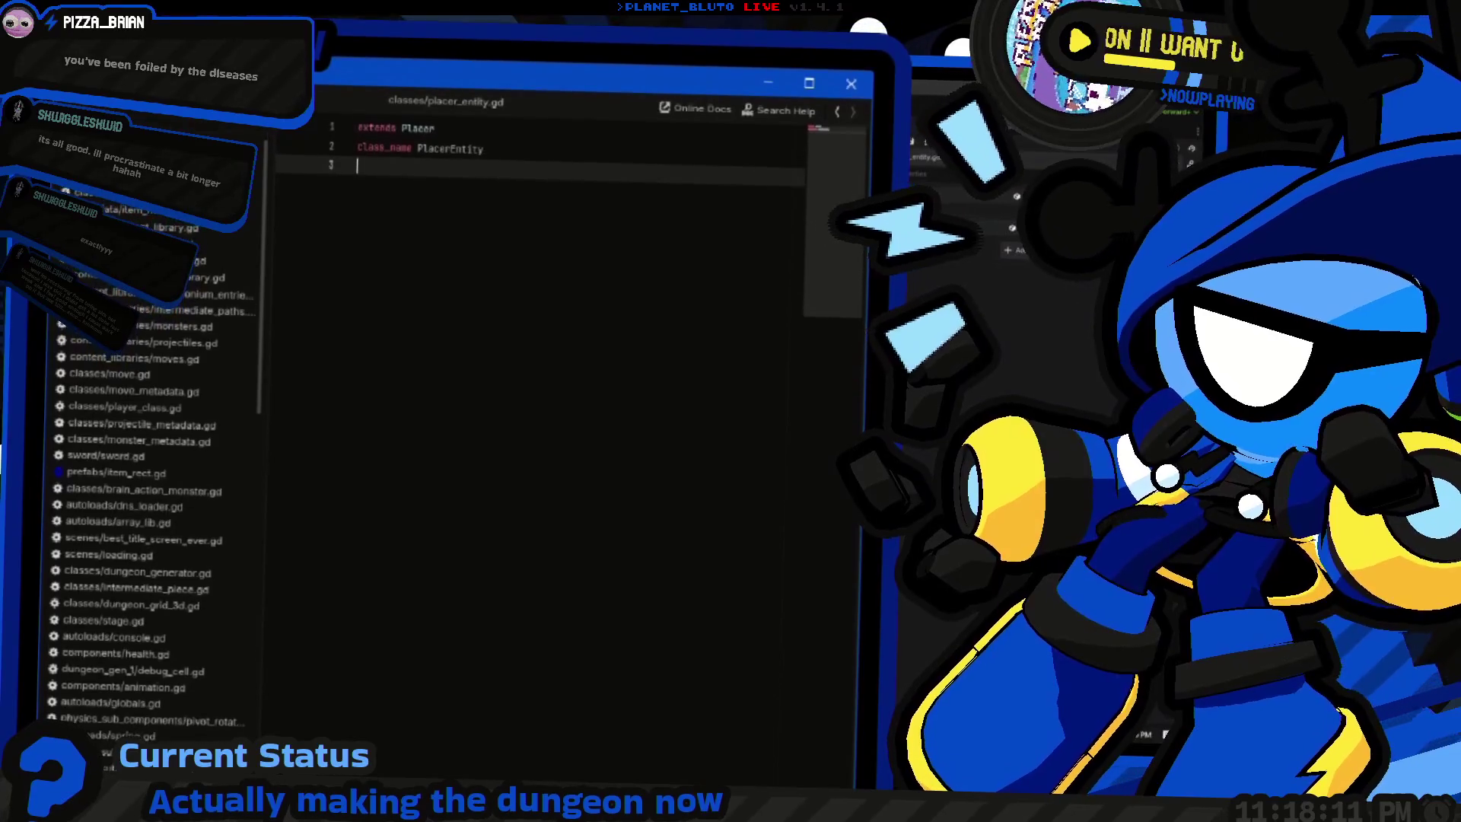
{"action": "key", "text": "alt+Tab"}
{"action": "key", "text": "alt+Tab"}
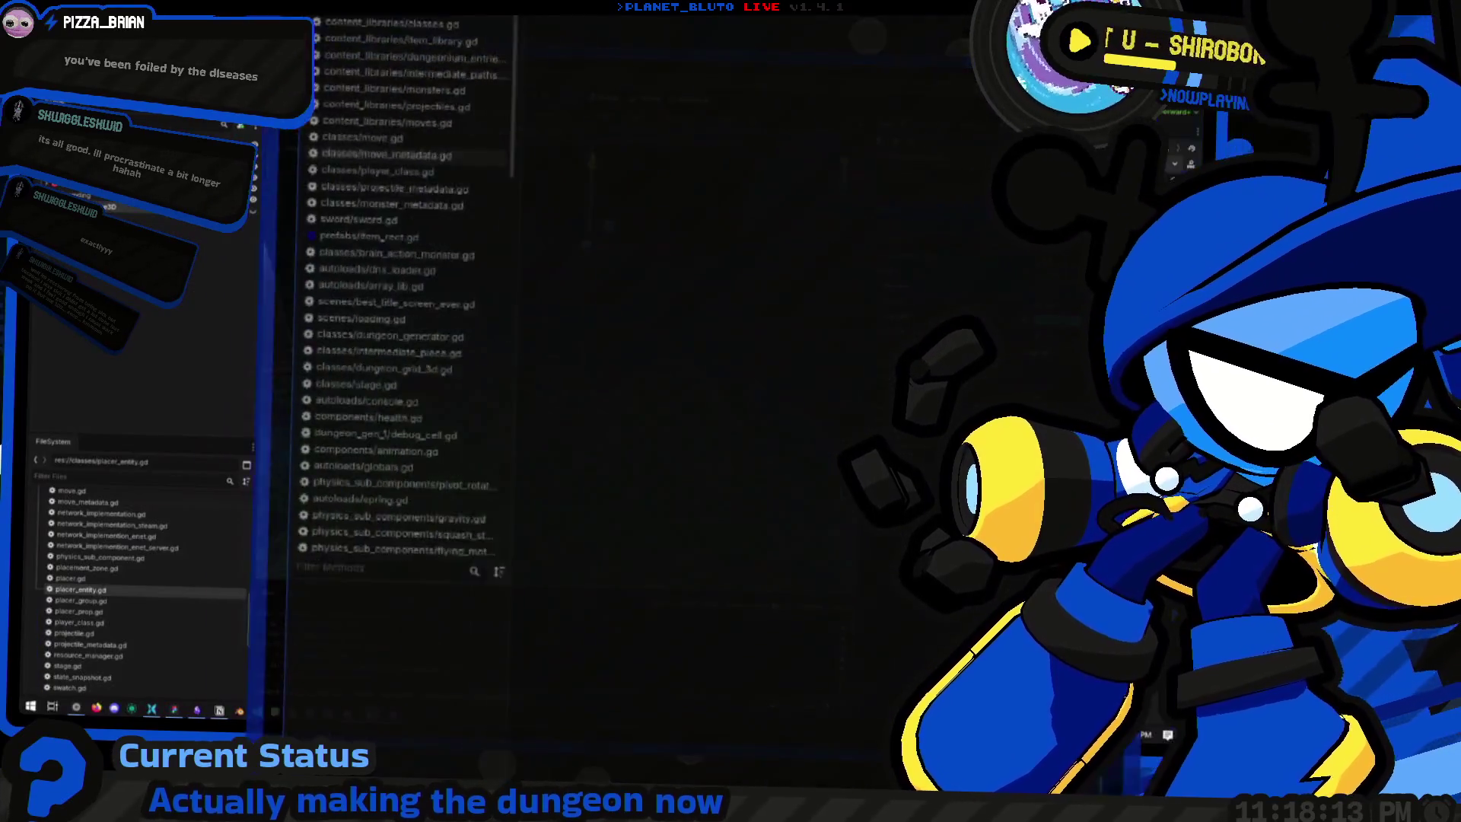
{"action": "scroll", "coordinate": [152, 396], "scroll_direction": "down", "scroll_amount": 5}
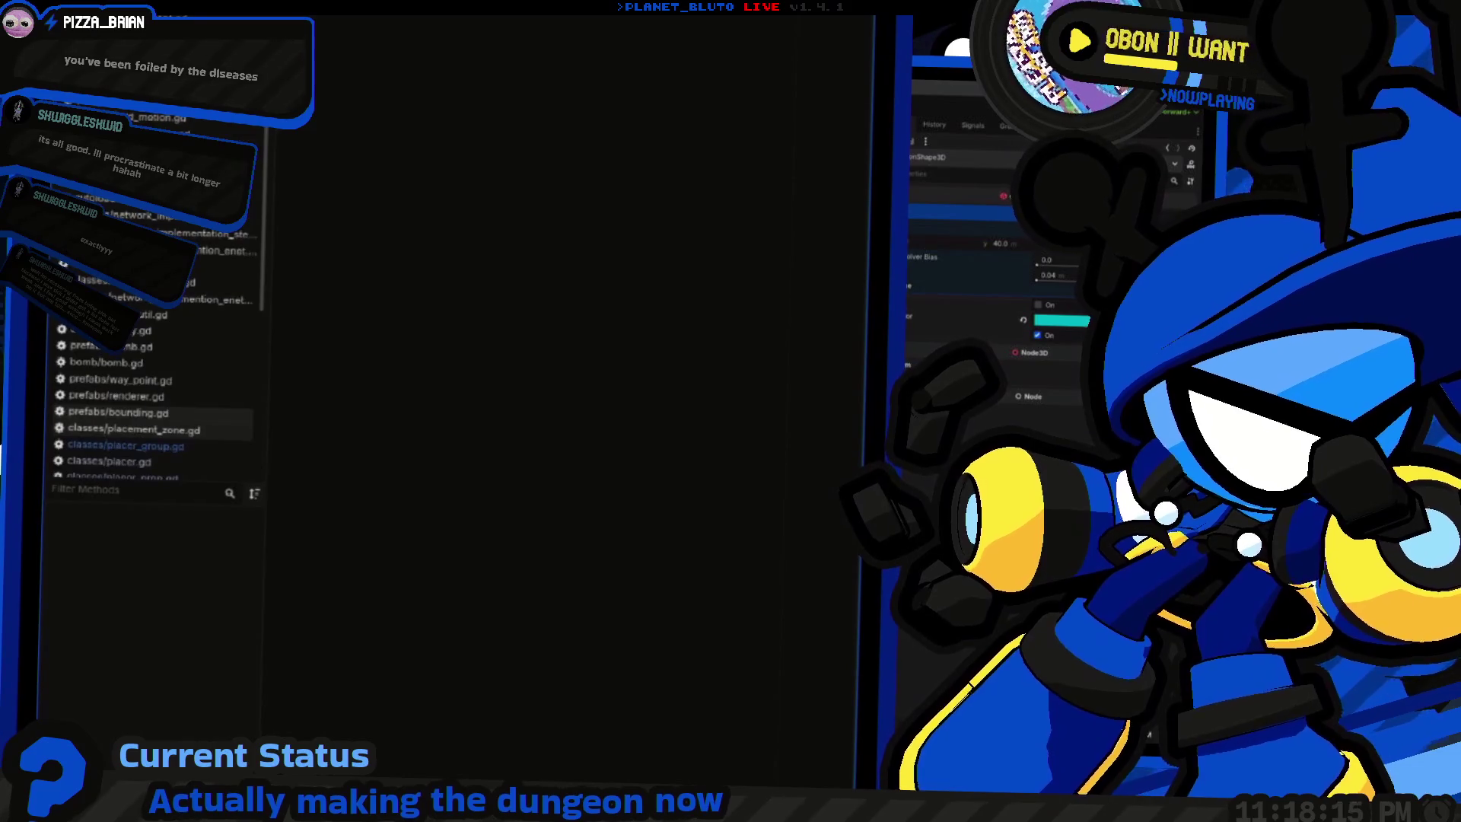
{"action": "scroll", "coordinate": [152, 418], "scroll_direction": "down", "scroll_amount": 5}
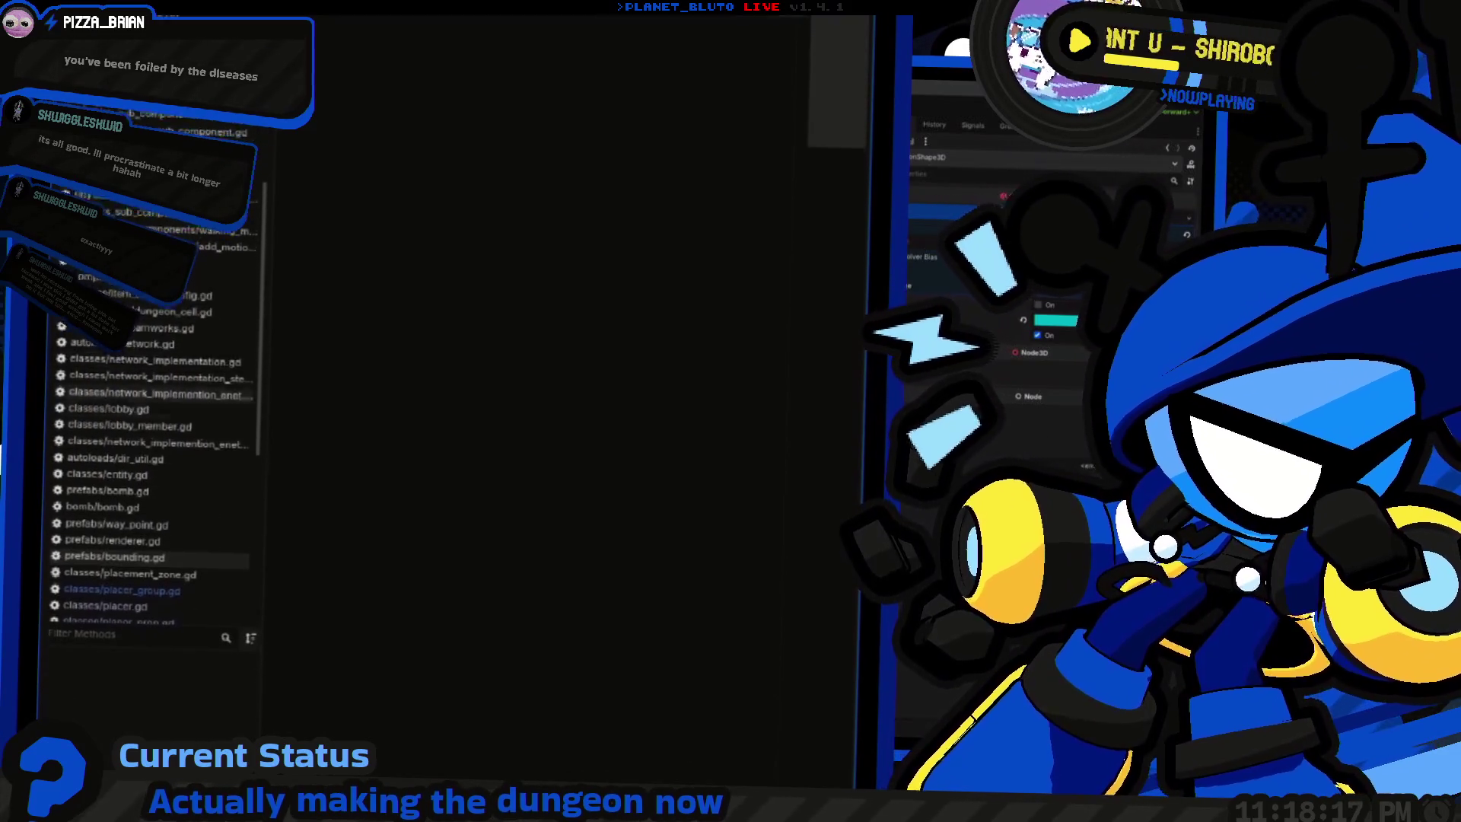
{"action": "scroll", "coordinate": [152, 418], "scroll_direction": "up", "scroll_amount": 5}
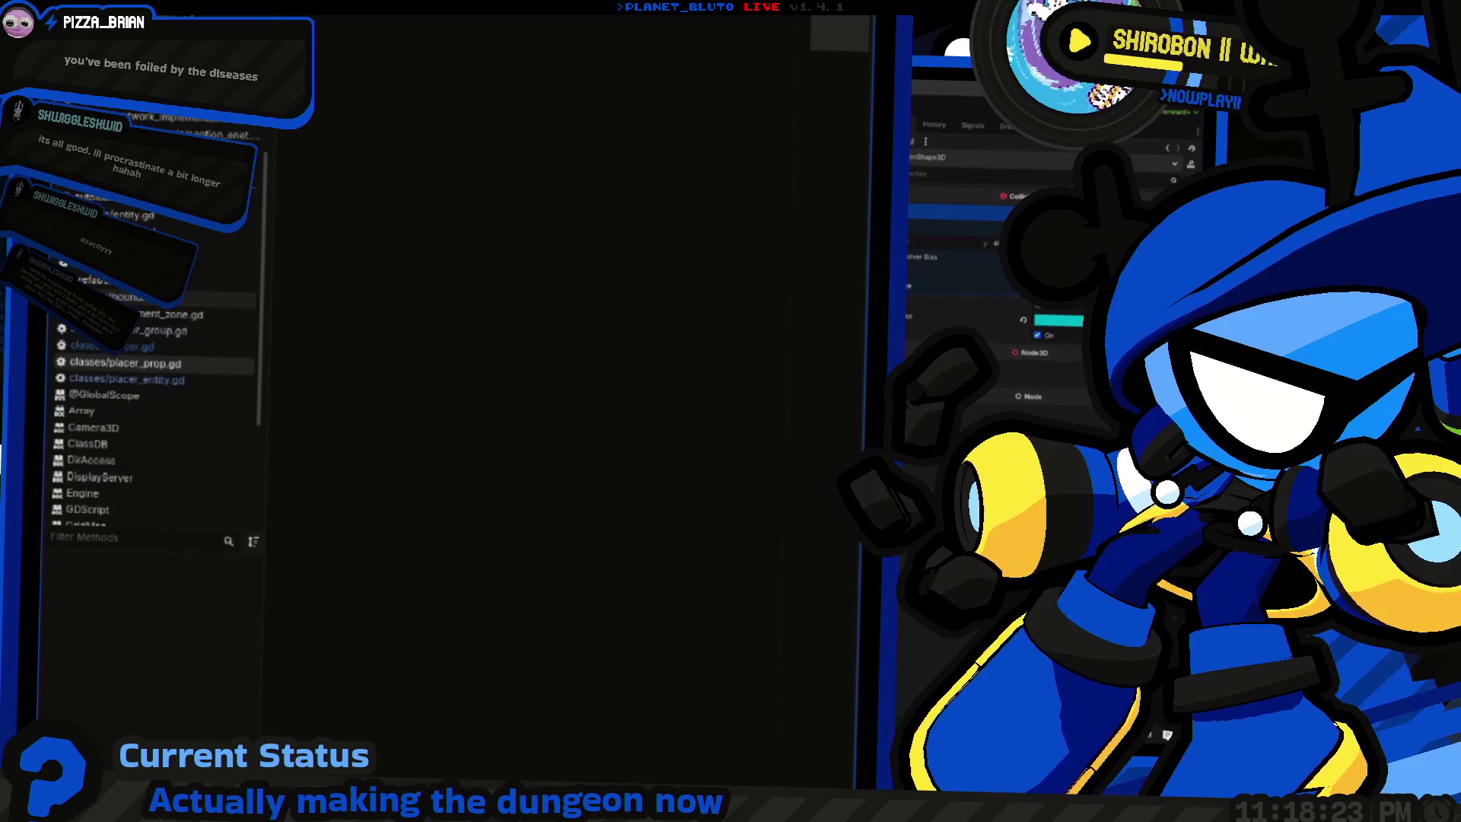
{"action": "left_click", "coordinate": [104, 394]}
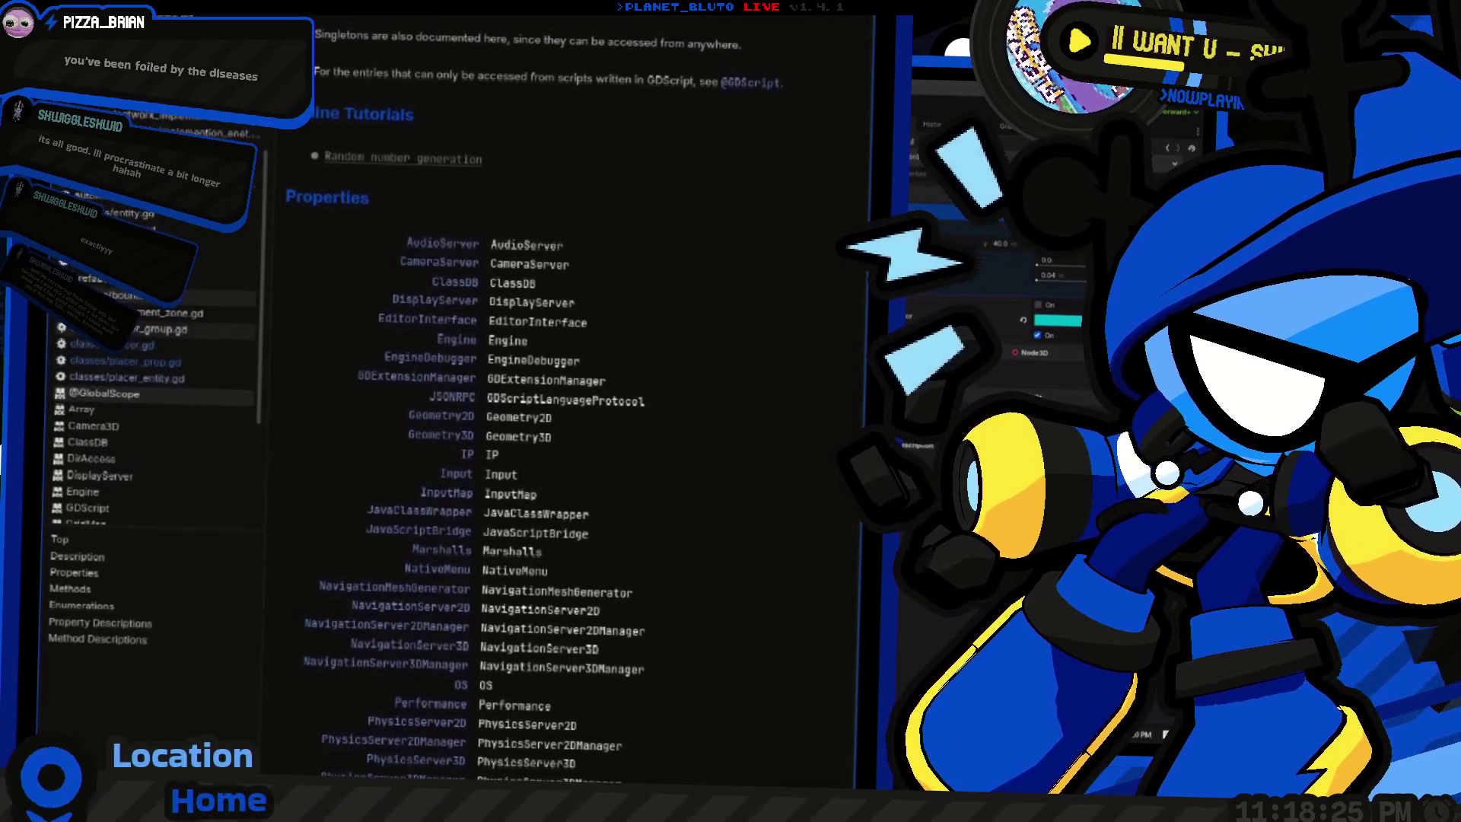
{"action": "left_click", "coordinate": [110, 345]}
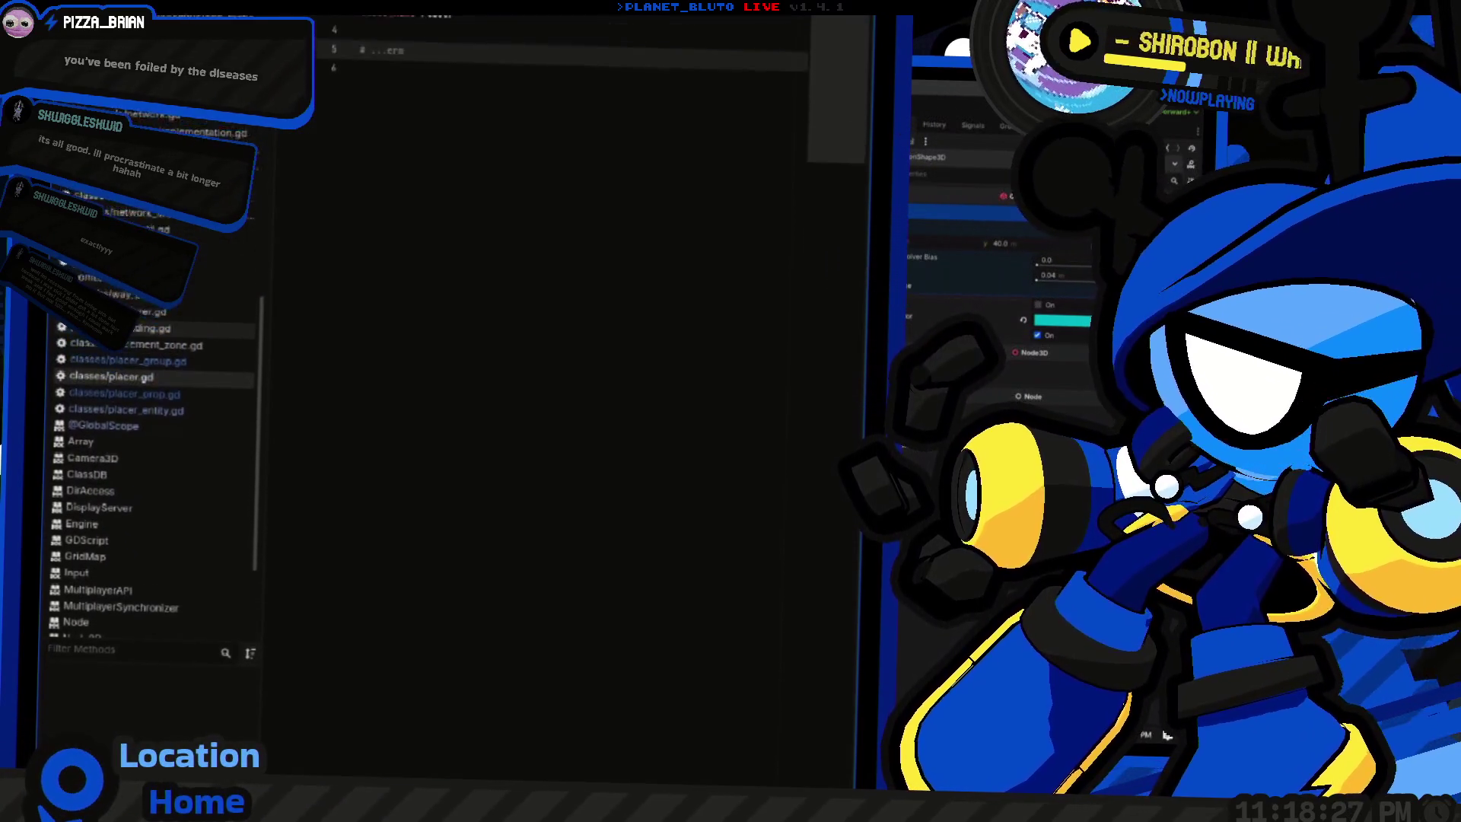
{"action": "left_click", "coordinate": [124, 384]}
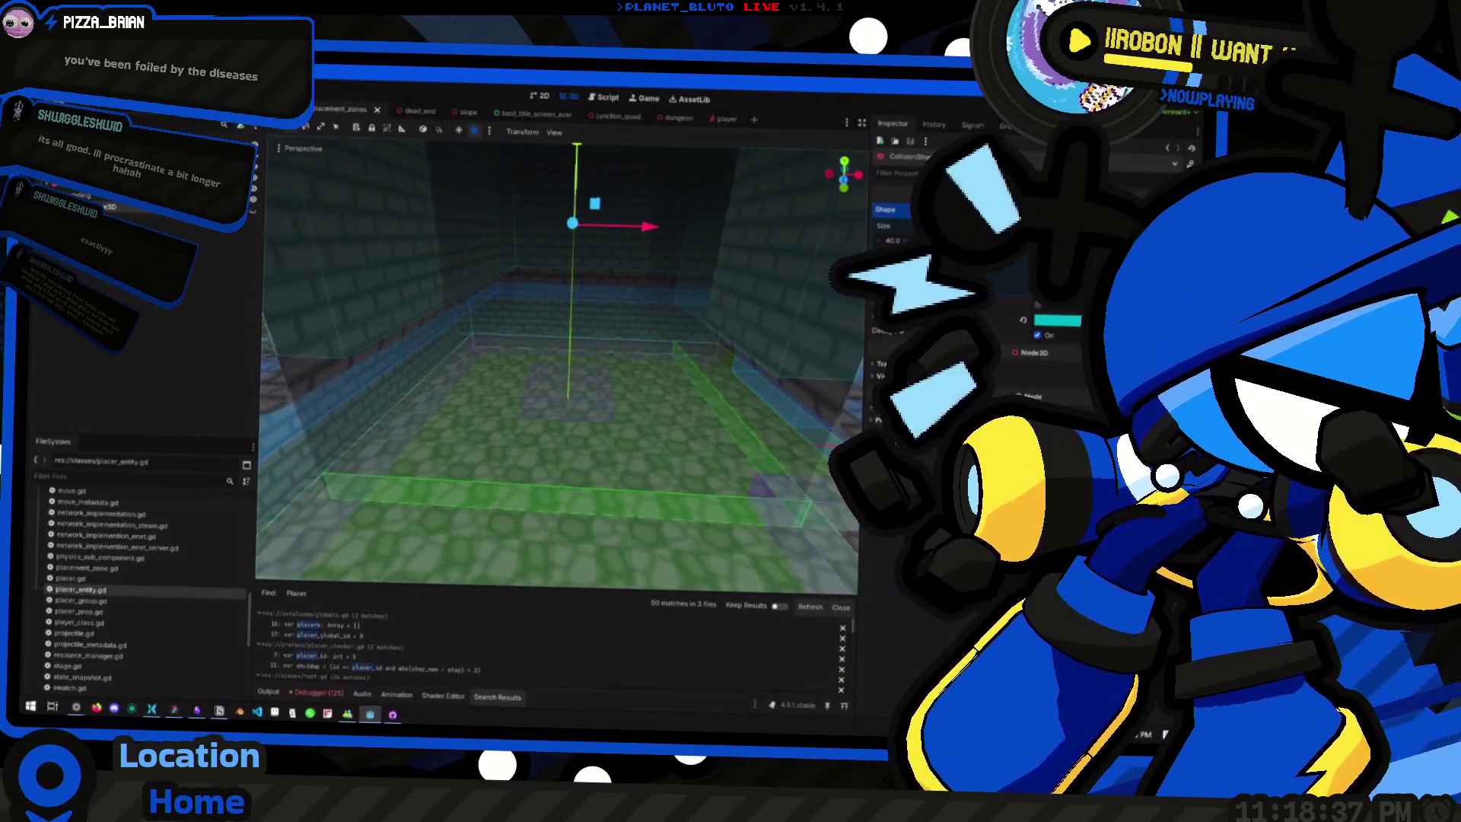
{"action": "mouse_move", "coordinate": [563, 381]}
{"action": "left_mouse_down"}
{"action": "mouse_move", "coordinate": [543, 389]}
{"action": "mouse_move", "coordinate": [579, 373]}
{"action": "mouse_move", "coordinate": [670, 377]}
{"action": "mouse_move", "coordinate": [566, 364]}
{"action": "mouse_move", "coordinate": [628, 353]}
{"action": "mouse_move", "coordinate": [576, 332]}
{"action": "left_mouse_up"}
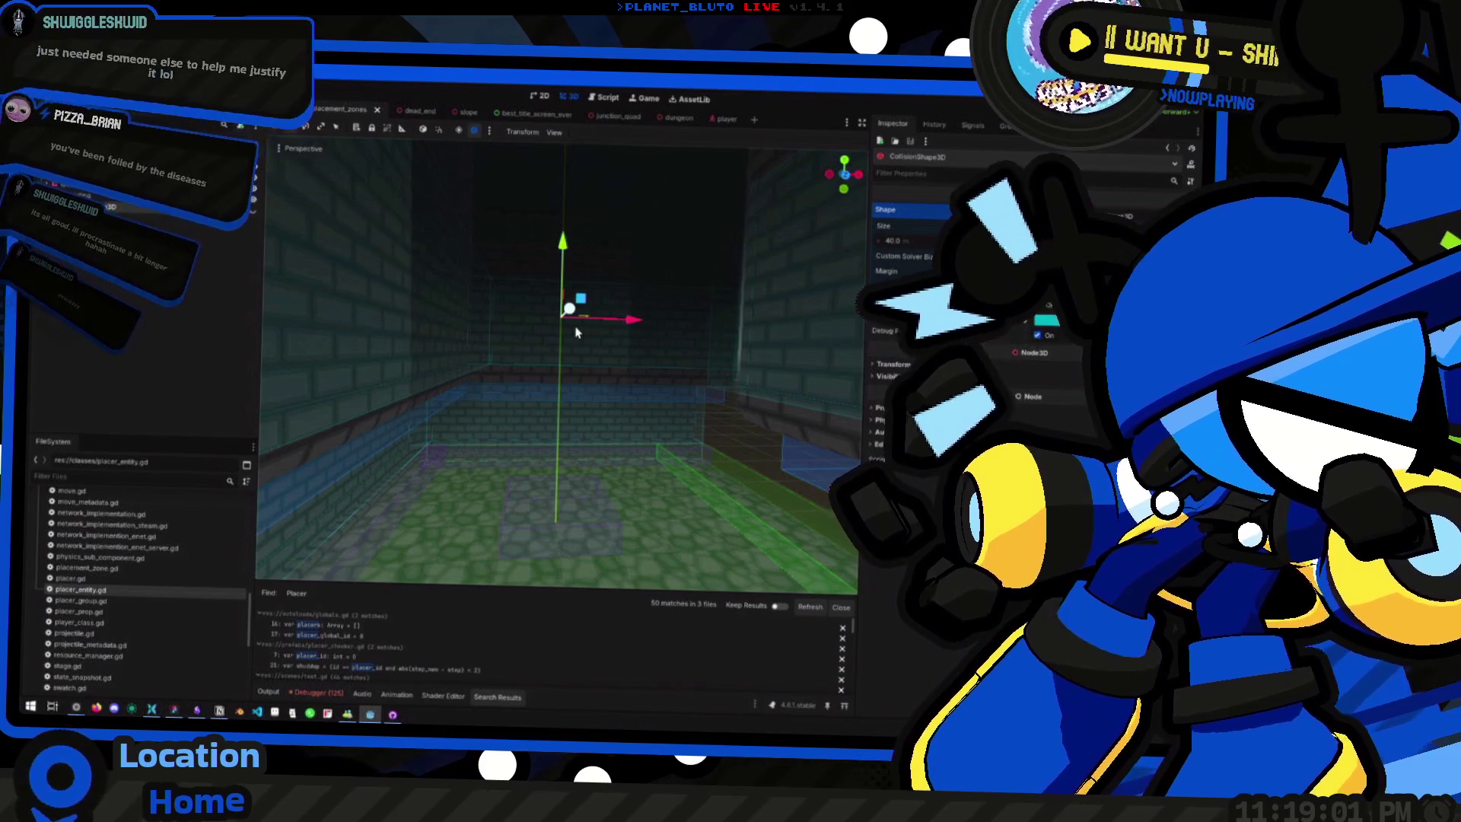
{"action": "key", "text": "w"}
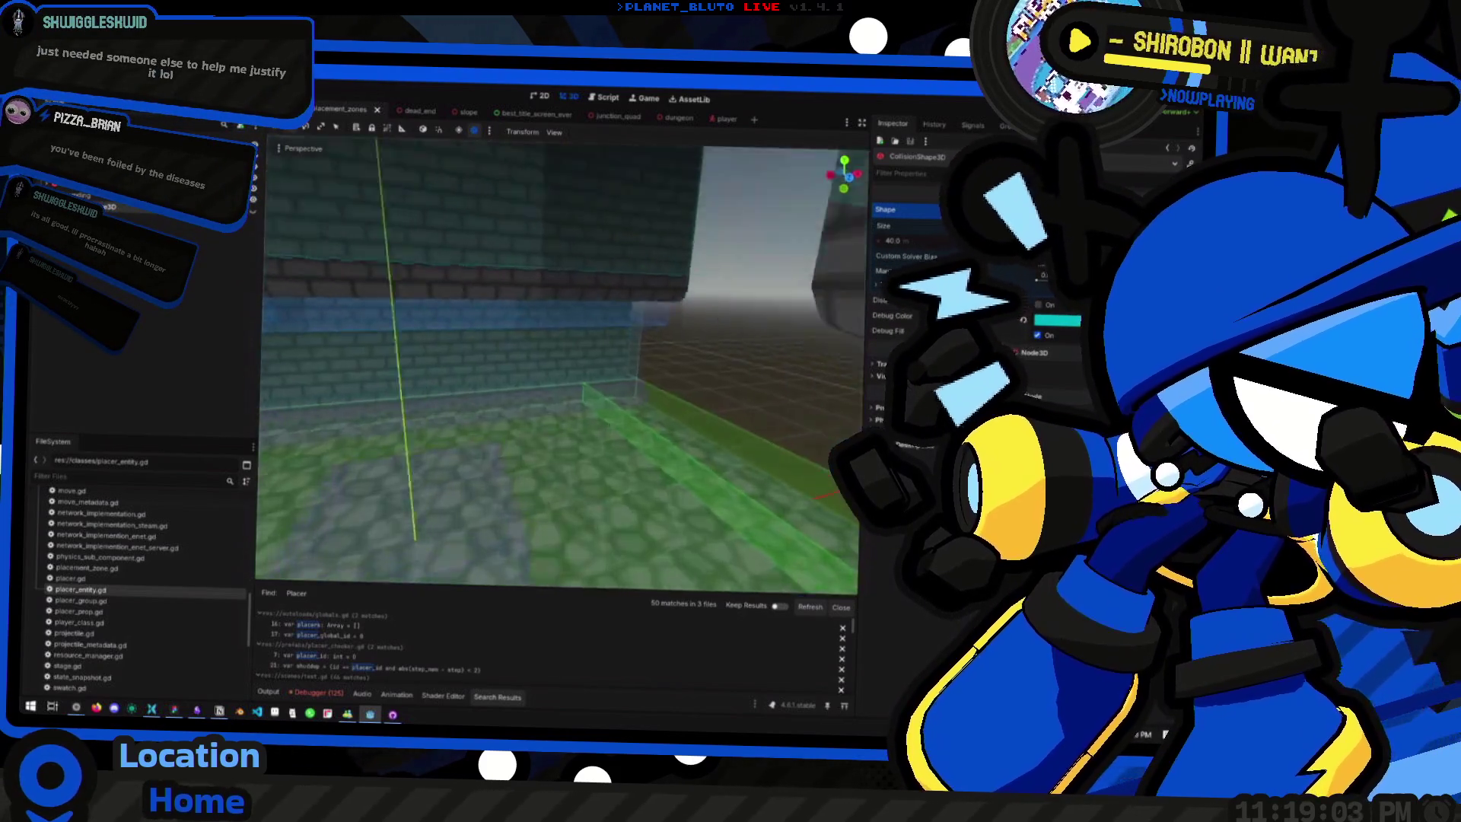
{"action": "key", "text": "s"}
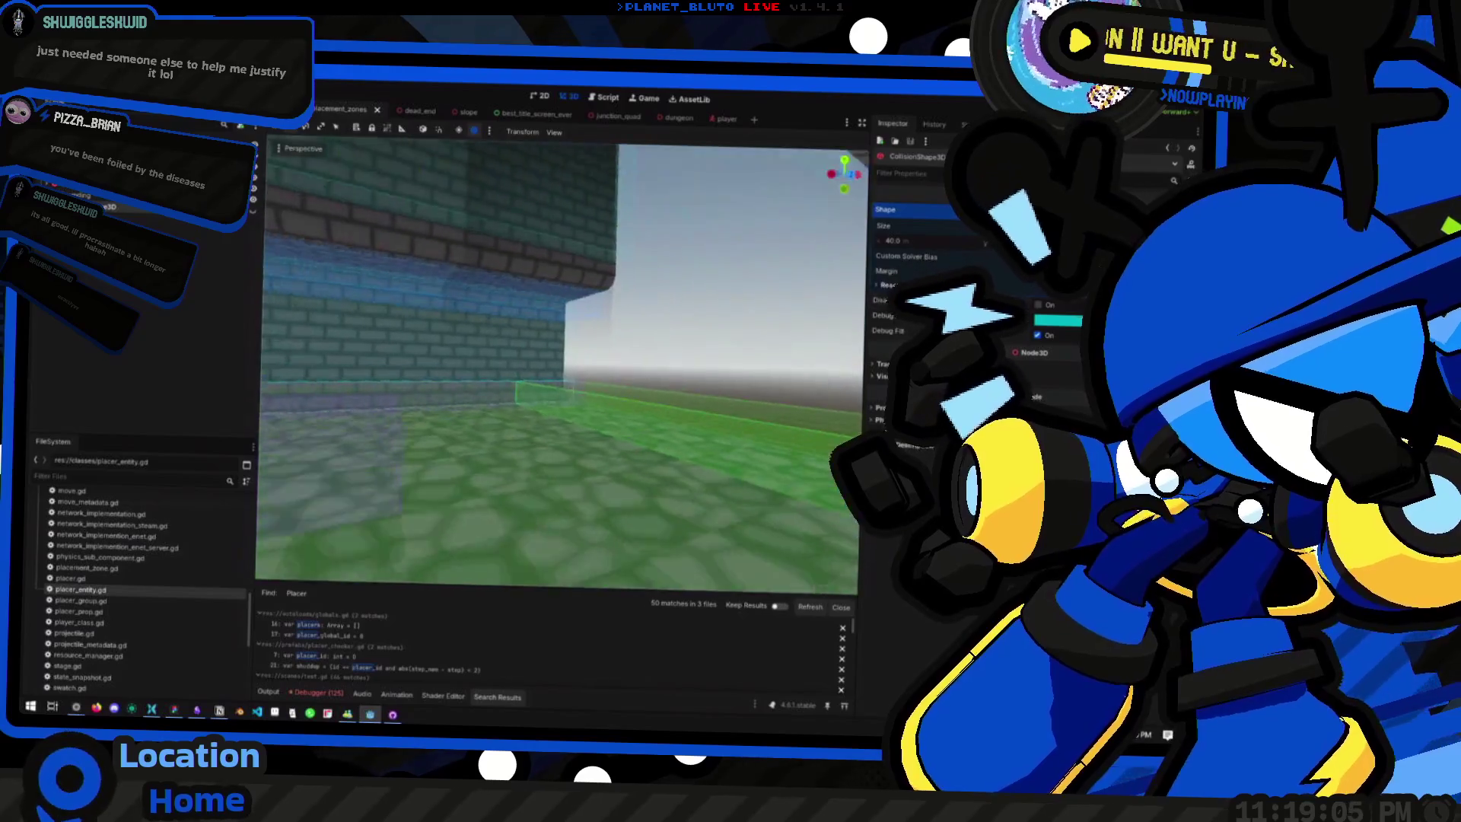
{"action": "key", "text": "w"}
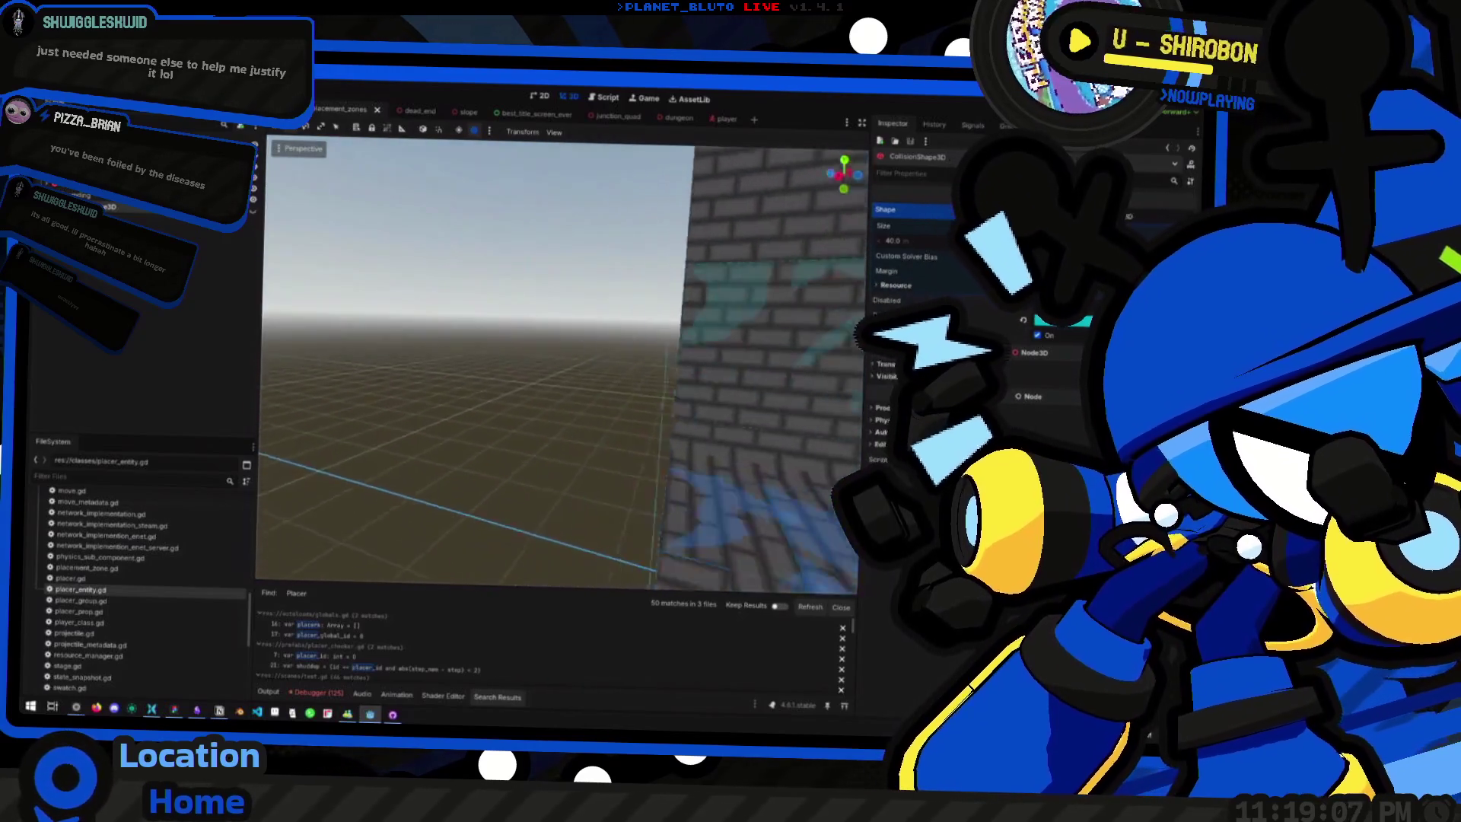
{"action": "key", "text": "s"}
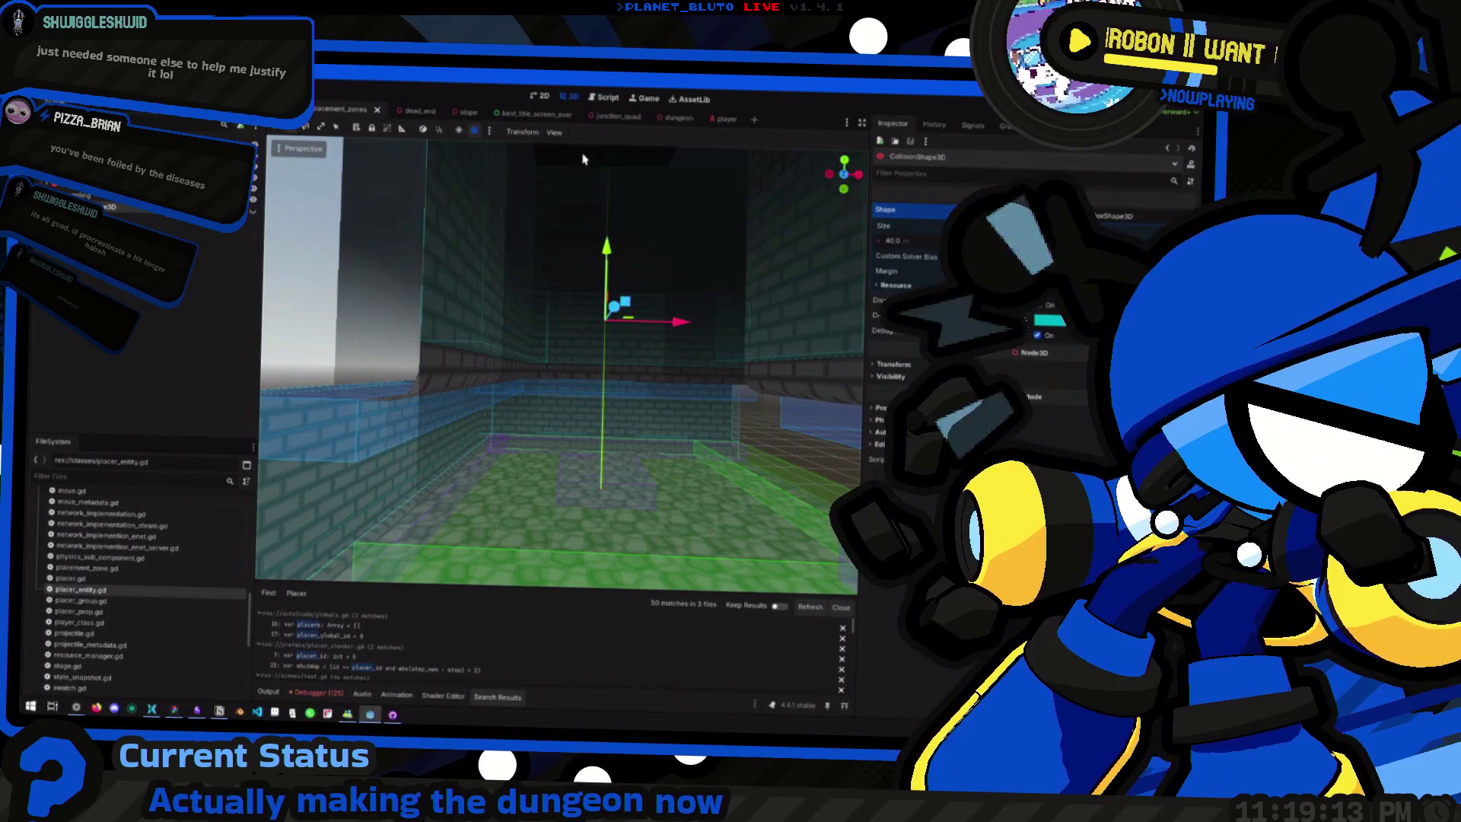
{"action": "key", "text": "ctrl+F3"}
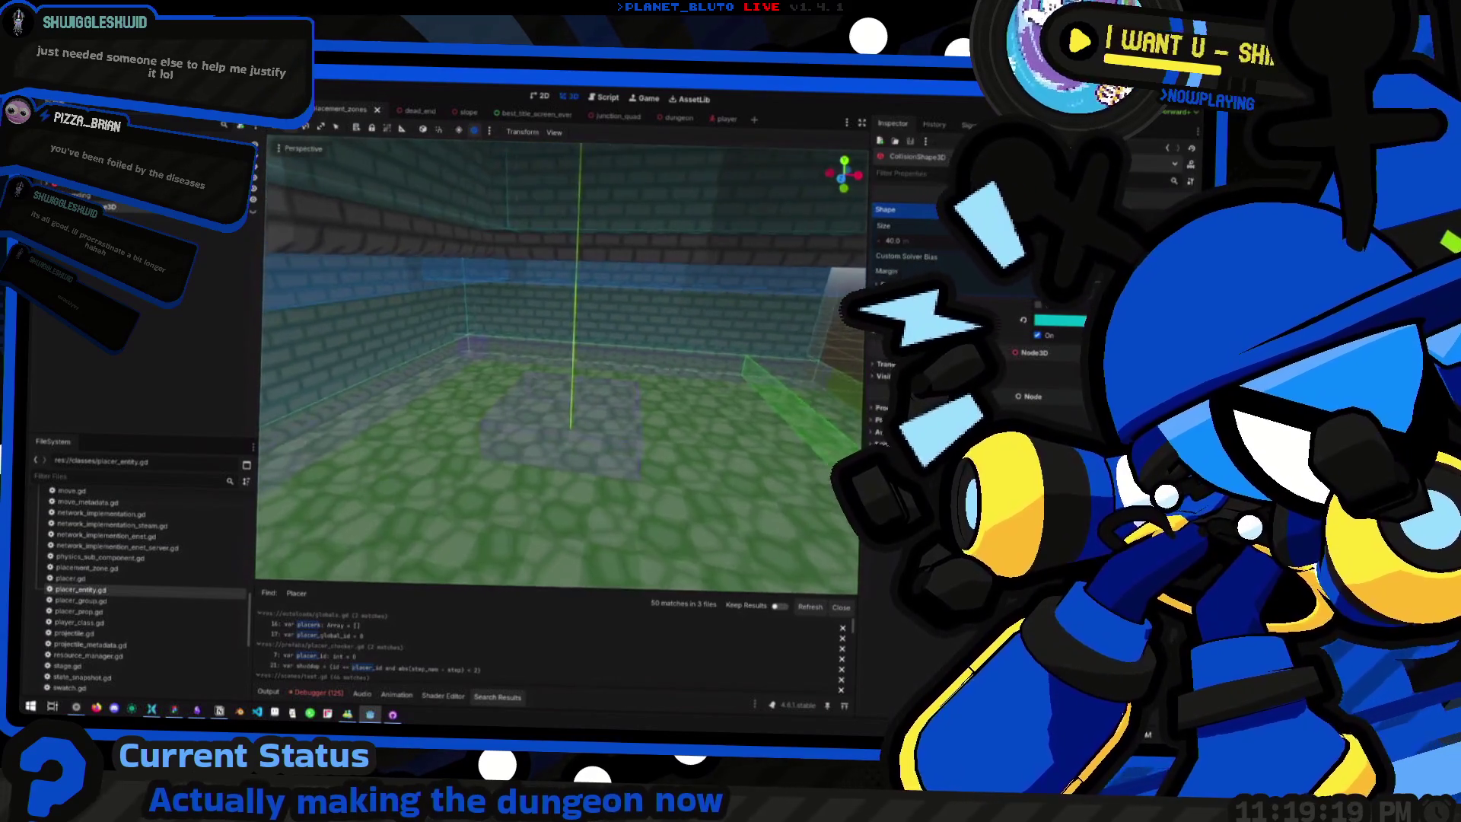
{"action": "scroll", "coordinate": [559, 365], "scroll_direction": "down", "scroll_amount": 5}
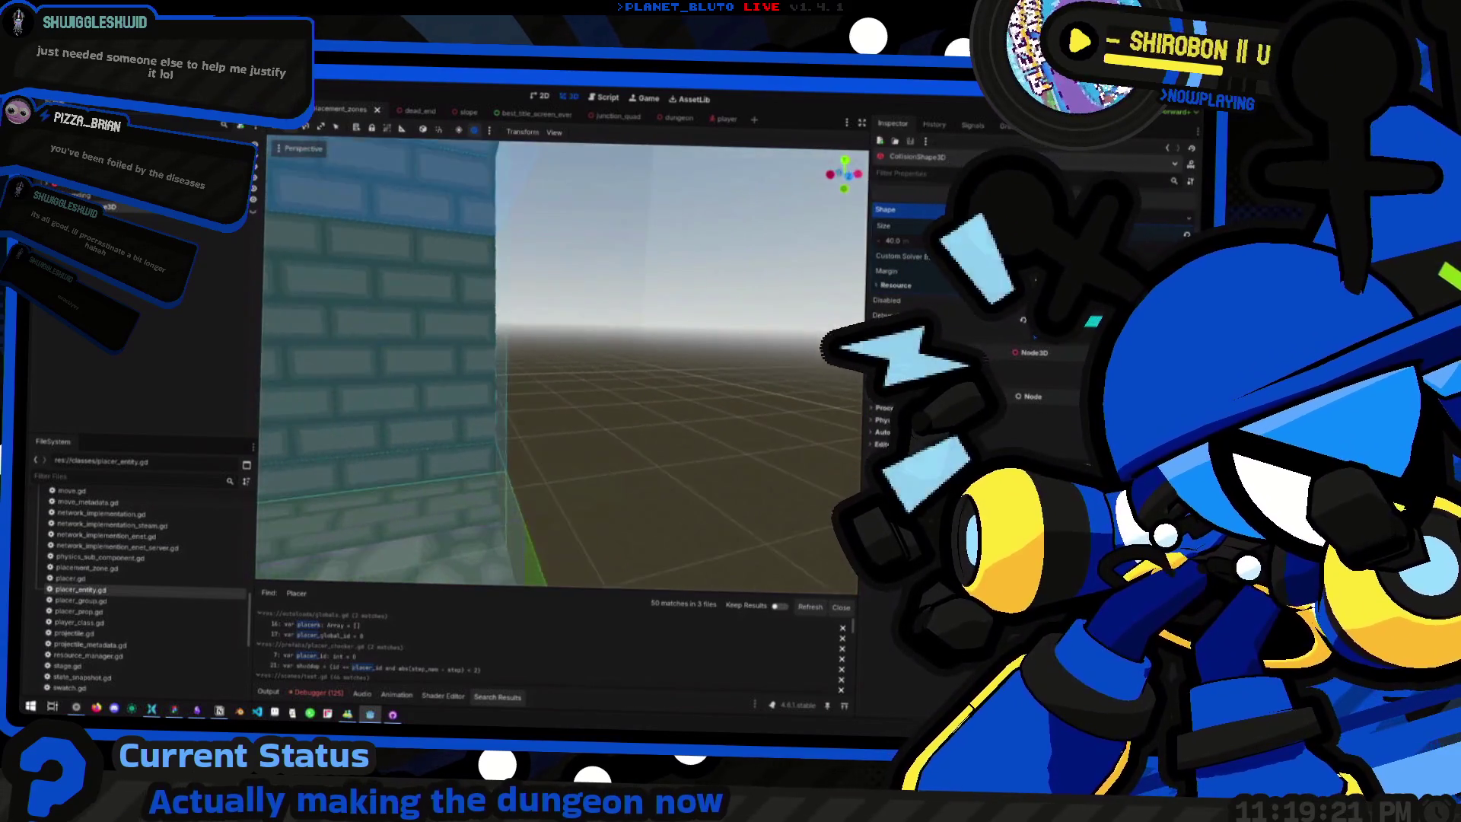
{"action": "mouse_move", "coordinate": [560, 366]}
{"action": "left_mouse_down"}
{"action": "mouse_move", "coordinate": [636, 359]}
{"action": "mouse_move", "coordinate": [560, 365]}
{"action": "mouse_move", "coordinate": [626, 407]}
{"action": "left_mouse_up"}
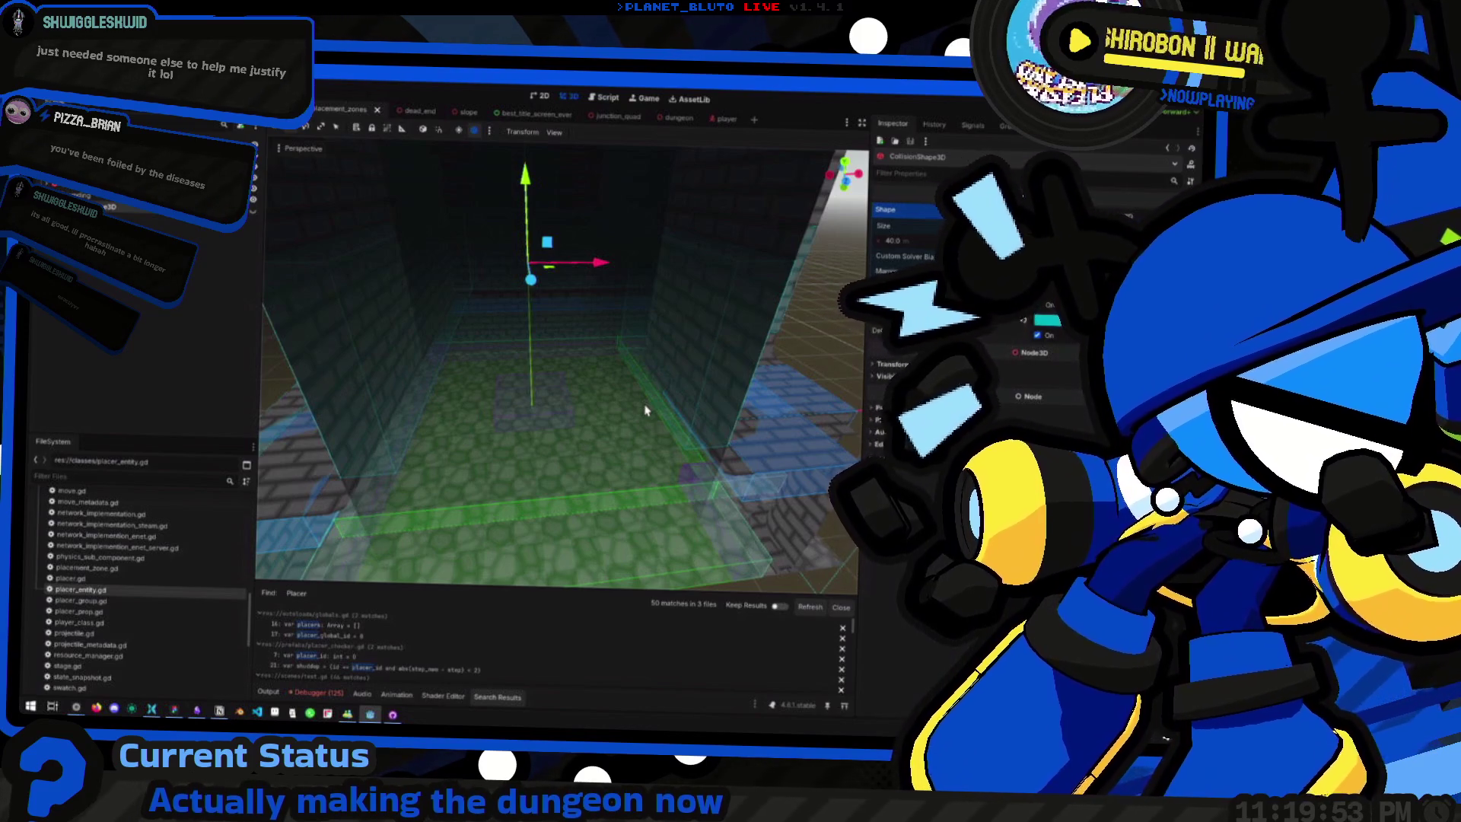
{"action": "right_click", "coordinate": [645, 409]}
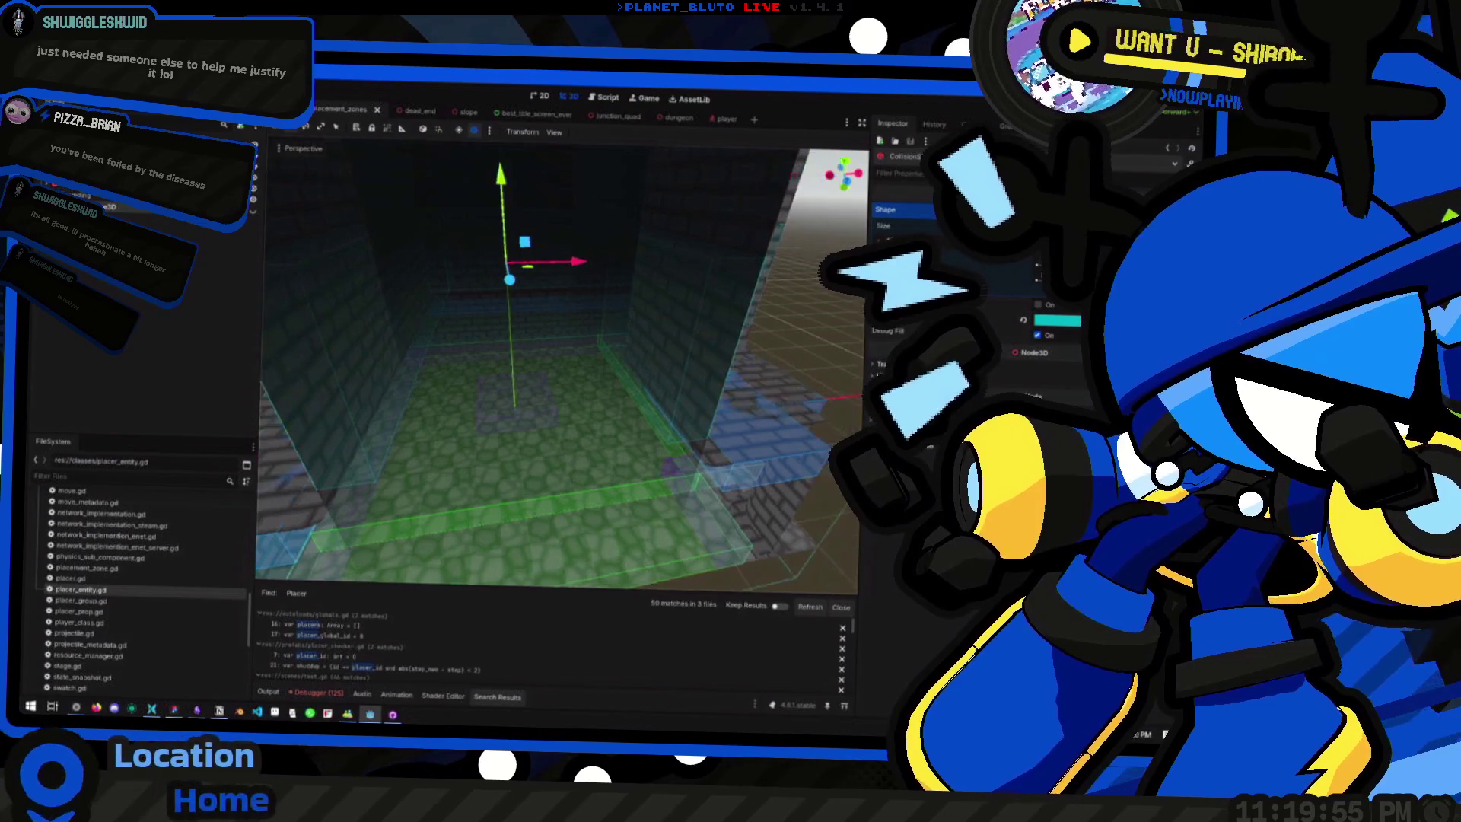
- Pull the camera back for a wider room view, then bring up placer_entity.gd in the script editor
{"action": "key", "text": "s"}
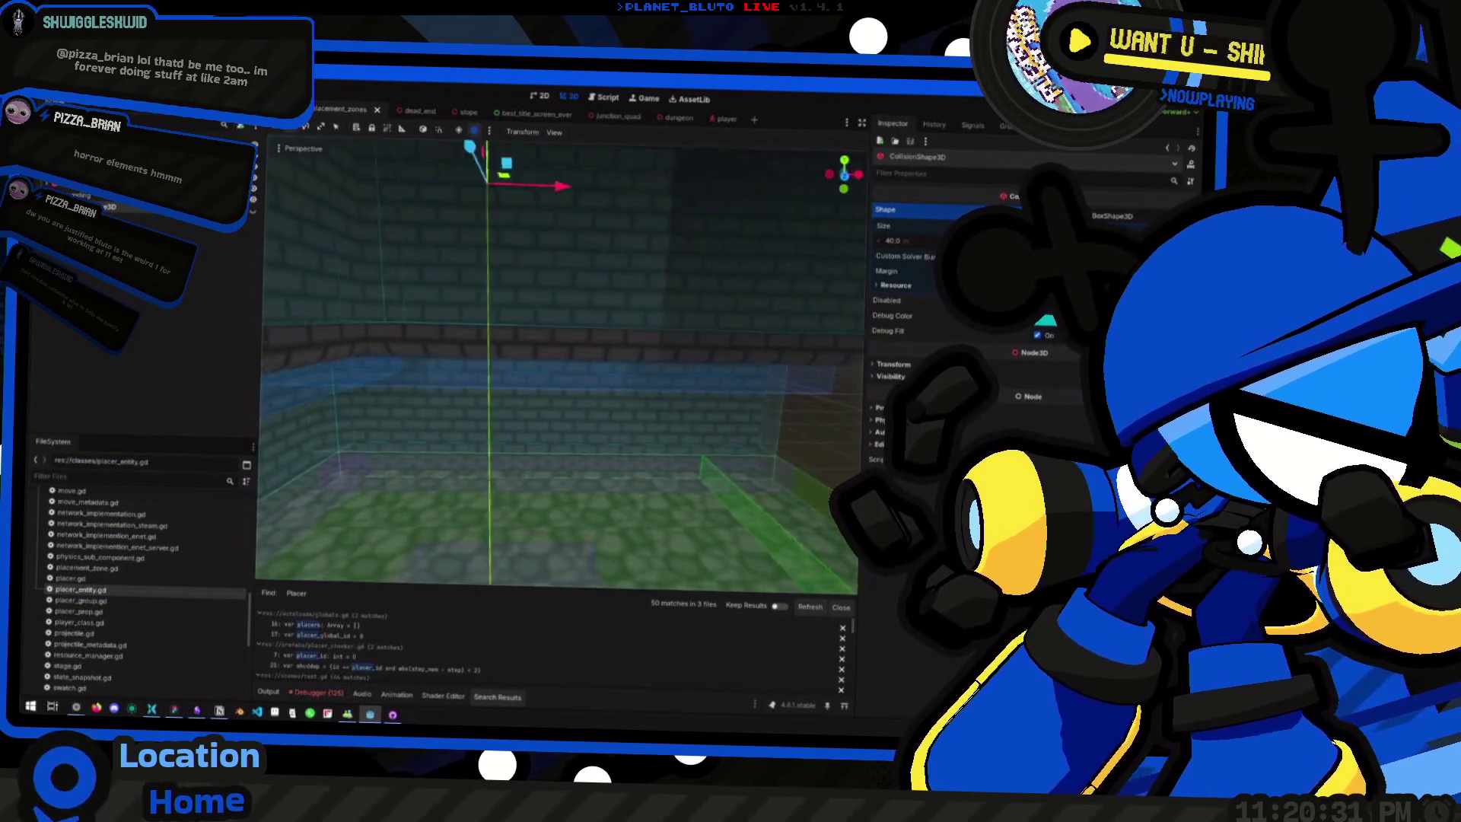
{"action": "key", "text": "ctrl+F3"}
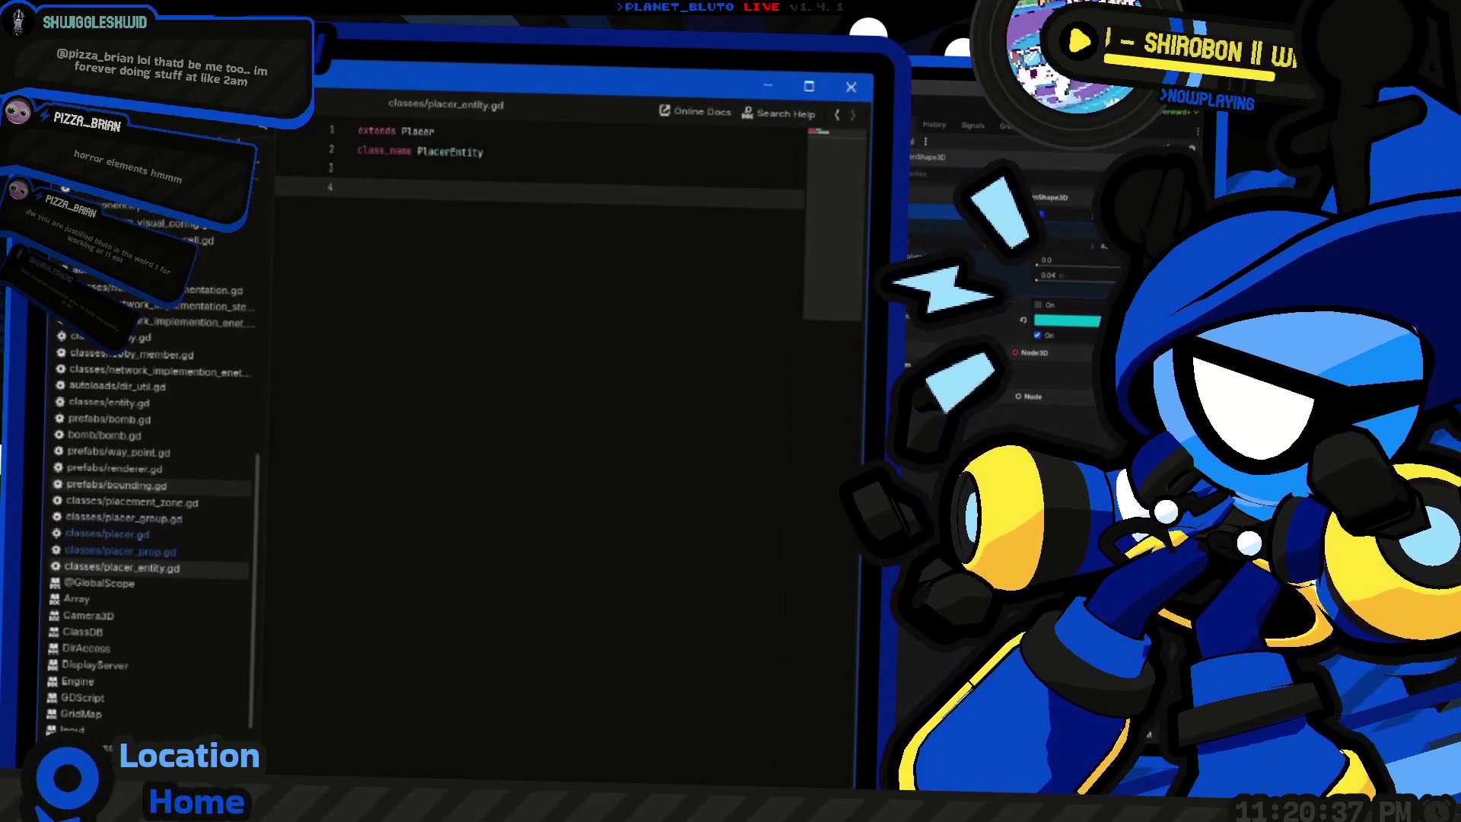
- Add a blank line 4 to placer_entity.gd, then view the notes' PlacerEntity section and the Desmos calculator
{"action": "key", "text": "Return"}
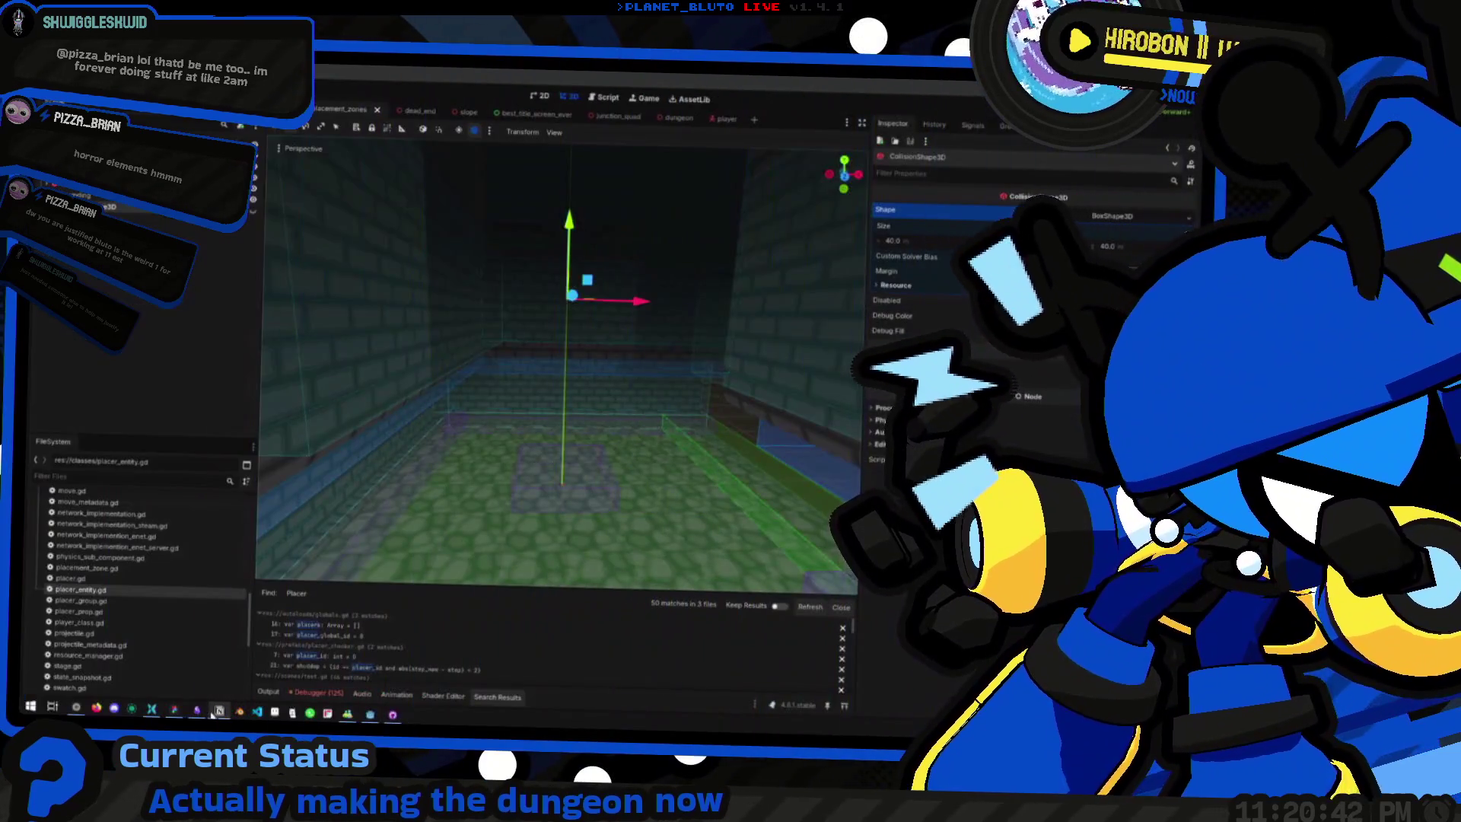
{"action": "left_click", "coordinate": [197, 710]}
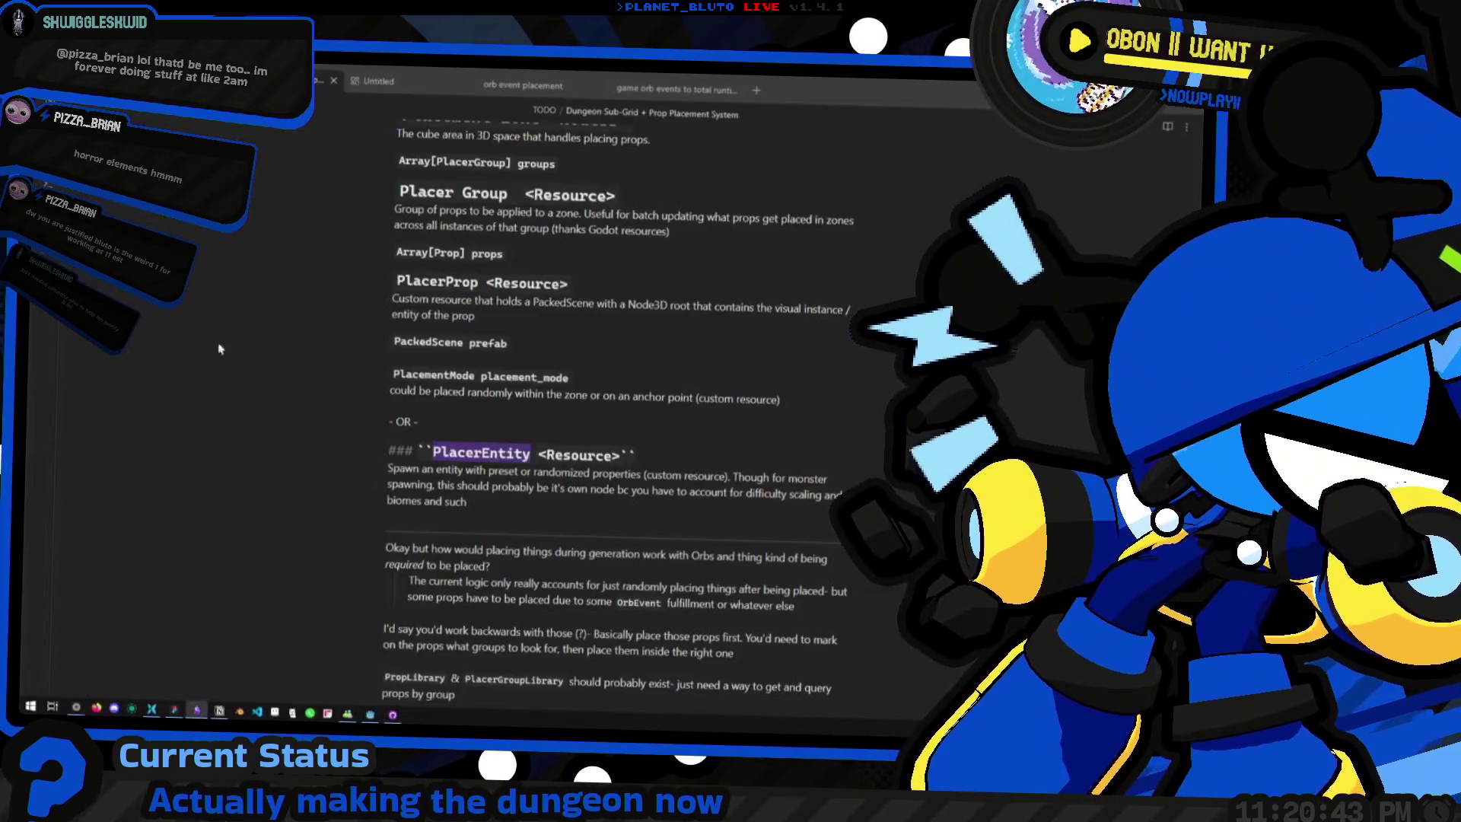
{"action": "scroll", "coordinate": [588, 504], "scroll_direction": "down", "scroll_amount": 2}
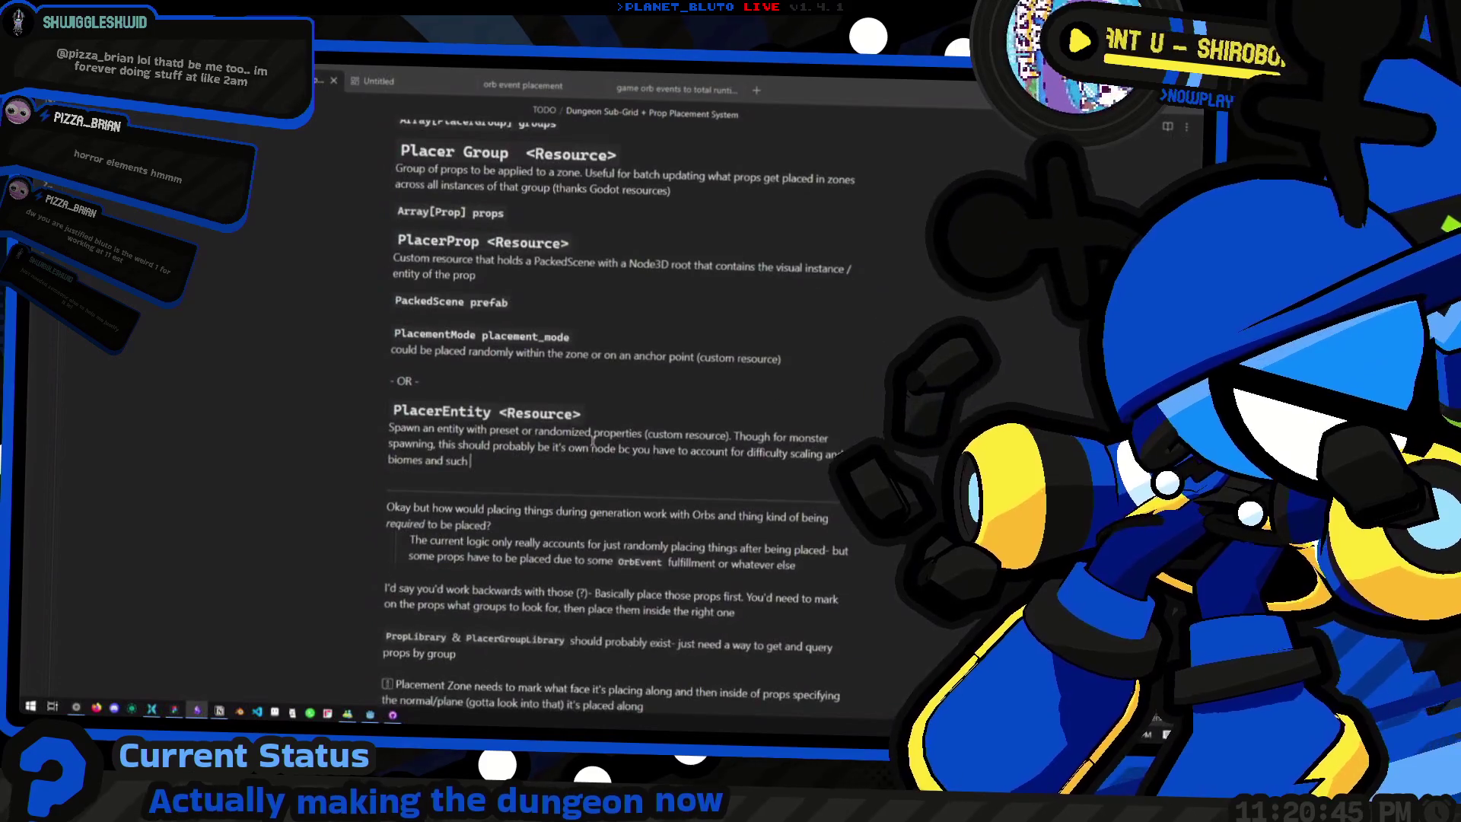
{"action": "left_click", "coordinate": [617, 413]}
{"action": "left_click", "coordinate": [579, 451]}
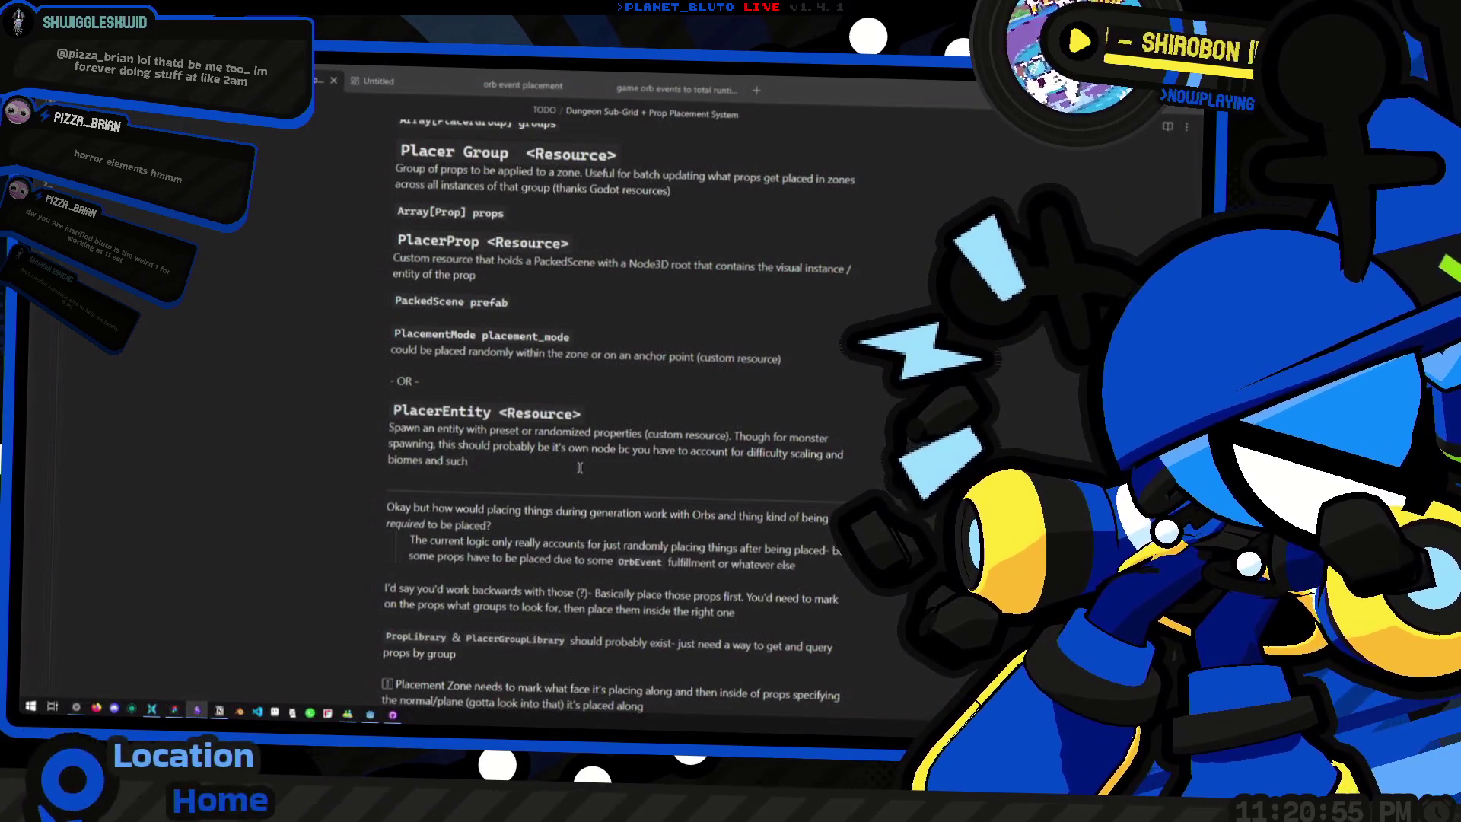
{"action": "key", "text": "alt+Tab"}
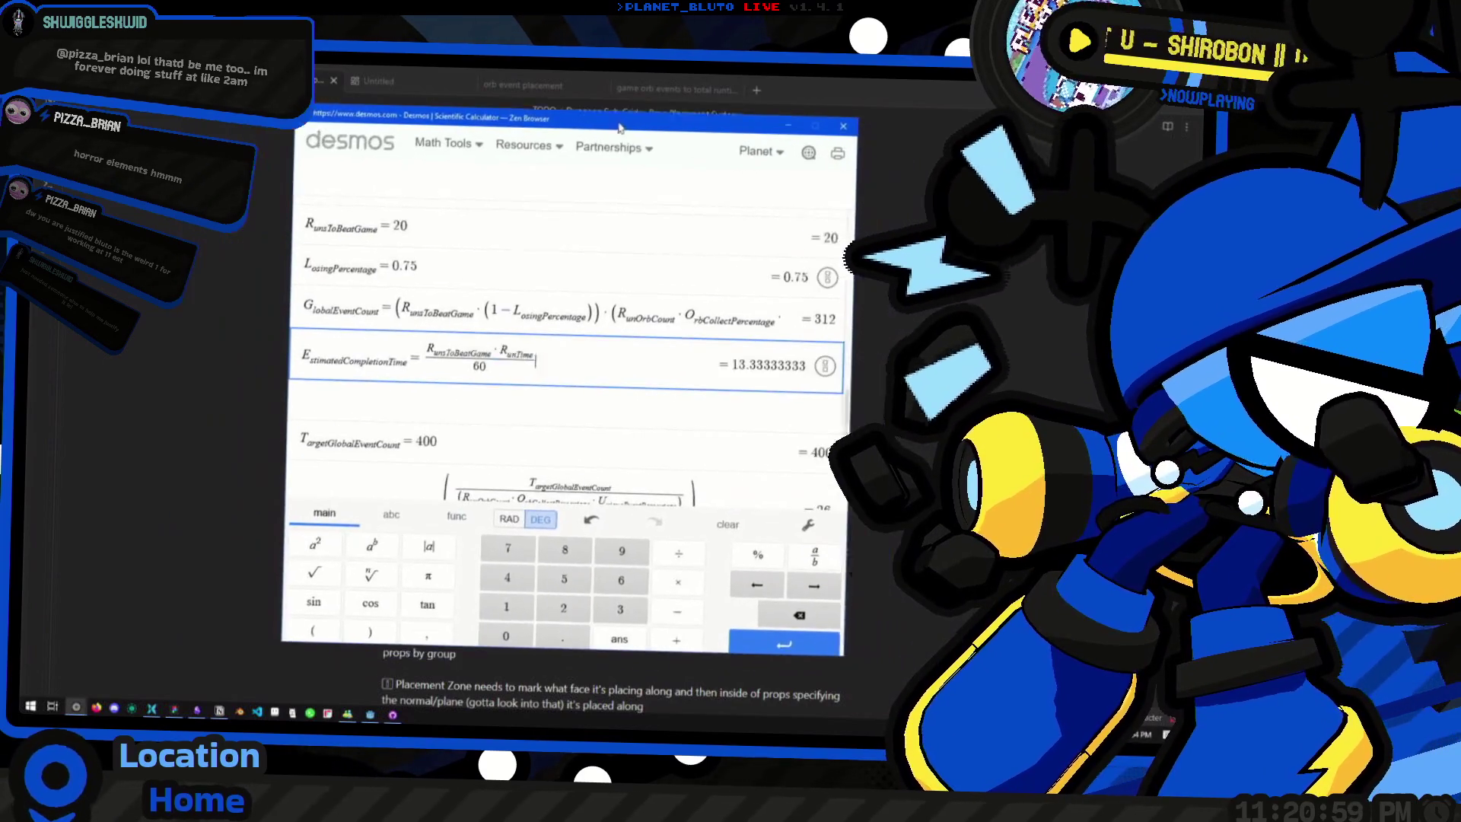
- Scroll through the Desmos run-time and event-count formulas
{"action": "scroll", "coordinate": [600, 368], "scroll_direction": "up", "scroll_amount": 4}
{"action": "scroll", "coordinate": [600, 367], "scroll_direction": "down", "scroll_amount": 10}
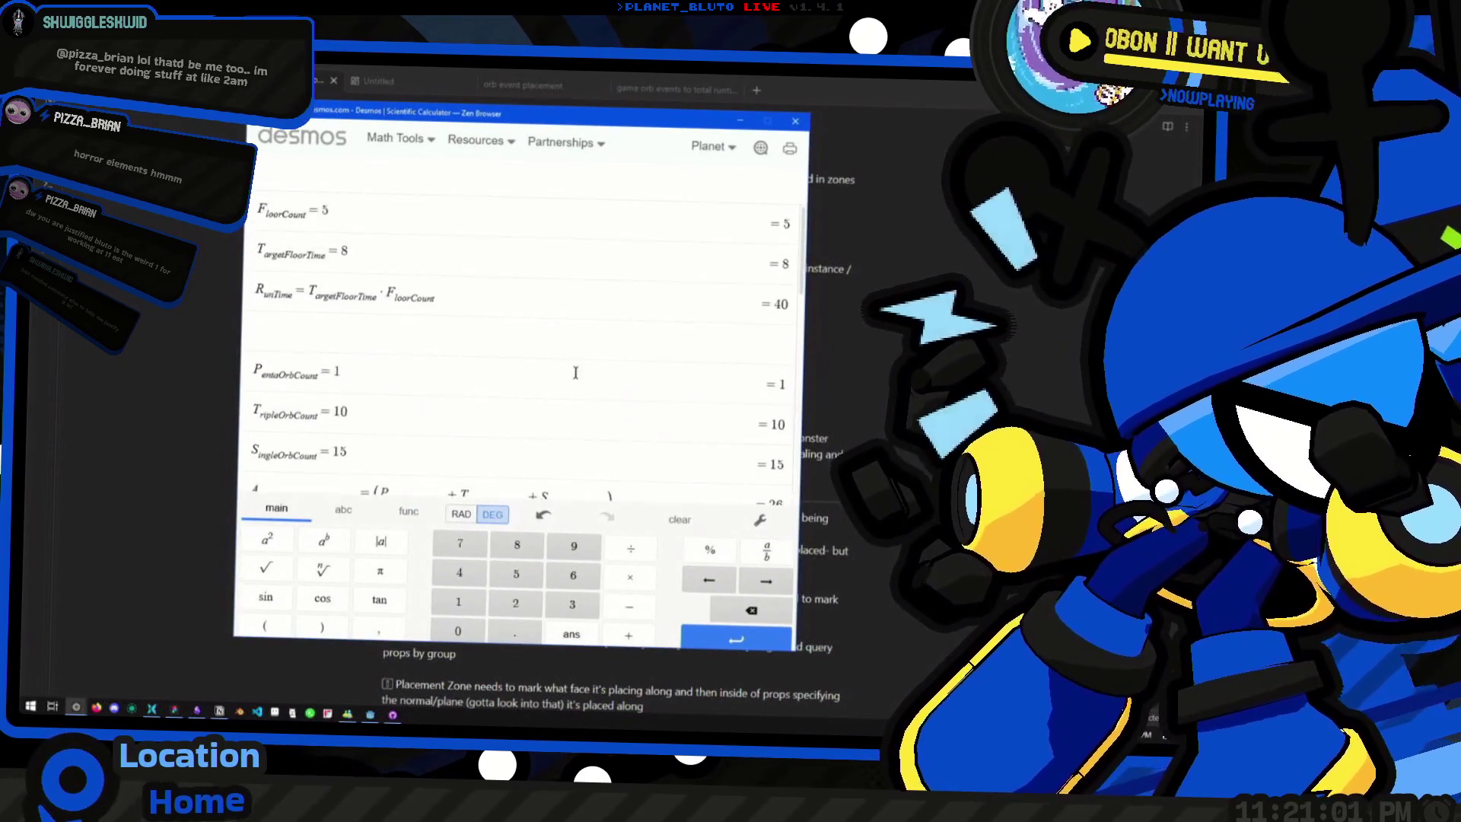
{"action": "scroll", "coordinate": [577, 410], "scroll_direction": "up", "scroll_amount": 8}
{"action": "scroll", "coordinate": [577, 410], "scroll_direction": "up", "scroll_amount": 5}
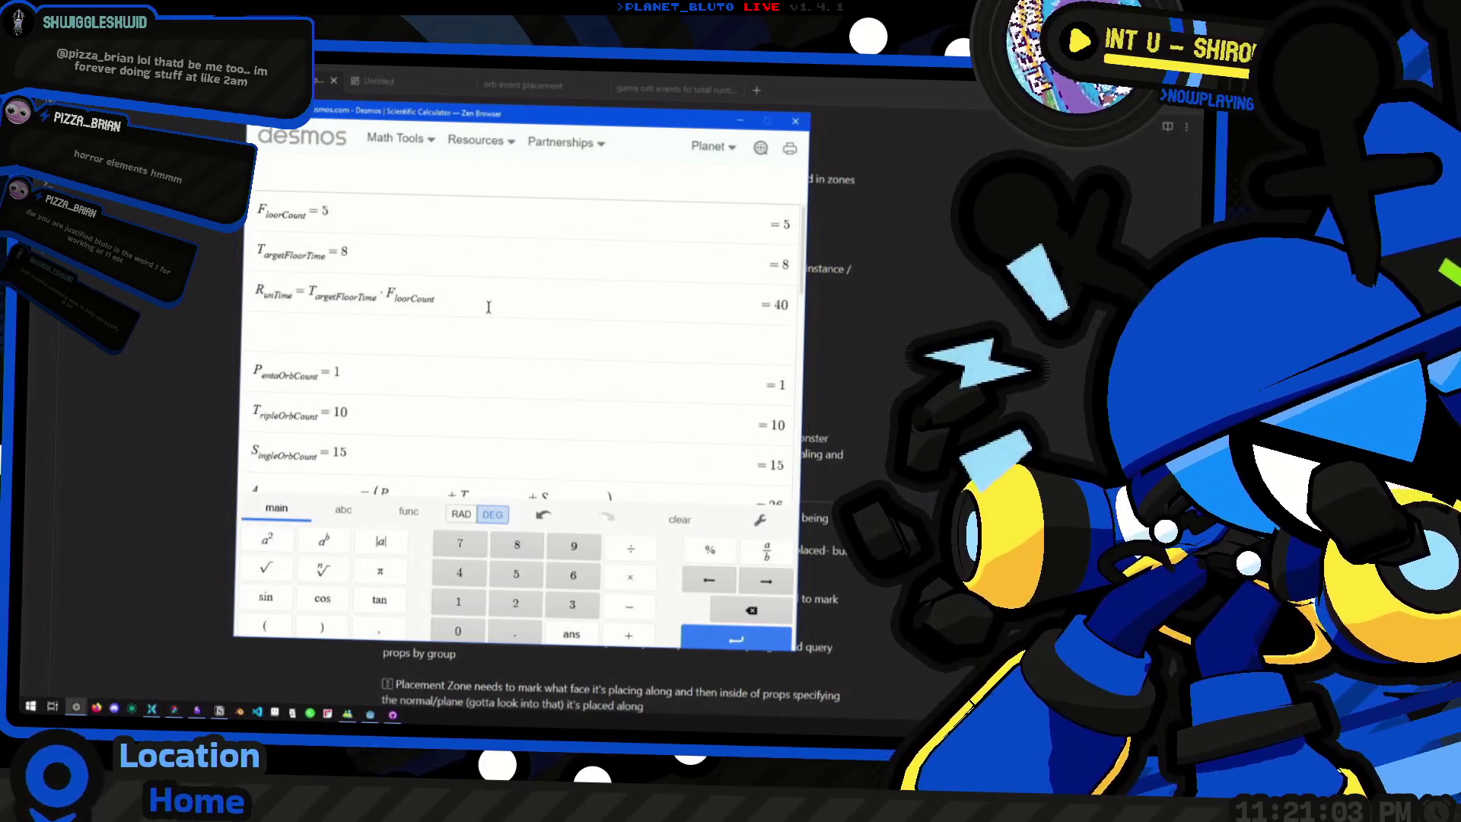
{"action": "scroll", "coordinate": [541, 261], "scroll_direction": "down", "scroll_amount": 7}
{"action": "scroll", "coordinate": [570, 383], "scroll_direction": "down", "scroll_amount": 5}
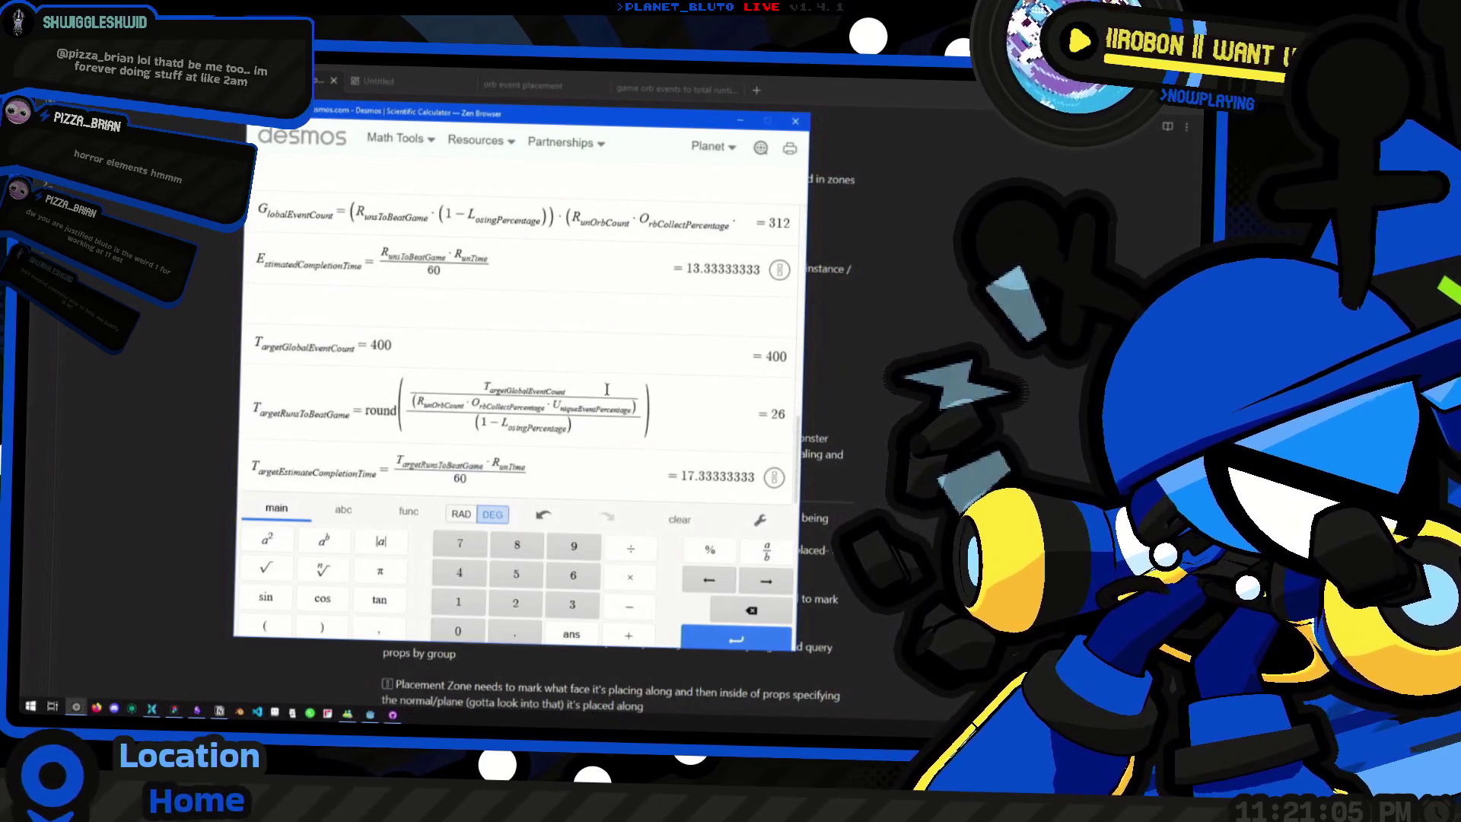
- Revisit the PlacerEntity section of the design notes, then return to the Godot script editor
{"action": "key", "text": "alt+Tab"}
{"action": "left_click", "coordinate": [752, 414]}
{"action": "scroll", "coordinate": [752, 414], "scroll_direction": "down", "scroll_amount": 5}
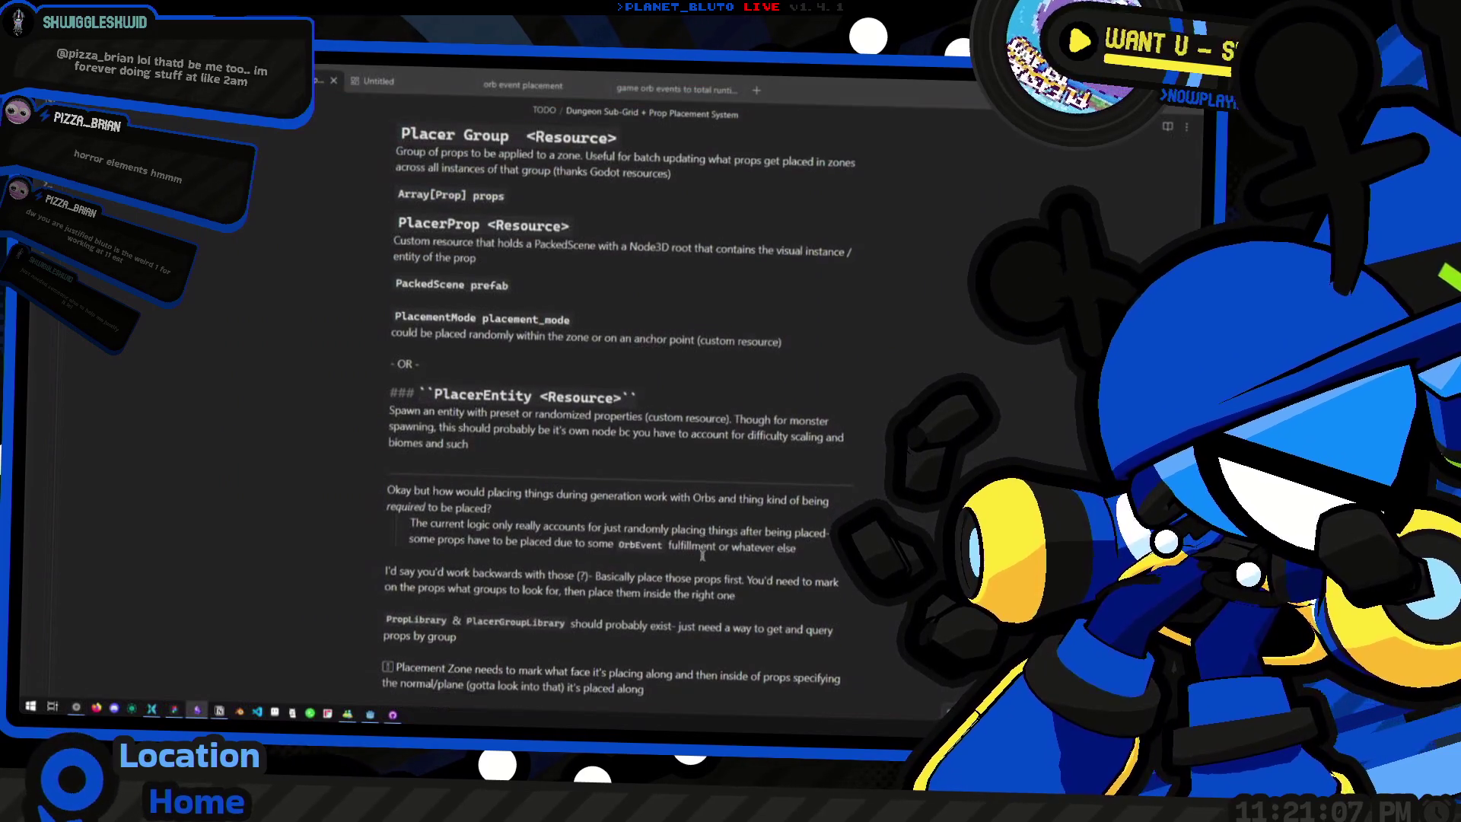
{"action": "key", "text": "alt+Tab"}
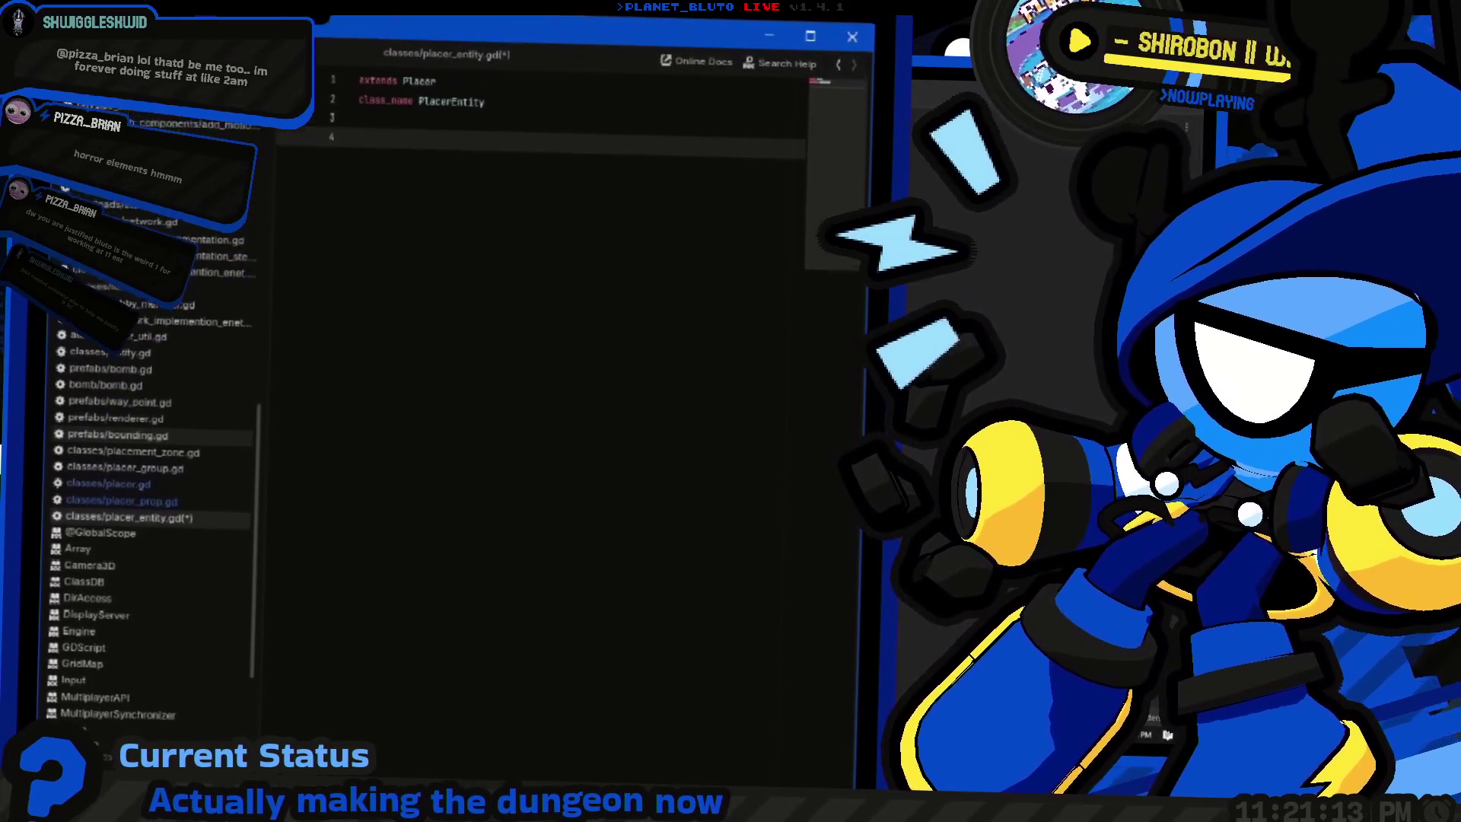
- Open placer_entity.gd, which extends Placer with class_name PlacerEntity, in the script editor
{"action": "left_click", "coordinate": [132, 388]}
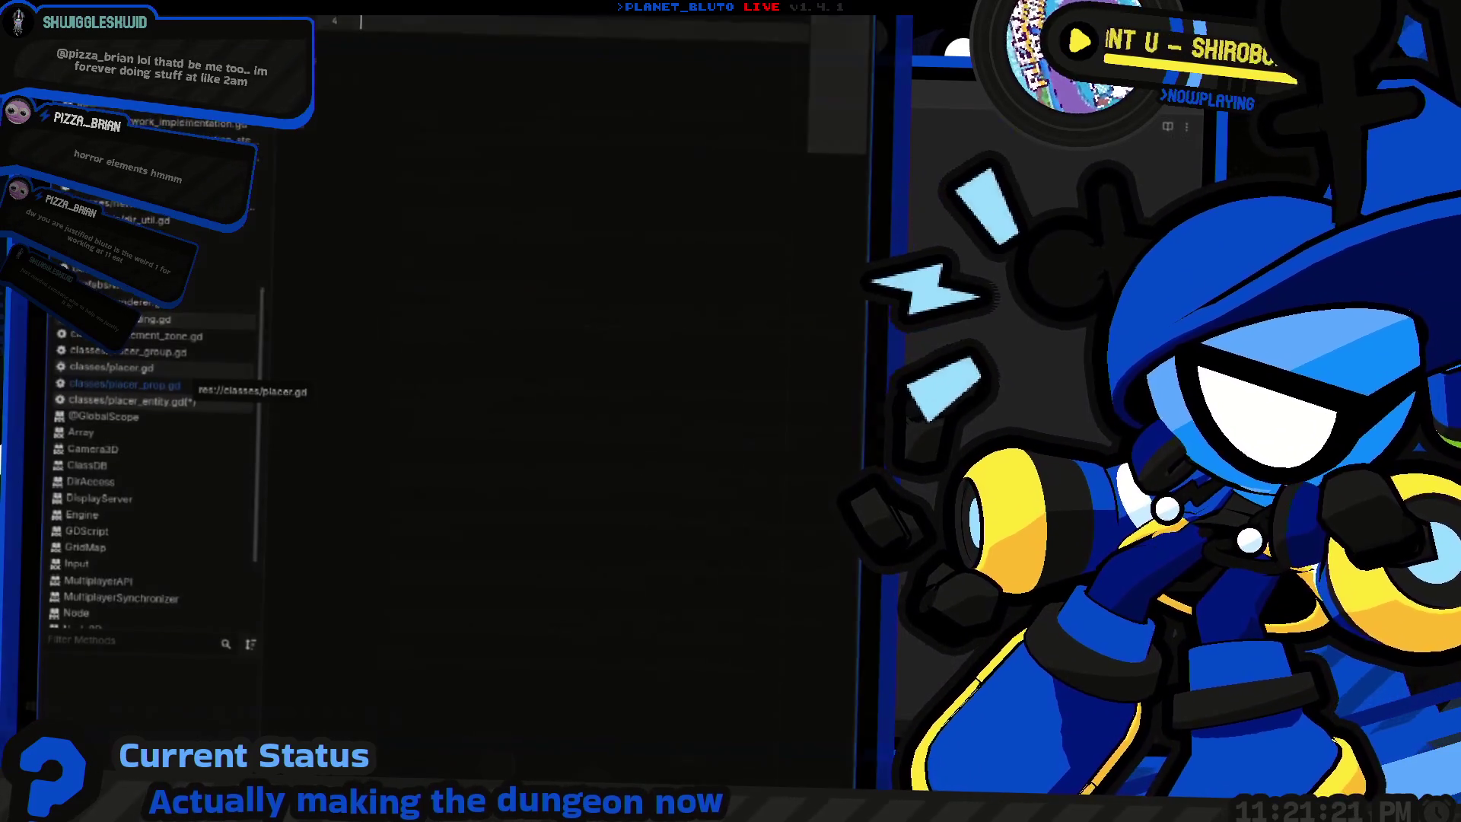
{"action": "scroll", "coordinate": [667, 391], "scroll_direction": "up", "scroll_amount": 1}
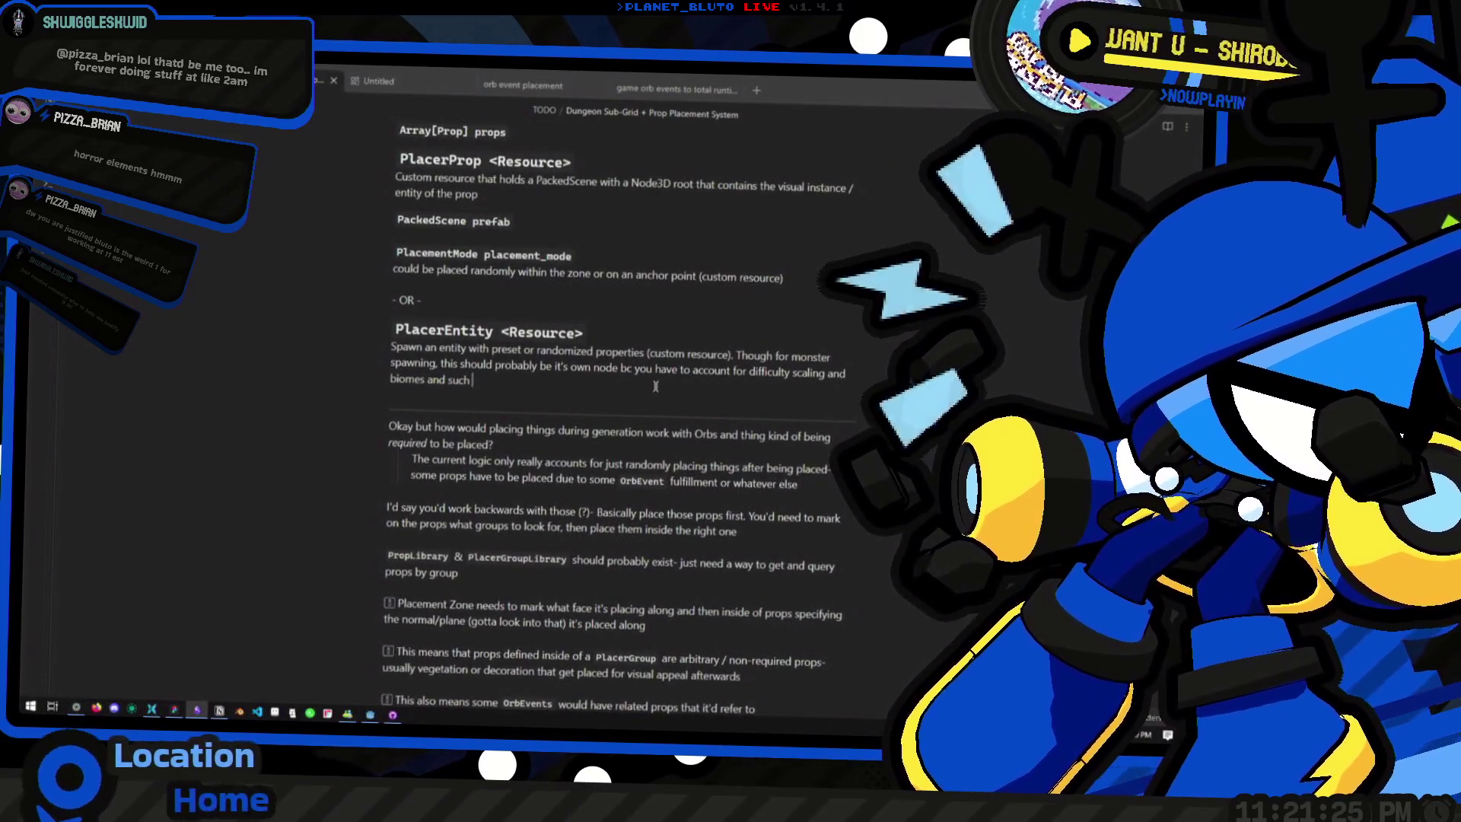
{"action": "key", "text": "alt+Tab"}
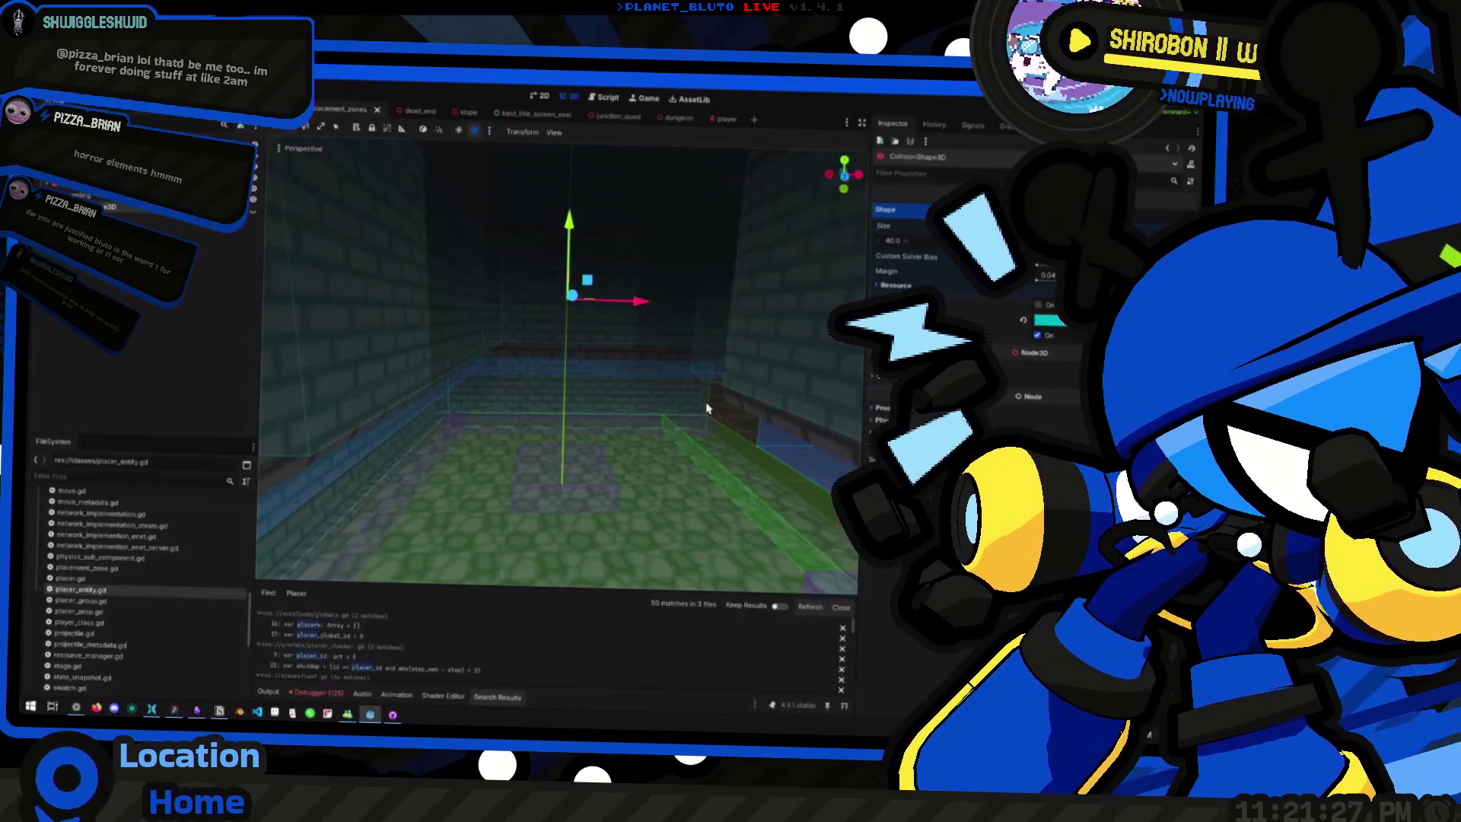
{"action": "key", "text": "alt+Tab"}
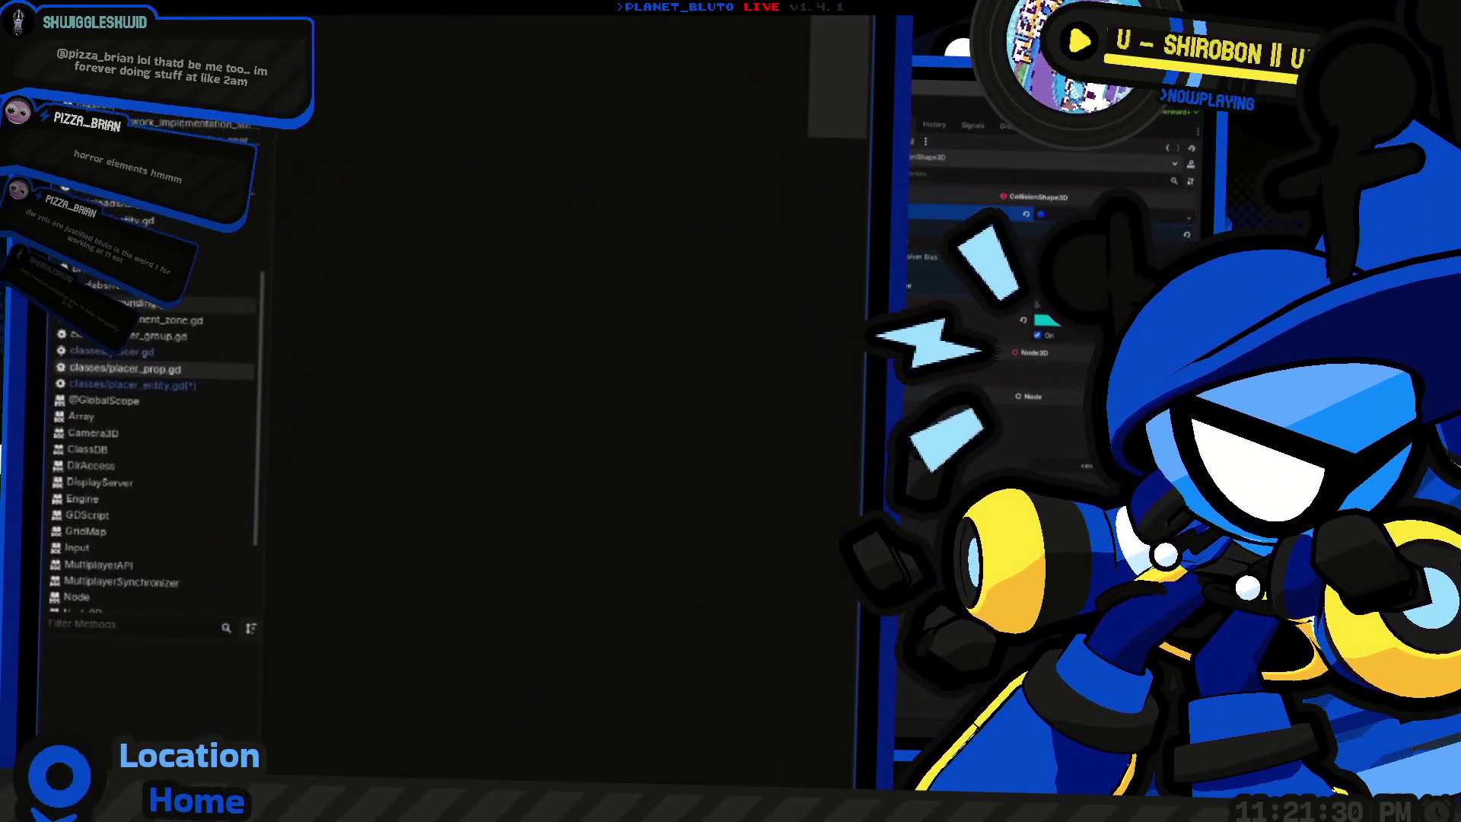
{"action": "left_click", "coordinate": [132, 368]}
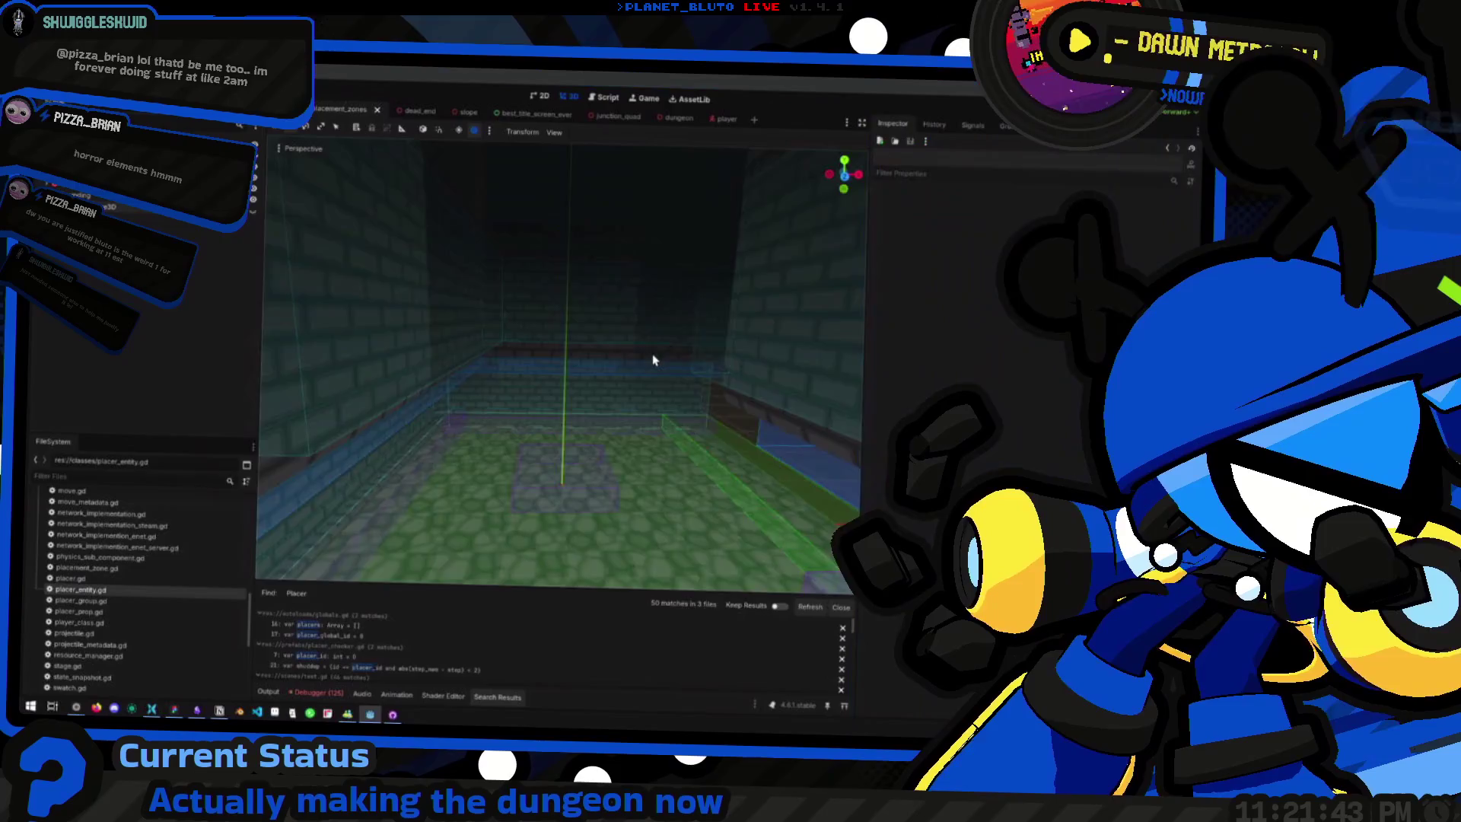
- Bring the Obsidian 'Dungeon Sub-Grid + Prop Placement System' note to the front
{"action": "key", "text": "alt+Tab"}
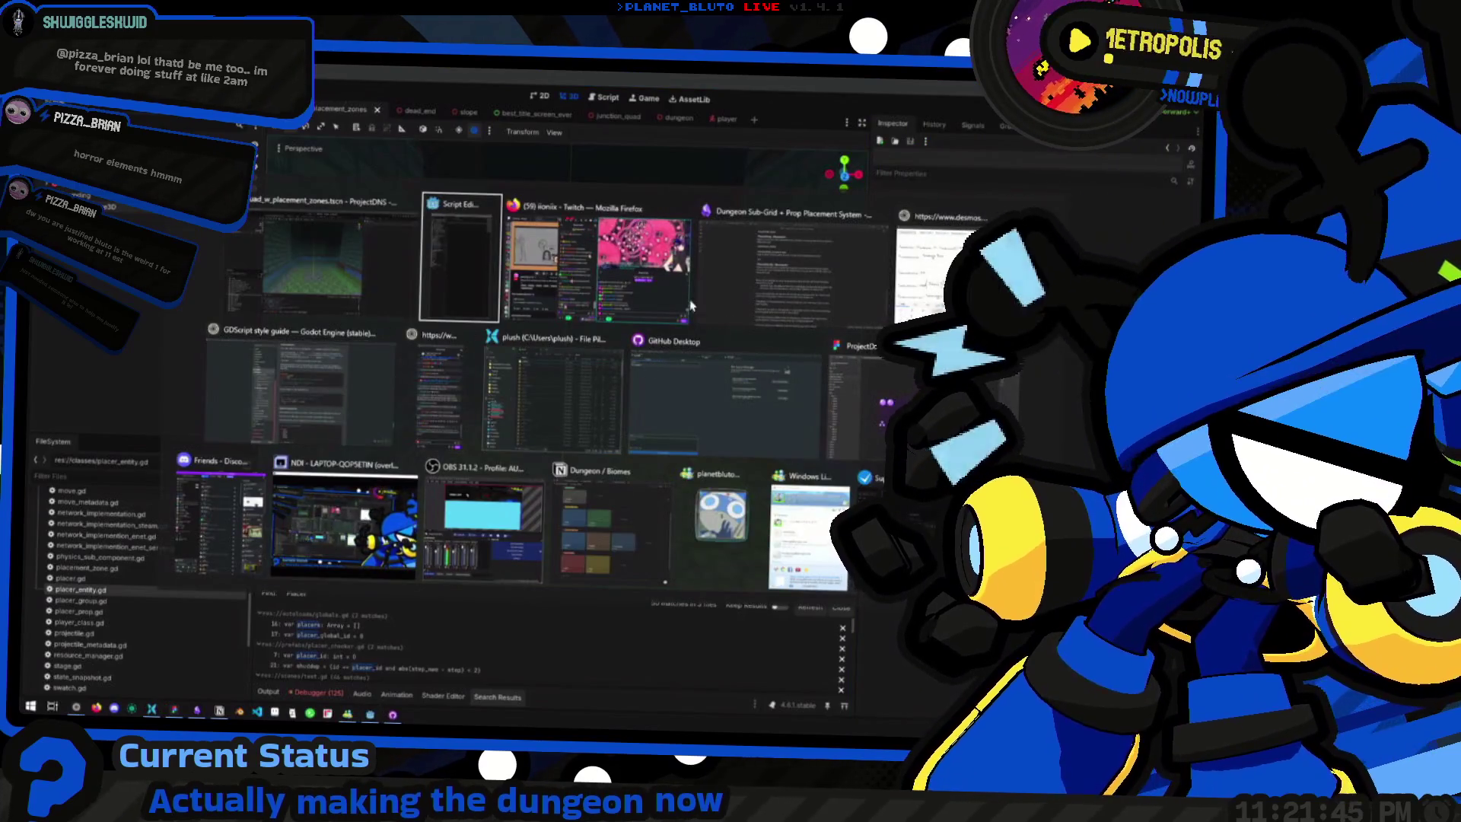
{"action": "left_click", "coordinate": [828, 304]}
{"action": "scroll", "coordinate": [590, 506], "scroll_direction": "down", "scroll_amount": 3}
{"action": "scroll", "coordinate": [590, 506], "scroll_direction": "up", "scroll_amount": 6}
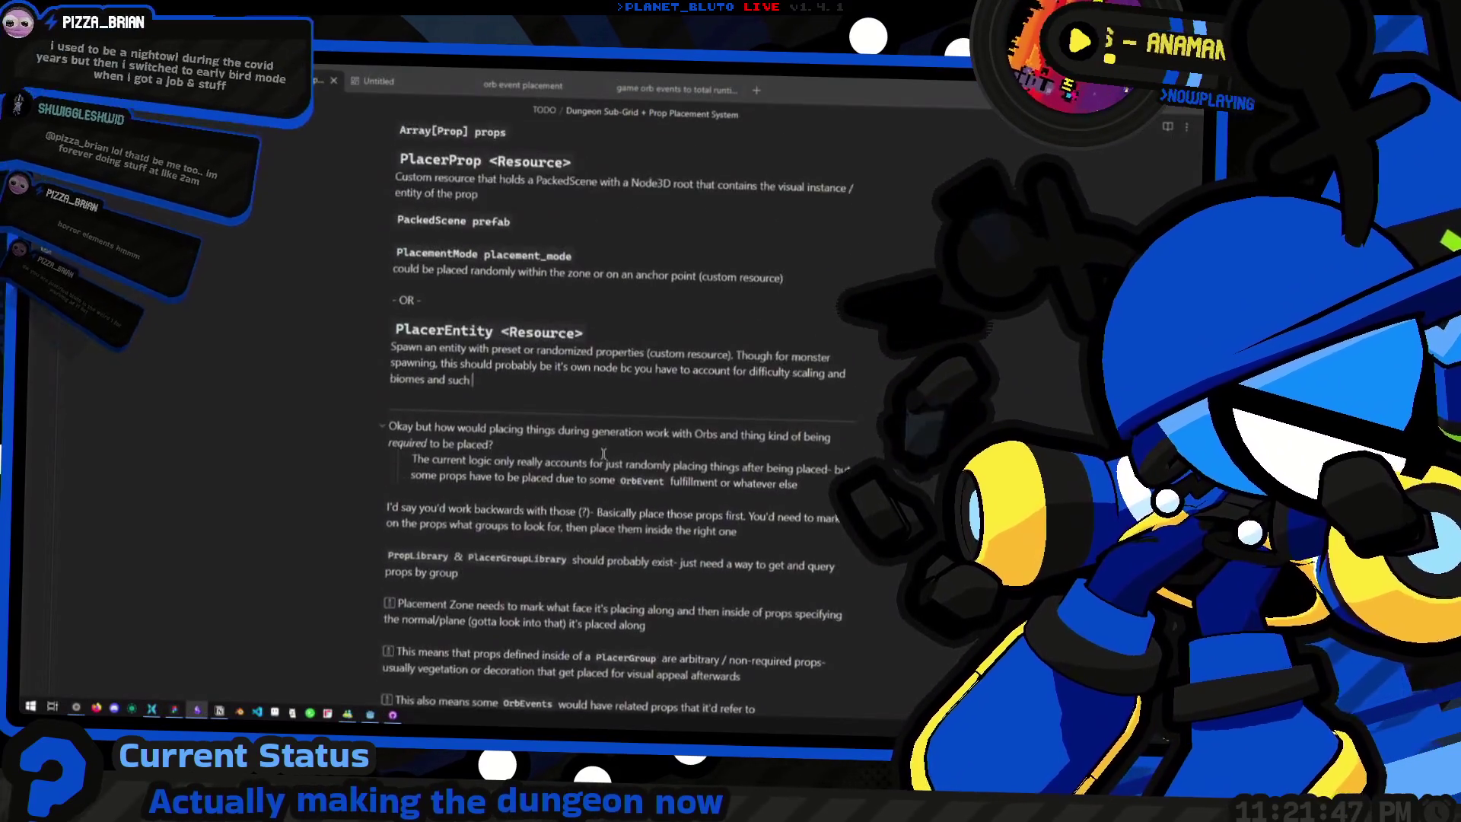
- Select the 'PlacementMode placement_mode' line in the PlacerEntity notes
{"action": "scroll", "coordinate": [590, 506], "scroll_direction": "up", "scroll_amount": 1}
{"action": "left_click", "coordinate": [472, 494]}
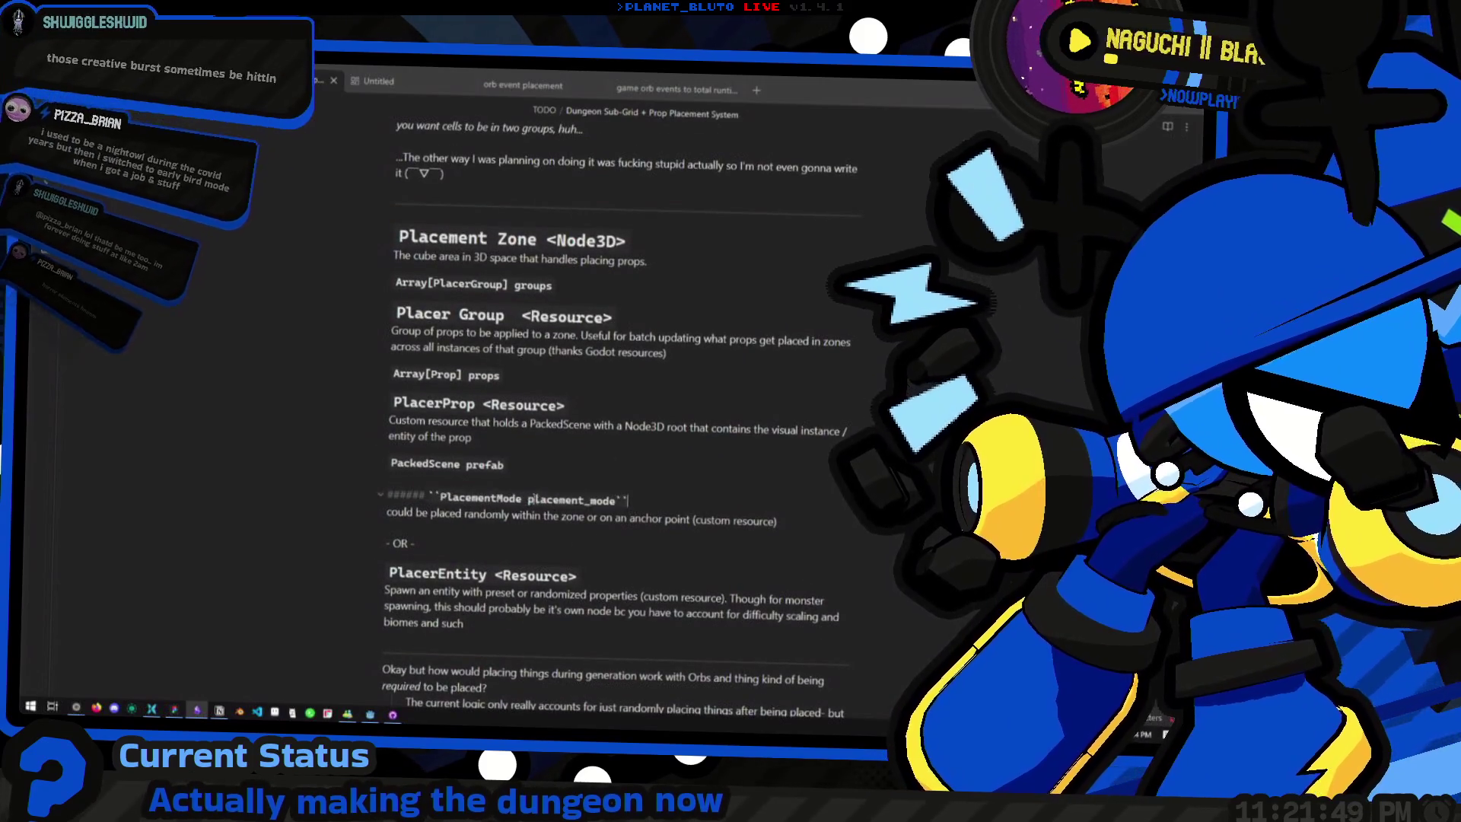
{"action": "double_click", "coordinate": [471, 495]}
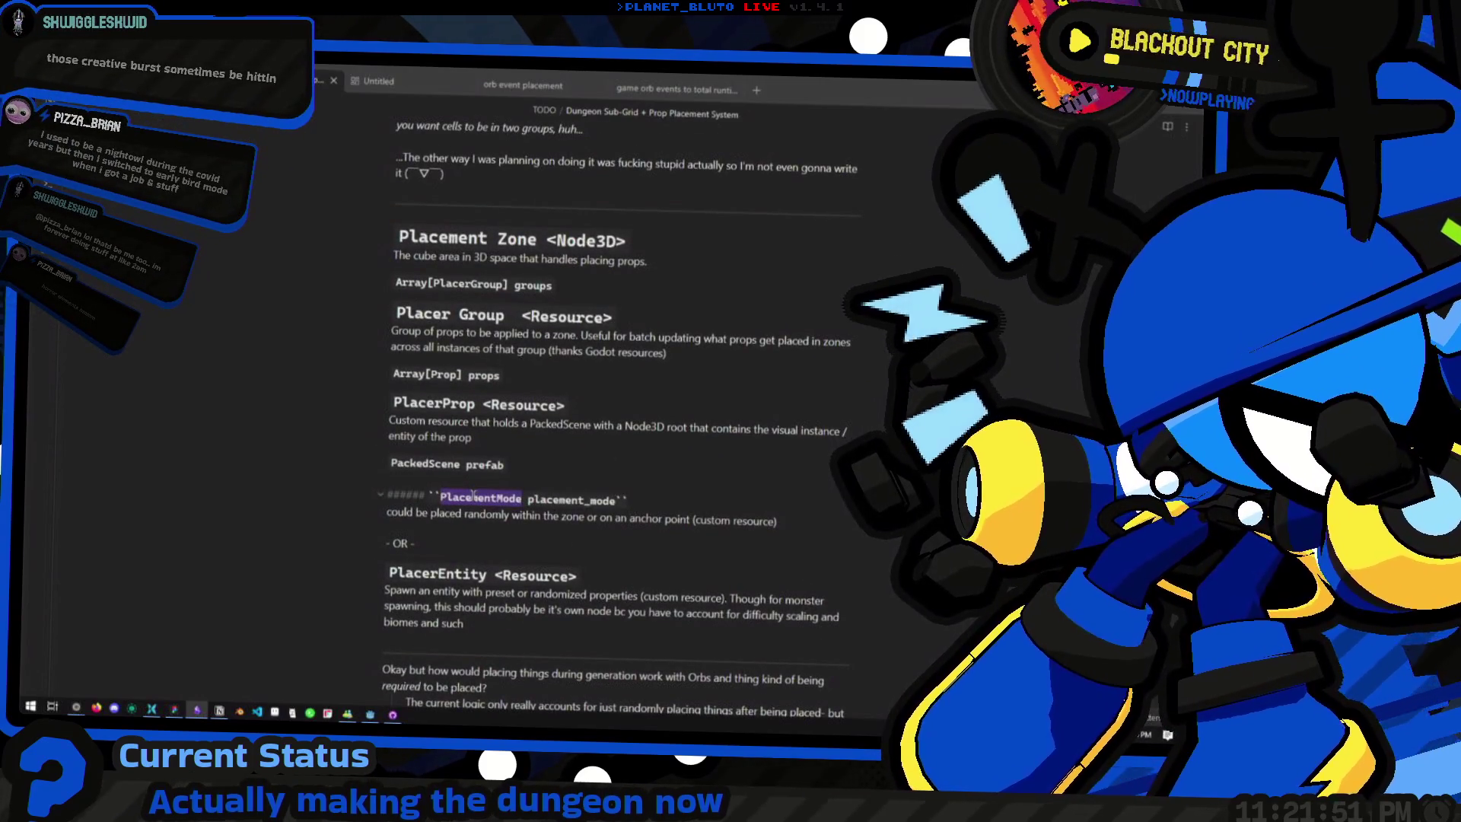
{"action": "key", "text": "Left"}
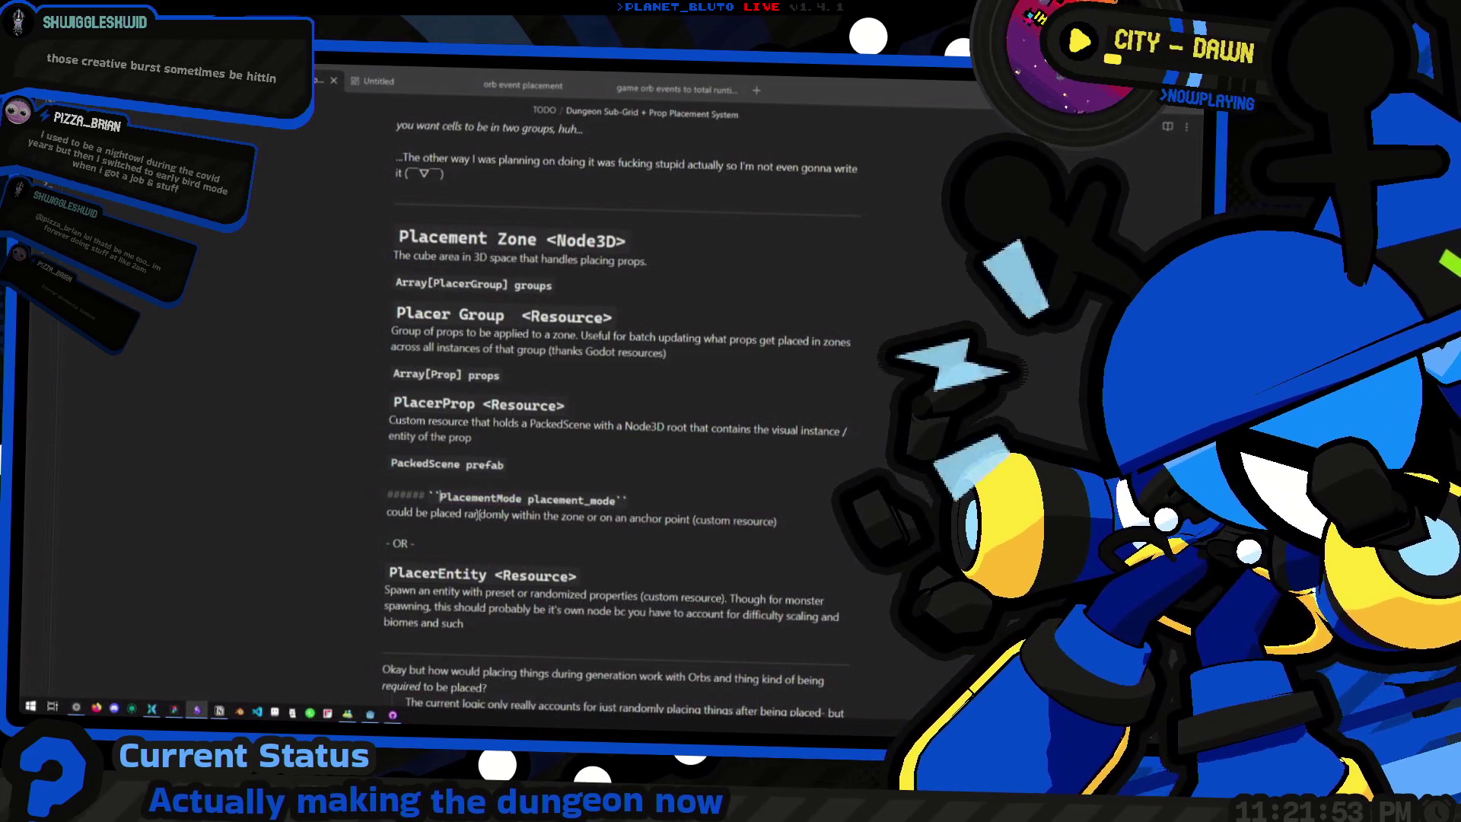
{"action": "key", "text": "shift+End"}
{"action": "key", "text": "ctrl+c"}
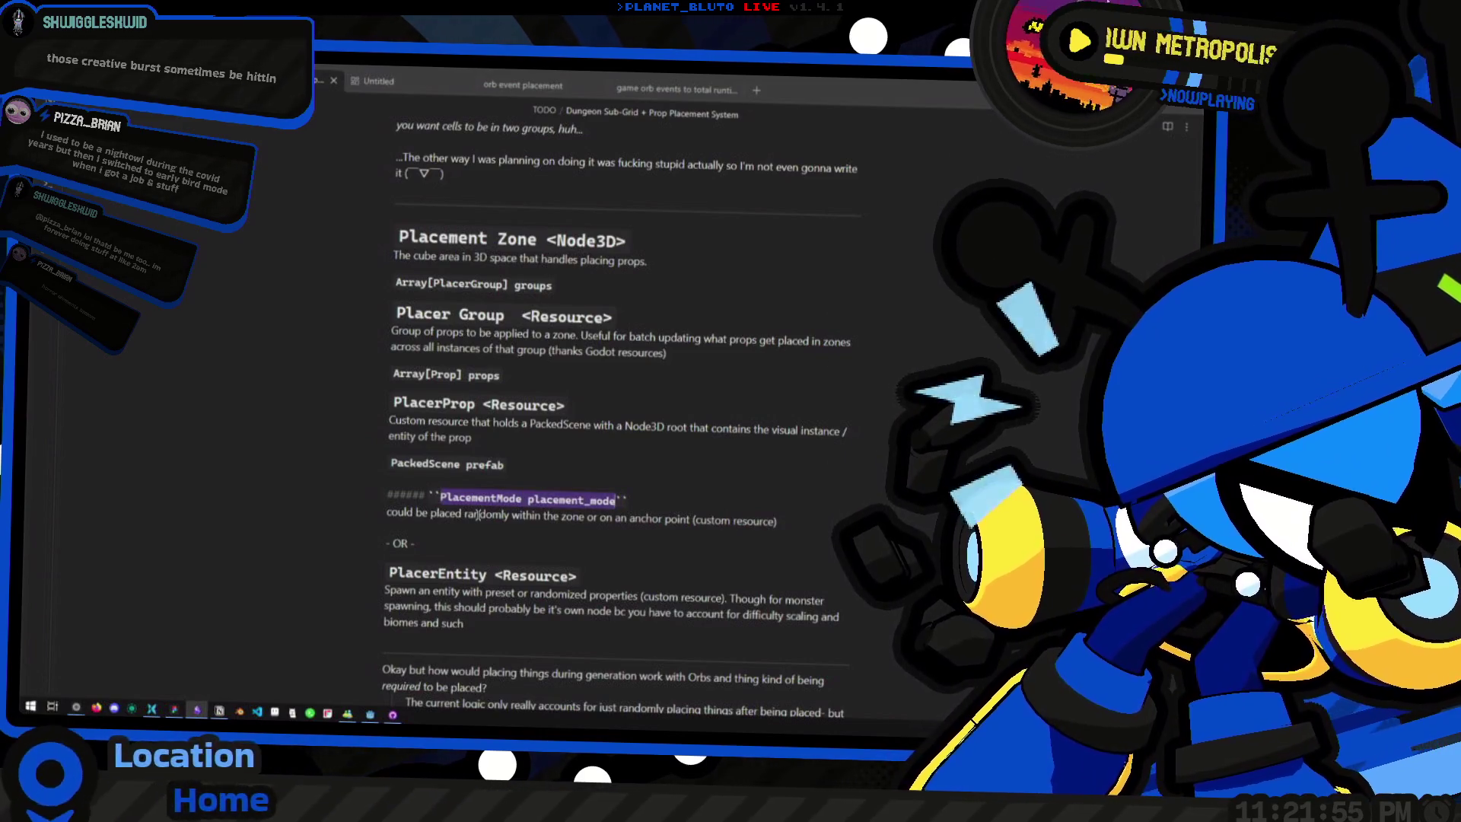
- Paste it onto line 4 of placer_entity.gd and turn it into 'var placement_mode'
{"action": "key", "text": "alt+Tab"}
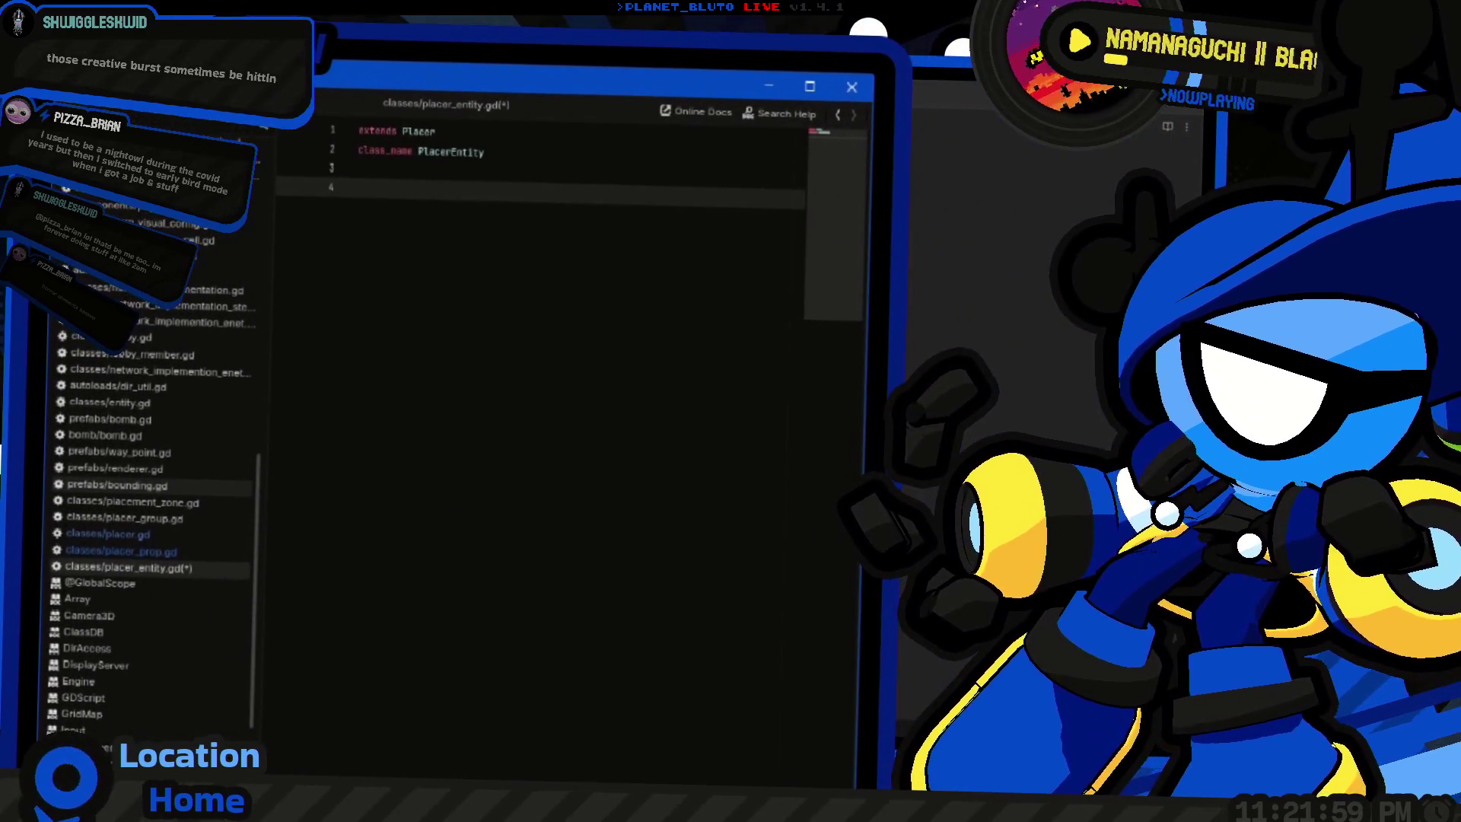
{"action": "key", "text": "ctrl+v"}
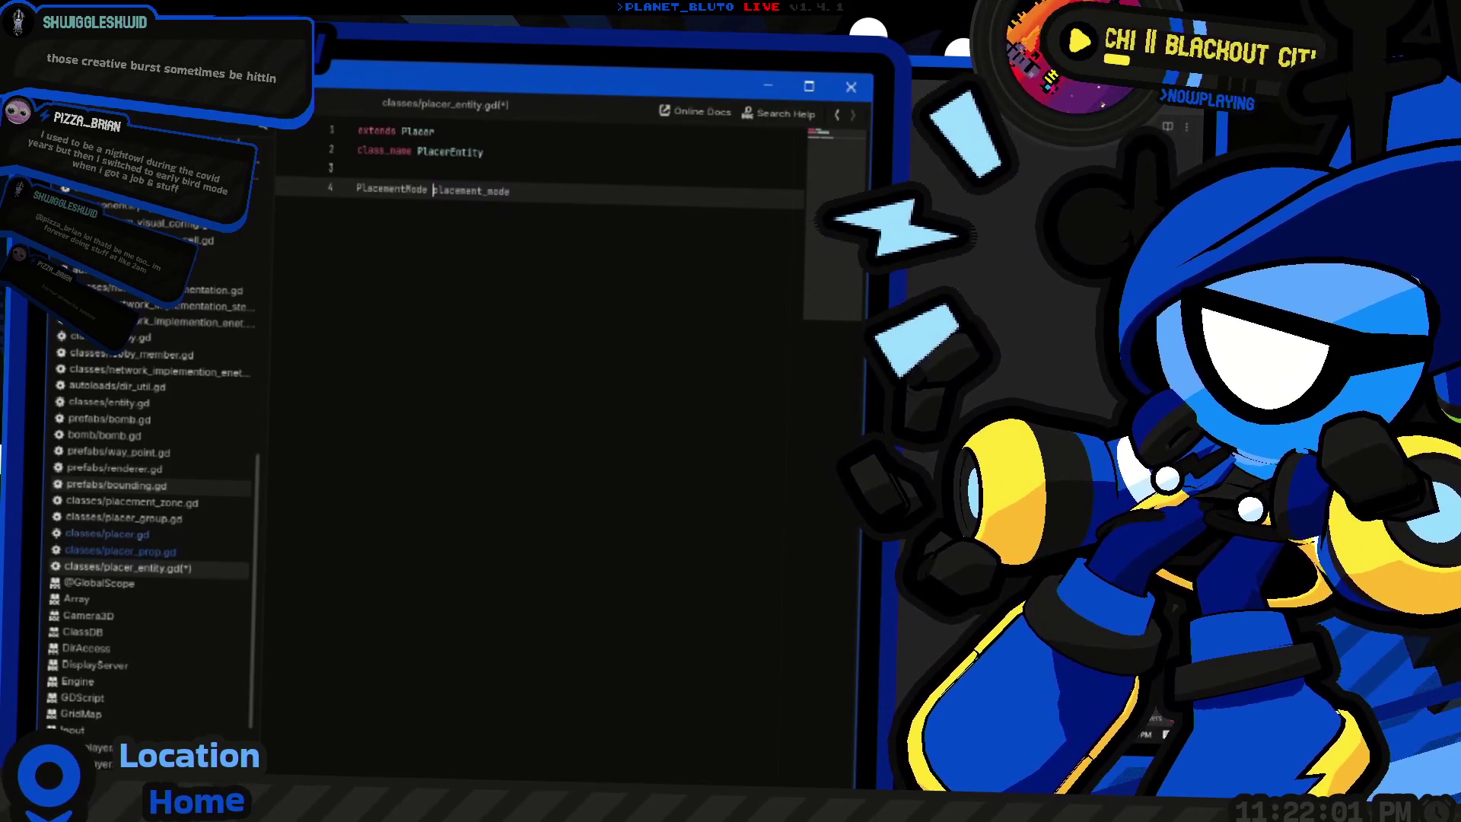
{"action": "key", "text": "ctrl+BackSpace"}
{"action": "type", "text": "var"}
{"action": "key", "text": "End"}
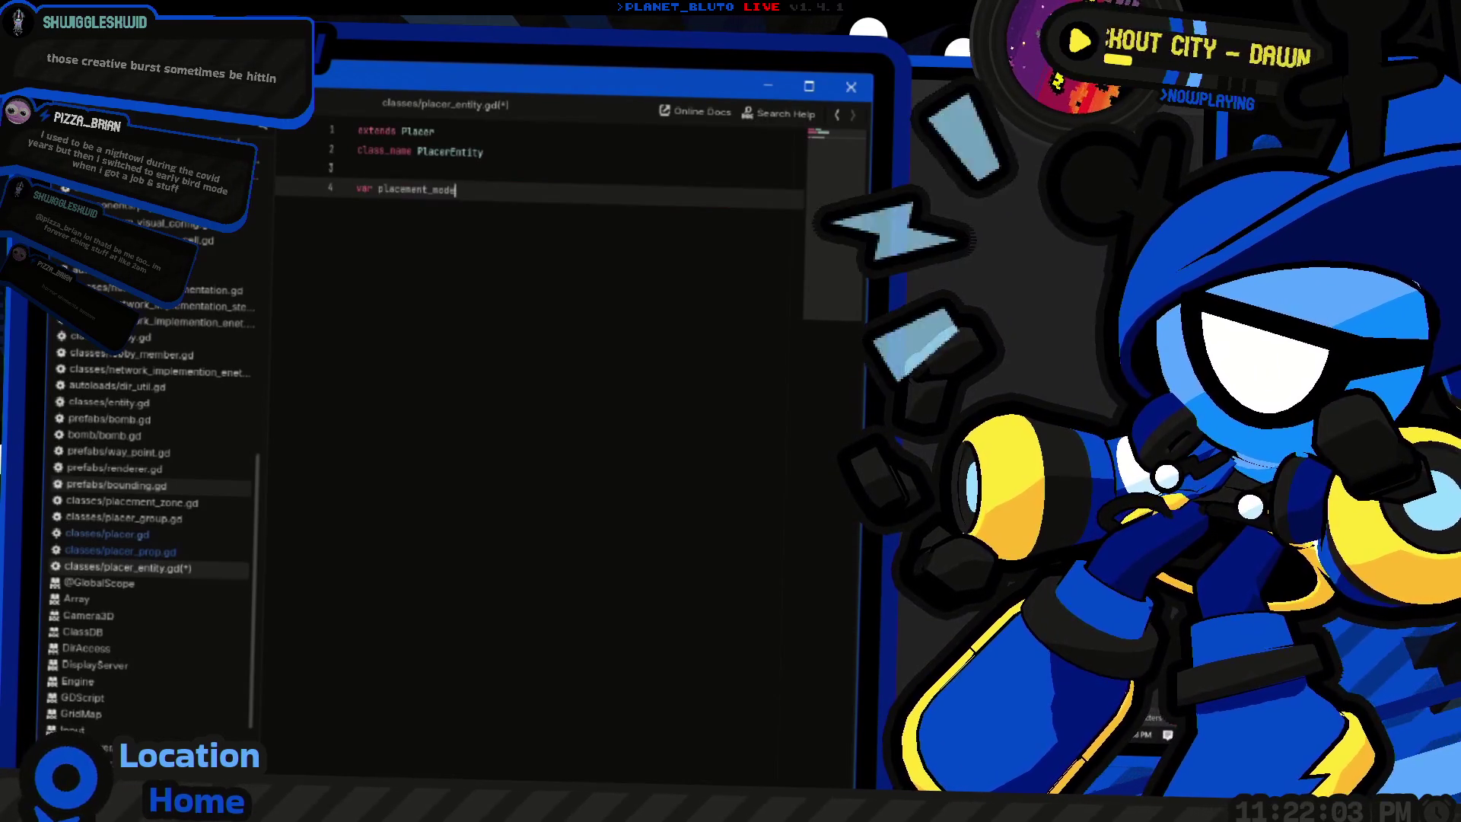
{"action": "key", "text": "BackSpace"}
{"action": "key", "text": "BackSpace"}
{"action": "key", "text": "BackSpace"}
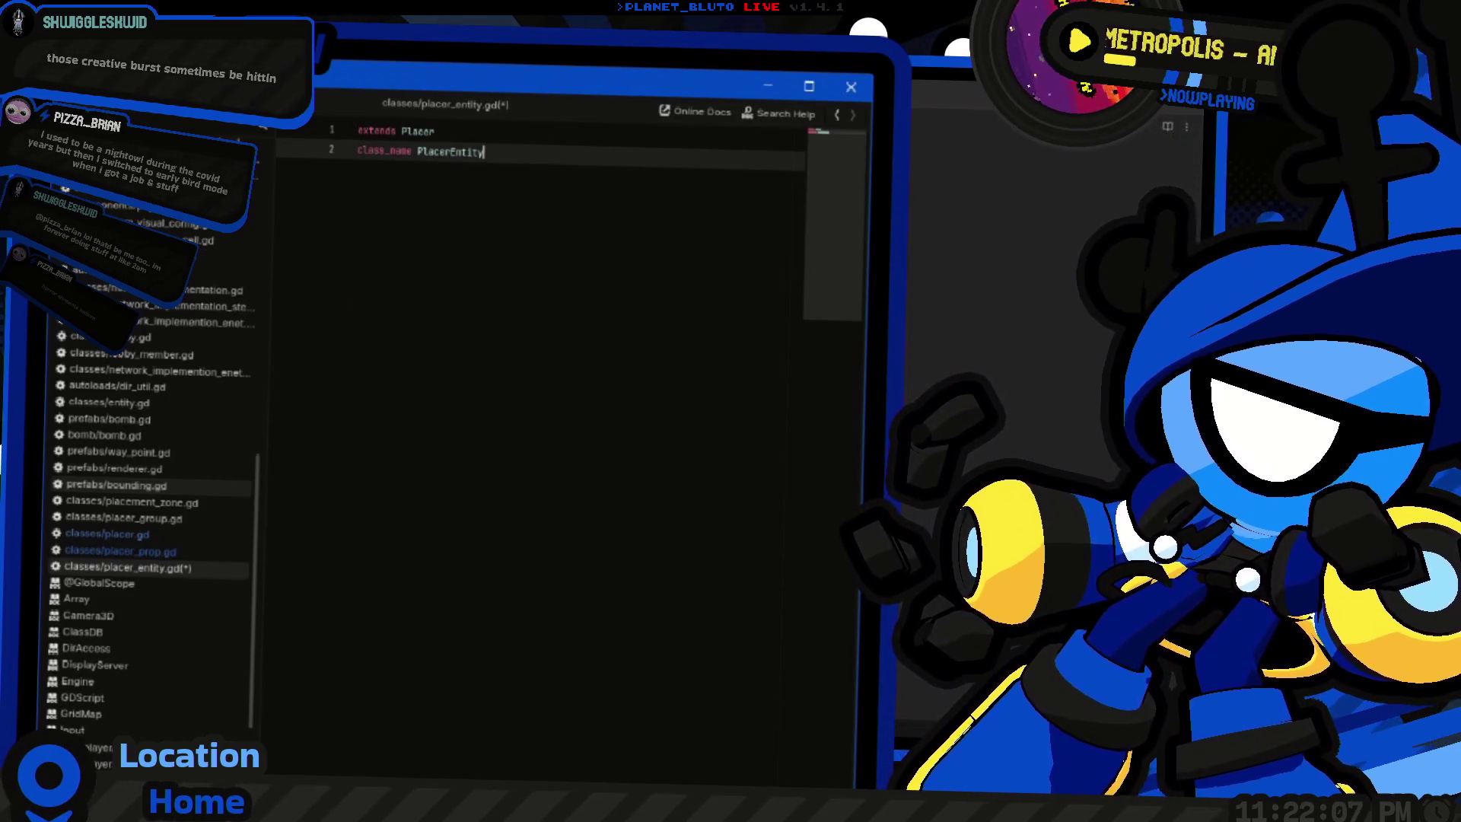
- Replace the placeholder comment in placer.gd with 'var placement_mode: PlacementMode'
{"action": "left_click", "coordinate": [107, 534]}
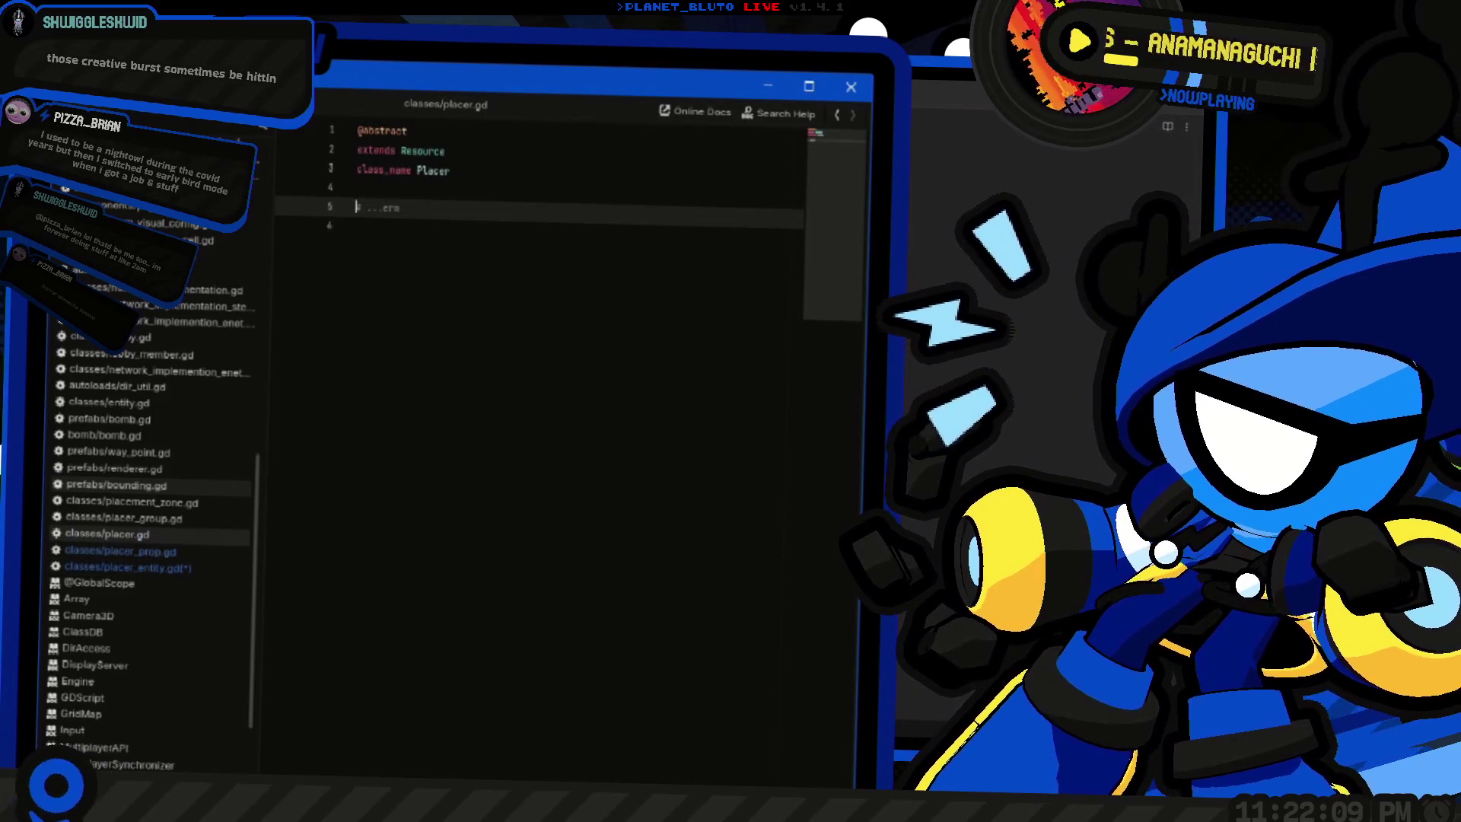
{"action": "key", "text": "ctrl+z"}
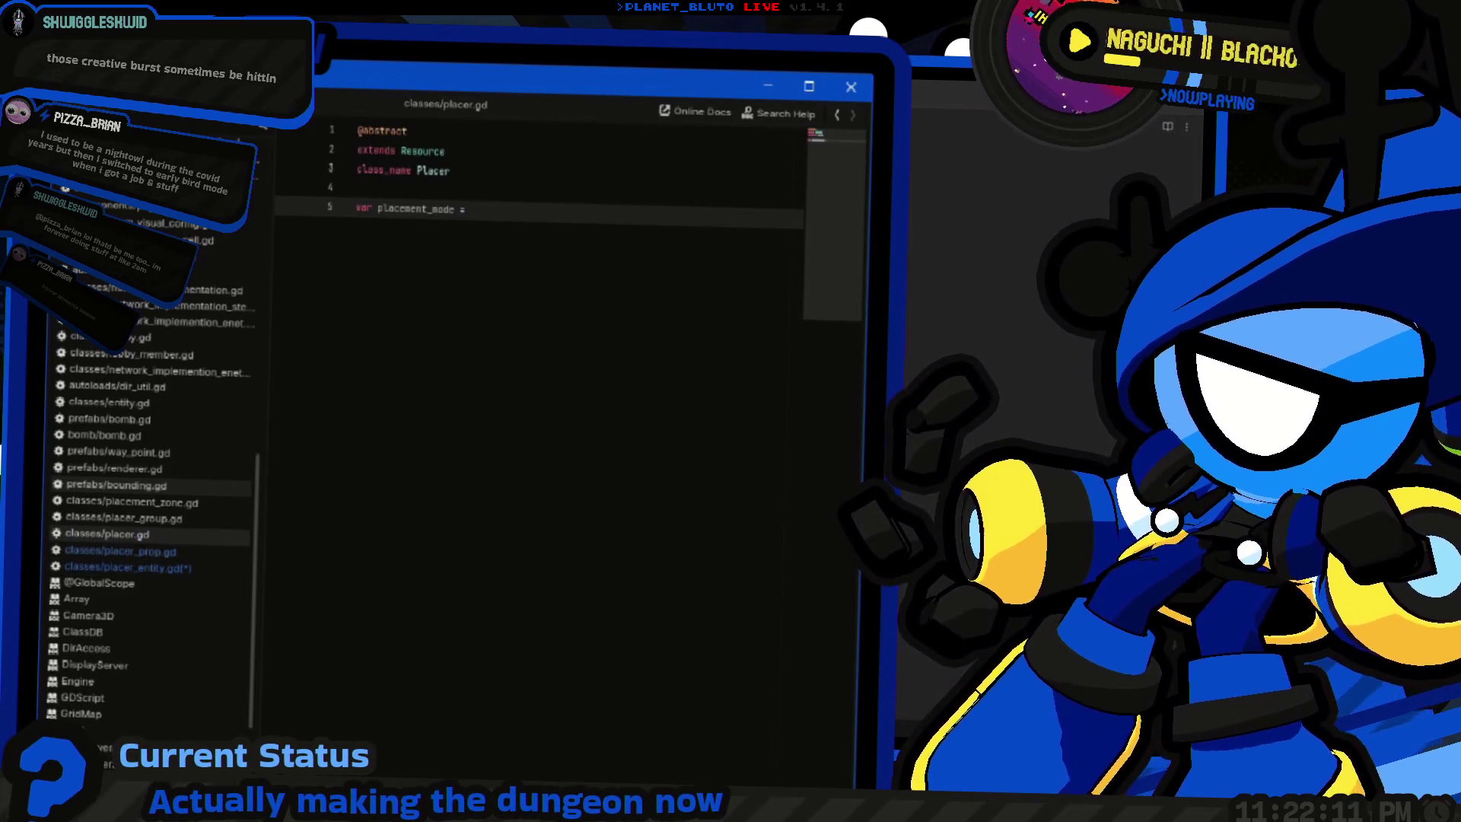
{"action": "type", "text": "lacement ="}
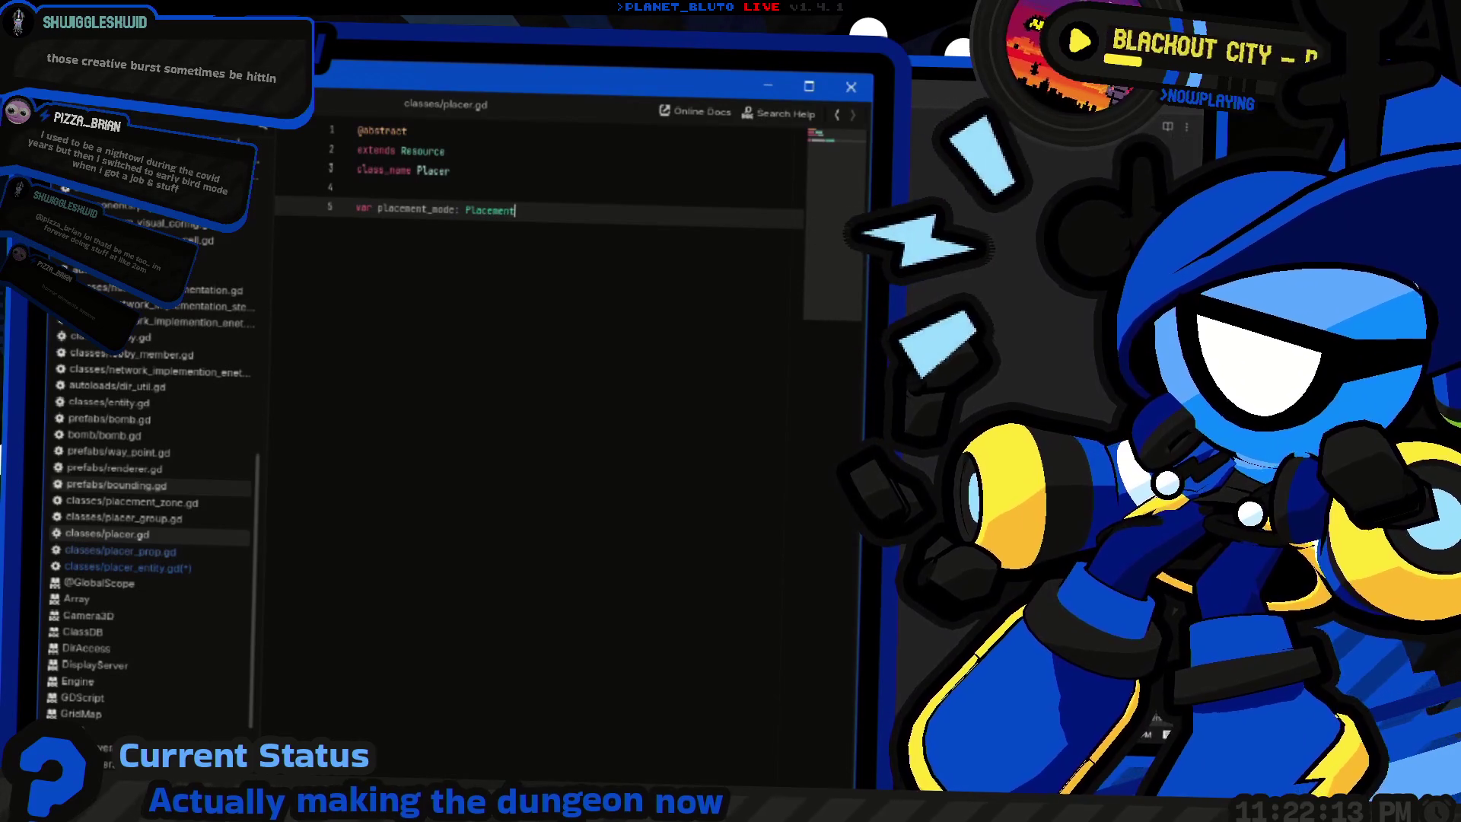
{"action": "key", "text": "BackSpace"}
{"action": "key", "text": "BackSpace"}
{"action": "key", "text": "BackSpace"}
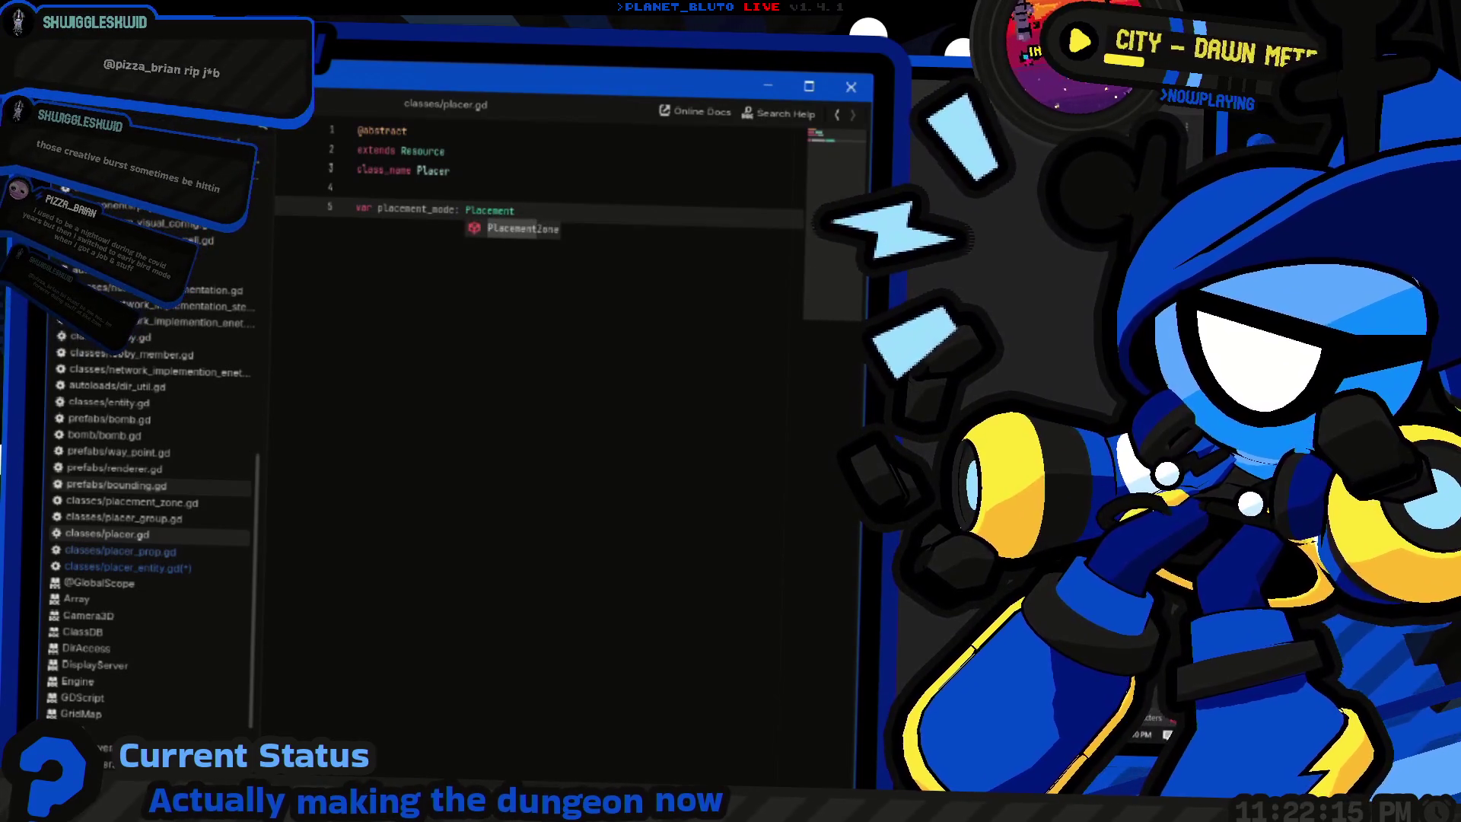
{"action": "type", "text": "Mode"}
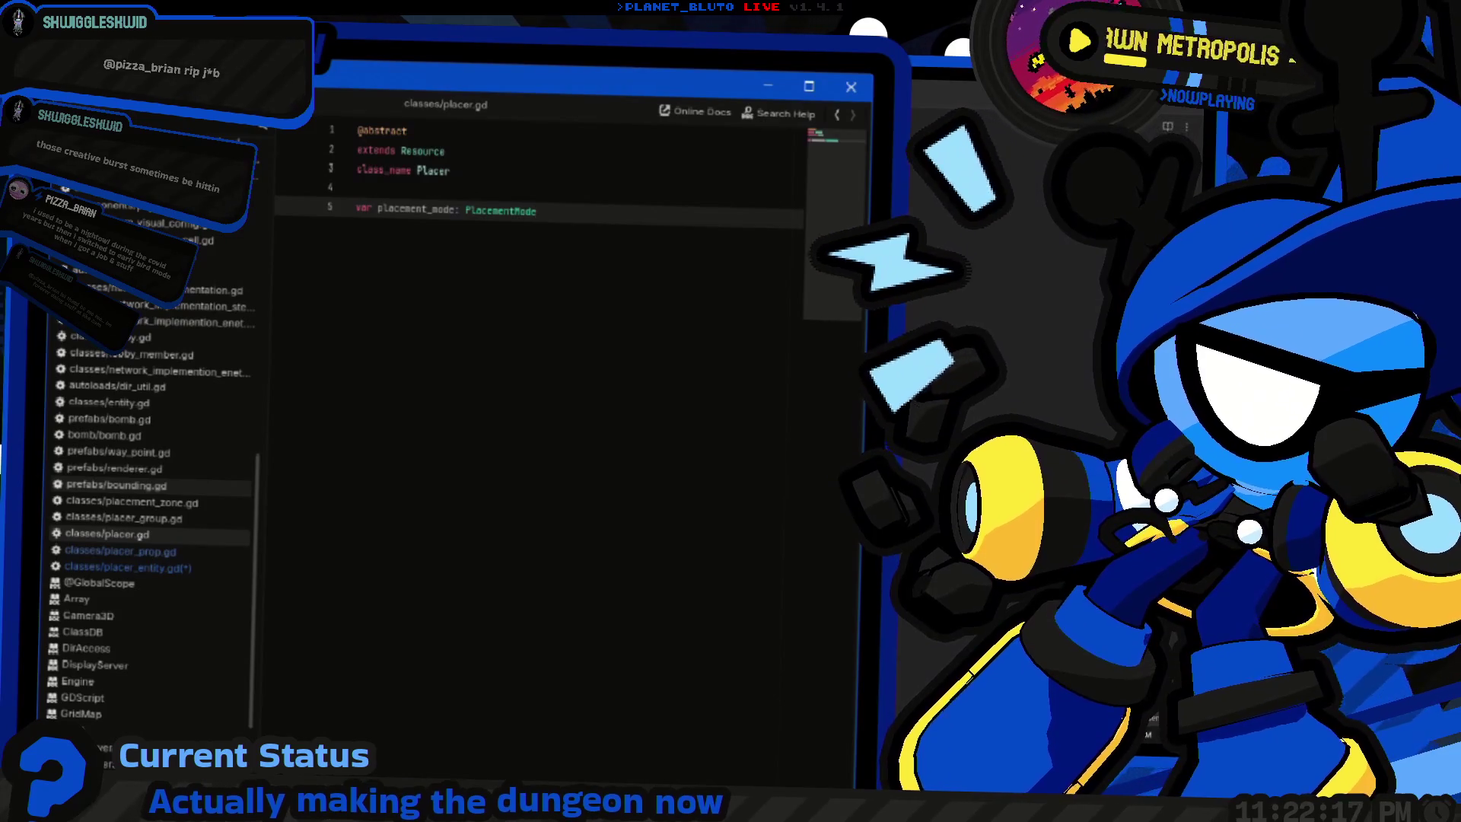
{"action": "type", "text": " ="}
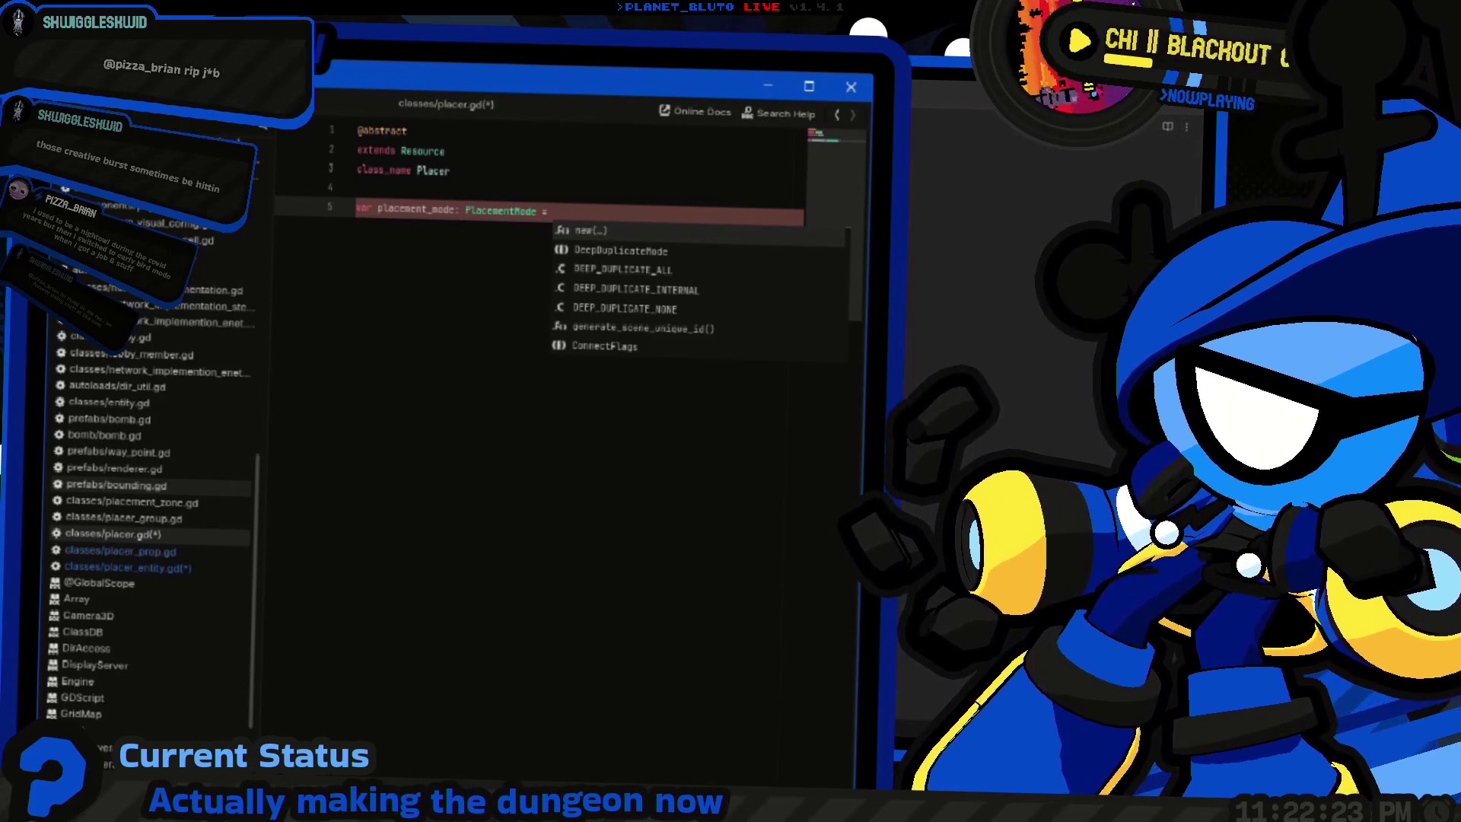
{"action": "key", "text": "BackSpace"}
{"action": "key", "text": "BackSpace"}
{"action": "key", "text": "BackSpace"}
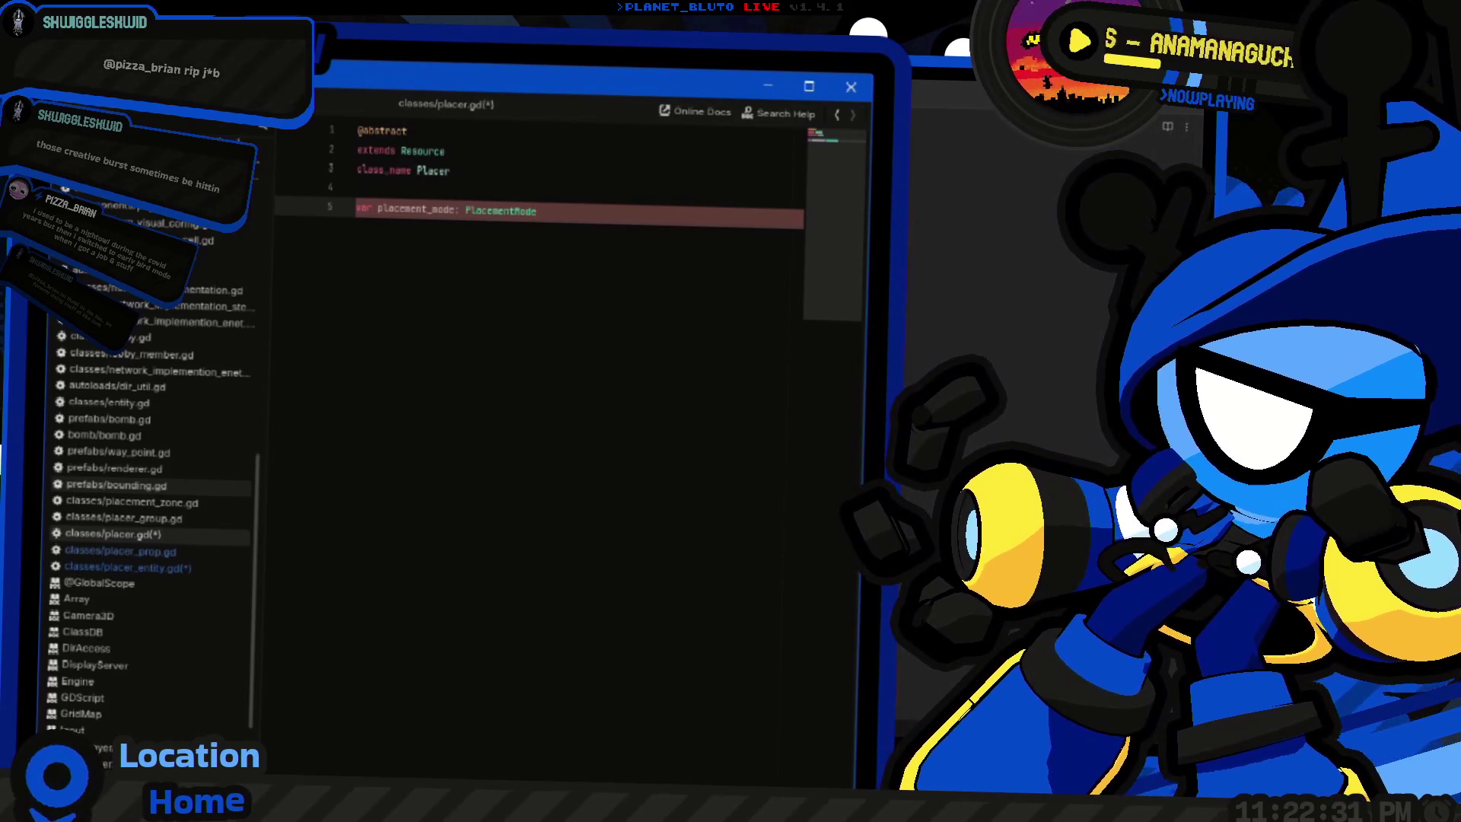
{"action": "key", "text": "alt+Tab"}
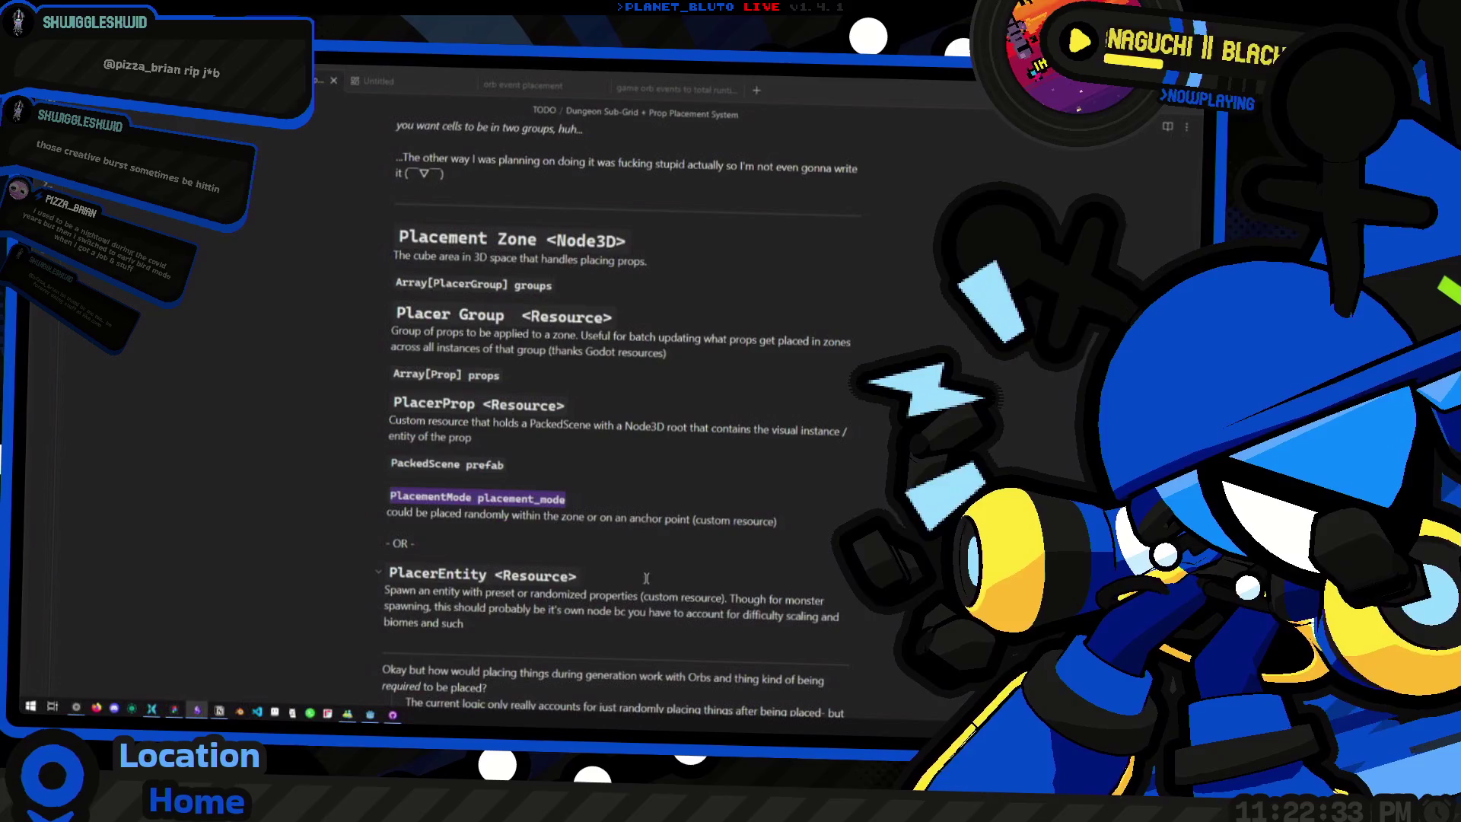
- Highlight the 'anchor point' and 'randomly within the zone' options in the PlacementMode note
{"action": "double_click", "coordinate": [659, 518]}
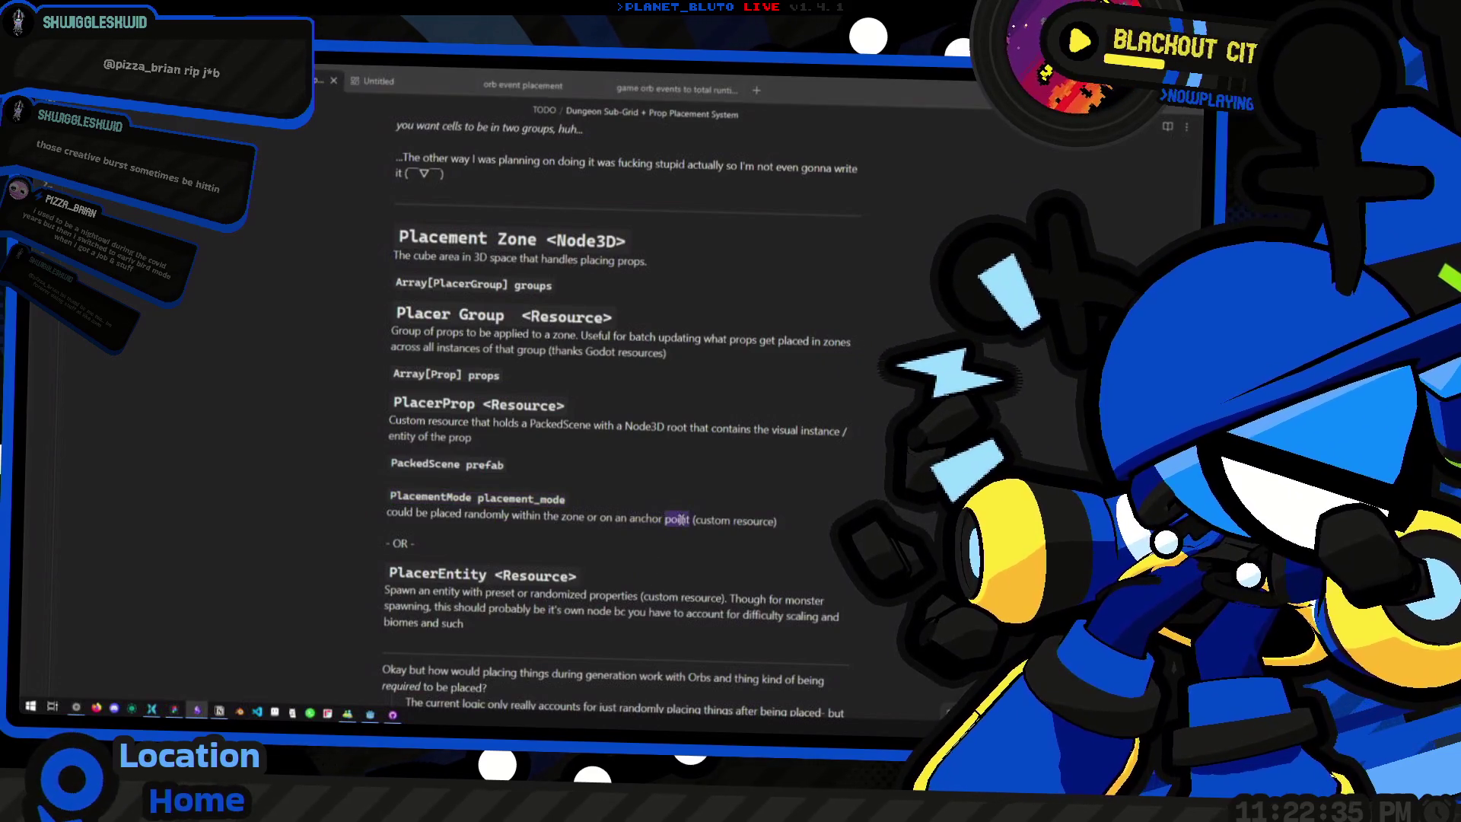
{"action": "left_click", "coordinate": [677, 519]}
{"action": "left_click_drag", "start_coordinate": [630, 518], "coordinate": [711, 522]}
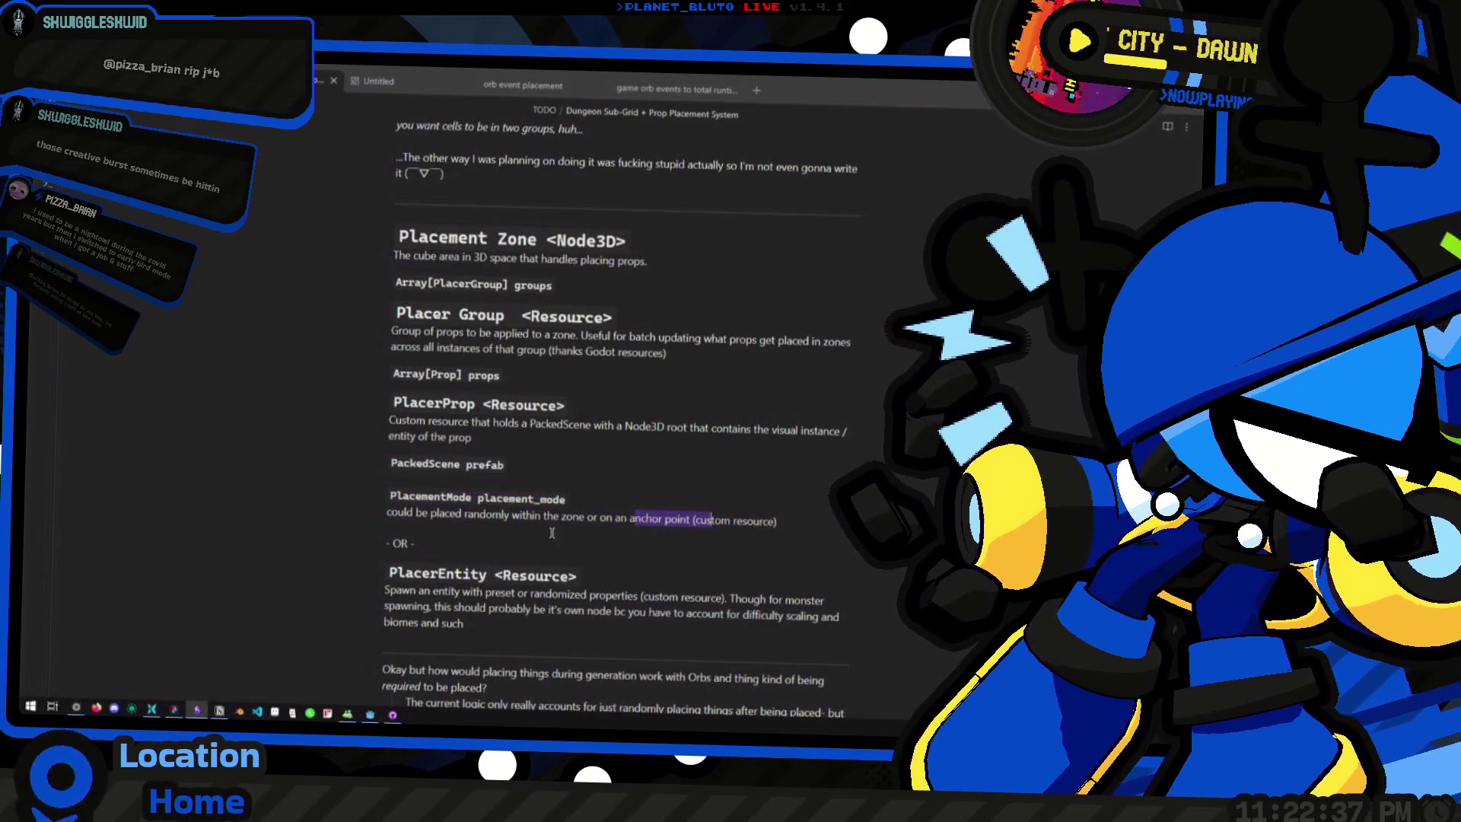
{"action": "left_click", "coordinate": [580, 517]}
{"action": "left_click_drag", "start_coordinate": [465, 514], "coordinate": [592, 516]}
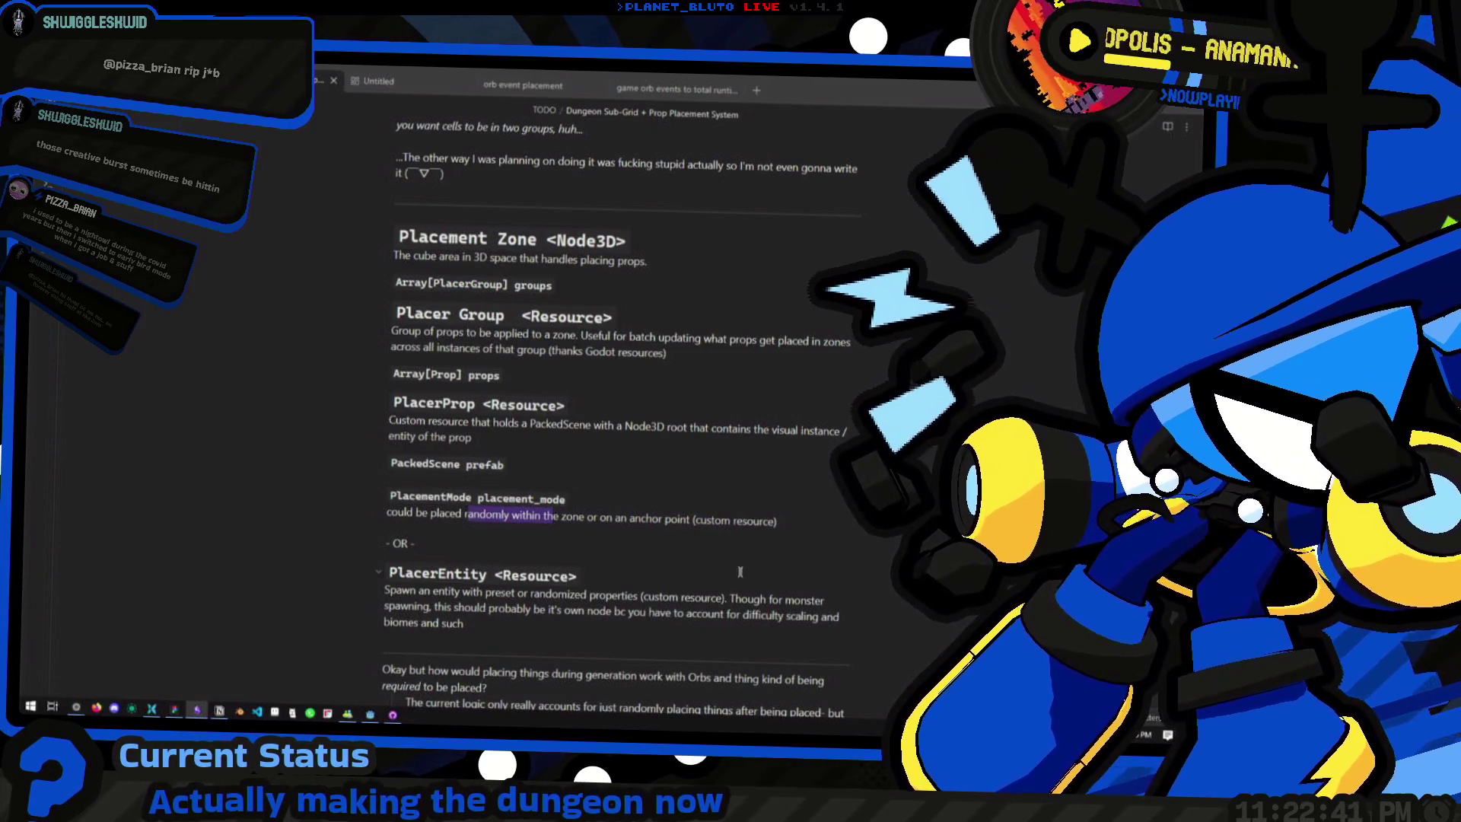
{"action": "key", "text": "alt+Tab"}
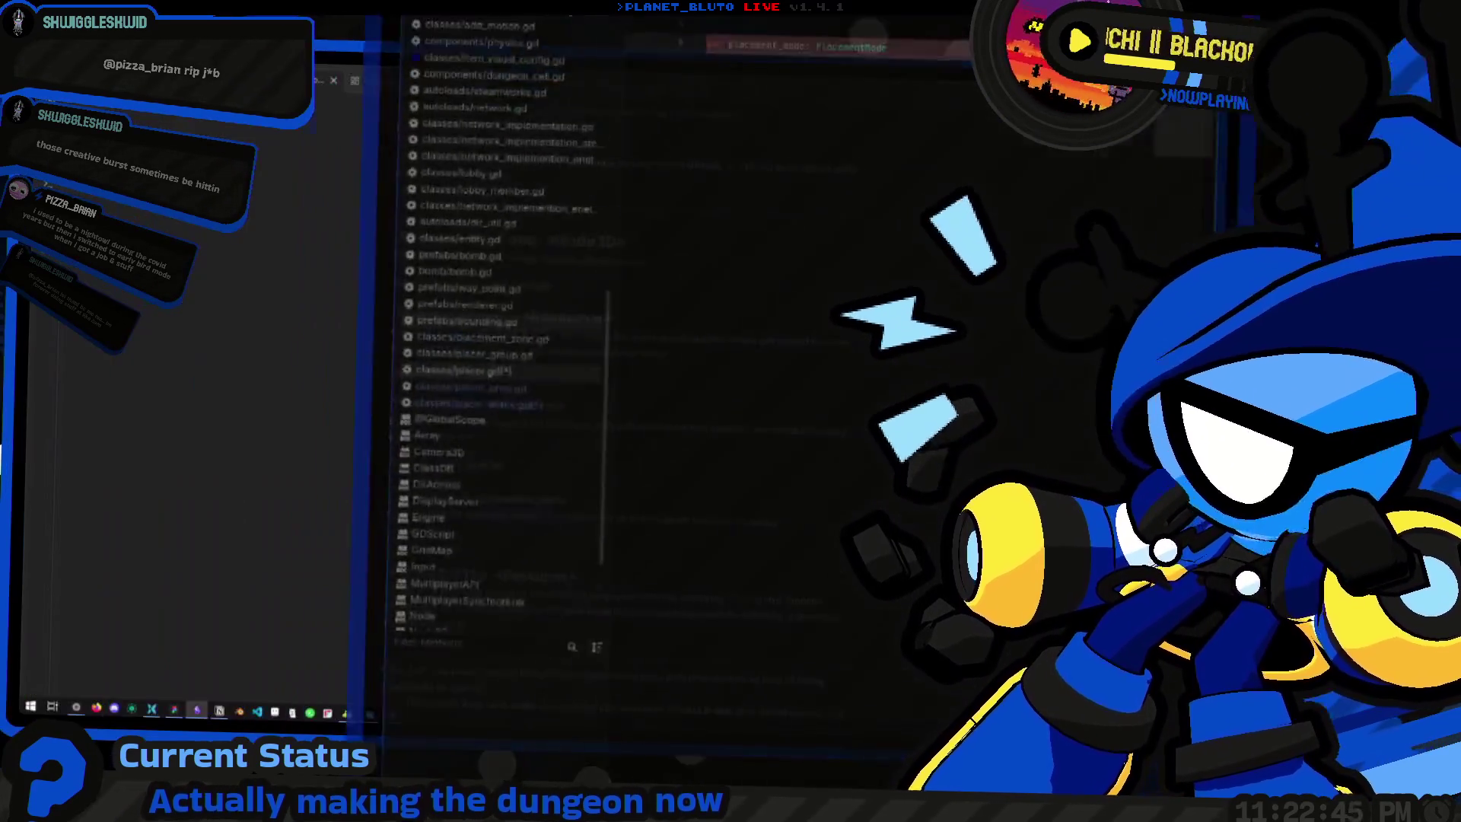
- Begin a new folder inside res://classes, then cancel the invalid placement_mode folder
{"action": "key", "text": "alt+Tab"}
{"action": "key", "text": "alt+Tab"}
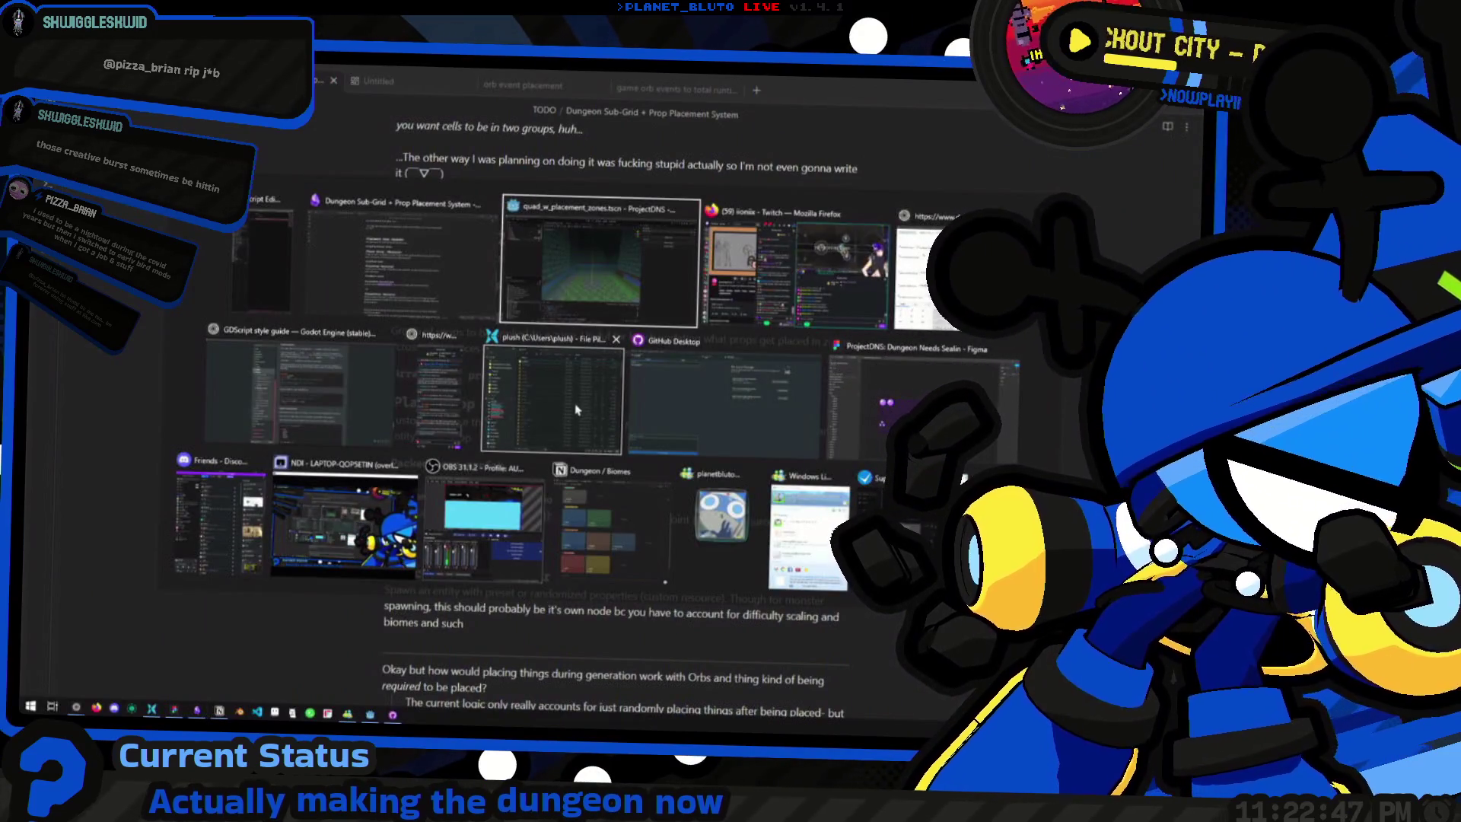
{"action": "scroll", "coordinate": [122, 563], "scroll_direction": "up", "scroll_amount": 10}
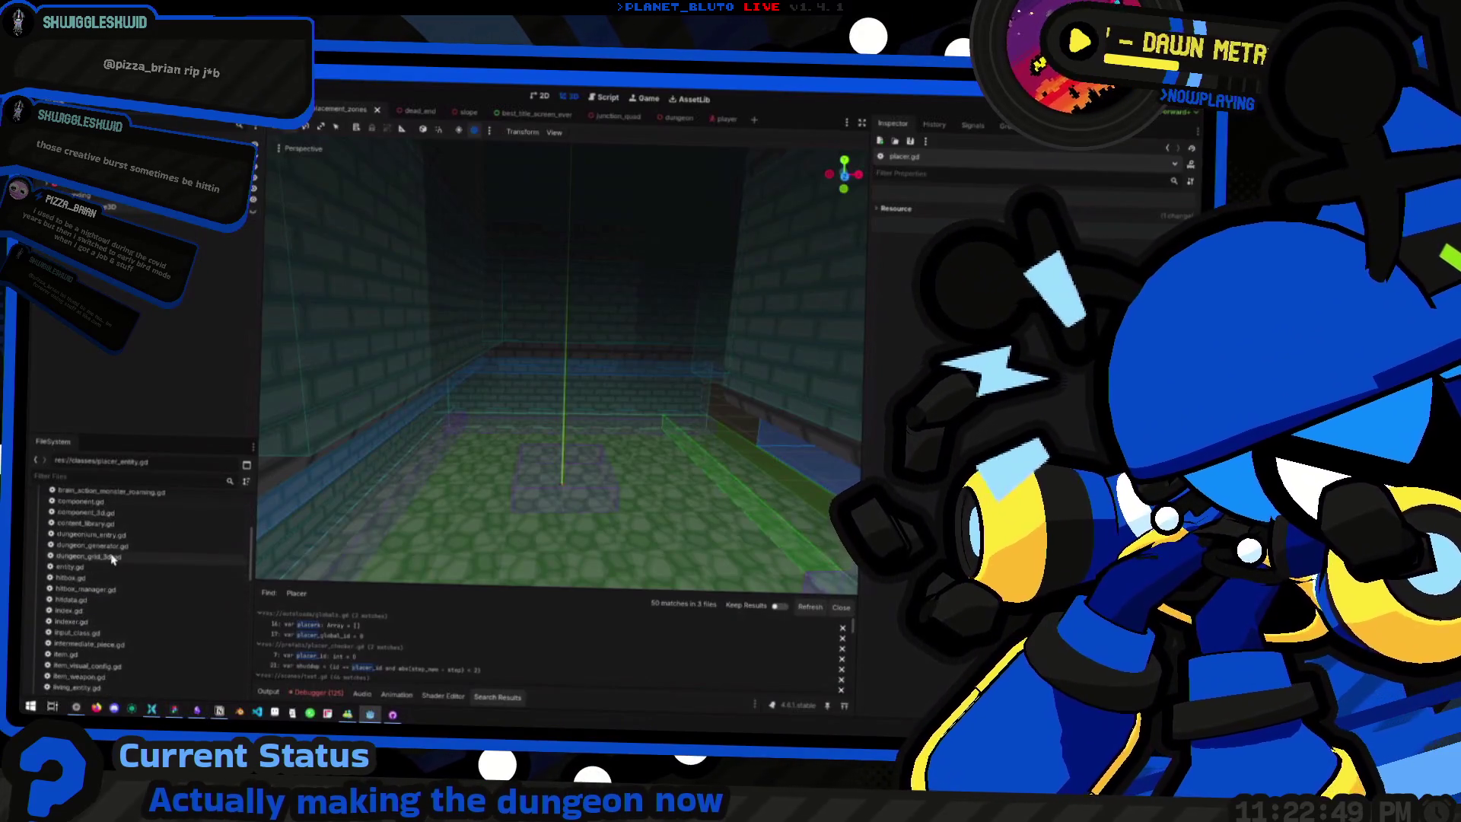
{"action": "right_click", "coordinate": [95, 530]}
{"action": "right_click", "coordinate": [55, 542]}
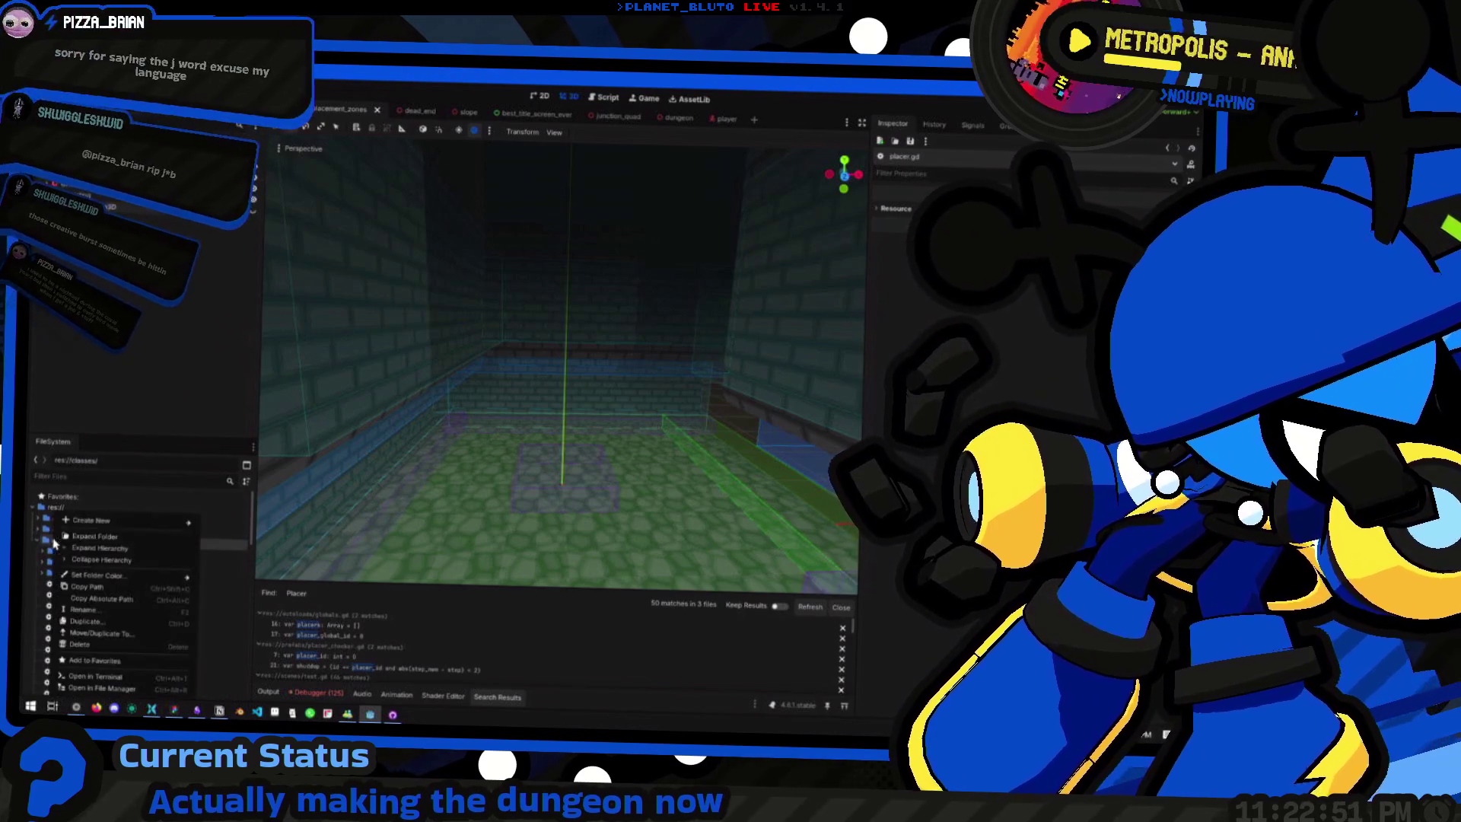
{"action": "mouse_move", "coordinate": [118, 523]}
{"action": "left_click", "coordinate": [229, 525]}
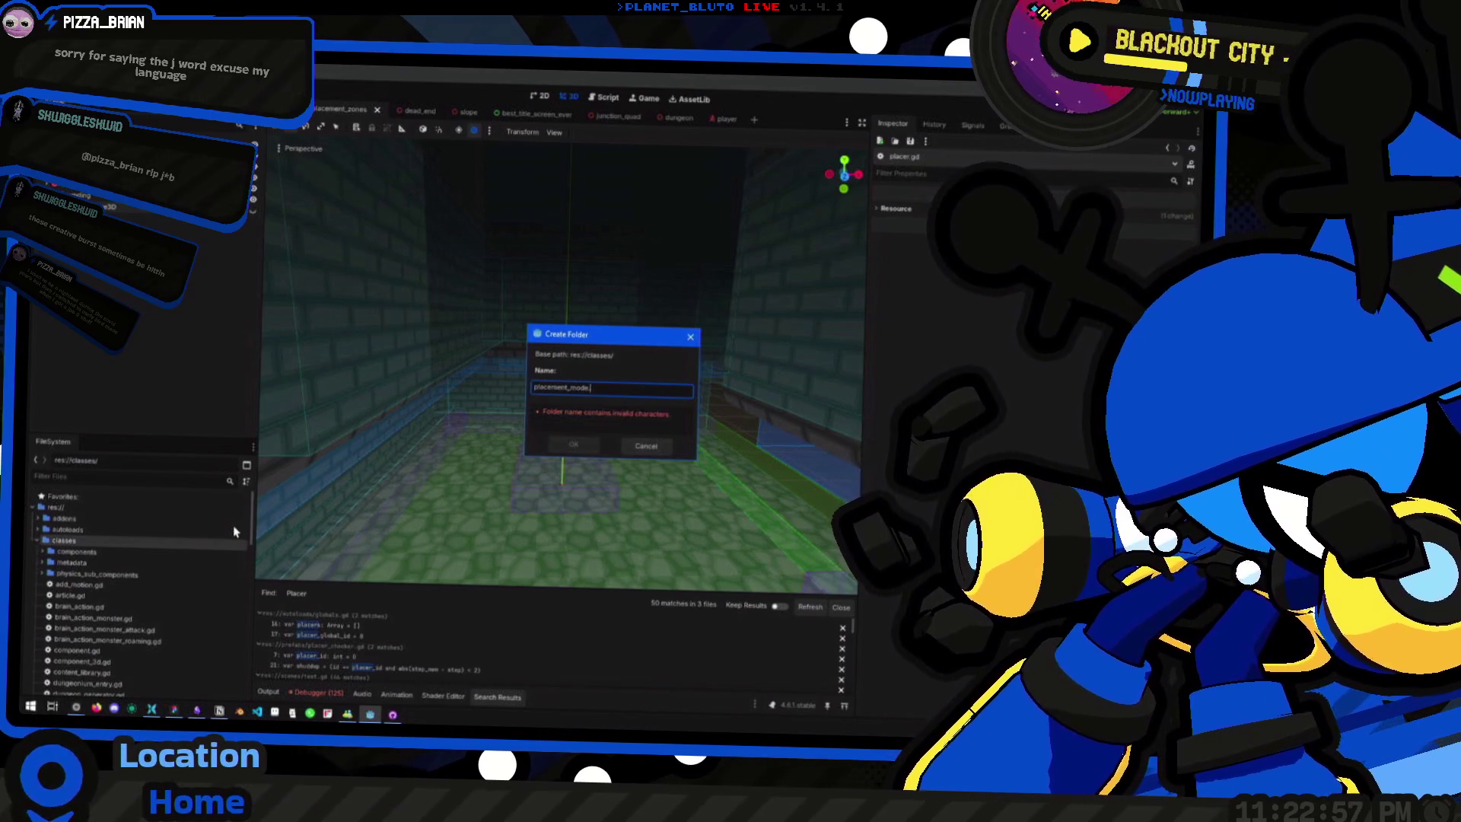
{"action": "key", "text": "Return"}
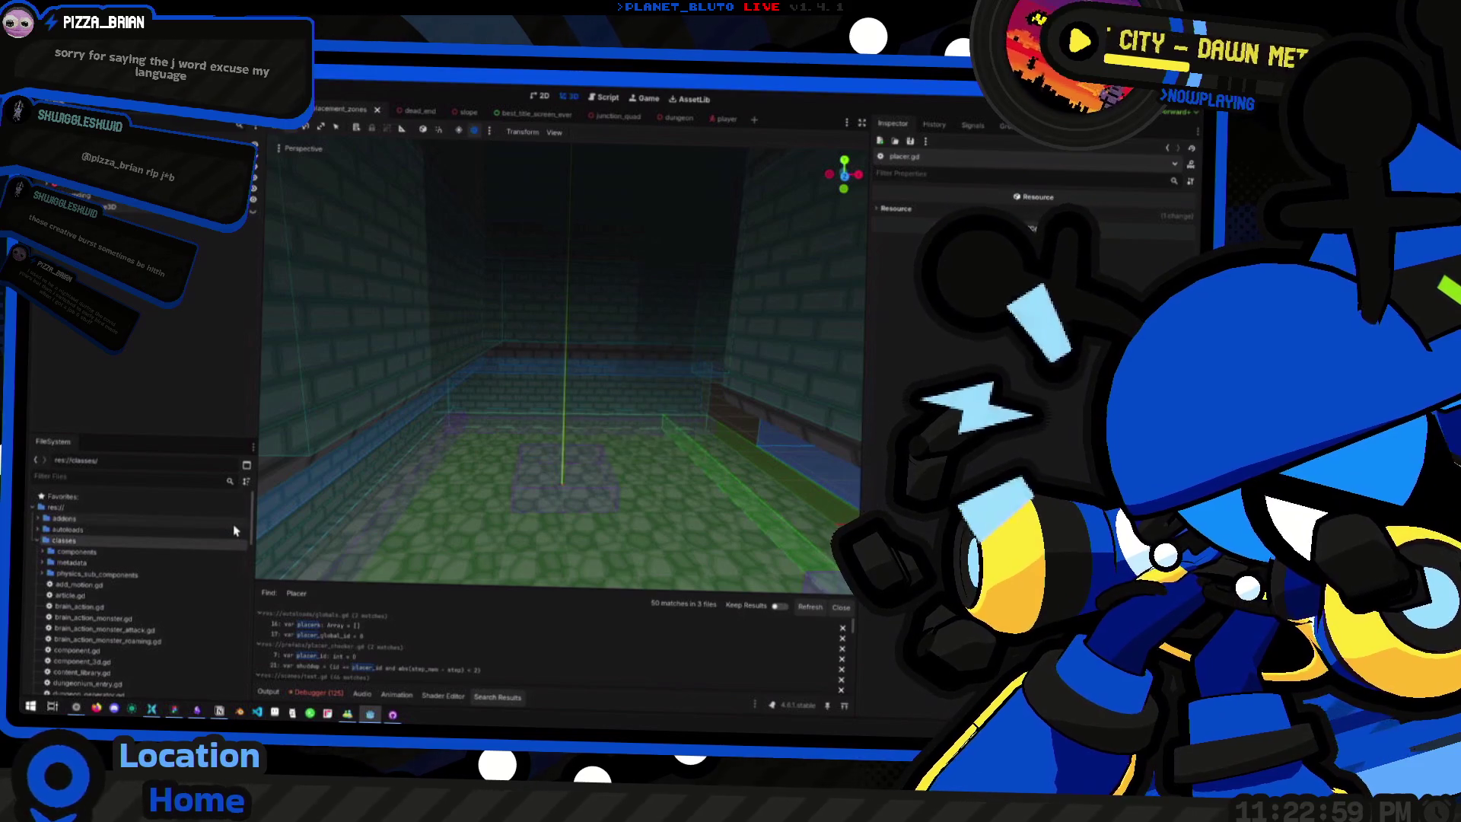
- Create res://classes/placement_mode.gd as a new script inheriting from Resource
{"action": "right_click", "coordinate": [165, 540]}
{"action": "mouse_move", "coordinate": [201, 524]}
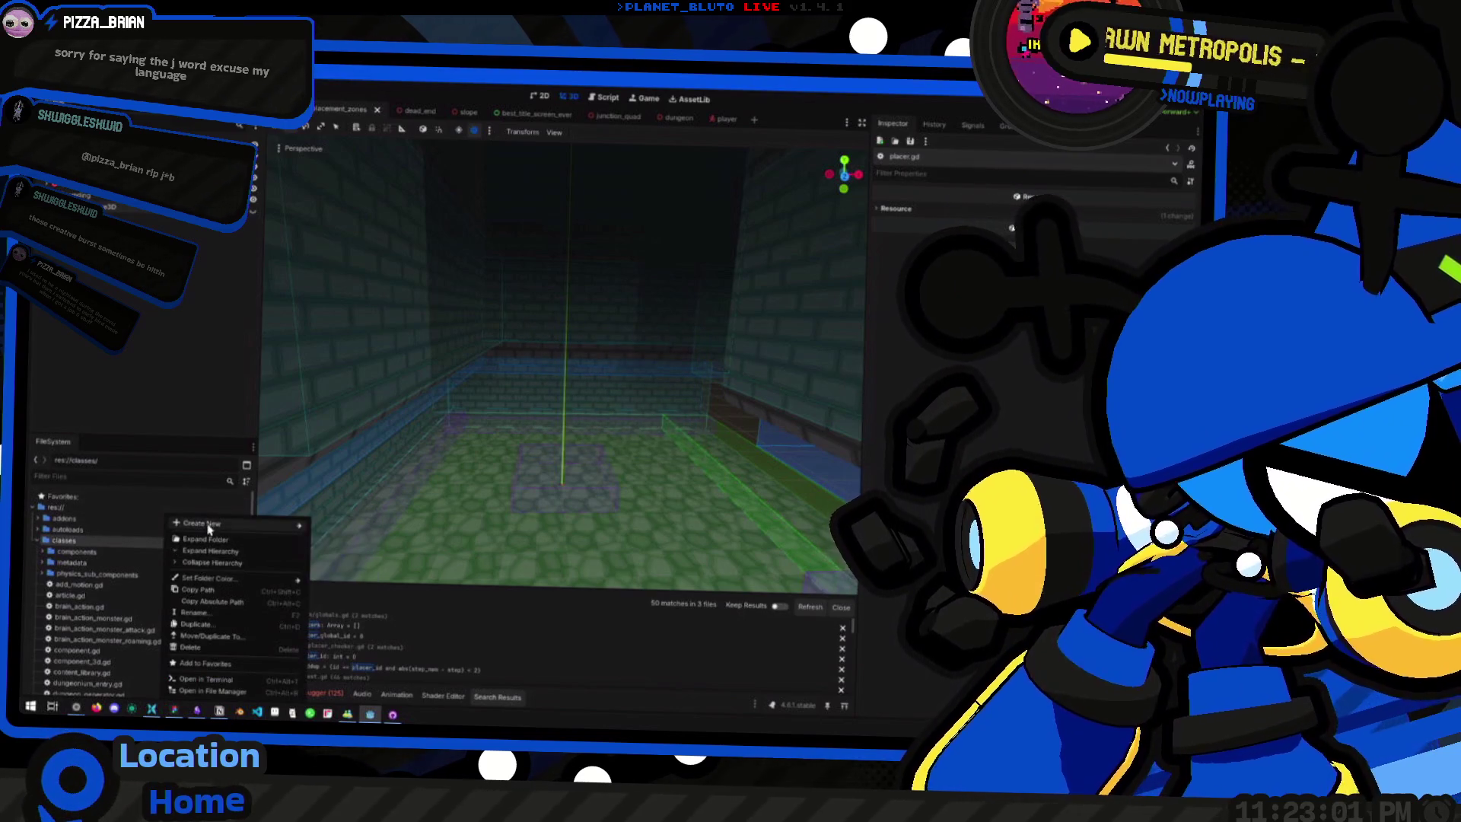
{"action": "left_click", "coordinate": [339, 549]}
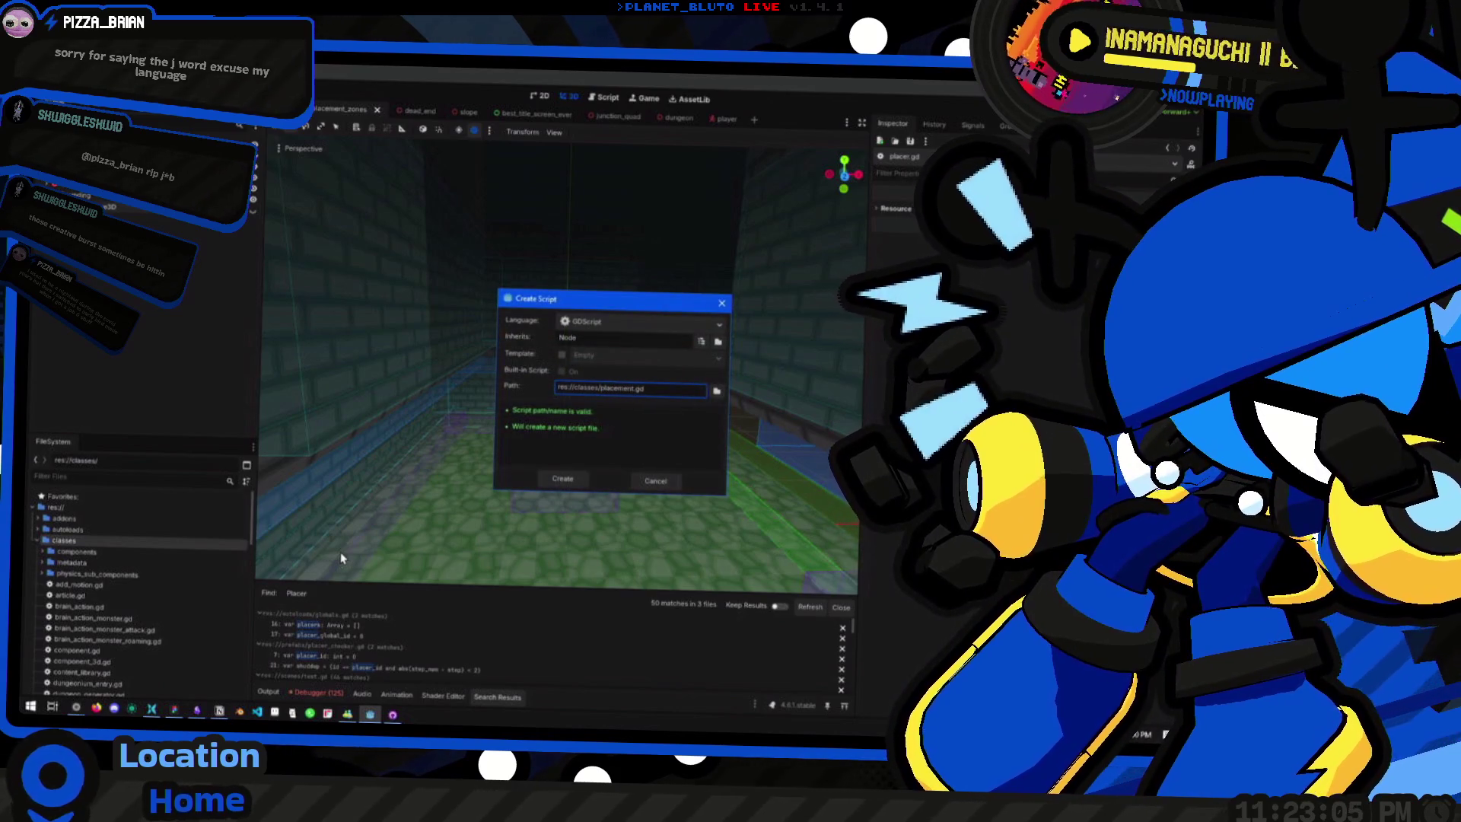
{"action": "key", "text": "shift+Tab"}
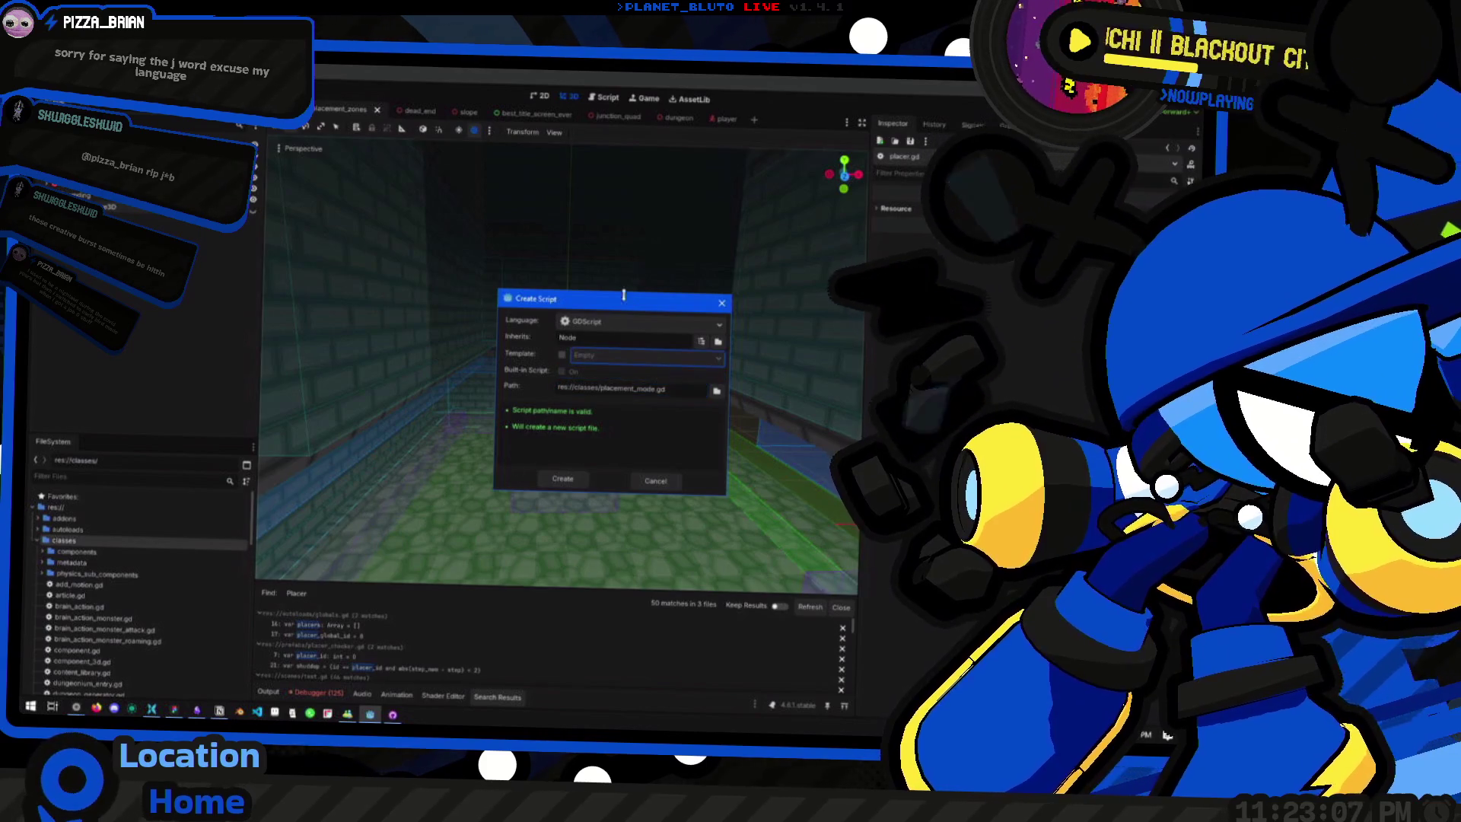
{"action": "key", "text": "BackSpace"}
{"action": "key", "text": "BackSpace"}
{"action": "key", "text": "BackSpace"}
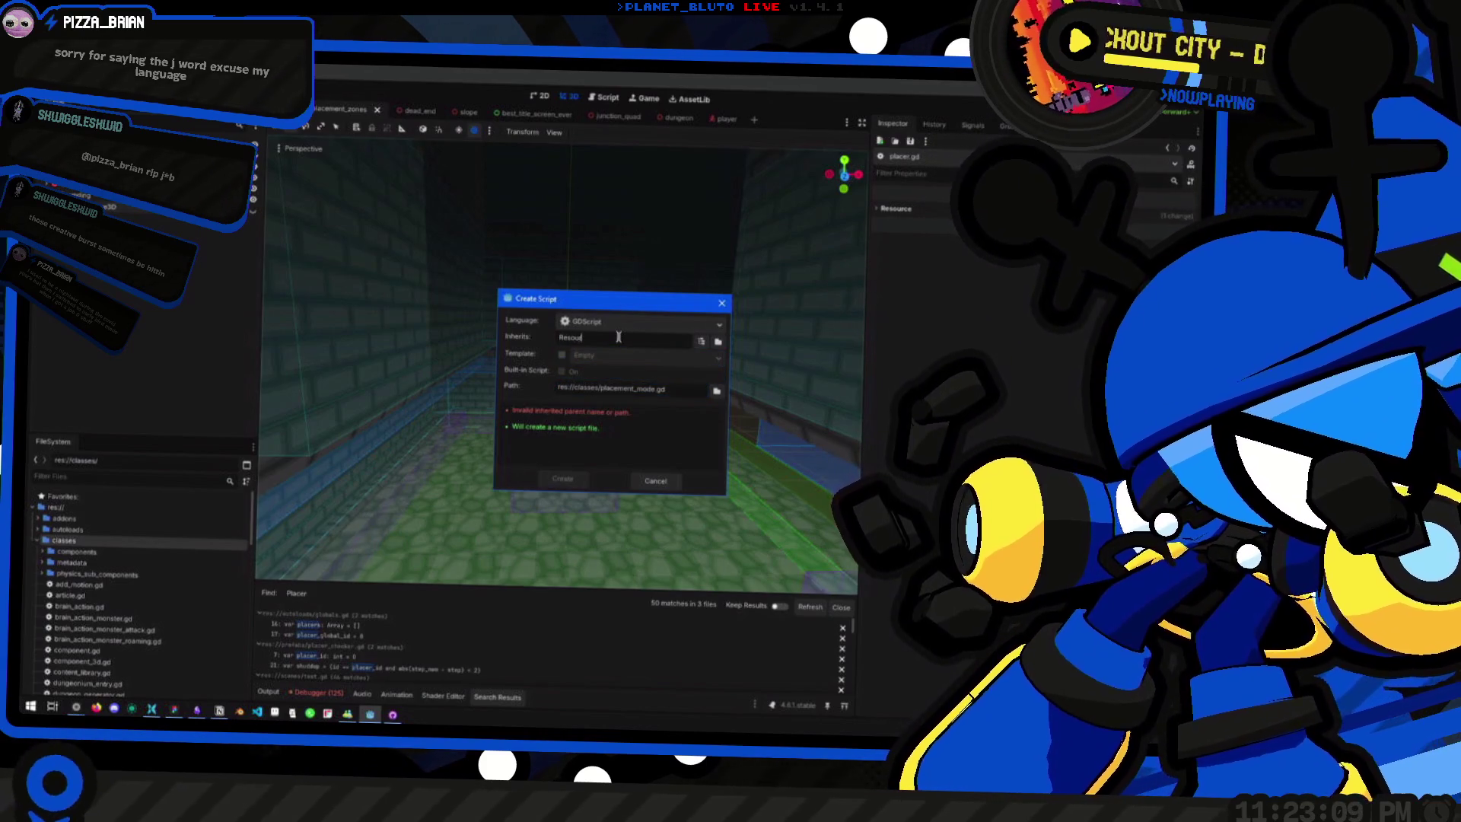
{"action": "type", "text": "rce"}
{"action": "key", "text": "Return"}
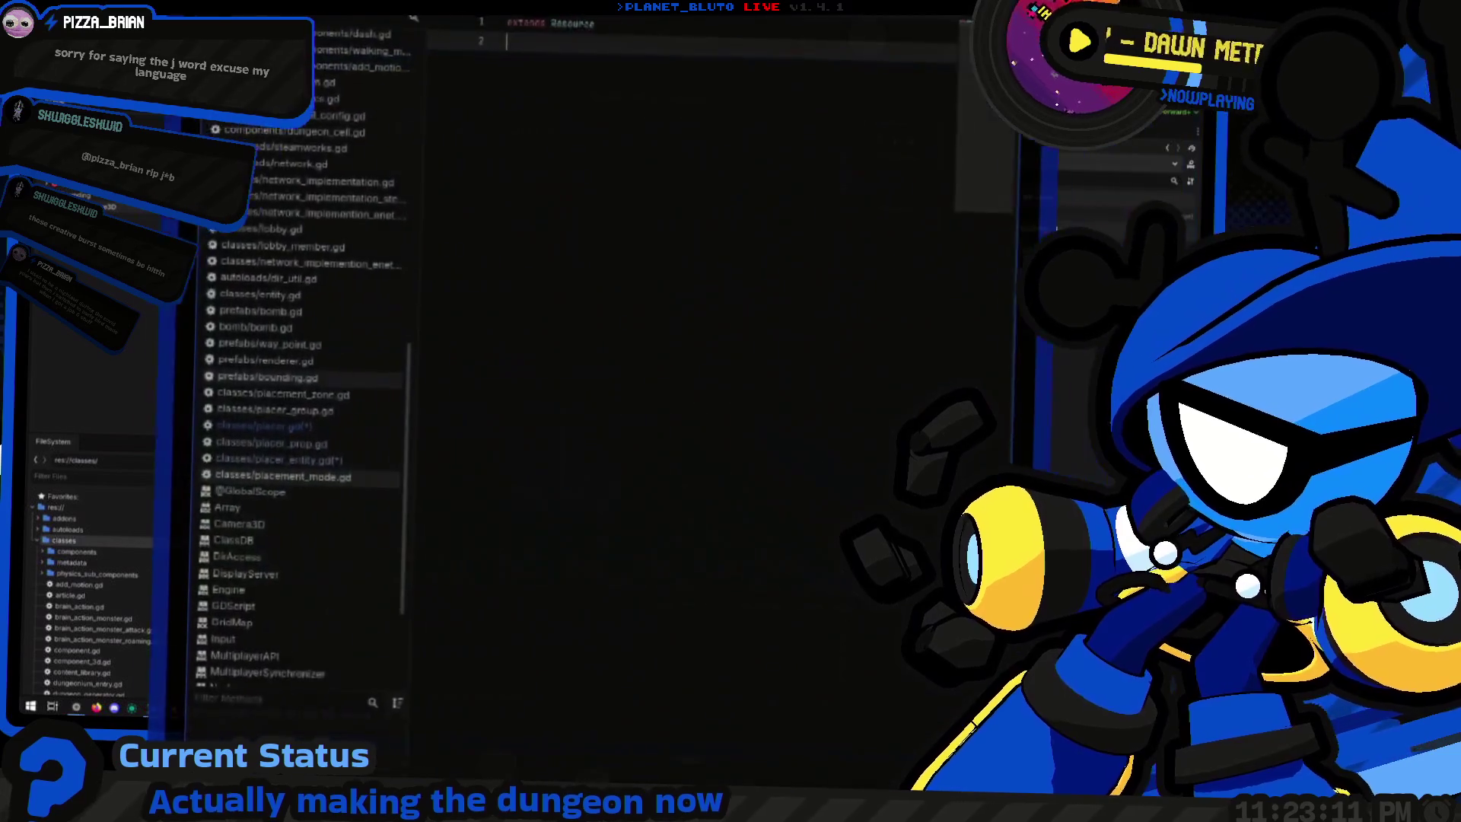
{"action": "type", "text": "class_name Placement"}
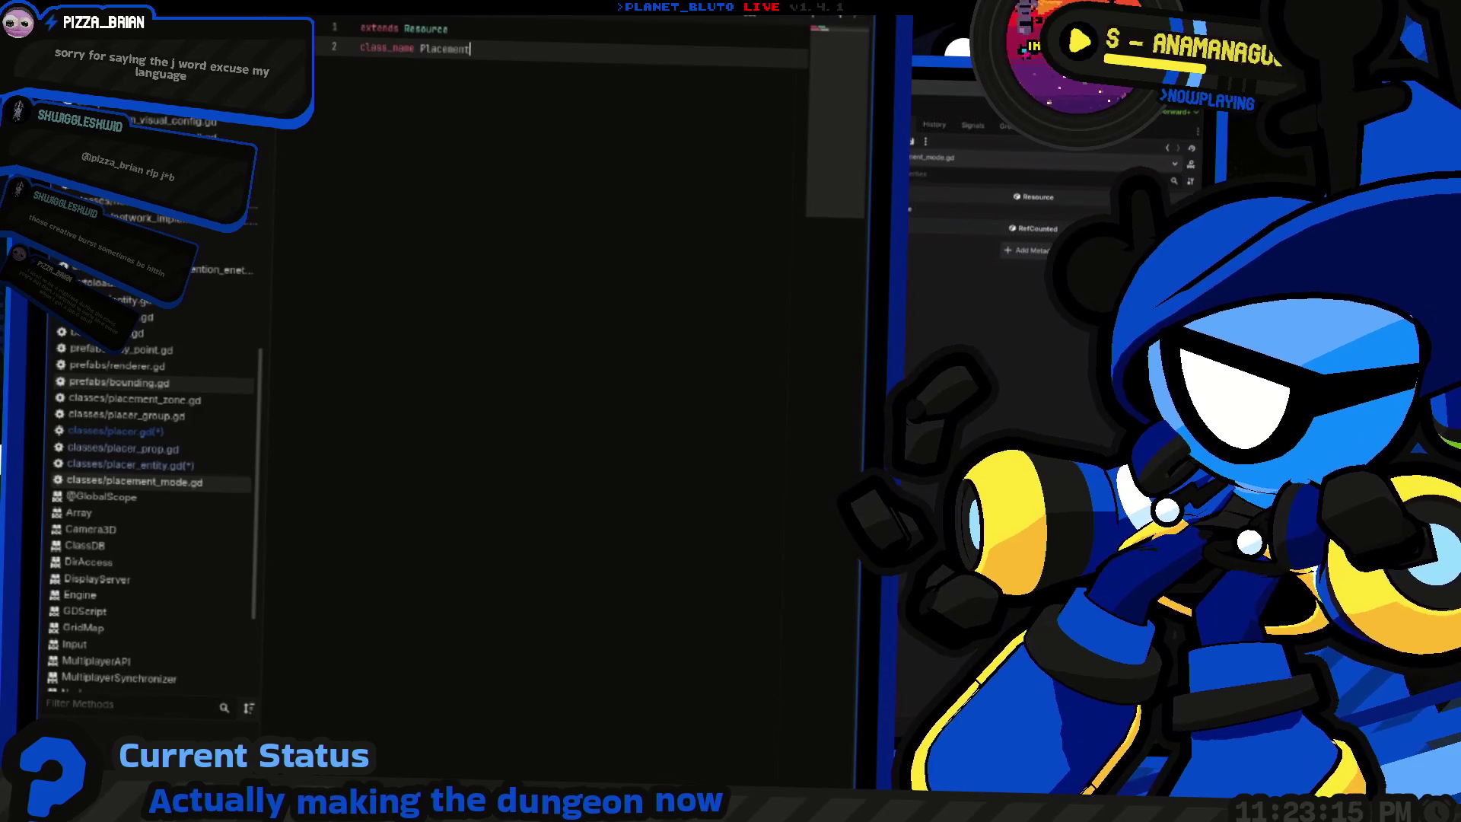
{"action": "key", "text": "ctrl+Home"}
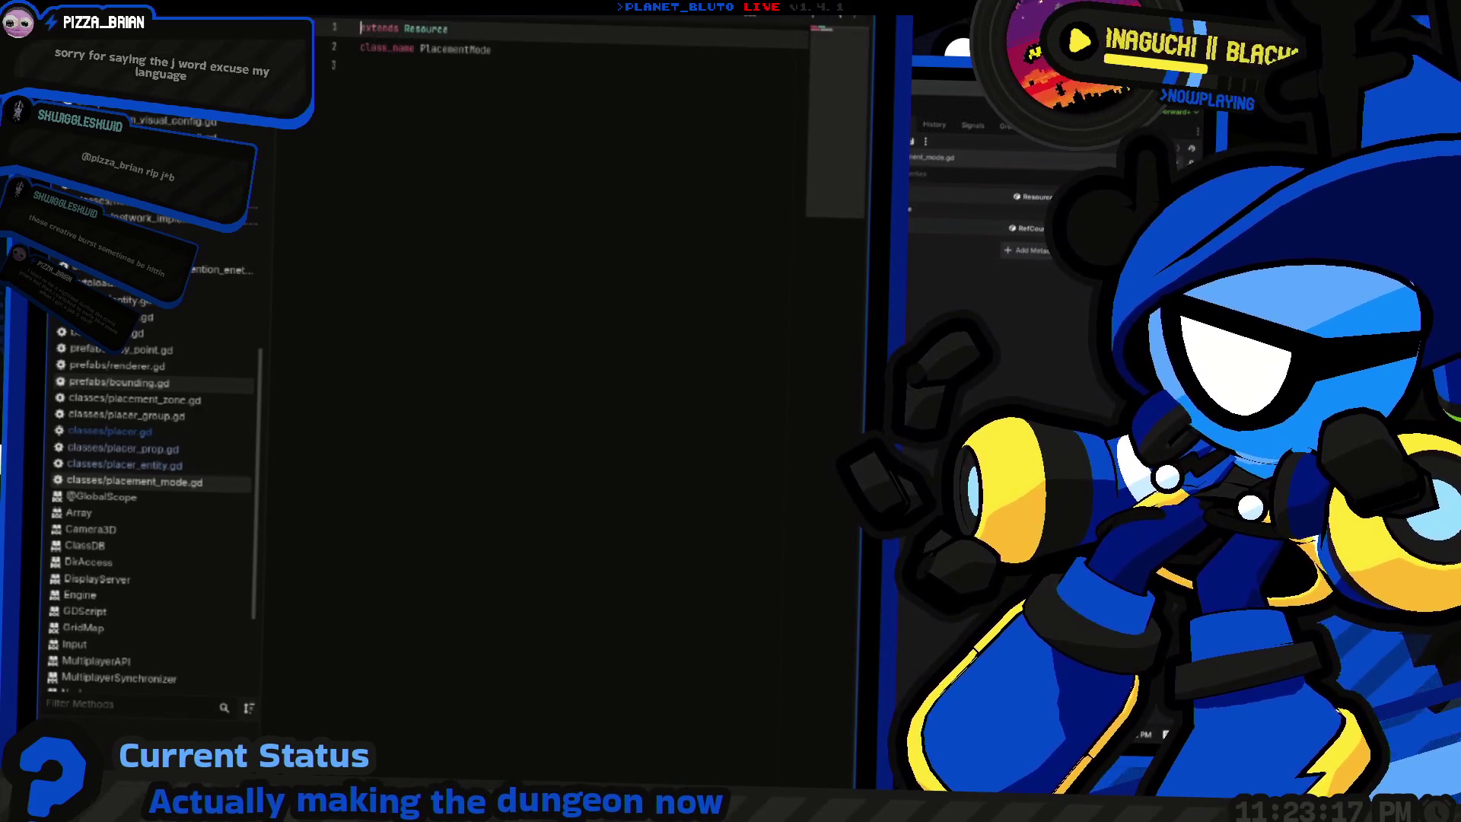
{"action": "key", "text": "Return"}
{"action": "key", "text": "Up"}
{"action": "type", "text": "@abstract"}
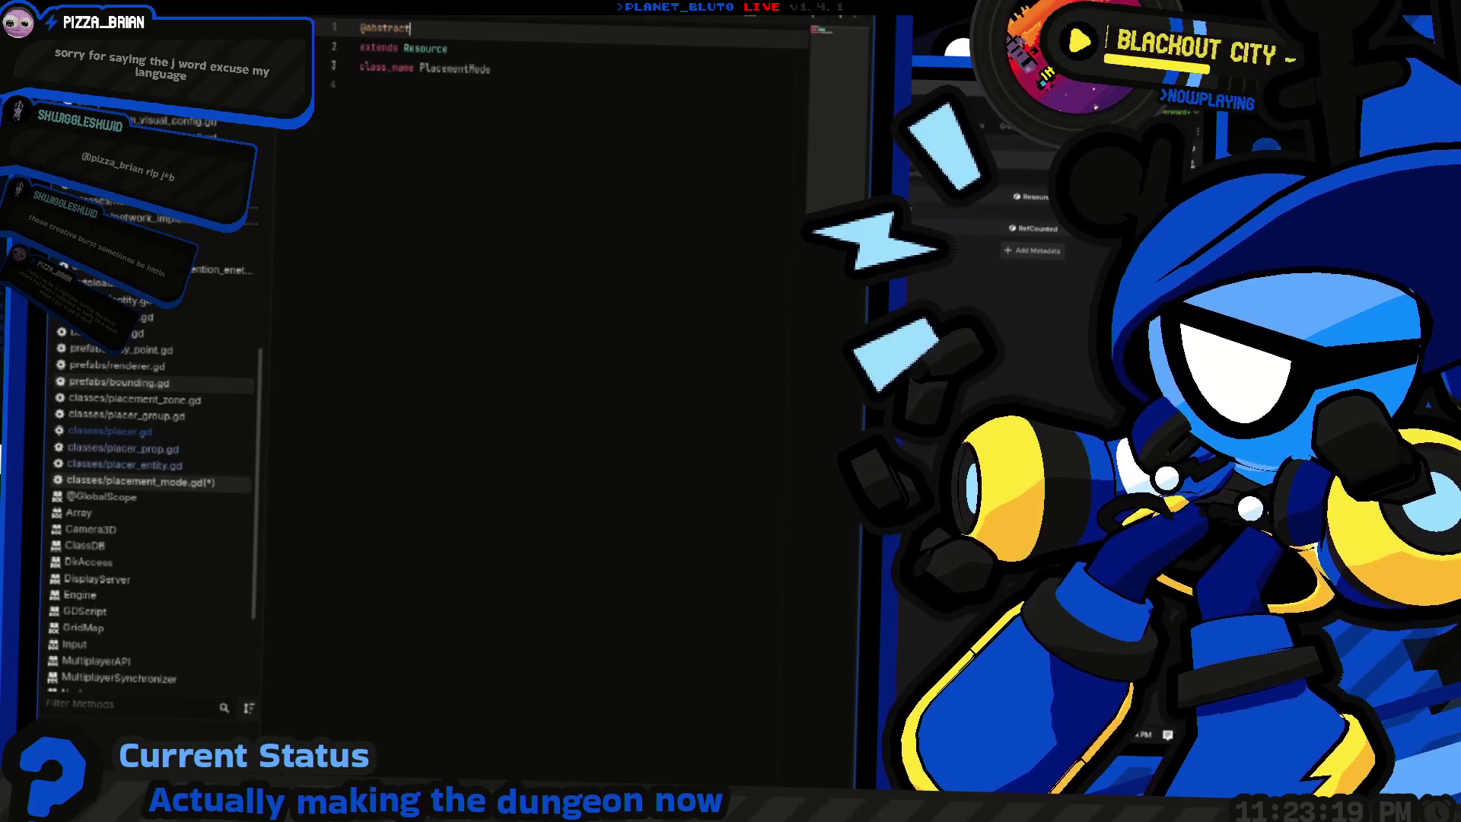
{"action": "key", "text": "ctrl+s"}
- Select the PlacementMode class name, then switch over to the scenes/dungeon.gd script
{"action": "left_click", "coordinate": [492, 43]}
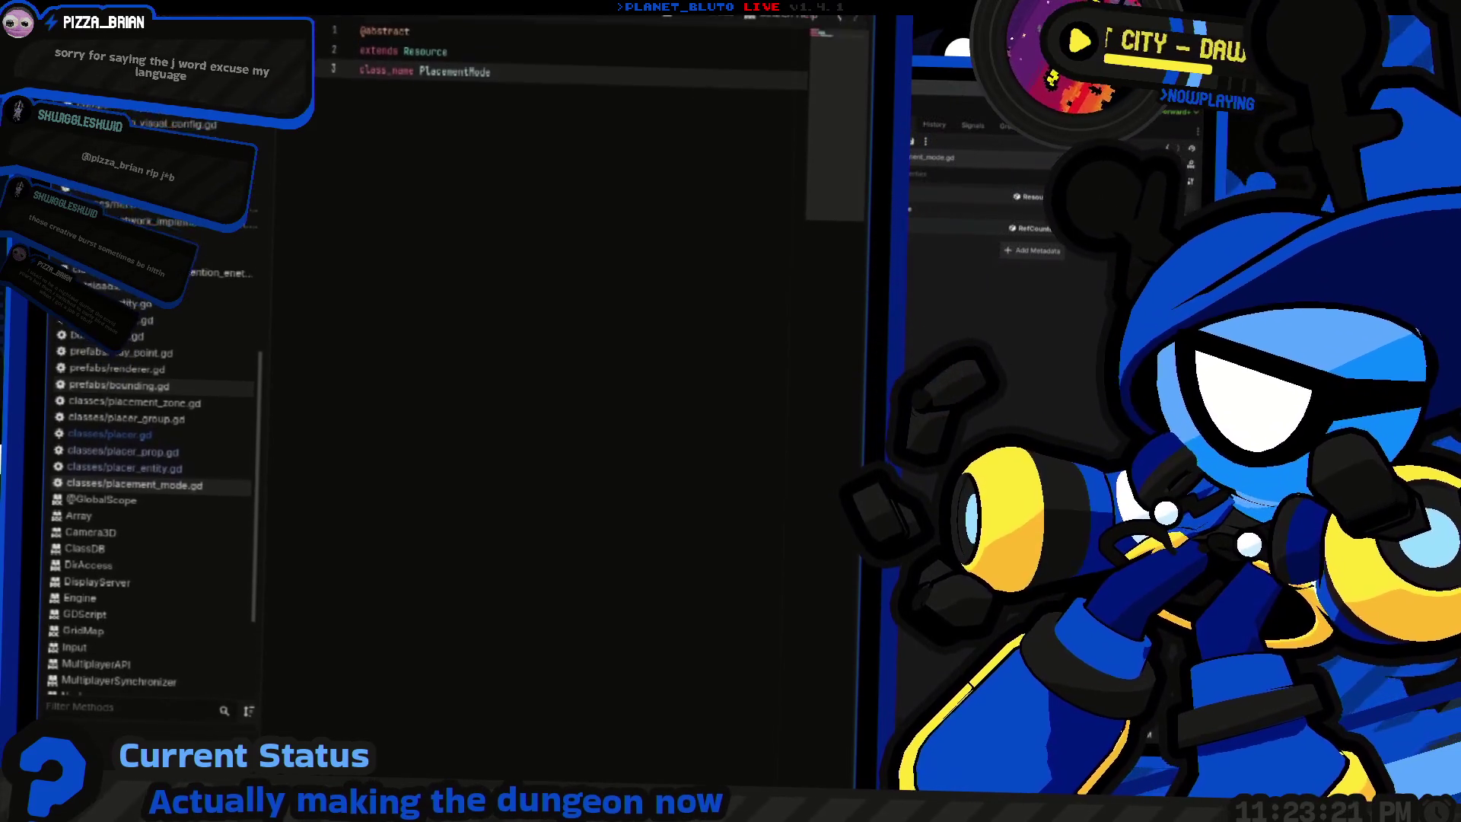
{"action": "key", "text": "ctrl+shift+Left"}
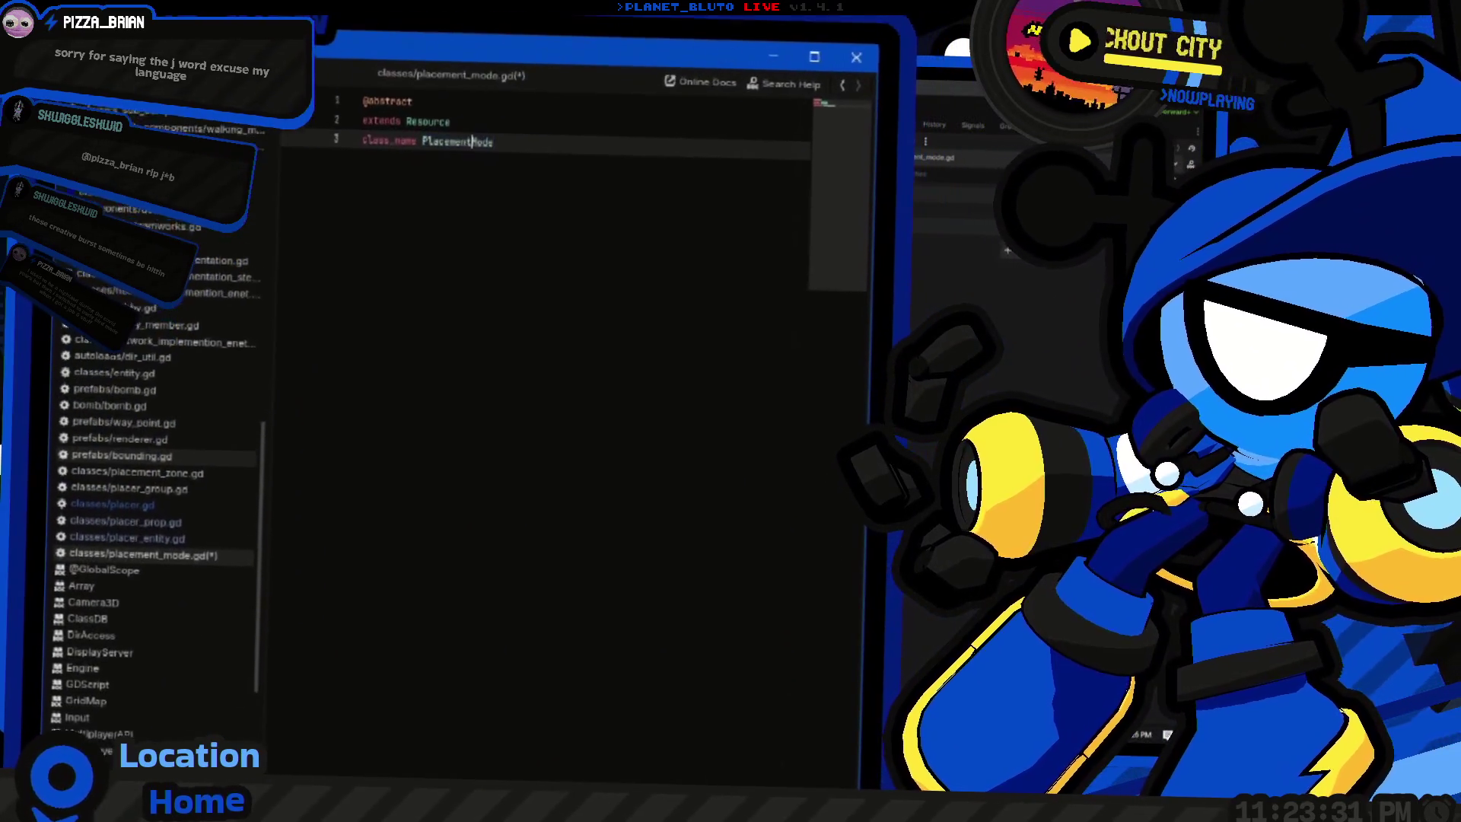
{"action": "double_click", "coordinate": [456, 139]}
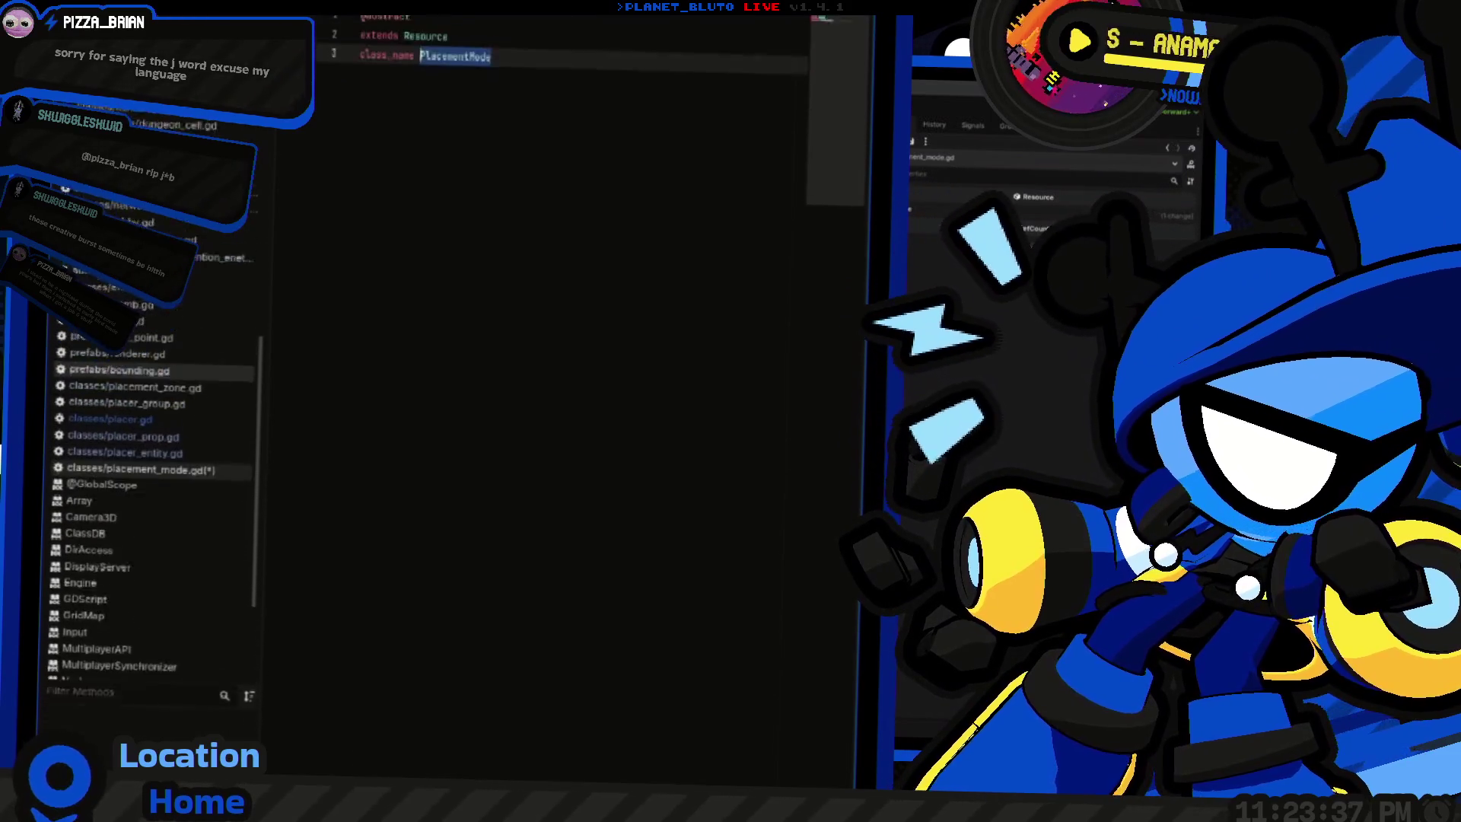
{"action": "scroll", "coordinate": [152, 495], "scroll_direction": "up", "scroll_amount": 10}
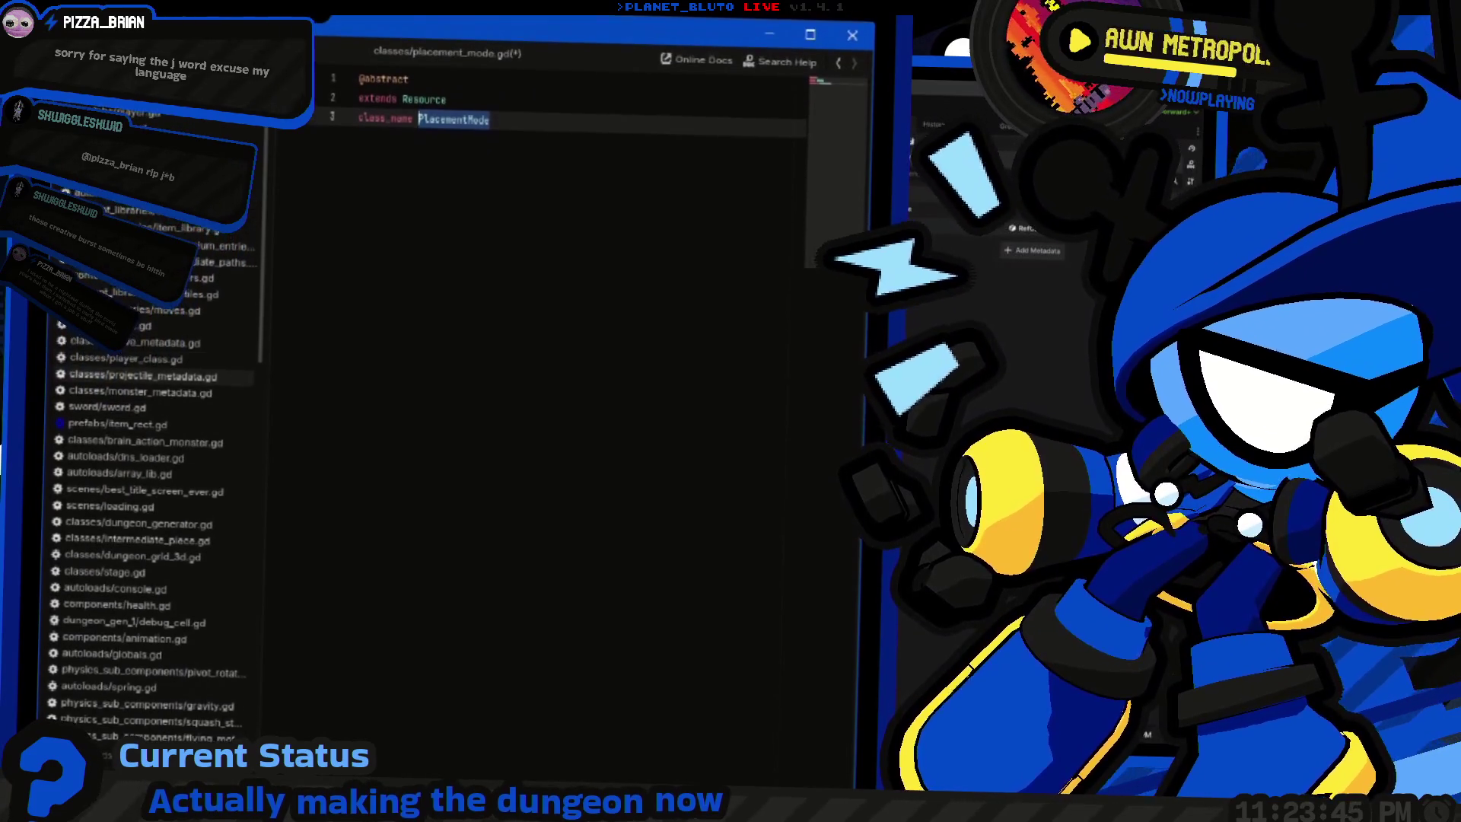
{"action": "scroll", "coordinate": [153, 378], "scroll_direction": "down", "scroll_amount": 1}
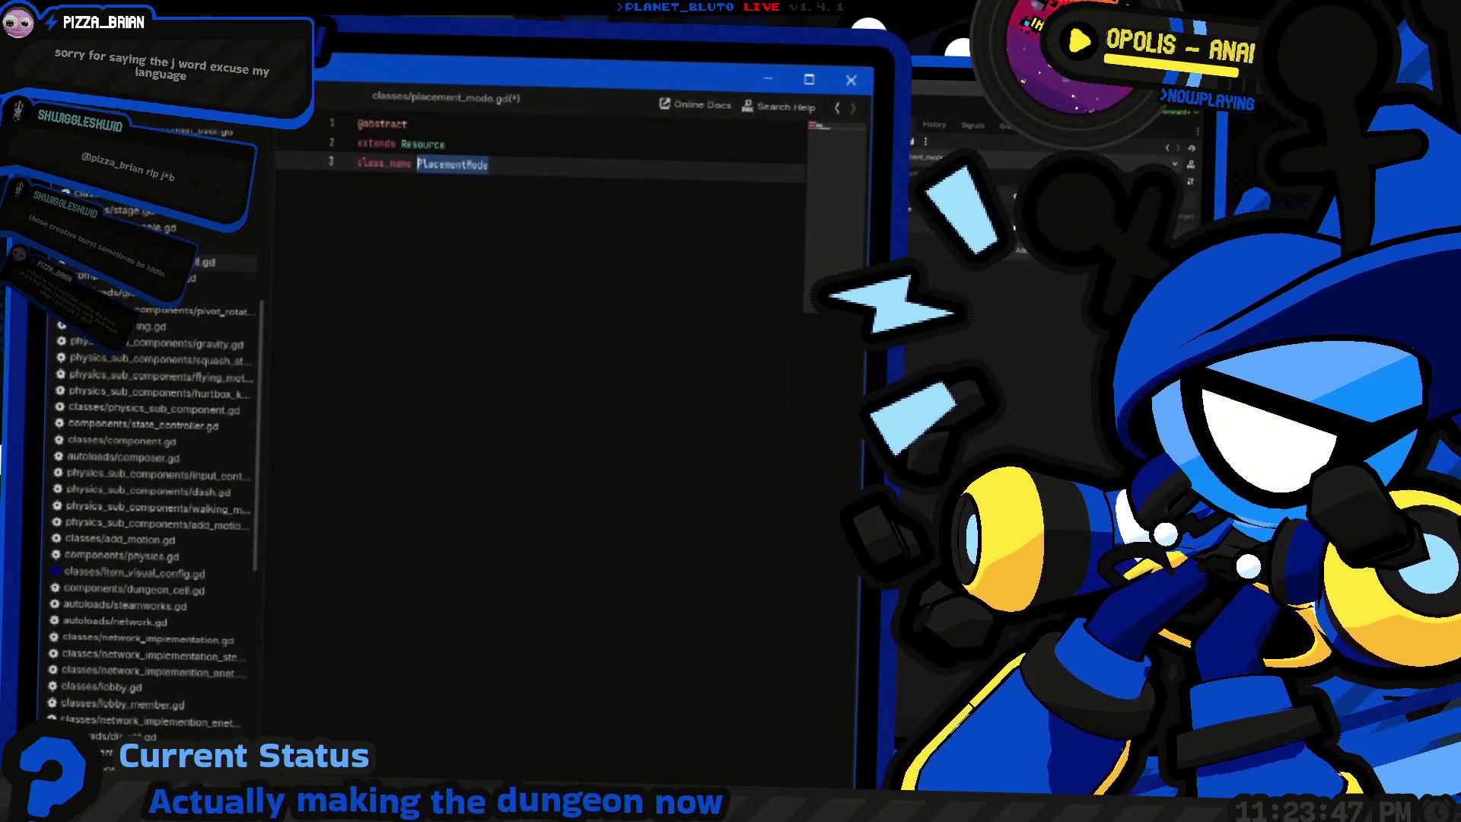
{"action": "scroll", "coordinate": [152, 456], "scroll_direction": "up", "scroll_amount": 2}
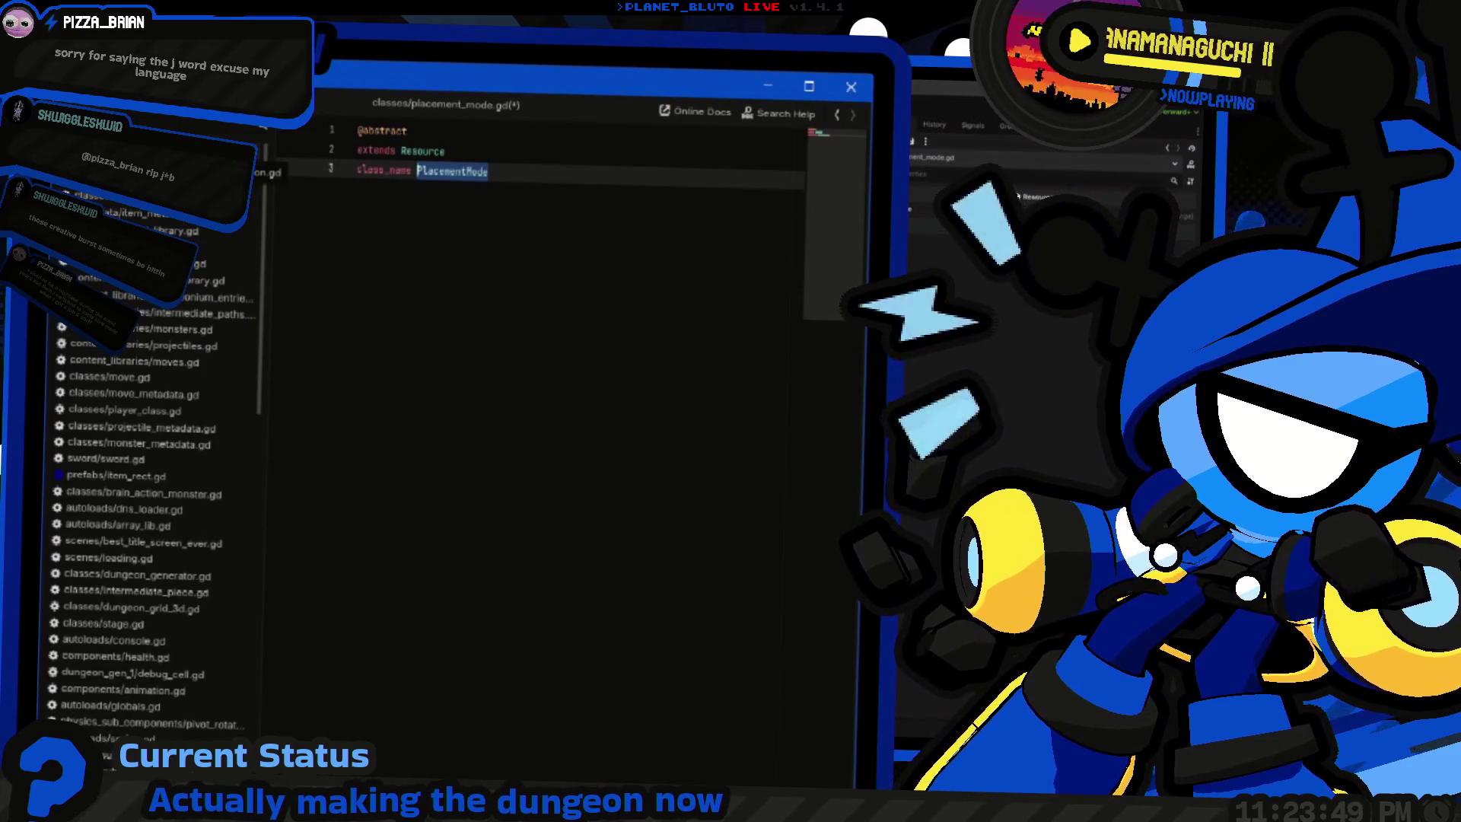
{"action": "key", "text": "alt+Left"}
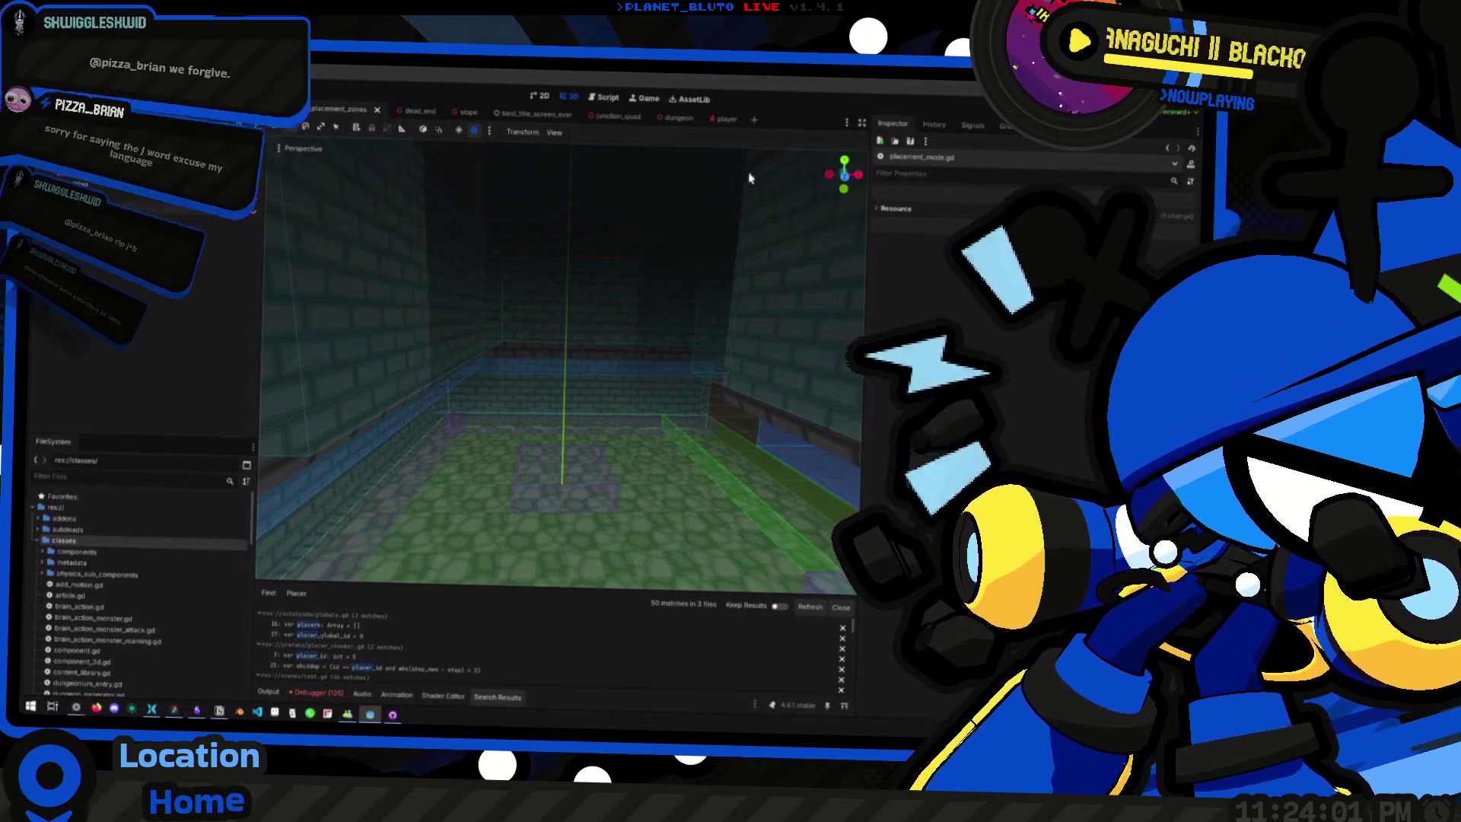
- Fly the 3D camera through the dungeon room, then return to the dungeon generation script
{"action": "left_click_drag", "start_coordinate": [533, 293], "coordinate": [487, 296]}
{"action": "mouse_move", "coordinate": [560, 363]}
{"action": "left_mouse_down"}
{"action": "mouse_move", "coordinate": [517, 367]}
{"action": "mouse_move", "coordinate": [578, 363]}
{"action": "mouse_move", "coordinate": [548, 350]}
{"action": "mouse_move", "coordinate": [560, 362]}
{"action": "mouse_move", "coordinate": [564, 340]}
{"action": "mouse_move", "coordinate": [548, 344]}
{"action": "mouse_move", "coordinate": [593, 299]}
{"action": "left_mouse_up"}
{"action": "scroll", "coordinate": [559, 361], "scroll_direction": "up", "scroll_amount": 1}
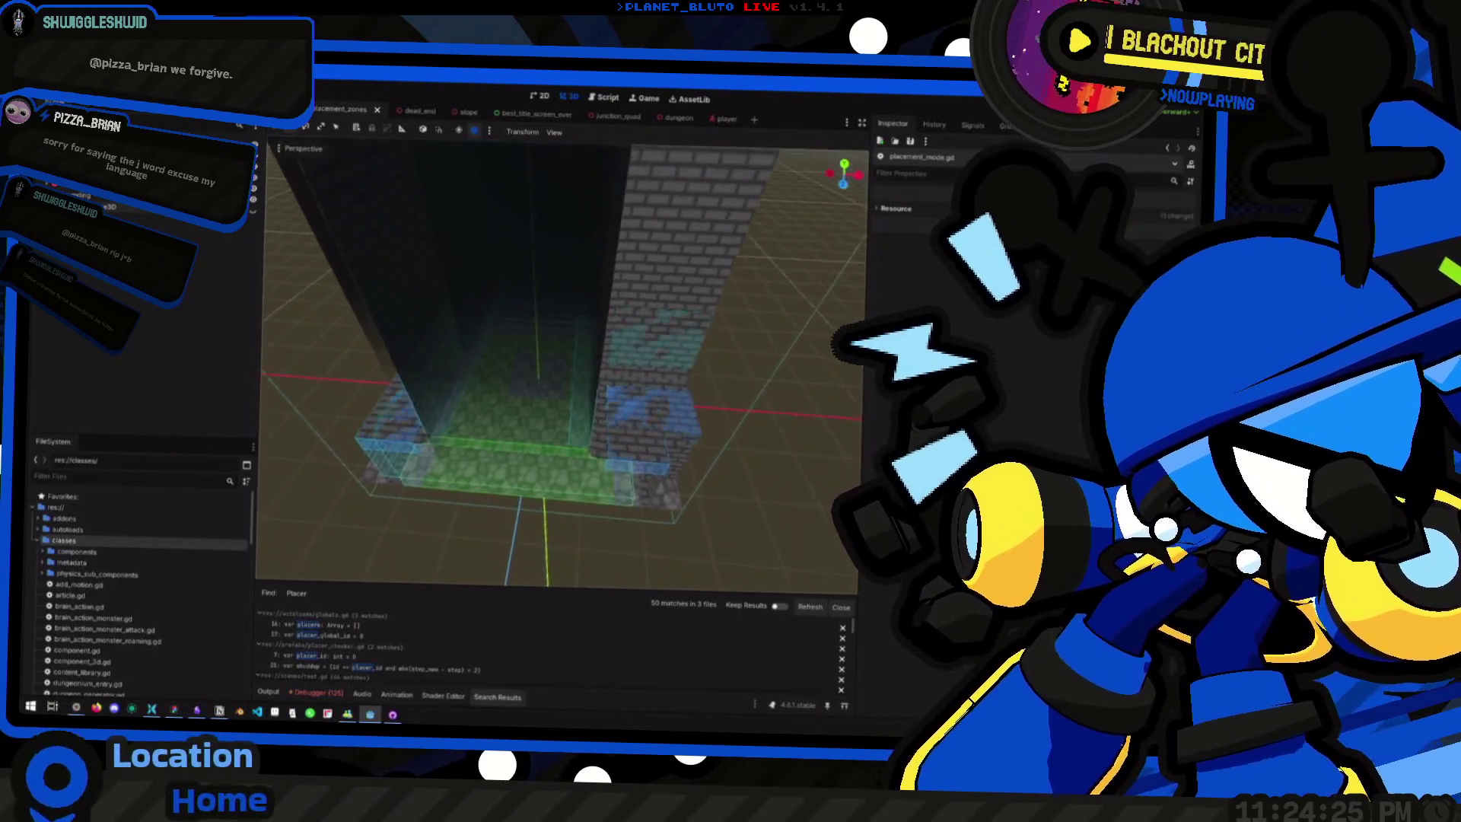
{"action": "key", "text": "ctrl+F3"}
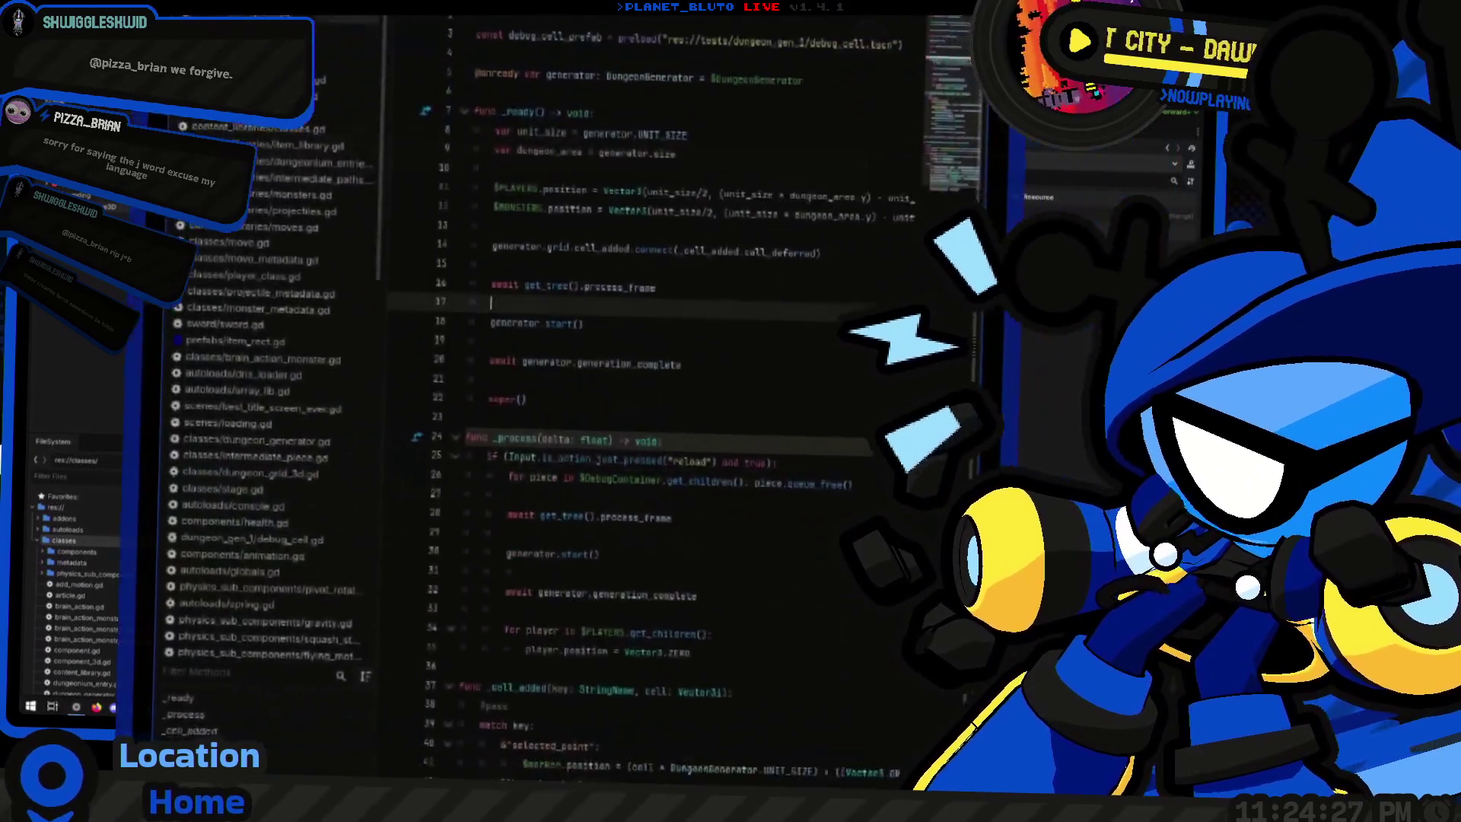
- Jump to the _cell_added function, then open placement_mode.gd to view the PlacementMode class
{"action": "left_click", "coordinate": [625, 510]}
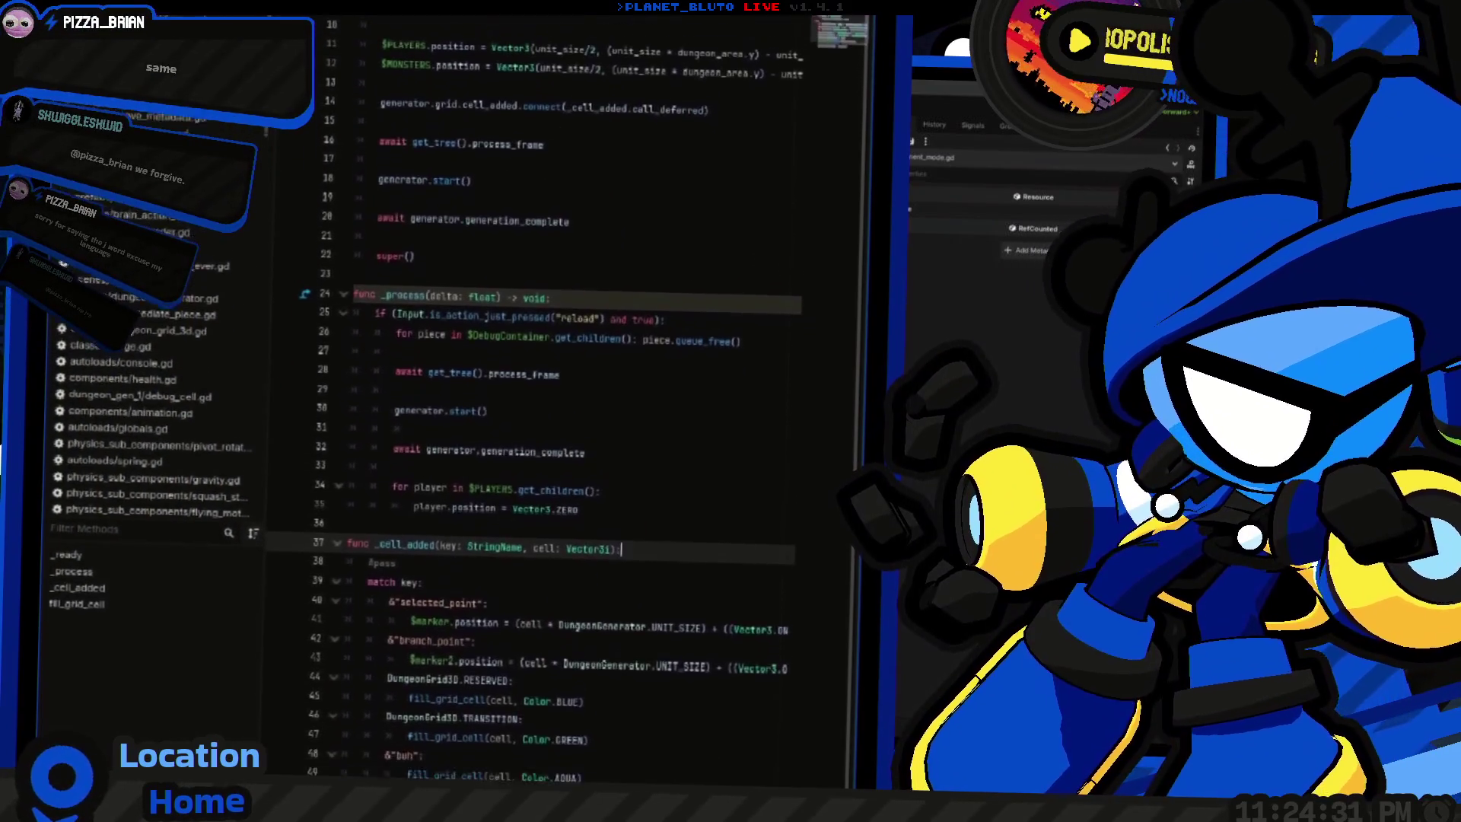
{"action": "scroll", "coordinate": [152, 366], "scroll_direction": "down", "scroll_amount": 5}
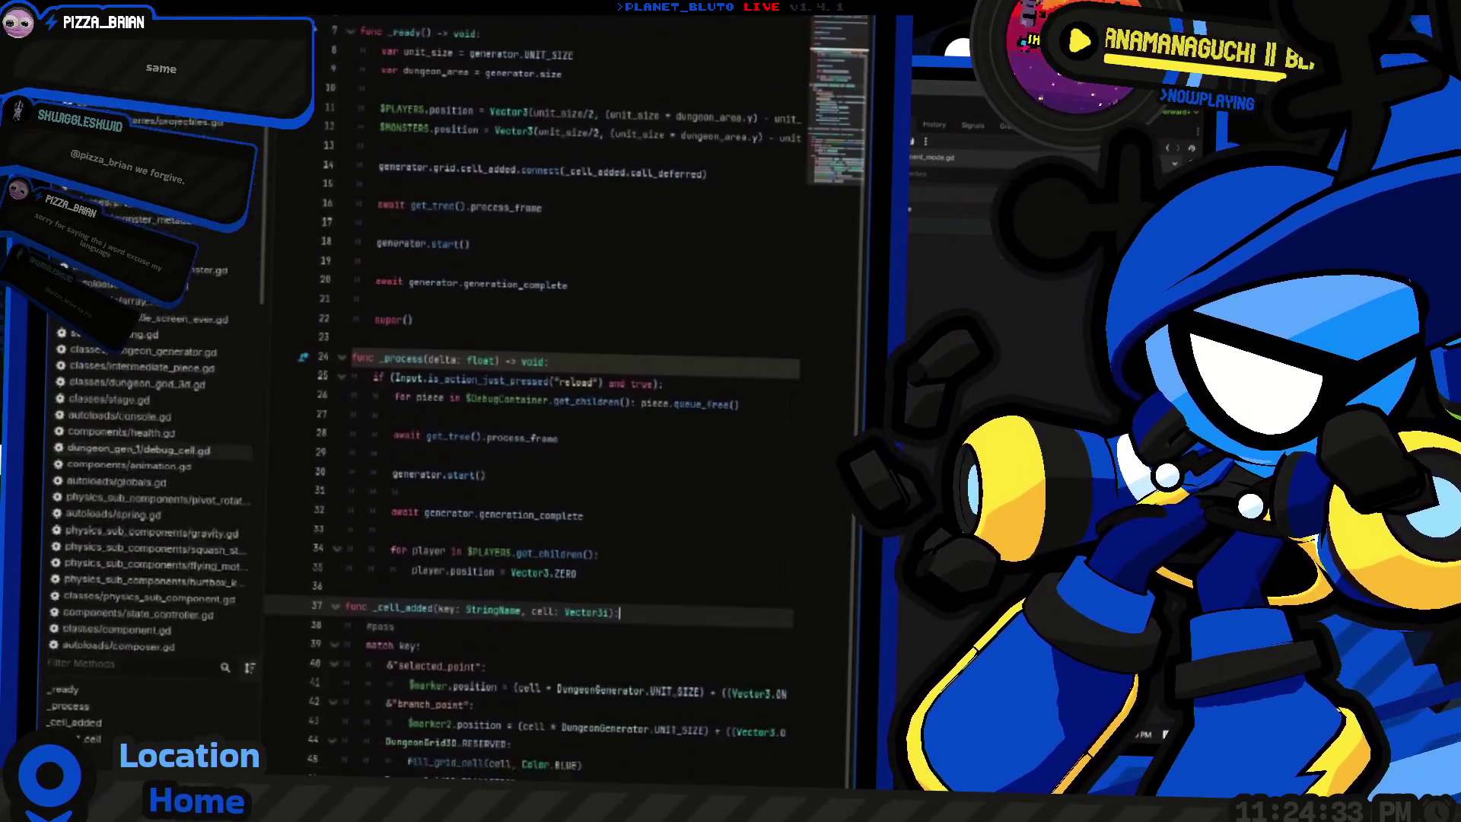
{"action": "left_click", "coordinate": [175, 330]}
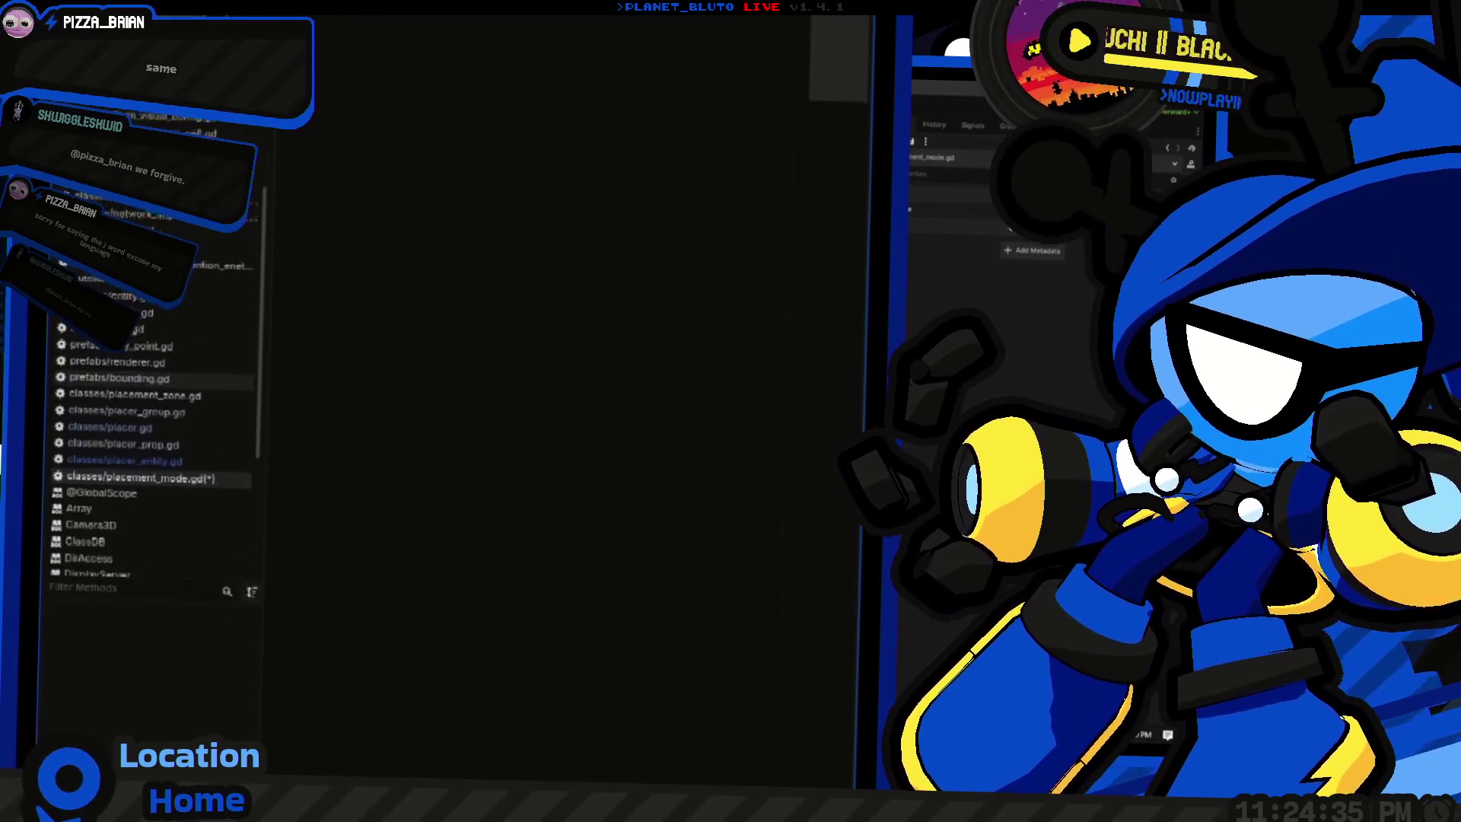
{"action": "left_click", "coordinate": [489, 162]}
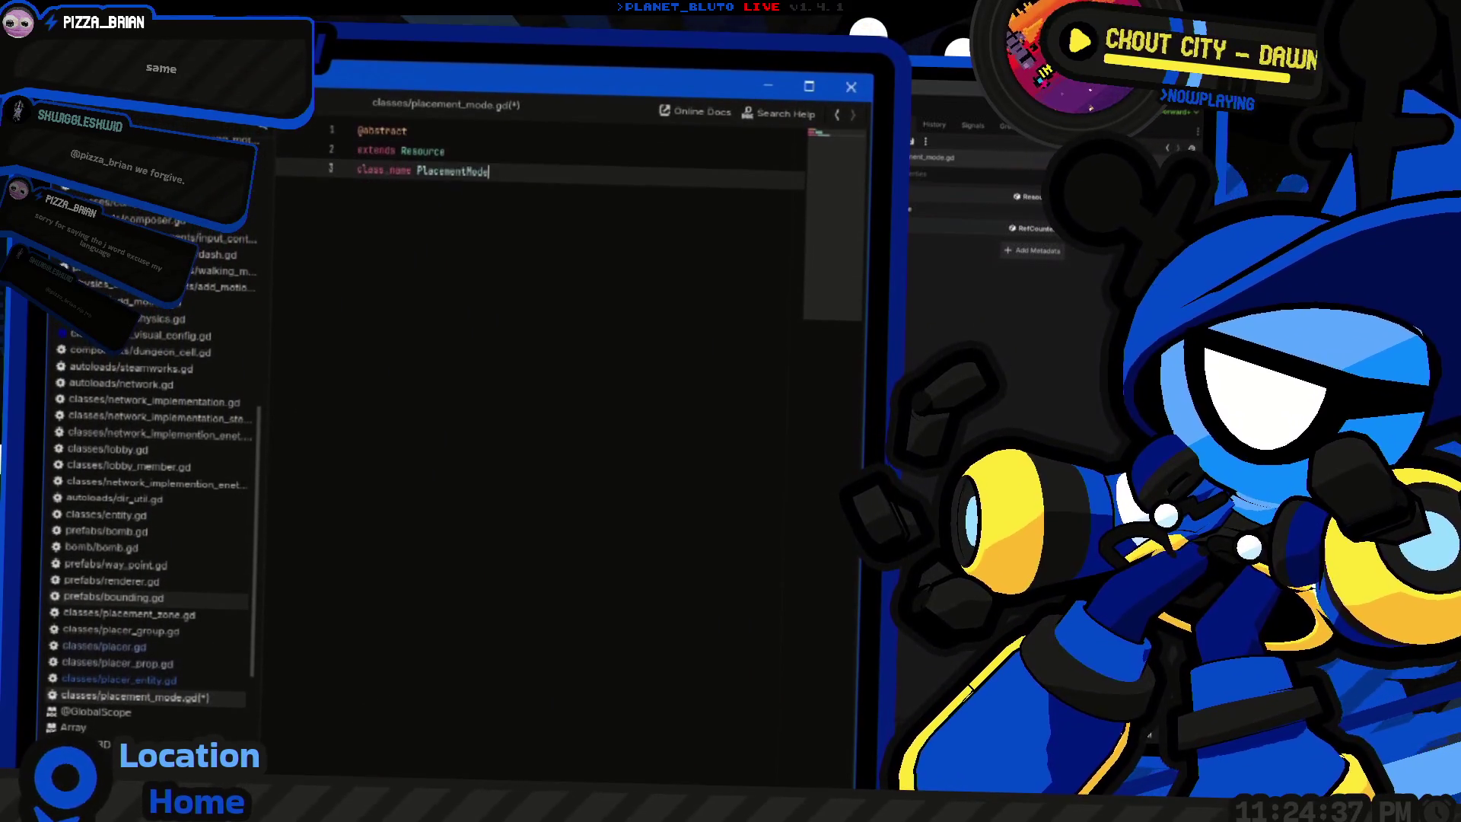
- Select placement_mode.gd in the project files, view the PlacerEntity script, then go to the design notes
{"action": "key", "text": "alt+Tab"}
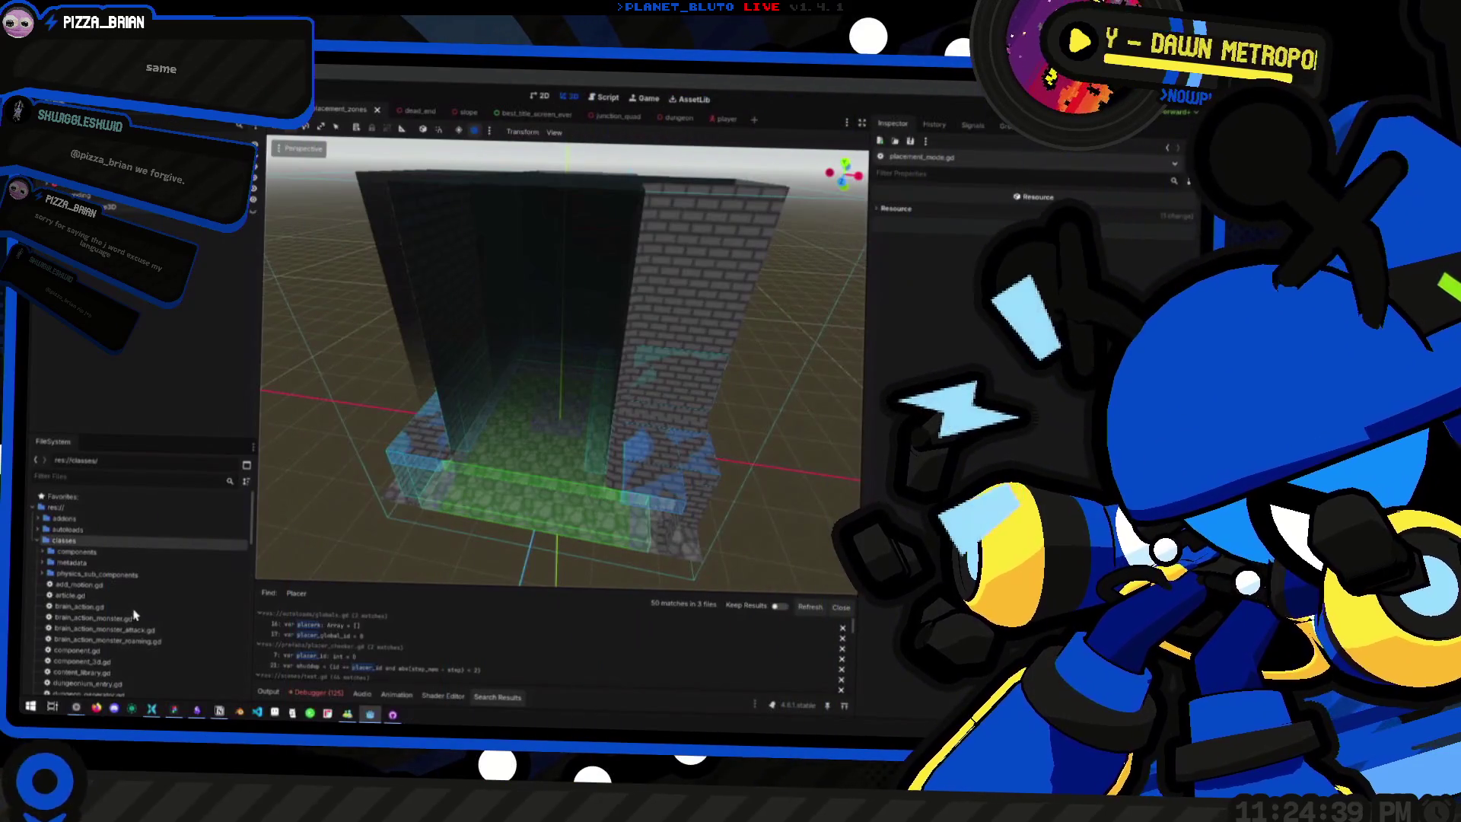
{"action": "scroll", "coordinate": [133, 615], "scroll_direction": "down", "scroll_amount": 10}
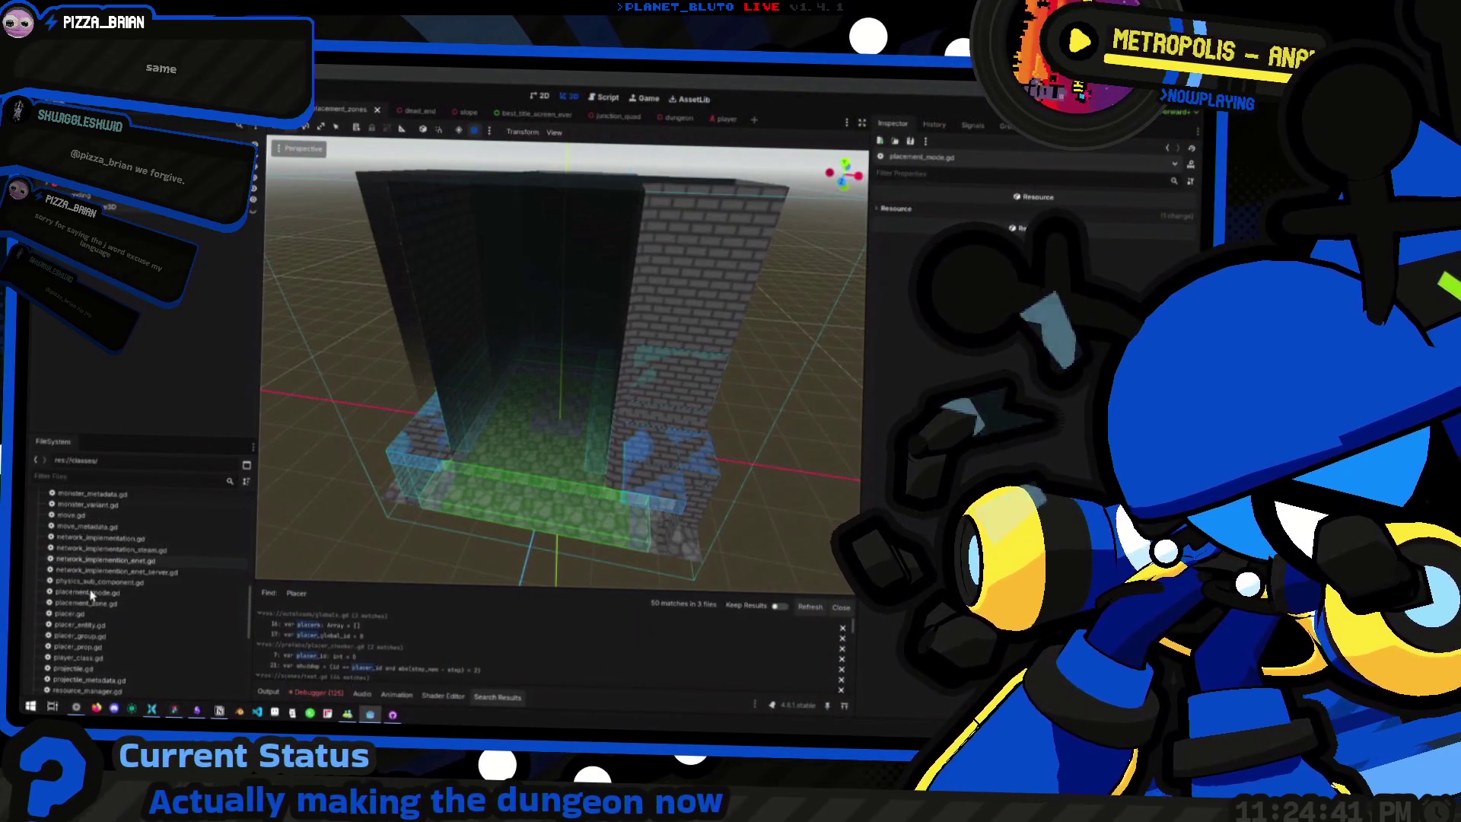
{"action": "left_click", "coordinate": [105, 594]}
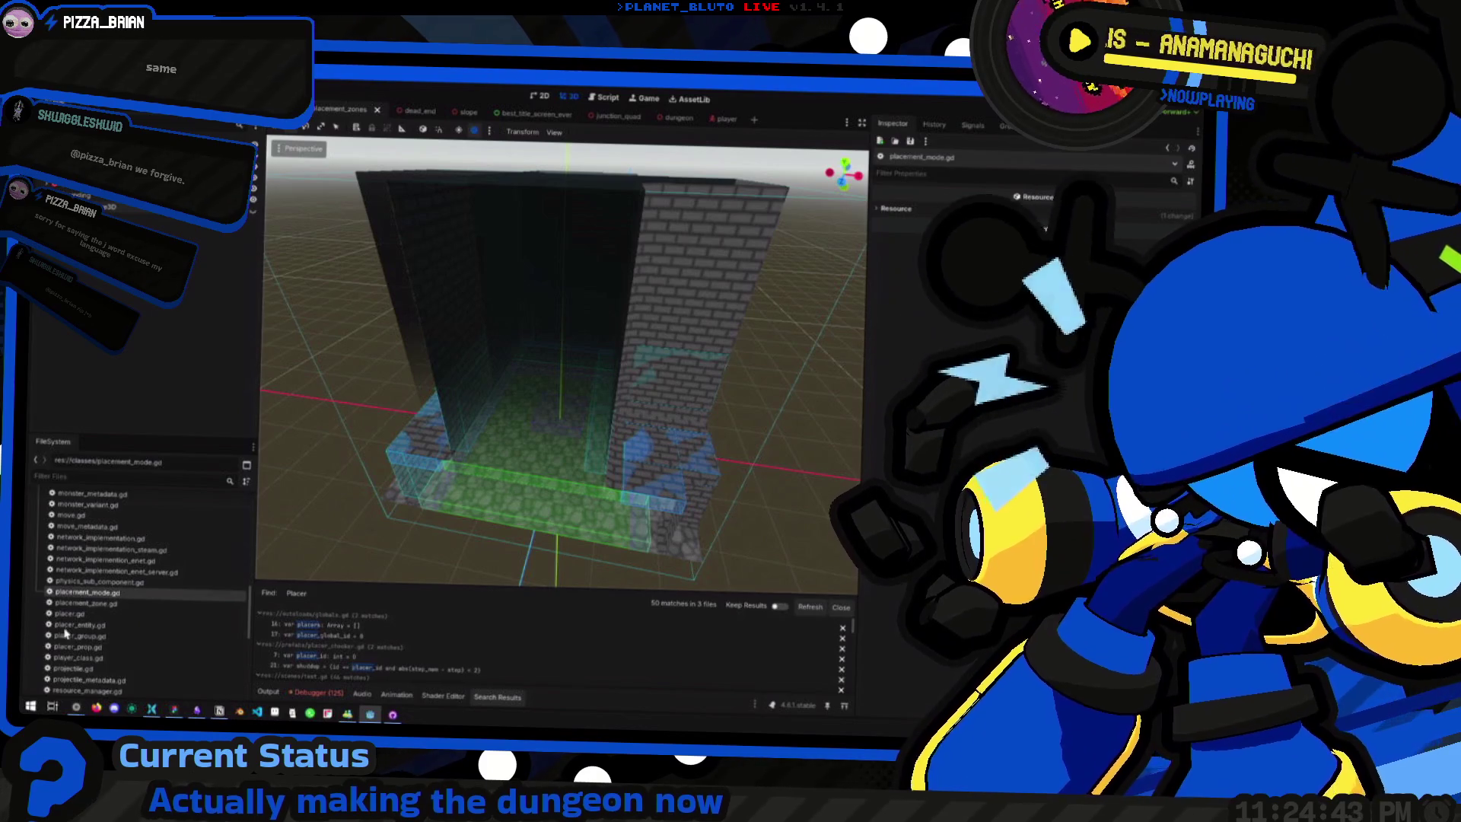
{"action": "key", "text": "alt+Tab"}
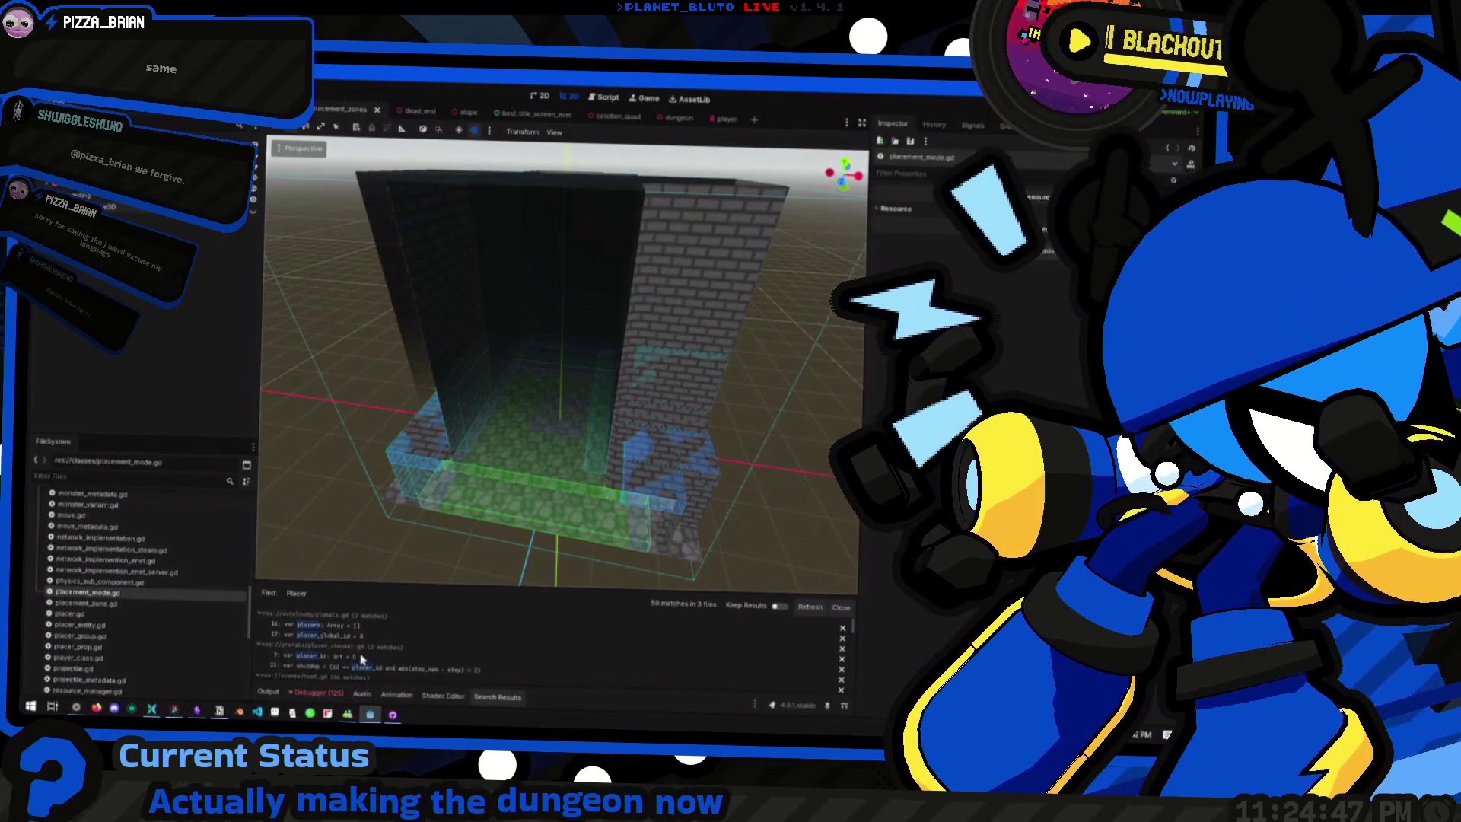
{"action": "key", "text": "alt+Tab"}
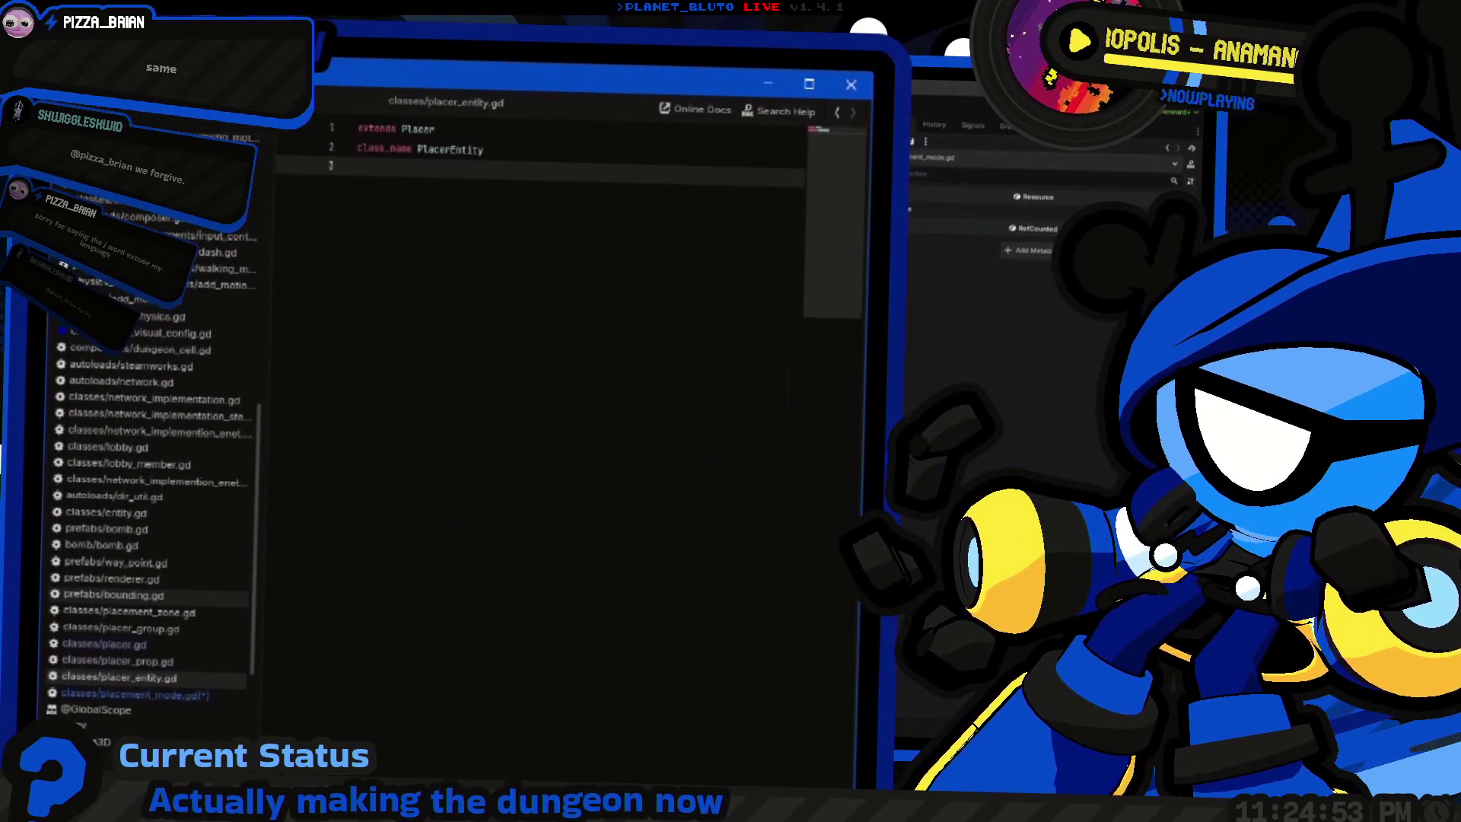
{"action": "left_click", "coordinate": [484, 152]}
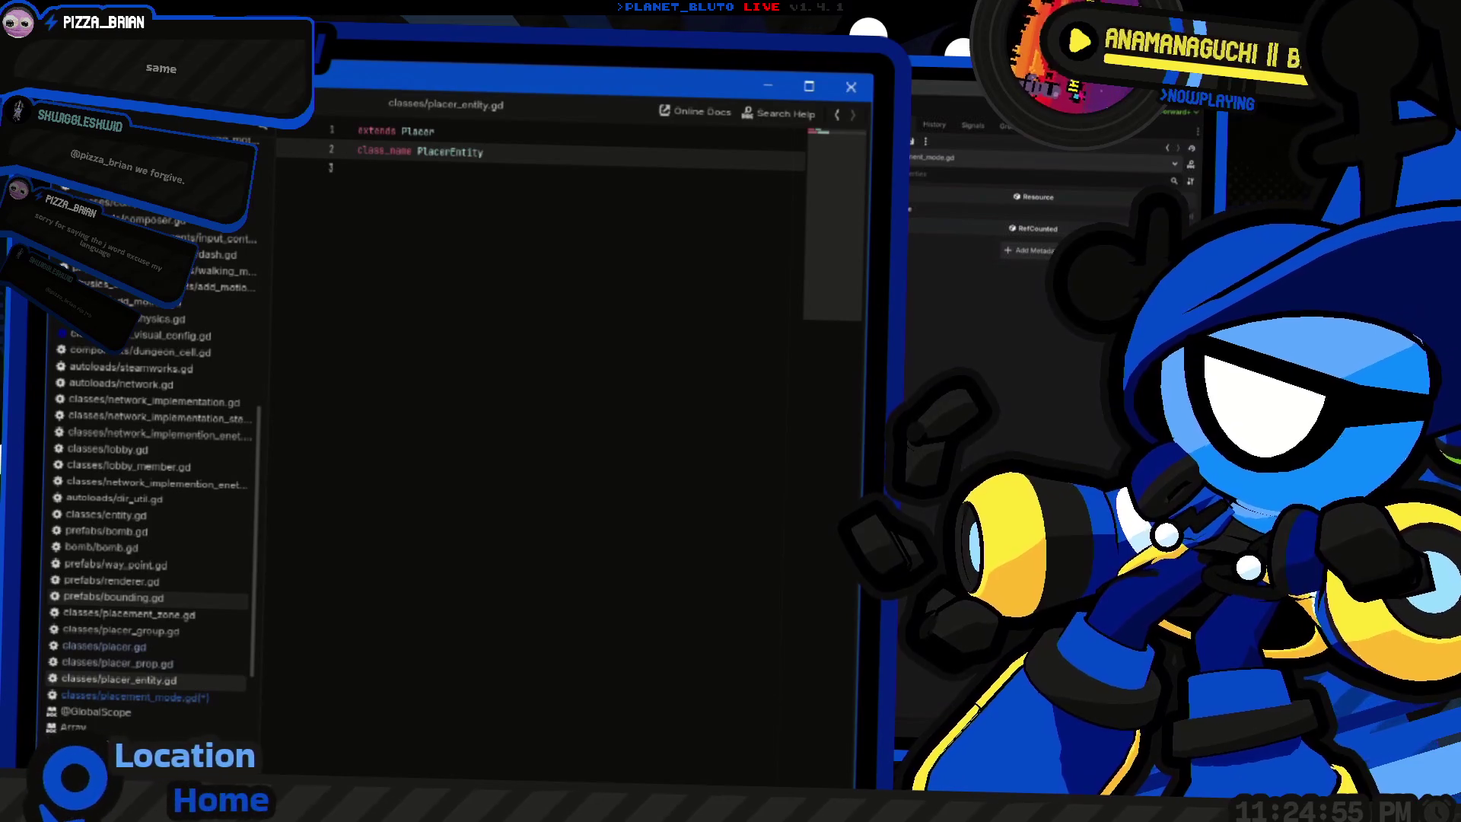
{"action": "key", "text": "alt+Tab"}
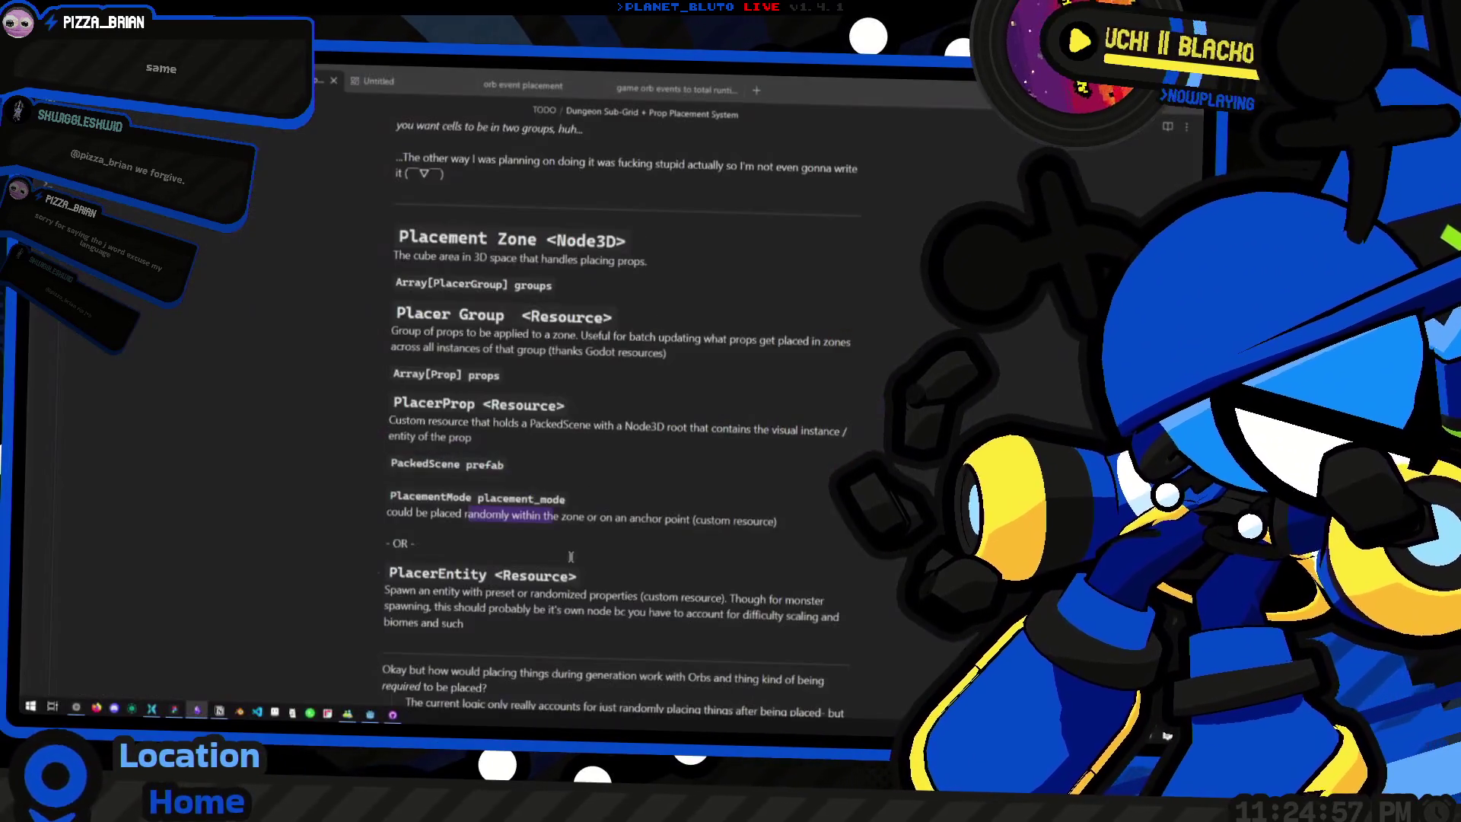
- Read the PlacerEntity note, orbit the Godot room view, then bring up the Figma orb design
{"action": "left_click", "coordinate": [618, 576]}
{"action": "scroll", "coordinate": [619, 415], "scroll_direction": "down", "scroll_amount": 2}
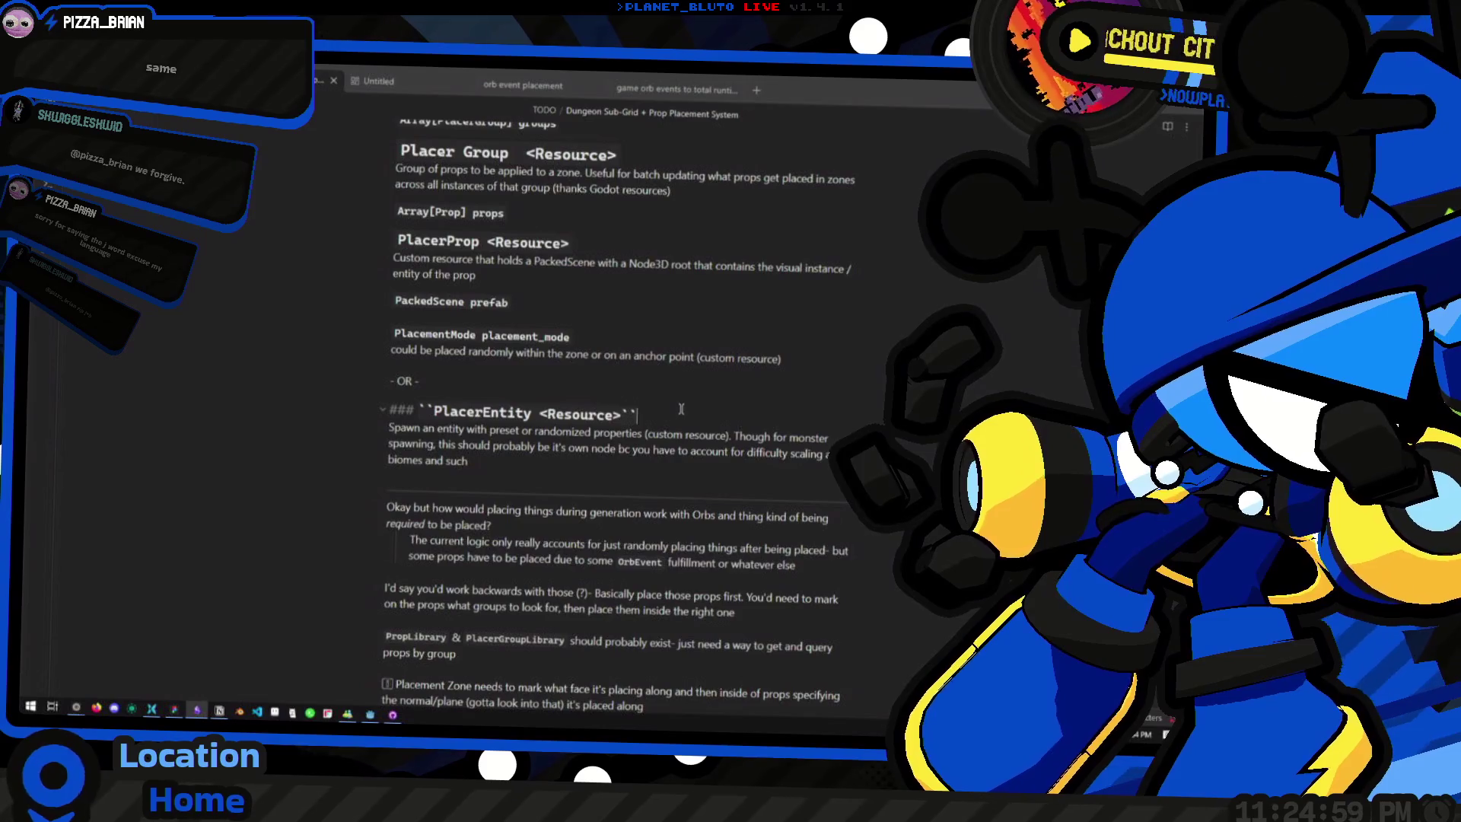
{"action": "key", "text": "alt+Tab"}
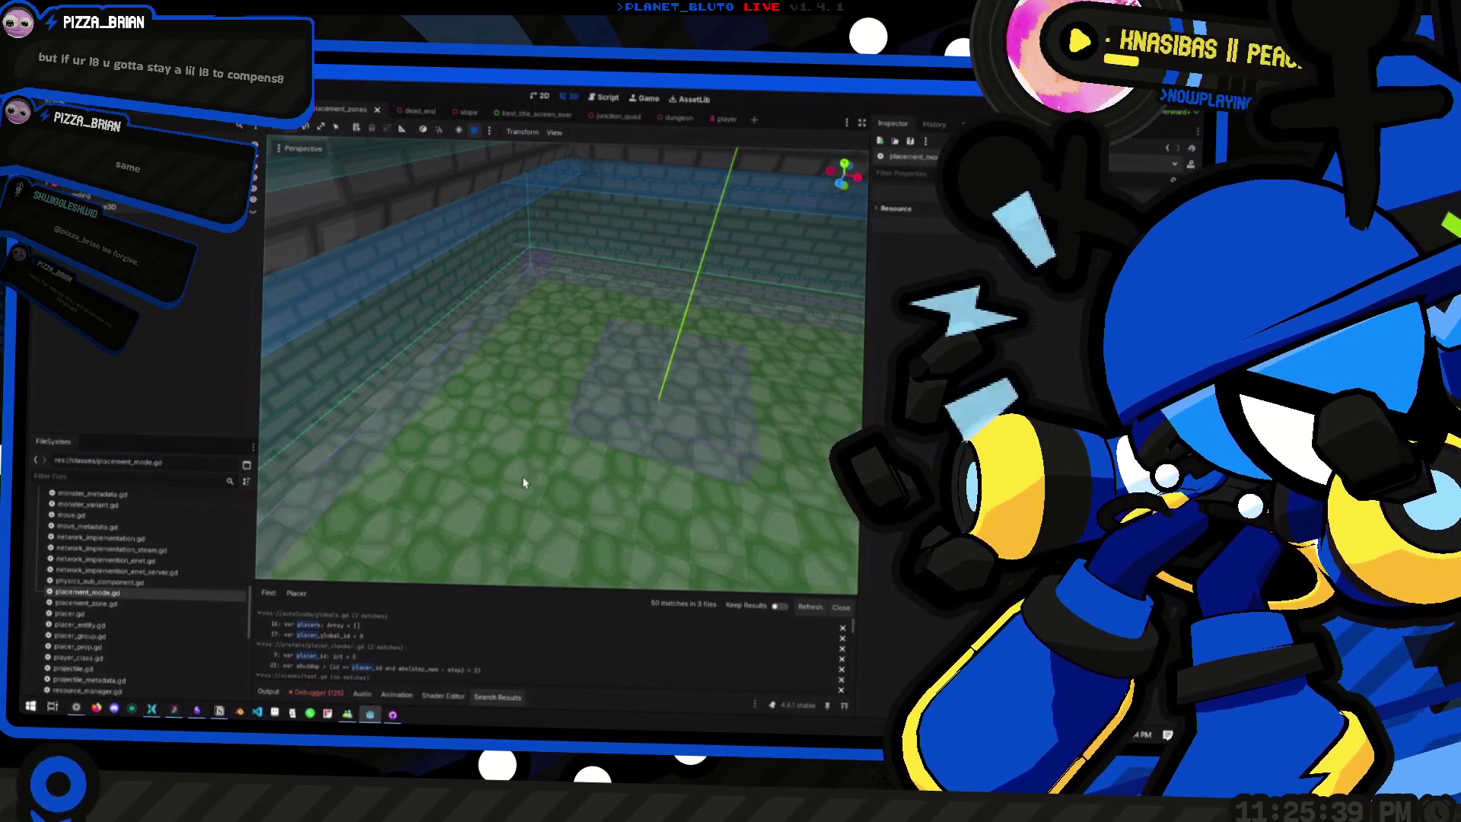
{"action": "left_click_drag", "start_coordinate": [521, 482], "coordinate": [571, 469]}
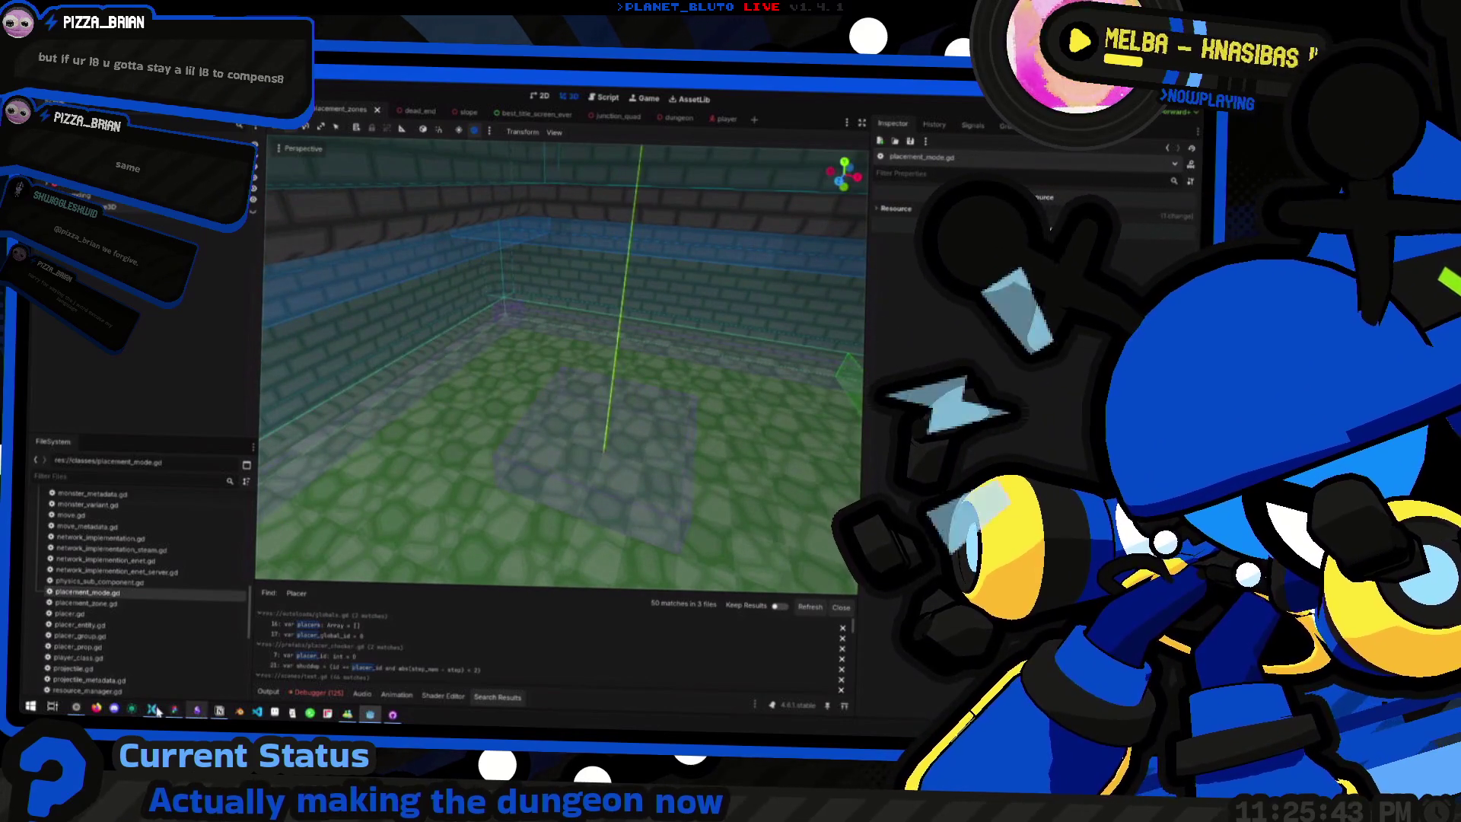
{"action": "left_click", "coordinate": [173, 712]}
{"action": "scroll", "coordinate": [365, 620], "scroll_direction": "left", "scroll_amount": 10}
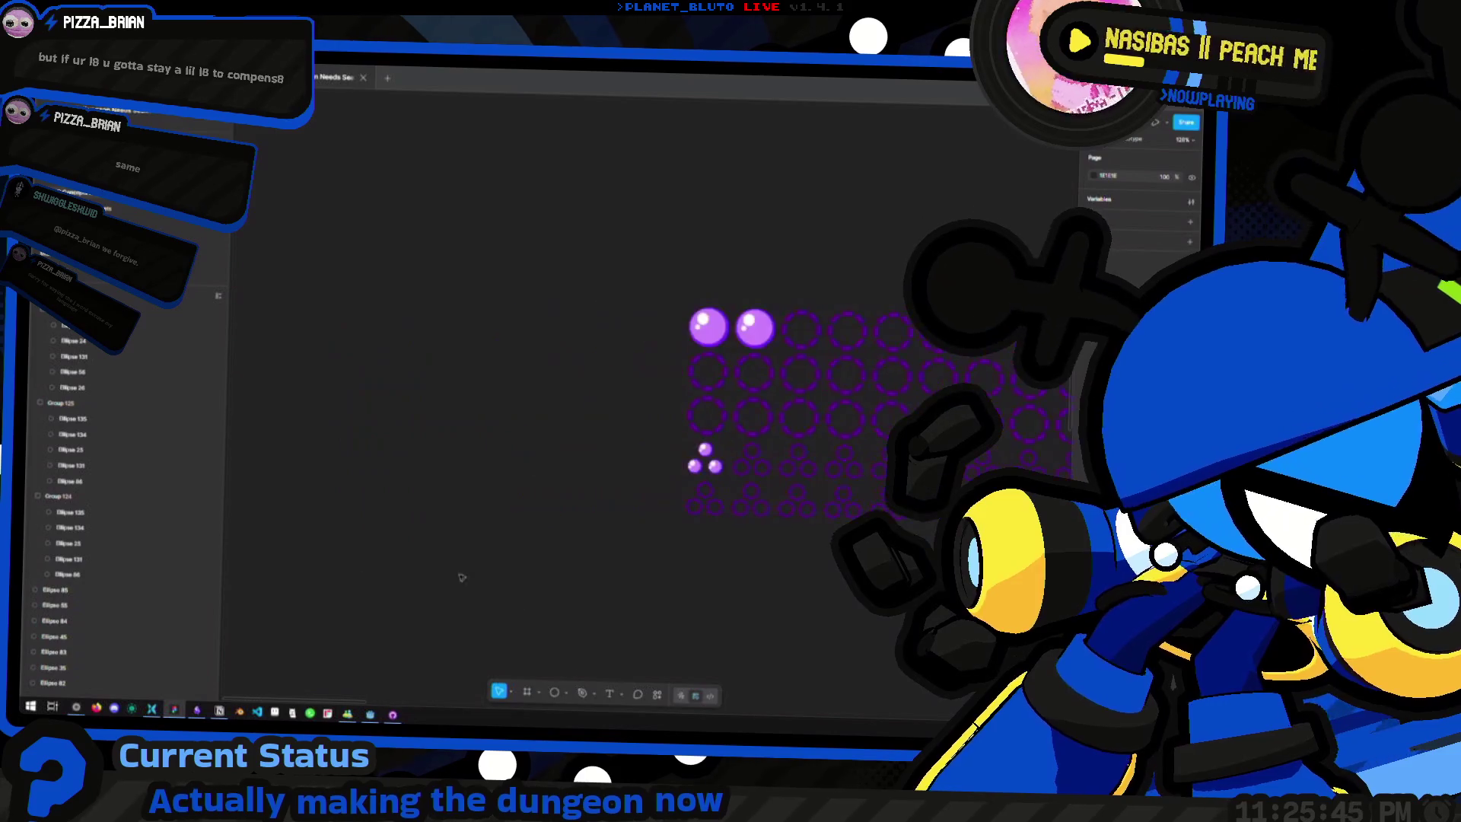
- Draw a white square tile of about 95 by 95 on the canvas
{"action": "key", "text": "r"}
{"action": "mouse_move", "coordinate": [300, 332]}
{"action": "left_mouse_down"}
{"action": "mouse_move", "coordinate": [597, 512]}
{"action": "mouse_move", "coordinate": [455, 491]}
{"action": "mouse_move", "coordinate": [505, 541]}
{"action": "mouse_move", "coordinate": [424, 460]}
{"action": "left_mouse_up"}
{"action": "scroll", "coordinate": [308, 390], "scroll_direction": "up", "scroll_amount": 3}
{"action": "scroll", "coordinate": [309, 390], "scroll_direction": "up", "scroll_amount": 1}
{"action": "scroll", "coordinate": [308, 390], "scroll_direction": "left", "scroll_amount": 1}
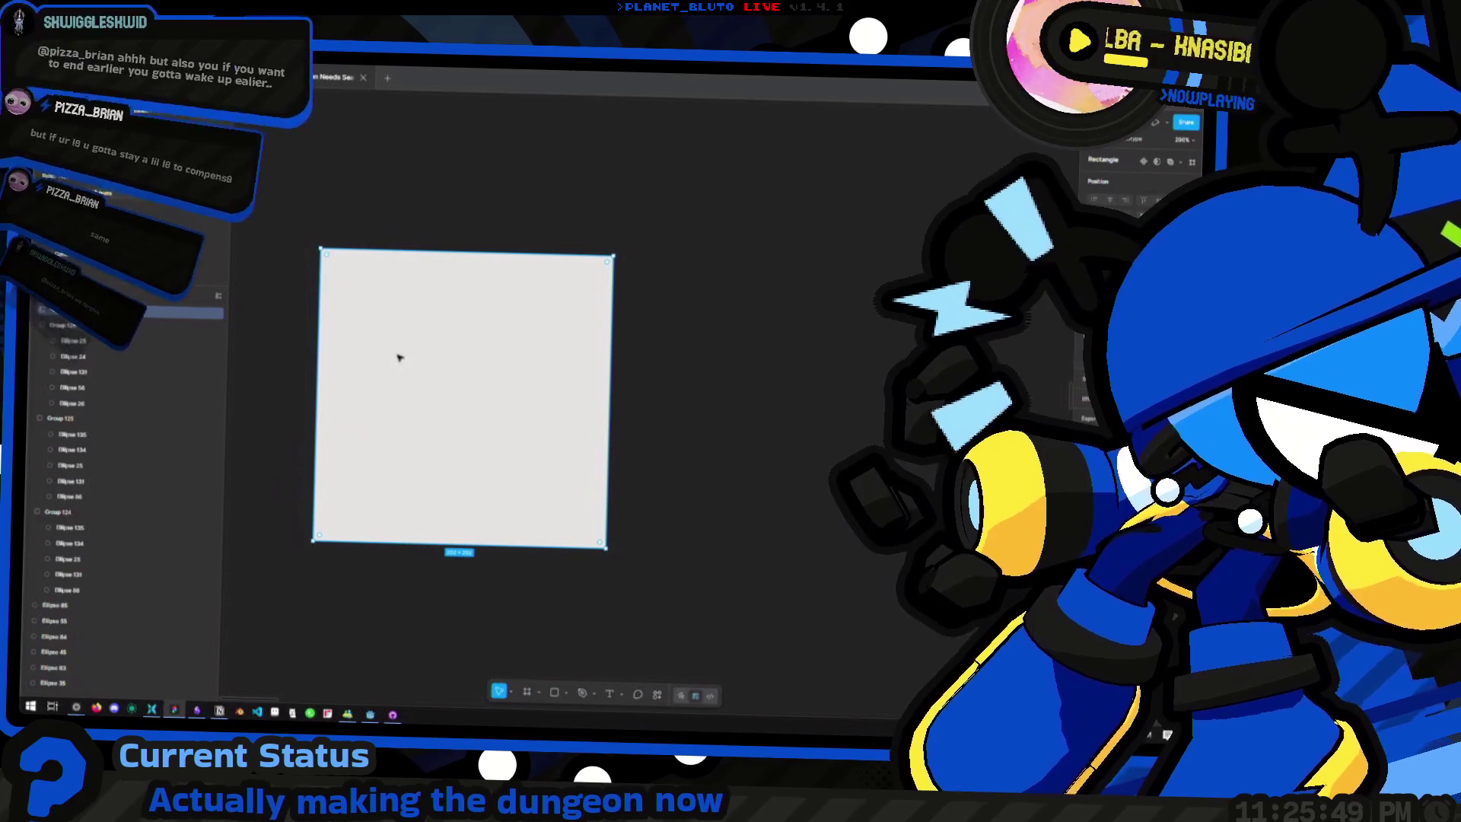
{"action": "mouse_move", "coordinate": [609, 549]}
{"action": "left_mouse_down"}
{"action": "mouse_move", "coordinate": [358, 342]}
{"action": "mouse_move", "coordinate": [361, 293]}
{"action": "mouse_move", "coordinate": [413, 339]}
{"action": "mouse_move", "coordinate": [392, 319]}
{"action": "mouse_move", "coordinate": [469, 312]}
{"action": "mouse_move", "coordinate": [438, 313]}
{"action": "left_mouse_up"}
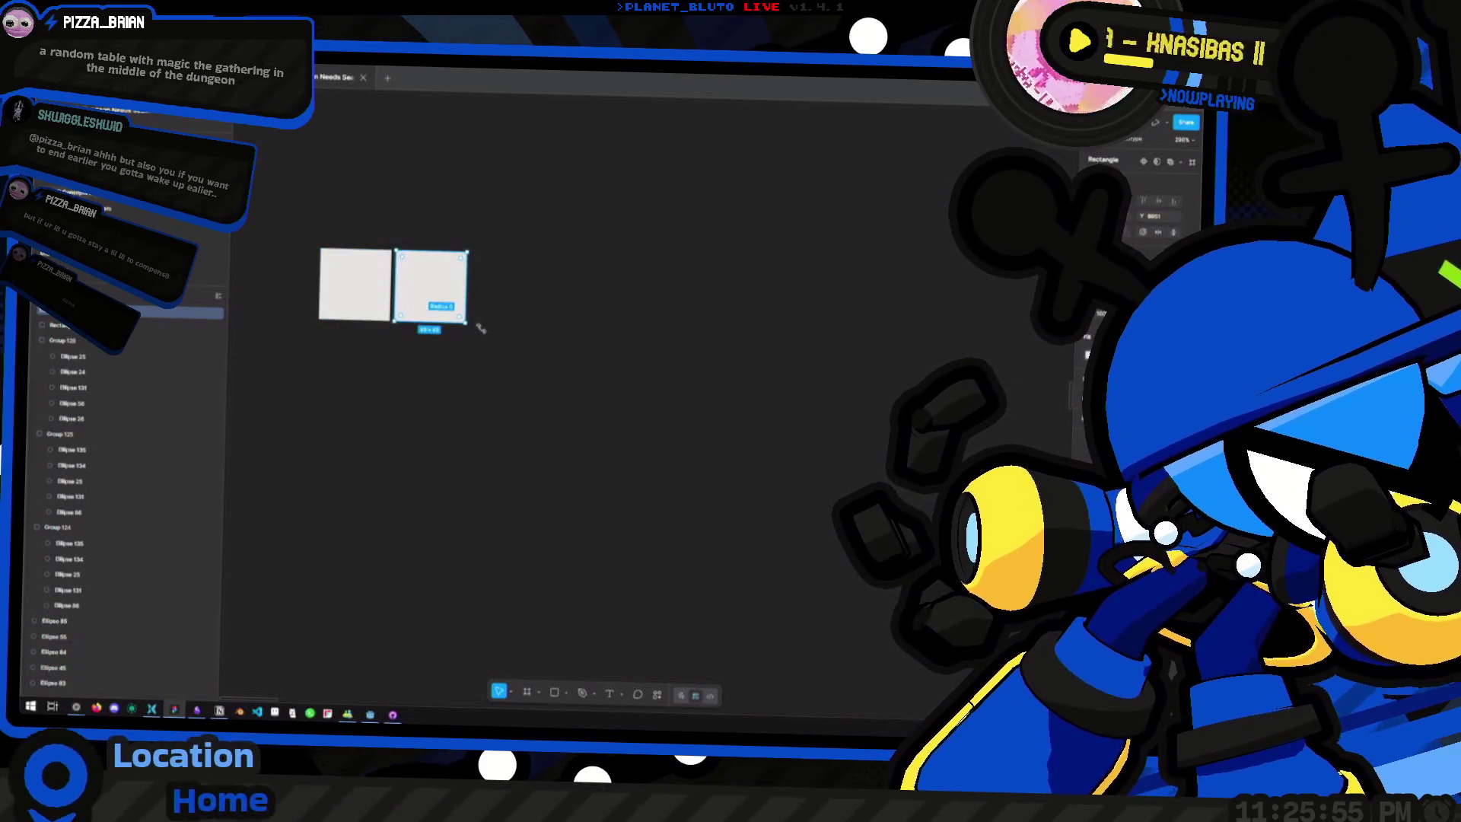
- Duplicate the square into a row of four, then copy that row into four rows
{"action": "key", "text": "ctrl+d"}
{"action": "key", "text": "ctrl+d"}
{"action": "key", "text": "ctrl+d"}
{"action": "key", "text": "ctrl+z"}
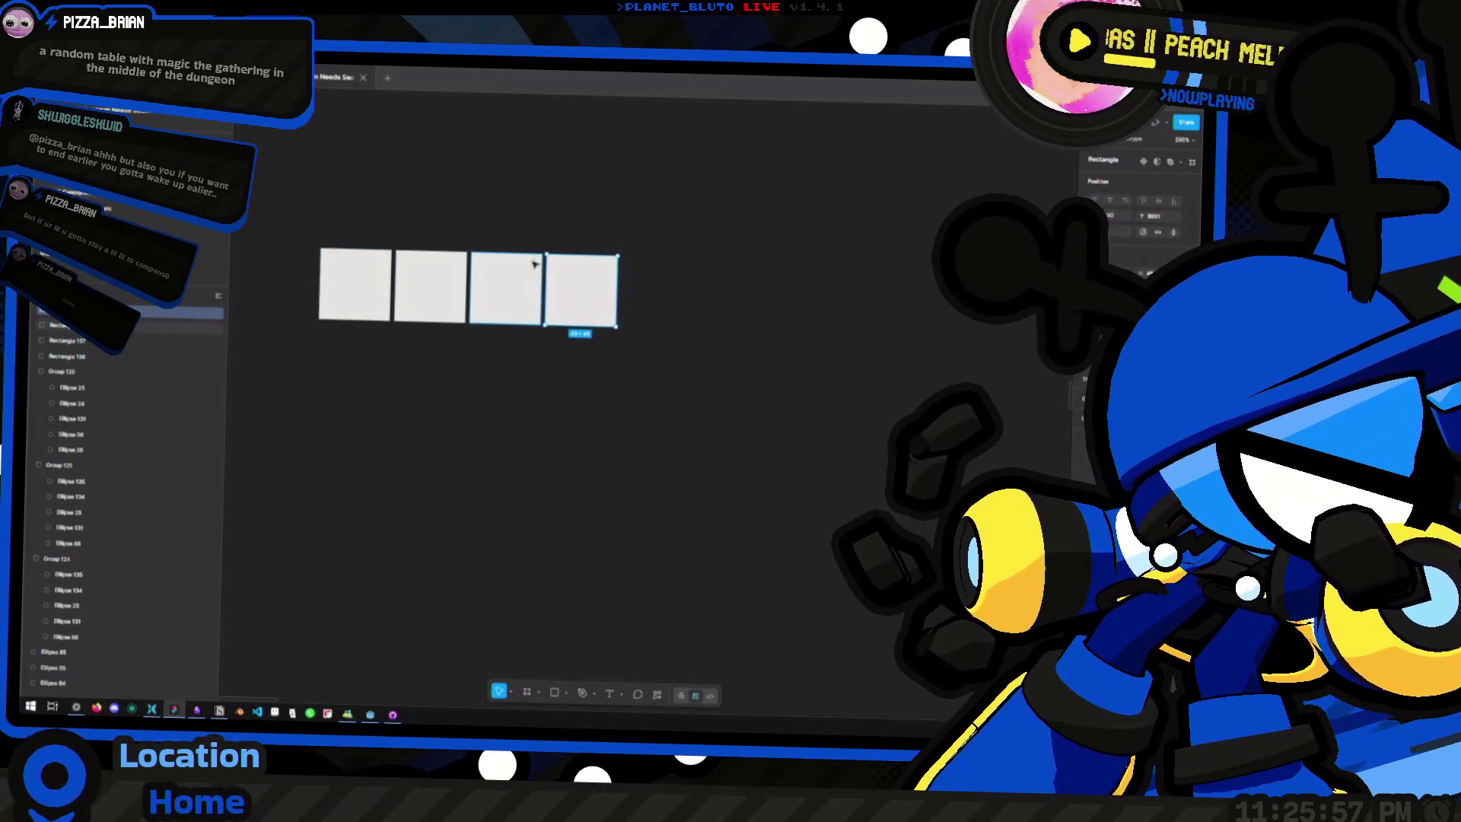
{"action": "left_click", "coordinate": [344, 347]}
{"action": "key", "text": "ctrl+a"}
{"action": "left_click_drag", "start_coordinate": [373, 305], "coordinate": [374, 381]}
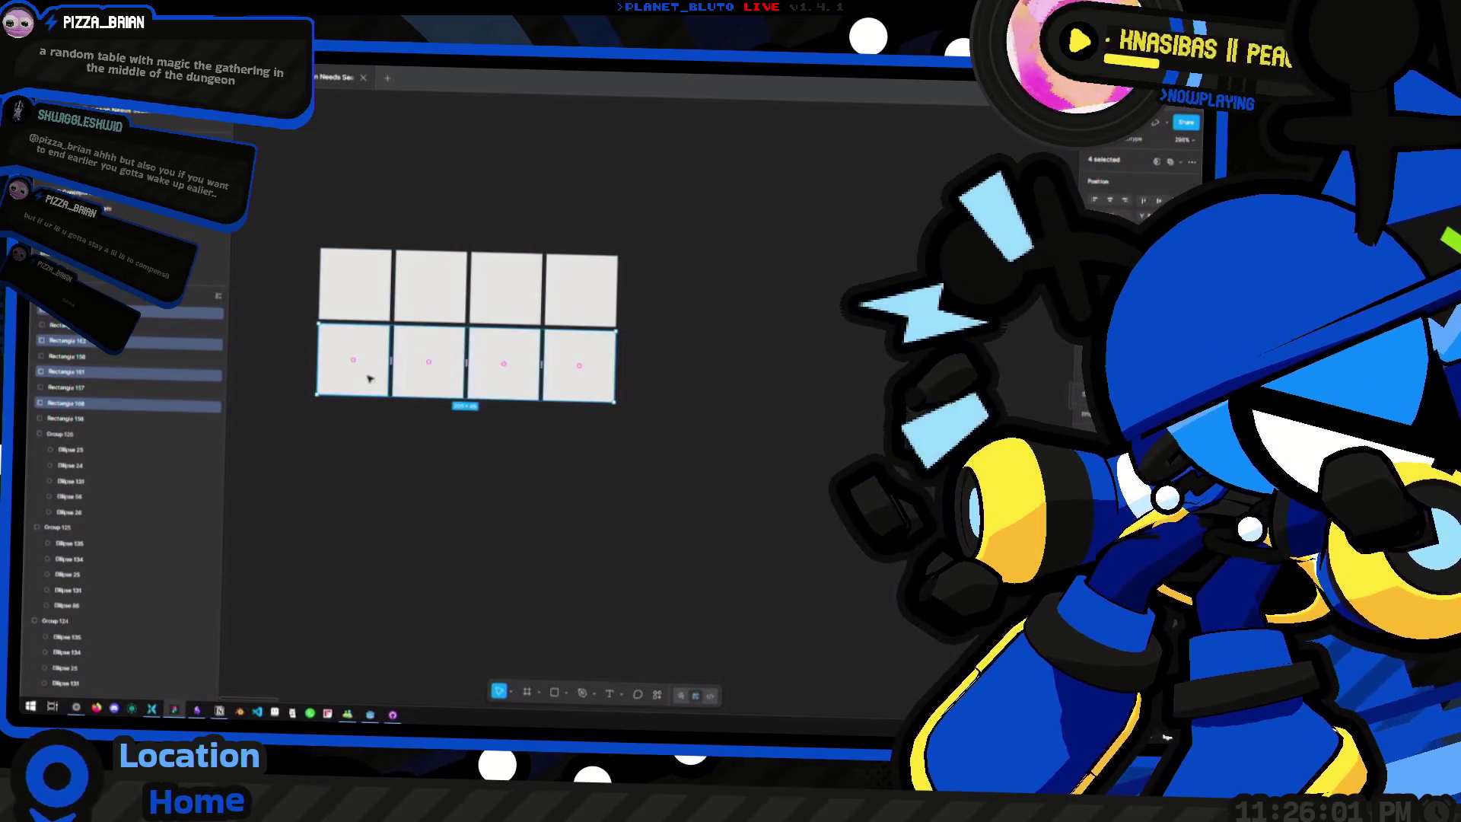
{"action": "key", "text": "ctrl+d"}
{"action": "key", "text": "ctrl+d"}
{"action": "scroll", "coordinate": [305, 342], "scroll_direction": "left", "scroll_amount": 2}
- Copy the right column to form a fifth column and add the bottom row
{"action": "left_click_drag", "start_coordinate": [291, 226], "coordinate": [639, 561]}
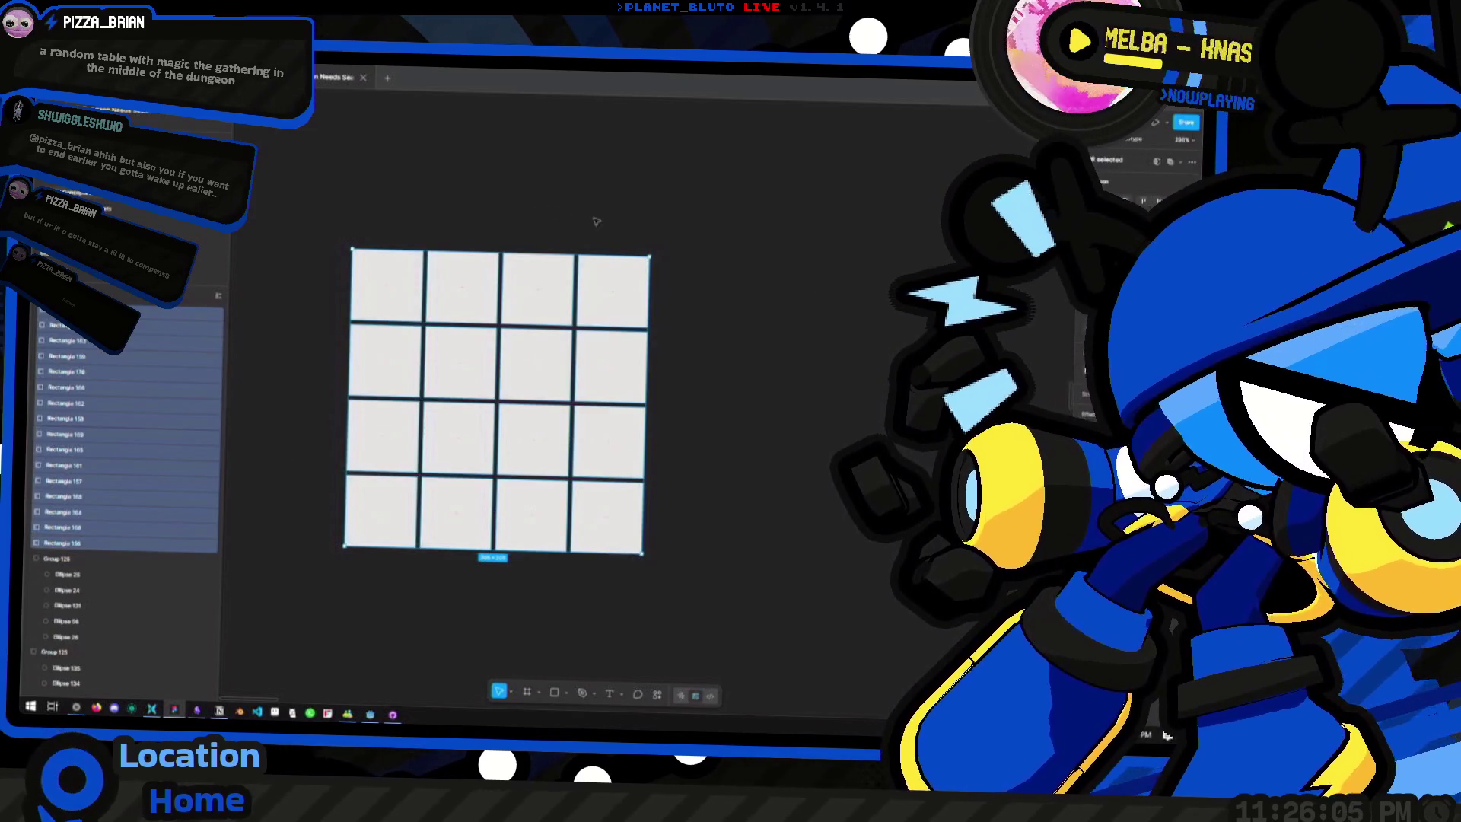
{"action": "left_click_drag", "start_coordinate": [577, 218], "coordinate": [616, 534]}
{"action": "left_click_drag", "start_coordinate": [597, 287], "coordinate": [667, 310]}
{"action": "left_click_drag", "start_coordinate": [805, 244], "coordinate": [718, 358]}
{"action": "mouse_move", "coordinate": [784, 502]}
{"action": "left_mouse_down"}
{"action": "mouse_move", "coordinate": [744, 528]}
{"action": "mouse_move", "coordinate": [412, 520]}
{"action": "mouse_move", "coordinate": [411, 604]}
{"action": "left_mouse_up"}
{"action": "left_click", "coordinate": [321, 579]}
{"action": "scroll", "coordinate": [321, 580], "scroll_direction": "down", "scroll_amount": 2}
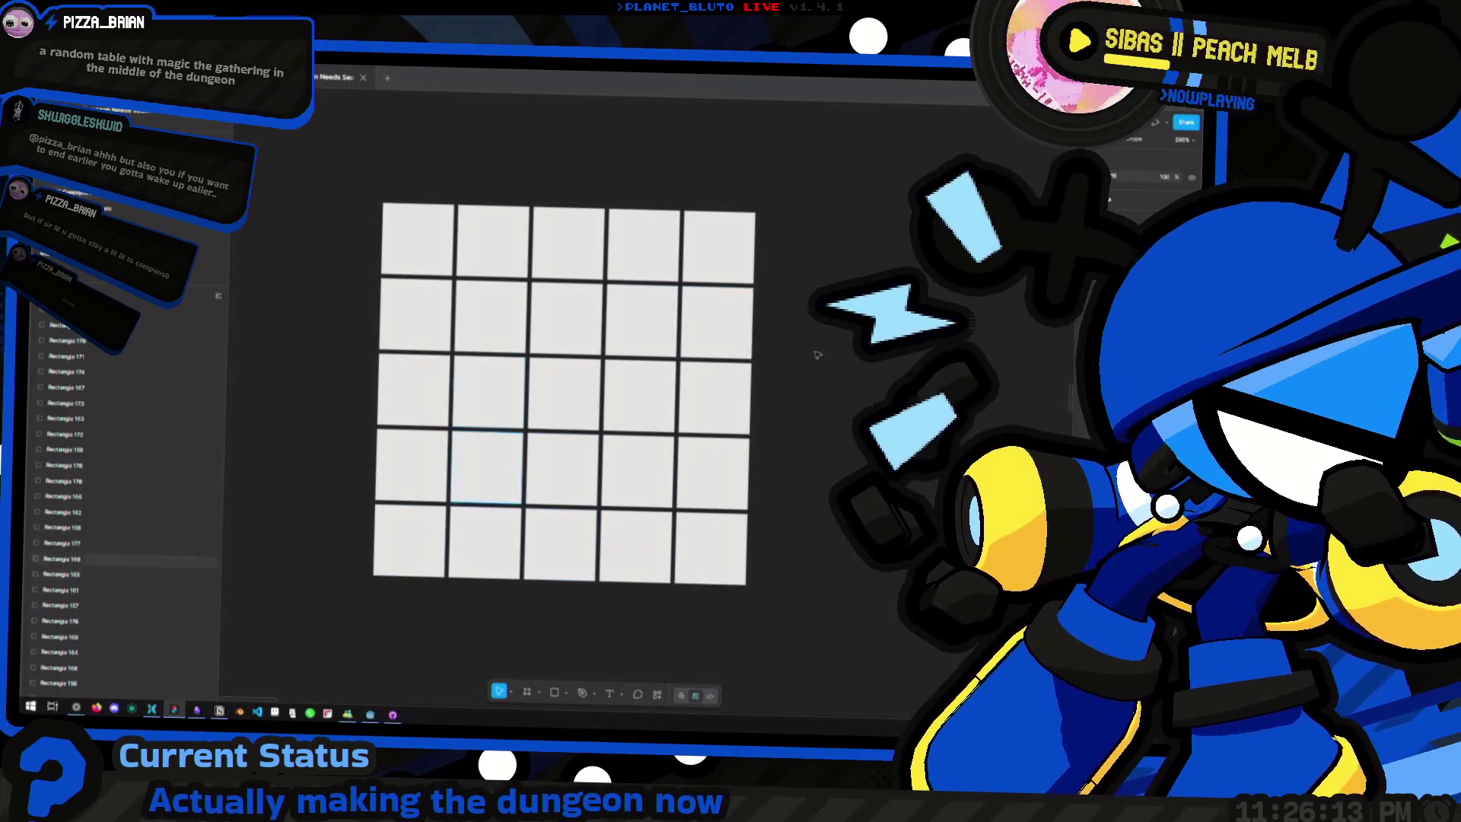
- Select the corner and edge tiles around the grid and fill them dark grey
{"action": "scroll", "coordinate": [456, 229], "scroll_direction": "up", "scroll_amount": 1}
{"action": "scroll", "coordinate": [456, 228], "scroll_direction": "left", "scroll_amount": 1}
{"action": "left_click", "coordinate": [432, 253]}
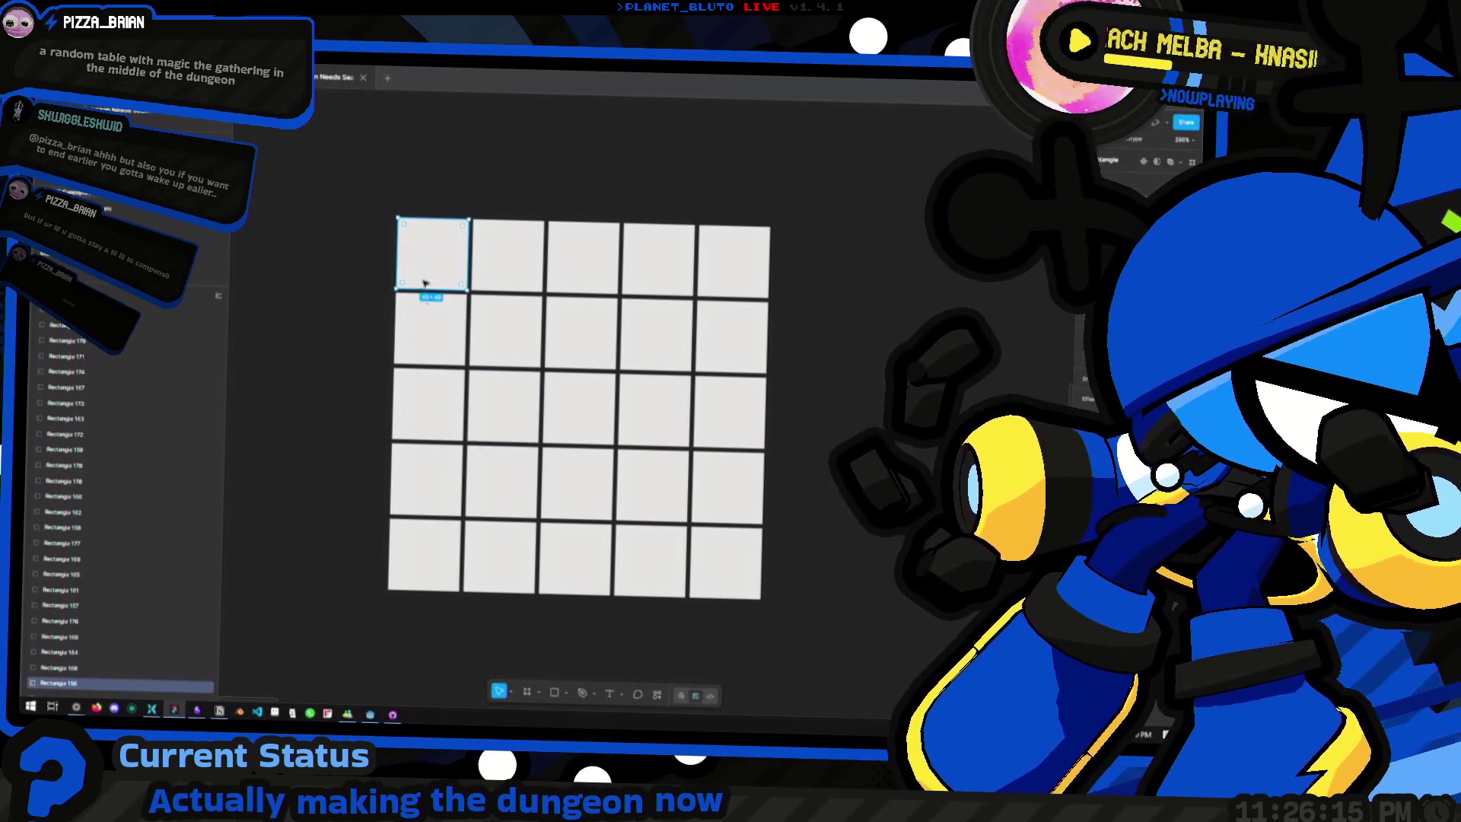
{"action": "left_click", "coordinate": [431, 329], "text": "shift"}
{"action": "left_click", "coordinate": [507, 255], "text": "shift"}
{"action": "left_click", "coordinate": [673, 267], "text": "shift"}
{"action": "left_click", "coordinate": [734, 287], "text": "shift"}
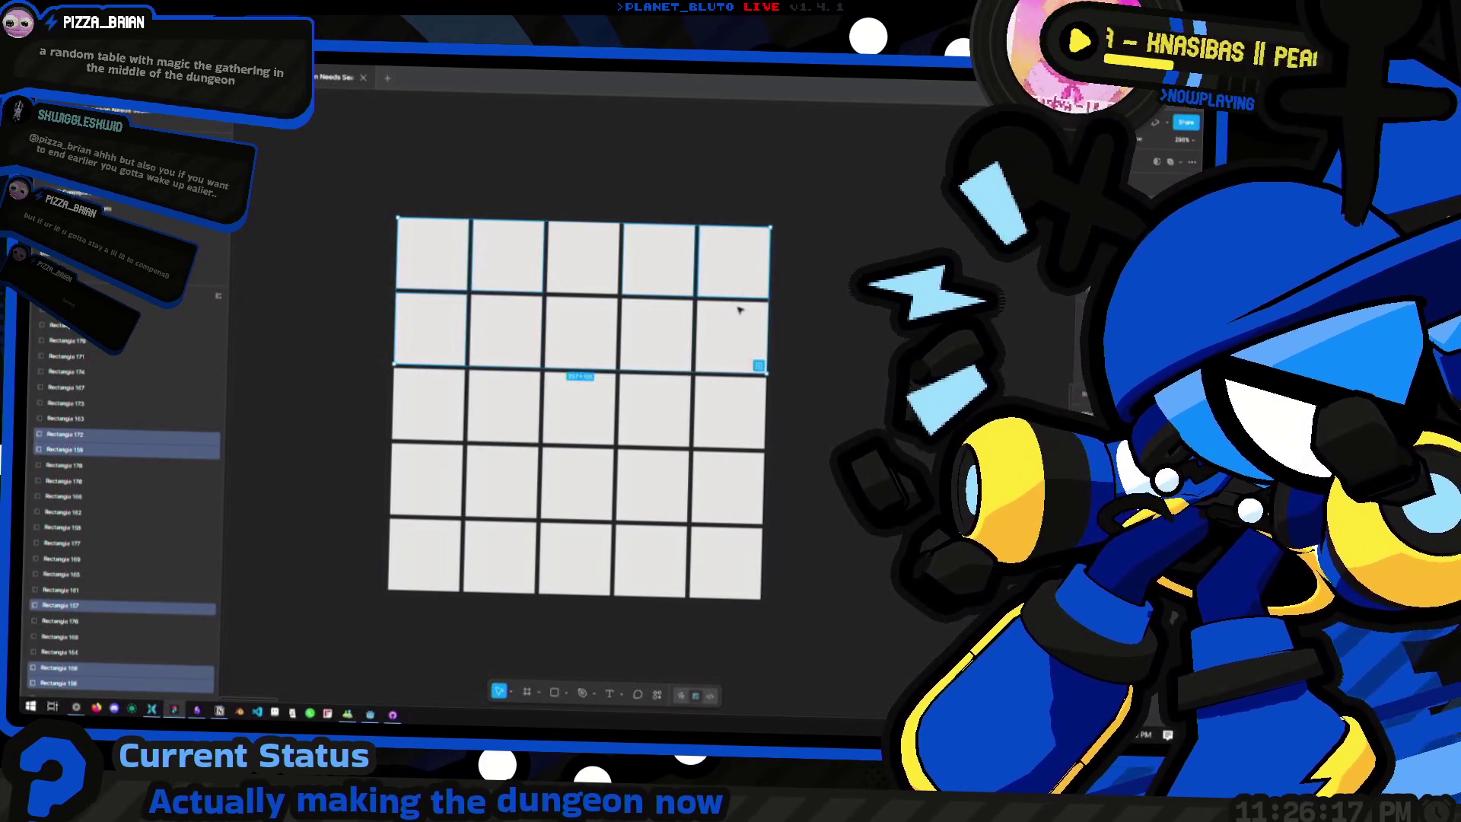
{"action": "left_click", "coordinate": [730, 334], "text": "shift"}
{"action": "left_click", "coordinate": [718, 503], "text": "shift"}
{"action": "left_click", "coordinate": [668, 561], "text": "shift"}
{"action": "left_click", "coordinate": [574, 561], "text": "shift"}
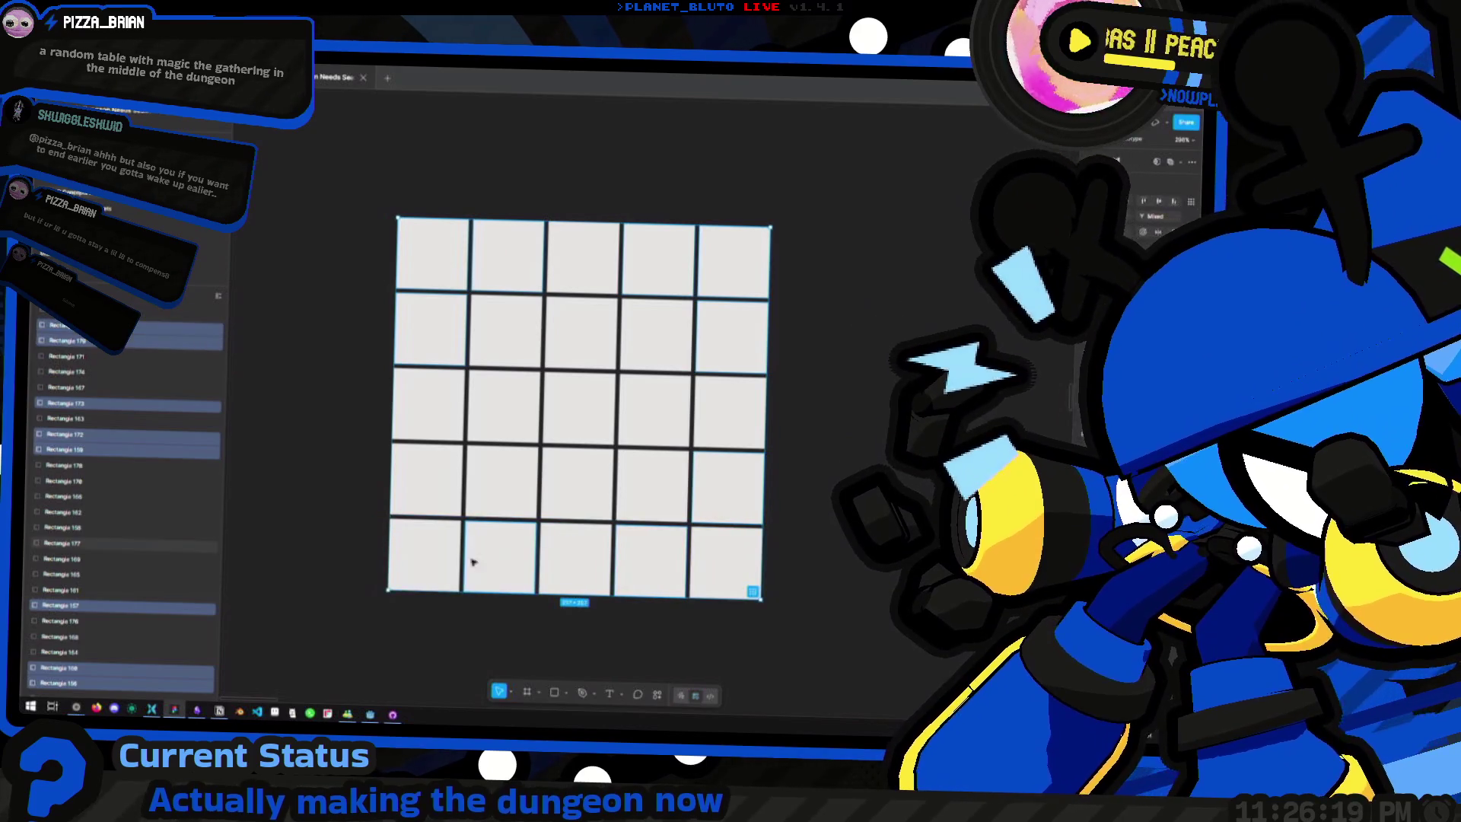
{"action": "left_click", "coordinate": [498, 560], "text": "shift"}
{"action": "left_click", "coordinate": [426, 559], "text": "shift"}
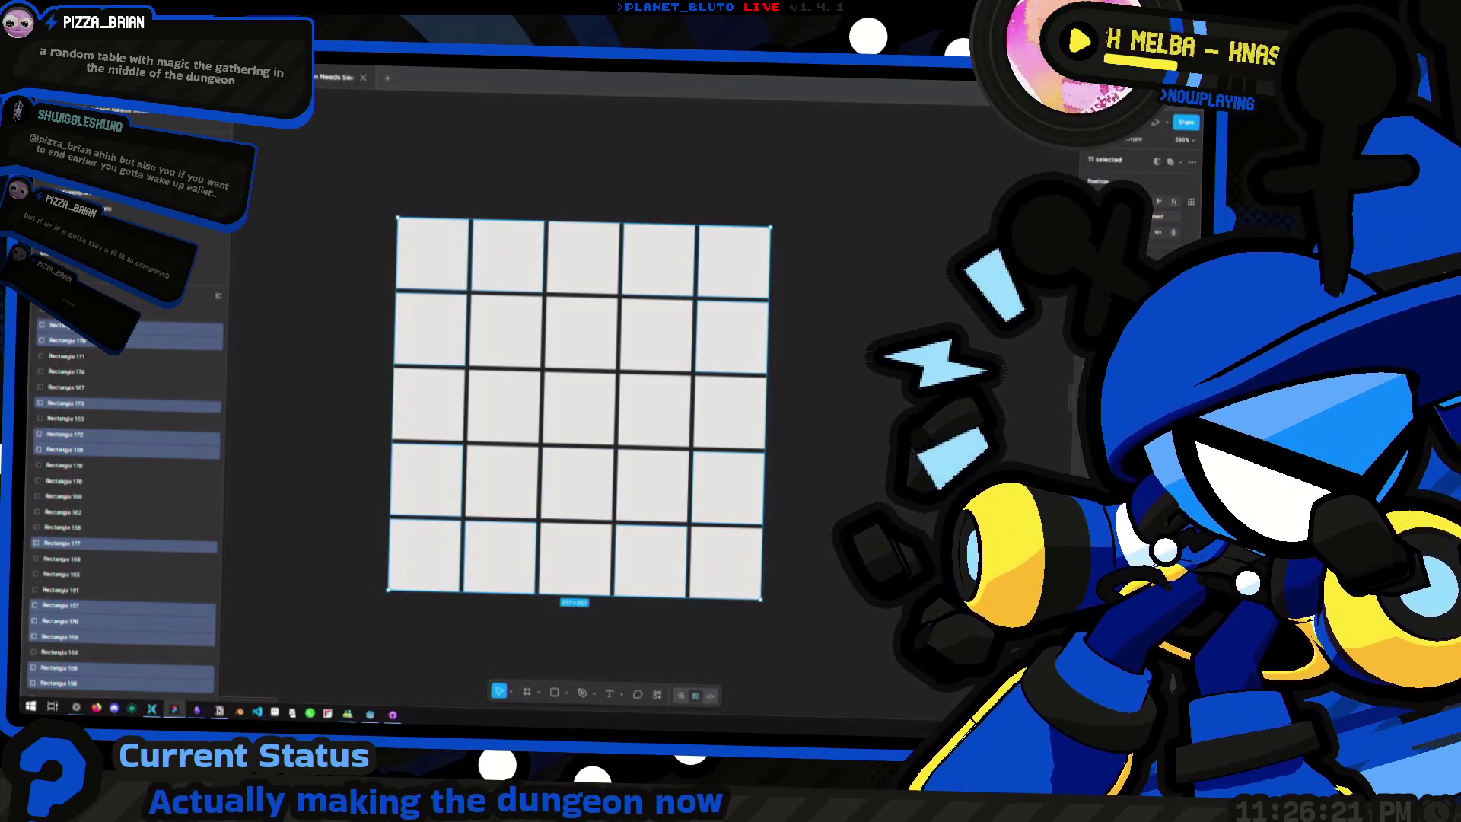
{"action": "key", "text": "ctrl+shift+h"}
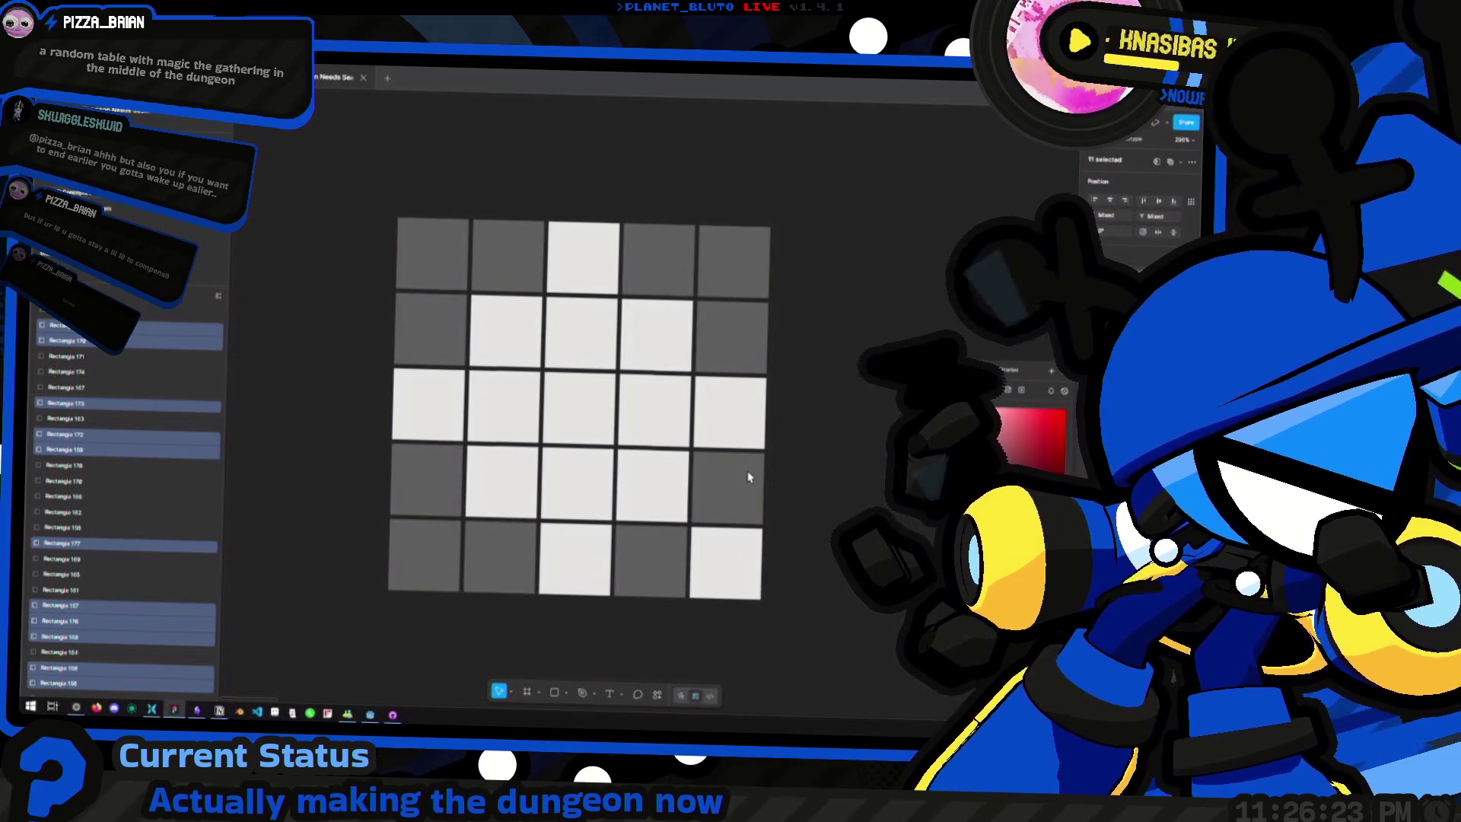
- Darken the bottom-right tile too, leaving a light diamond-shaped room with side exits
{"action": "left_click", "coordinate": [732, 557]}
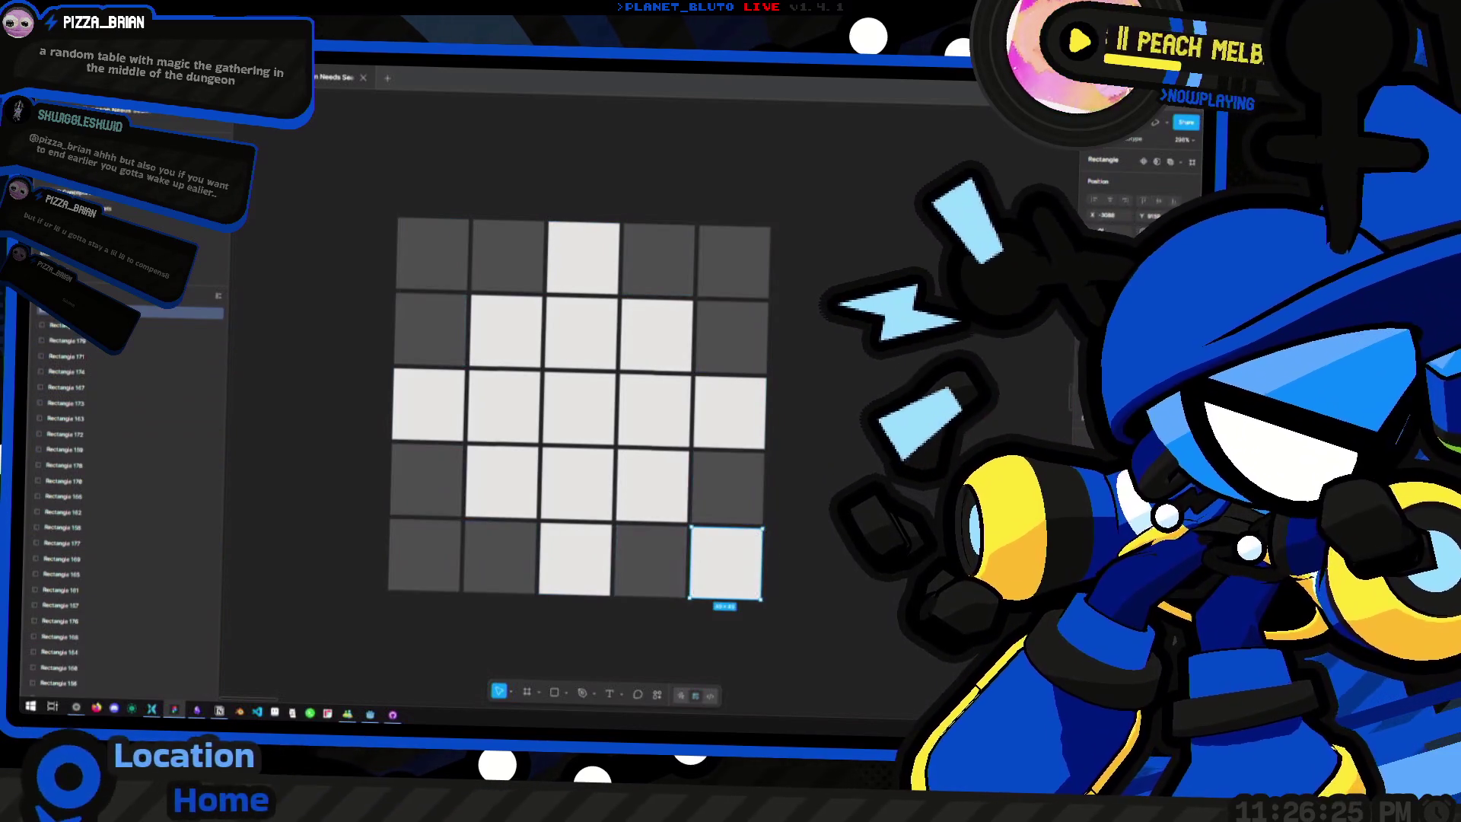
{"action": "key", "text": "ctrl+shift+h"}
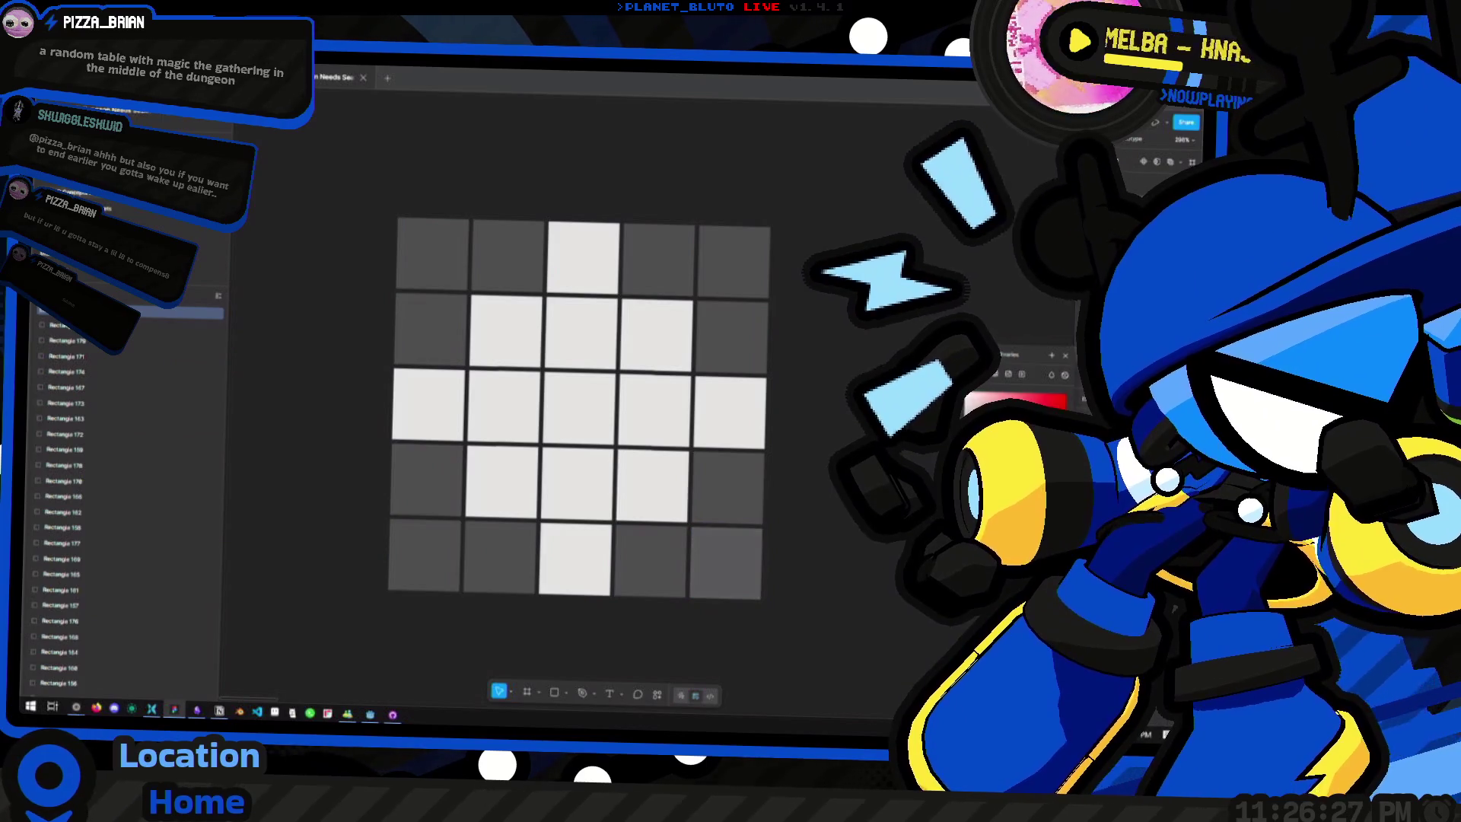
{"action": "left_click", "coordinate": [726, 563]}
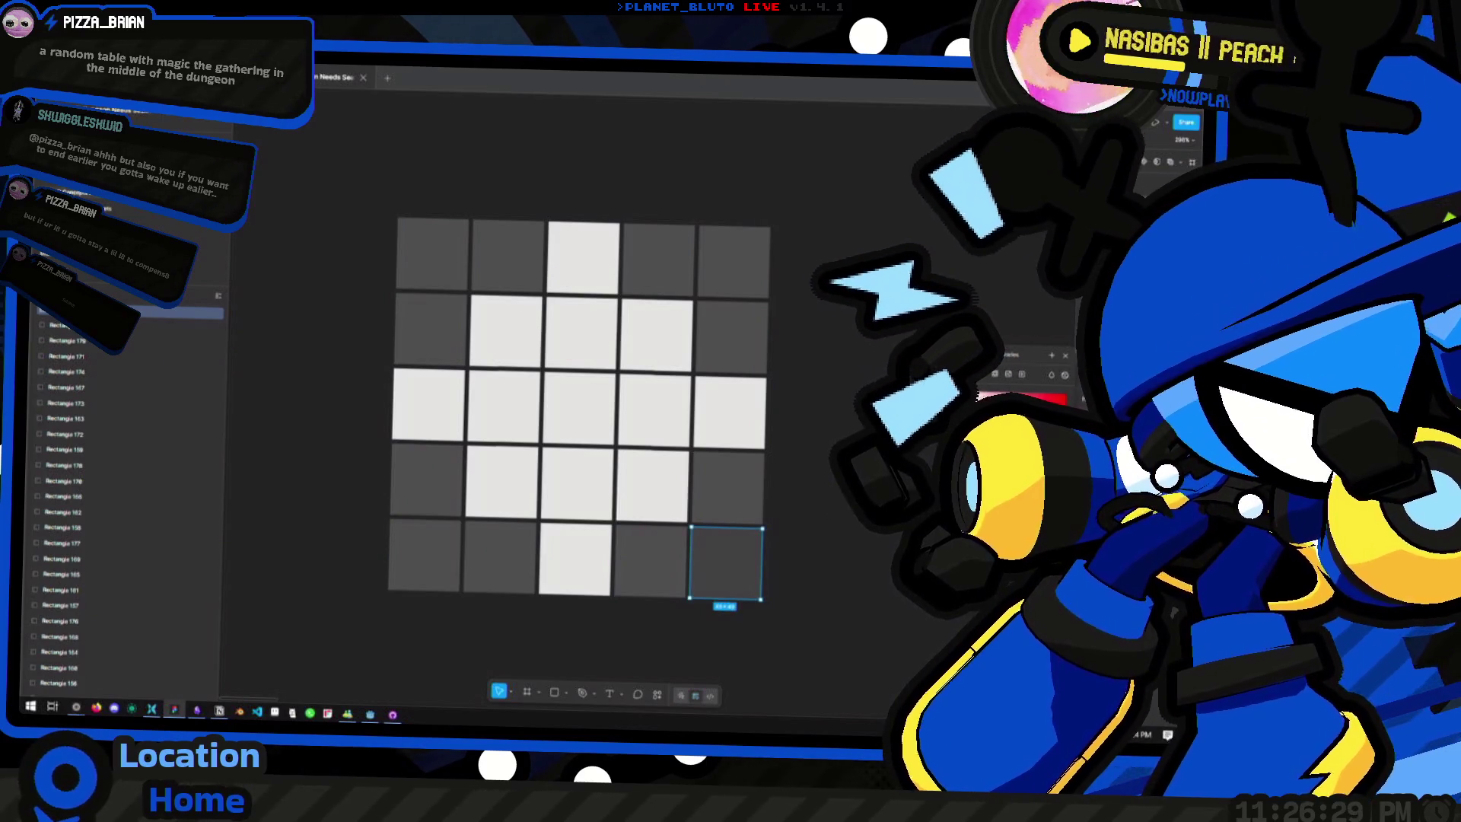
{"action": "left_click", "coordinate": [791, 502]}
{"action": "scroll", "coordinate": [753, 434], "scroll_direction": "down", "scroll_amount": 5}
{"action": "scroll", "coordinate": [761, 434], "scroll_direction": "up", "scroll_amount": 5}
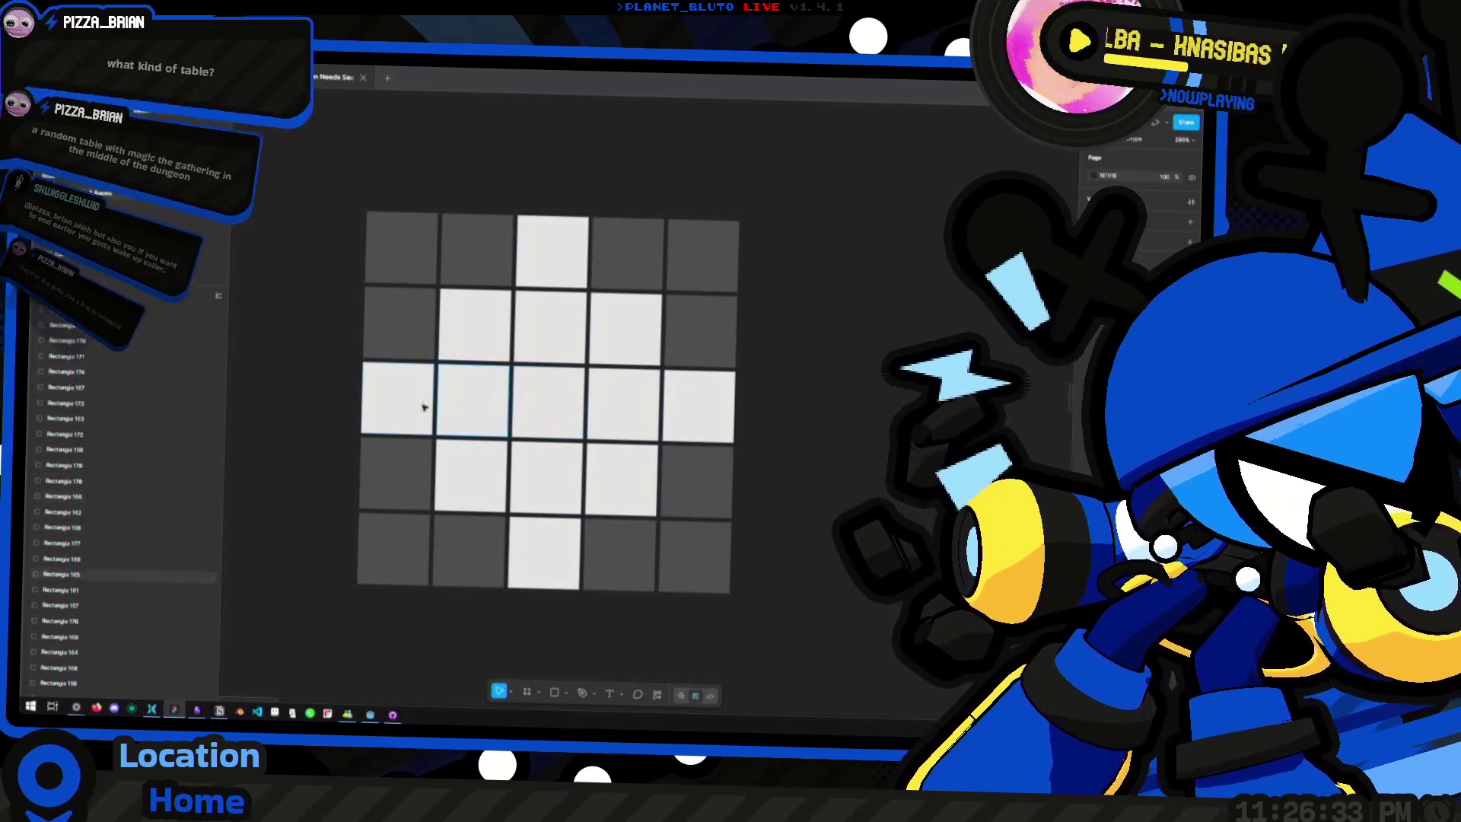
{"action": "scroll", "coordinate": [540, 377], "scroll_direction": "down", "scroll_amount": 3}
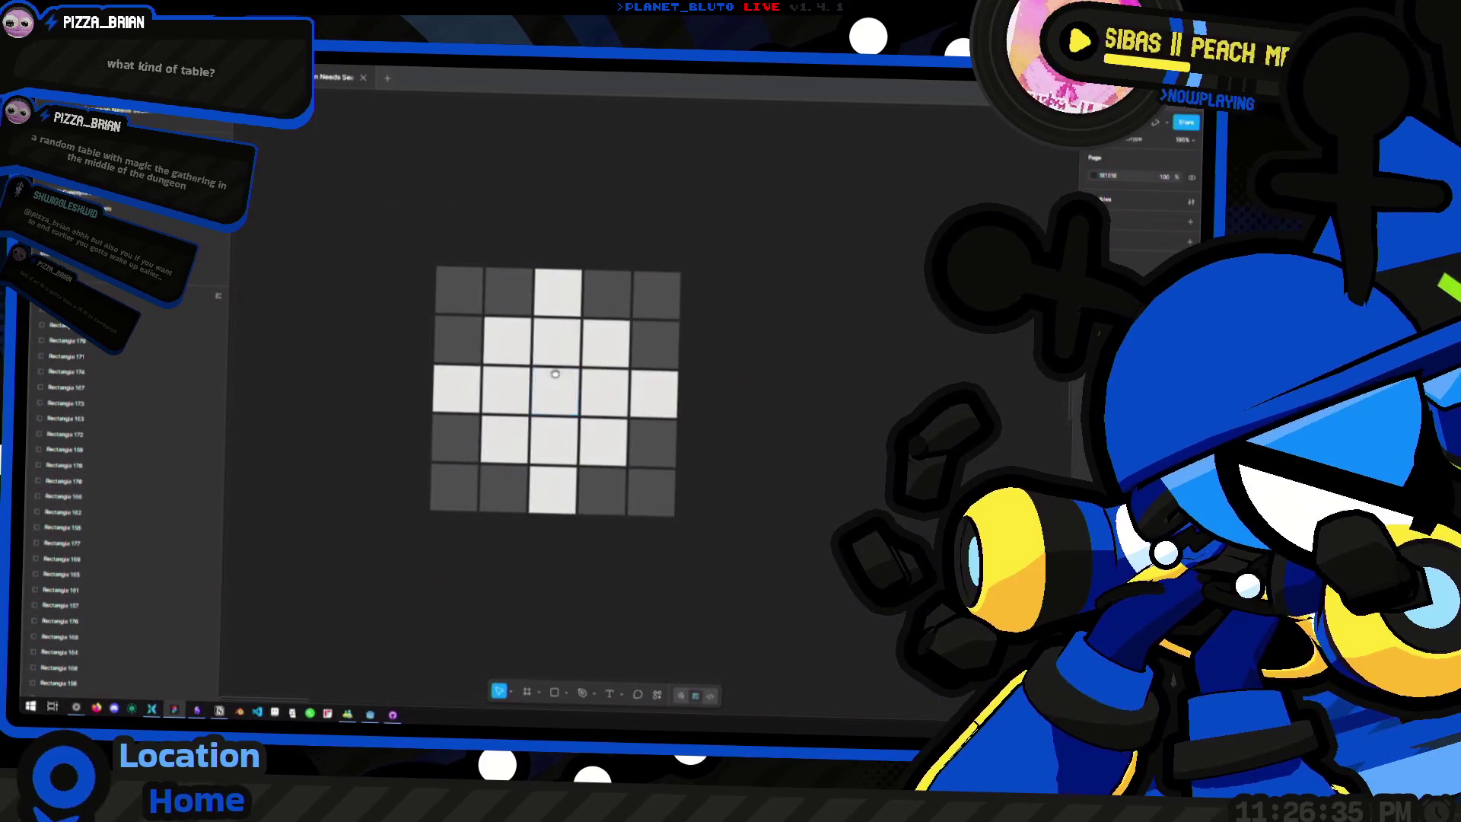
- Draw a circle, enlarge it past the grid's size, and move it left of the tile grid
{"action": "scroll", "coordinate": [540, 376], "scroll_direction": "left", "scroll_amount": 4}
{"action": "mouse_move", "coordinate": [378, 249]}
{"action": "left_mouse_down"}
{"action": "mouse_move", "coordinate": [525, 404]}
{"action": "mouse_move", "coordinate": [515, 391]}
{"action": "left_mouse_up"}
{"action": "key", "text": "Delete"}
{"action": "mouse_move", "coordinate": [573, 282]}
{"action": "left_mouse_down"}
{"action": "mouse_move", "coordinate": [799, 513]}
{"action": "mouse_move", "coordinate": [794, 491]}
{"action": "left_mouse_up"}
{"action": "key", "text": "Escape"}
{"action": "left_click_drag", "start_coordinate": [724, 408], "coordinate": [716, 404]}
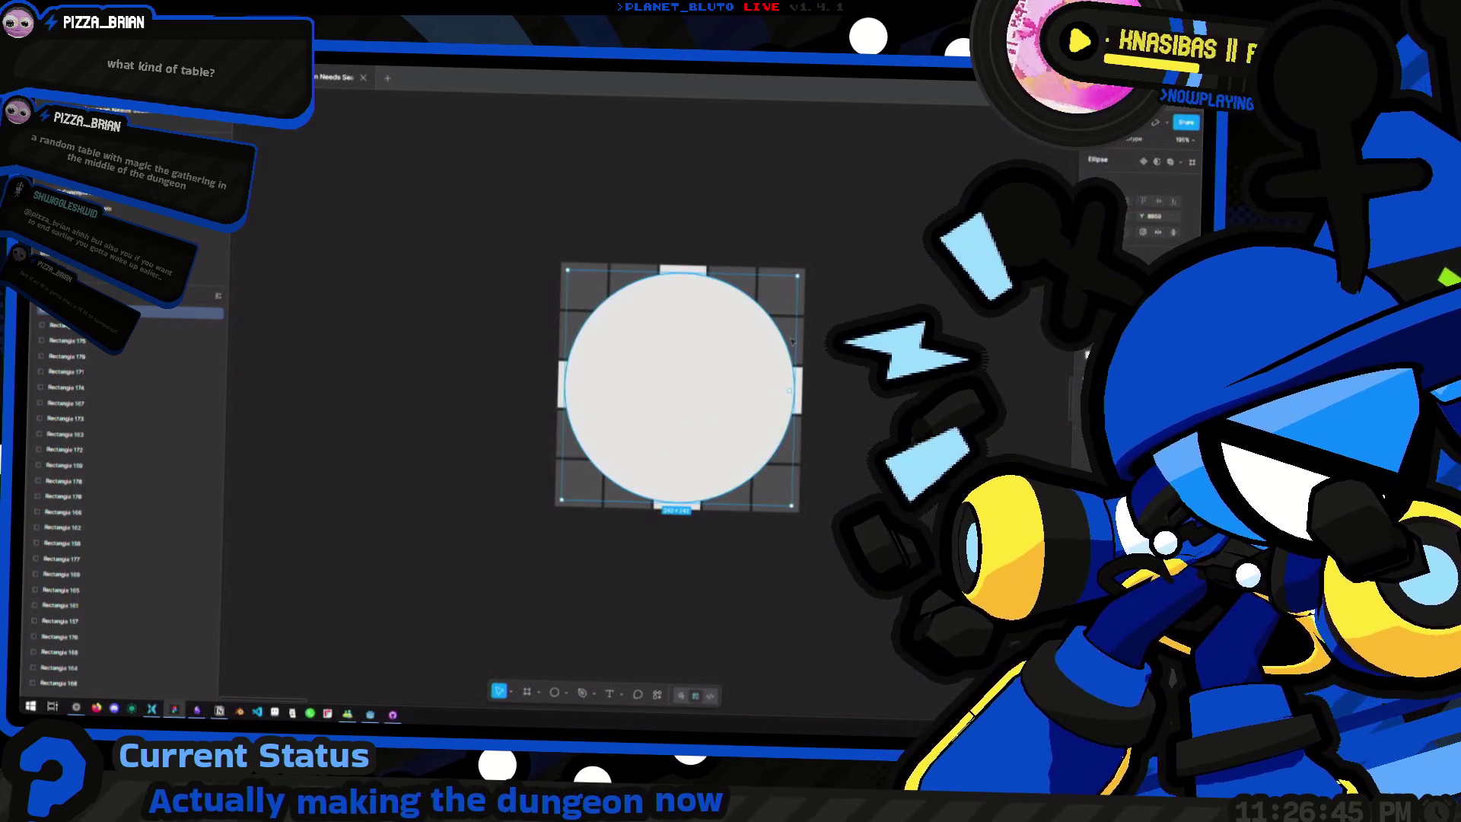
{"action": "left_click_drag", "start_coordinate": [797, 275], "coordinate": [805, 268]}
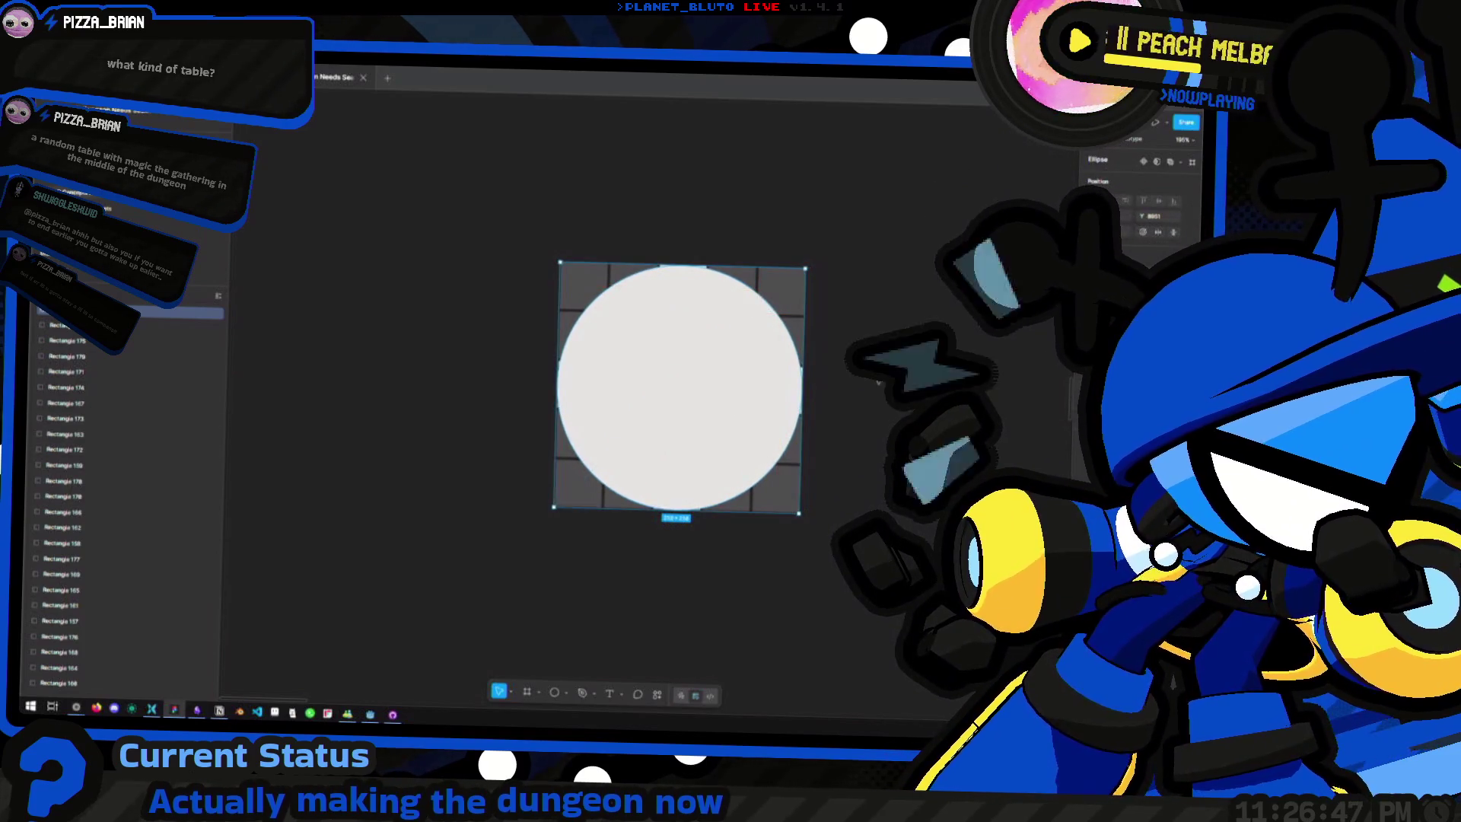
{"action": "scroll", "coordinate": [746, 319], "scroll_direction": "right", "scroll_amount": 2}
{"action": "mouse_move", "coordinate": [687, 429]}
{"action": "left_mouse_down"}
{"action": "mouse_move", "coordinate": [342, 395]}
{"action": "mouse_move", "coordinate": [444, 415]}
{"action": "left_mouse_up"}
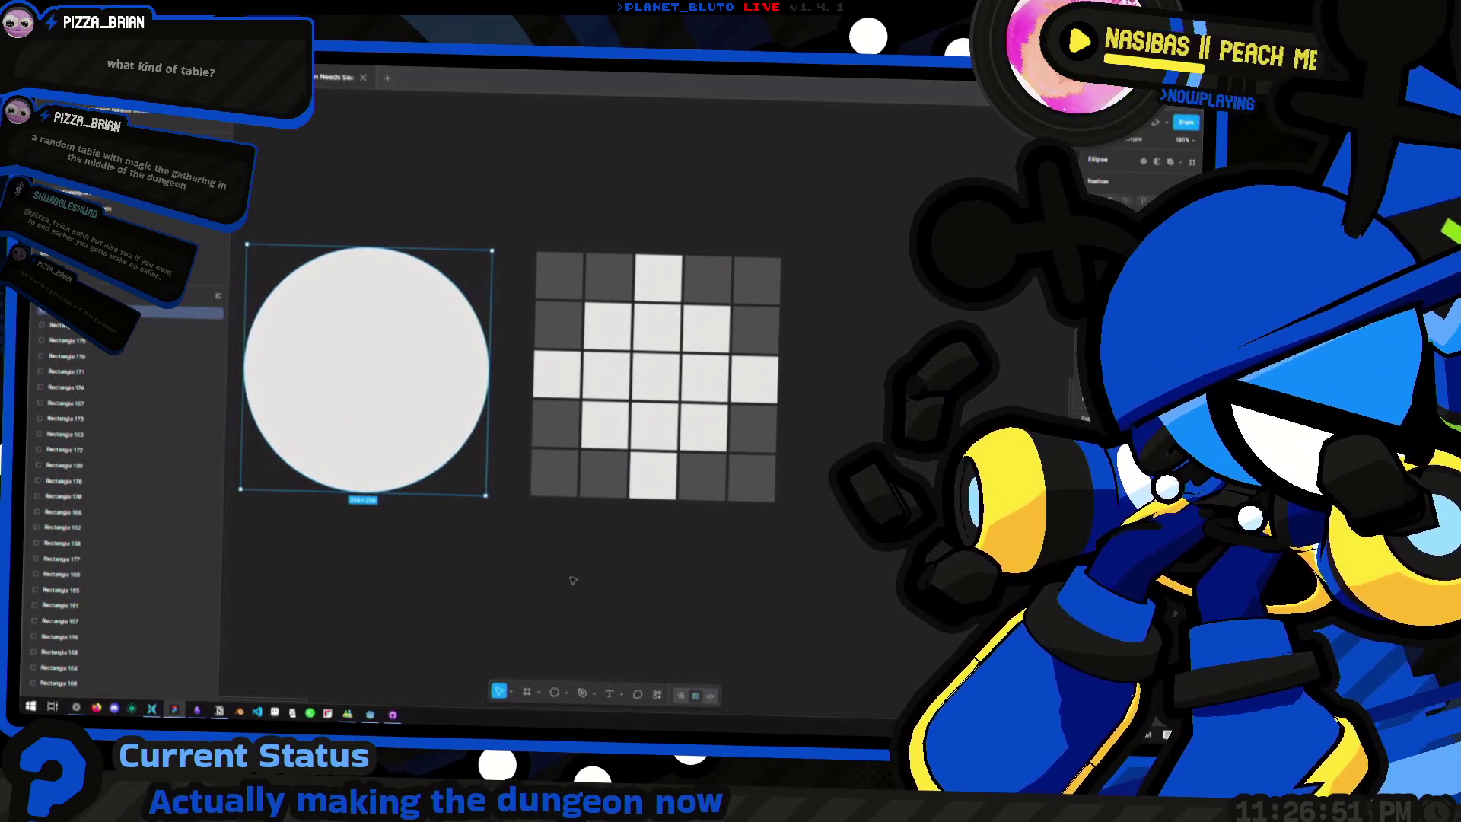
{"action": "left_click", "coordinate": [562, 578]}
- Draw a wide rectangle beneath the circle and tile grid
{"action": "scroll", "coordinate": [711, 509], "scroll_direction": "down", "scroll_amount": 3}
{"action": "scroll", "coordinate": [822, 532], "scroll_direction": "up", "scroll_amount": 5}
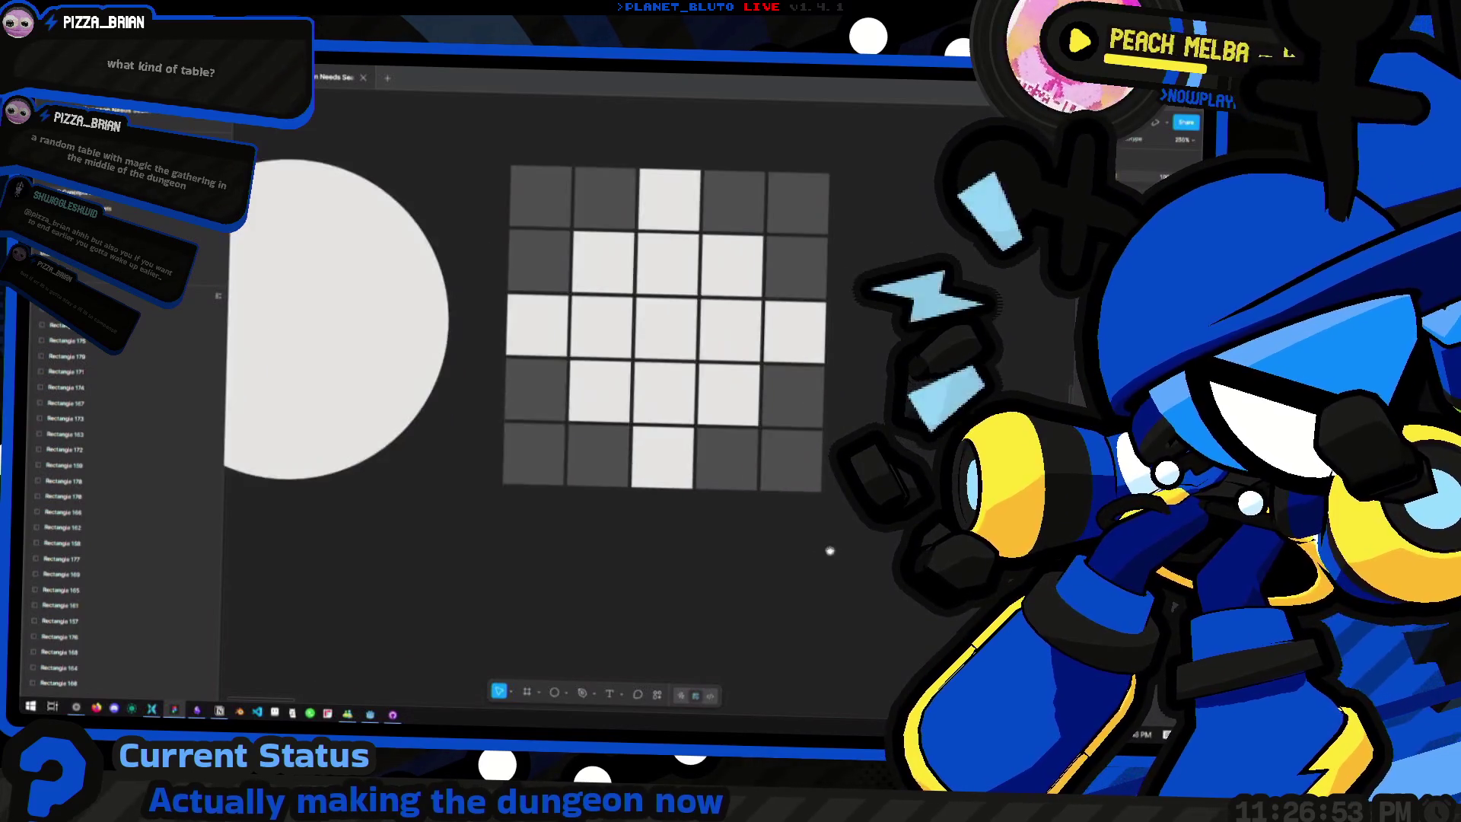
{"action": "scroll", "coordinate": [596, 522], "scroll_direction": "down", "scroll_amount": 3}
{"action": "scroll", "coordinate": [548, 527], "scroll_direction": "up", "scroll_amount": 1}
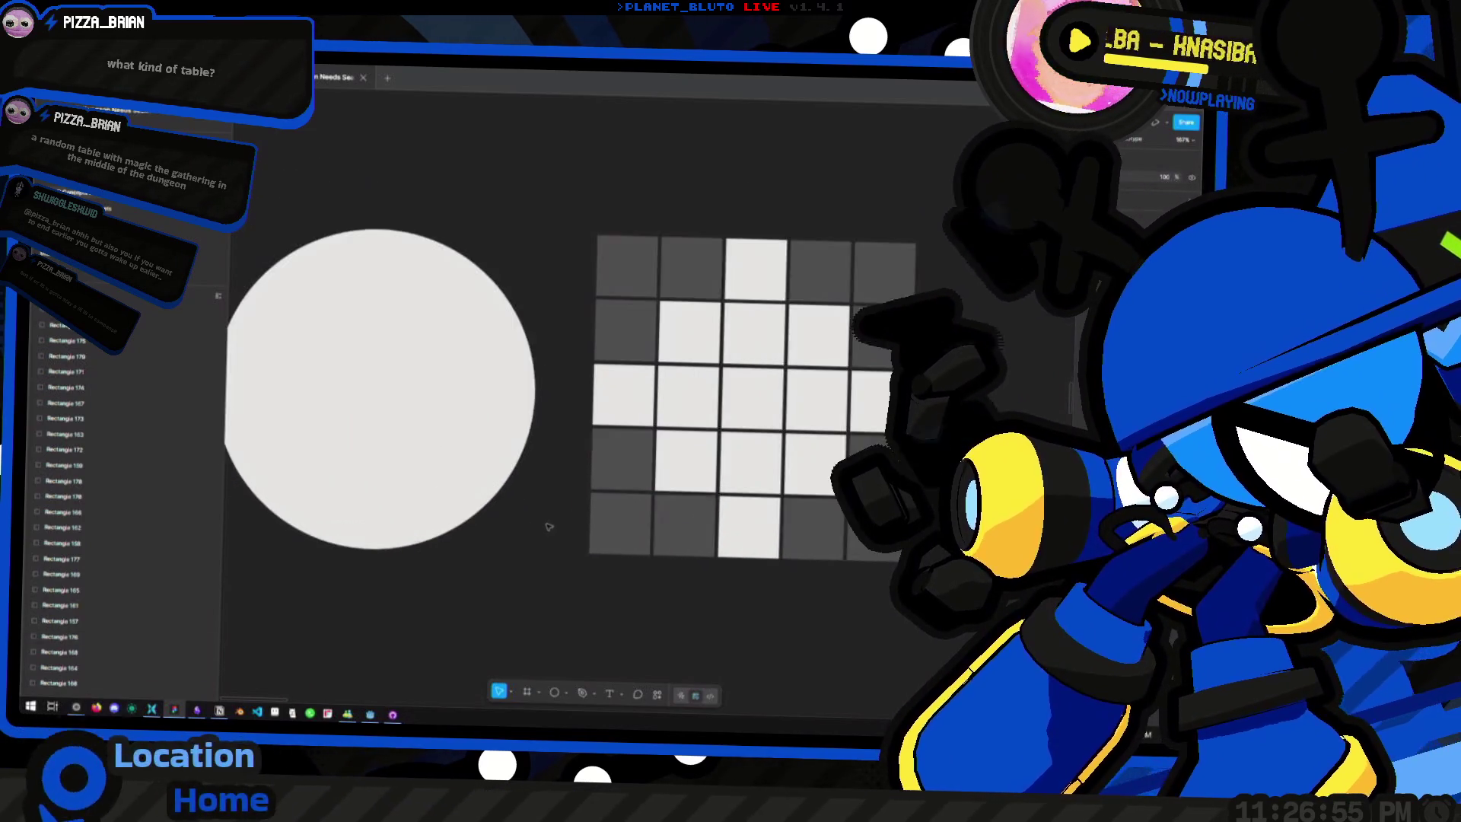
{"action": "scroll", "coordinate": [468, 477], "scroll_direction": "down", "scroll_amount": 1}
{"action": "scroll", "coordinate": [411, 463], "scroll_direction": "down", "scroll_amount": 2}
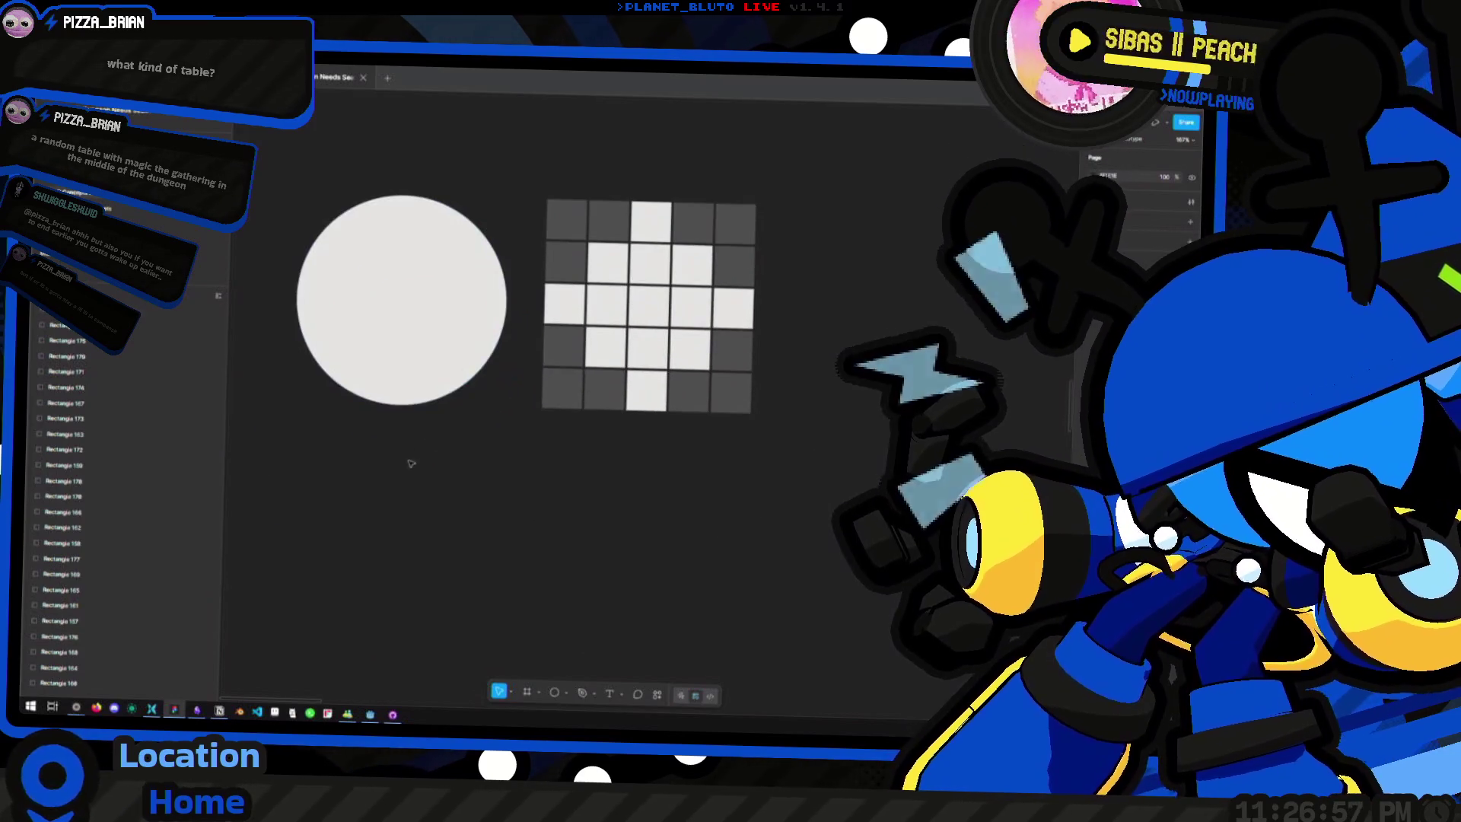
{"action": "left_click_drag", "start_coordinate": [333, 491], "coordinate": [757, 600]}
- Adjust the wide rectangle's position and size, then round its corners fully into a pill
{"action": "left_click_drag", "start_coordinate": [632, 550], "coordinate": [622, 491]}
{"action": "left_click_drag", "start_coordinate": [666, 539], "coordinate": [666, 541]}
{"action": "mouse_move", "coordinate": [757, 490]}
{"action": "left_mouse_down"}
{"action": "mouse_move", "coordinate": [729, 492]}
{"action": "mouse_move", "coordinate": [743, 487]}
{"action": "left_mouse_up"}
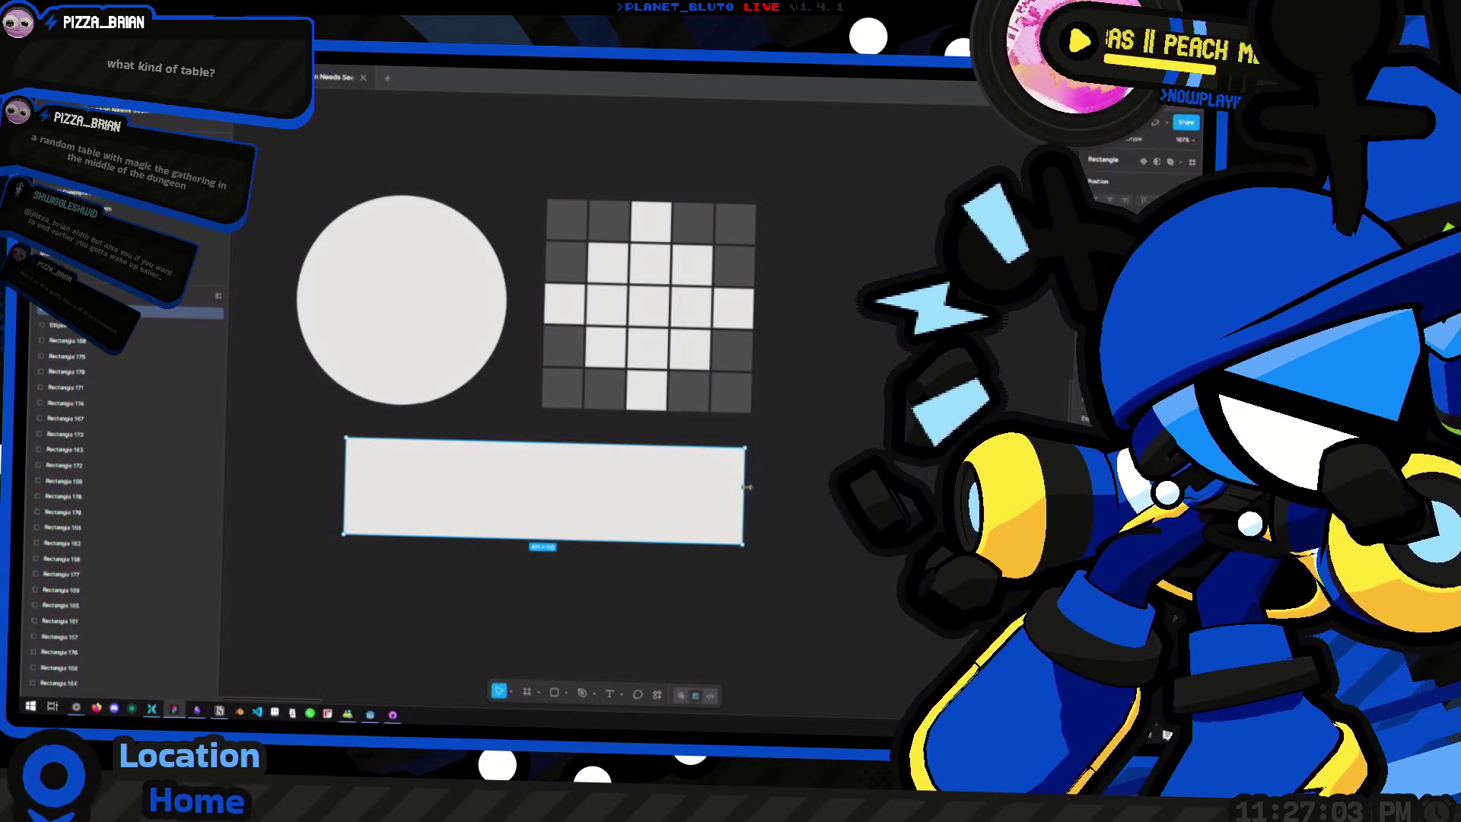
{"action": "left_click_drag", "start_coordinate": [571, 495], "coordinate": [572, 516]}
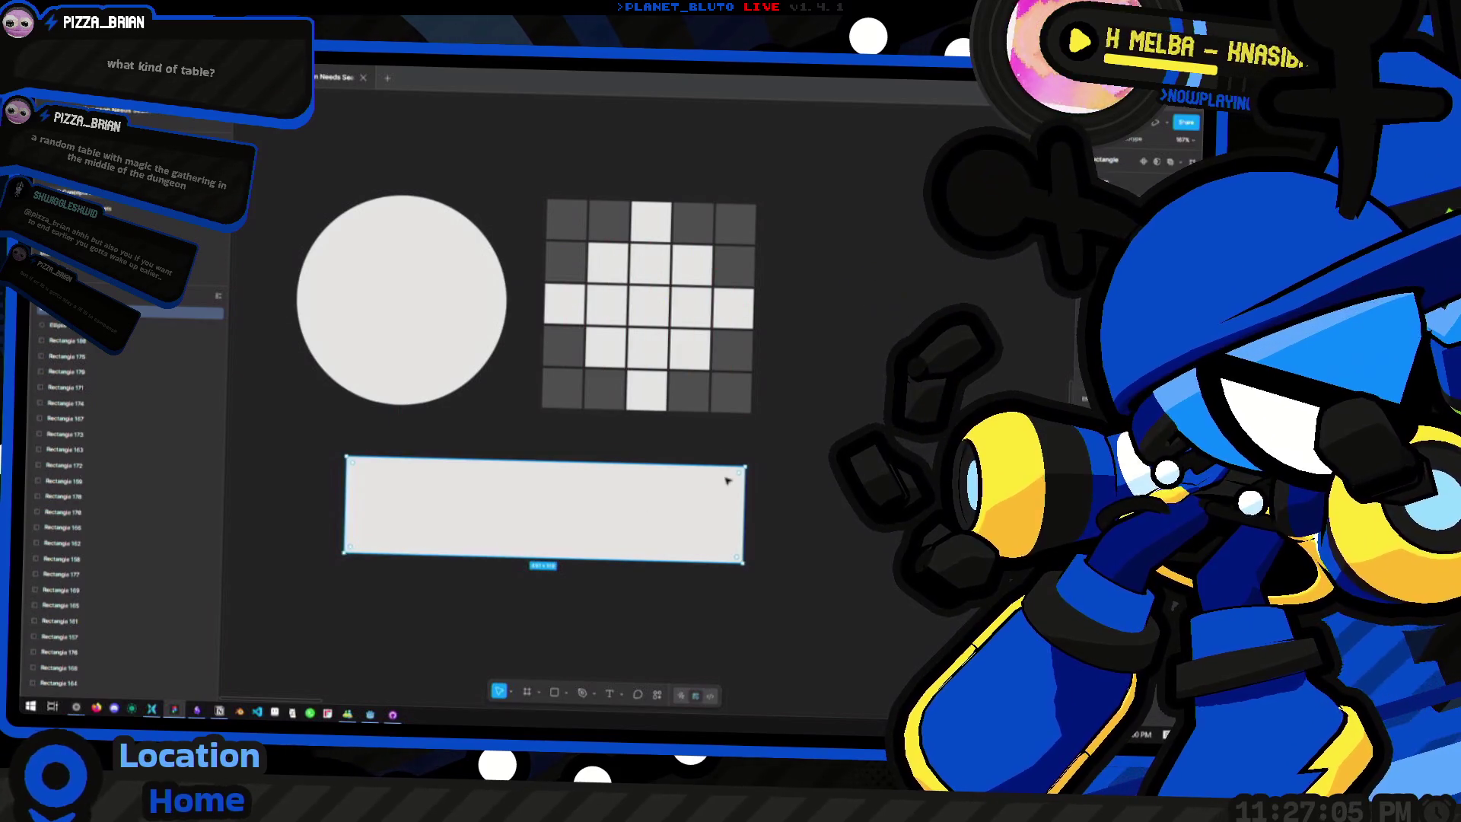
{"action": "left_click_drag", "start_coordinate": [739, 476], "coordinate": [744, 498]}
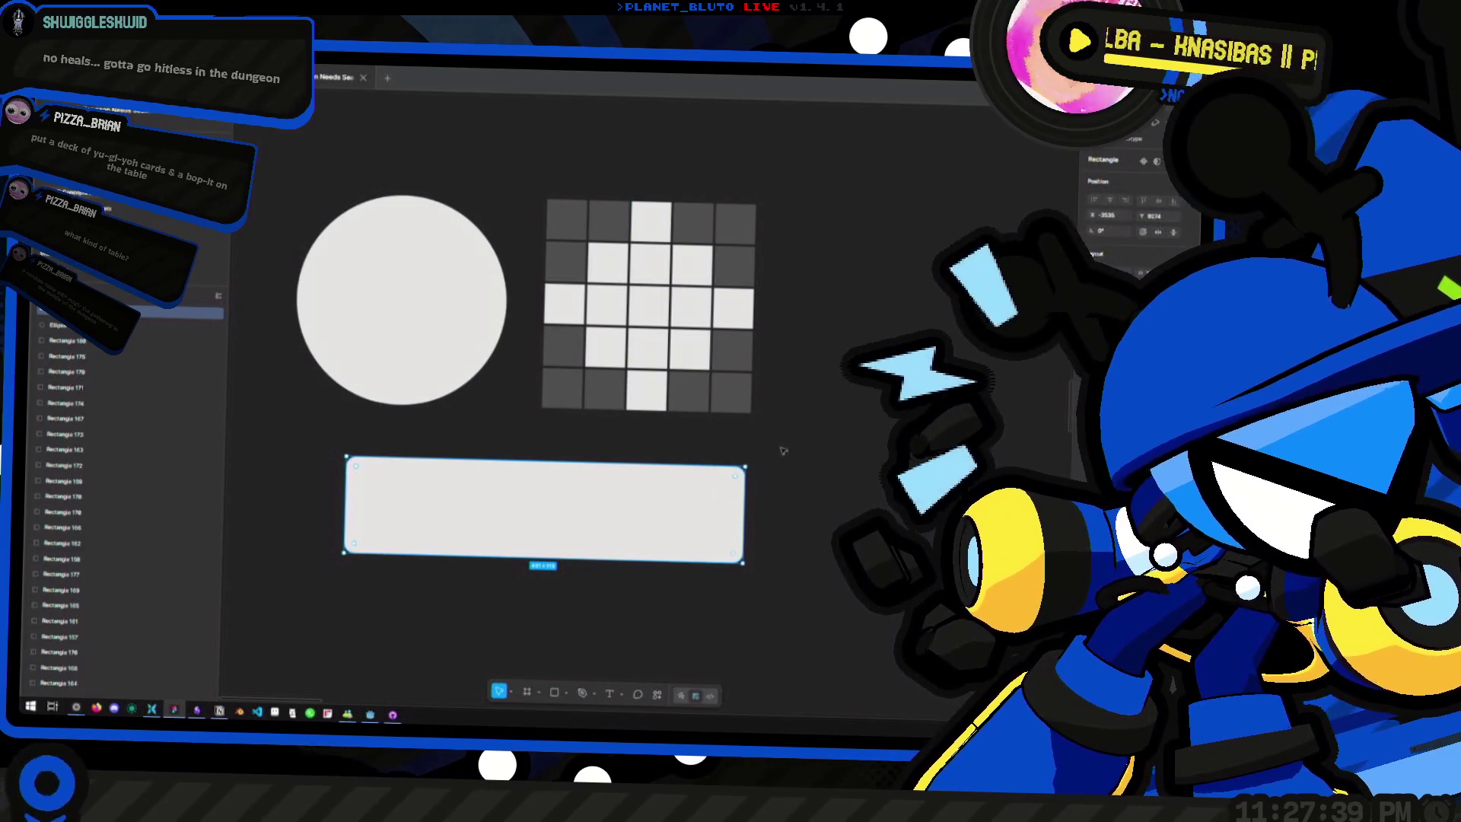
{"action": "mouse_move", "coordinate": [1110, 251]}
{"action": "left_mouse_down"}
{"action": "mouse_move", "coordinate": [228, 244]}
{"action": "mouse_move", "coordinate": [657, 219]}
{"action": "mouse_move", "coordinate": [746, 506]}
{"action": "mouse_move", "coordinate": [603, 507]}
{"action": "left_mouse_up"}
- Try narrowing and shifting the pill, undo that, and reselect the pill shape
{"action": "left_click_drag", "start_coordinate": [372, 522], "coordinate": [503, 539]}
{"action": "key", "text": "ctrl+z"}
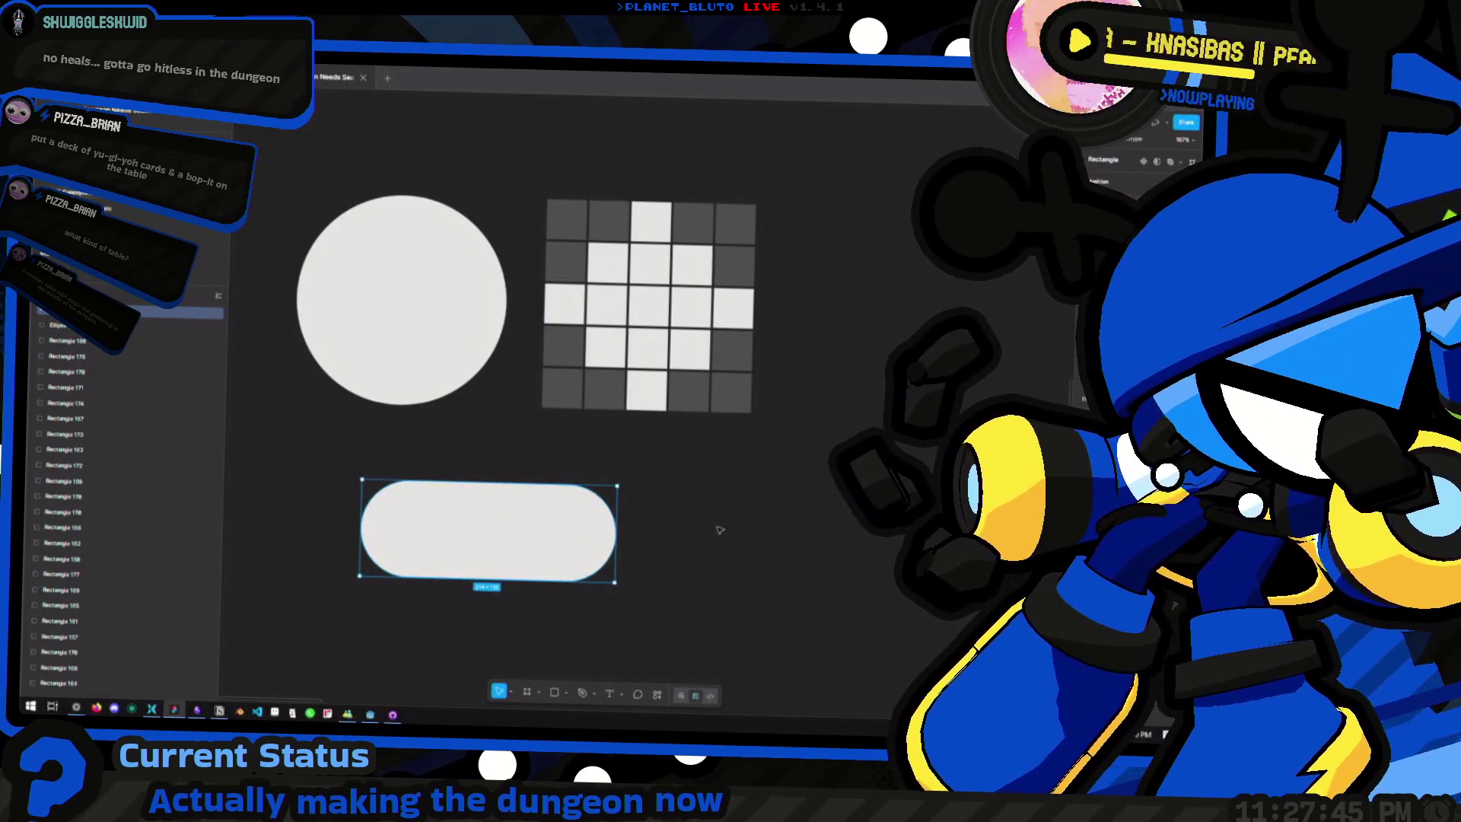
{"action": "scroll", "coordinate": [652, 528], "scroll_direction": "down", "scroll_amount": 3}
{"action": "scroll", "coordinate": [514, 556], "scroll_direction": "up", "scroll_amount": 5}
{"action": "scroll", "coordinate": [514, 556], "scroll_direction": "up", "scroll_amount": 2}
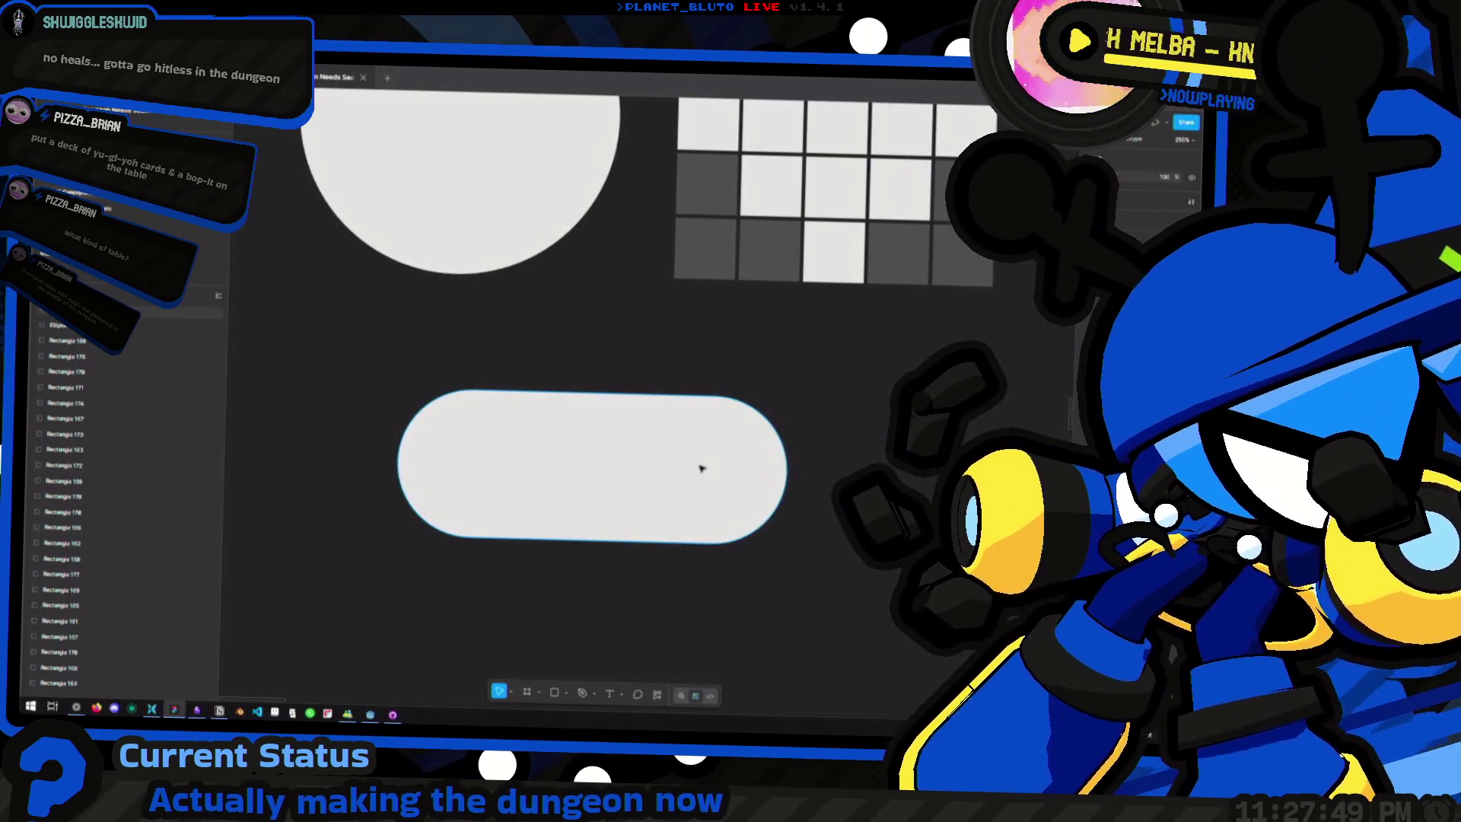
{"action": "scroll", "coordinate": [701, 468], "scroll_direction": "down", "scroll_amount": 4}
{"action": "scroll", "coordinate": [806, 431], "scroll_direction": "left", "scroll_amount": 3}
{"action": "left_click", "coordinate": [563, 493]}
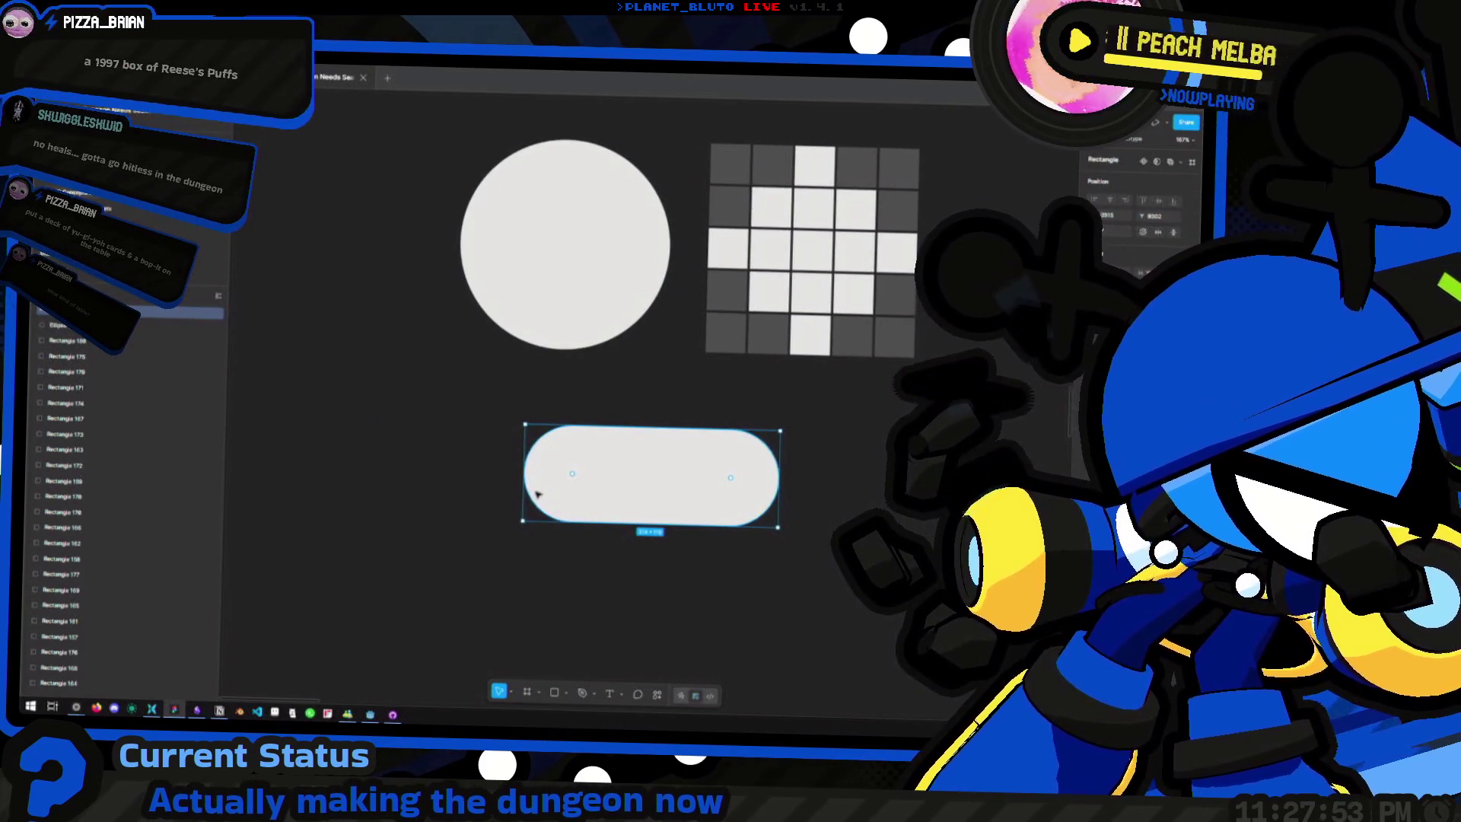
{"action": "scroll", "coordinate": [631, 397], "scroll_direction": "right", "scroll_amount": 2}
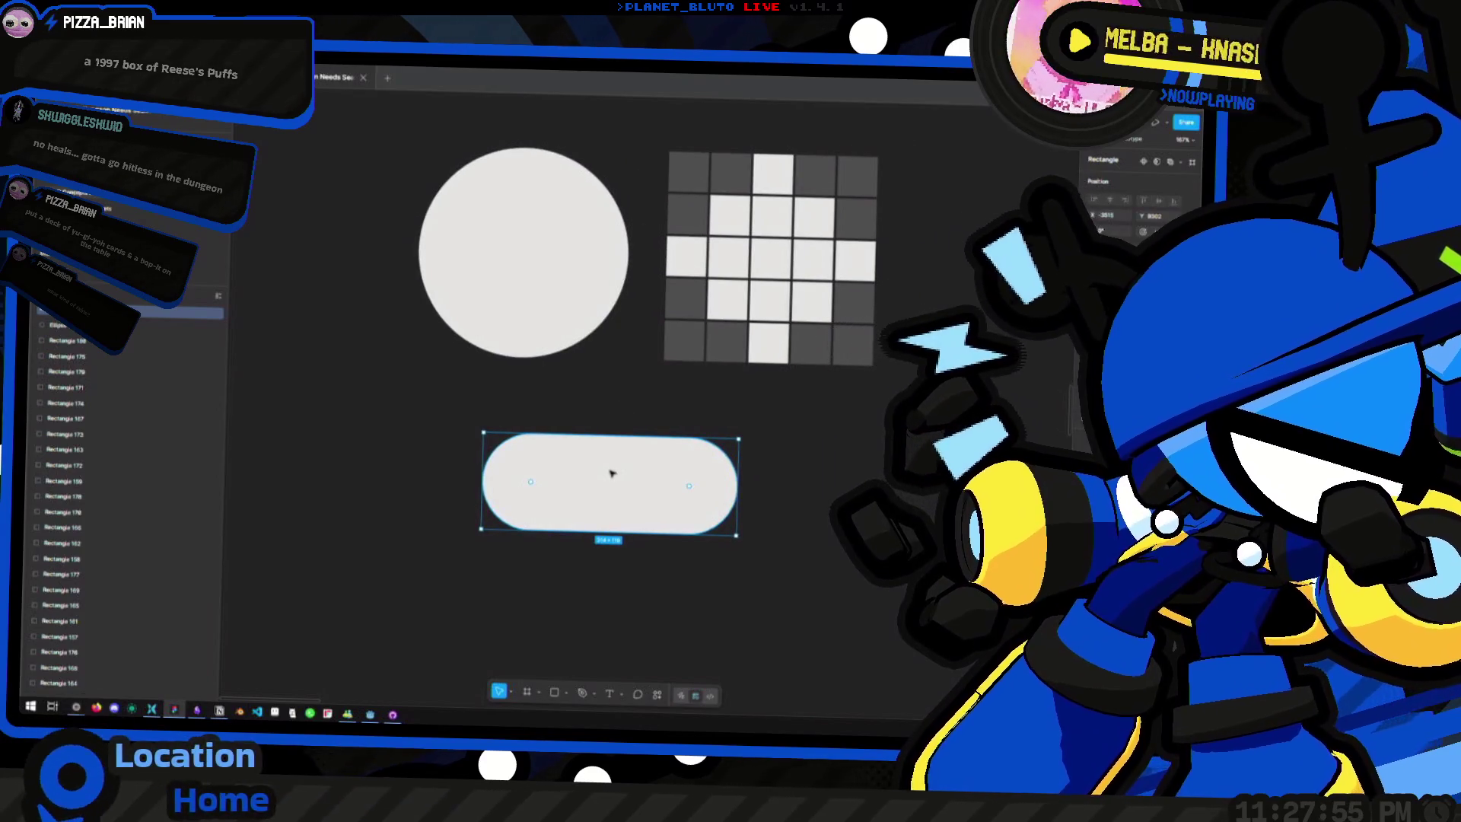
- Cut and restore the pill, then move it up just under the circle and grid
{"action": "key", "text": "Delete"}
{"action": "key", "text": "ctrl+z"}
{"action": "mouse_move", "coordinate": [608, 471]}
{"action": "left_mouse_down"}
{"action": "mouse_move", "coordinate": [587, 512]}
{"action": "mouse_move", "coordinate": [599, 481]}
{"action": "left_mouse_up"}
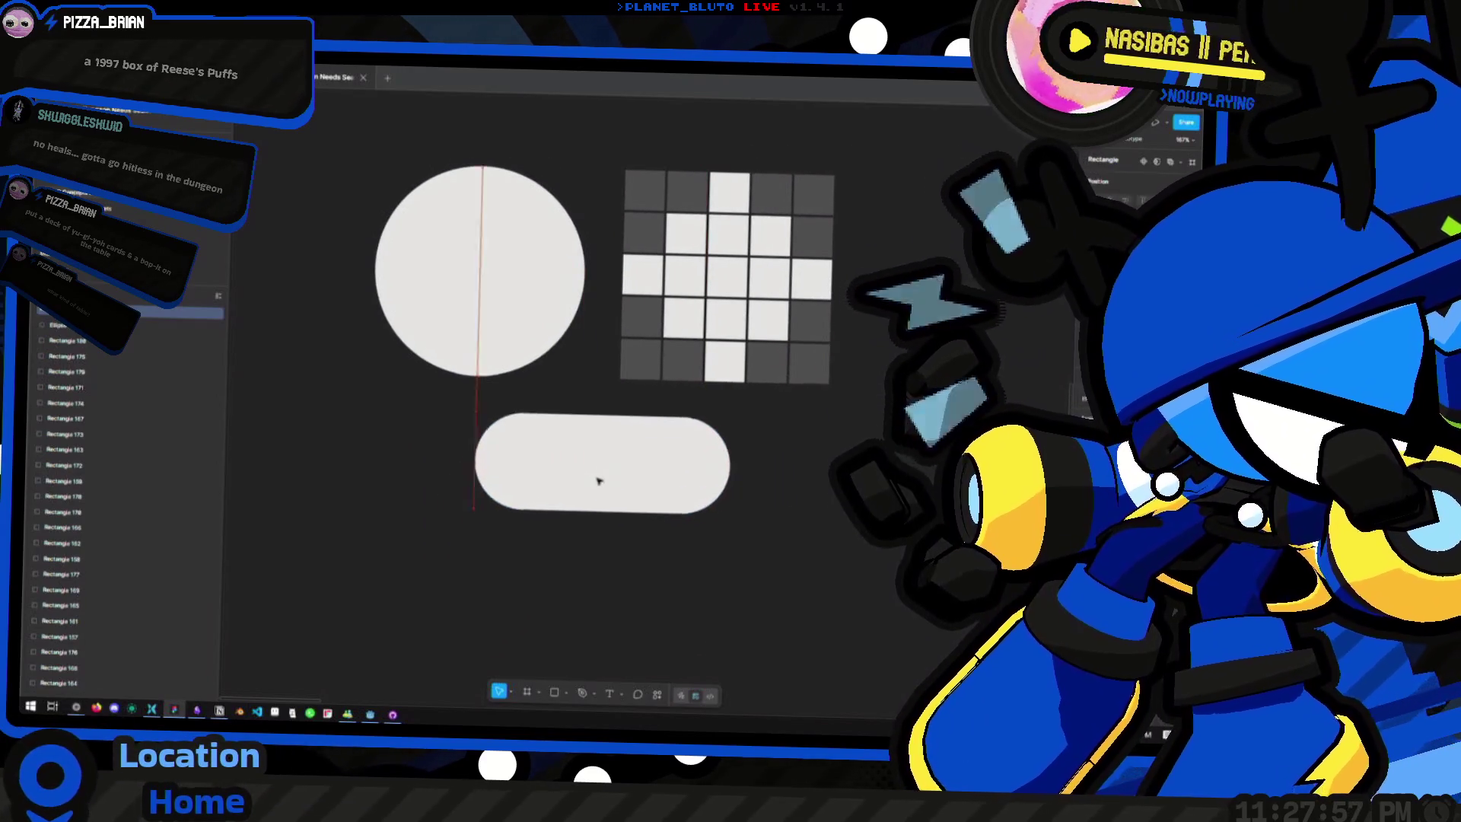
{"action": "left_click", "coordinate": [799, 522]}
{"action": "scroll", "coordinate": [799, 522], "scroll_direction": "down", "scroll_amount": 2}
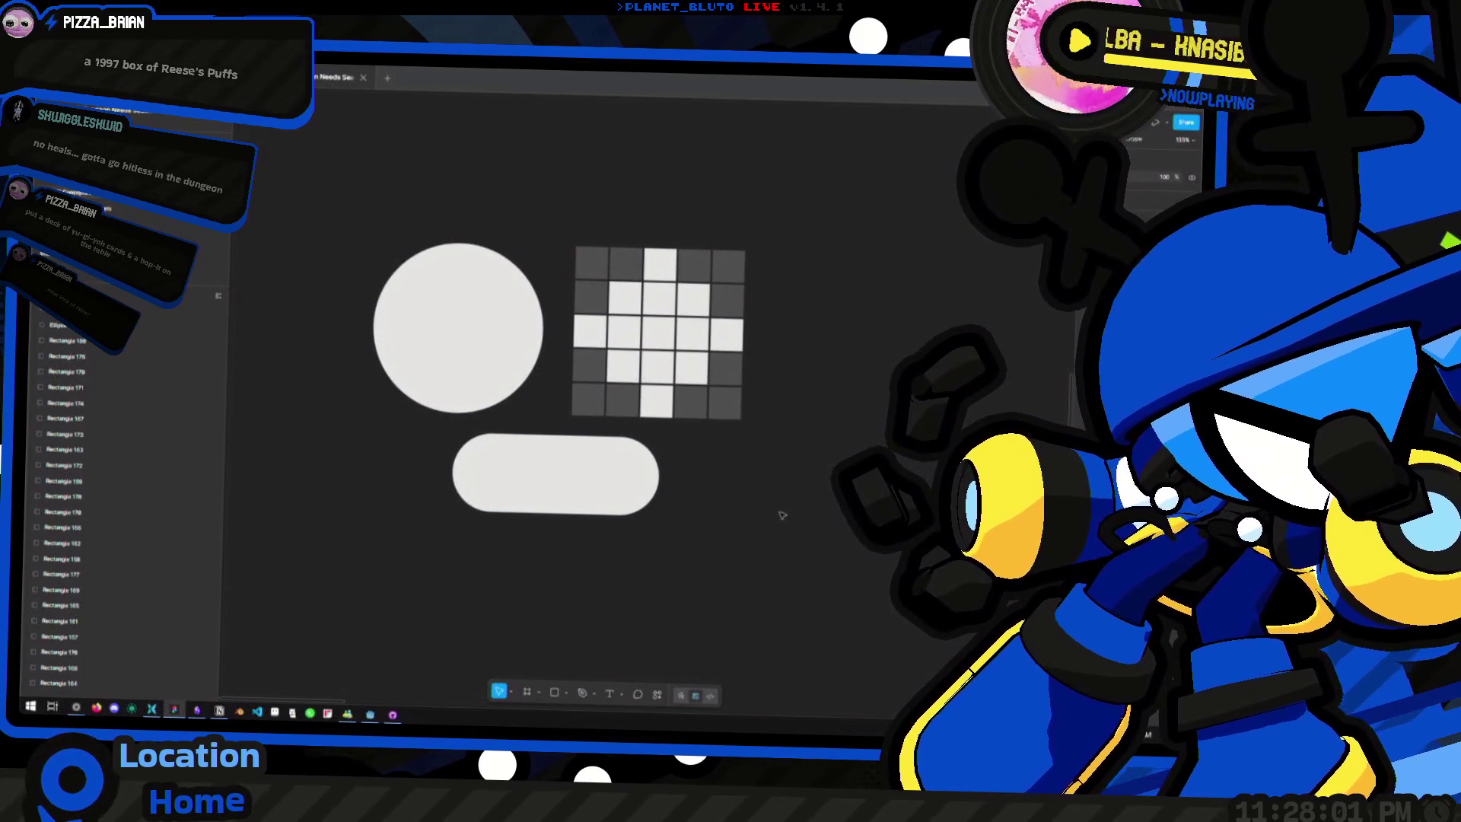
{"action": "scroll", "coordinate": [814, 515], "scroll_direction": "down", "scroll_amount": 2}
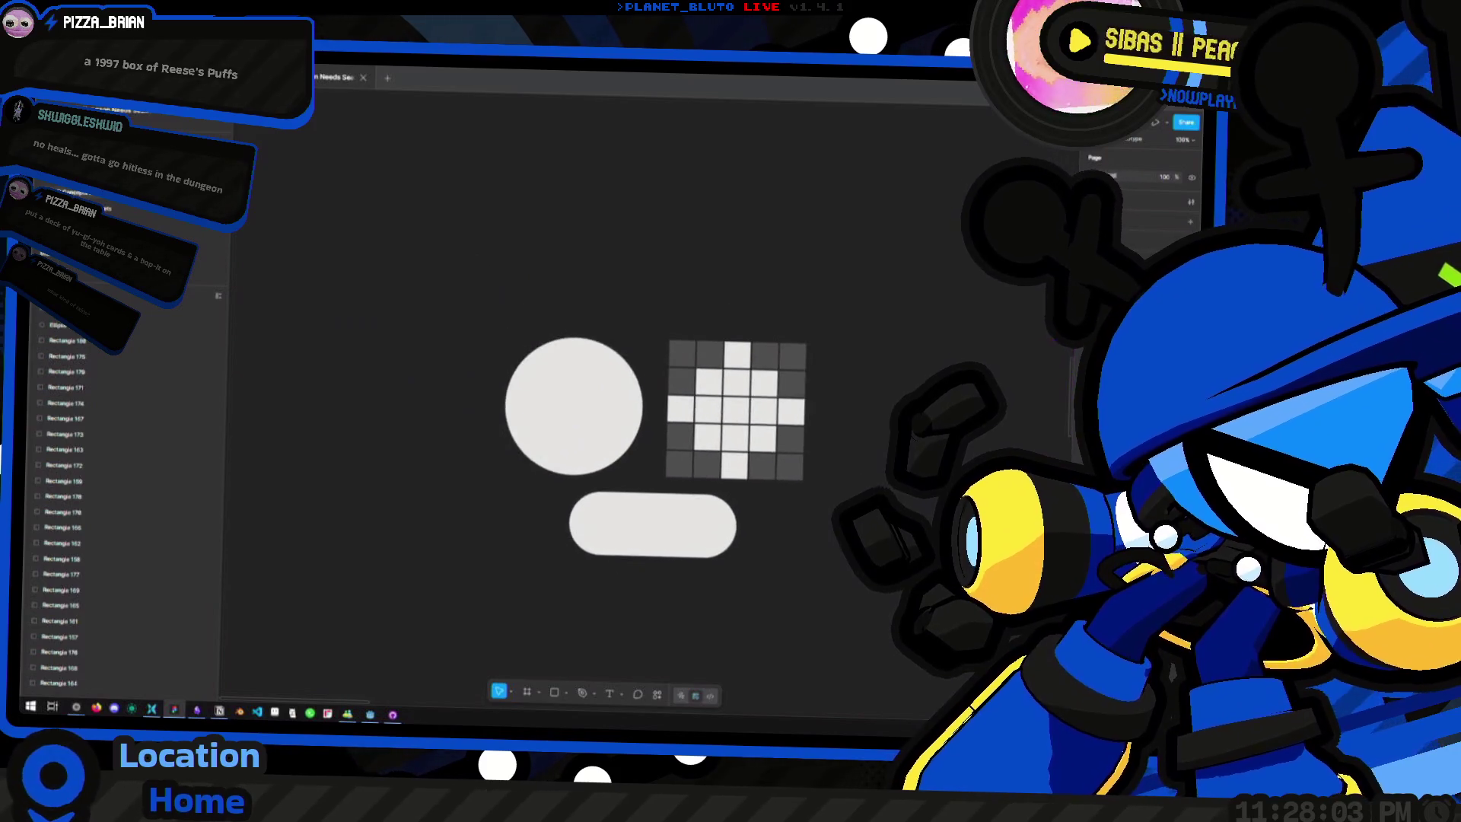
{"action": "scroll", "coordinate": [829, 540], "scroll_direction": "up", "scroll_amount": 4}
{"action": "scroll", "coordinate": [837, 537], "scroll_direction": "down", "scroll_amount": 2}
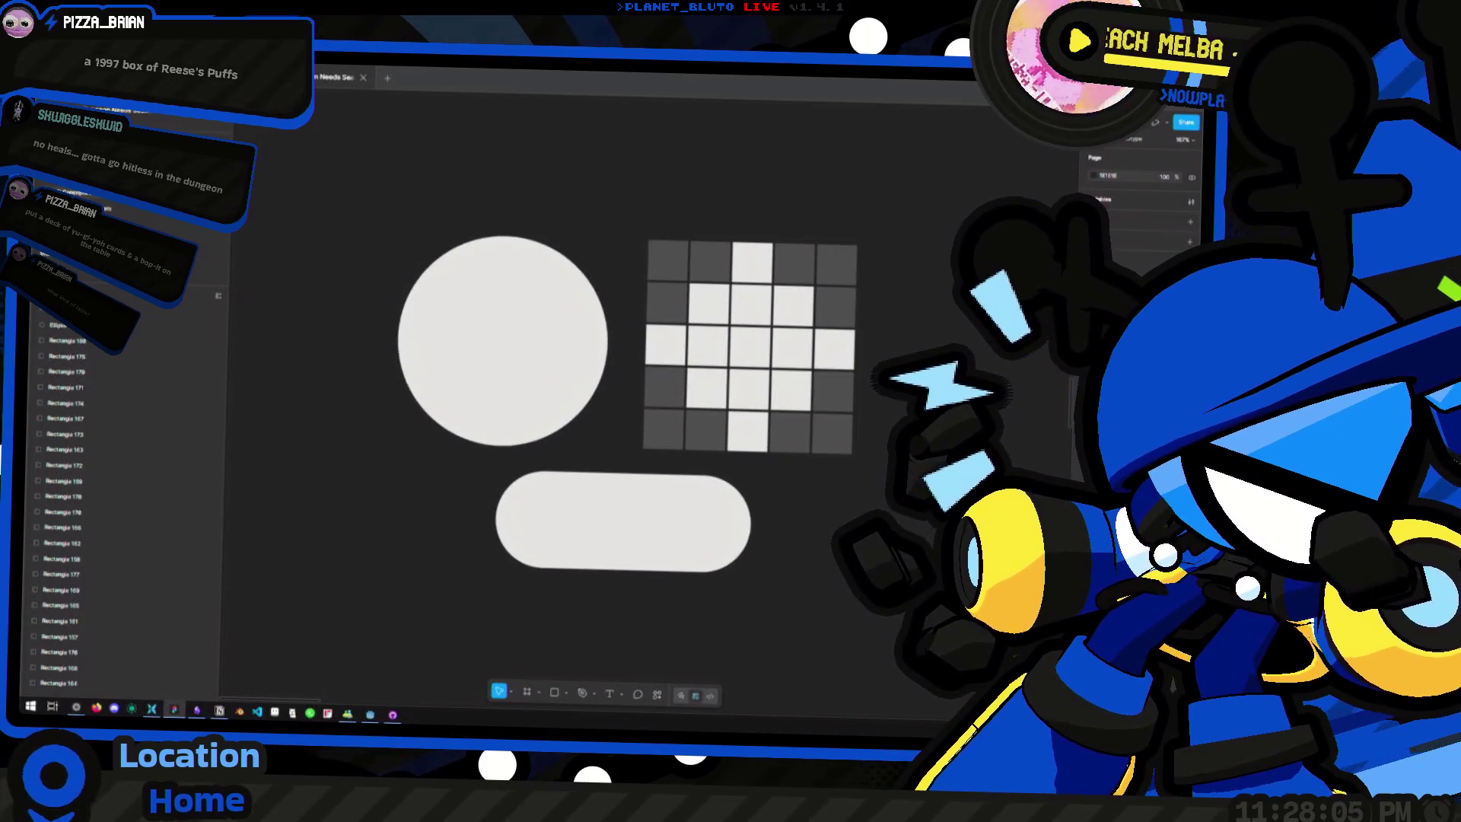
{"action": "scroll", "coordinate": [833, 519], "scroll_direction": "down", "scroll_amount": 5}
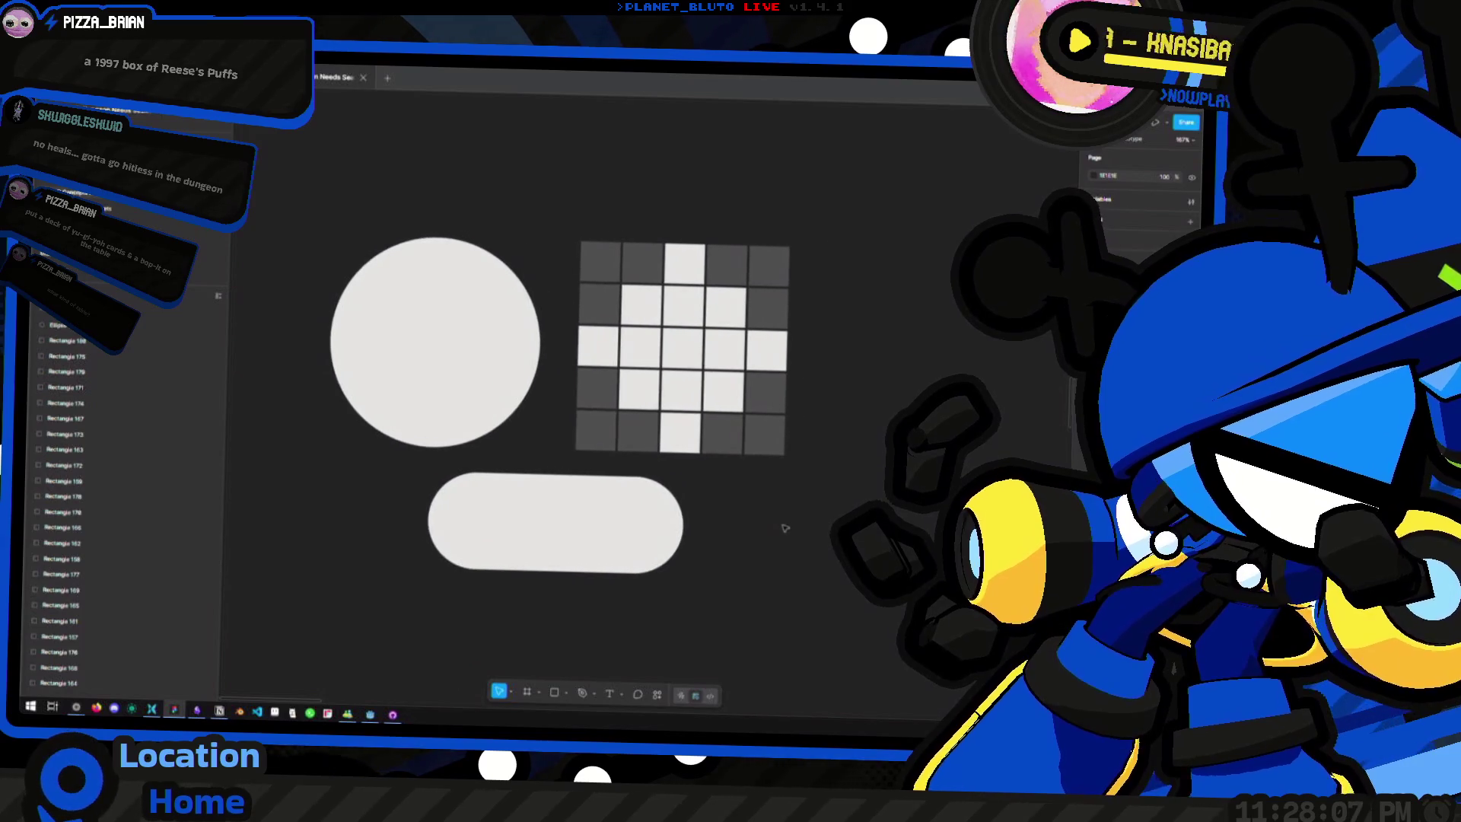
{"action": "scroll", "coordinate": [612, 462], "scroll_direction": "up", "scroll_amount": 1}
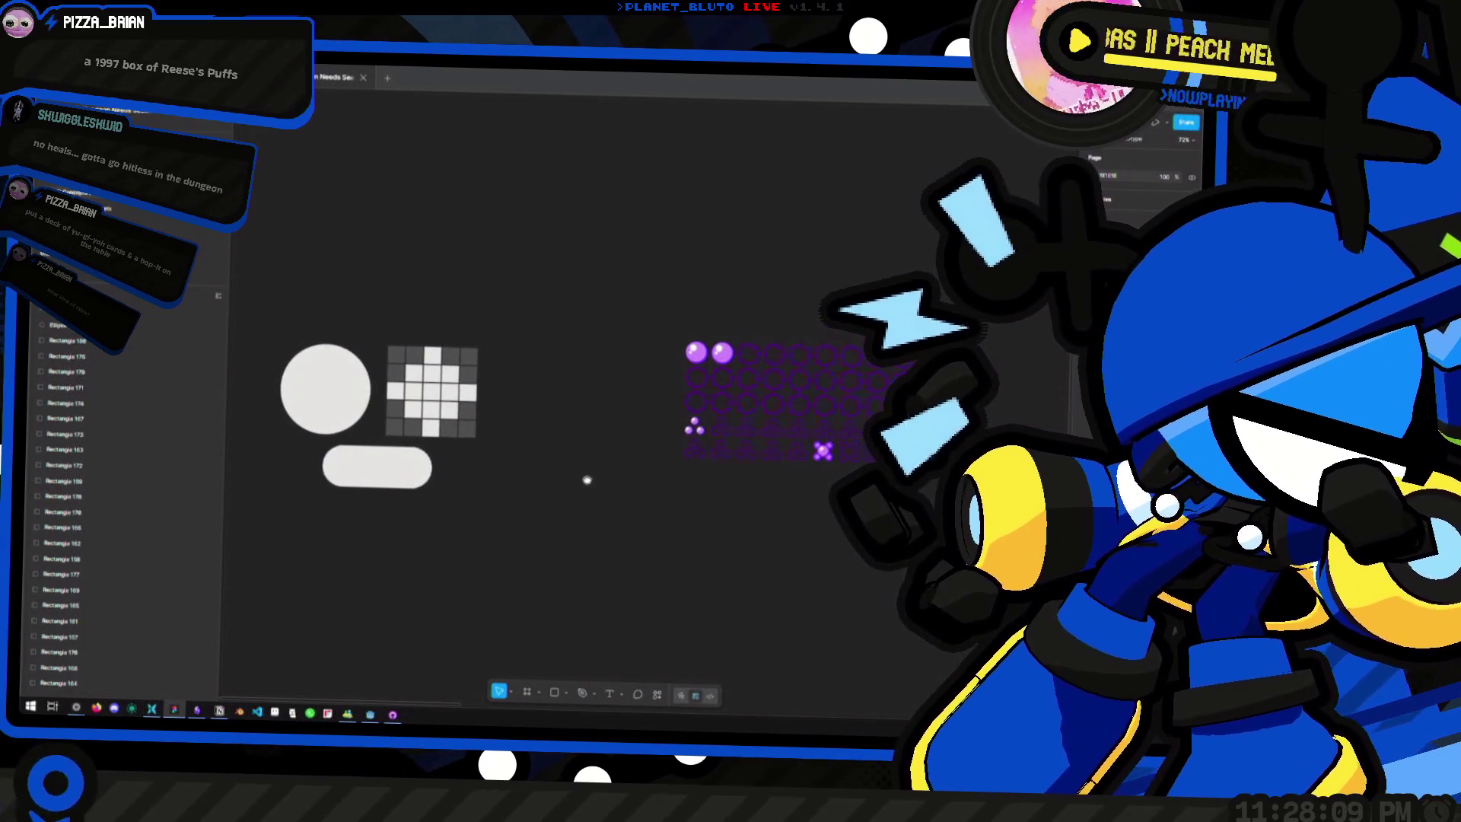
{"action": "scroll", "coordinate": [593, 495], "scroll_direction": "down", "scroll_amount": 3}
{"action": "scroll", "coordinate": [562, 486], "scroll_direction": "left", "scroll_amount": 5}
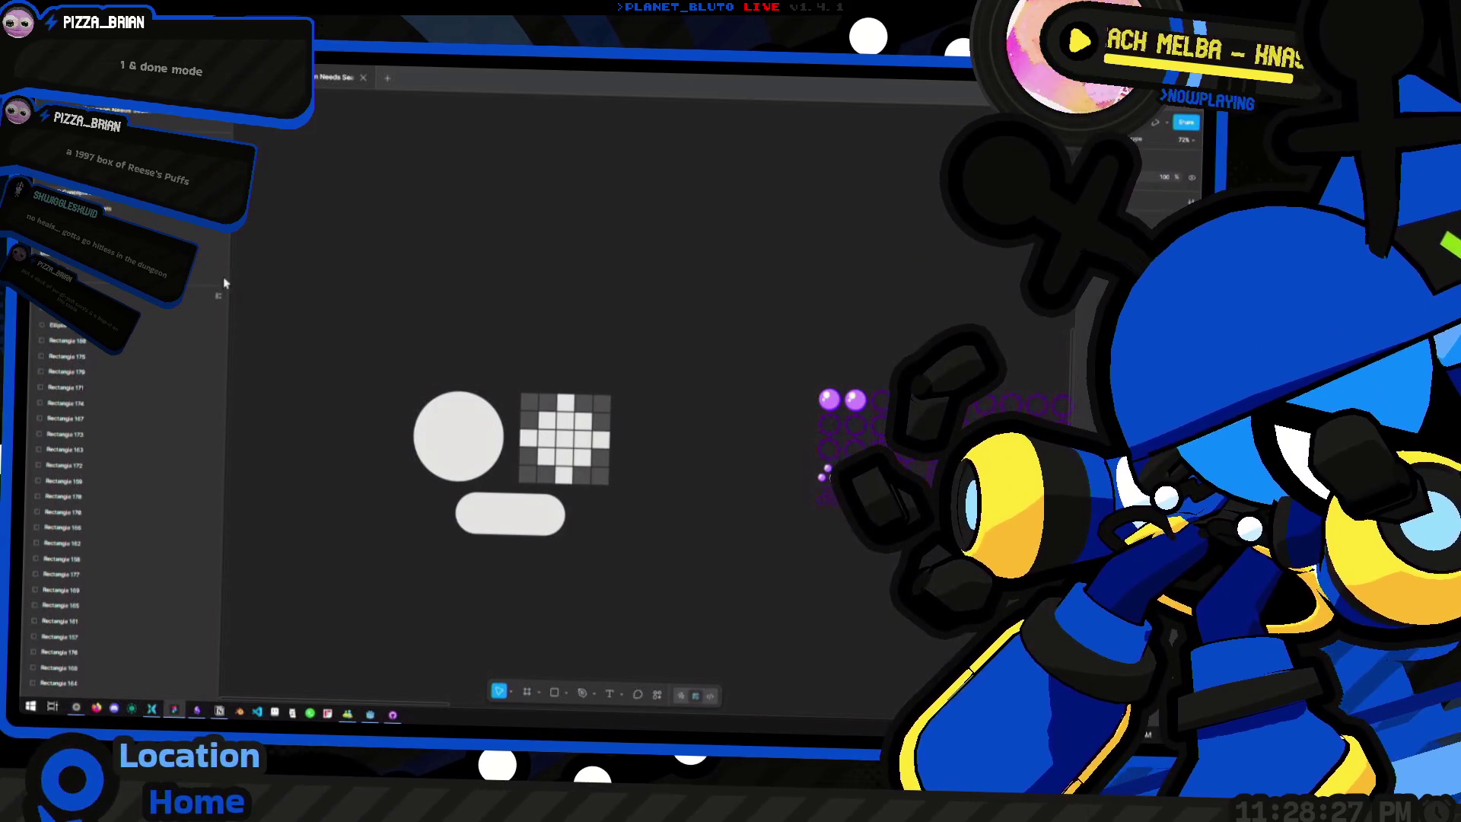
{"action": "scroll", "coordinate": [572, 481], "scroll_direction": "down", "scroll_amount": 3}
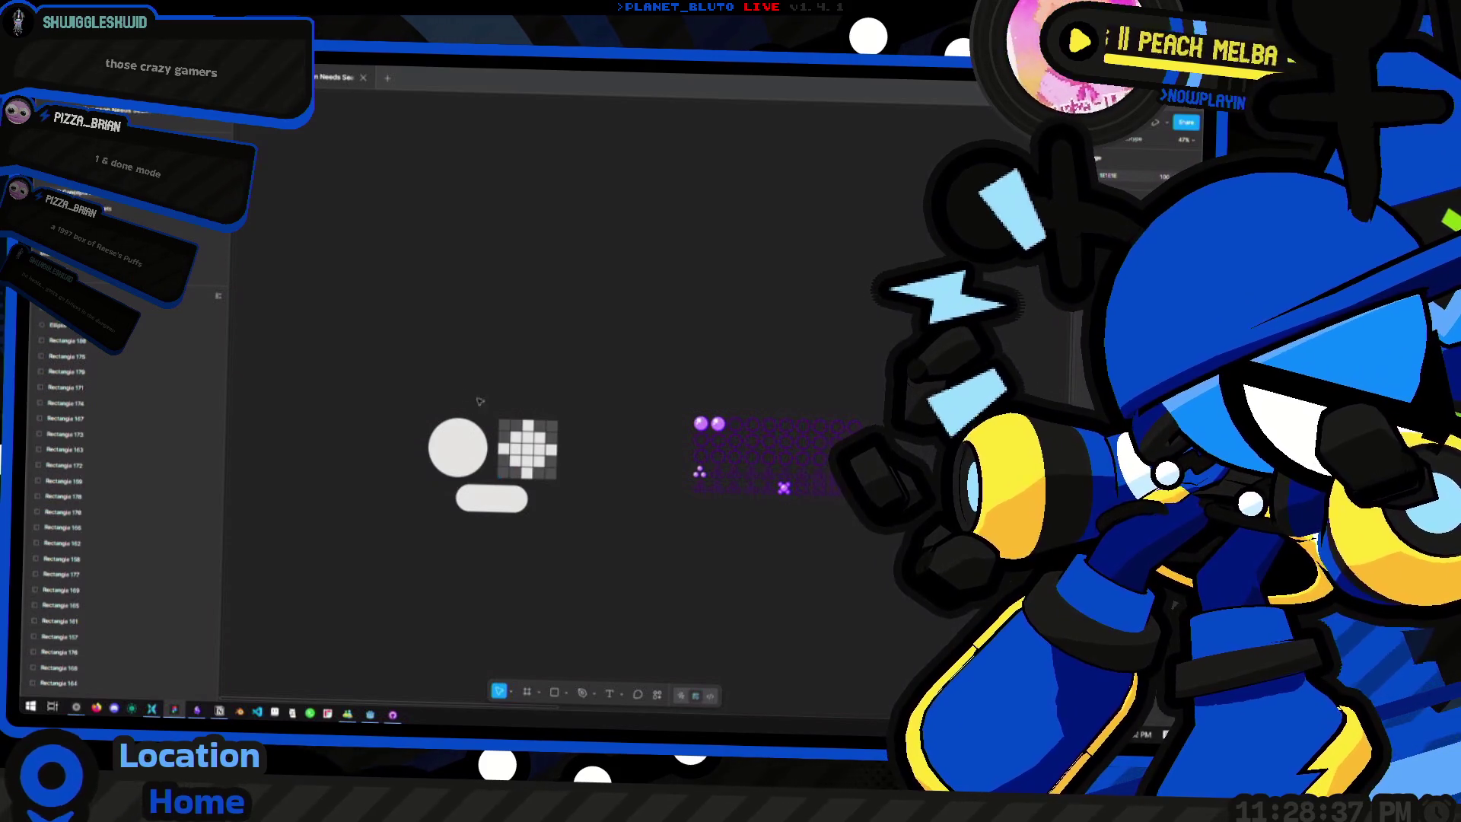
{"action": "left_click_drag", "start_coordinate": [621, 459], "coordinate": [668, 441]}
{"action": "scroll", "coordinate": [665, 459], "scroll_direction": "up", "scroll_amount": 3}
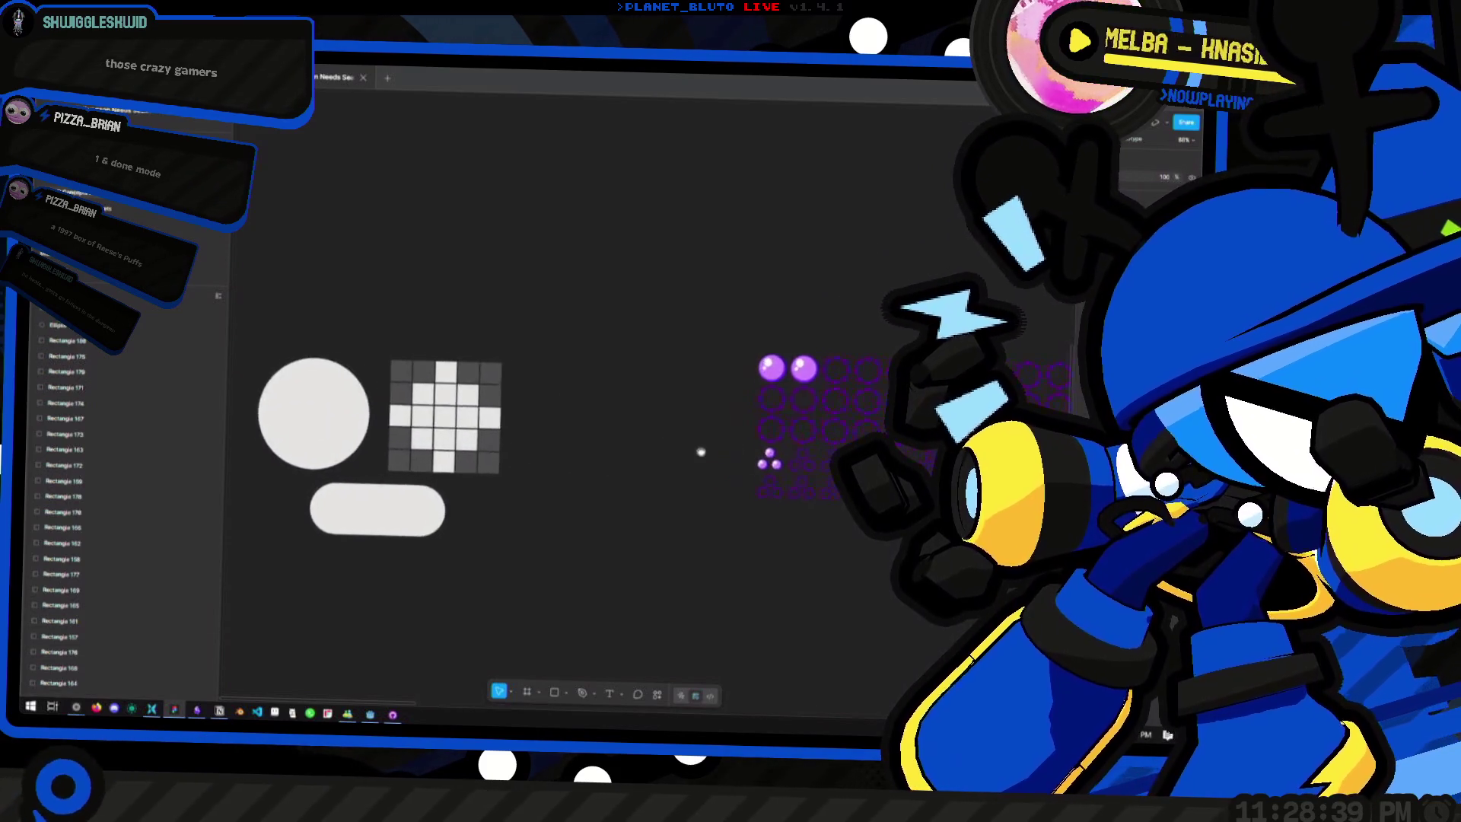
{"action": "scroll", "coordinate": [711, 435], "scroll_direction": "right", "scroll_amount": 10}
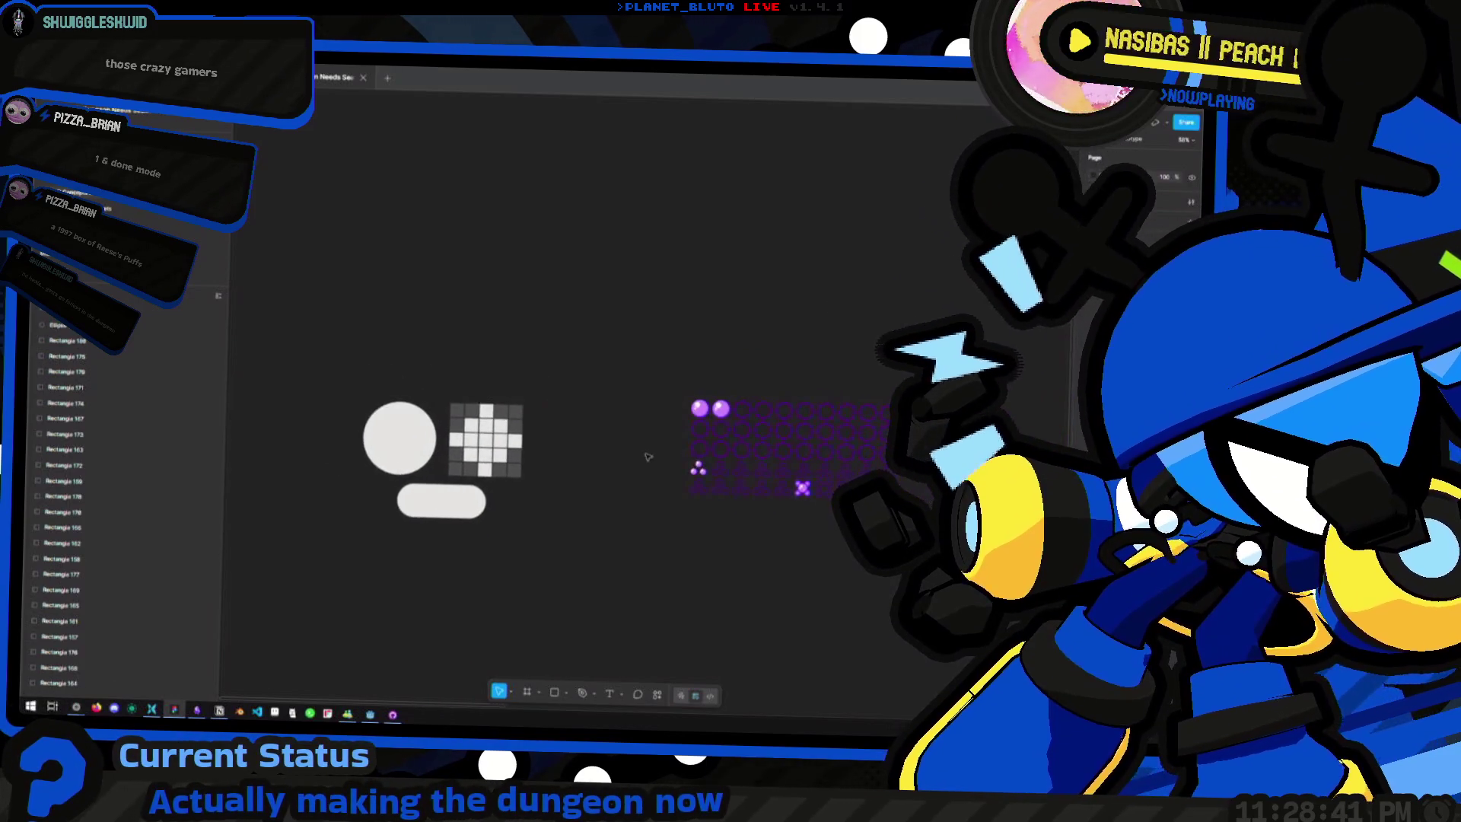
{"action": "scroll", "coordinate": [577, 466], "scroll_direction": "right", "scroll_amount": 5}
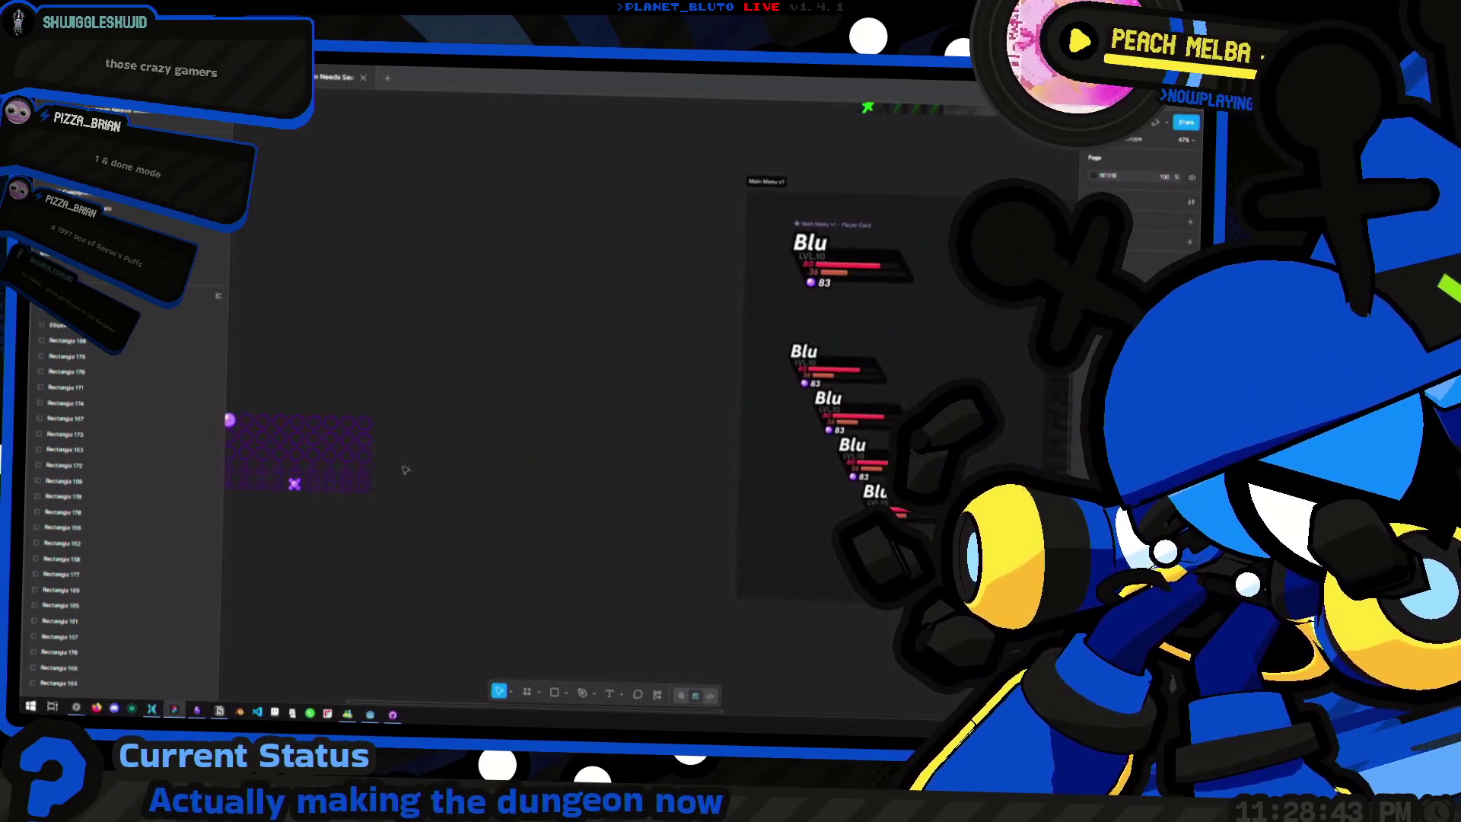
{"action": "scroll", "coordinate": [593, 472], "scroll_direction": "left", "scroll_amount": 8}
{"action": "scroll", "coordinate": [609, 480], "scroll_direction": "up", "scroll_amount": 5}
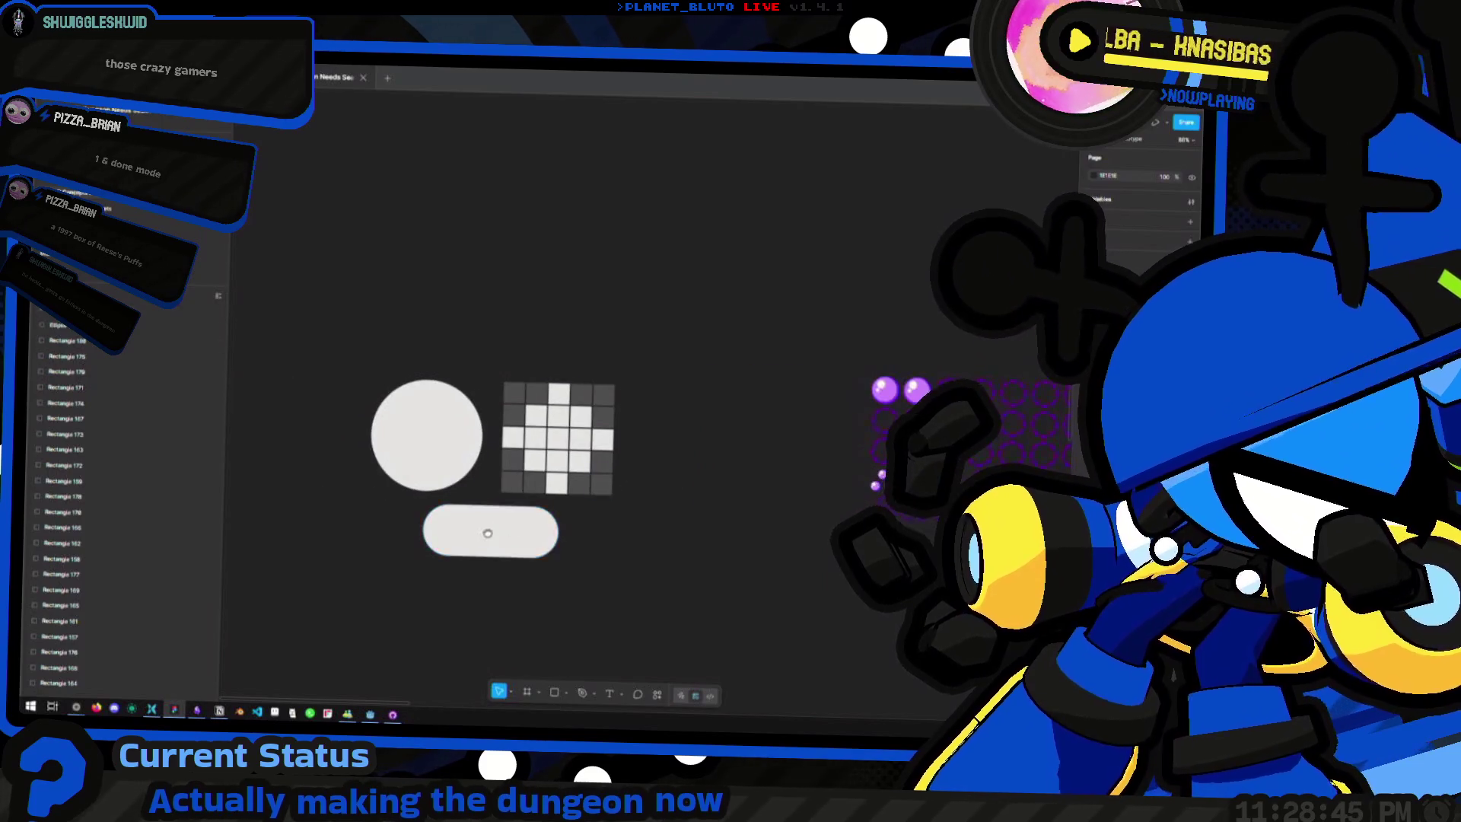
{"action": "scroll", "coordinate": [485, 533], "scroll_direction": "left", "scroll_amount": 5}
{"action": "scroll", "coordinate": [759, 528], "scroll_direction": "down", "scroll_amount": 3}
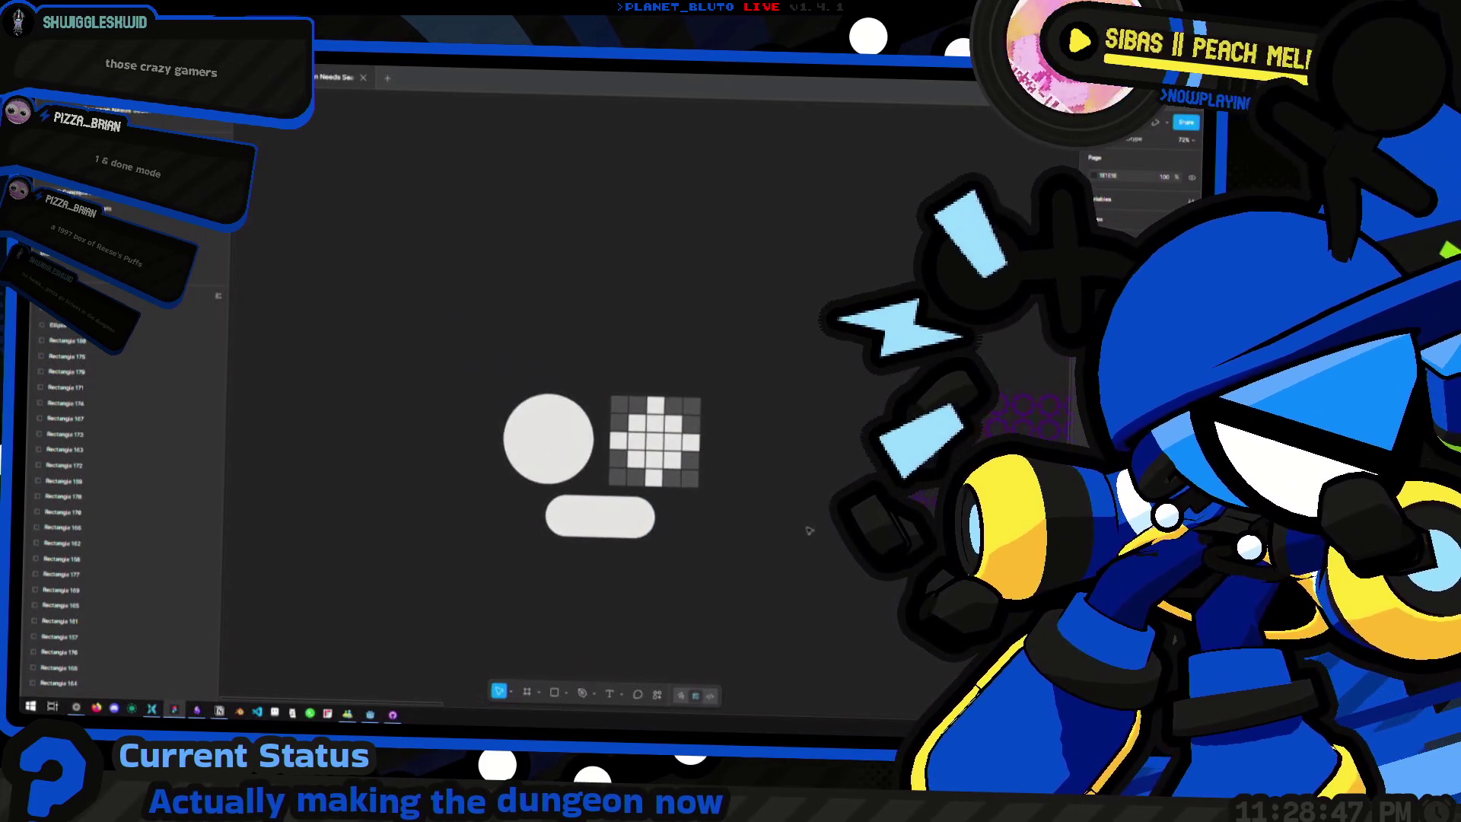
{"action": "scroll", "coordinate": [809, 531], "scroll_direction": "right", "scroll_amount": 6}
{"action": "scroll", "coordinate": [670, 533], "scroll_direction": "up", "scroll_amount": 1}
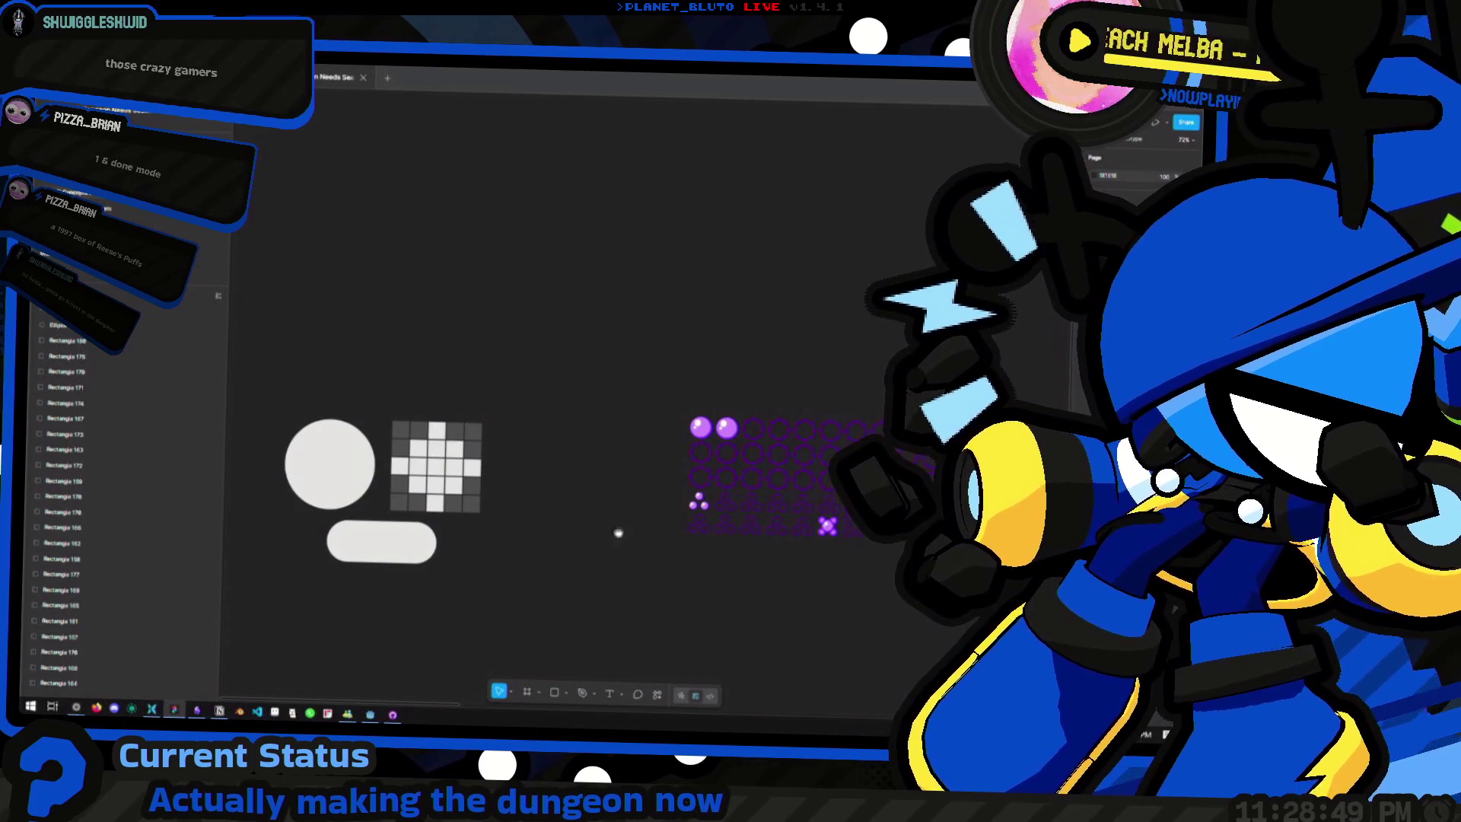
{"action": "scroll", "coordinate": [619, 533], "scroll_direction": "down", "scroll_amount": 2}
{"action": "scroll", "coordinate": [579, 525], "scroll_direction": "up", "scroll_amount": 3}
{"action": "scroll", "coordinate": [578, 525], "scroll_direction": "left", "scroll_amount": 5}
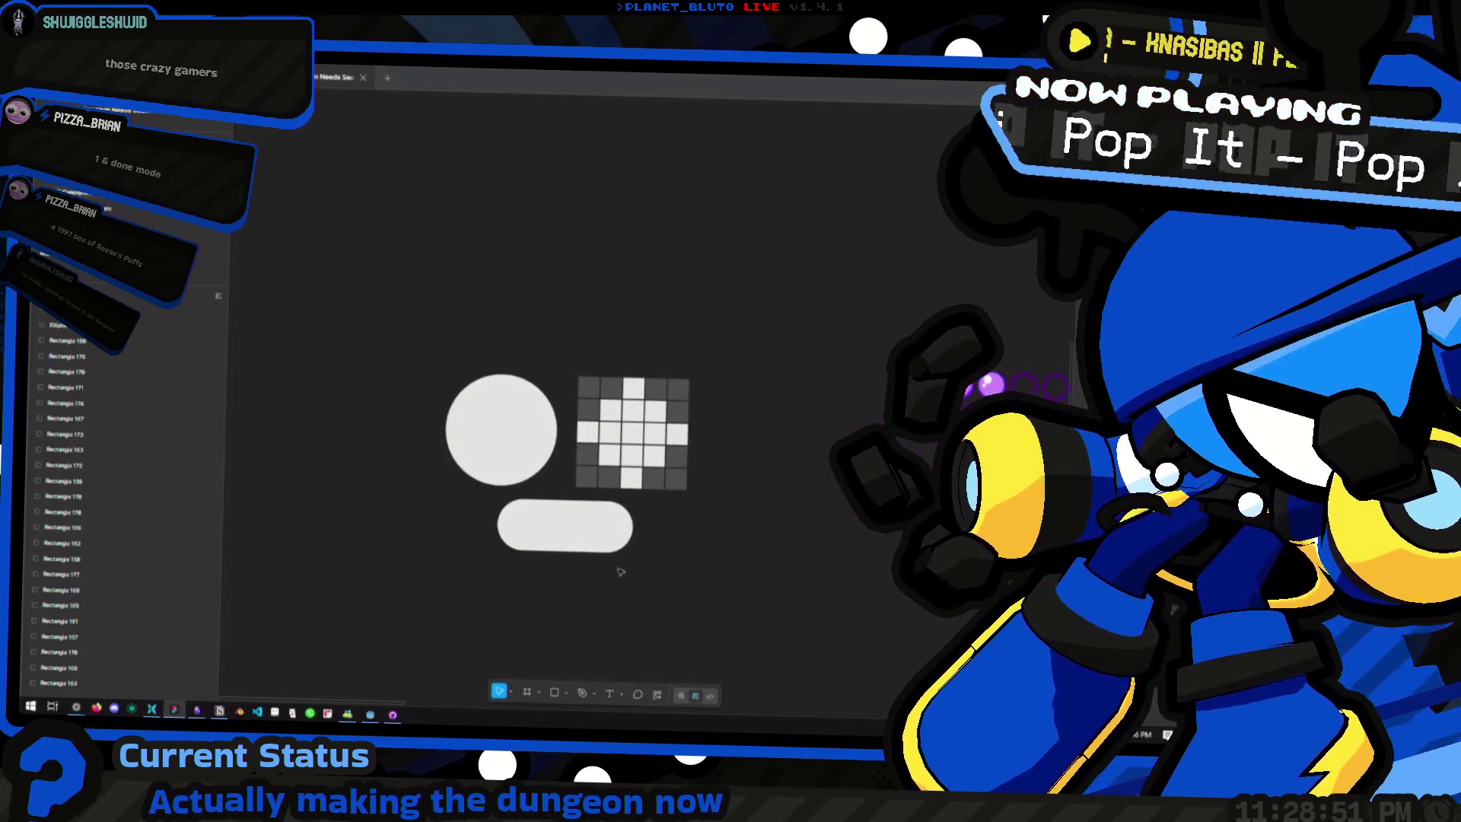
{"action": "scroll", "coordinate": [620, 571], "scroll_direction": "up", "scroll_amount": 3}
{"action": "scroll", "coordinate": [670, 571], "scroll_direction": "left", "scroll_amount": 3}
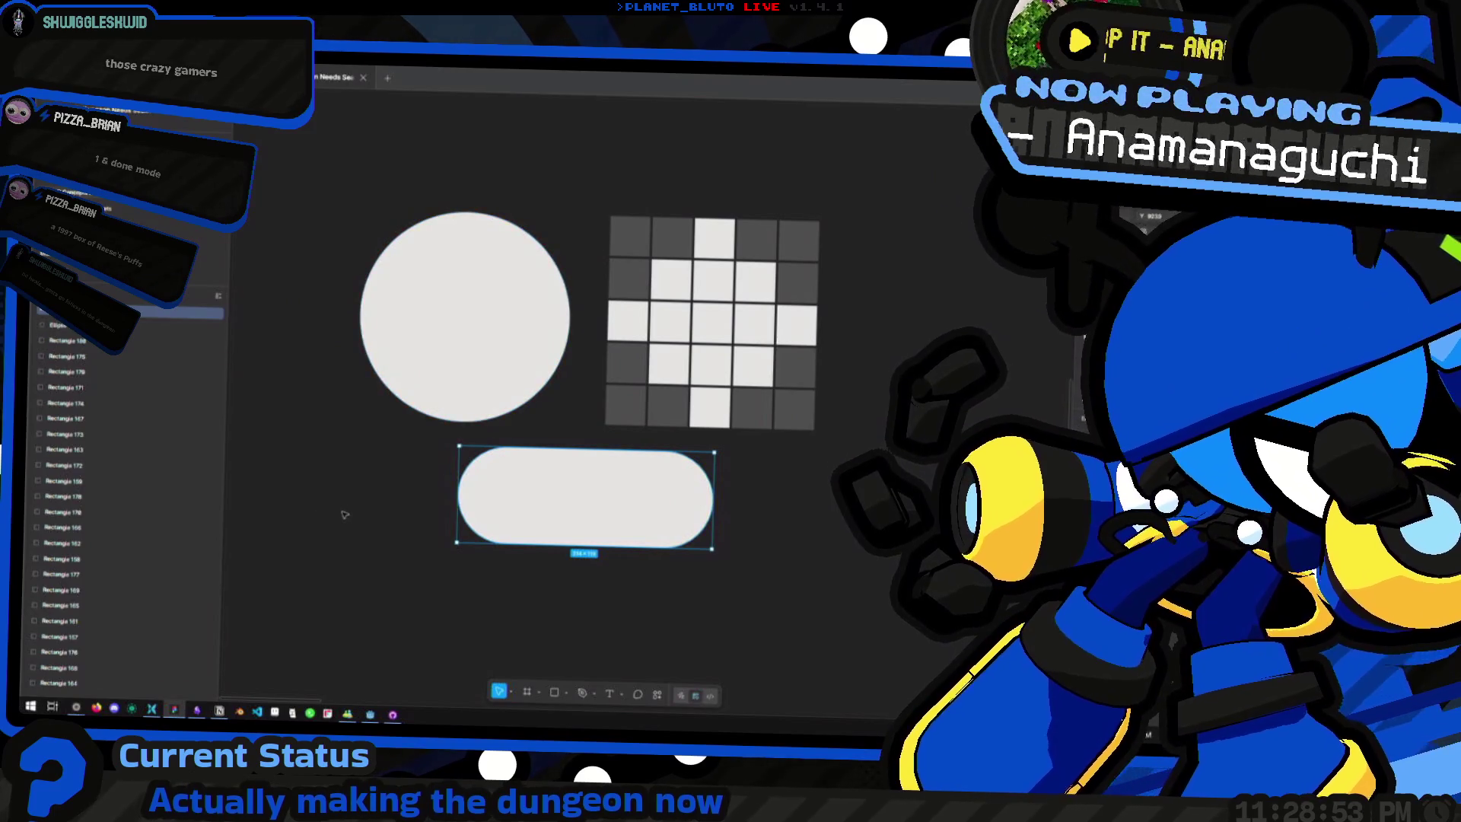
{"action": "scroll", "coordinate": [344, 515], "scroll_direction": "down", "scroll_amount": 5}
{"action": "scroll", "coordinate": [487, 529], "scroll_direction": "down", "scroll_amount": 2}
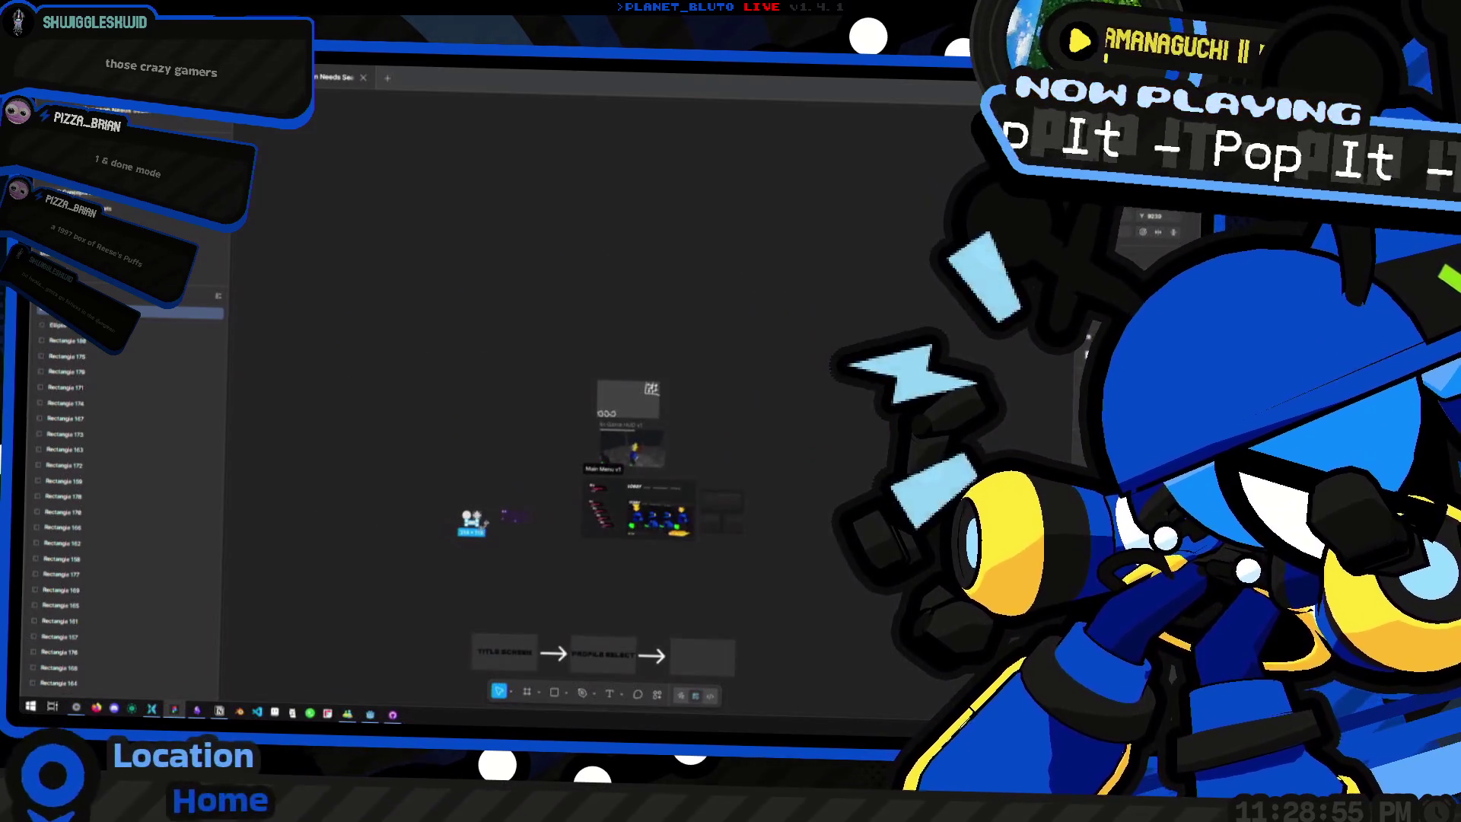
{"action": "scroll", "coordinate": [397, 531], "scroll_direction": "up", "scroll_amount": 4}
{"action": "scroll", "coordinate": [495, 525], "scroll_direction": "up", "scroll_amount": 6}
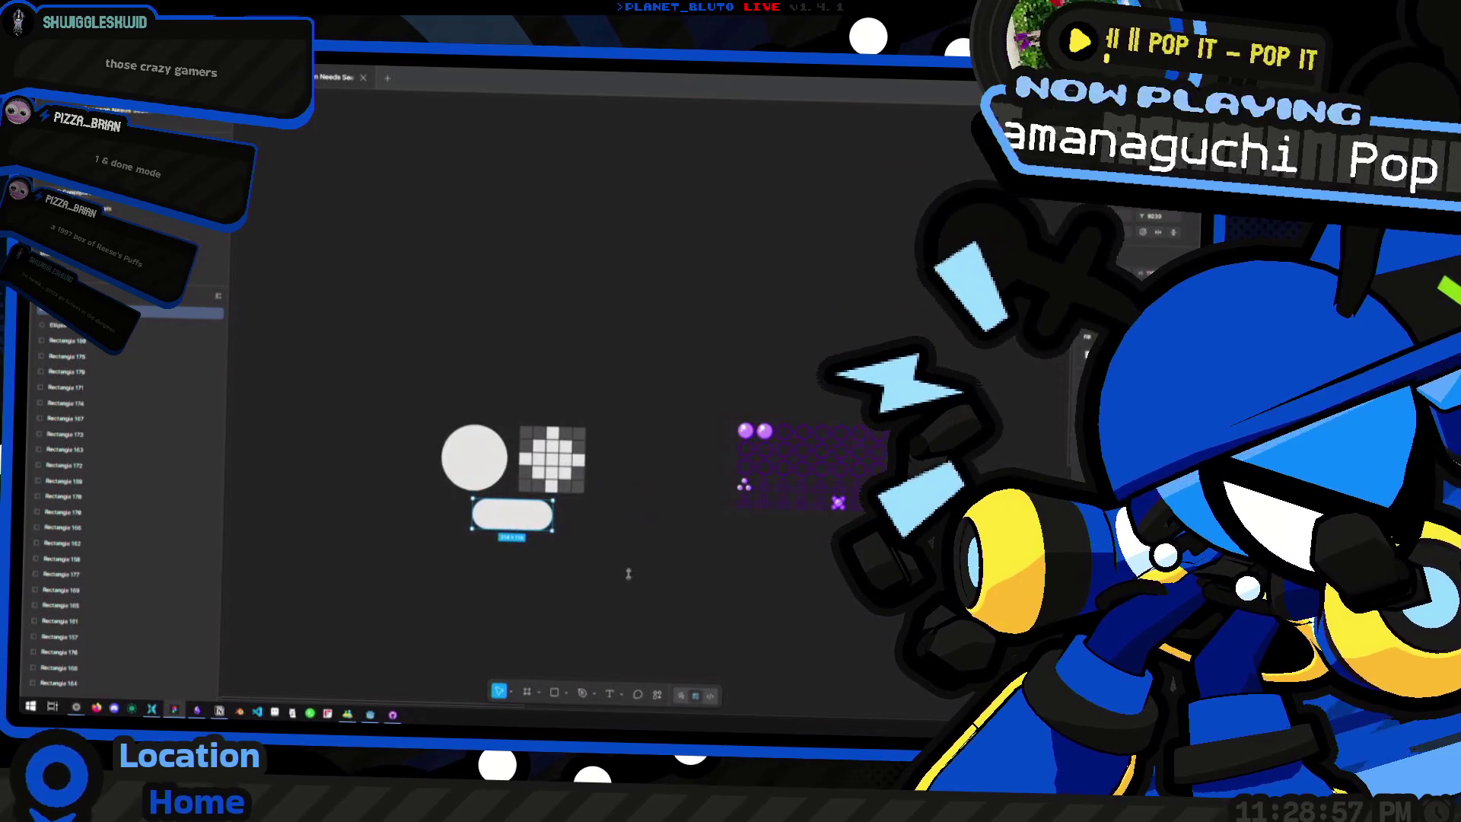
{"action": "scroll", "coordinate": [404, 496], "scroll_direction": "down", "scroll_amount": 3}
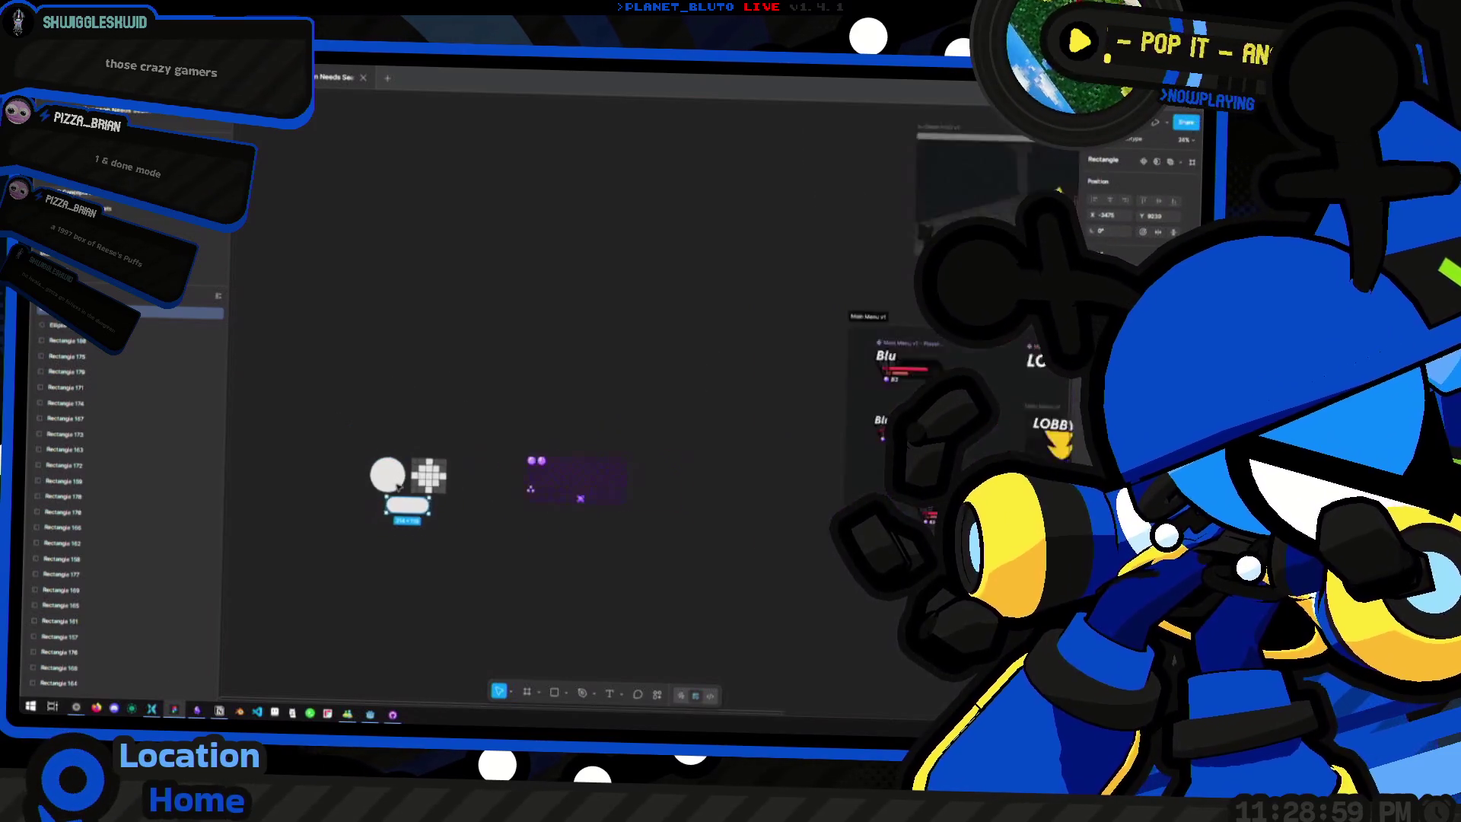
{"action": "scroll", "coordinate": [449, 488], "scroll_direction": "up", "scroll_amount": 2}
- Select the circle, pixel grid and pill cluster, undoing an accidental move
{"action": "left_click_drag", "start_coordinate": [537, 407], "coordinate": [907, 601]}
{"action": "left_click_drag", "start_coordinate": [763, 483], "coordinate": [799, 490]}
{"action": "left_click_drag", "start_coordinate": [525, 438], "coordinate": [357, 540]}
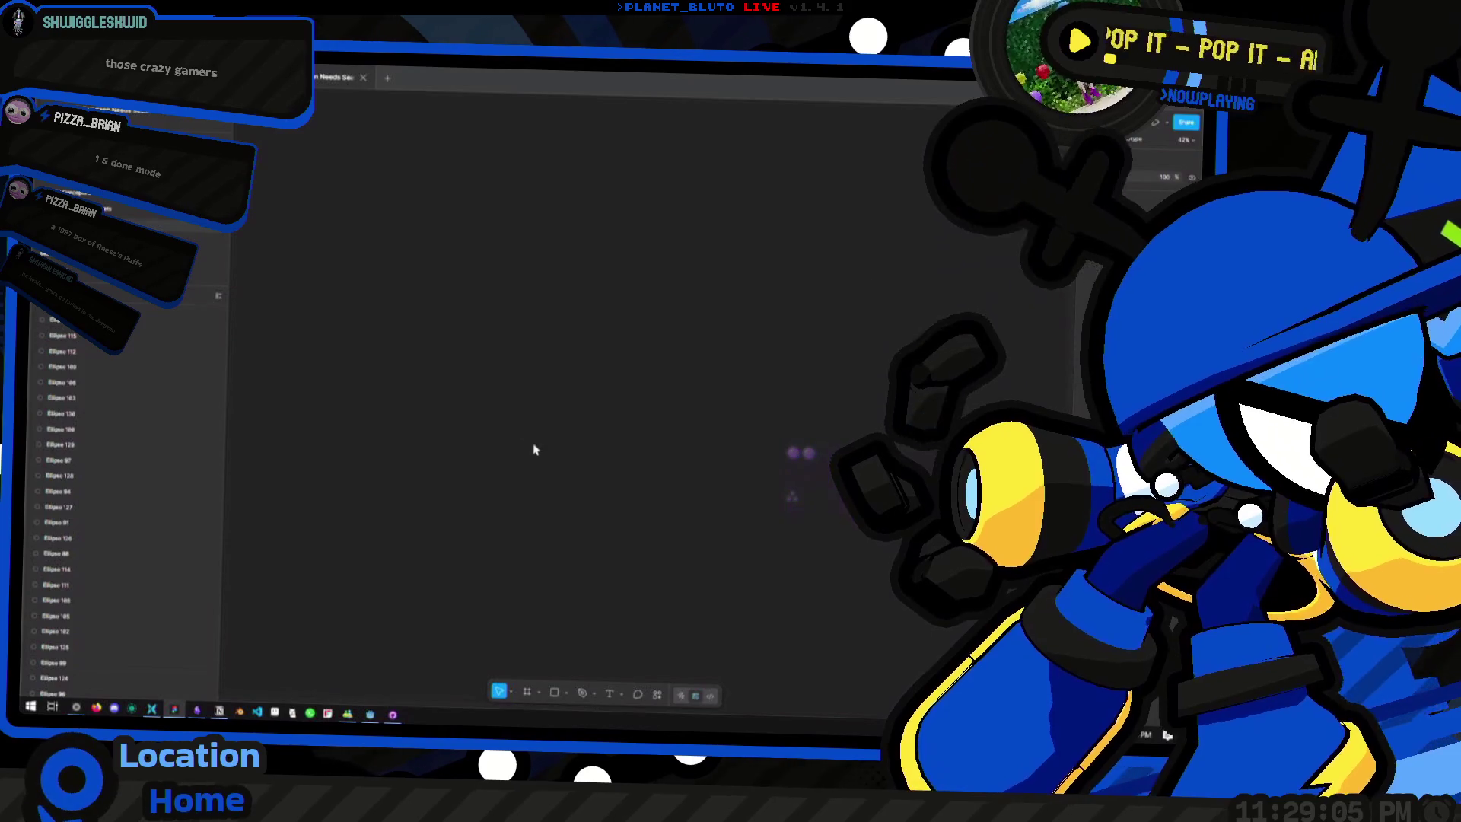
{"action": "key", "text": "ctrl+z"}
{"action": "key", "text": "ctrl+z"}
{"action": "scroll", "coordinate": [570, 517], "scroll_direction": "right", "scroll_amount": 3}
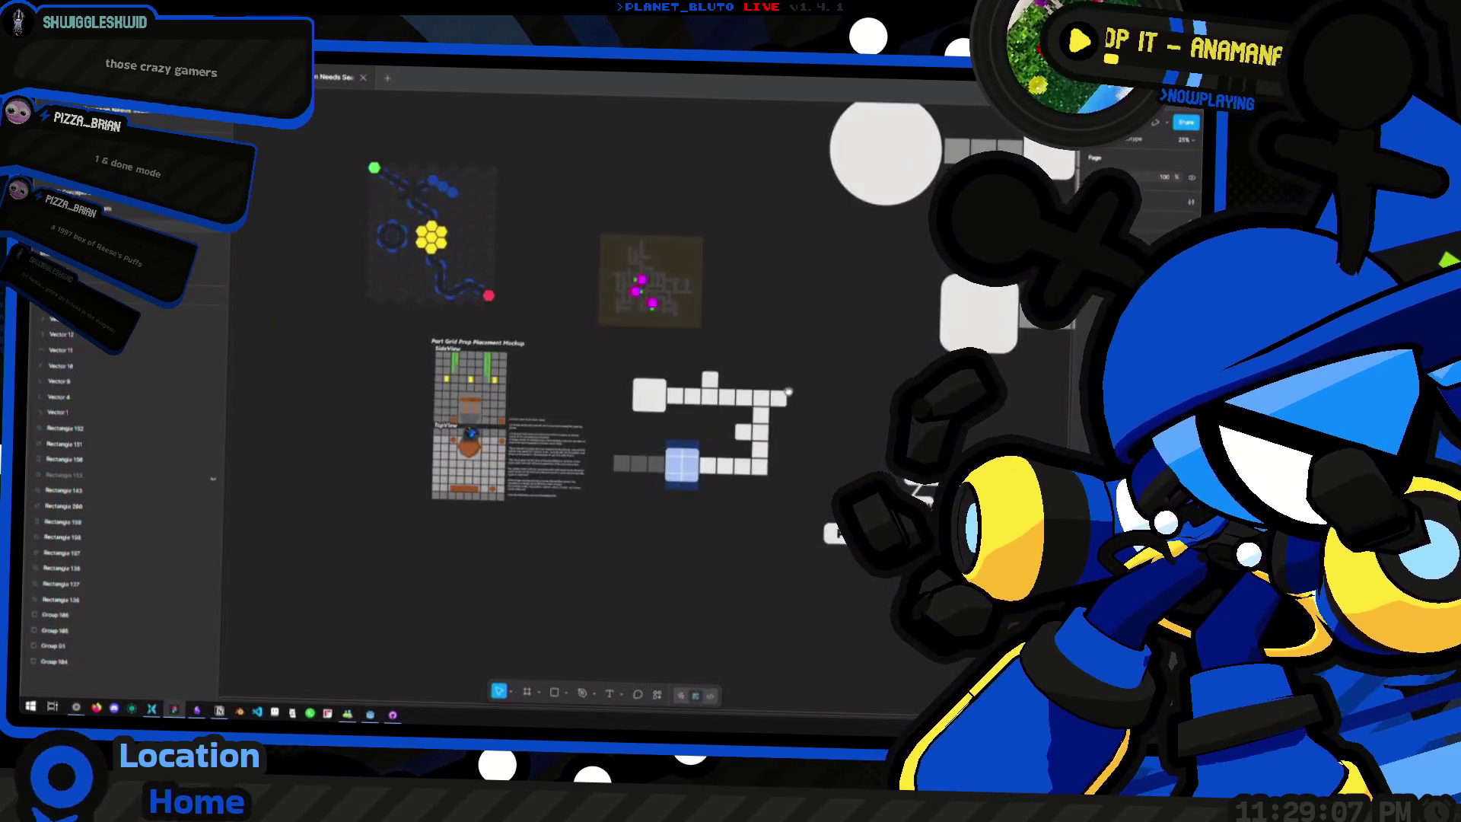
{"action": "scroll", "coordinate": [539, 487], "scroll_direction": "down", "scroll_amount": 5}
{"action": "scroll", "coordinate": [539, 488], "scroll_direction": "up", "scroll_amount": 5}
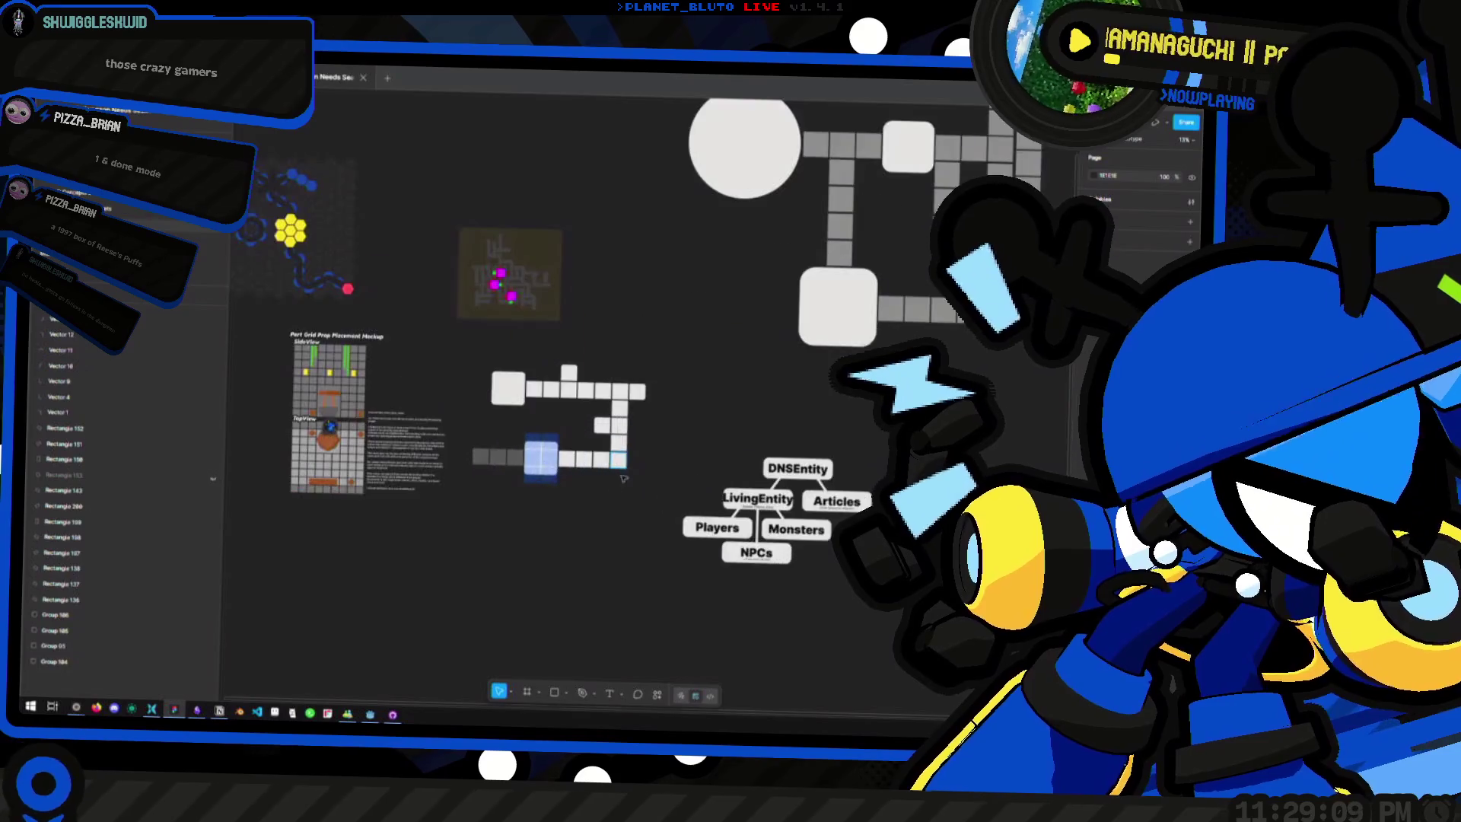
{"action": "scroll", "coordinate": [549, 454], "scroll_direction": "down", "scroll_amount": 3}
{"action": "scroll", "coordinate": [766, 446], "scroll_direction": "up", "scroll_amount": 4}
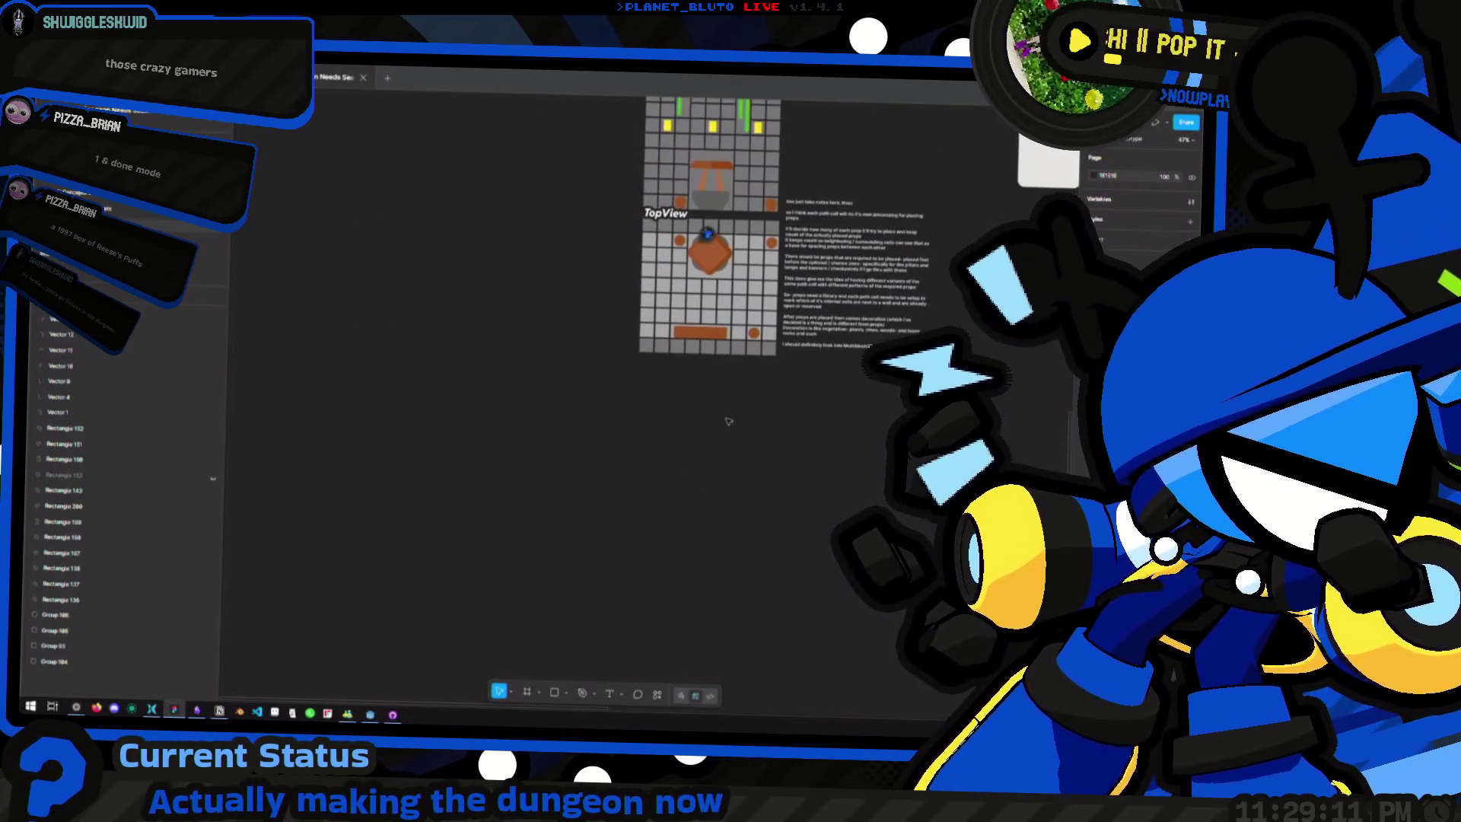
- Drag the circle, grid and pill group below-left of the Part Grid Prop Placement Mockup
{"action": "key", "text": "ctrl+v"}
{"action": "left_click_drag", "start_coordinate": [666, 400], "coordinate": [565, 511]}
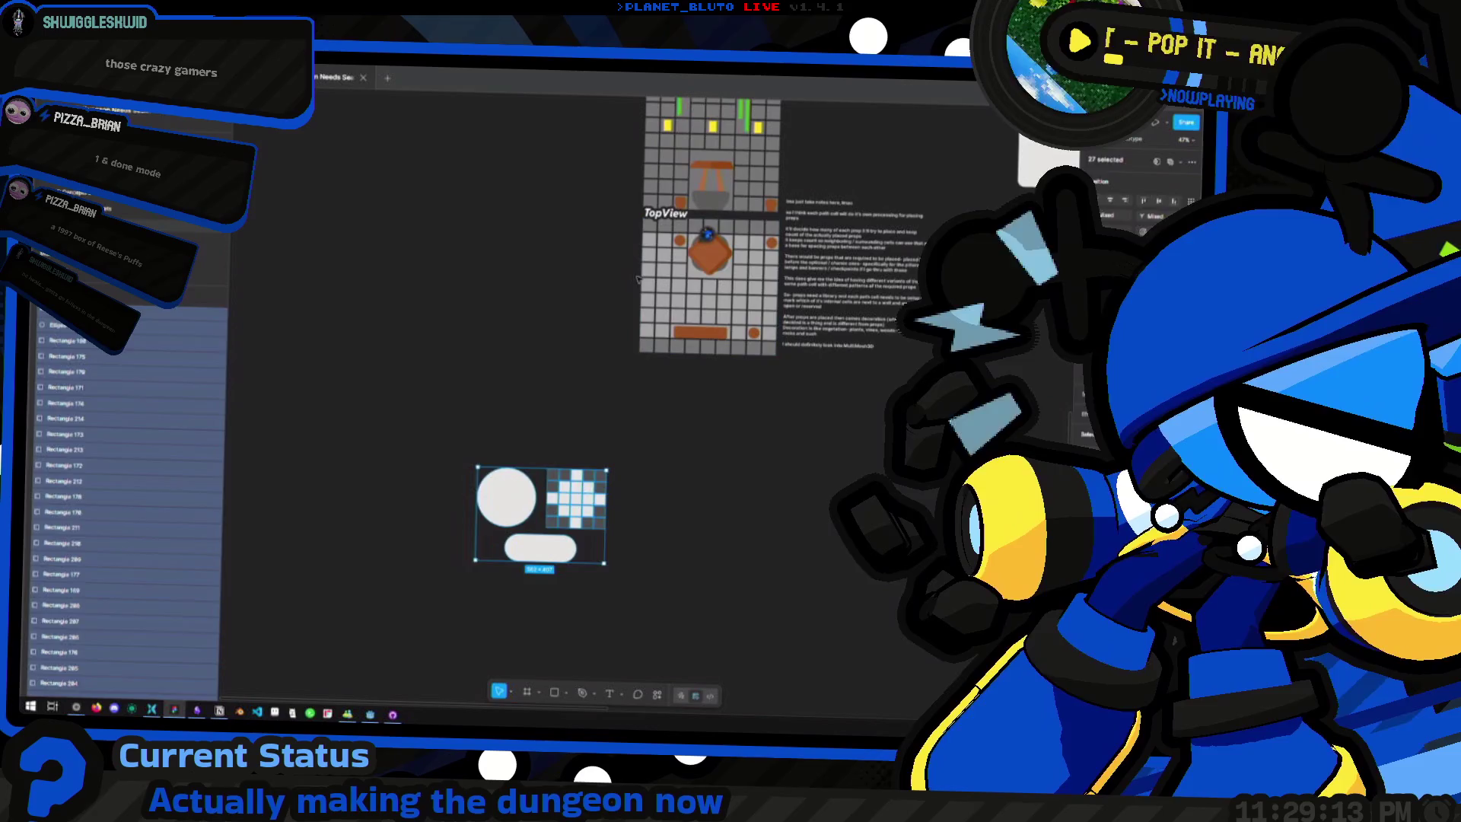
{"action": "key", "text": "Escape"}
{"action": "scroll", "coordinate": [637, 272], "scroll_direction": "up", "scroll_amount": 3}
{"action": "scroll", "coordinate": [555, 362], "scroll_direction": "up", "scroll_amount": 3}
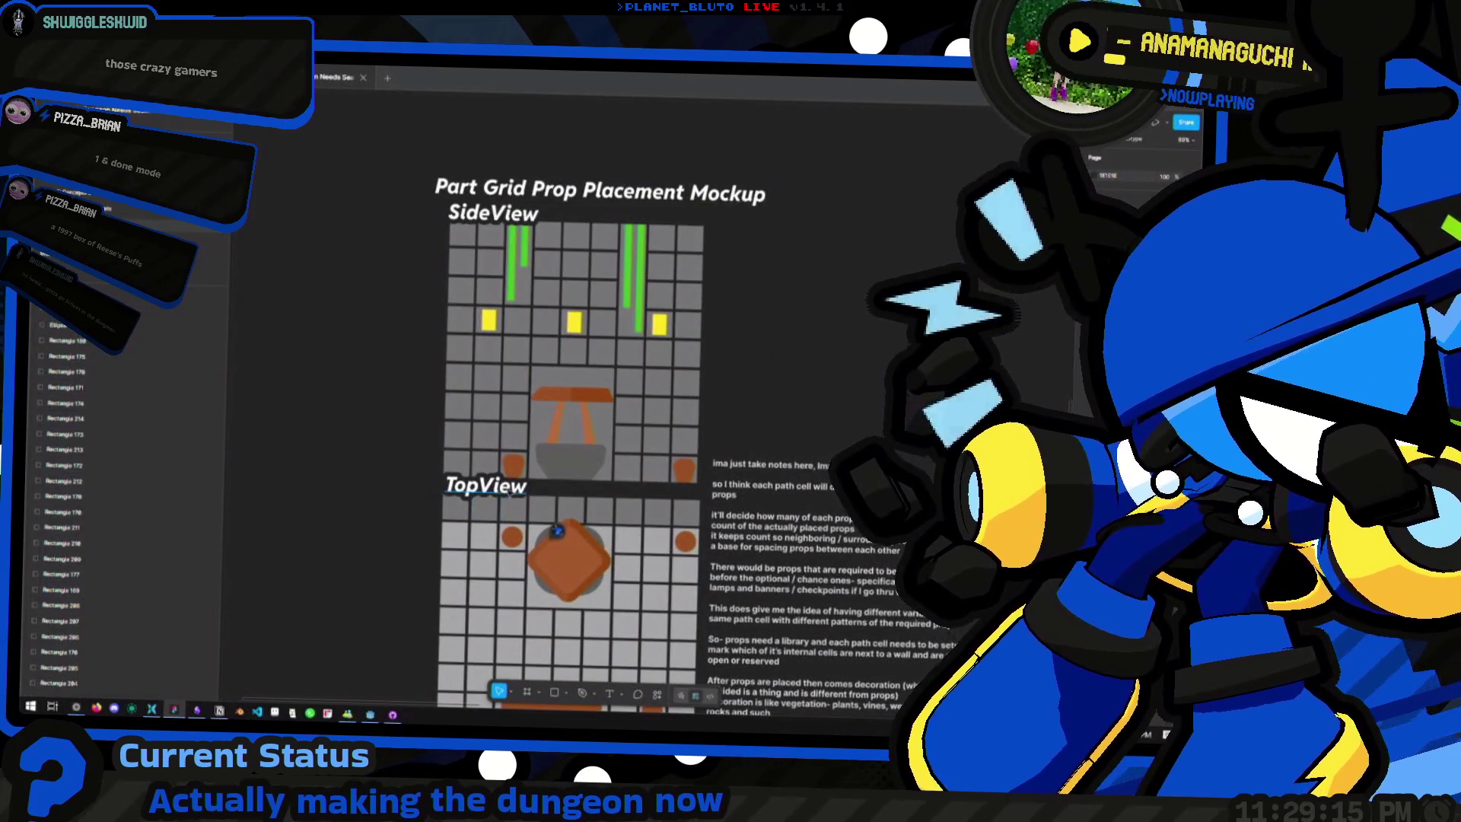
- Scroll through the SideView/TopView prop placement mockup and its notes
{"action": "scroll", "coordinate": [447, 174], "scroll_direction": "down", "scroll_amount": 2}
{"action": "scroll", "coordinate": [573, 425], "scroll_direction": "down", "scroll_amount": 2}
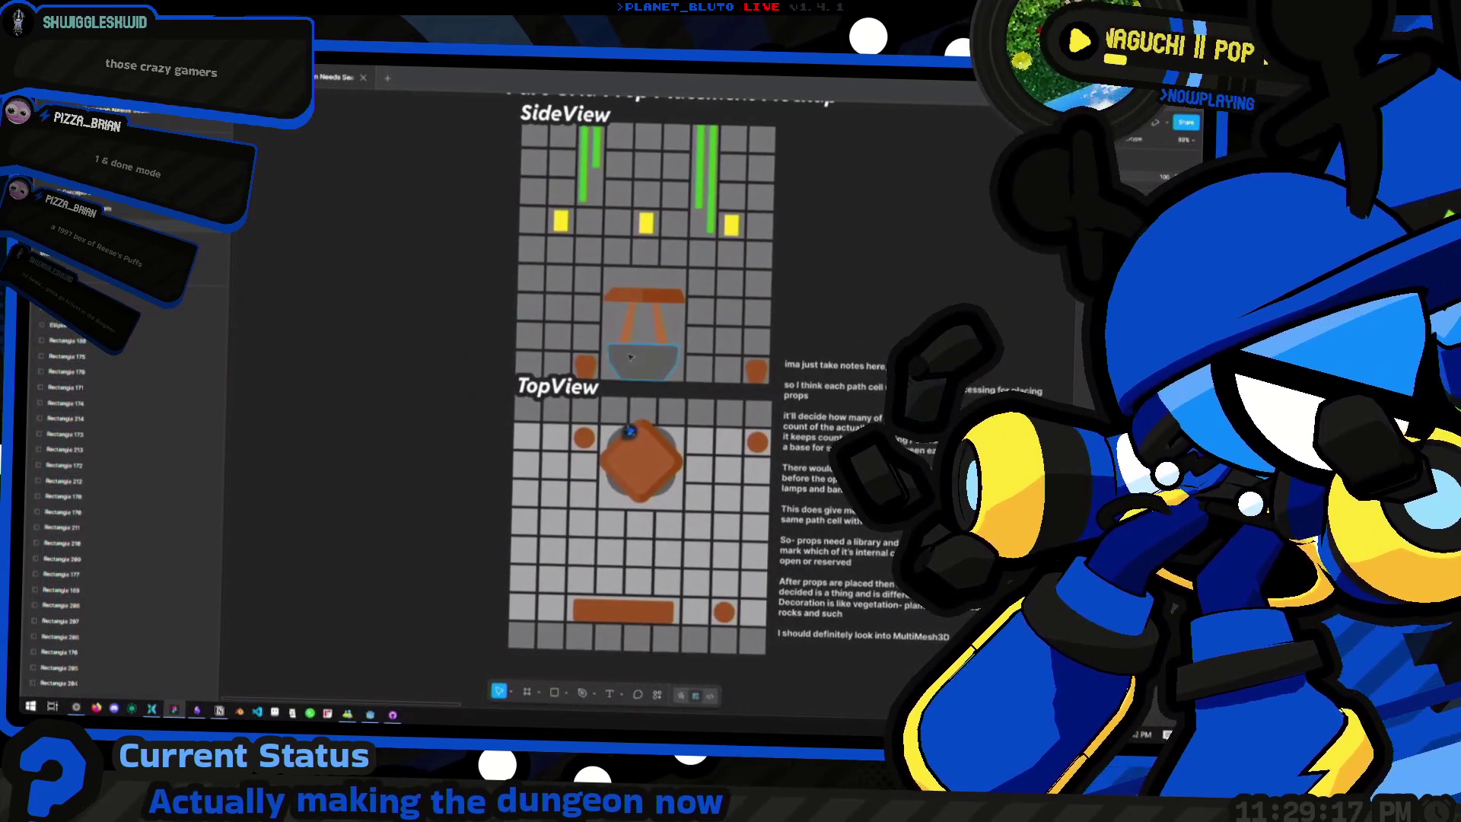
{"action": "scroll", "coordinate": [590, 327], "scroll_direction": "up", "scroll_amount": 2}
{"action": "scroll", "coordinate": [607, 228], "scroll_direction": "down", "scroll_amount": 4}
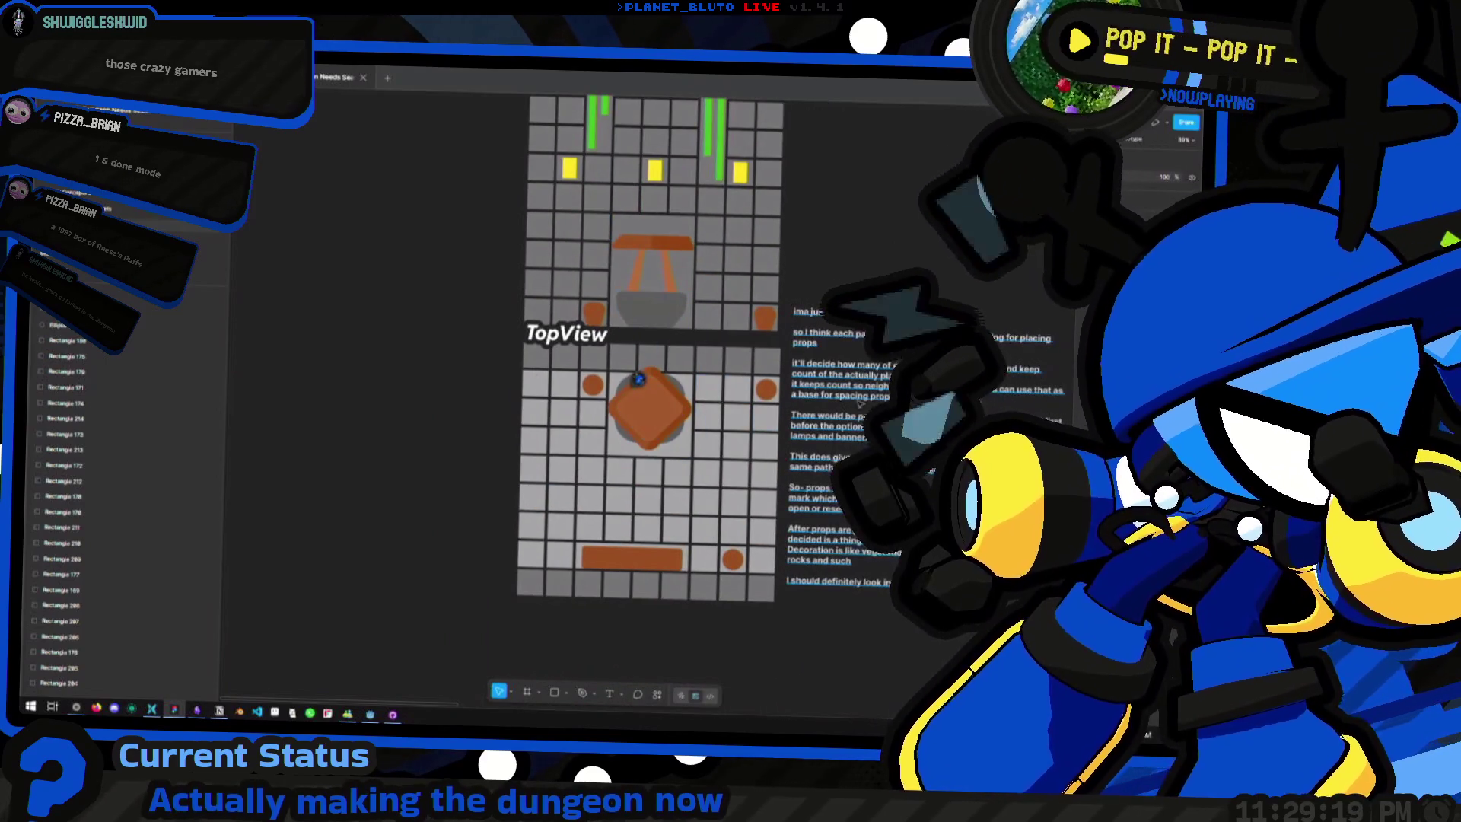
{"action": "scroll", "coordinate": [685, 456], "scroll_direction": "down", "scroll_amount": 3}
- Orbit the Godot view over the dungeon floor, glance back at Figma, and return to Godot
{"action": "key", "text": "alt+Tab"}
{"action": "mouse_move", "coordinate": [531, 423]}
{"action": "left_mouse_down"}
{"action": "mouse_move", "coordinate": [563, 403]}
{"action": "mouse_move", "coordinate": [532, 424]}
{"action": "mouse_move", "coordinate": [555, 419]}
{"action": "left_mouse_up"}
{"action": "key", "text": "alt+Tab"}
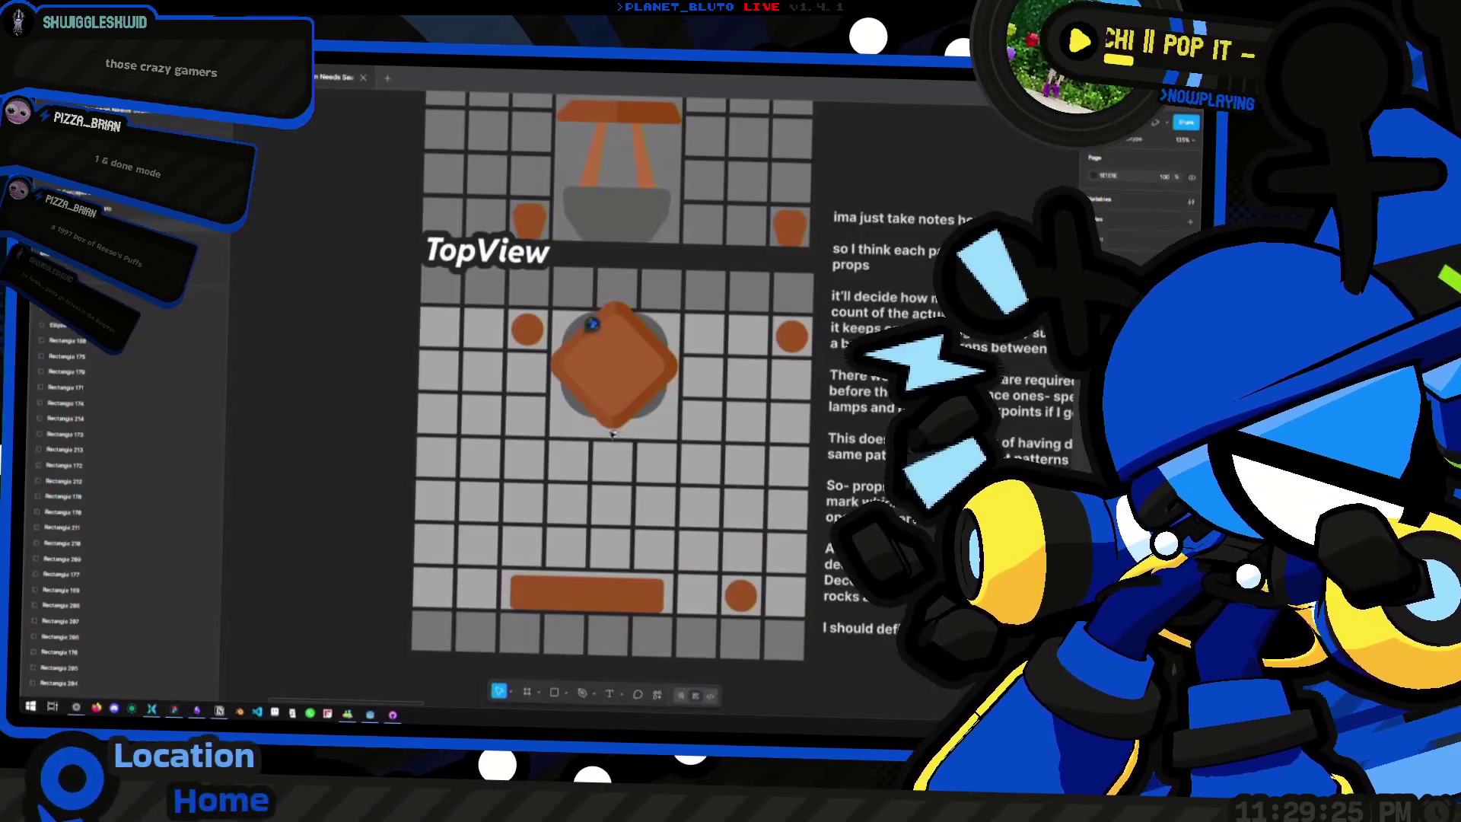
{"action": "key", "text": "alt+Tab"}
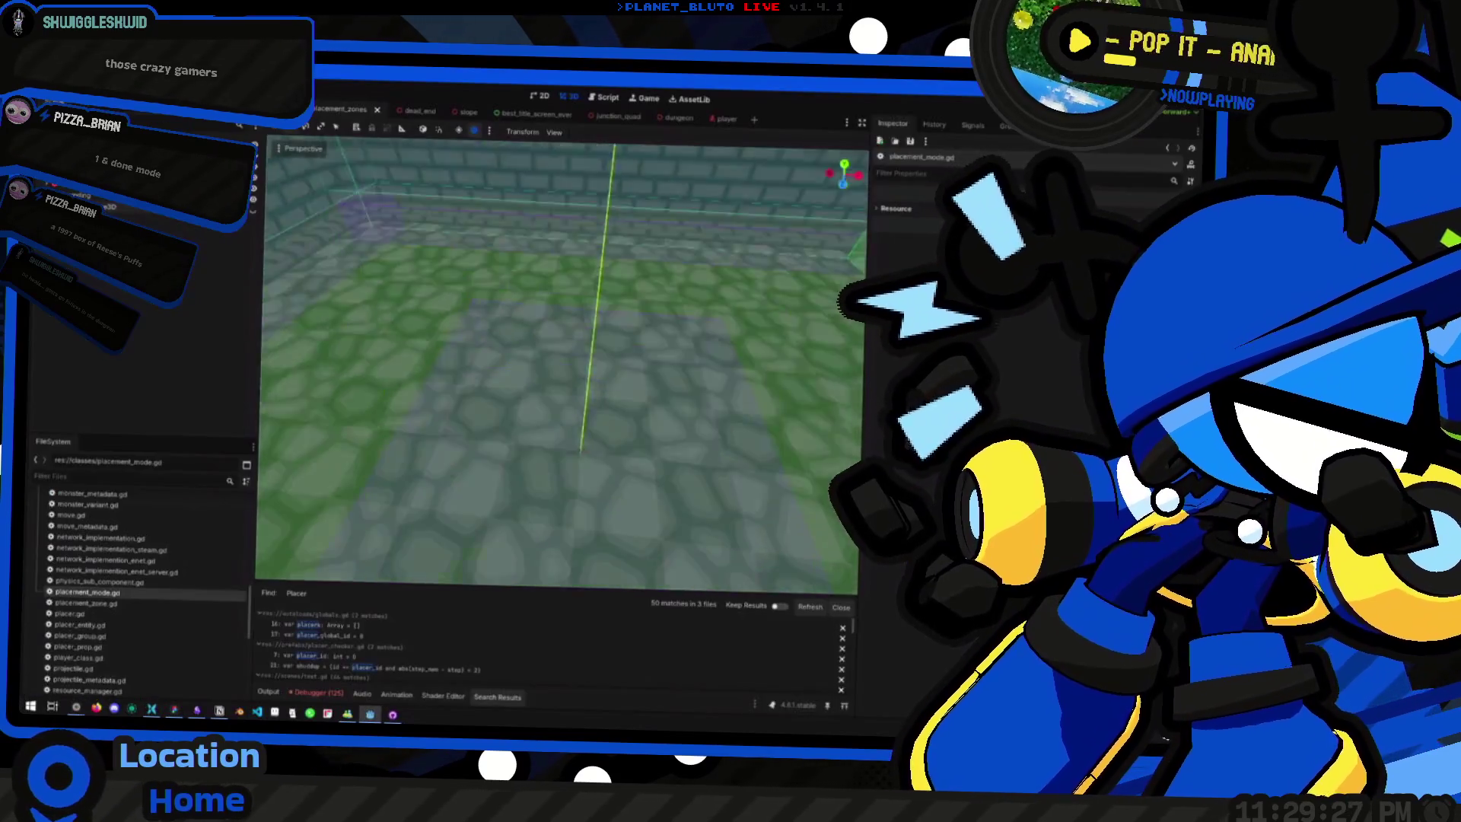
{"action": "mouse_move", "coordinate": [563, 365]}
{"action": "left_mouse_down"}
{"action": "mouse_move", "coordinate": [532, 395]}
{"action": "mouse_move", "coordinate": [609, 404]}
{"action": "left_mouse_up"}
{"action": "key", "text": "alt+Tab"}
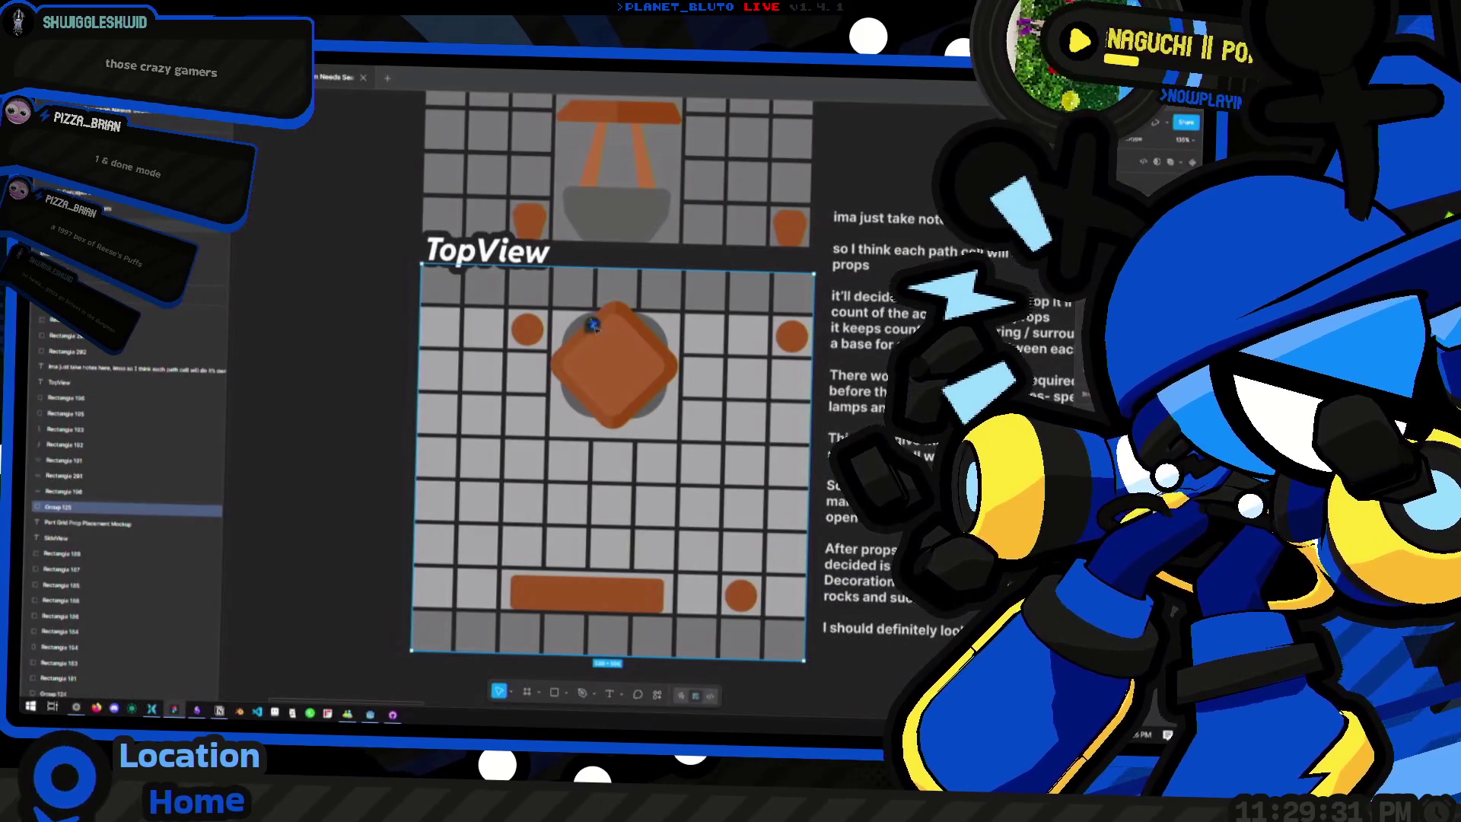
{"action": "key", "text": "alt+Tab"}
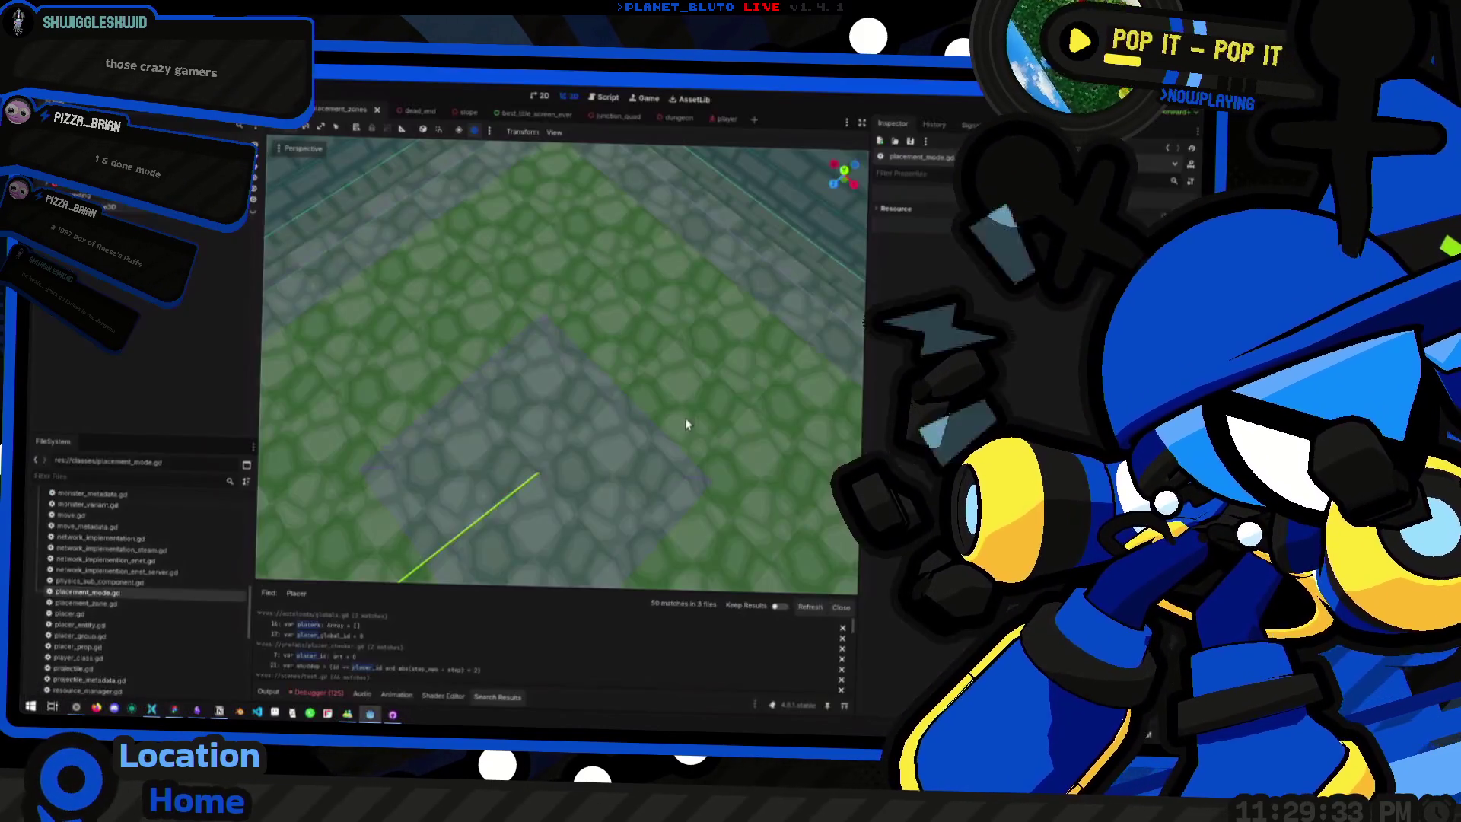
{"action": "mouse_move", "coordinate": [685, 418]}
{"action": "left_mouse_down"}
{"action": "mouse_move", "coordinate": [685, 357]}
{"action": "mouse_move", "coordinate": [681, 380]}
{"action": "mouse_move", "coordinate": [654, 357]}
{"action": "mouse_move", "coordinate": [646, 422]}
{"action": "mouse_move", "coordinate": [639, 381]}
{"action": "mouse_move", "coordinate": [589, 468]}
{"action": "mouse_move", "coordinate": [636, 380]}
{"action": "left_mouse_up"}
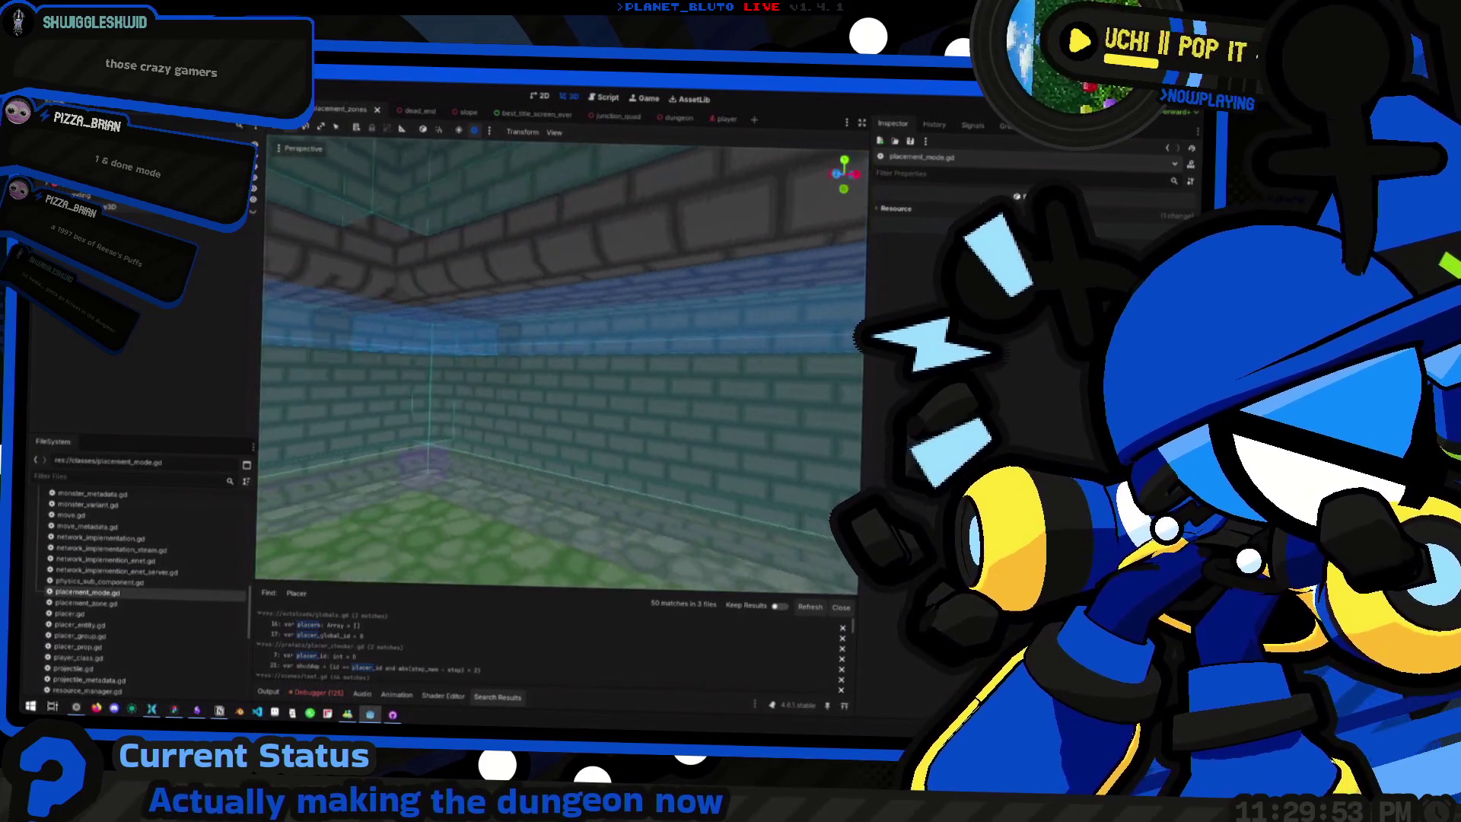
{"action": "mouse_move", "coordinate": [691, 378]}
{"action": "left_mouse_down"}
{"action": "mouse_move", "coordinate": [627, 335]}
{"action": "mouse_move", "coordinate": [595, 398]}
{"action": "left_mouse_up"}
{"action": "left_click_drag", "start_coordinate": [506, 468], "coordinate": [448, 433]}
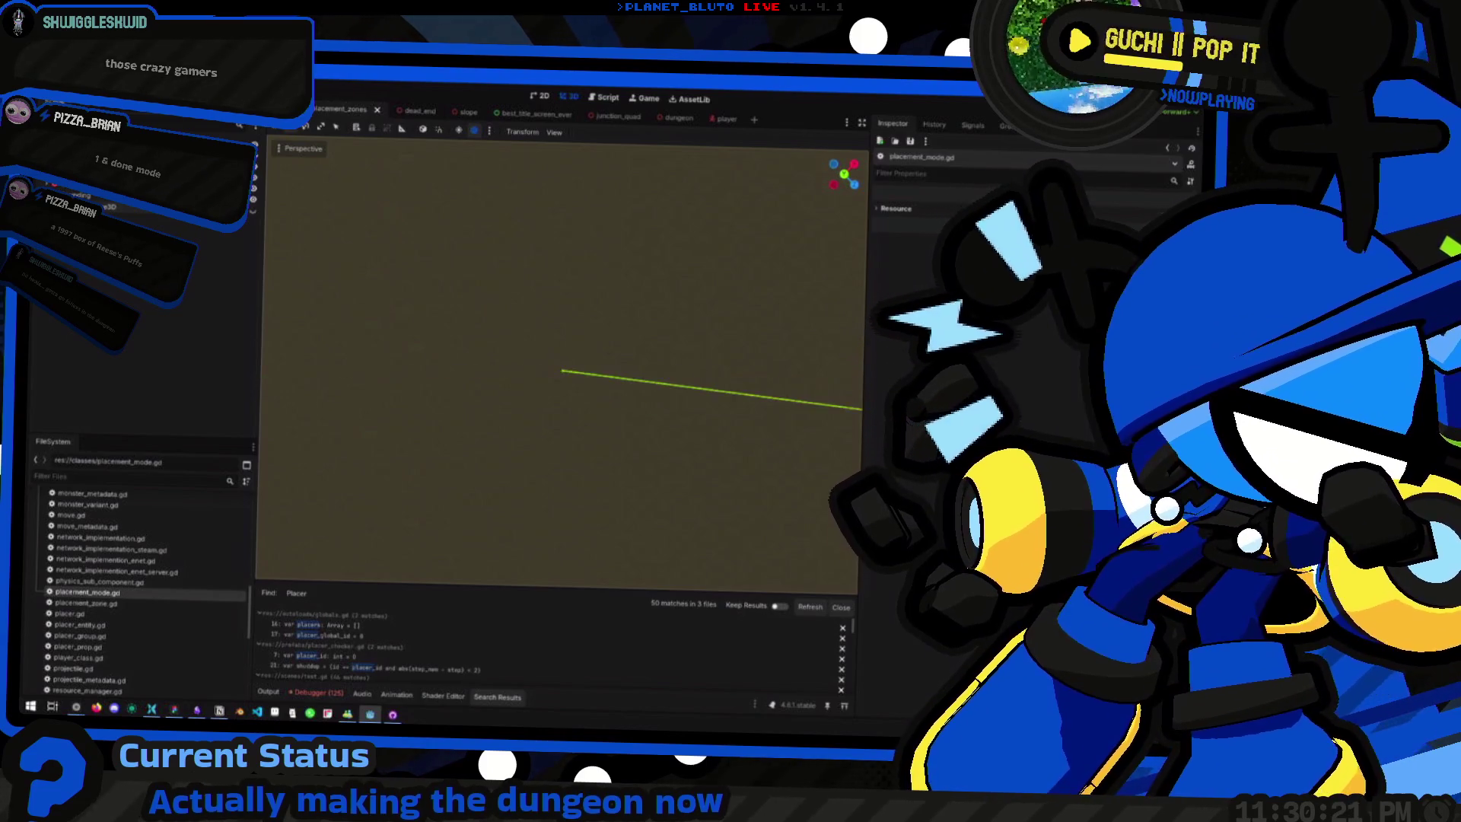
{"action": "left_click_drag", "start_coordinate": [448, 434], "coordinate": [423, 417]}
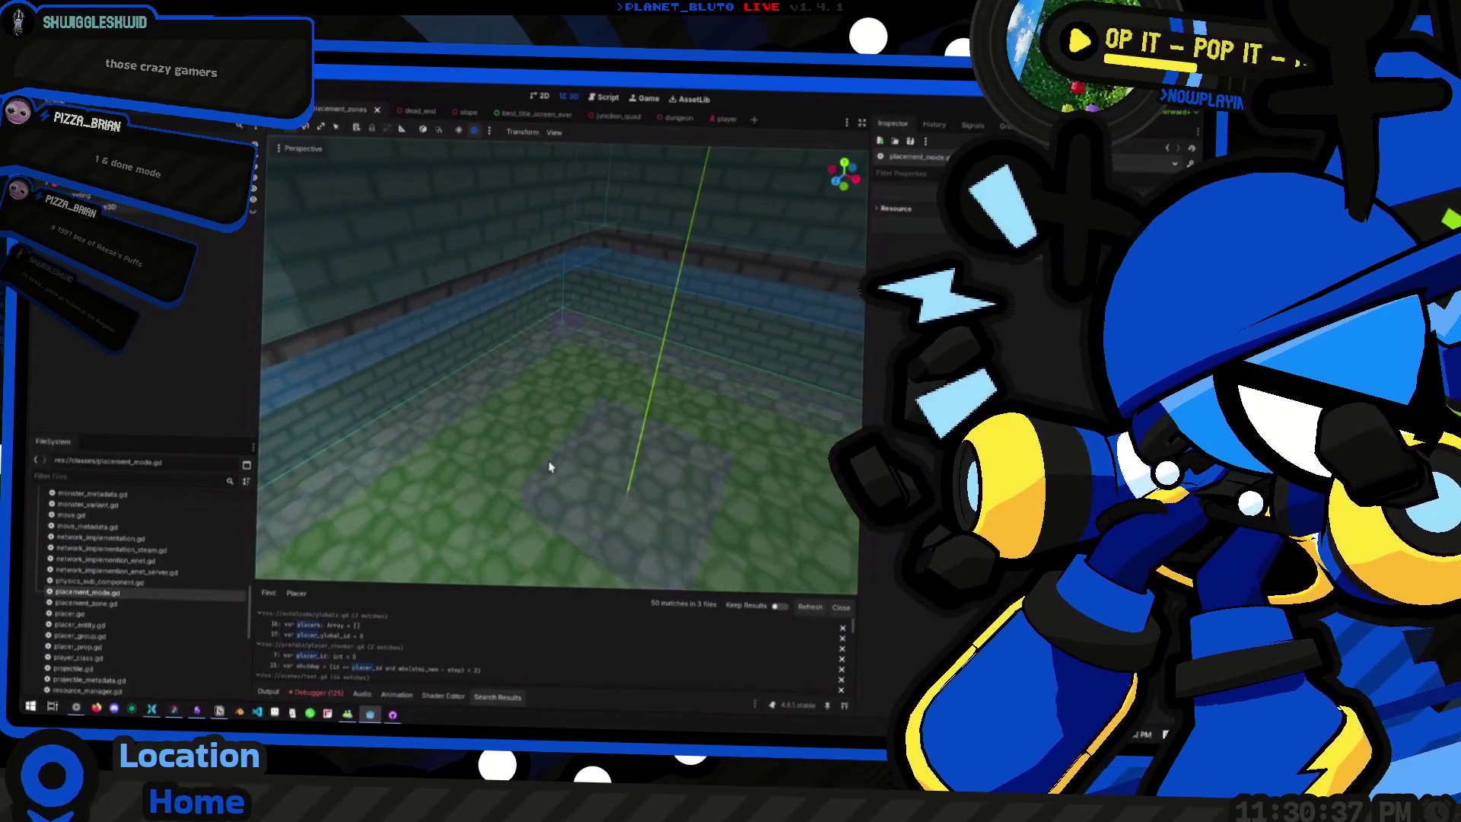
{"action": "key", "text": "alt+Tab"}
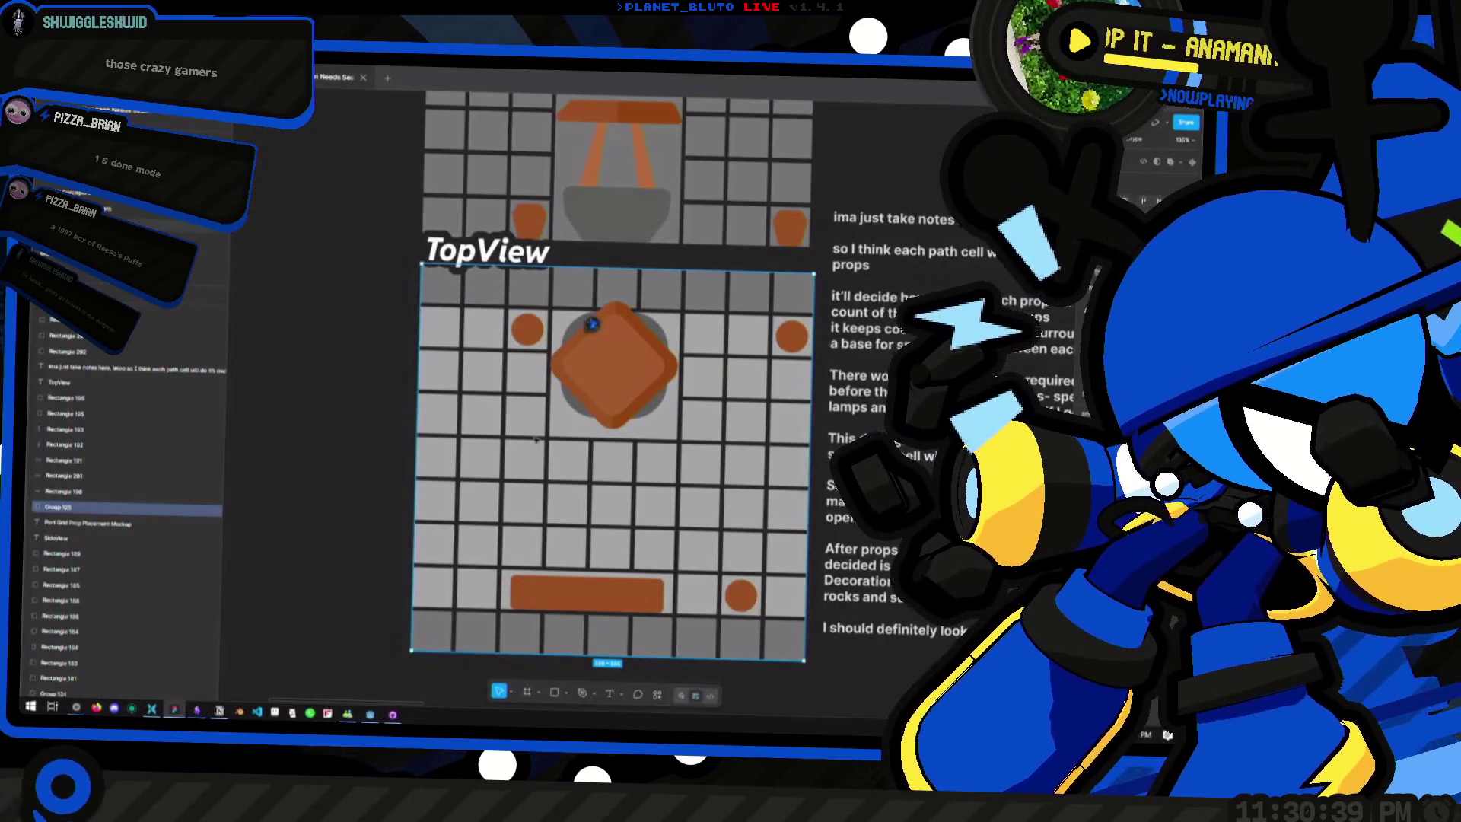
{"action": "scroll", "coordinate": [529, 425], "scroll_direction": "down", "scroll_amount": 5}
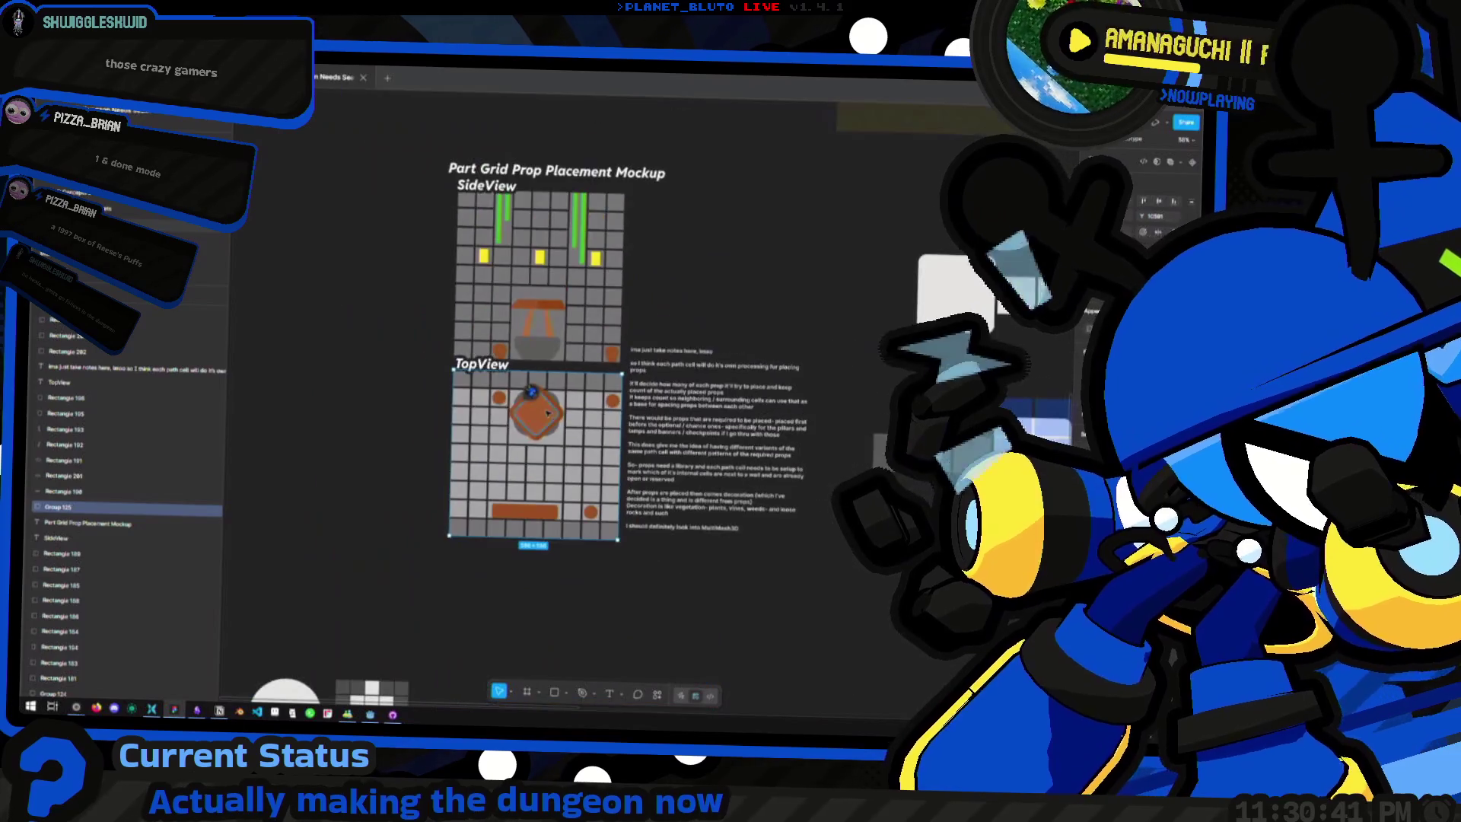
{"action": "key", "text": "alt+Tab"}
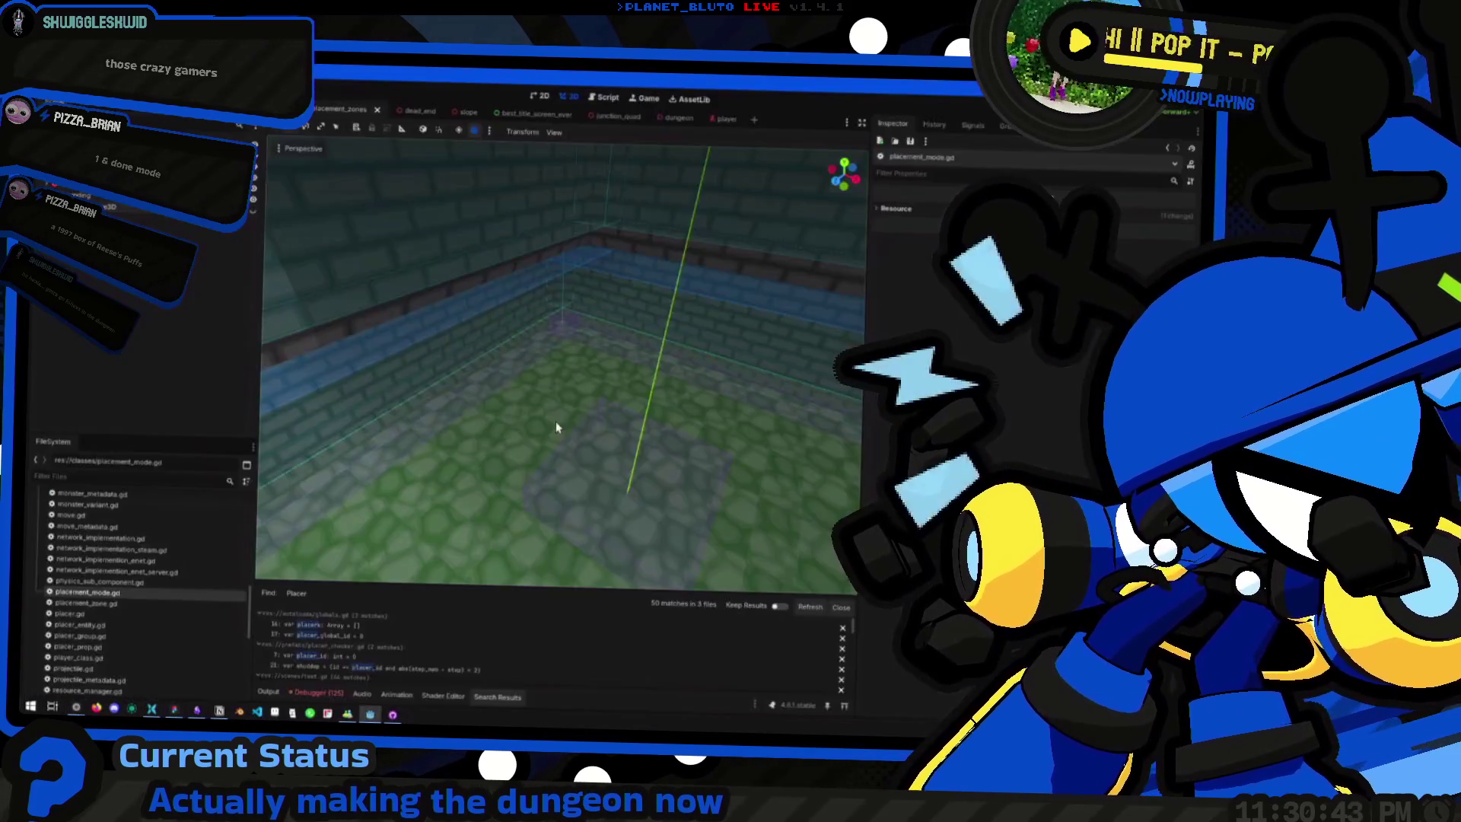
{"action": "scroll", "coordinate": [555, 421], "scroll_direction": "up", "scroll_amount": 3}
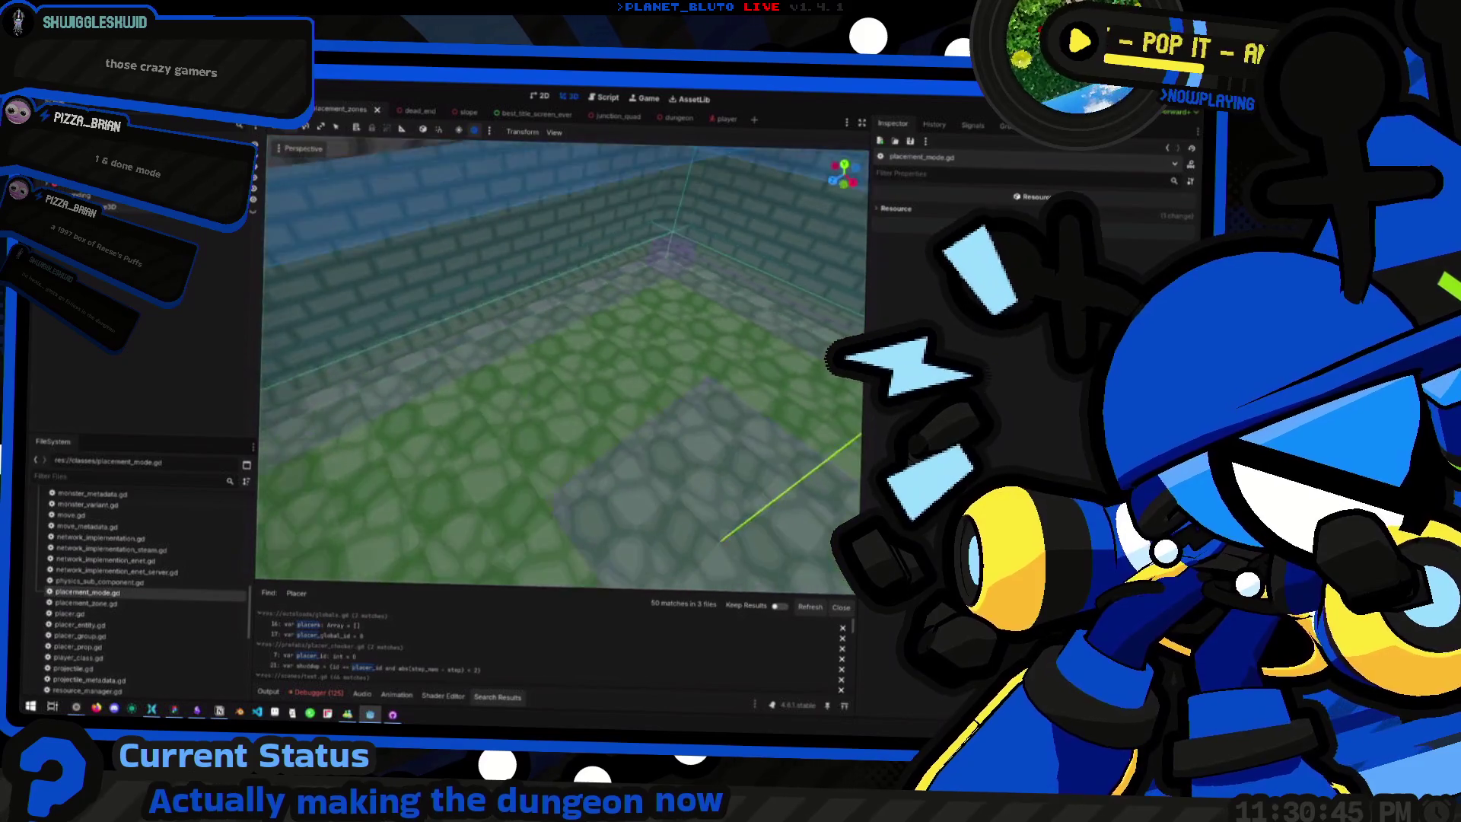
{"action": "mouse_move", "coordinate": [555, 421]}
{"action": "left_mouse_down"}
{"action": "mouse_move", "coordinate": [586, 289]}
{"action": "mouse_move", "coordinate": [469, 432]}
{"action": "left_mouse_up"}
- Shrink the shader code panel and select the GridMap to show its ceiling, floor, pillar and wall tiles
{"action": "left_click", "coordinate": [469, 432]}
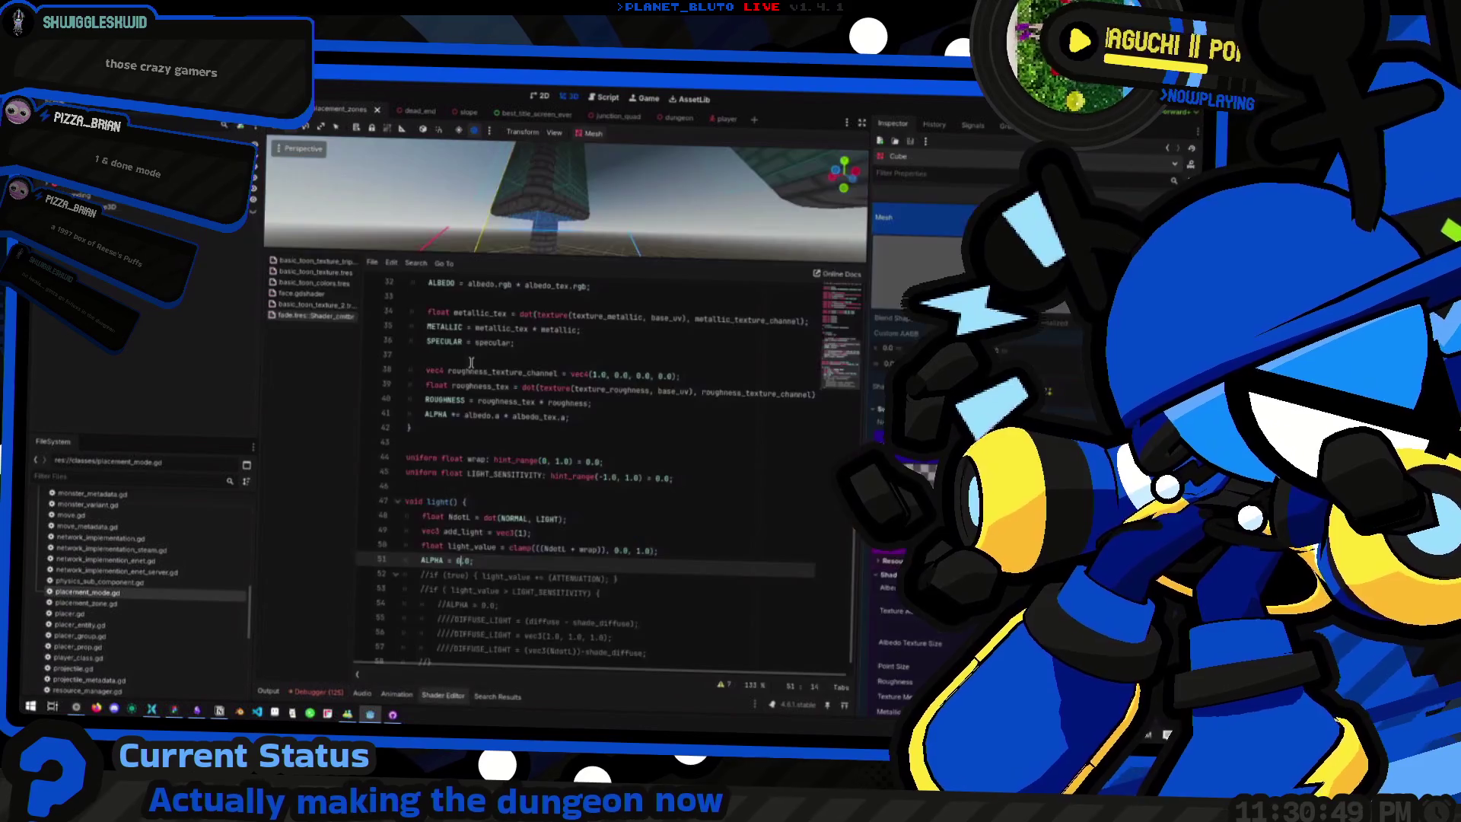
{"action": "left_click_drag", "start_coordinate": [547, 256], "coordinate": [610, 476]}
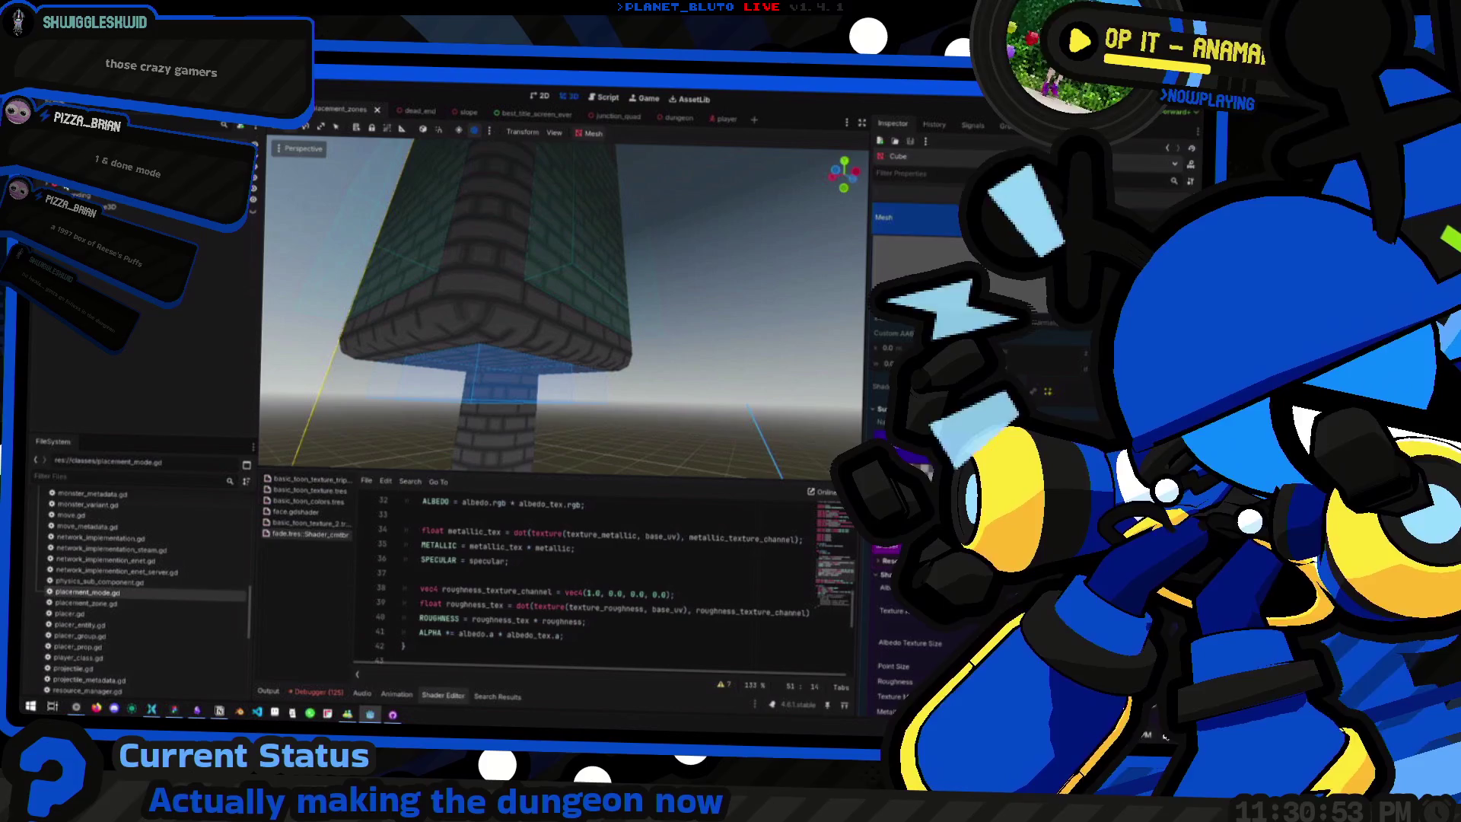
{"action": "left_click", "coordinate": [583, 267]}
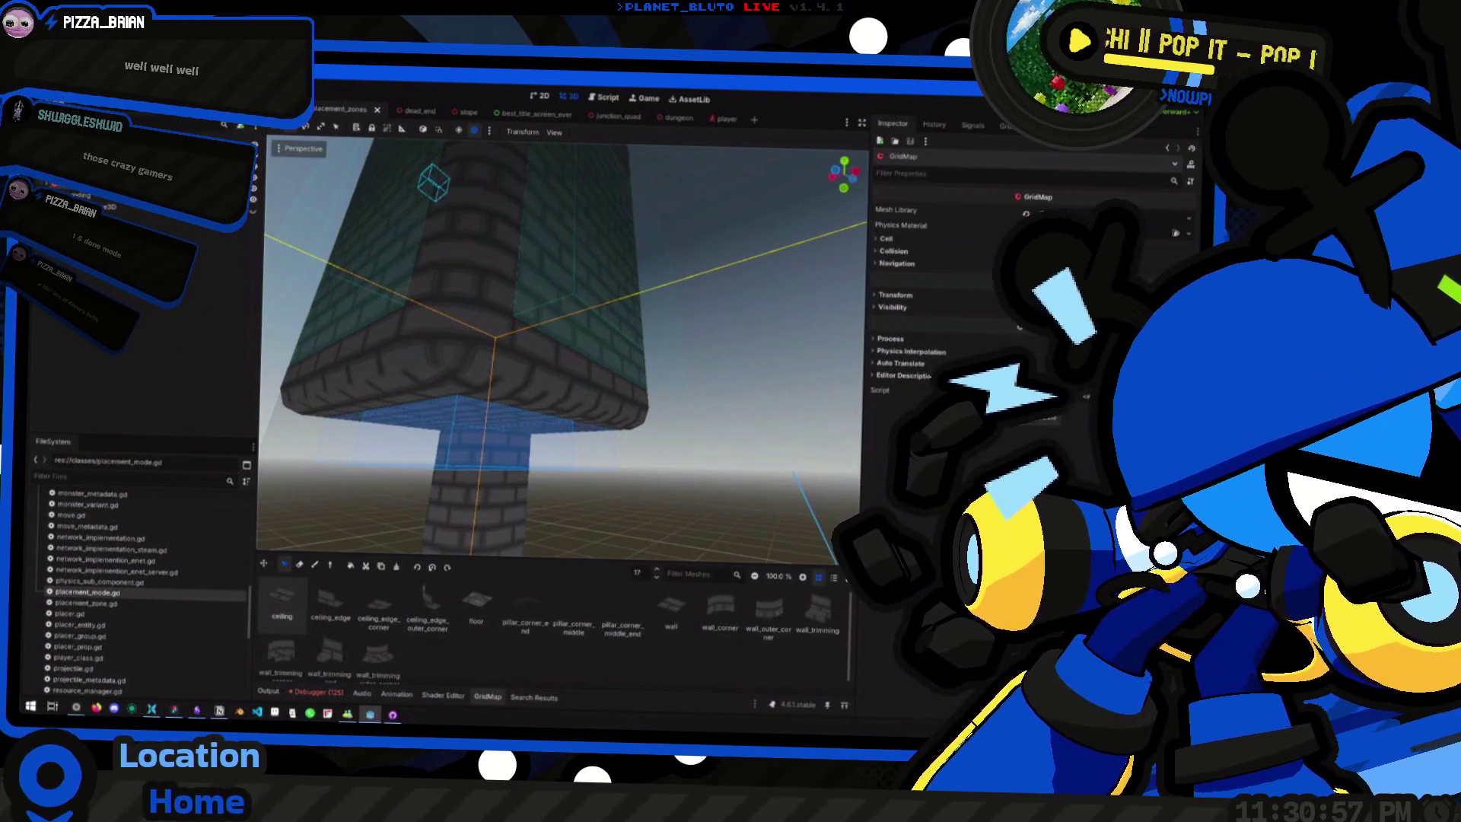
- Fly the view around the placement_zones GridMap room to inspect it from several sides
{"action": "key", "text": "f"}
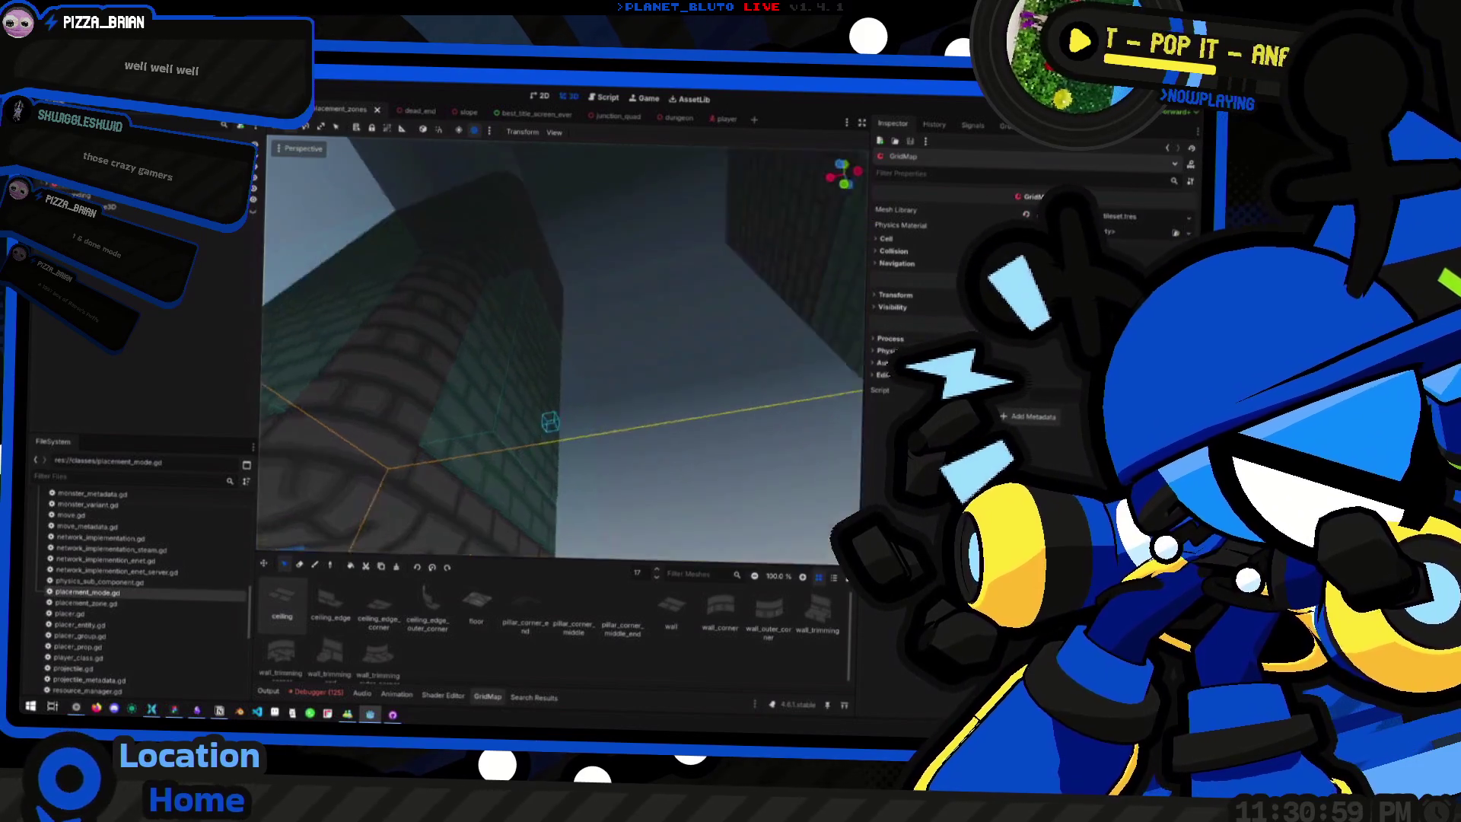
{"action": "left_click", "coordinate": [418, 111]}
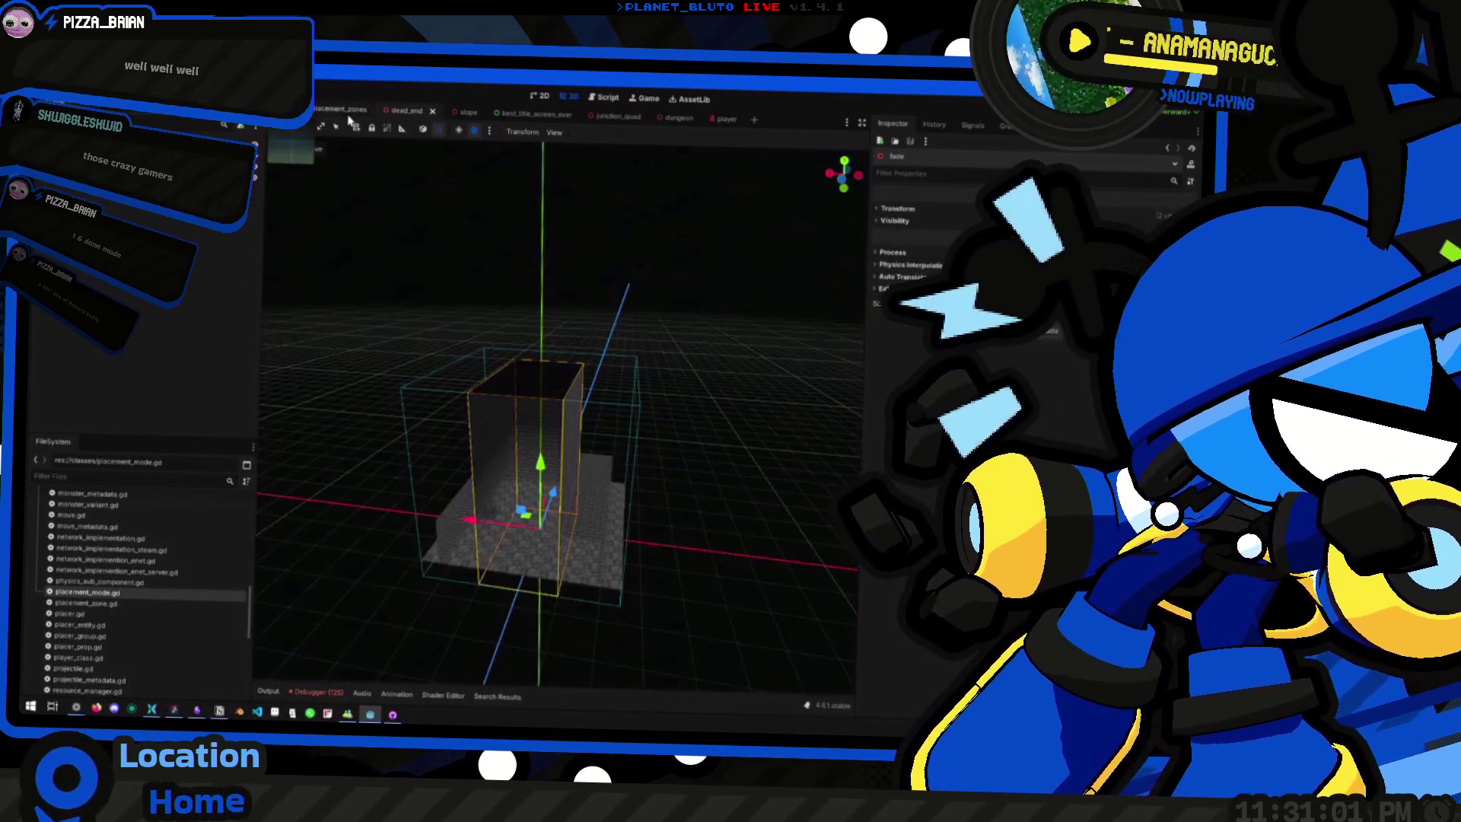
{"action": "left_click", "coordinate": [340, 109]}
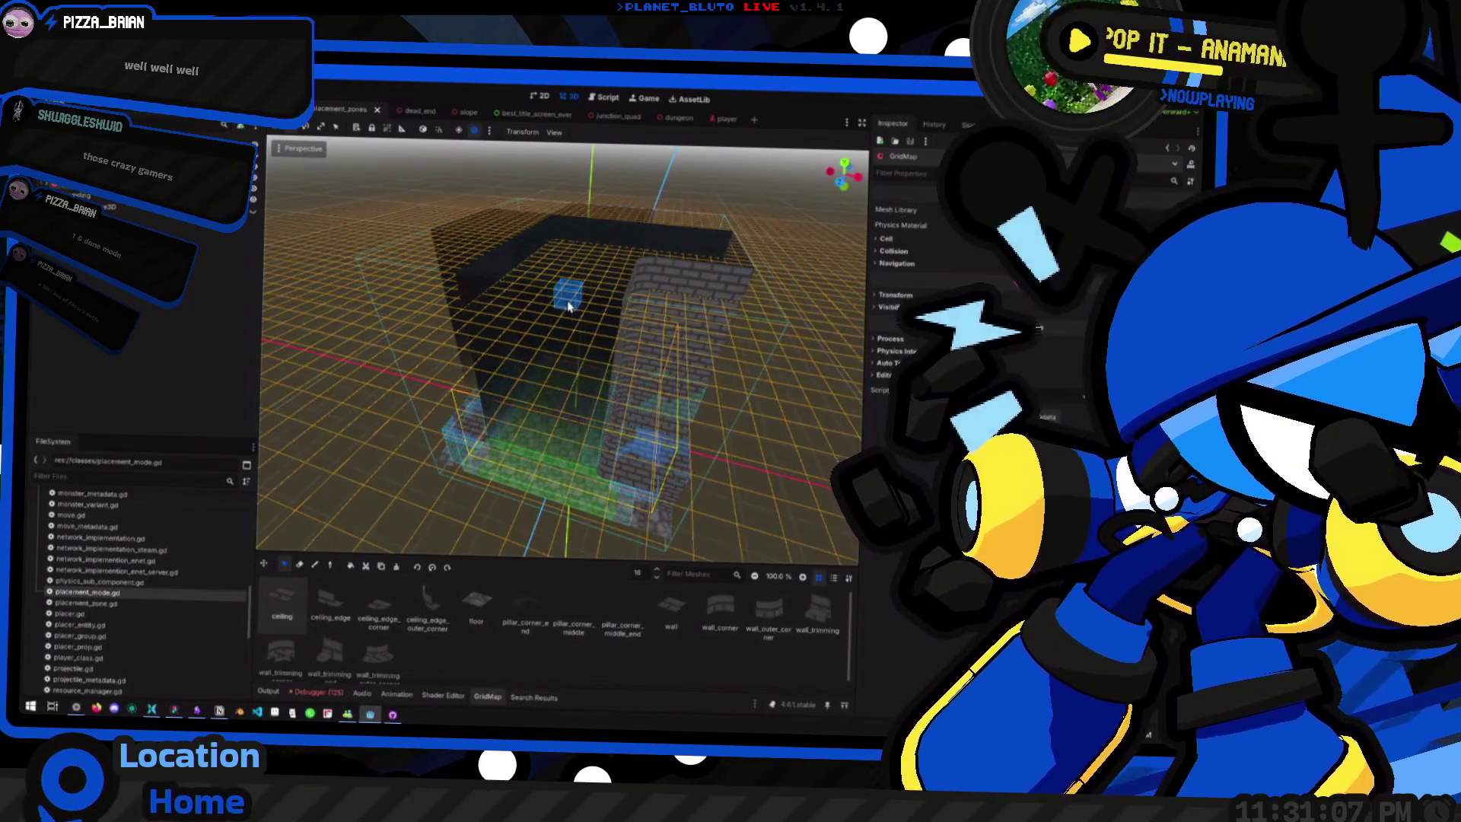
{"action": "key", "text": "KP_1"}
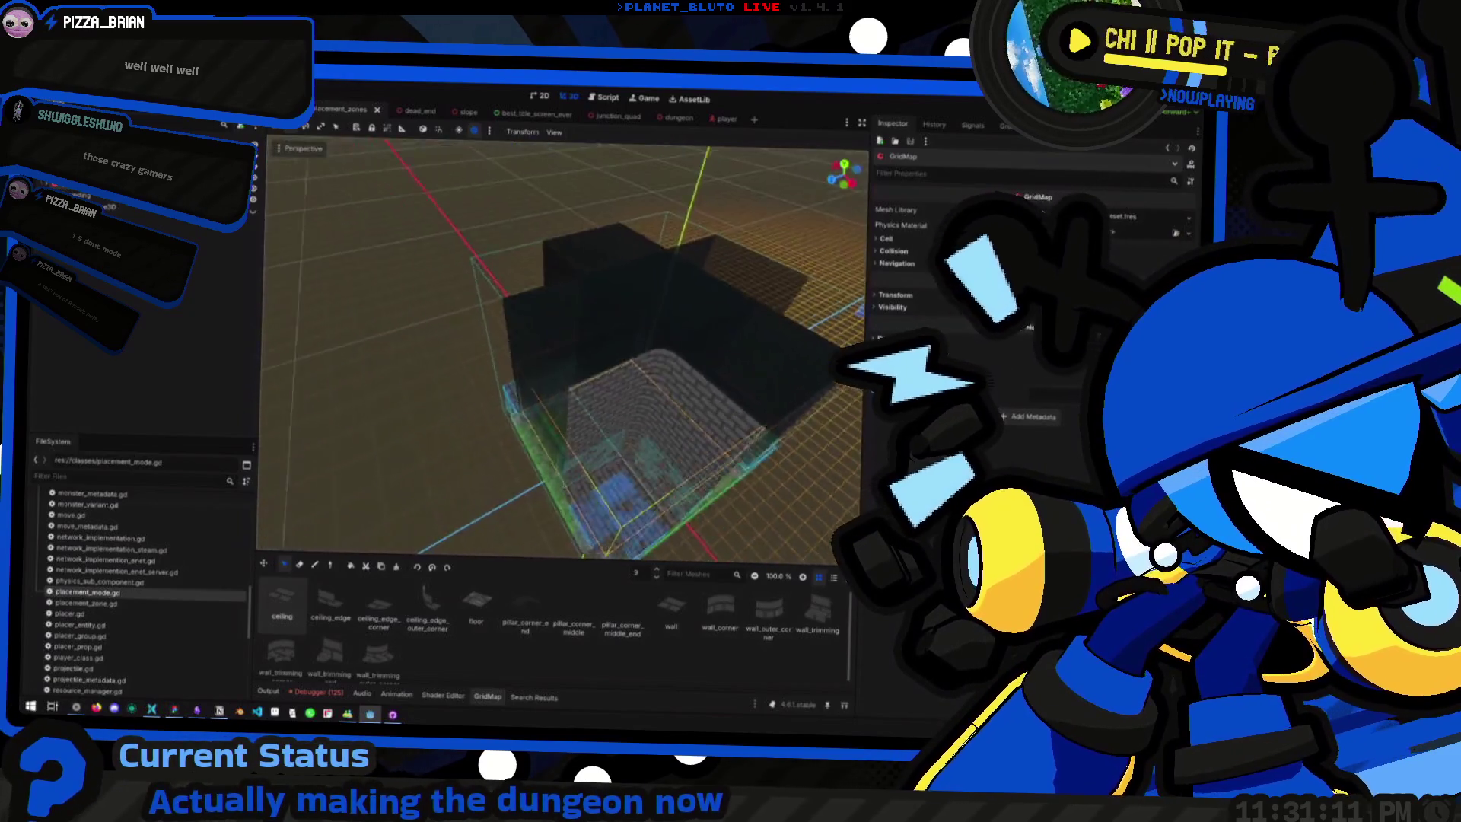
{"action": "key", "text": "w"}
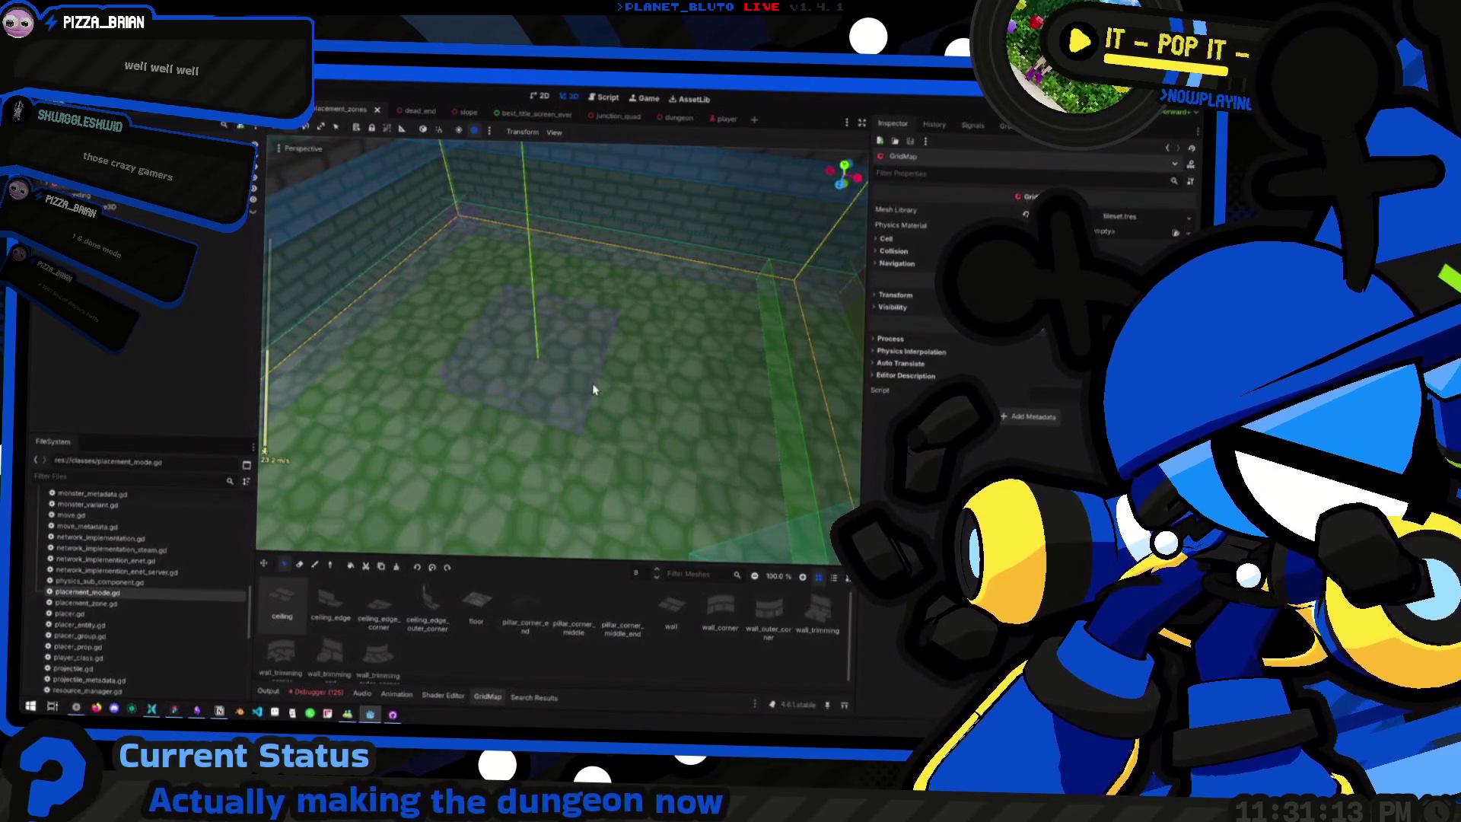
{"action": "key", "text": "s"}
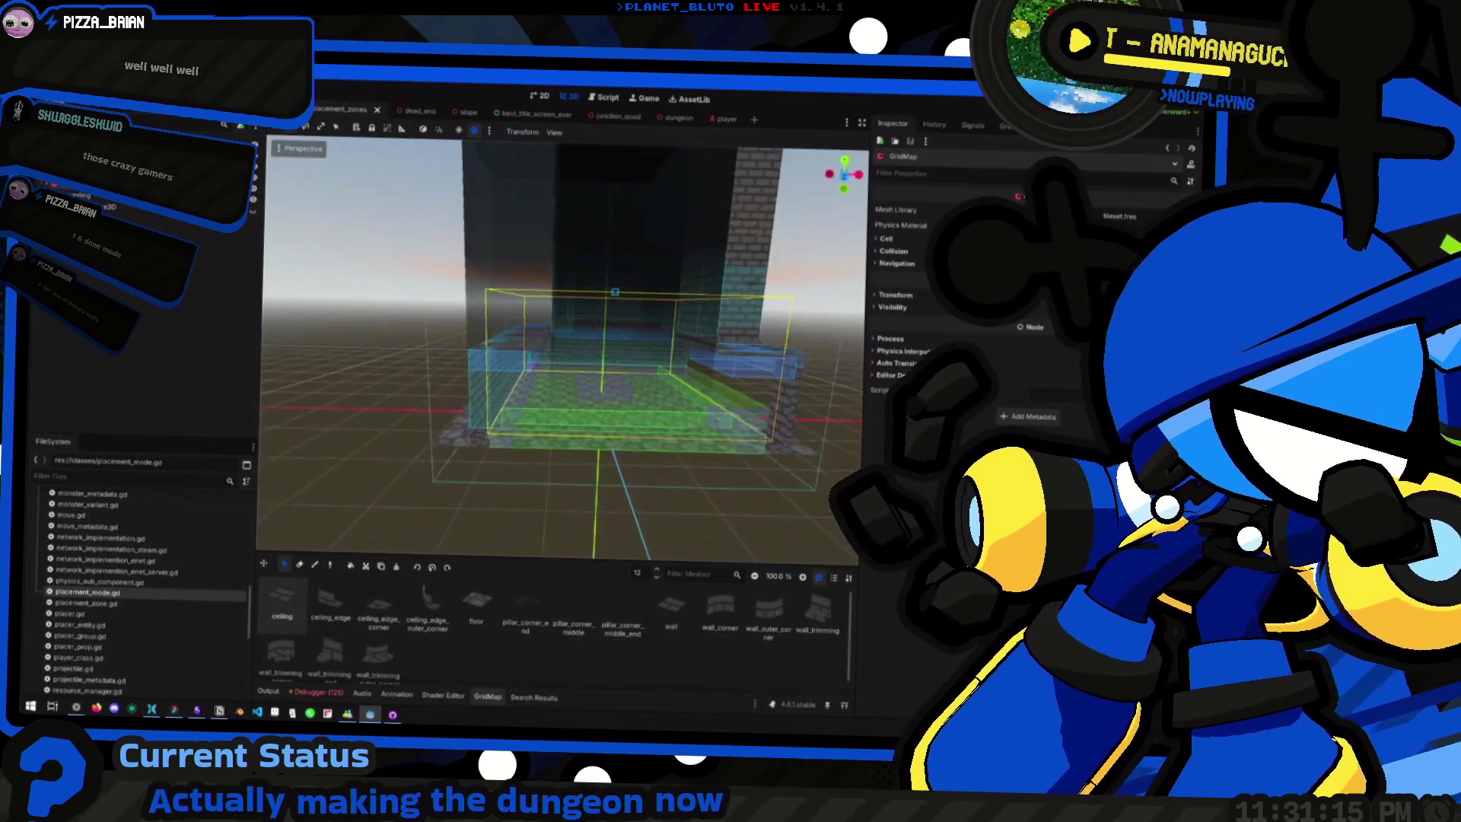
{"action": "key", "text": "s"}
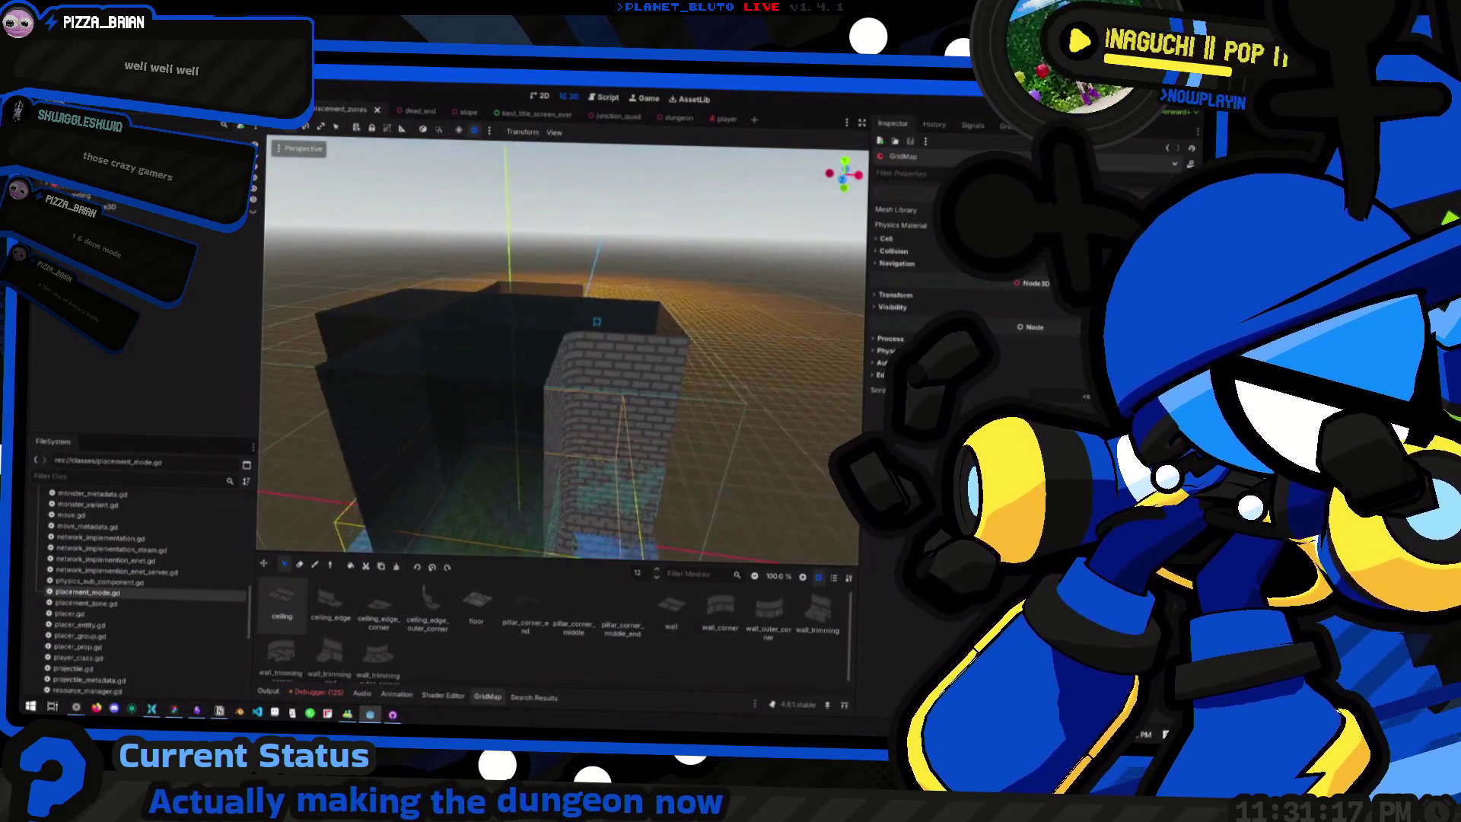
{"action": "key", "text": "a"}
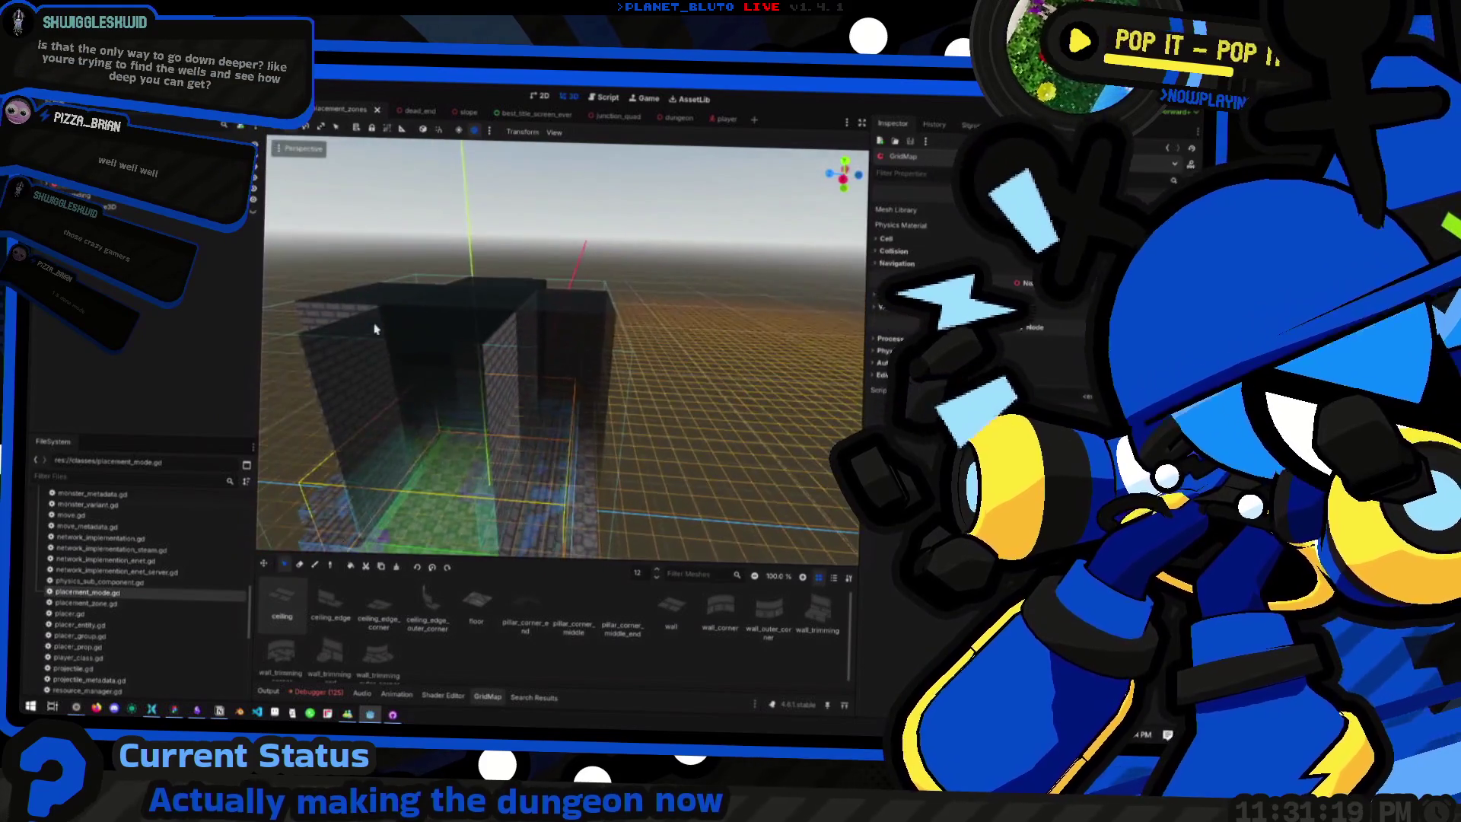
- Lower the GridMap editing floor to level 5 and erase a ring of floor cells
{"action": "key", "text": "q"}
{"action": "key", "text": "q"}
{"action": "key", "text": "q"}
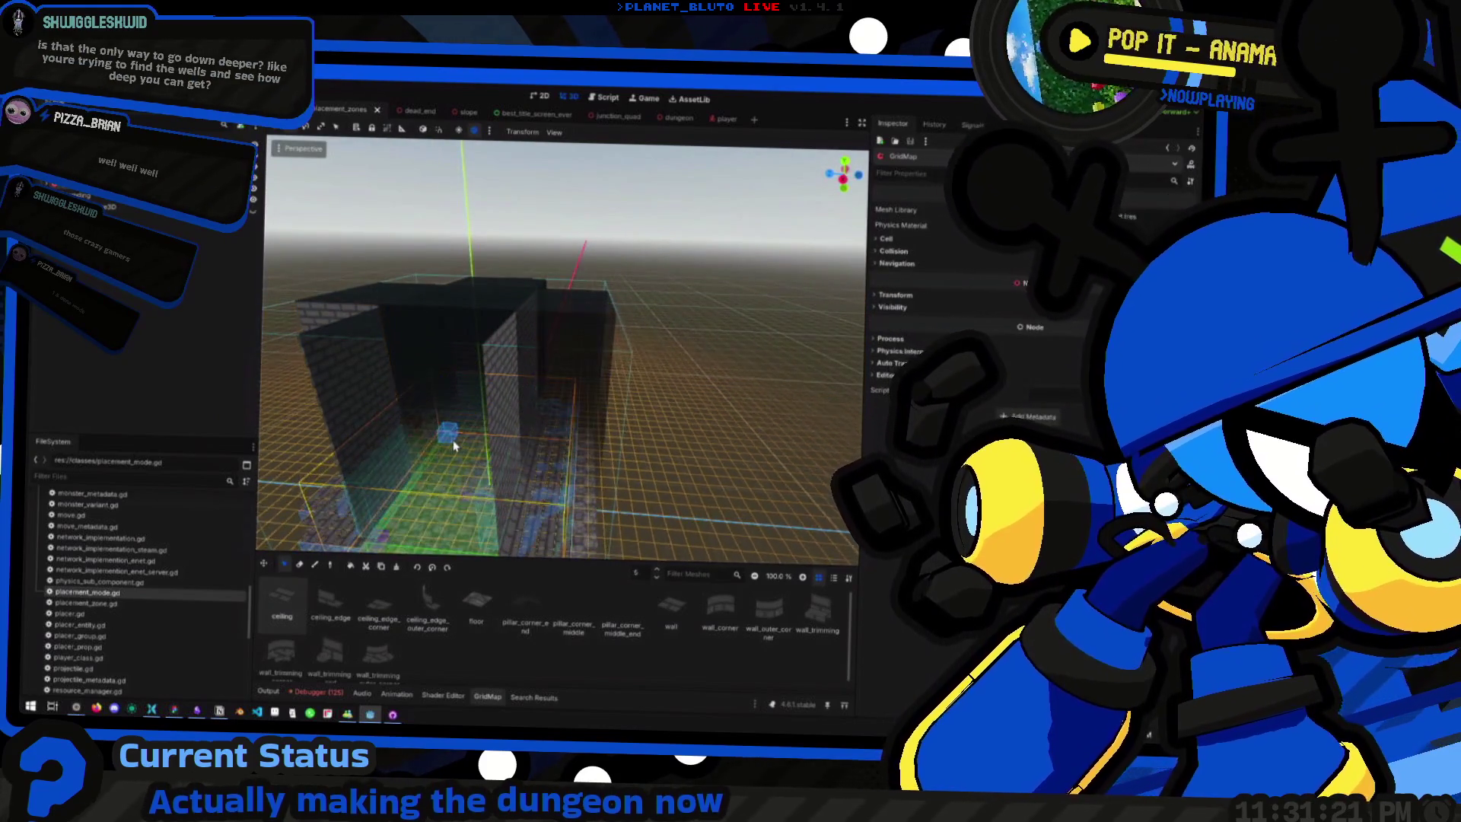
{"action": "scroll", "coordinate": [452, 443], "scroll_direction": "up", "scroll_amount": 6}
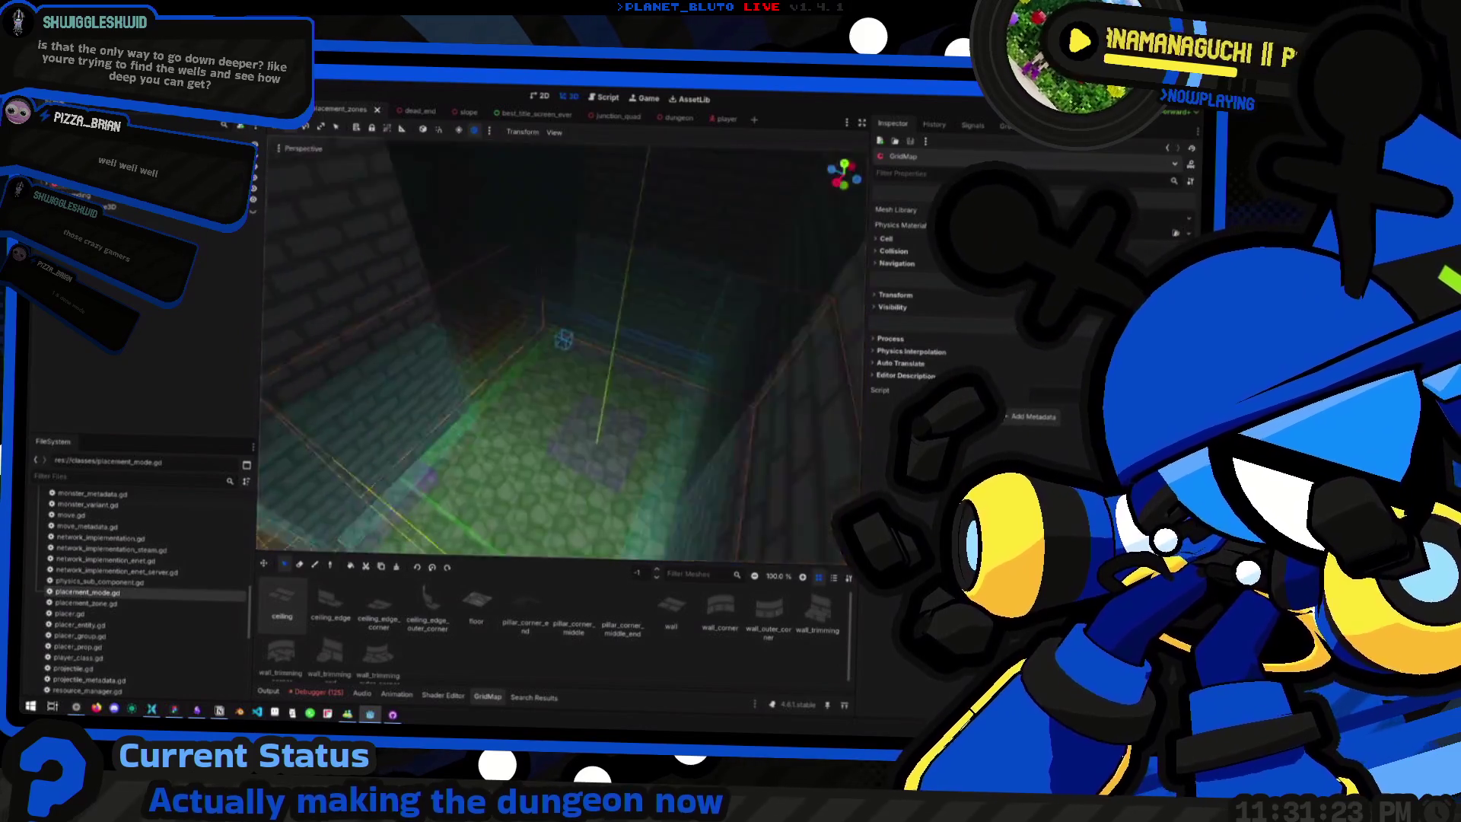
{"action": "key", "text": "w"}
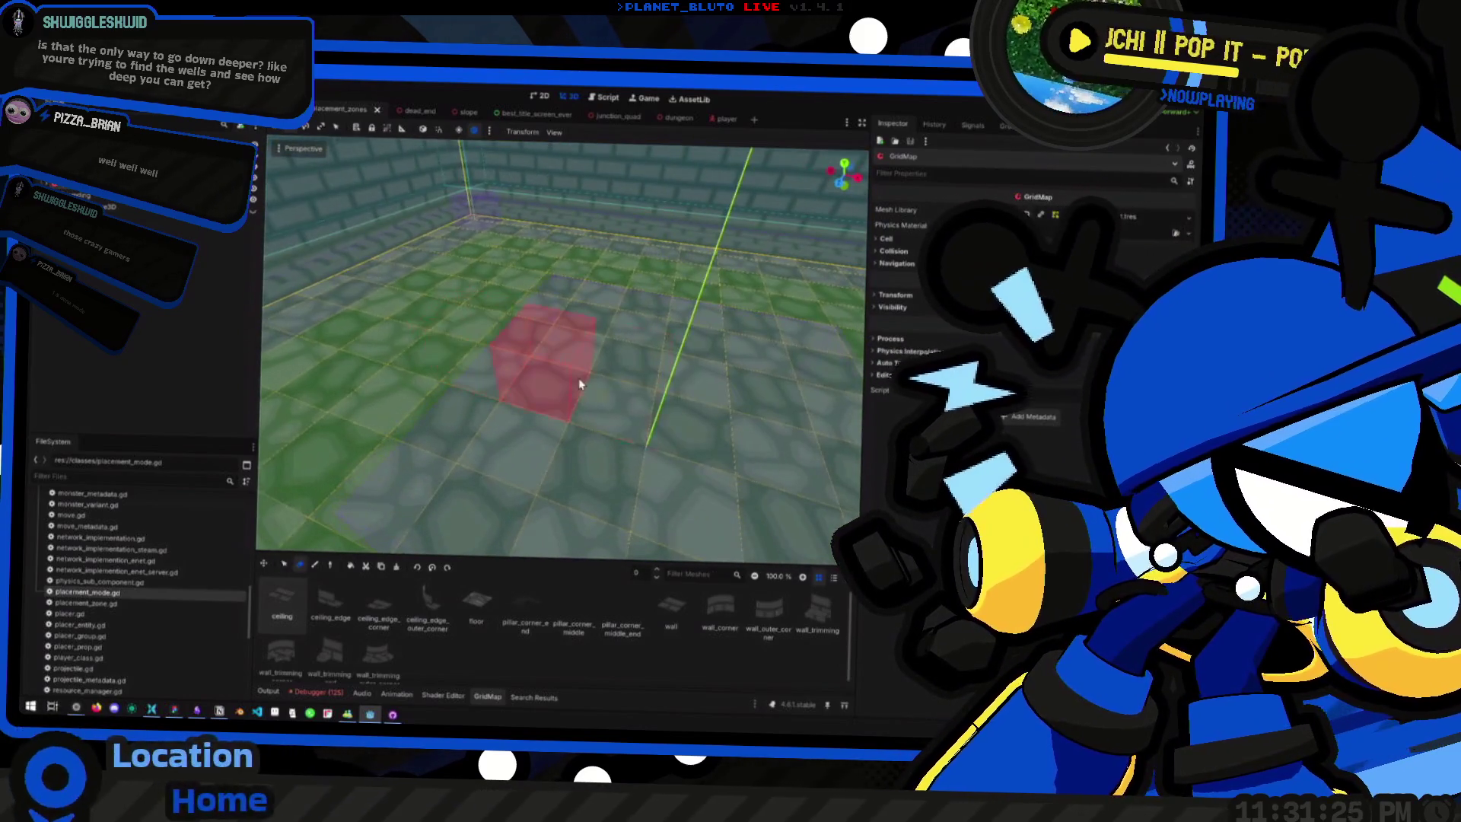
{"action": "scroll", "coordinate": [633, 398], "scroll_direction": "down", "scroll_amount": 4}
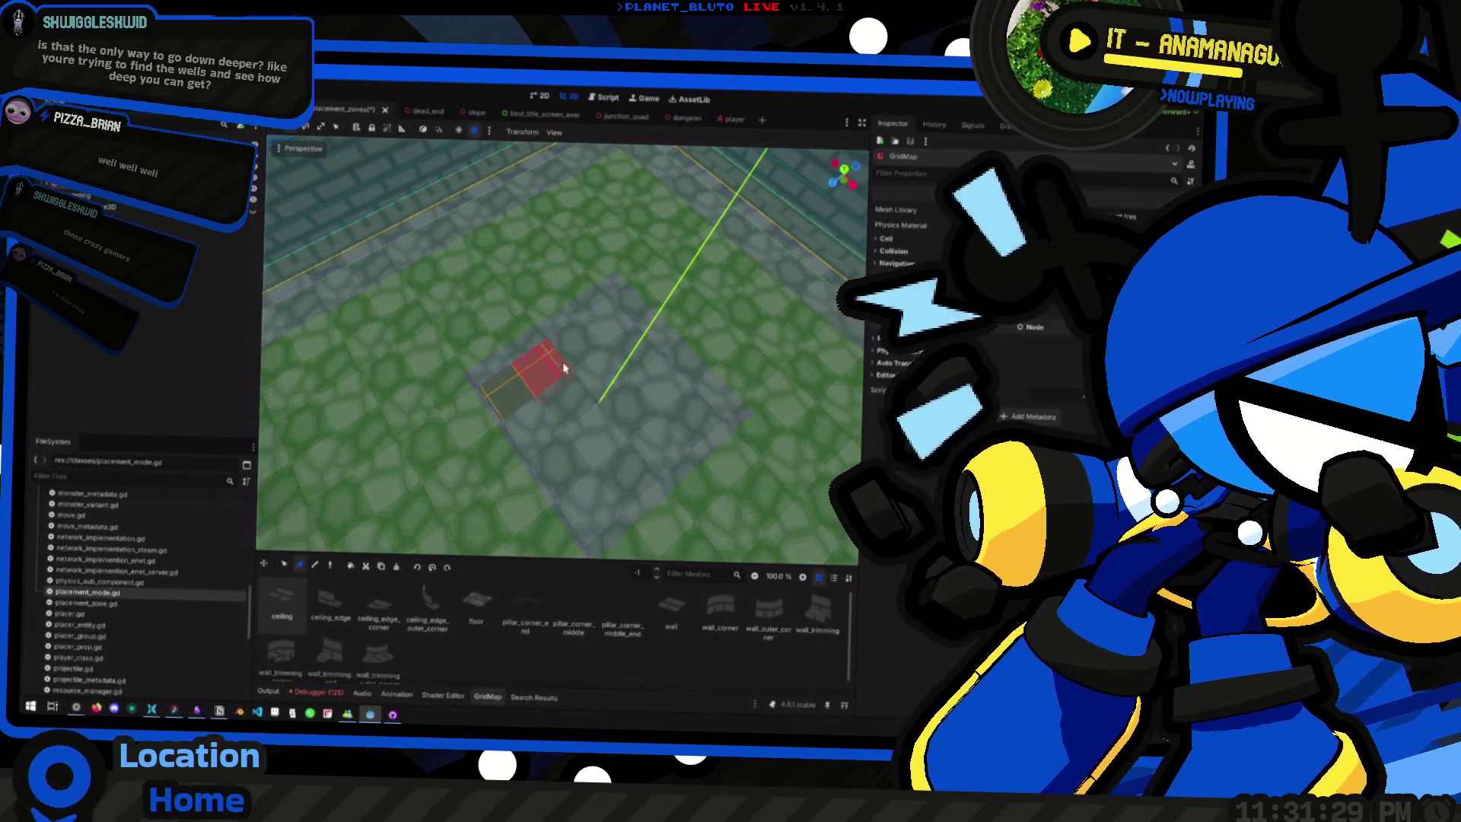
{"action": "left_click_drag", "start_coordinate": [533, 343], "coordinate": [487, 418]}
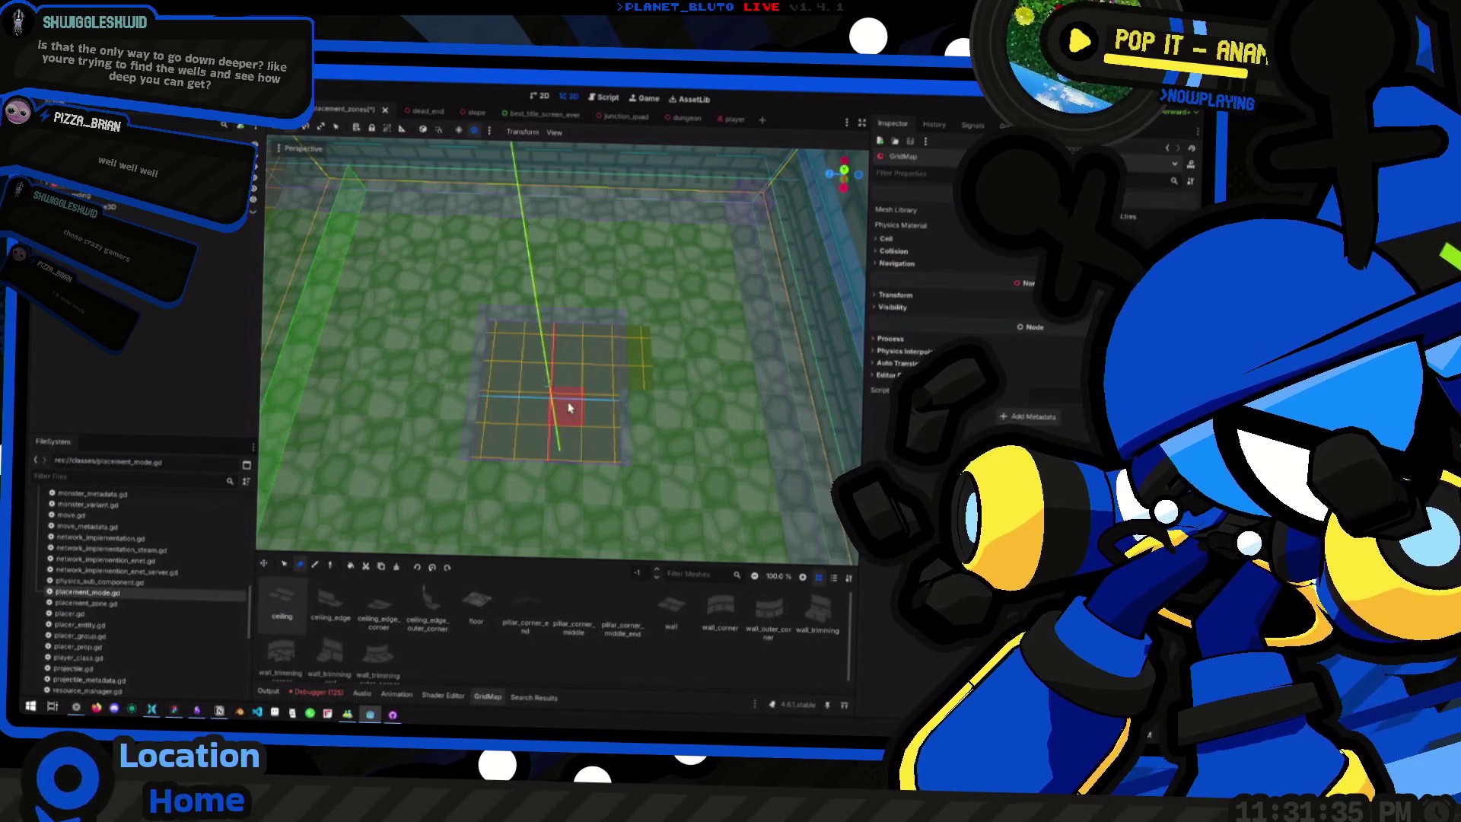
{"action": "mouse_move", "coordinate": [604, 355]}
{"action": "left_mouse_down"}
{"action": "mouse_move", "coordinate": [609, 449]}
{"action": "mouse_move", "coordinate": [510, 419]}
{"action": "mouse_move", "coordinate": [547, 375]}
{"action": "left_mouse_up"}
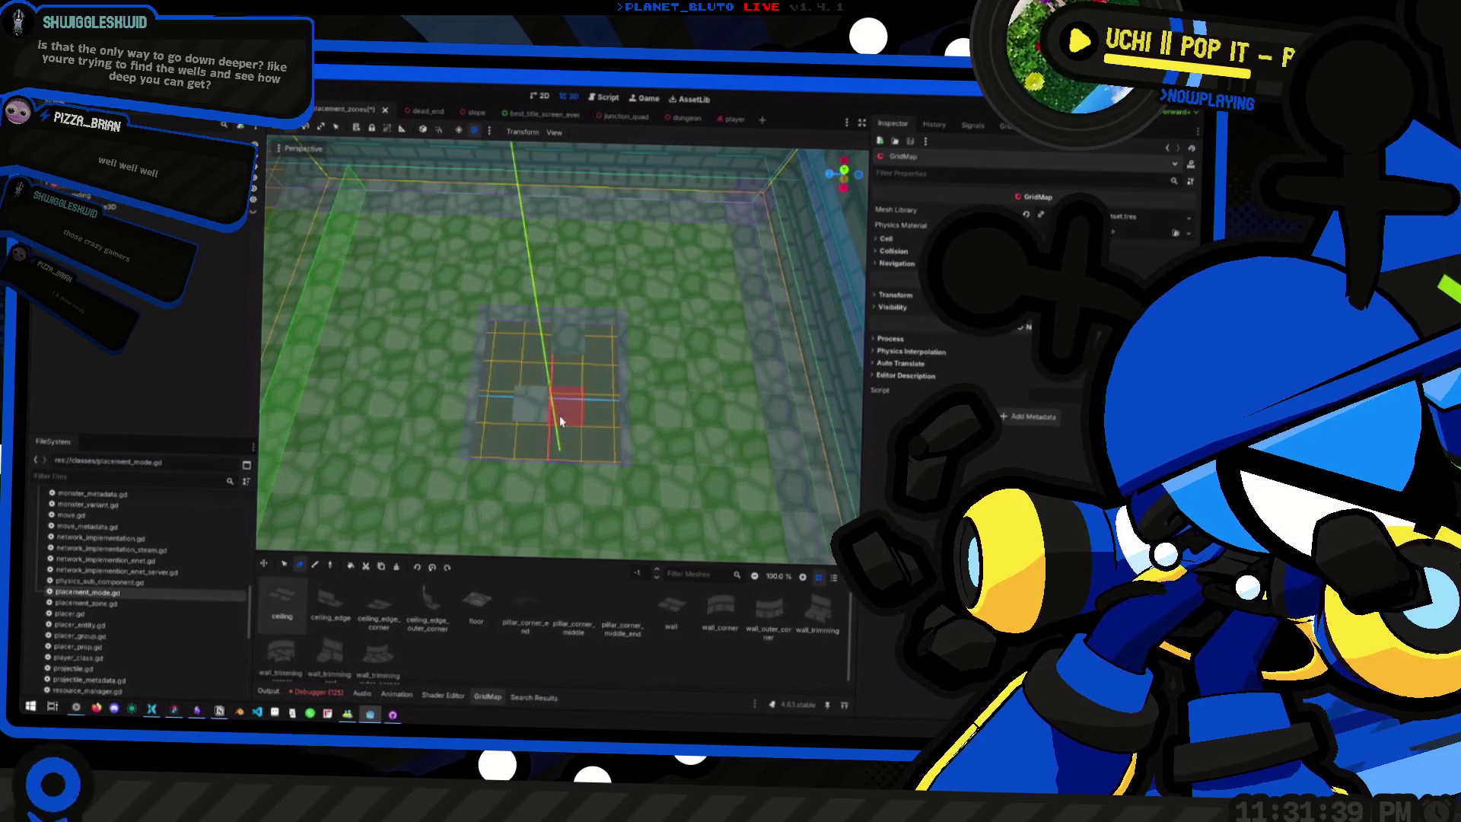
- Check the floor around the red placement cell, save placement_zones, and switch to the Figma mockup
{"action": "scroll", "coordinate": [569, 346], "scroll_direction": "up", "scroll_amount": 5}
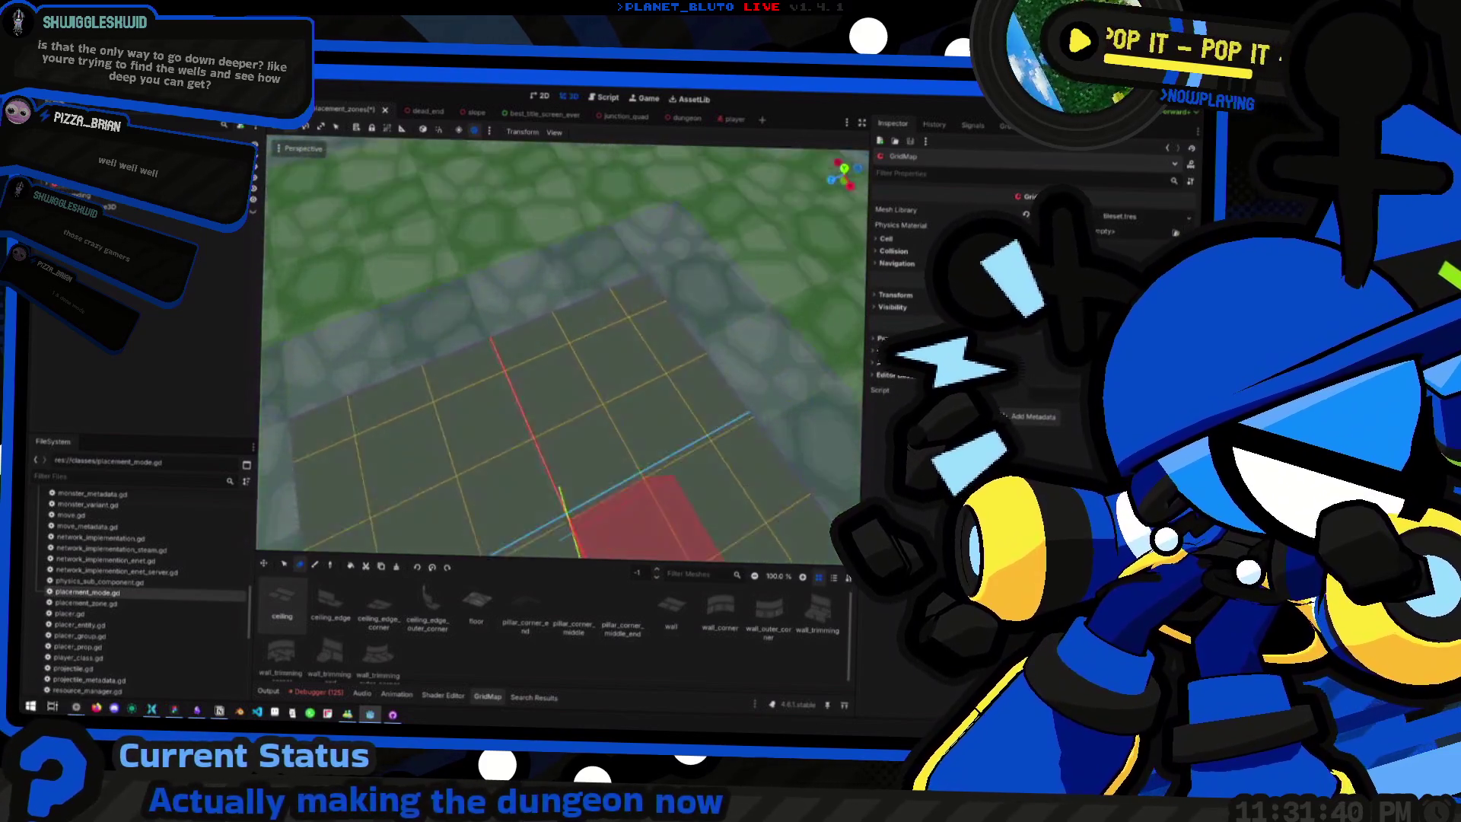
{"action": "key", "text": "w"}
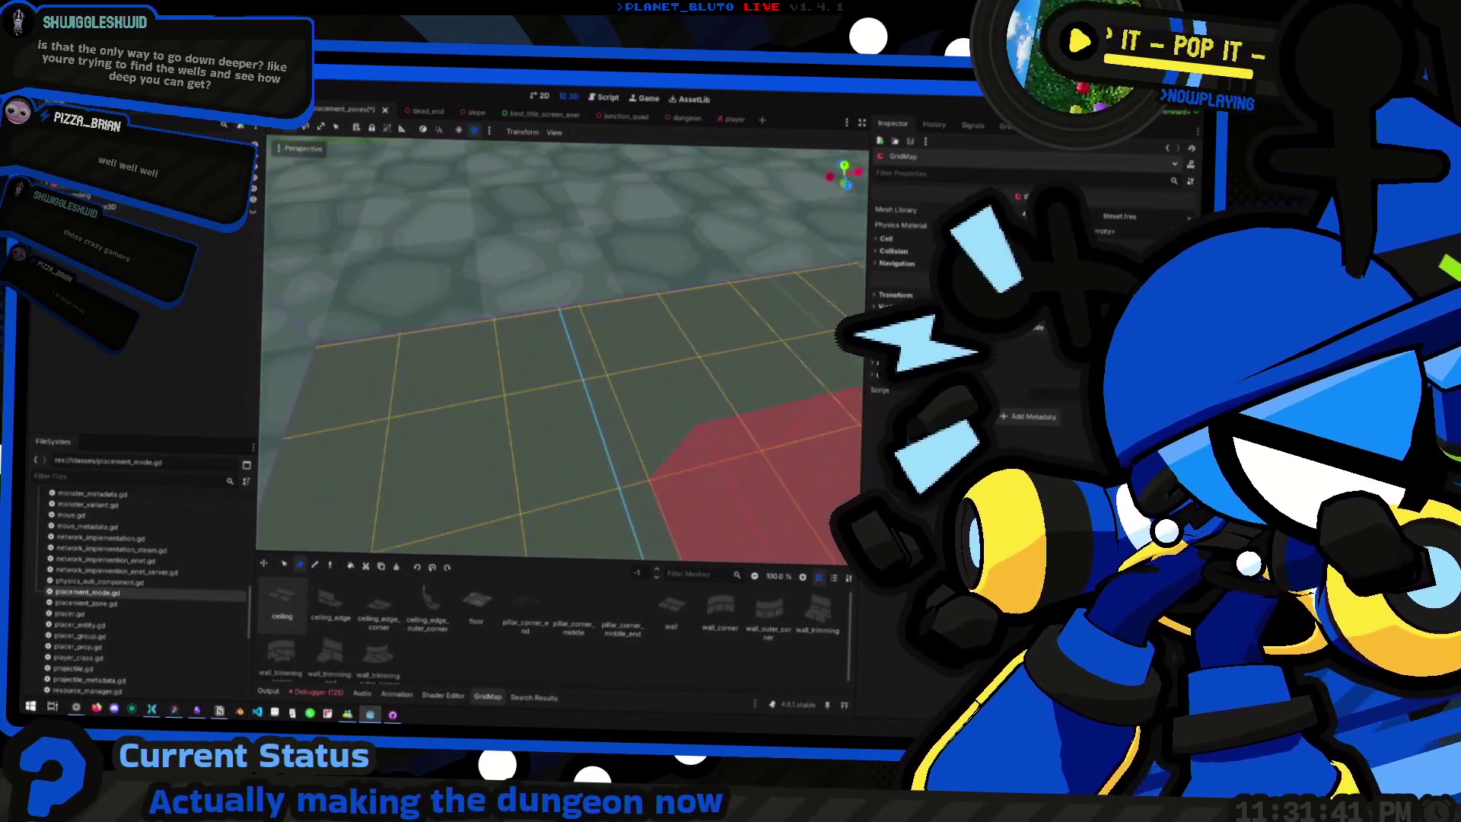
{"action": "key", "text": "w"}
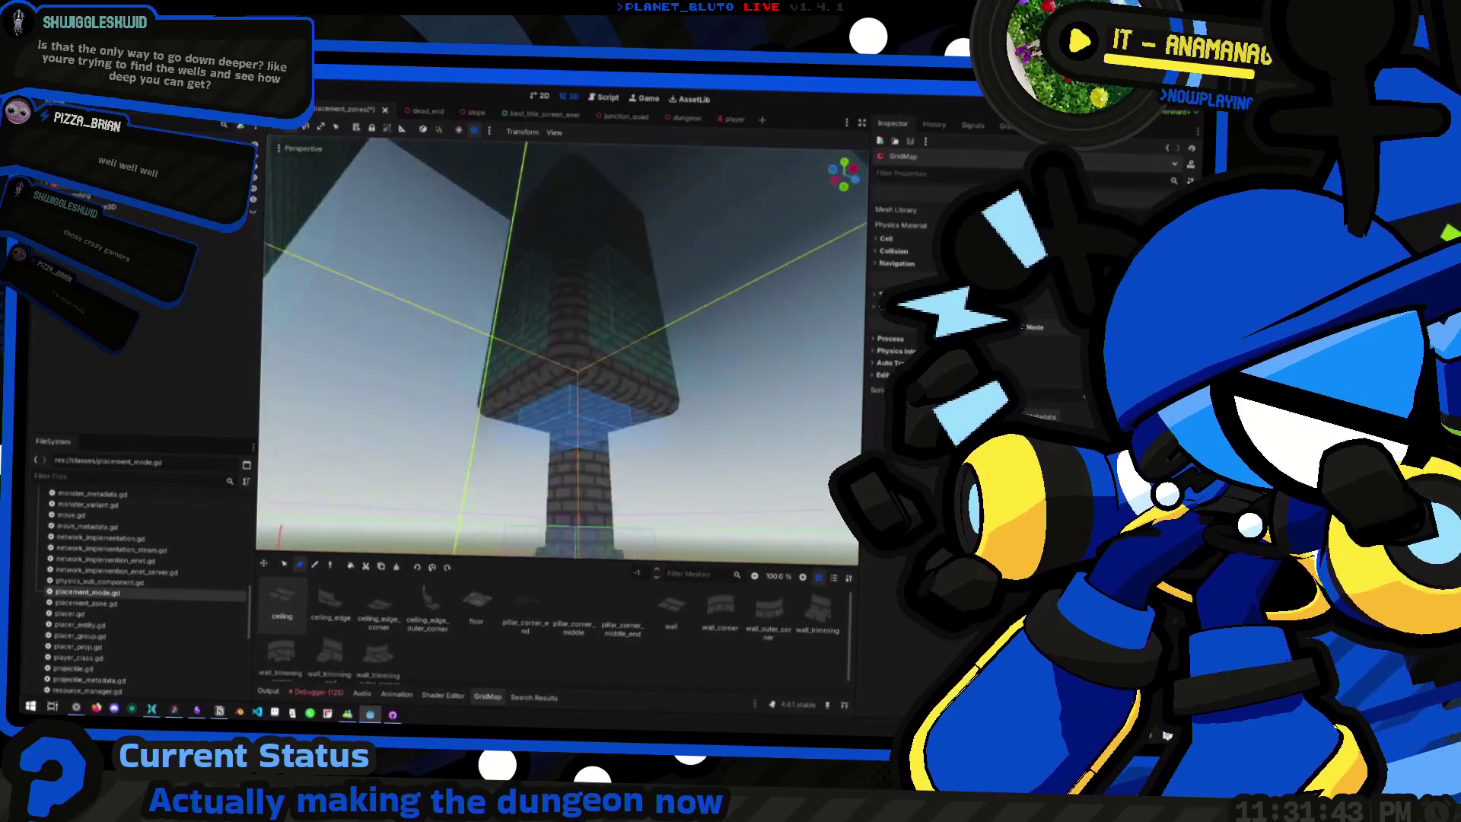
{"action": "key", "text": "e"}
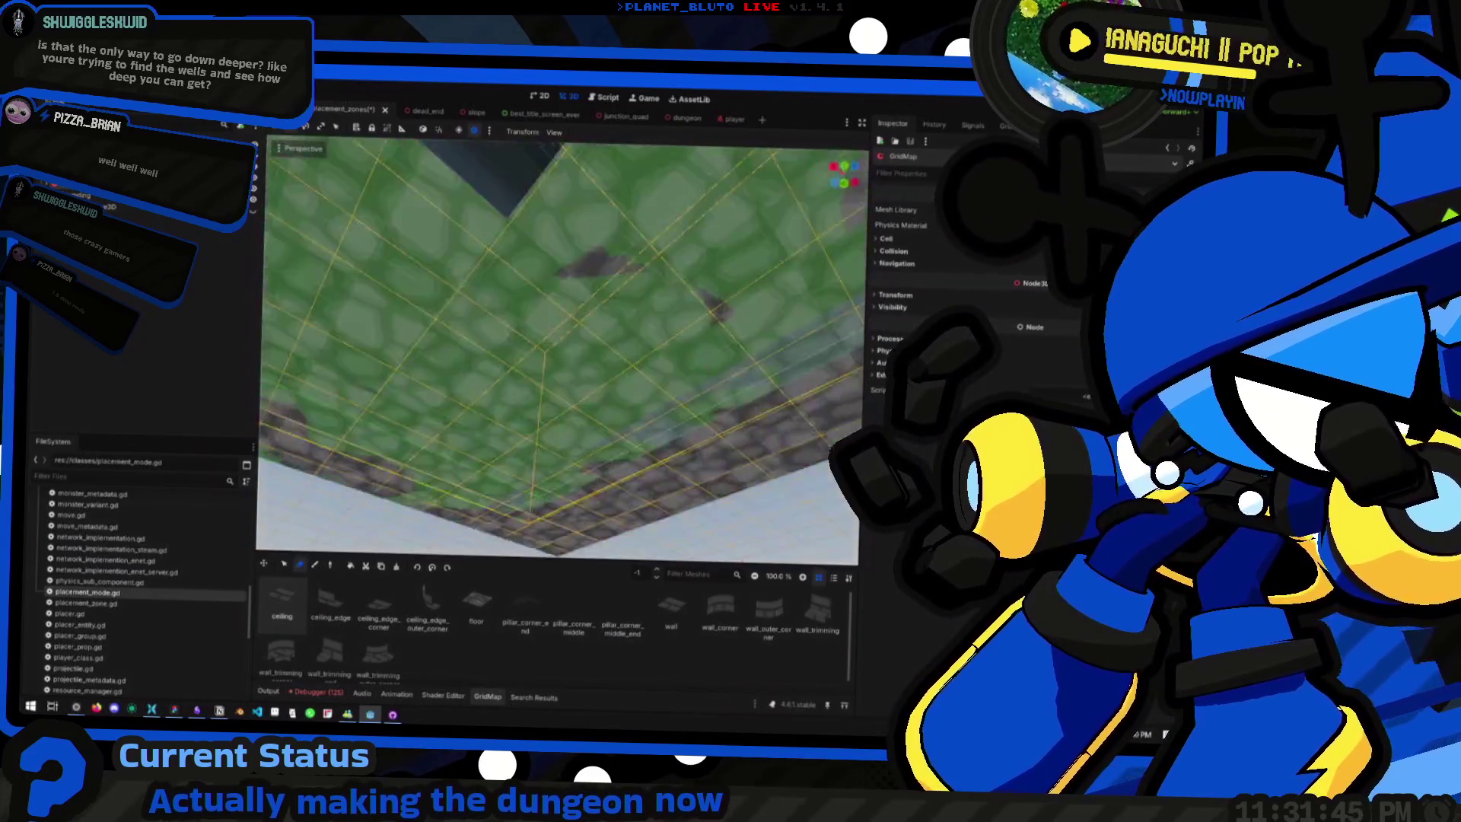
{"action": "key", "text": "w"}
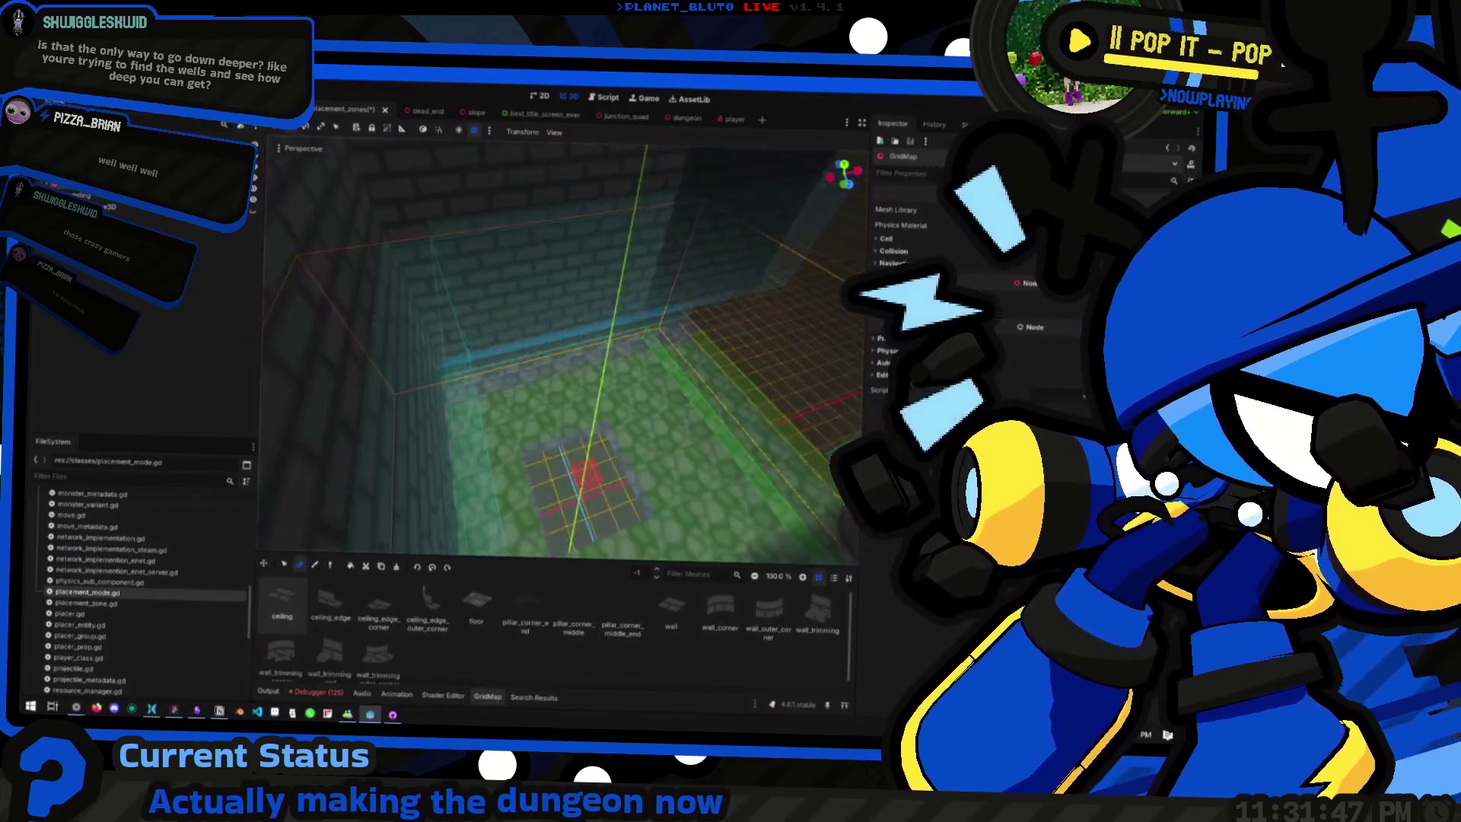
{"action": "key", "text": "e"}
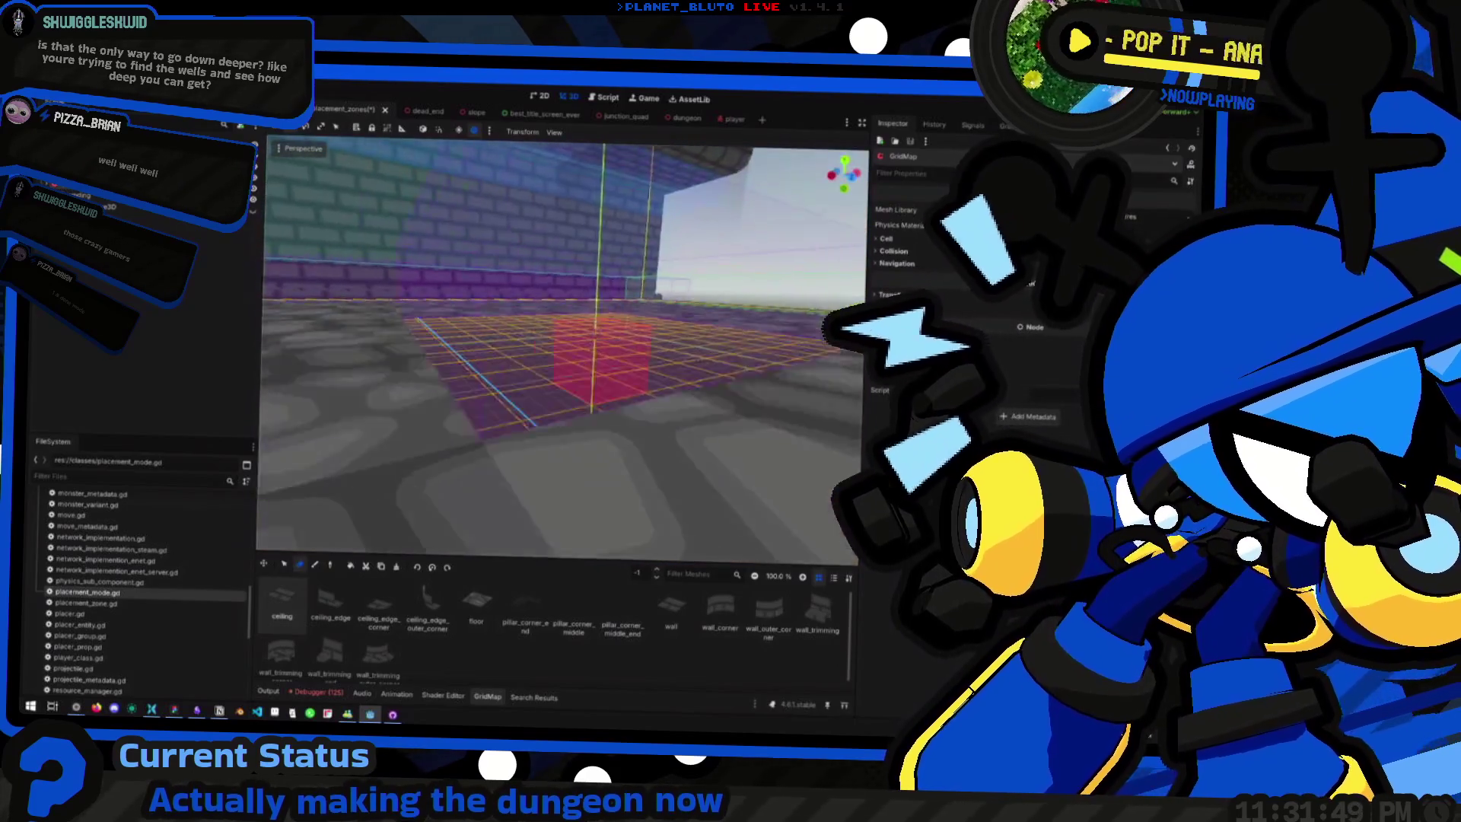
{"action": "key", "text": "e"}
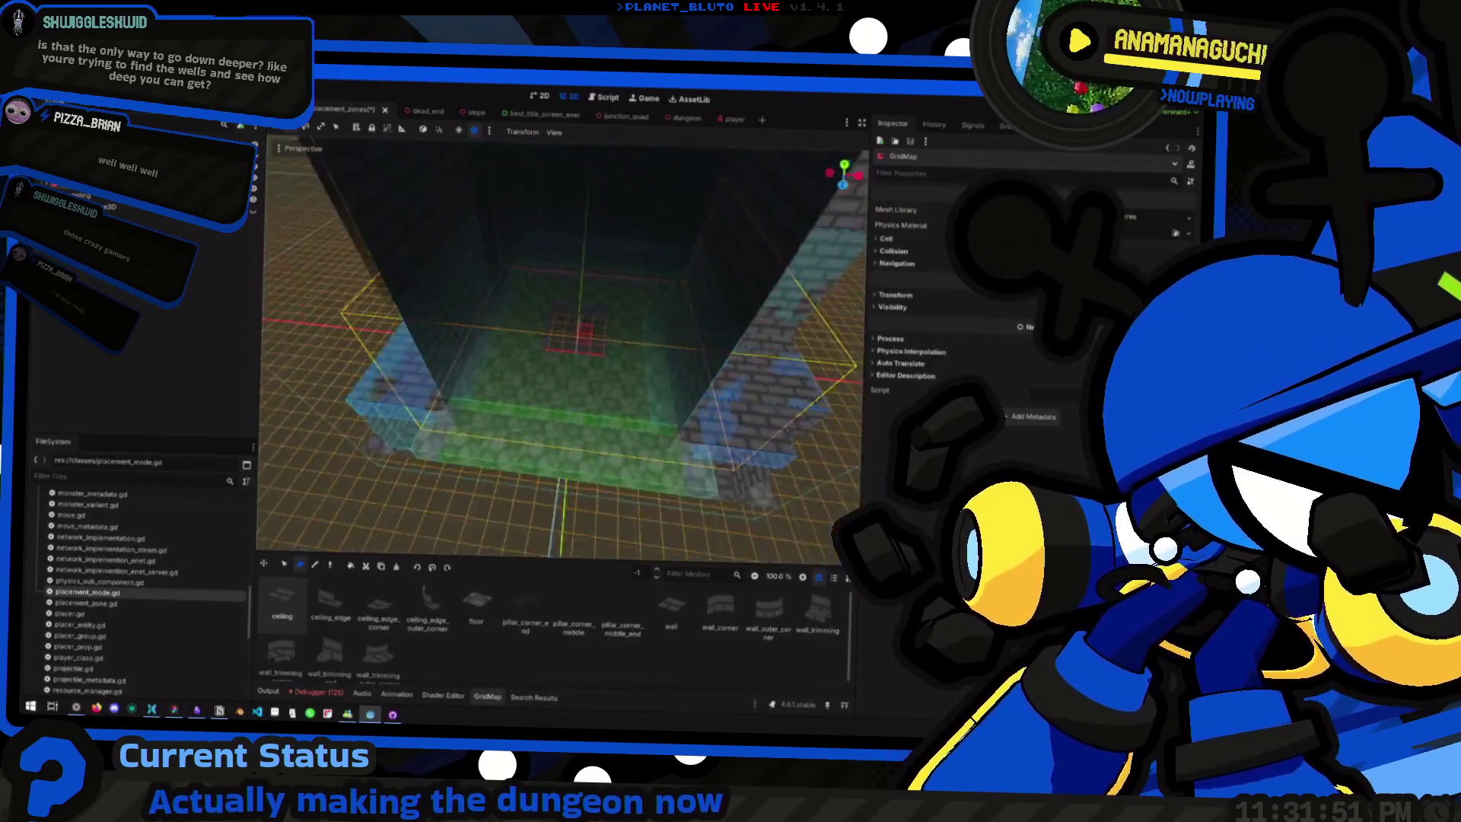
{"action": "key", "text": "w"}
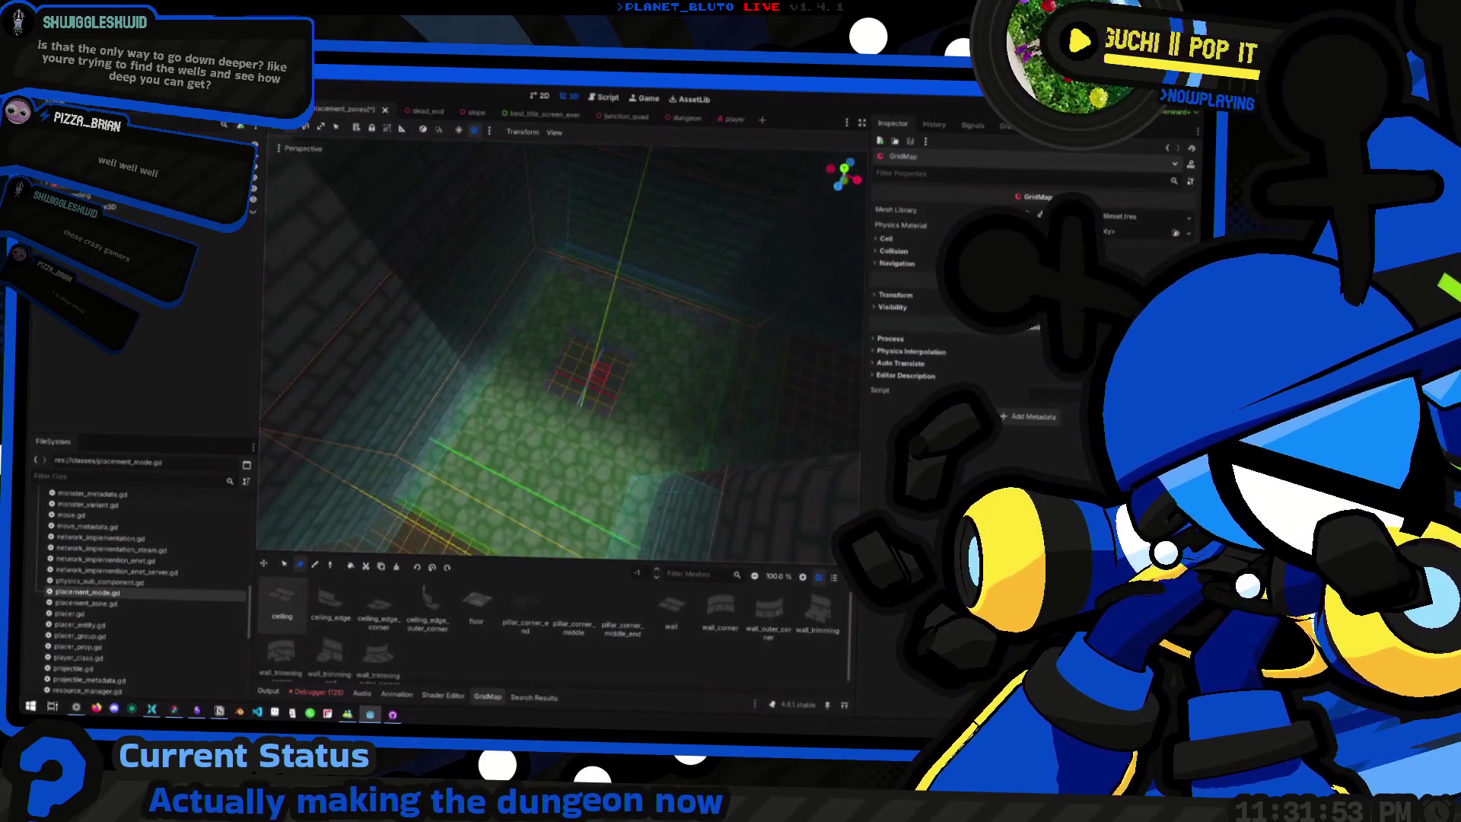
{"action": "key", "text": "ctrl+s"}
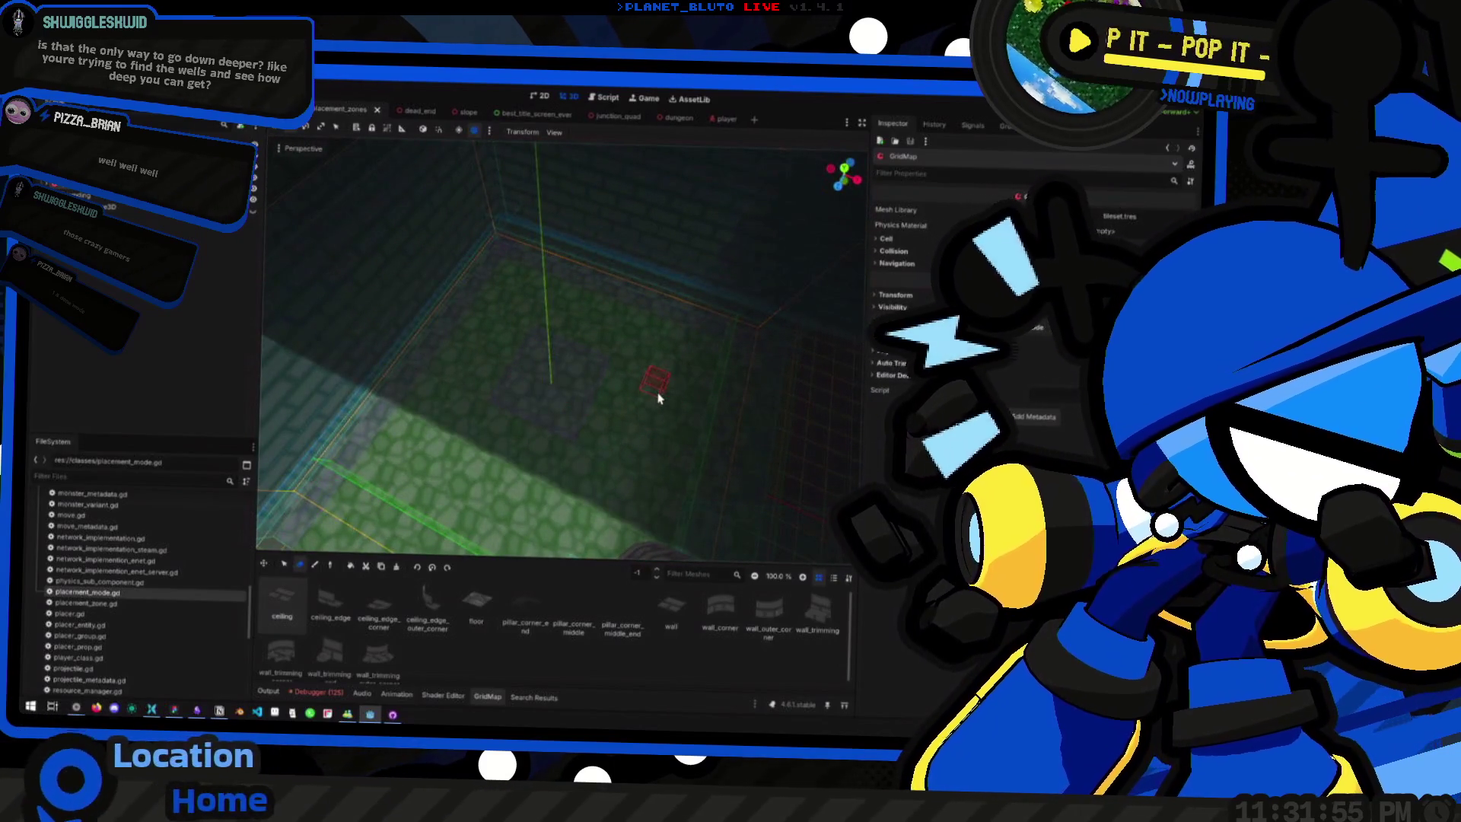
{"action": "key", "text": "alt+Tab"}
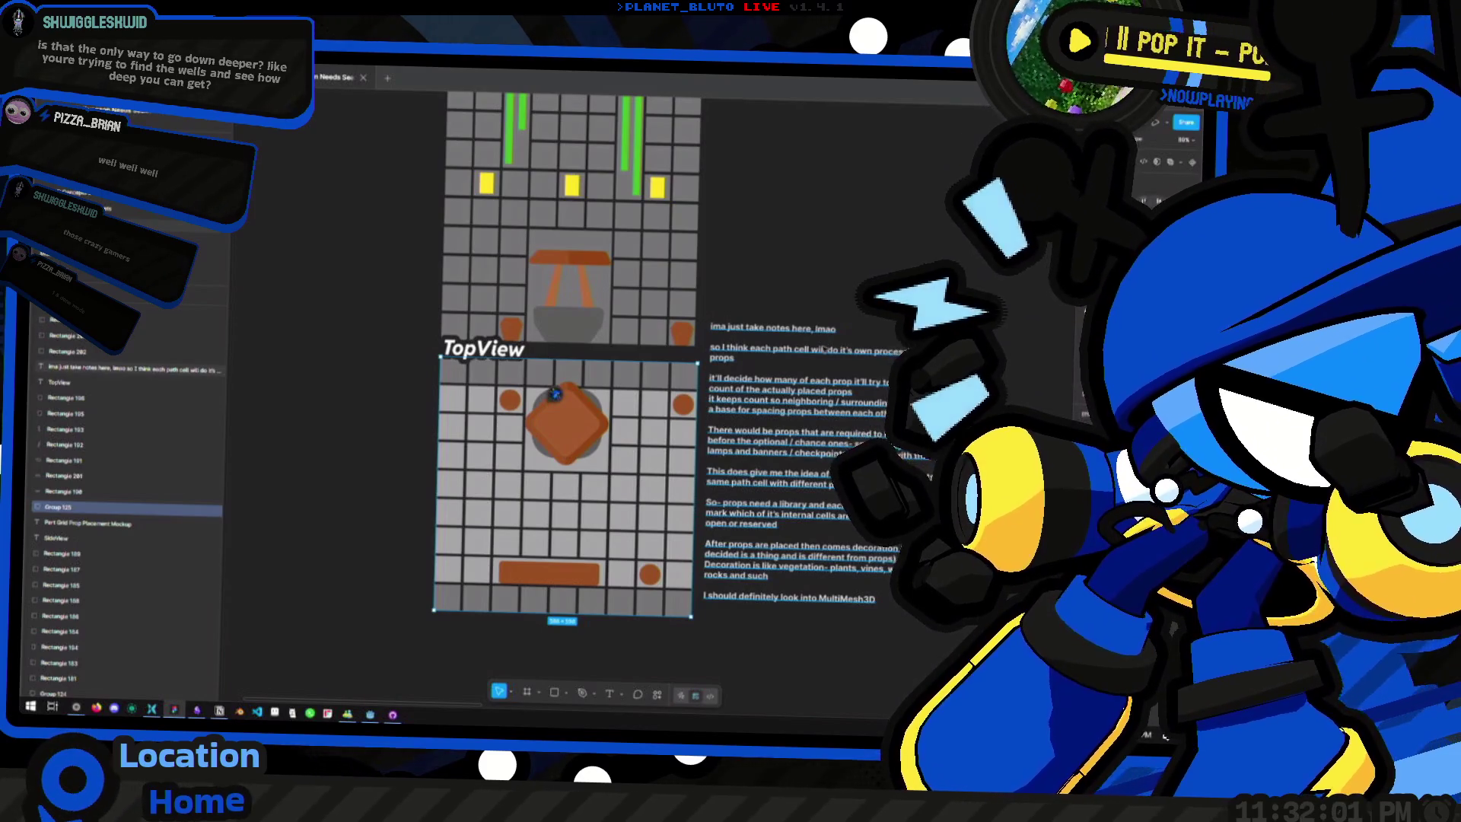
- Return from Figma to the Godot editor and run the project in debug with F5
{"action": "key", "text": "alt+Tab"}
{"action": "key", "text": "super+Tab"}
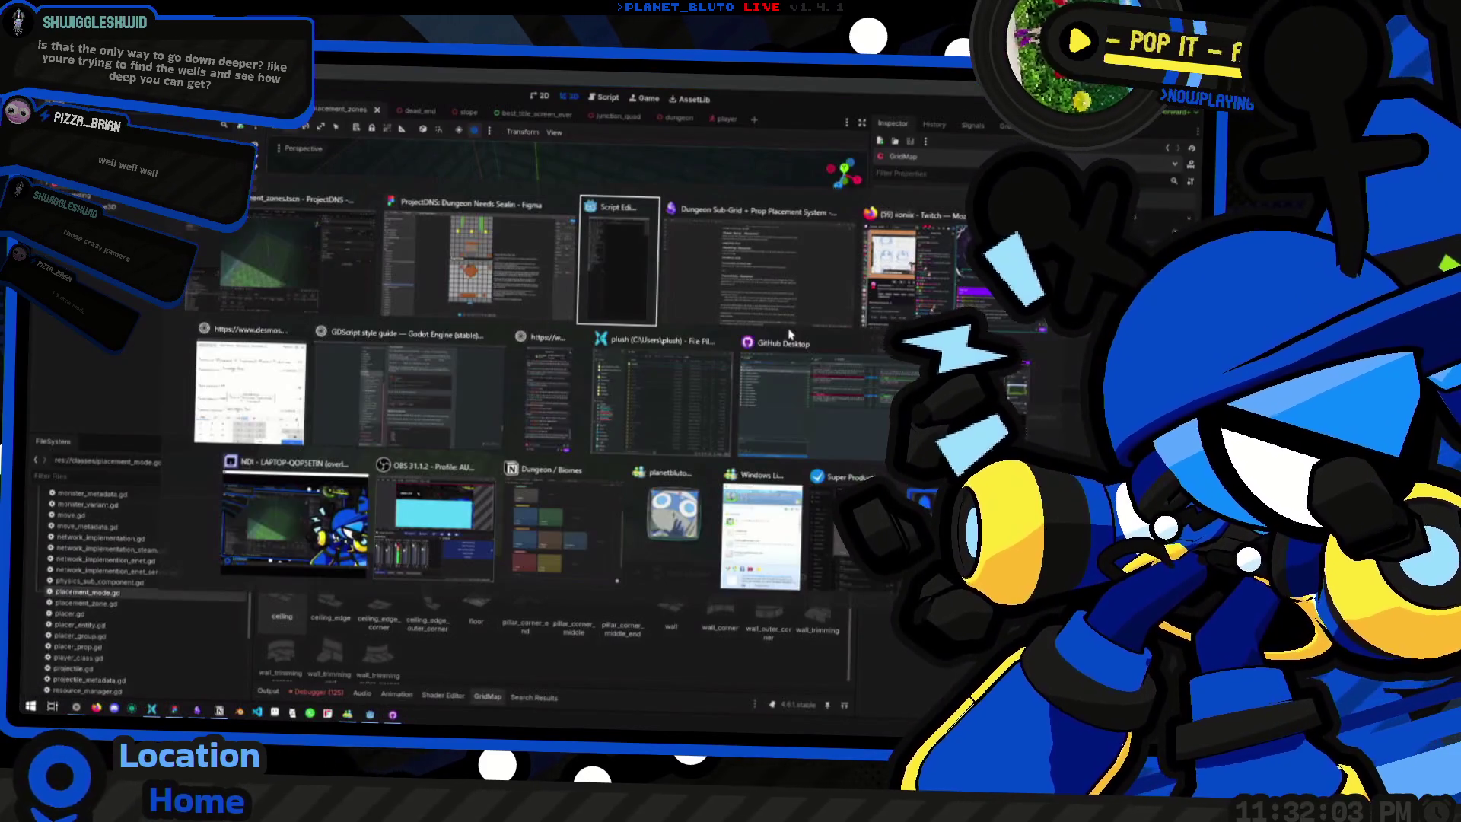
{"action": "left_click", "coordinate": [380, 289]}
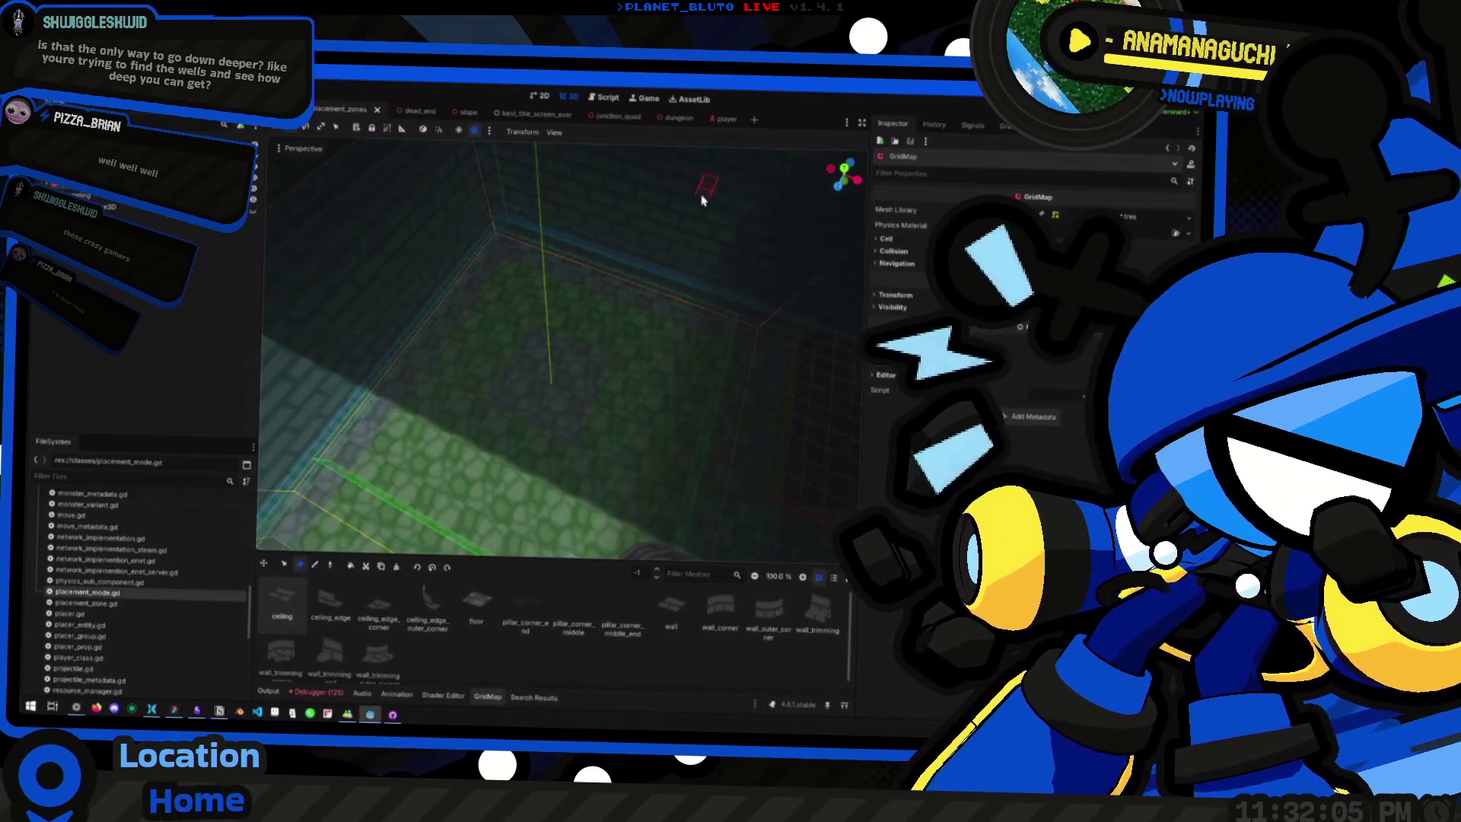
{"action": "key", "text": "F5"}
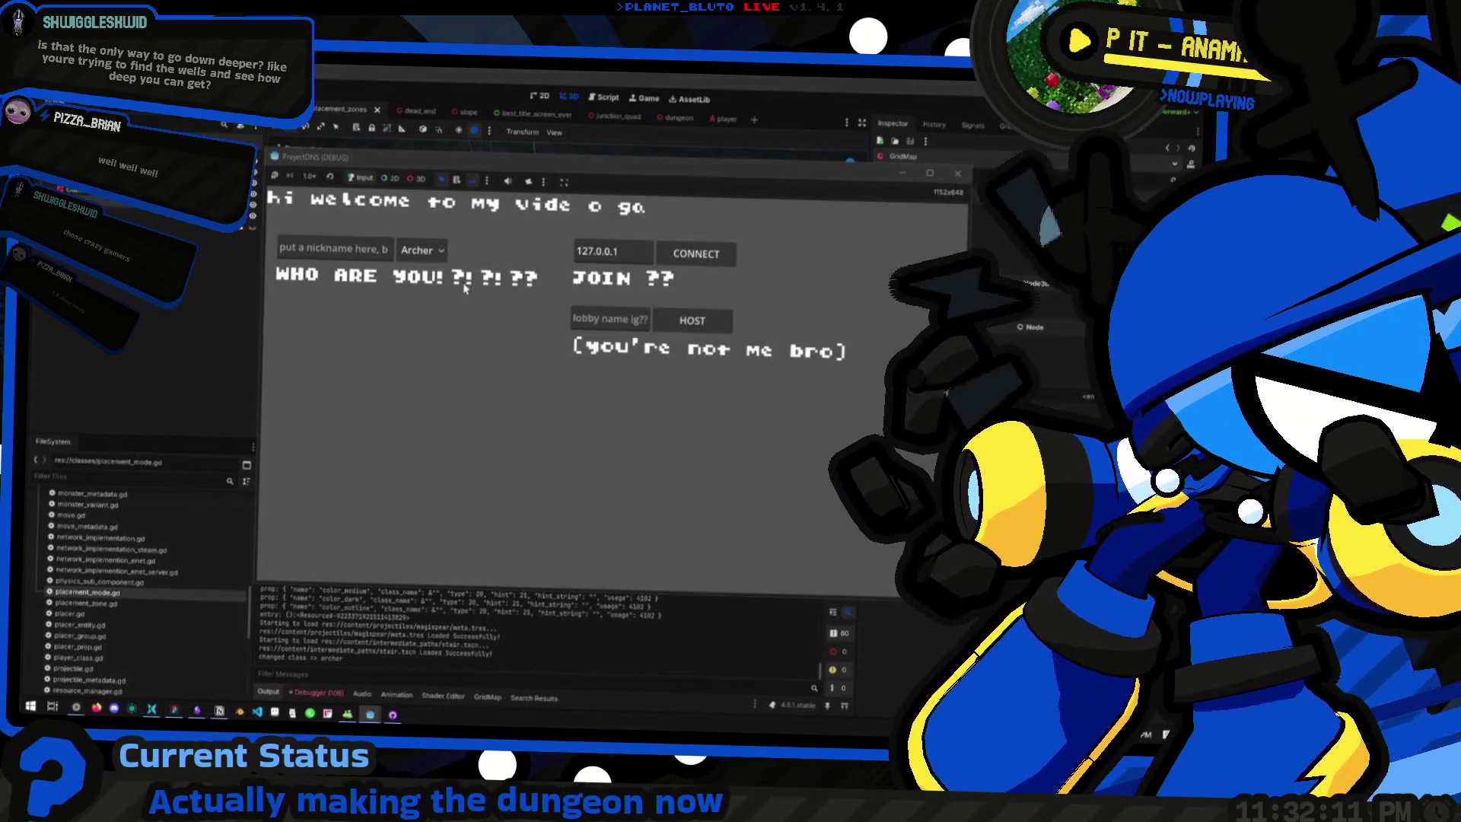
- Choose the Knight class and host a new game session
{"action": "left_click", "coordinate": [437, 254]}
{"action": "left_click", "coordinate": [426, 273]}
{"action": "left_click", "coordinate": [420, 250]}
{"action": "left_click", "coordinate": [426, 289]}
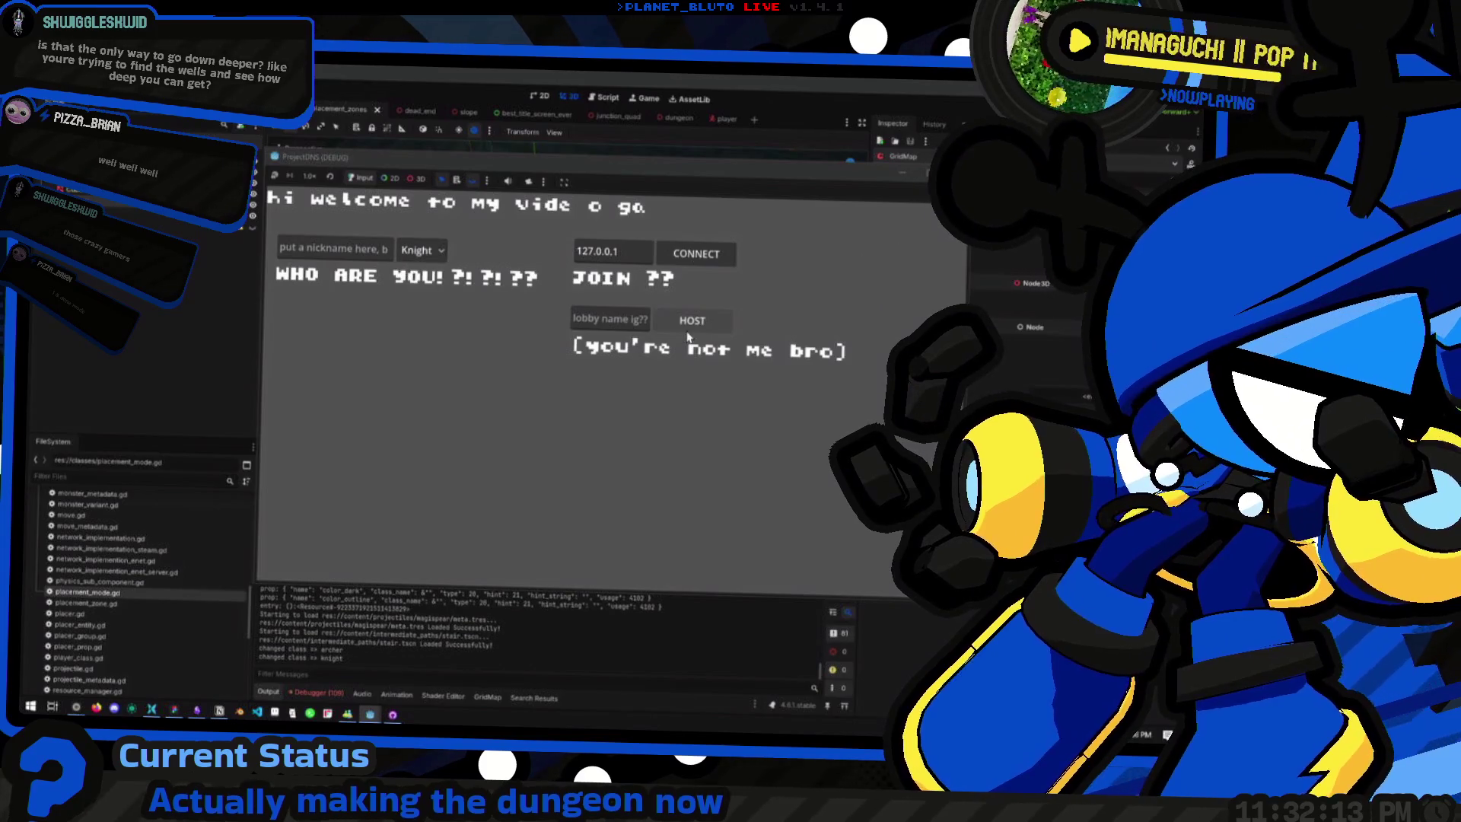
{"action": "left_click", "coordinate": [686, 323]}
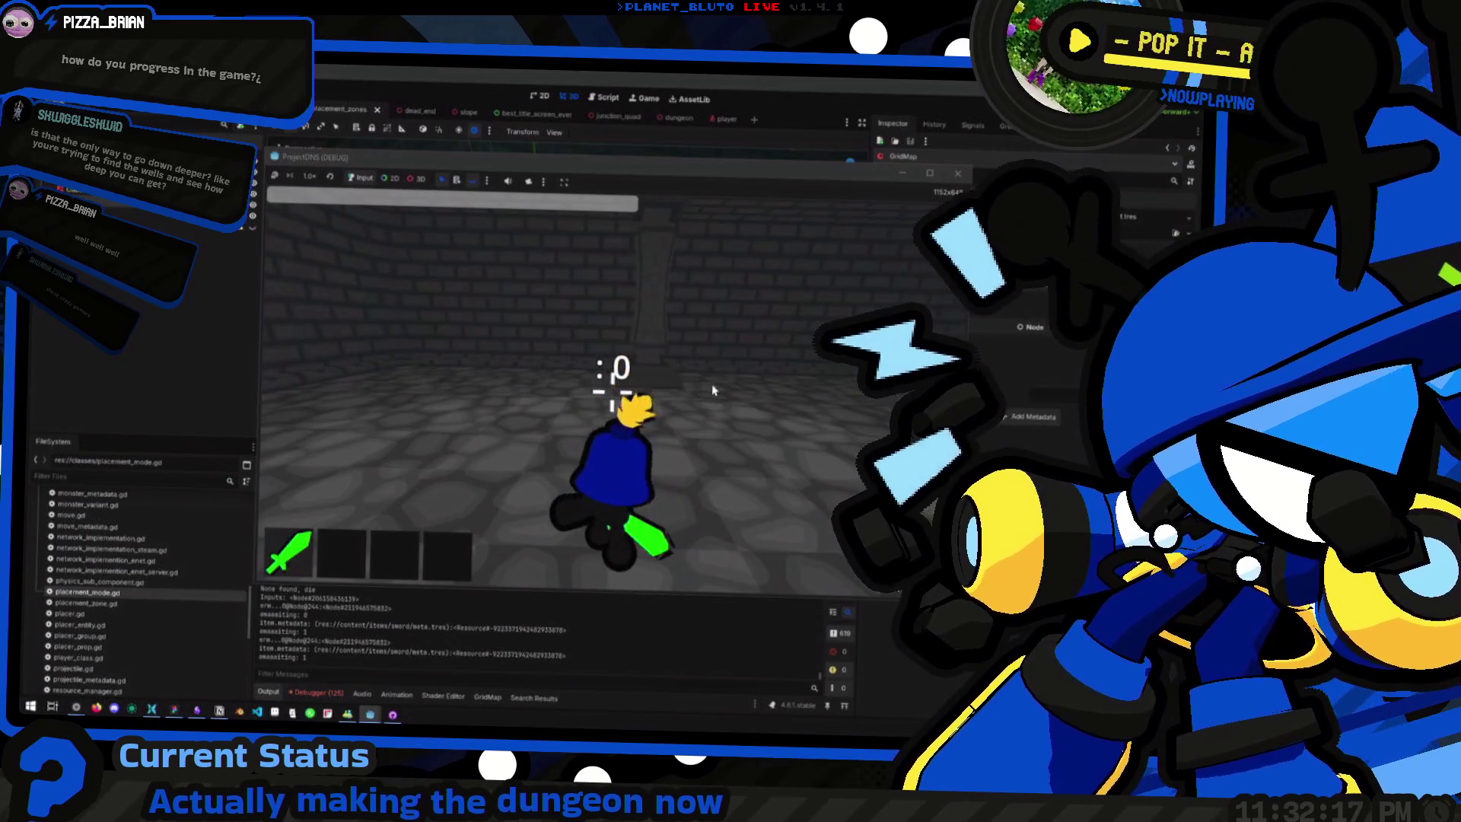
- Walk the Knight into the brick corridor and jump repeatedly to test jump timing
{"action": "key", "text": "w"}
{"action": "key", "text": "space"}
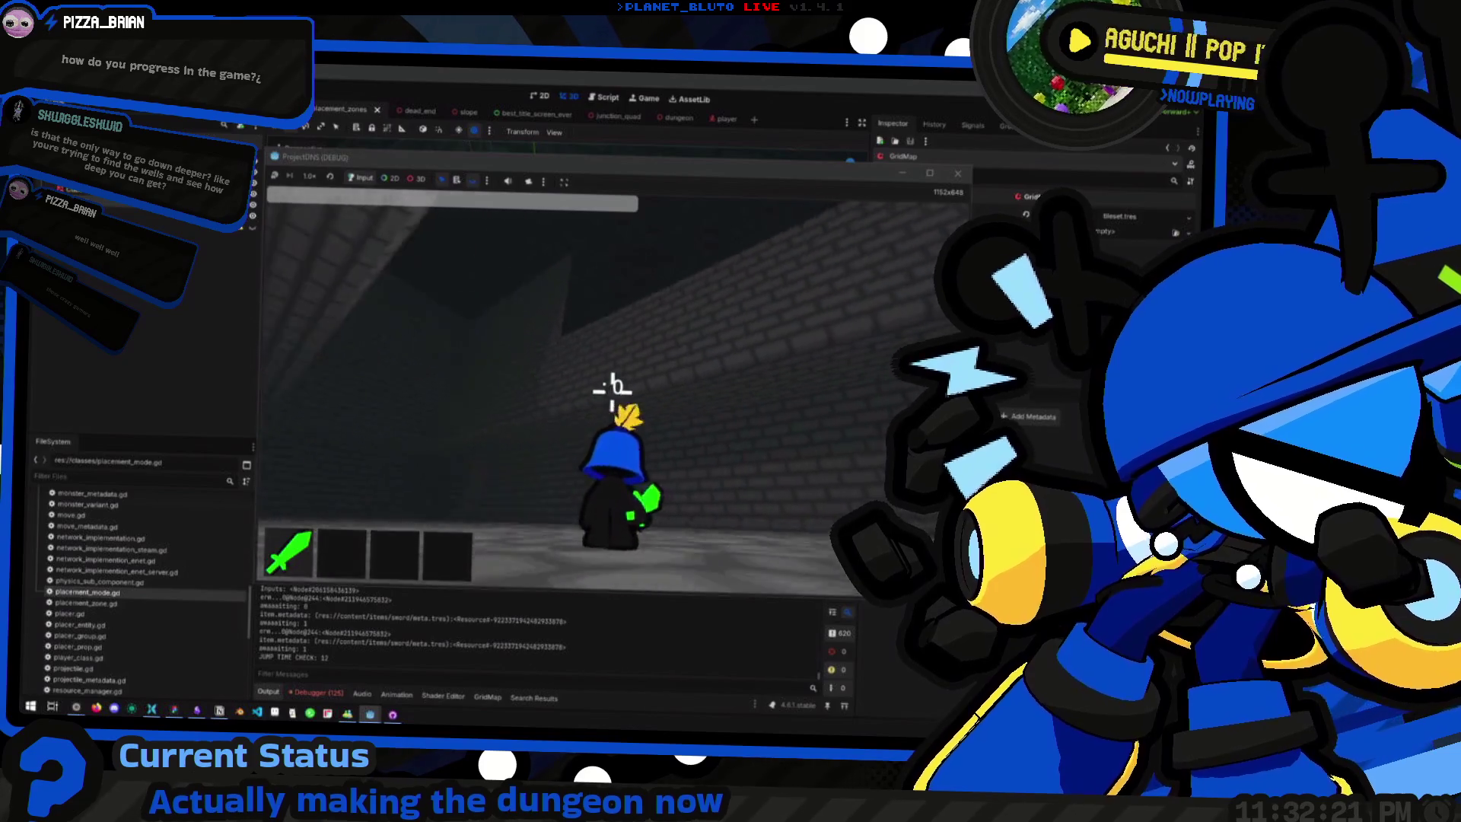
{"action": "key", "text": "space"}
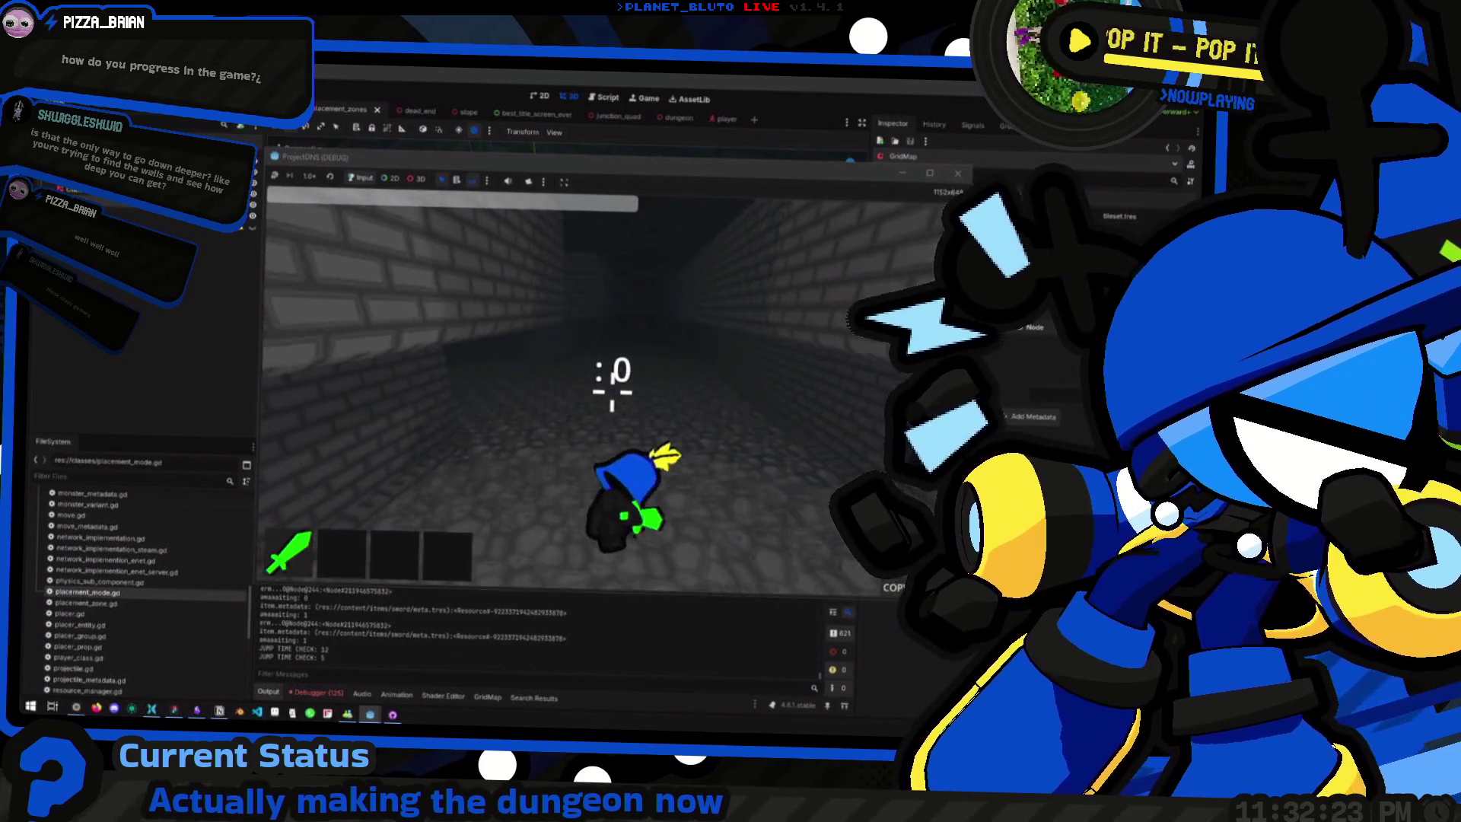
{"action": "key", "text": "w"}
{"action": "key", "text": "space"}
{"action": "key", "text": "space"}
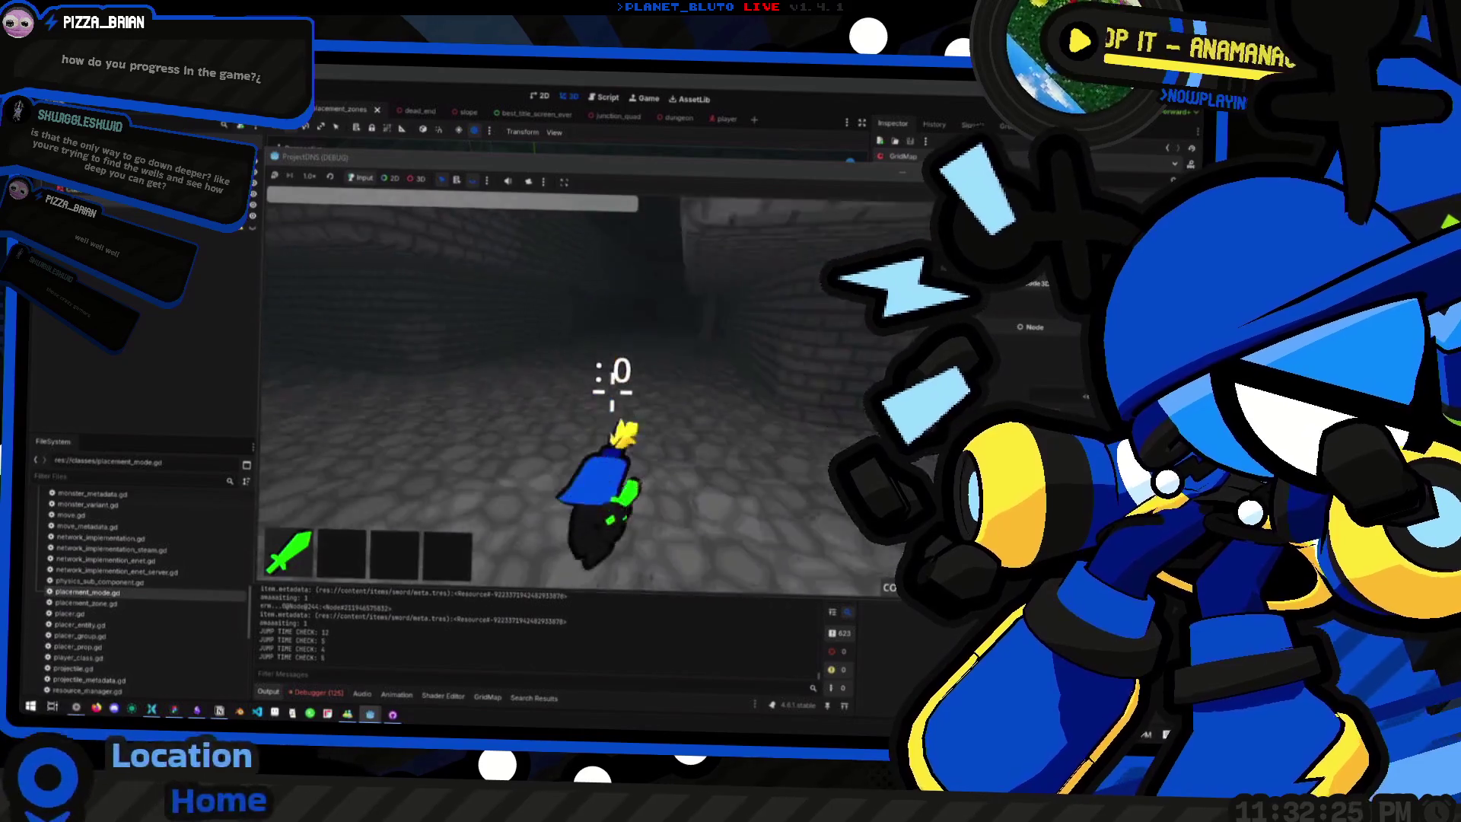
{"action": "key", "text": "space"}
{"action": "key", "text": "space"}
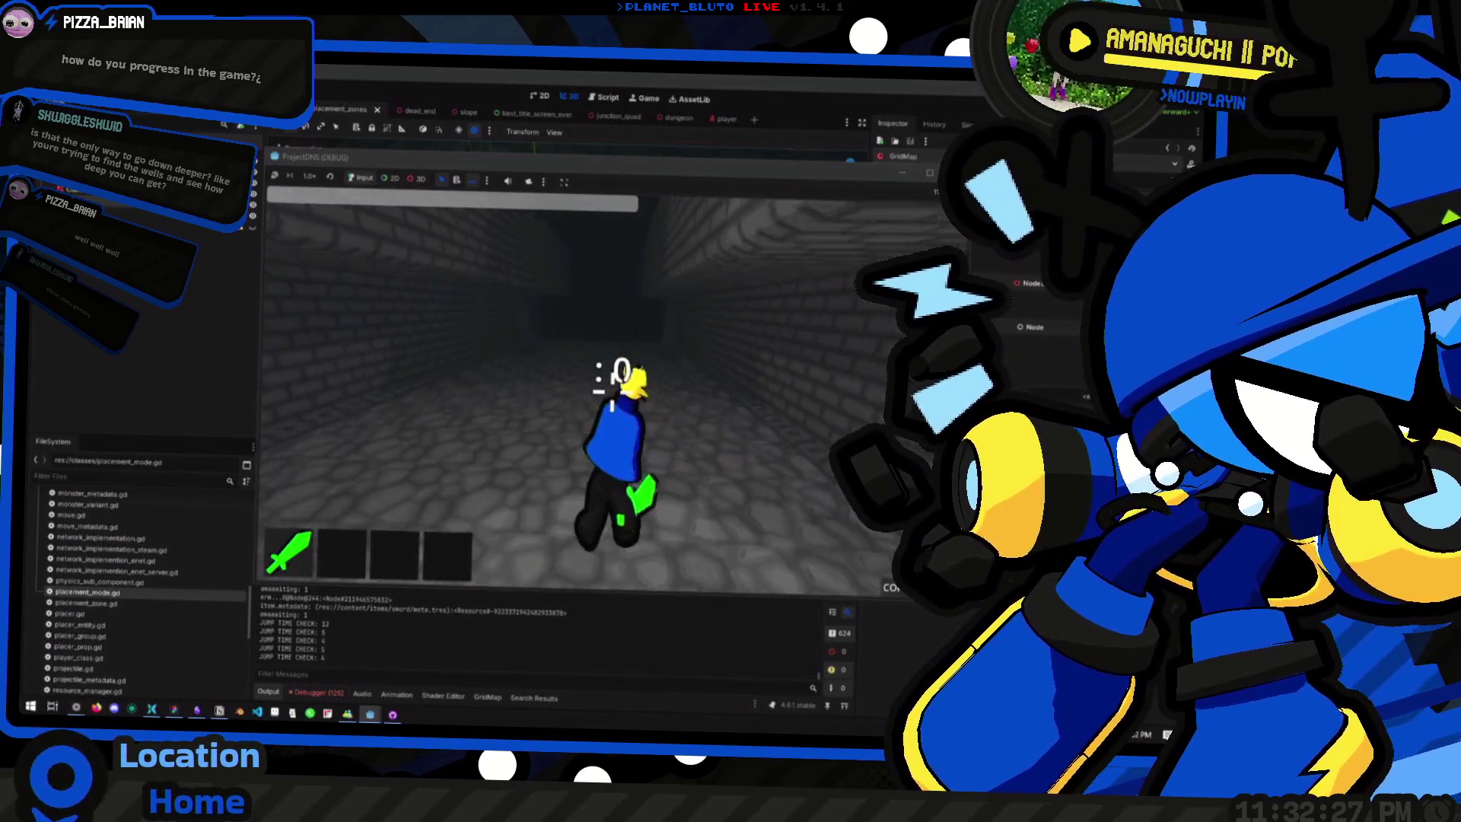
{"action": "key", "text": "space"}
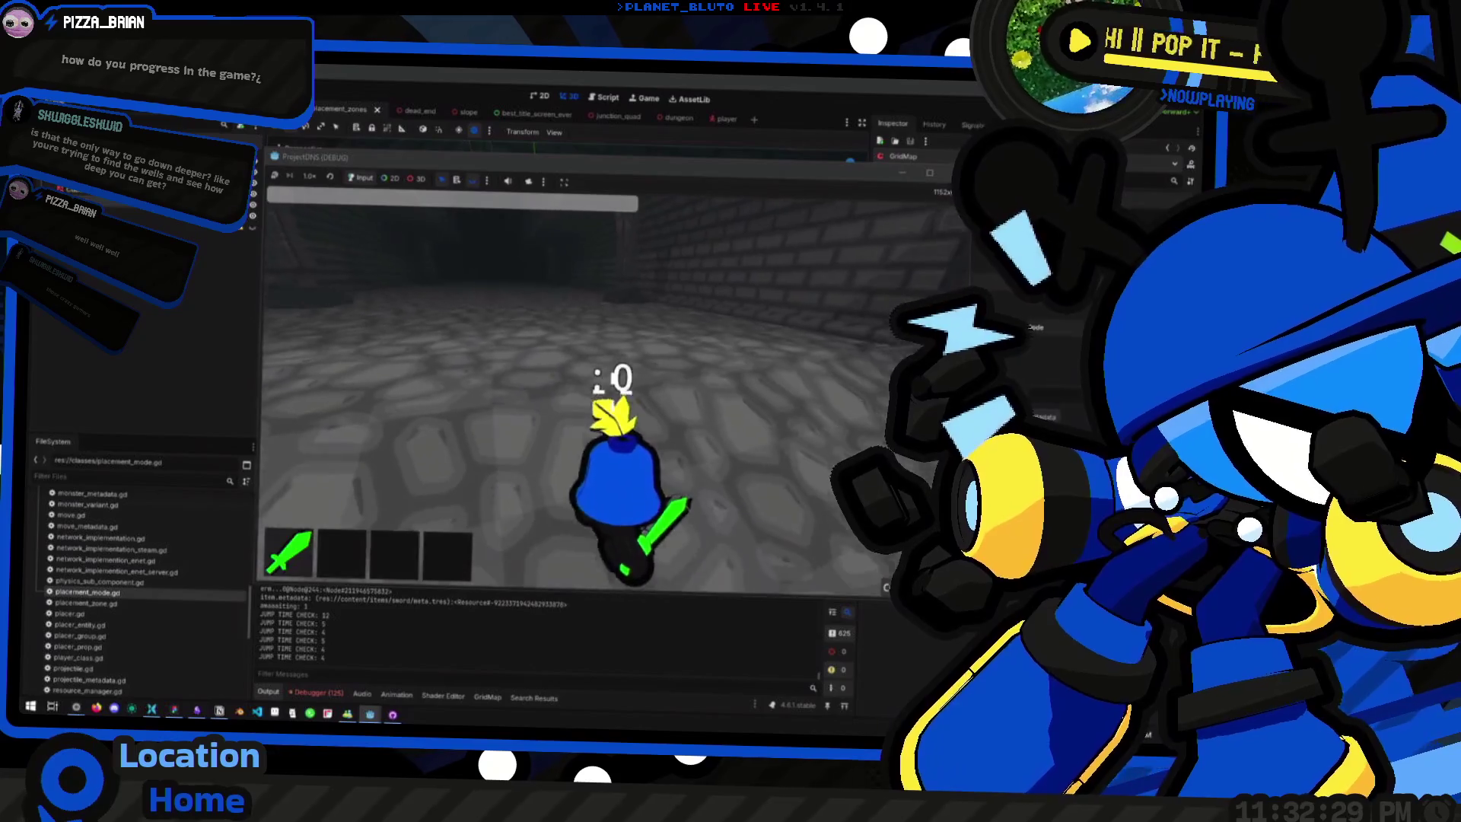
{"action": "key", "text": "space"}
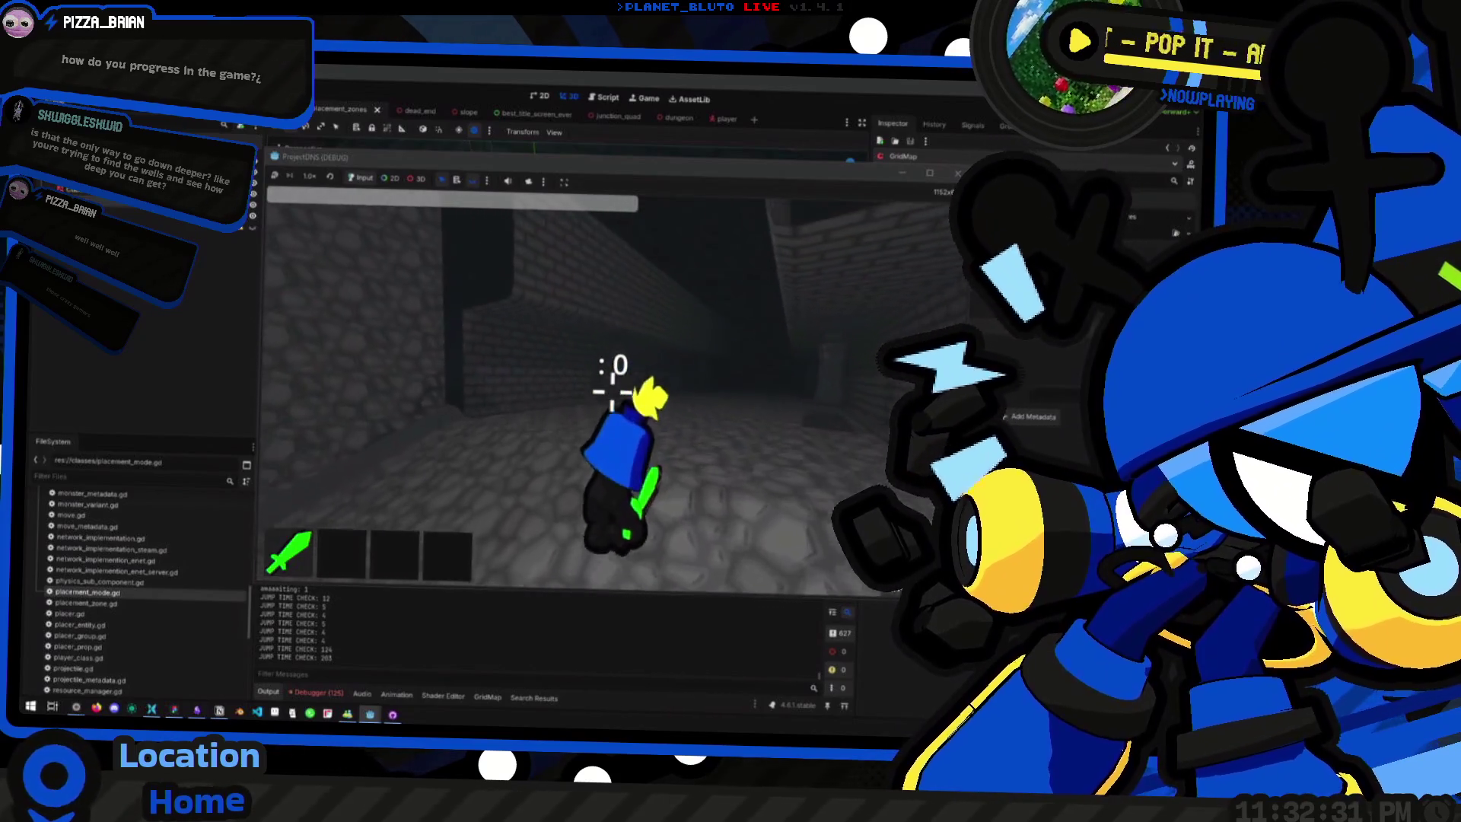
{"action": "key", "text": "space"}
{"action": "key", "text": "space"}
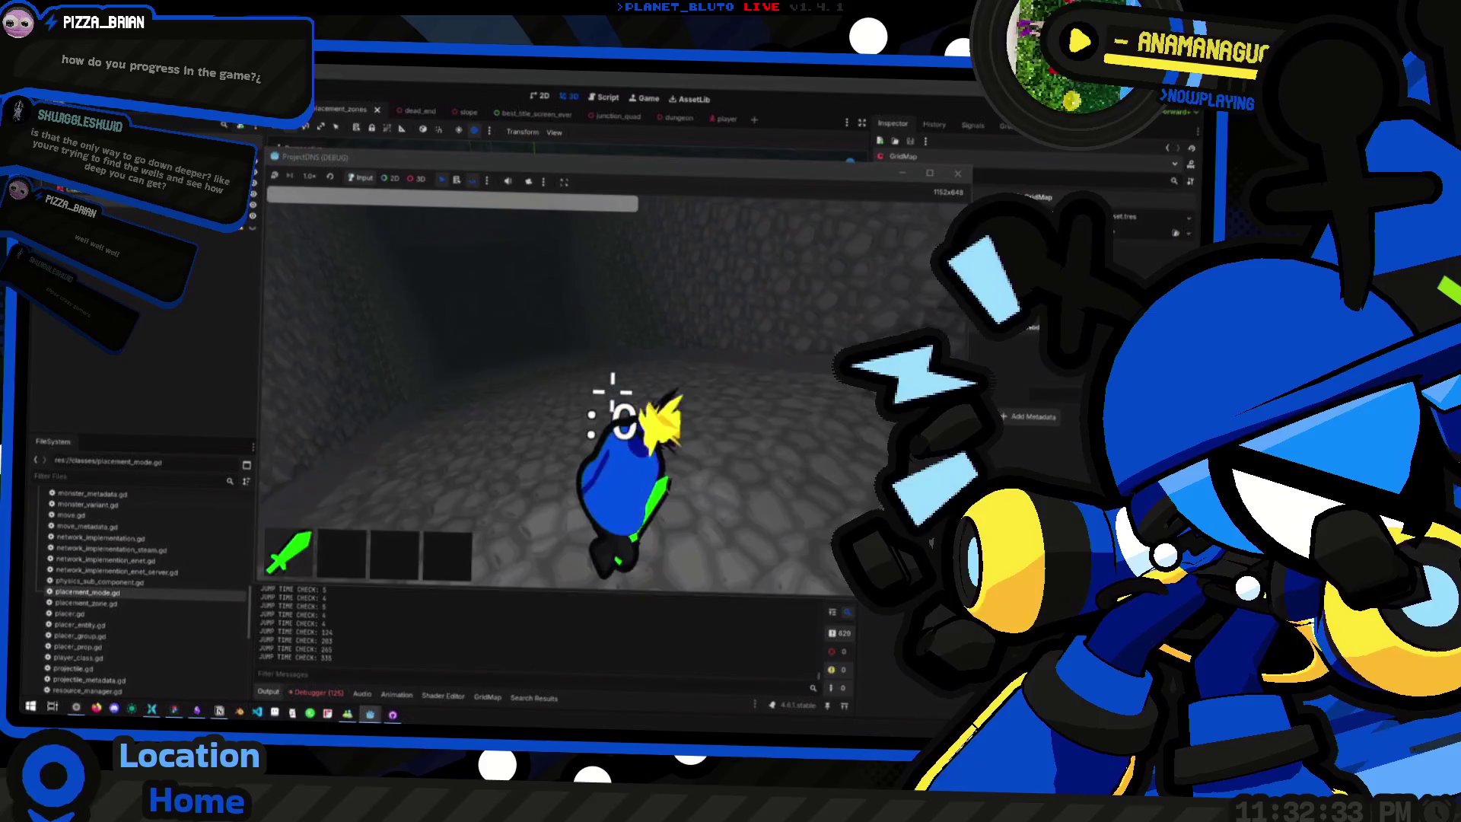
{"action": "key", "text": "space"}
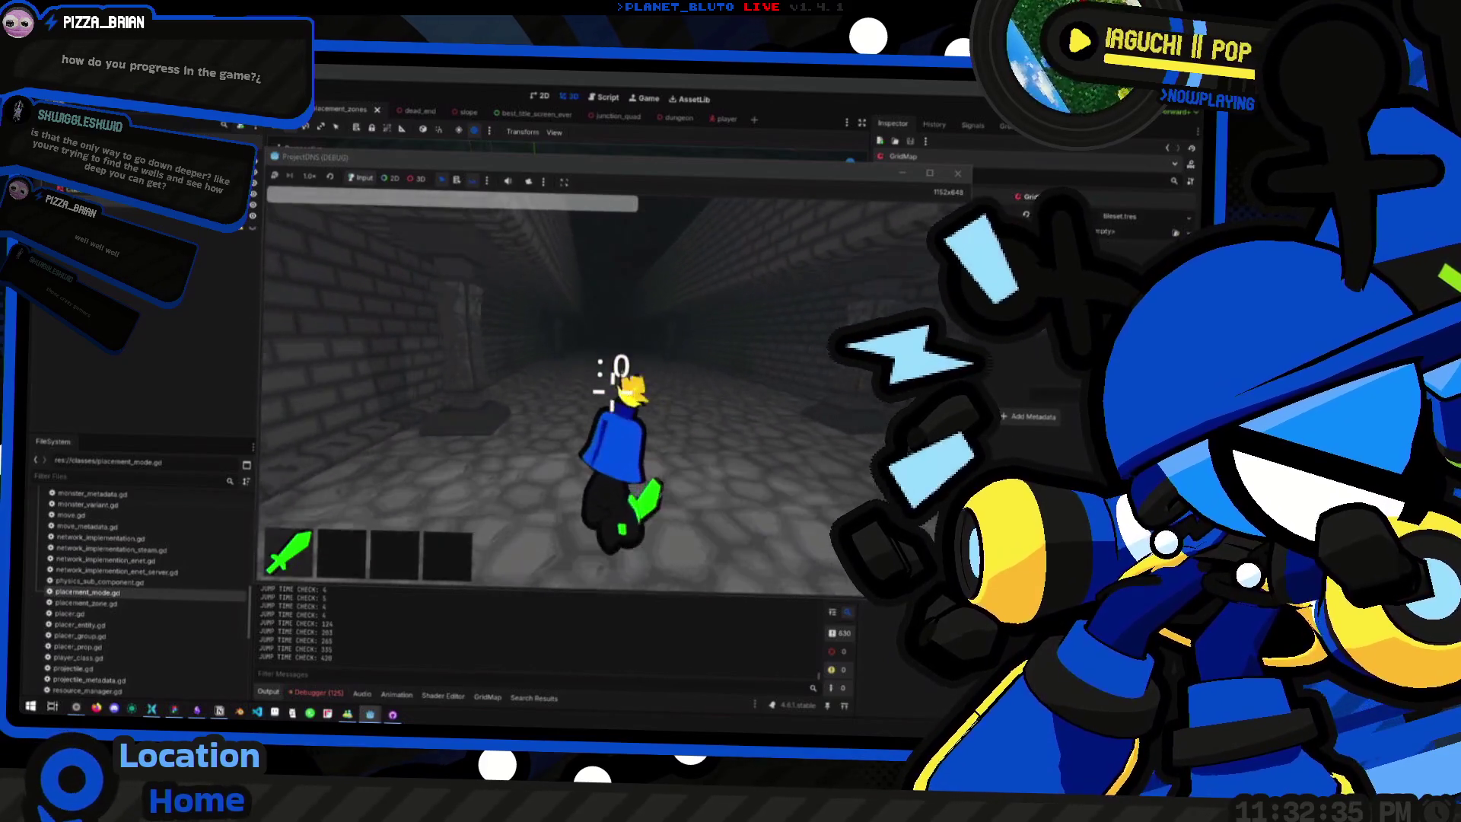
{"action": "key", "text": "space"}
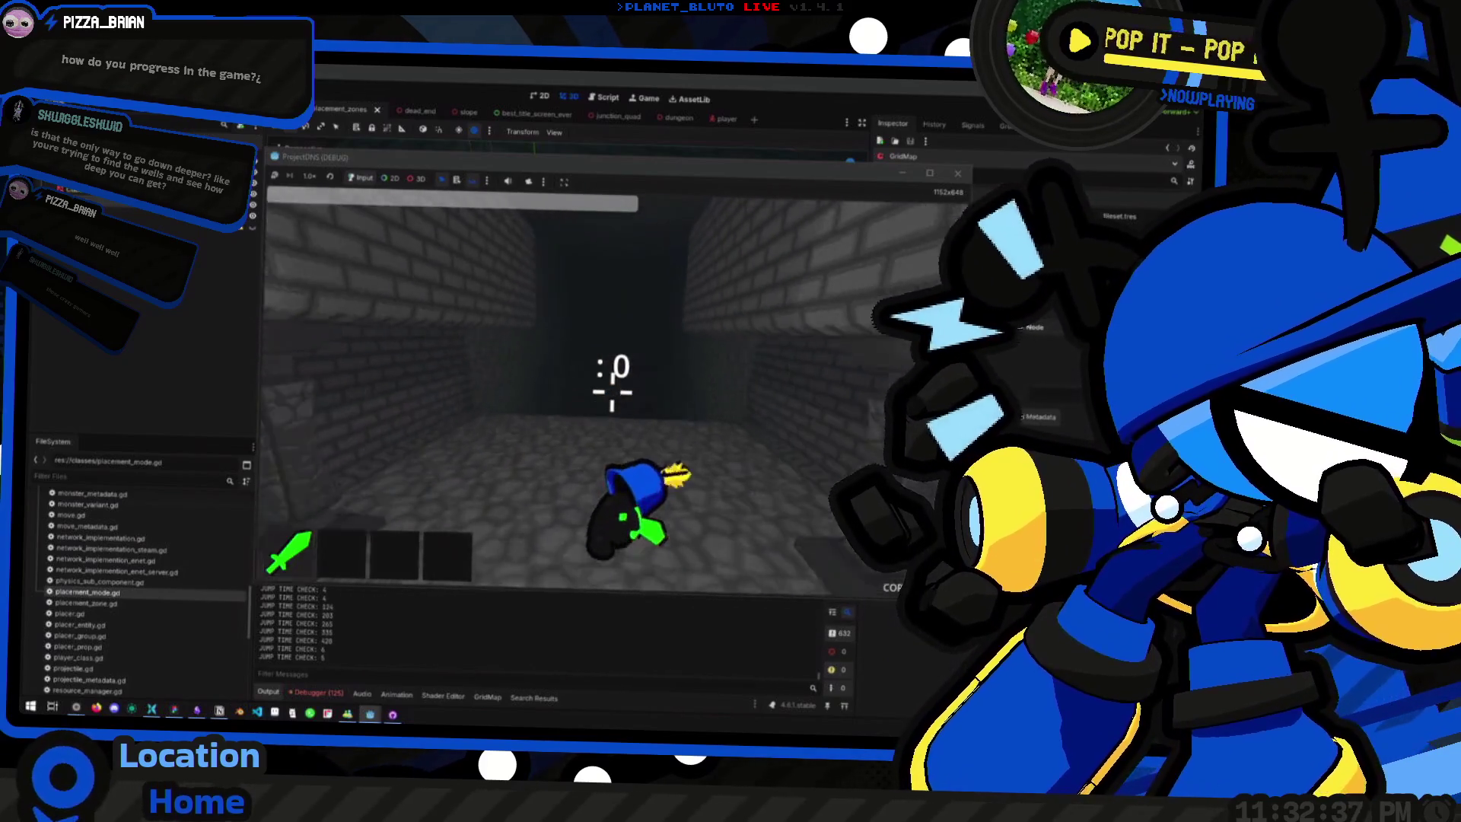
{"action": "key", "text": "space"}
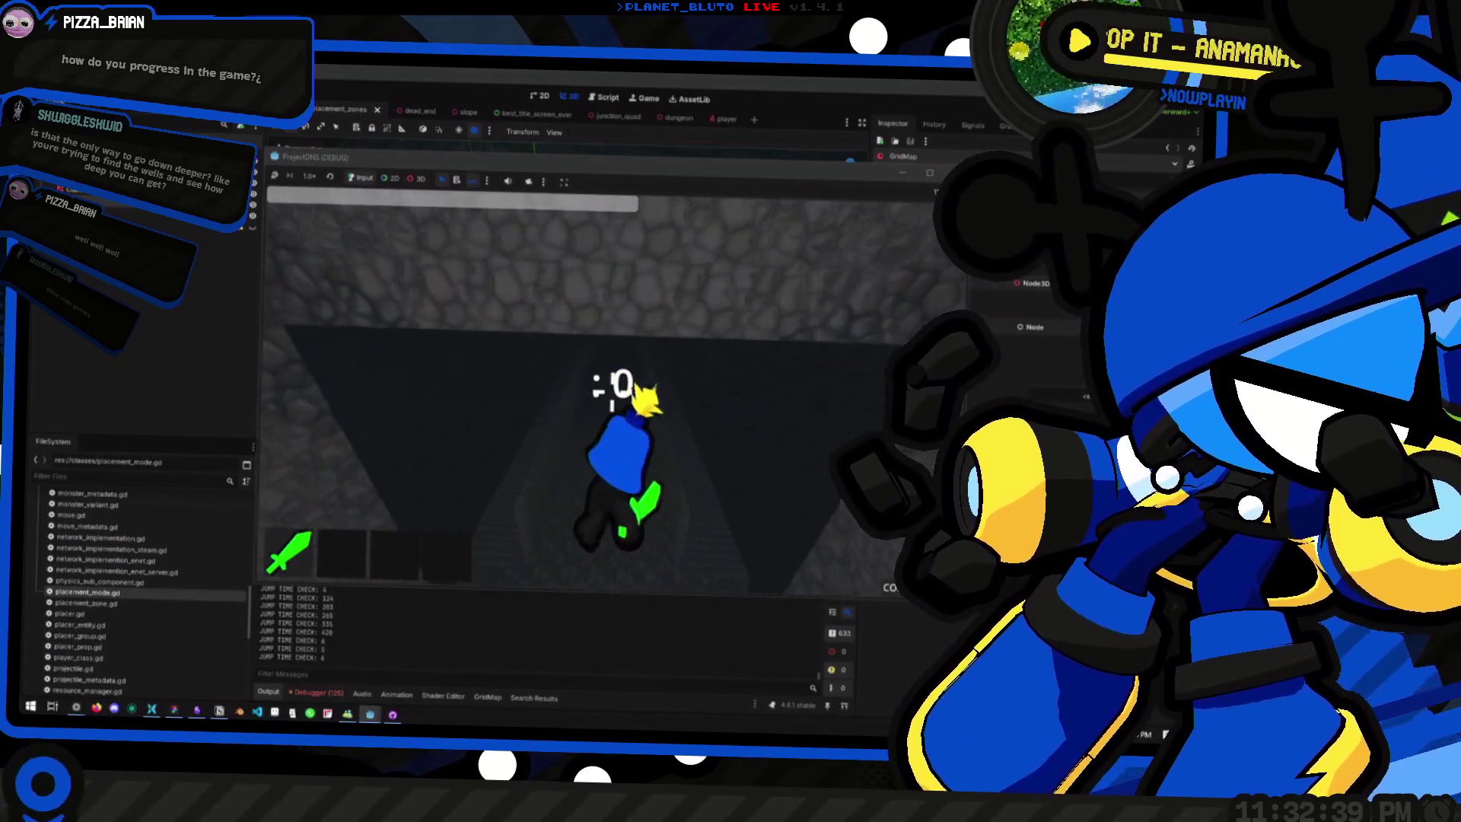
{"action": "key", "text": "space"}
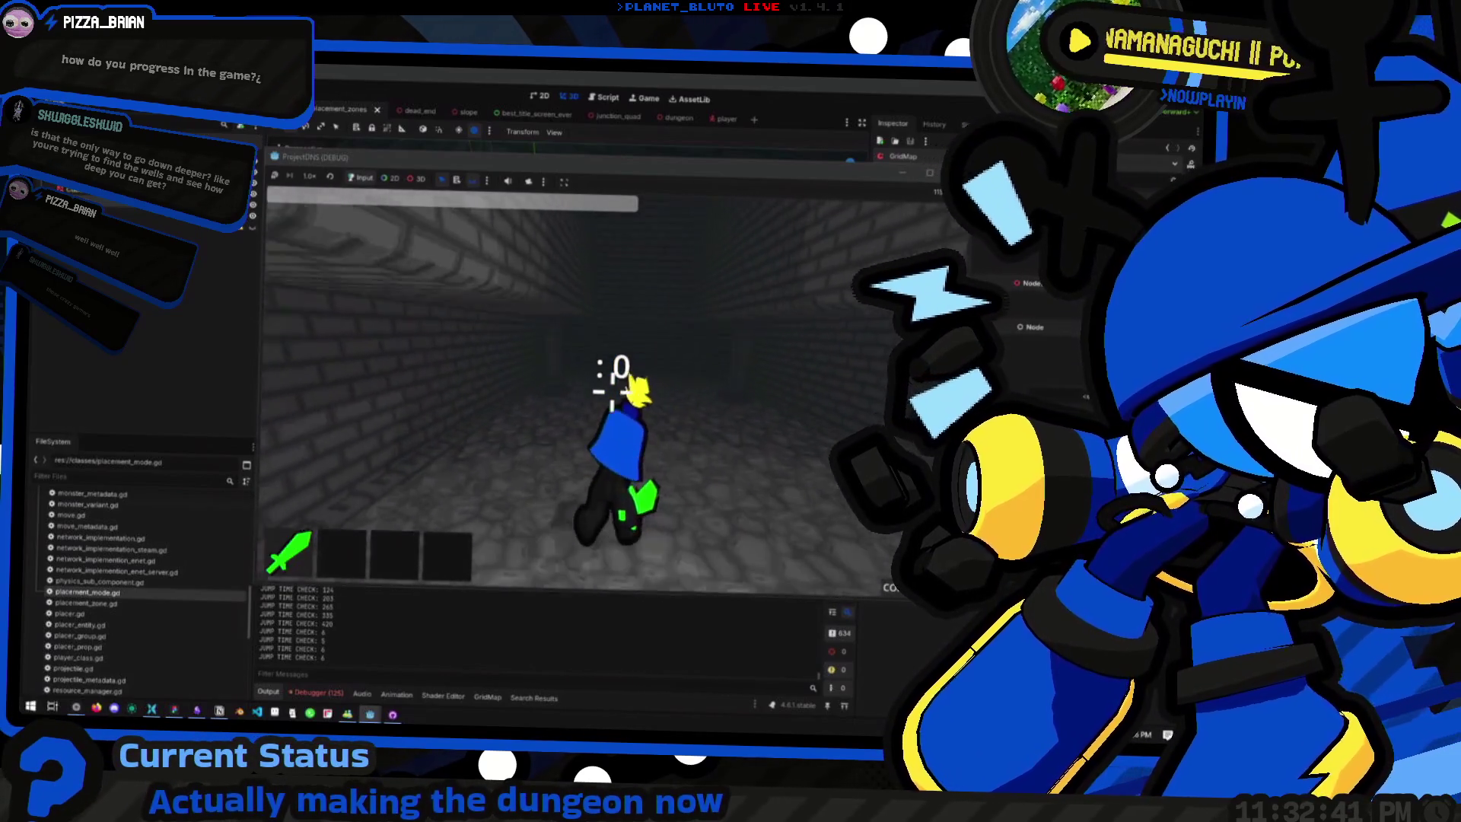
{"action": "key", "text": "space"}
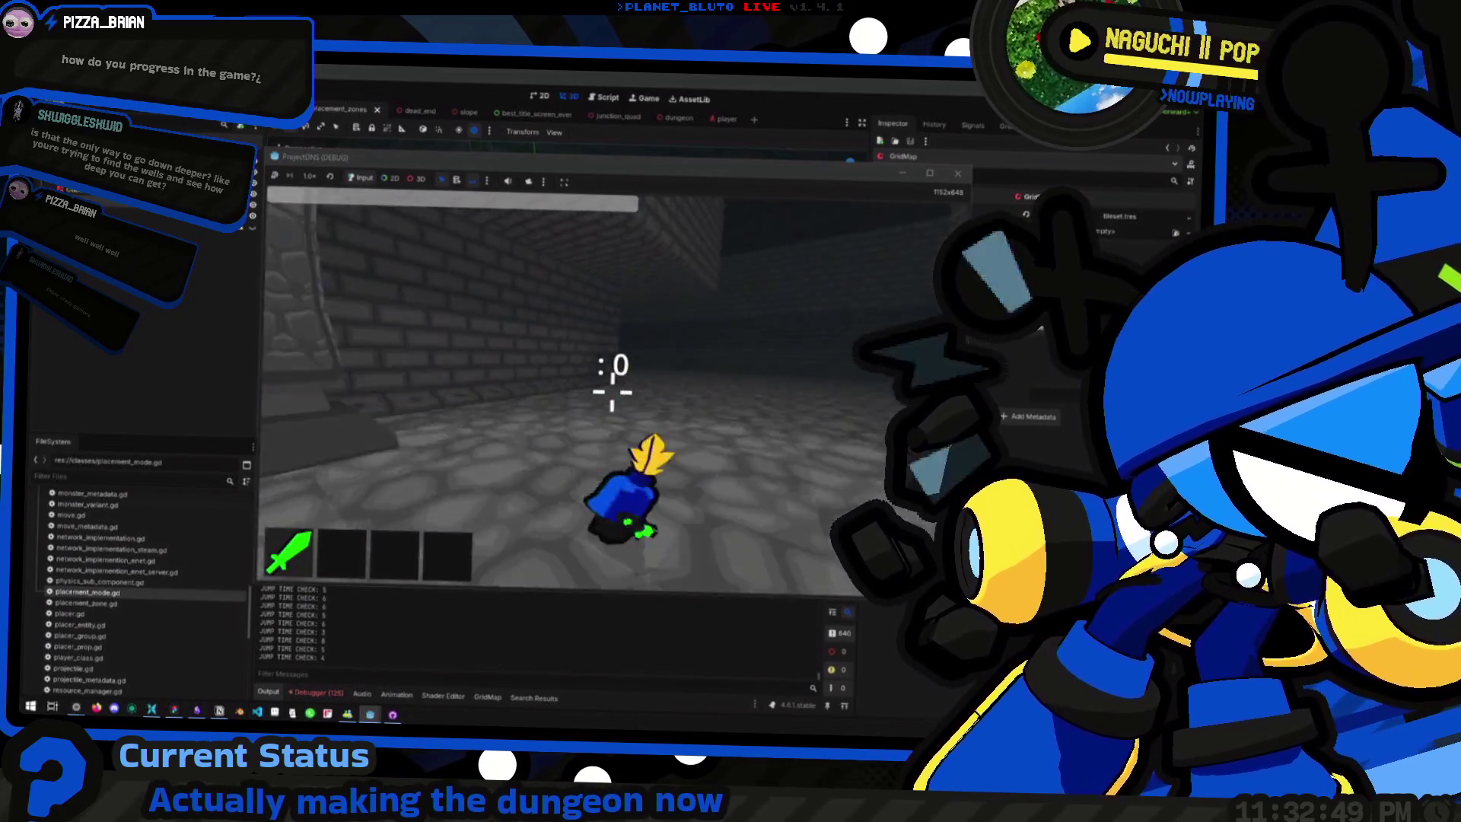
- Run further down the corridor, crouch, turn around, then stop the game with F8
{"action": "key", "text": "w"}
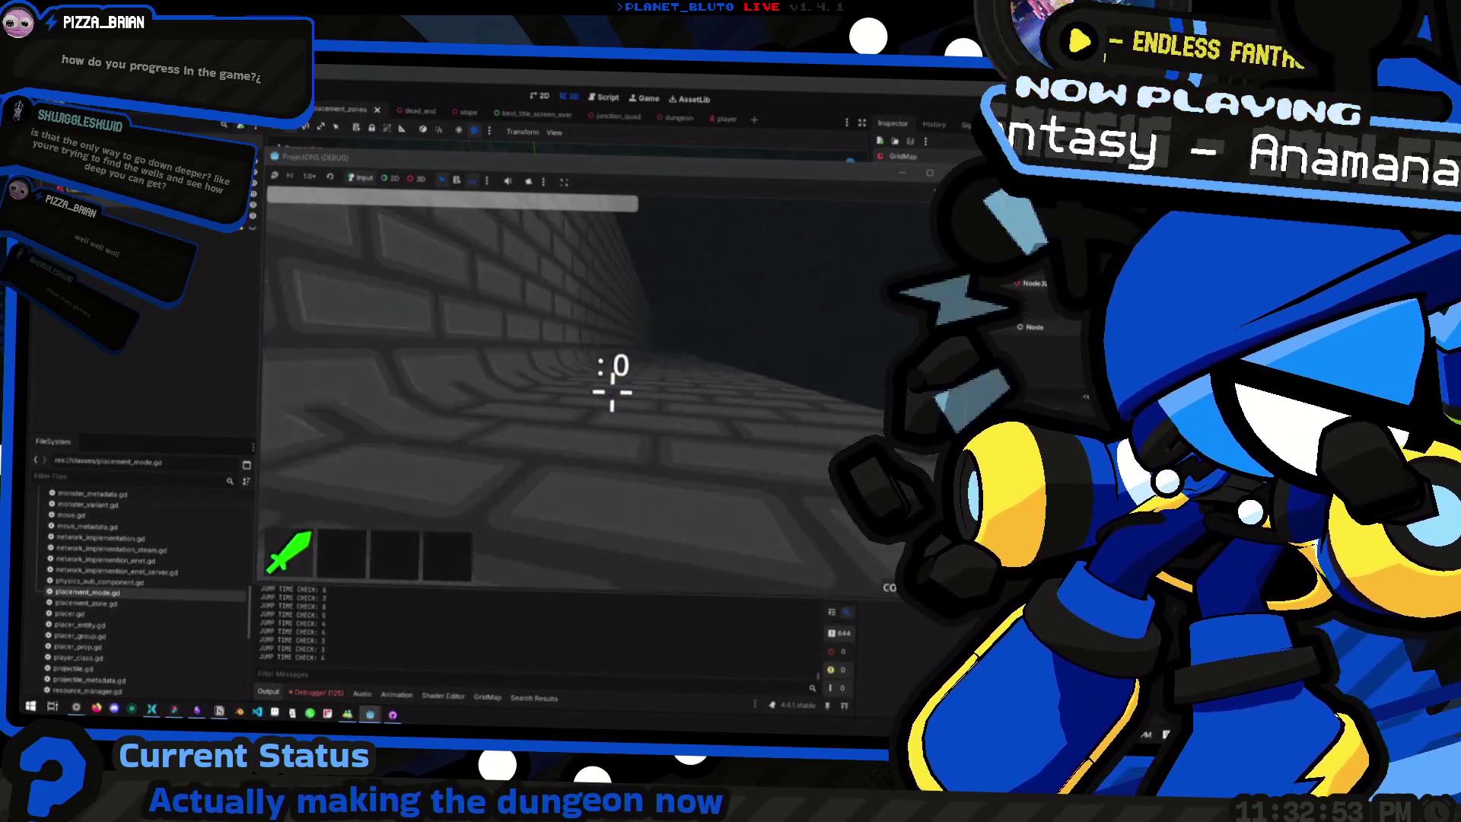
{"action": "key", "text": "w"}
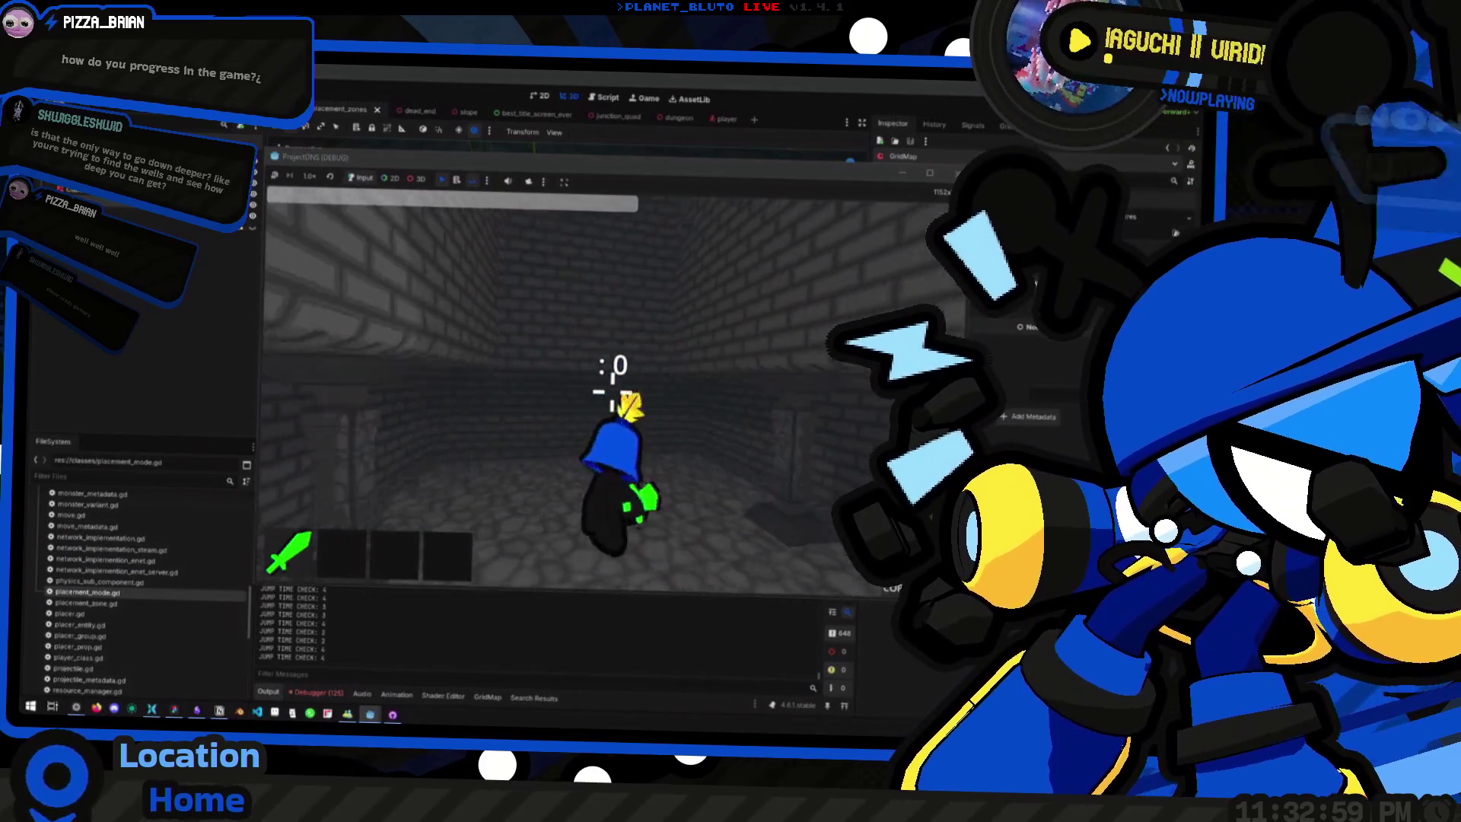
{"action": "key", "text": "w"}
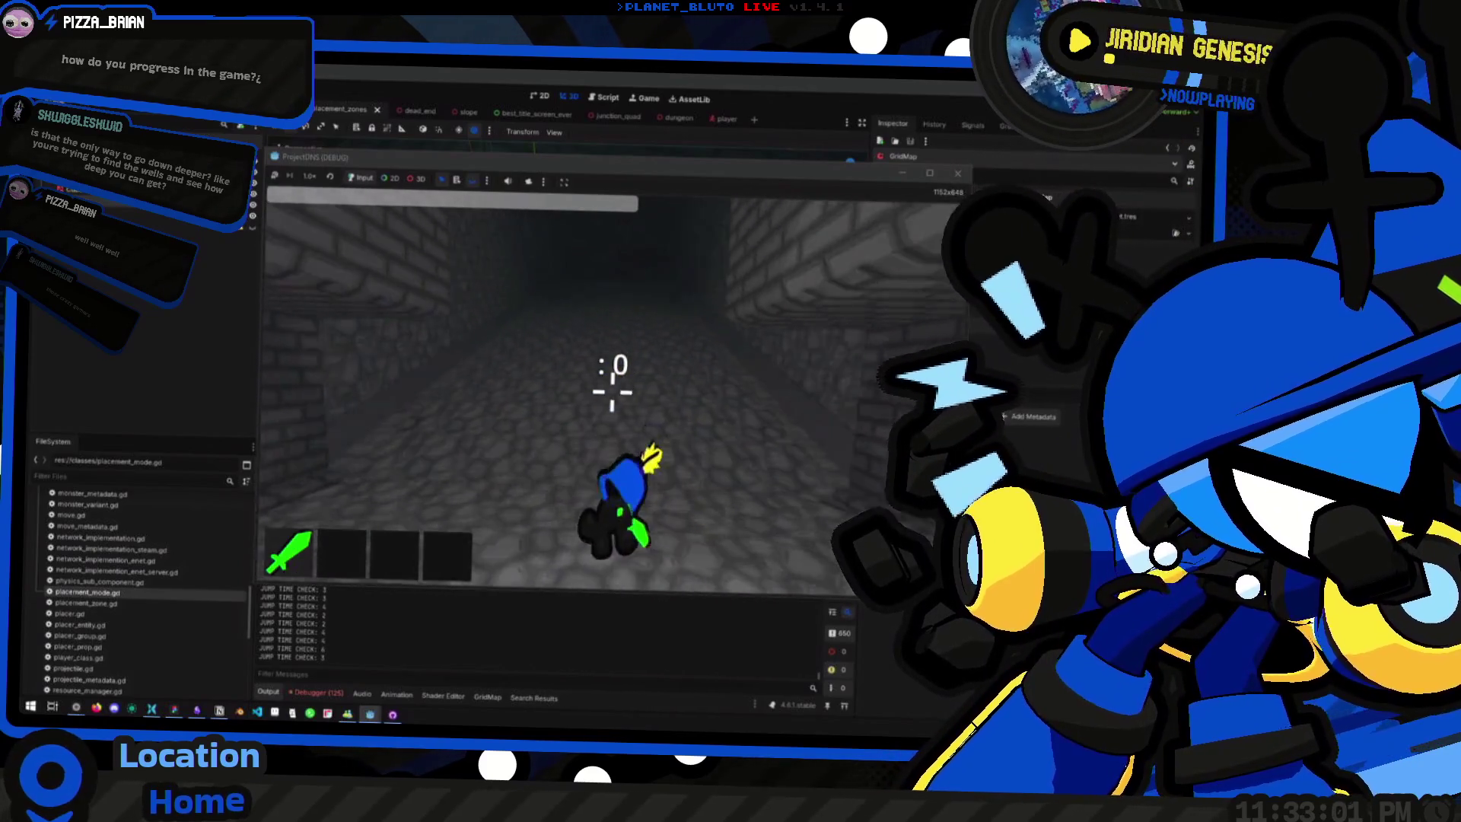
{"action": "key", "text": "w"}
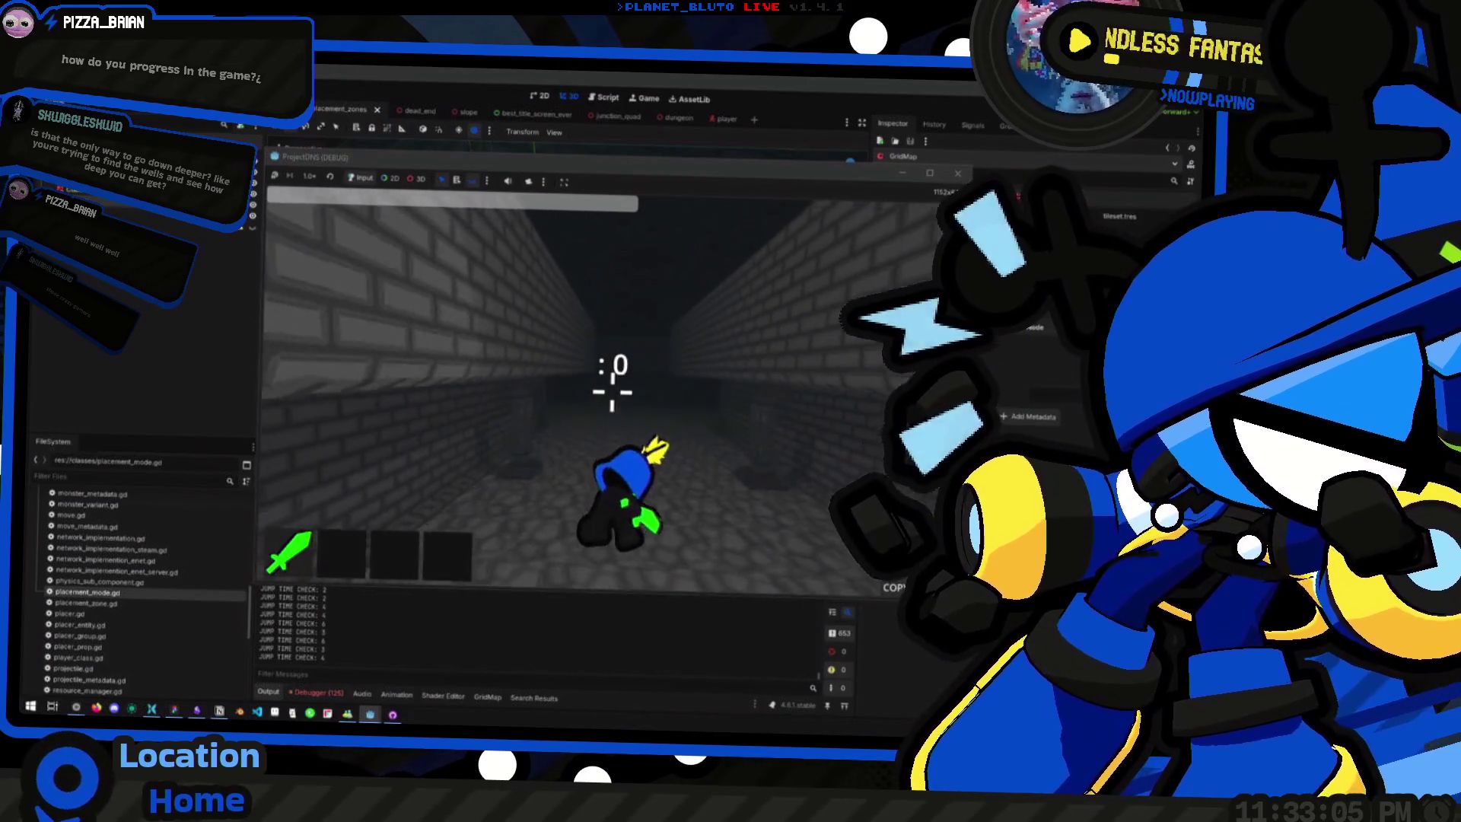
{"action": "key", "text": "w"}
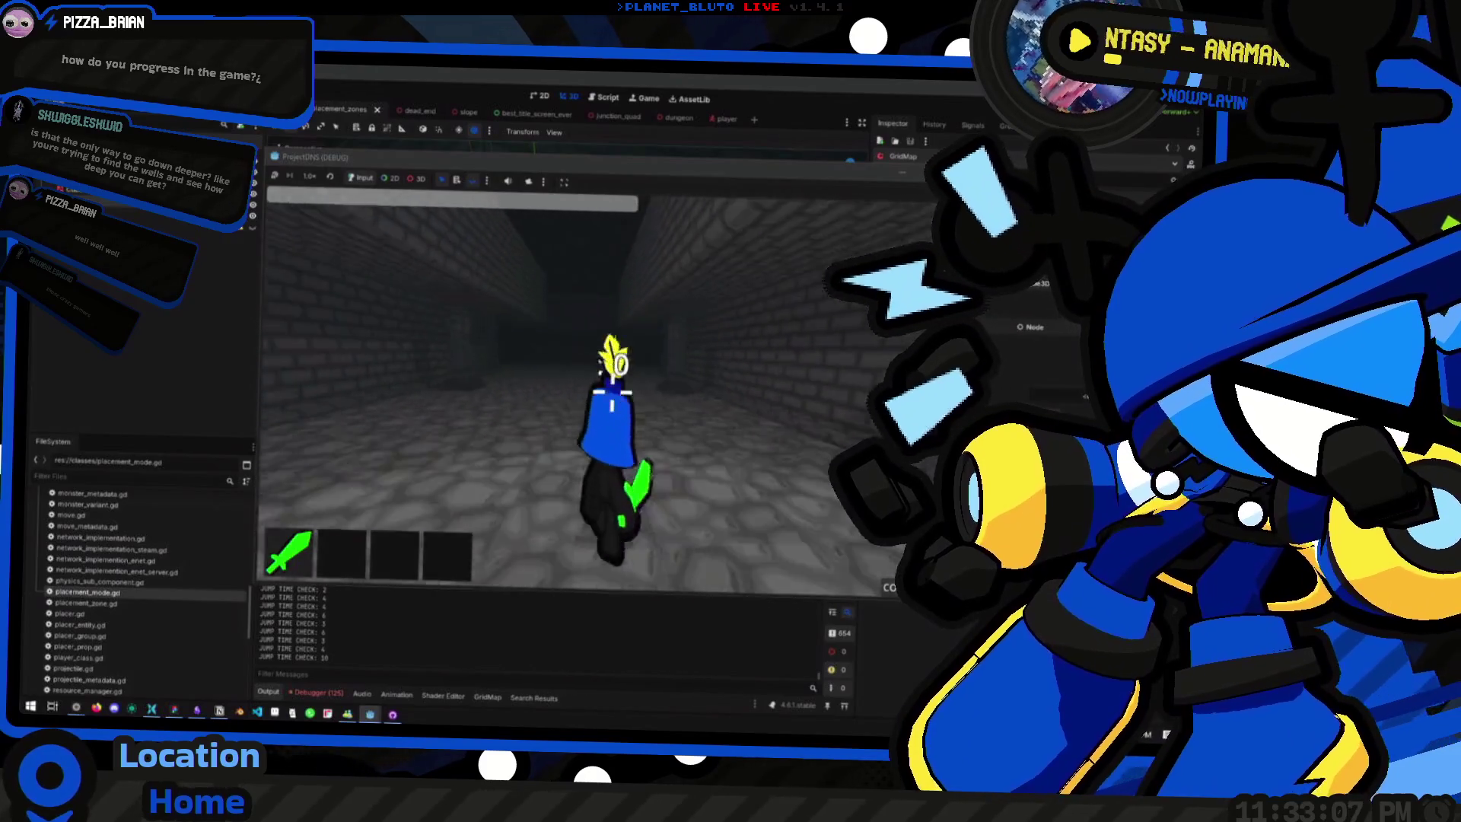
{"action": "key", "text": "d"}
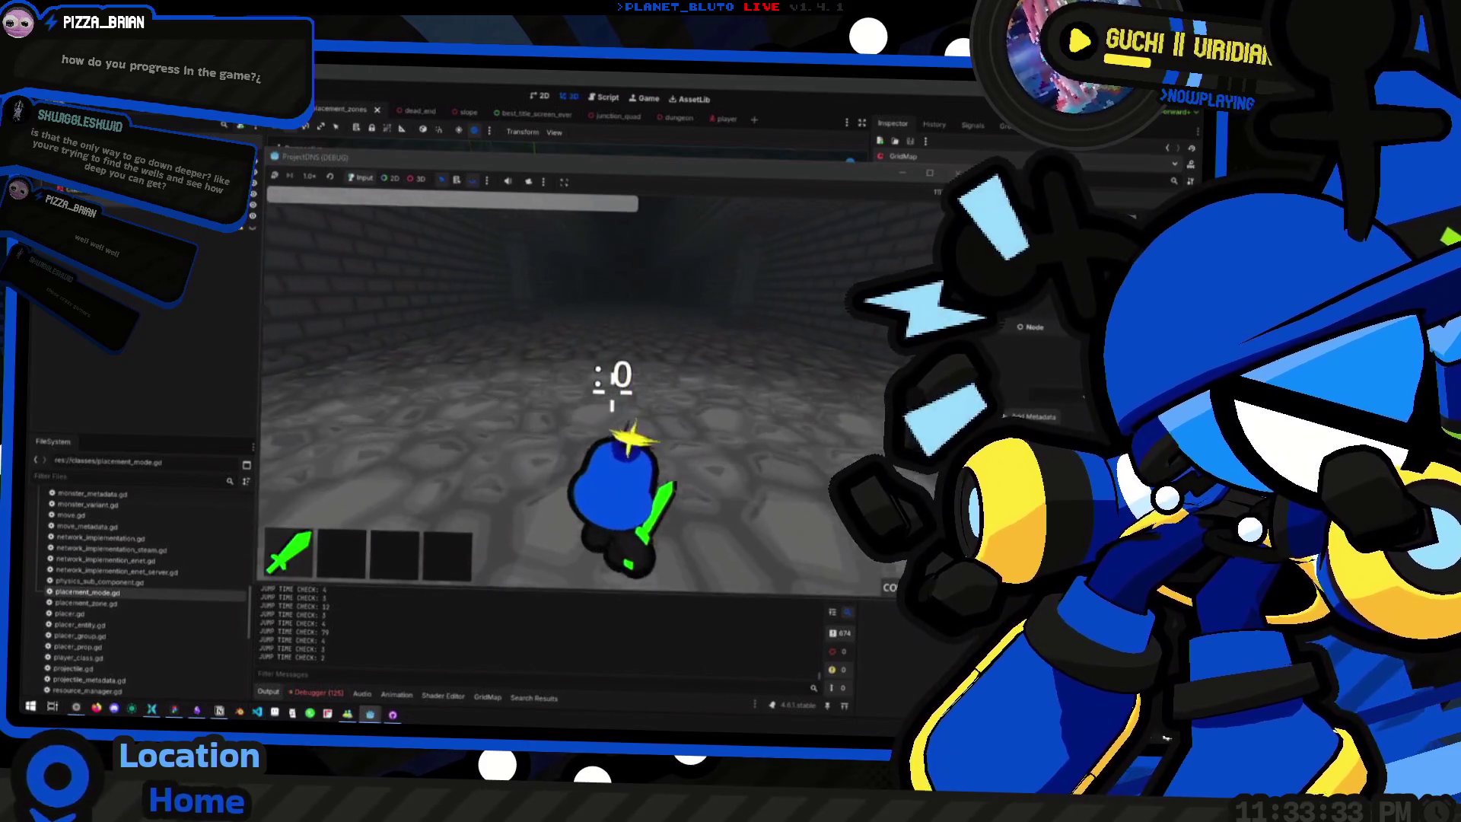
{"action": "key", "text": "space"}
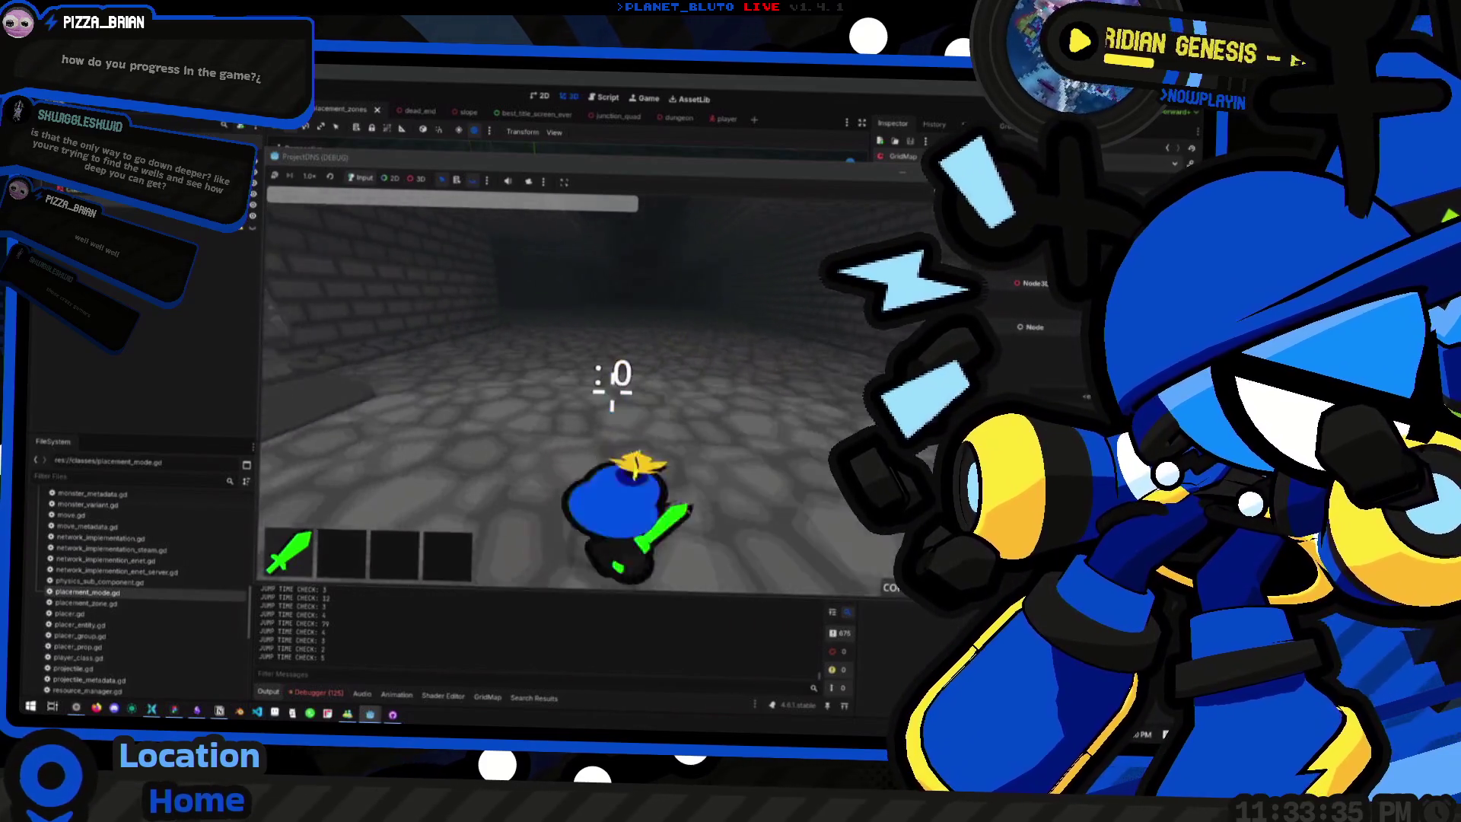
{"action": "key", "text": "s"}
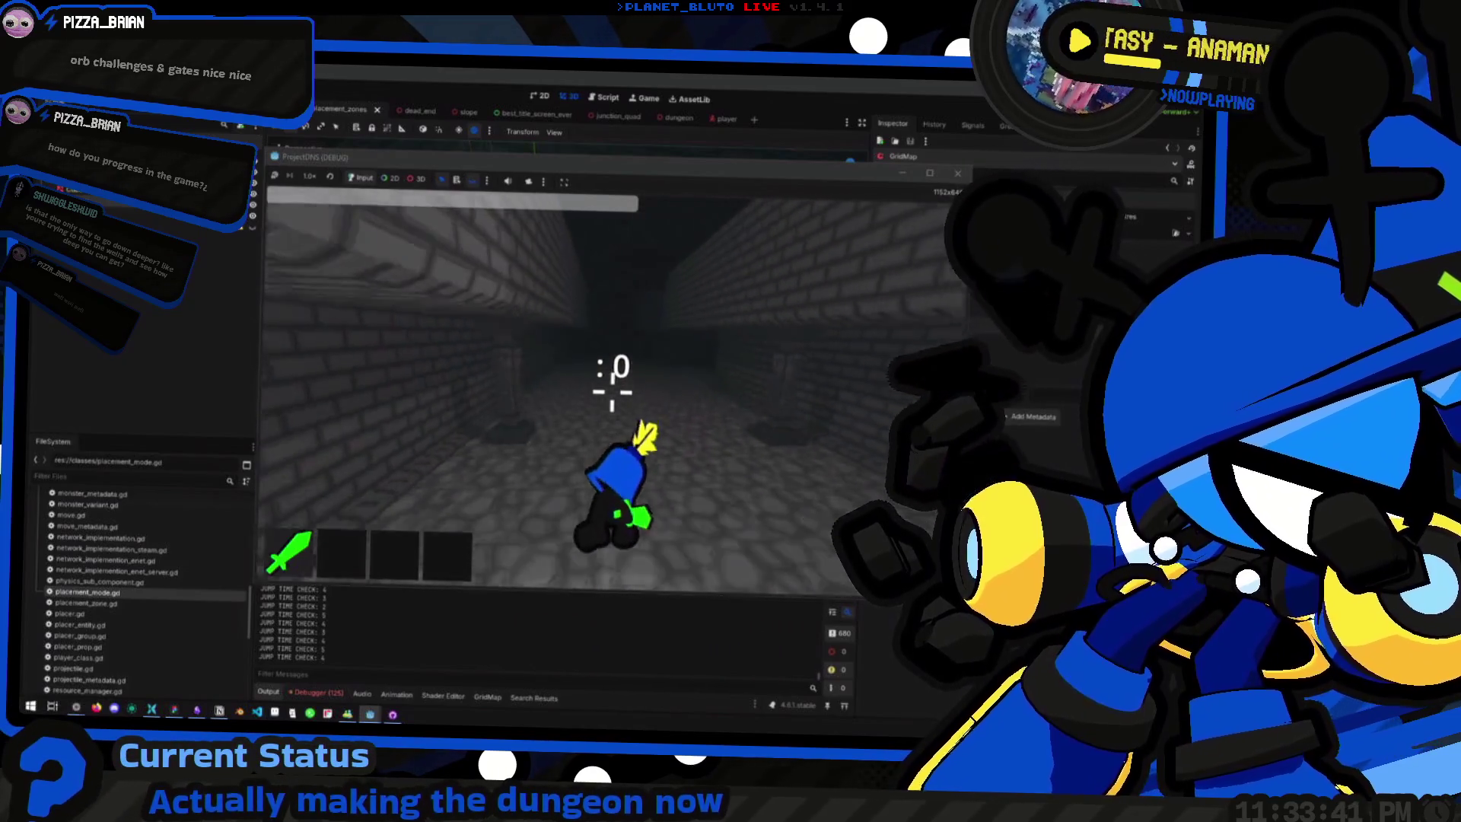
{"action": "key", "text": "space"}
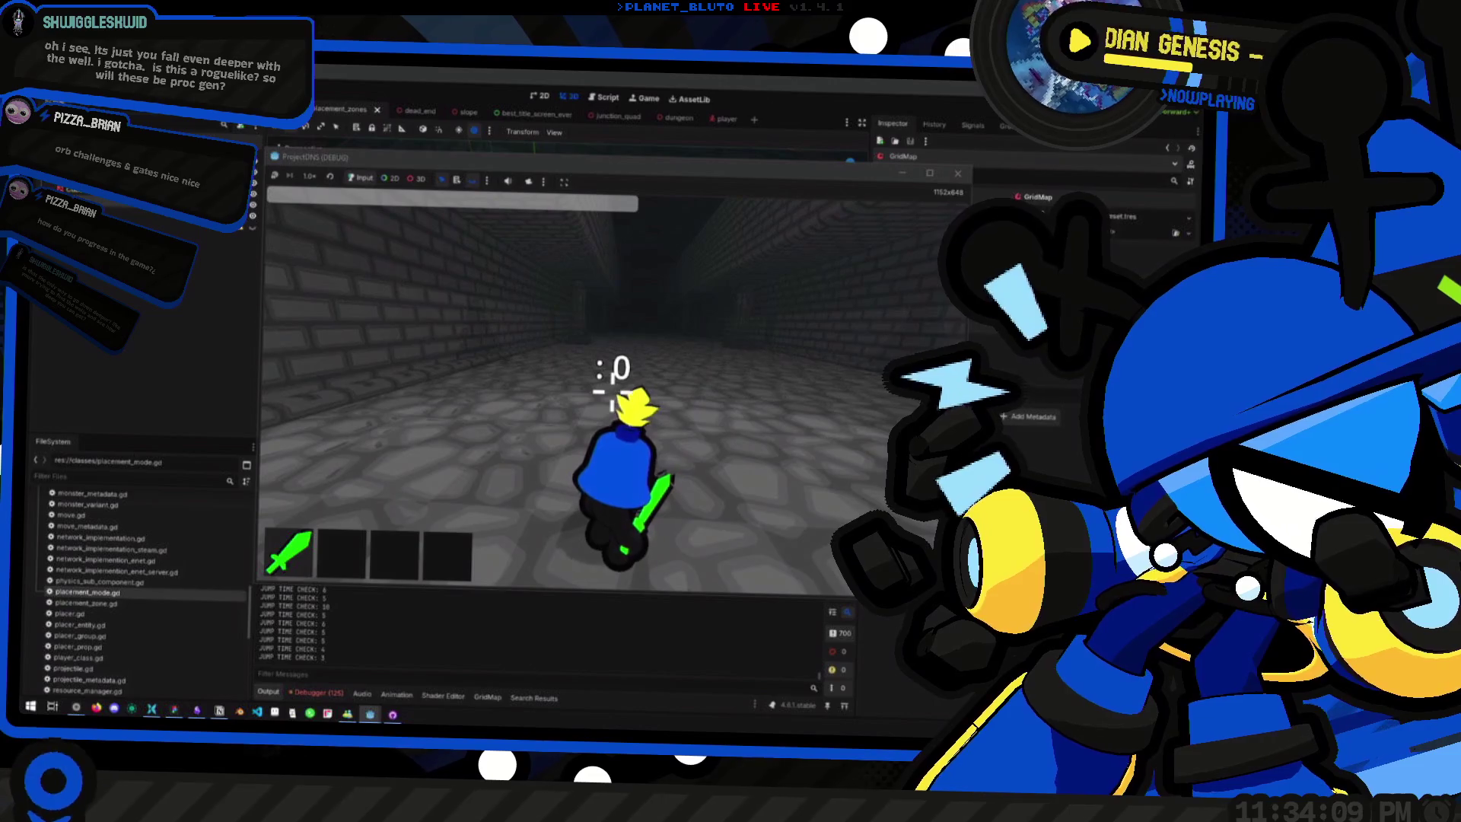
{"action": "key", "text": "a"}
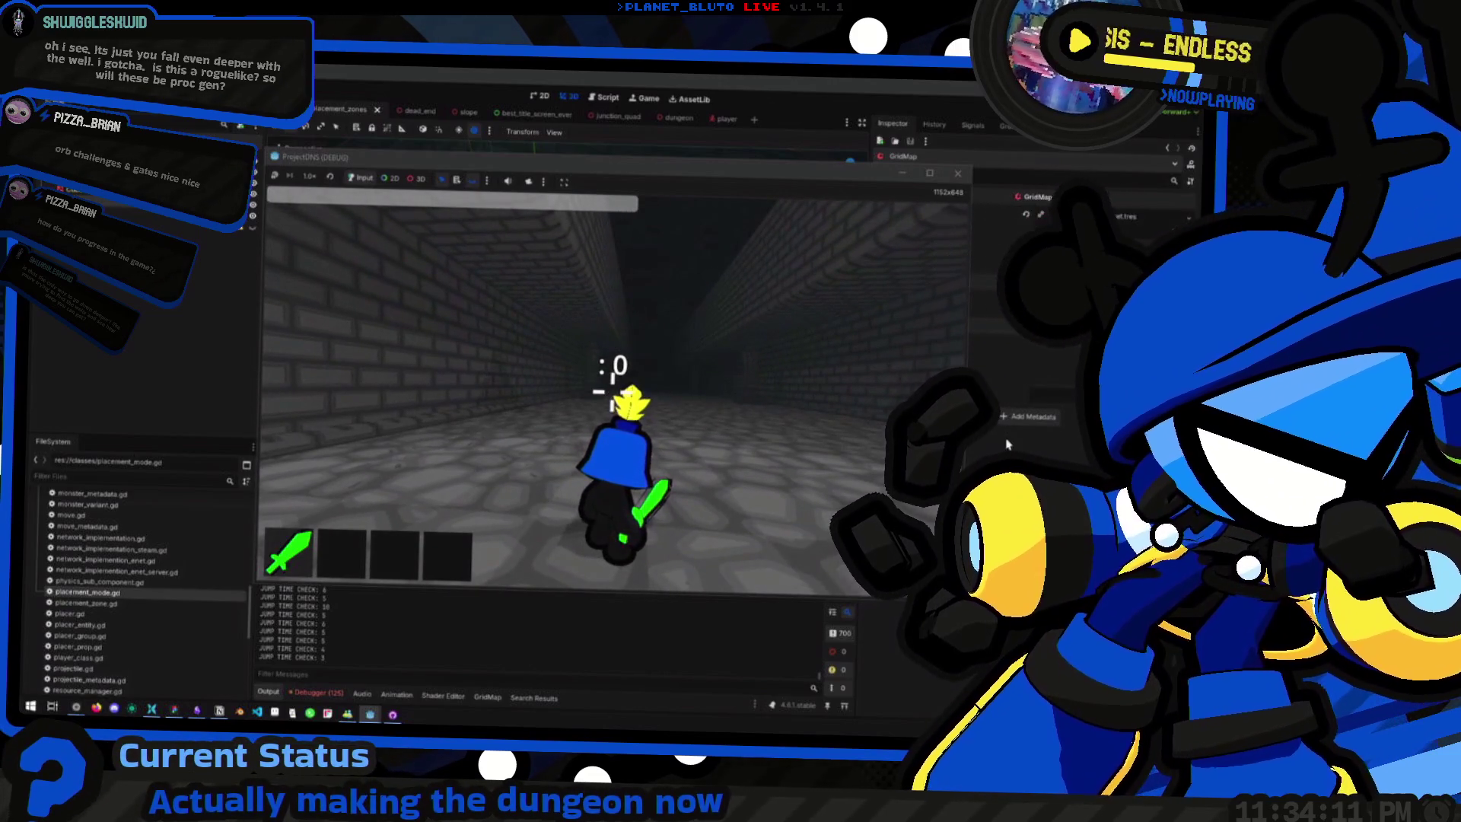
{"action": "key", "text": "F8"}
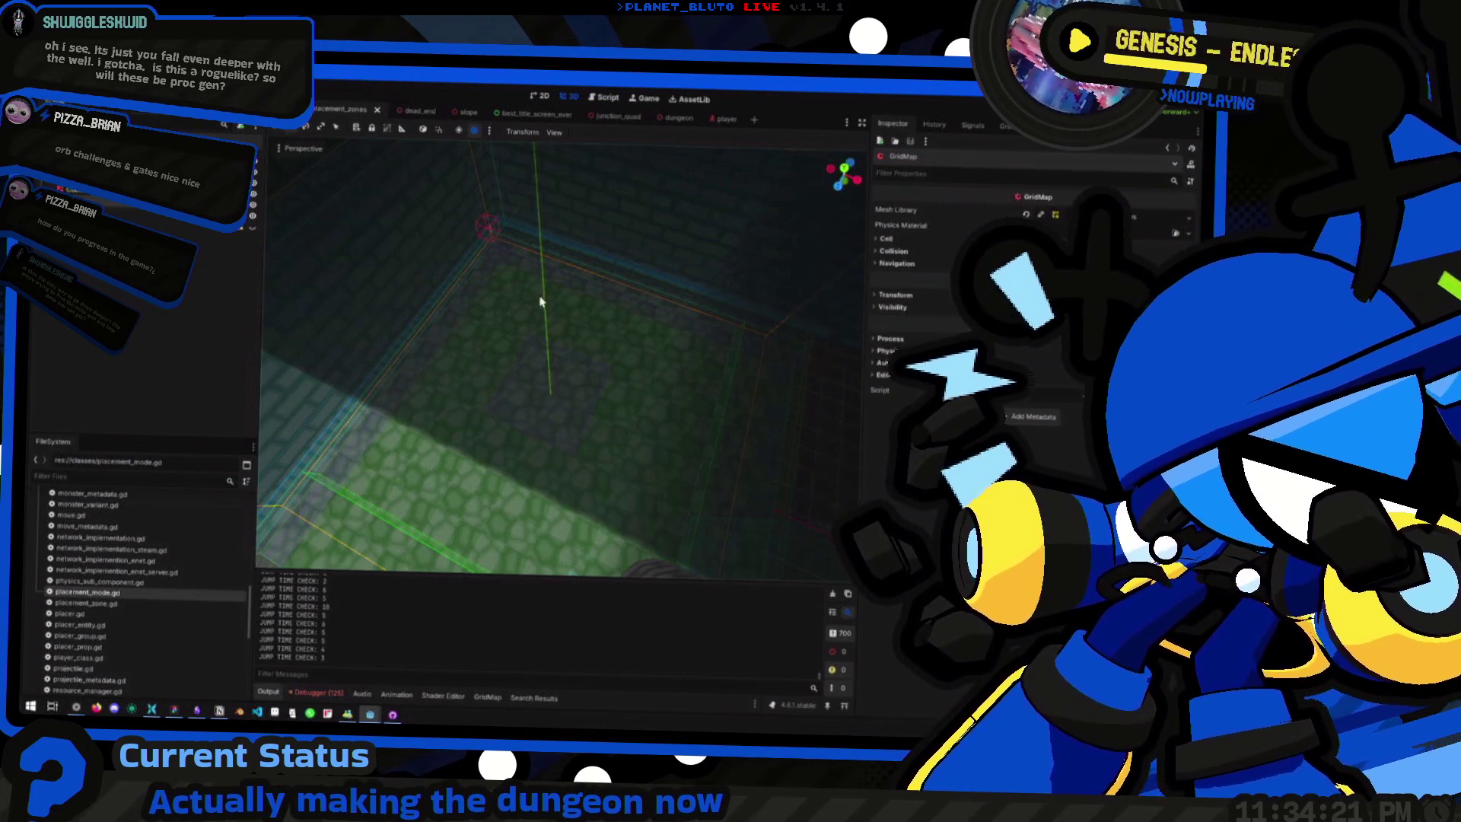
{"action": "scroll", "coordinate": [563, 357], "scroll_direction": "down", "scroll_amount": 10}
{"action": "scroll", "coordinate": [563, 358], "scroll_direction": "up", "scroll_amount": 10}
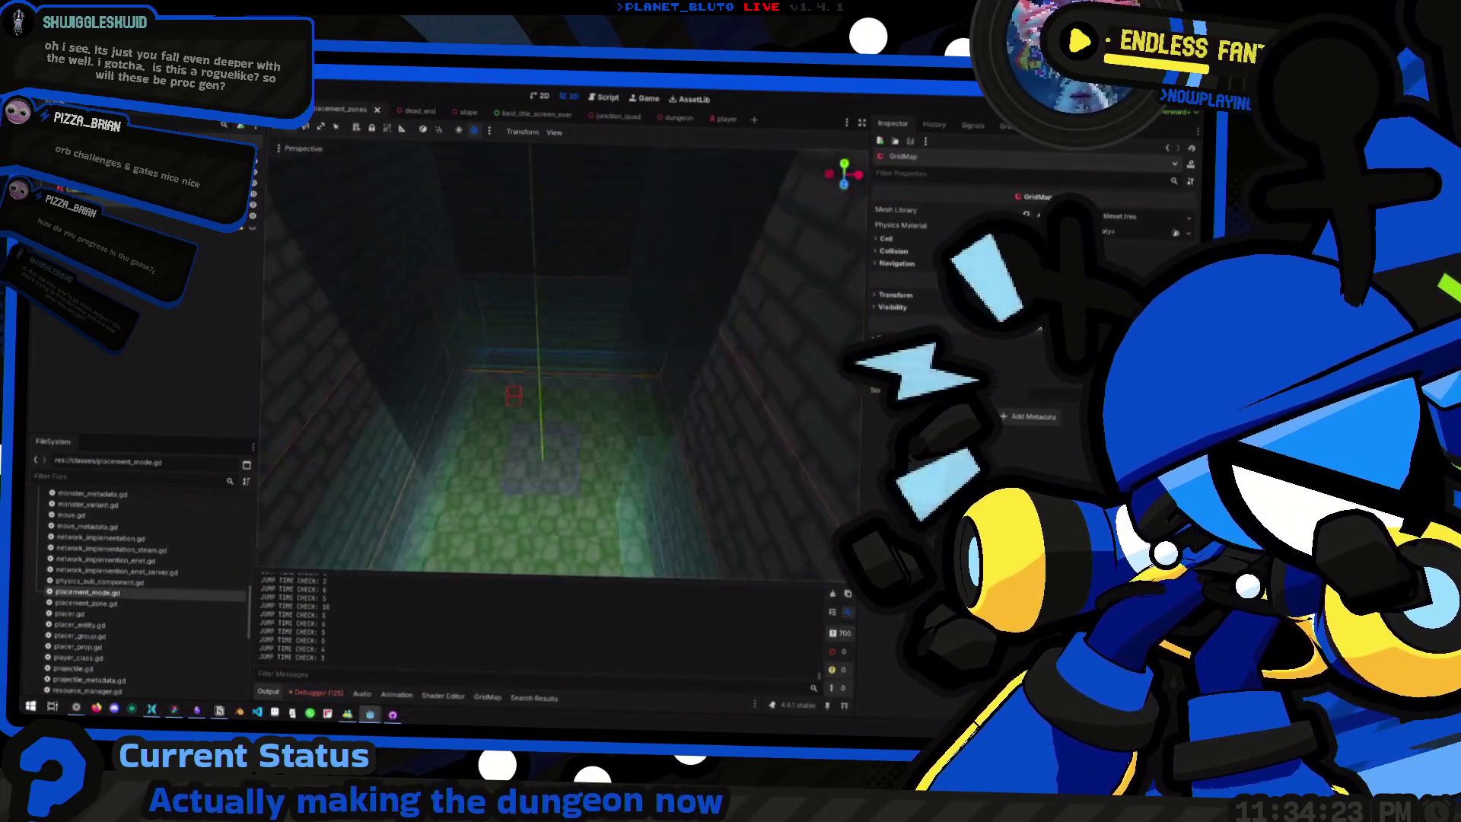
{"action": "scroll", "coordinate": [563, 358], "scroll_direction": "down", "scroll_amount": 5}
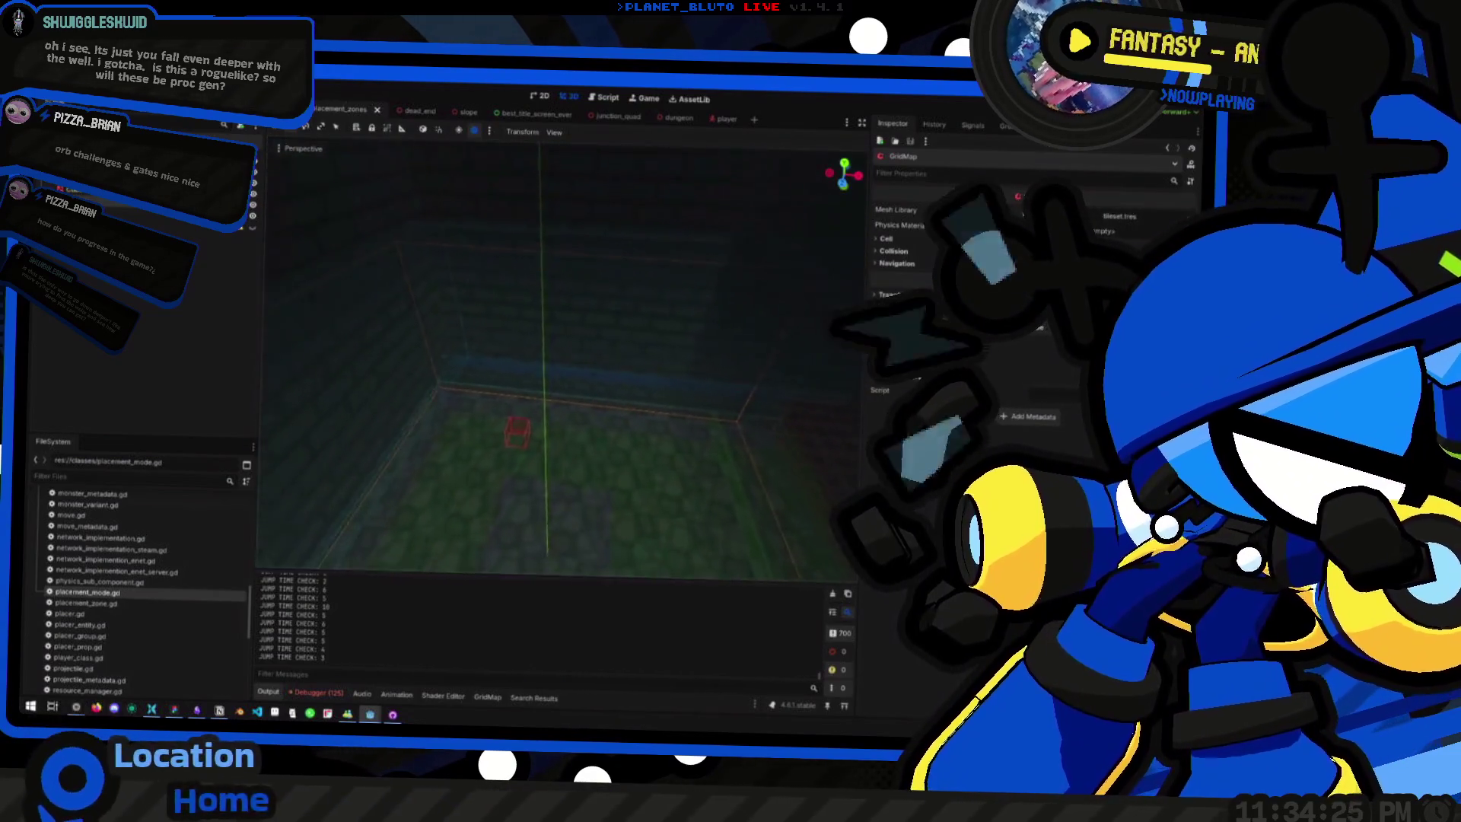
{"action": "left_click_drag", "start_coordinate": [563, 358], "coordinate": [609, 350]}
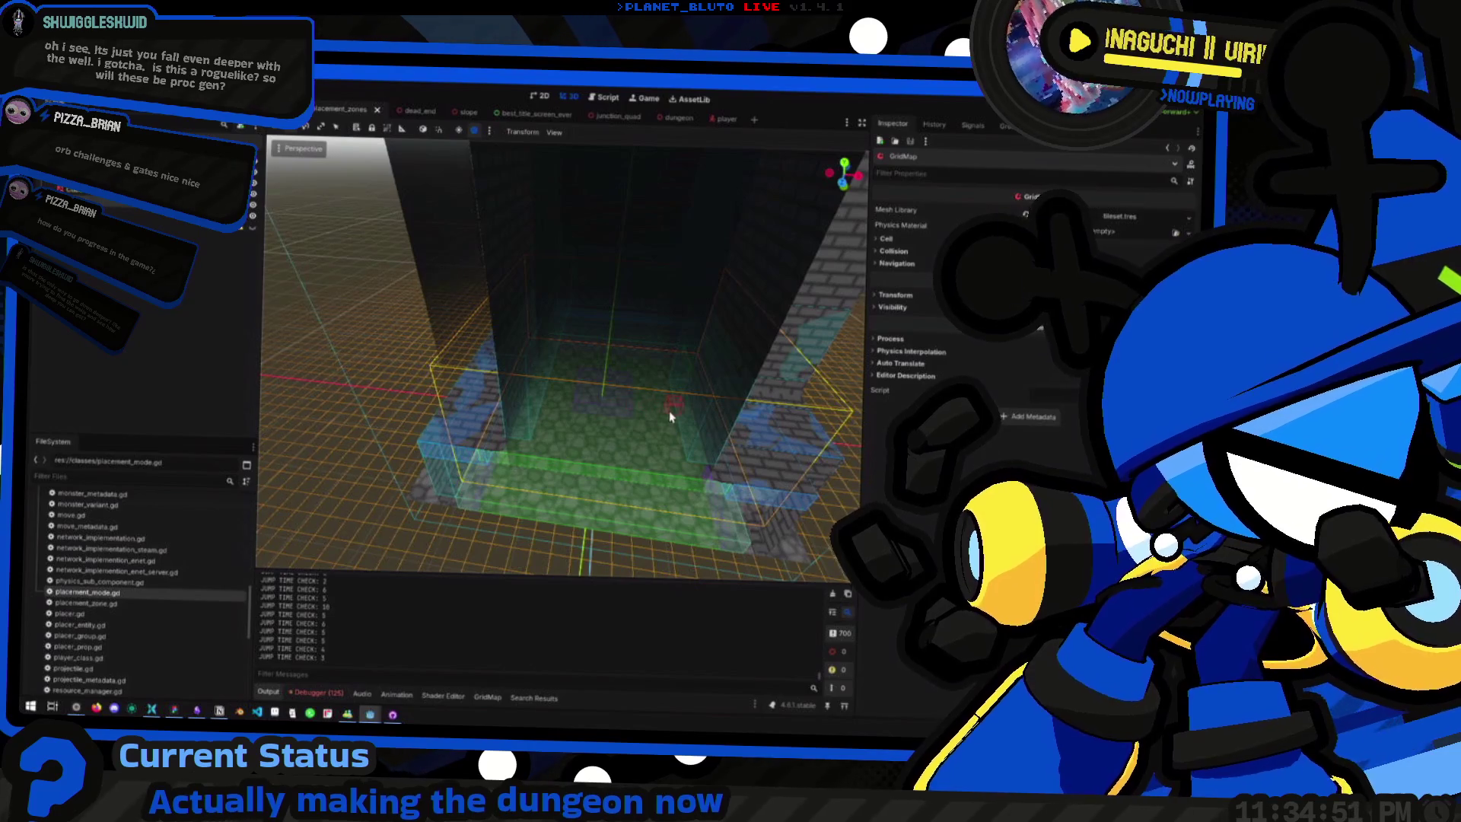
- Walk and jump the character down the corridor, then stop the game
{"action": "key", "text": "alt+Tab"}
{"action": "key", "text": "w"}
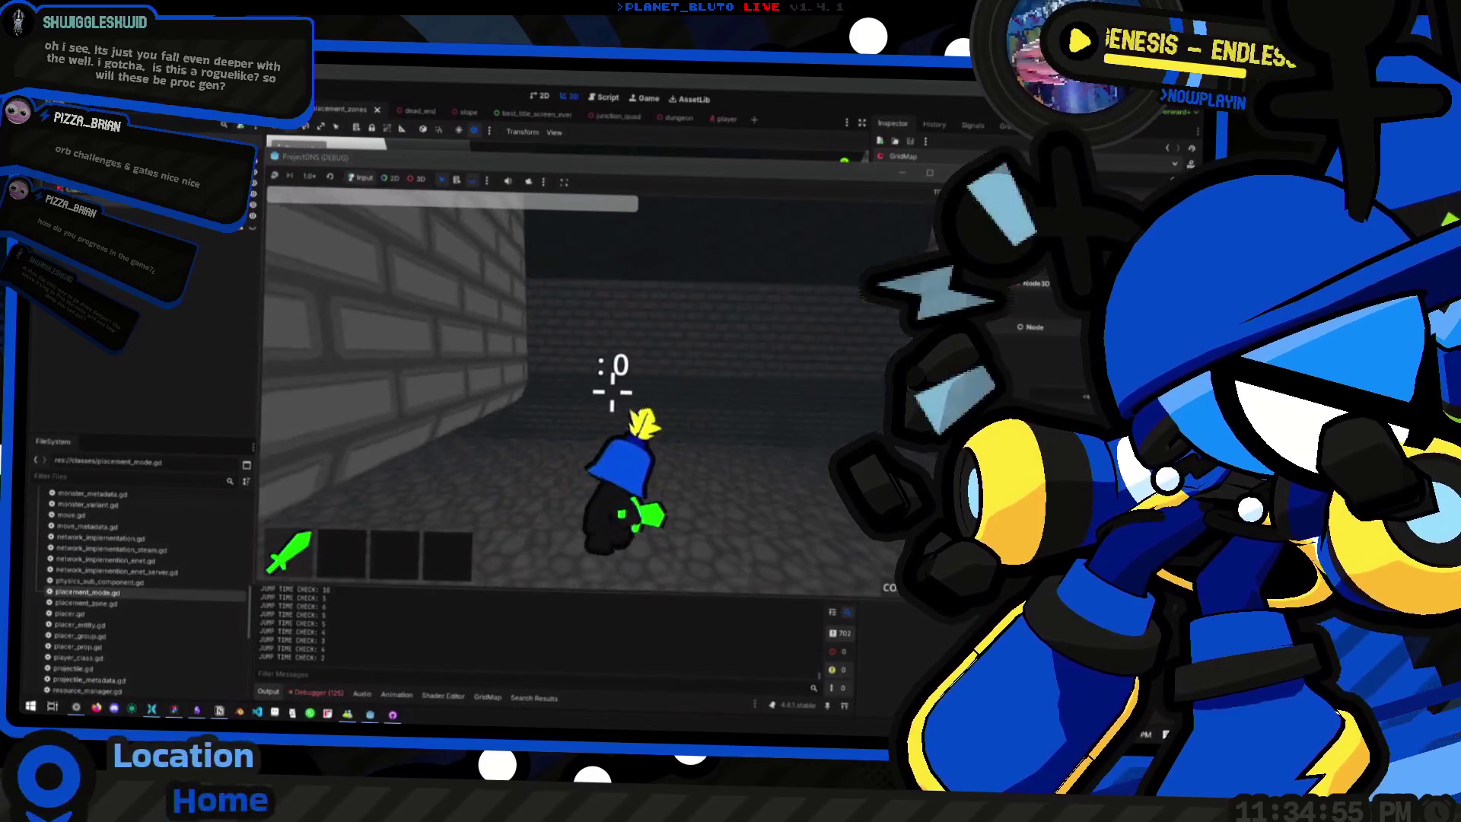
{"action": "key", "text": "space"}
{"action": "key", "text": "d"}
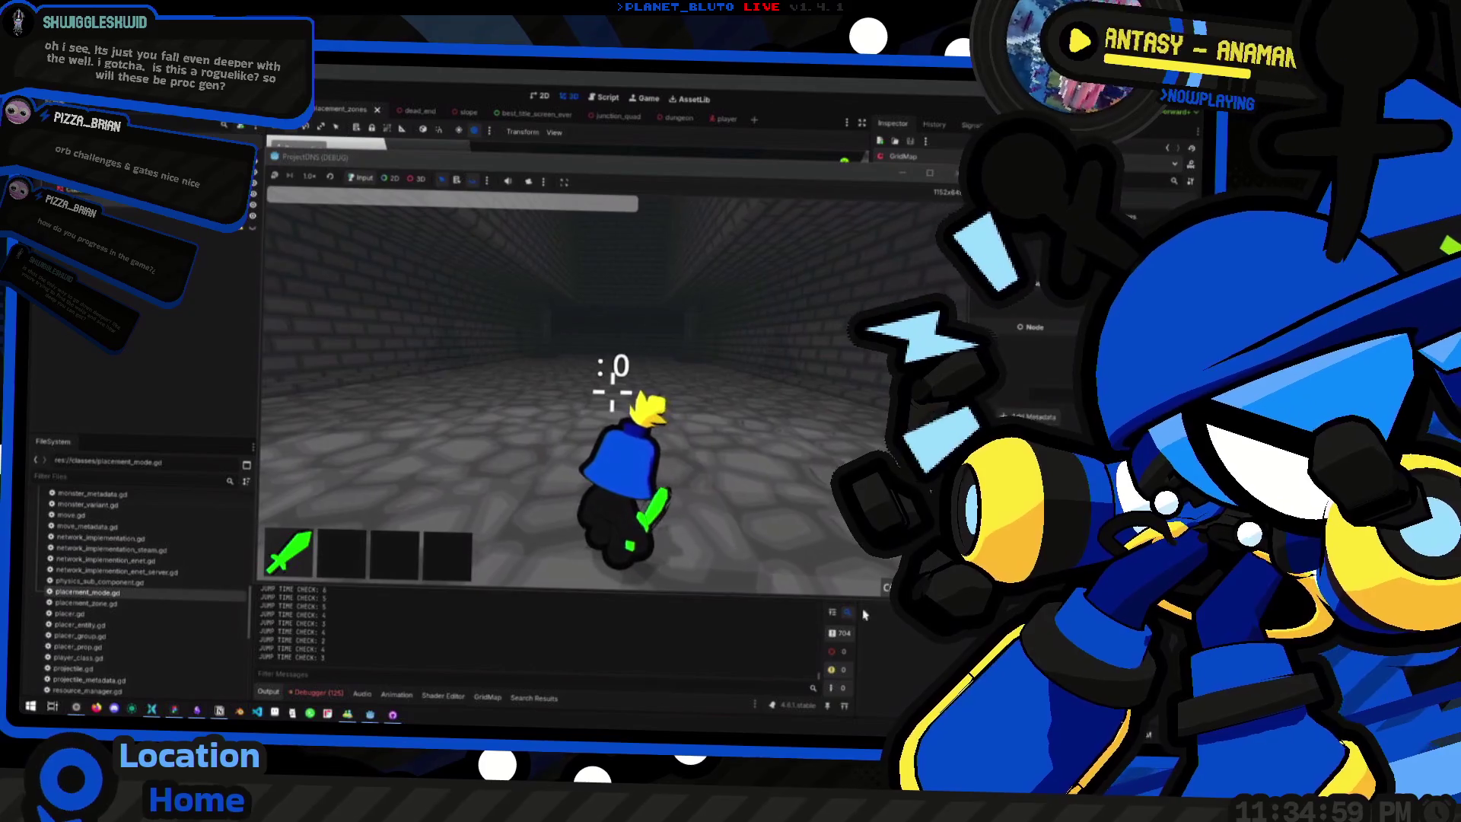
{"action": "key", "text": "F8"}
- Filter the Output log for 'seed', clear the filter, and expand the remote Dungeon node
{"action": "left_click", "coordinate": [704, 676]}
{"action": "type", "text": "seed"}
{"action": "key", "text": "BackSpace"}
{"action": "key", "text": "BackSpace"}
{"action": "key", "text": "BackSpace"}
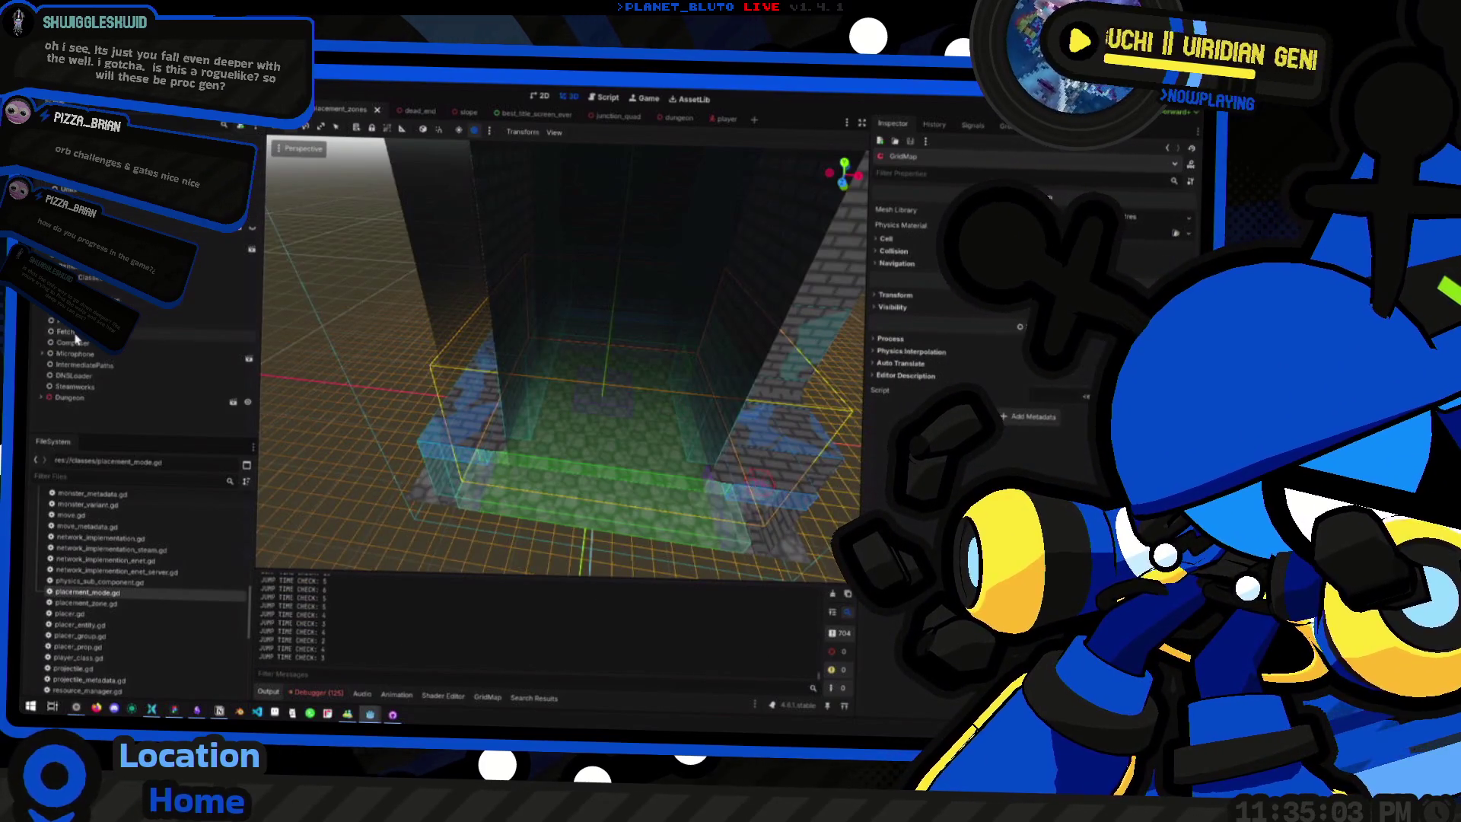
{"action": "left_click", "coordinate": [53, 392]}
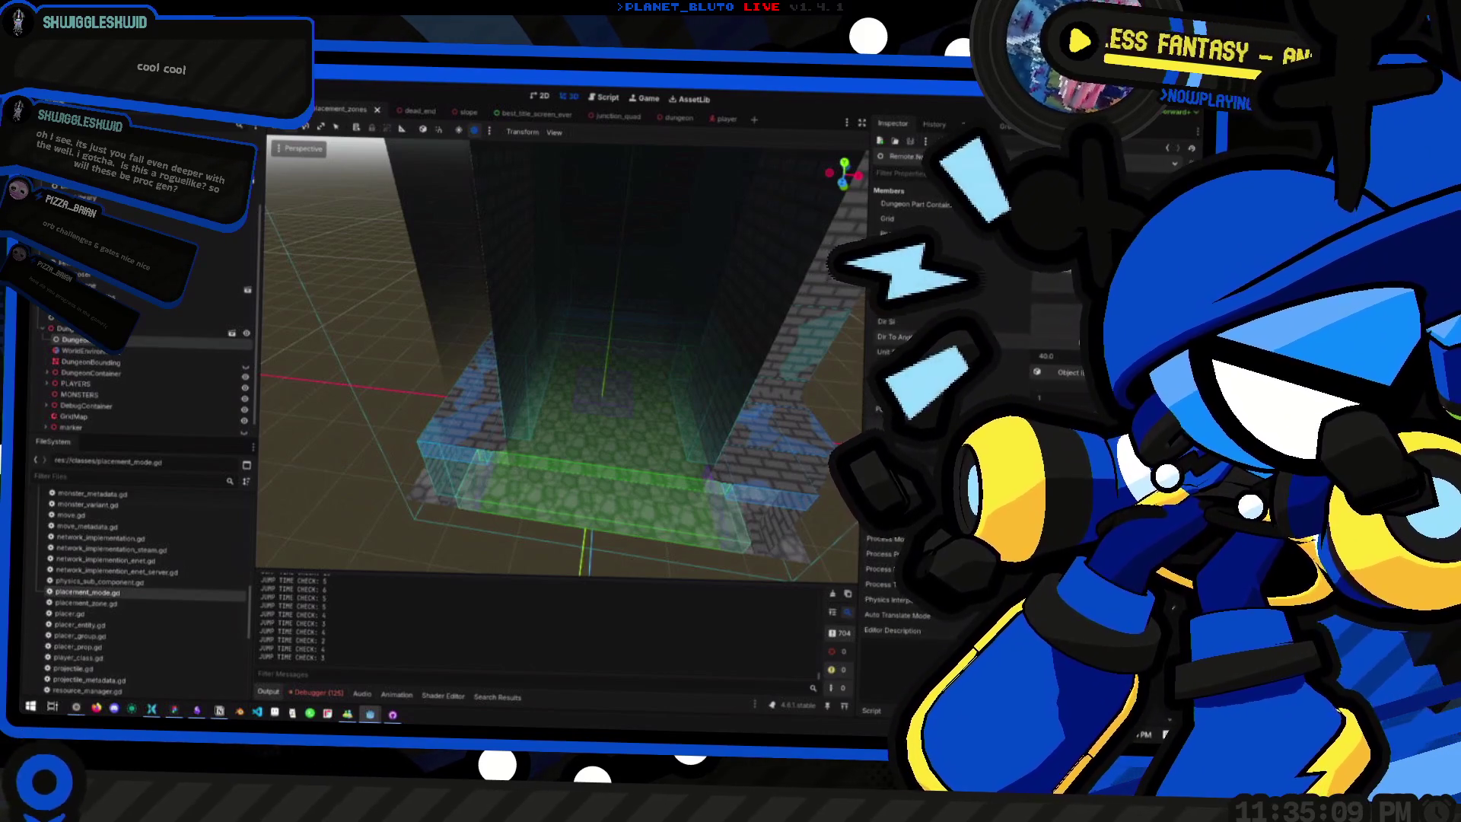
- Jump the character again in the running game, then return to the editor
{"action": "key", "text": "alt+Tab"}
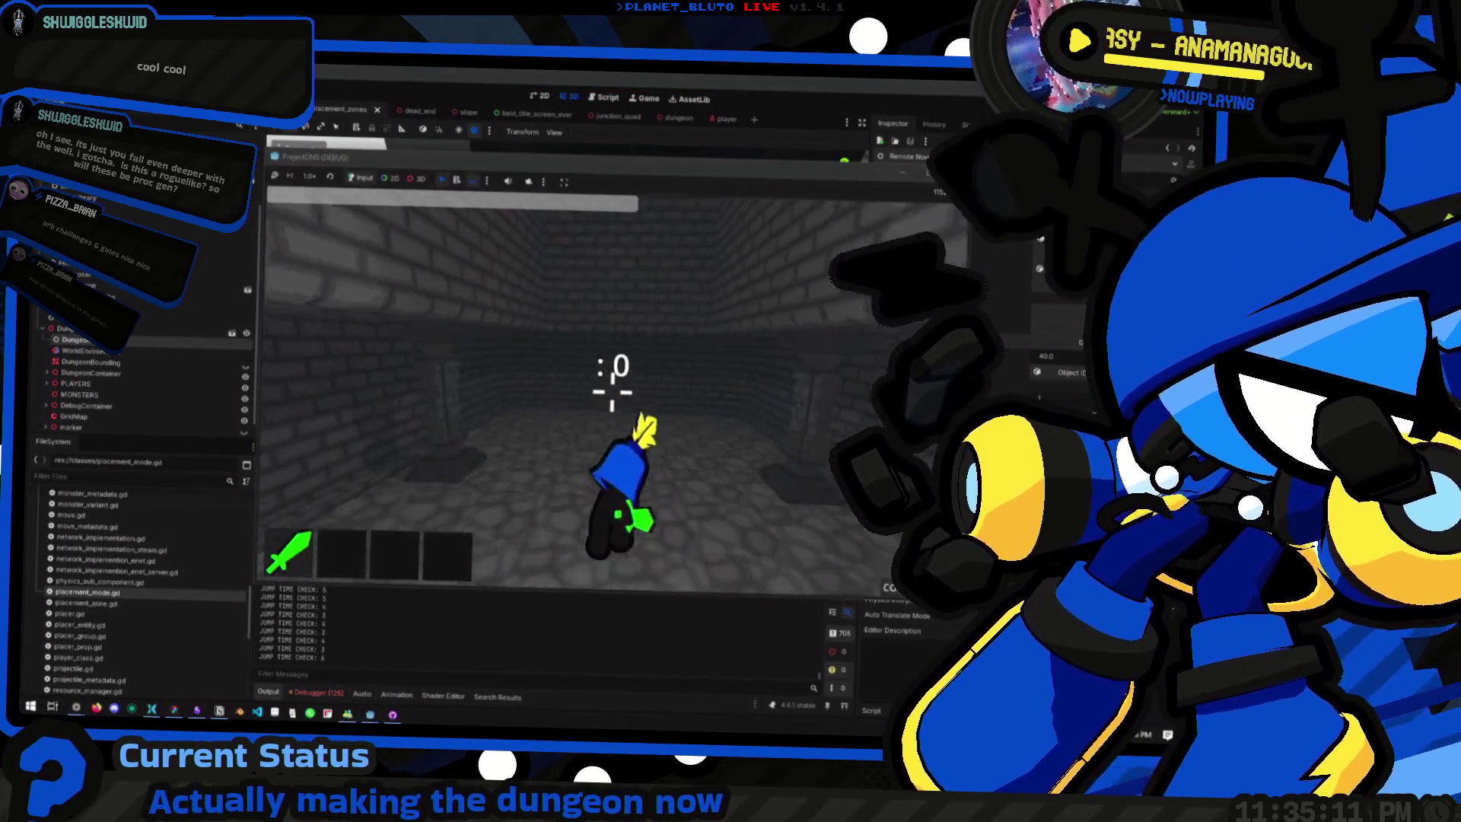
{"action": "key", "text": "space"}
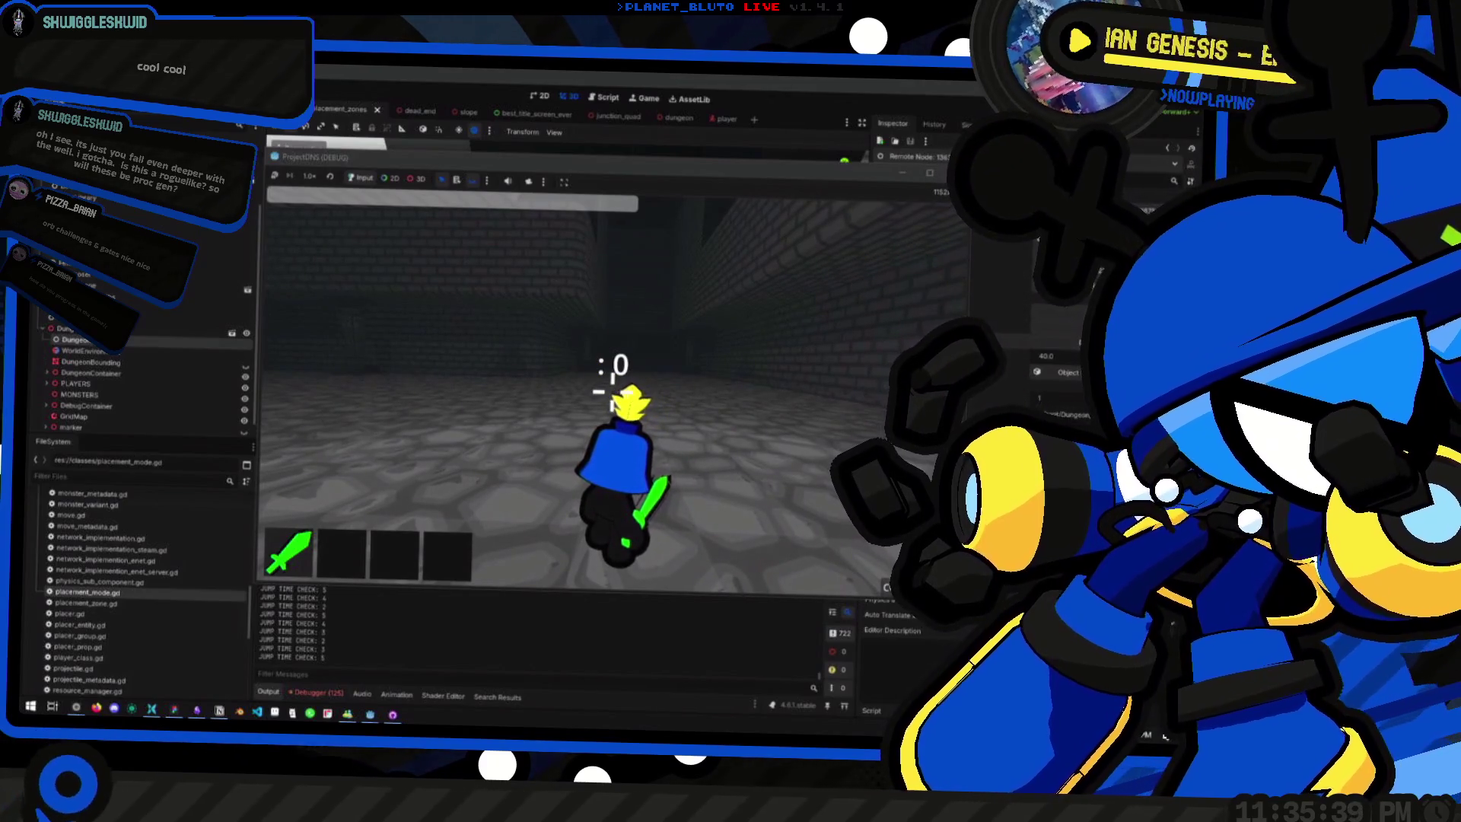
{"action": "left_click", "coordinate": [631, 115]}
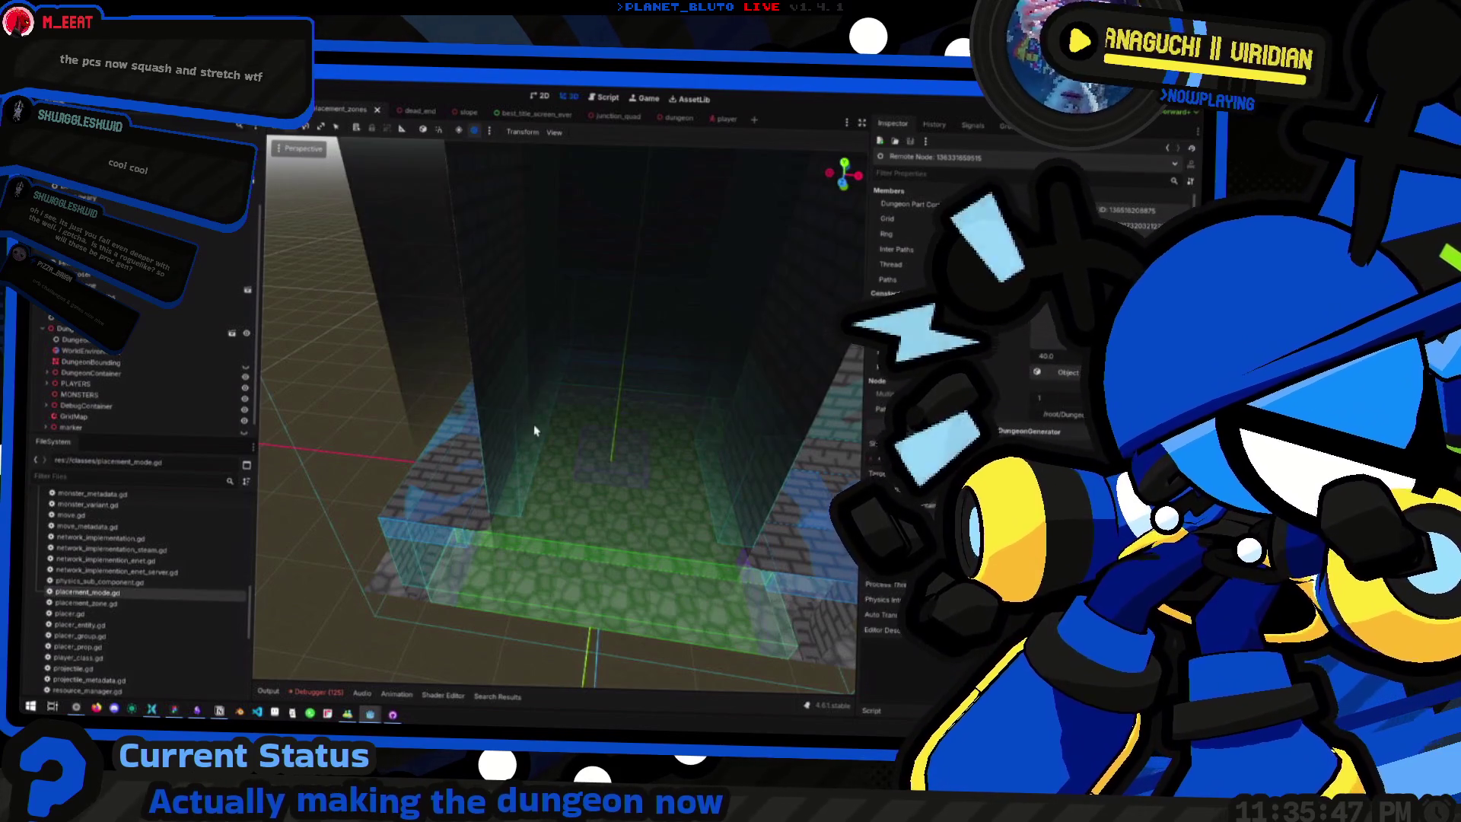
- Walk the character further down the corridor in the debug game, then stop it
{"action": "key", "text": "alt+Tab"}
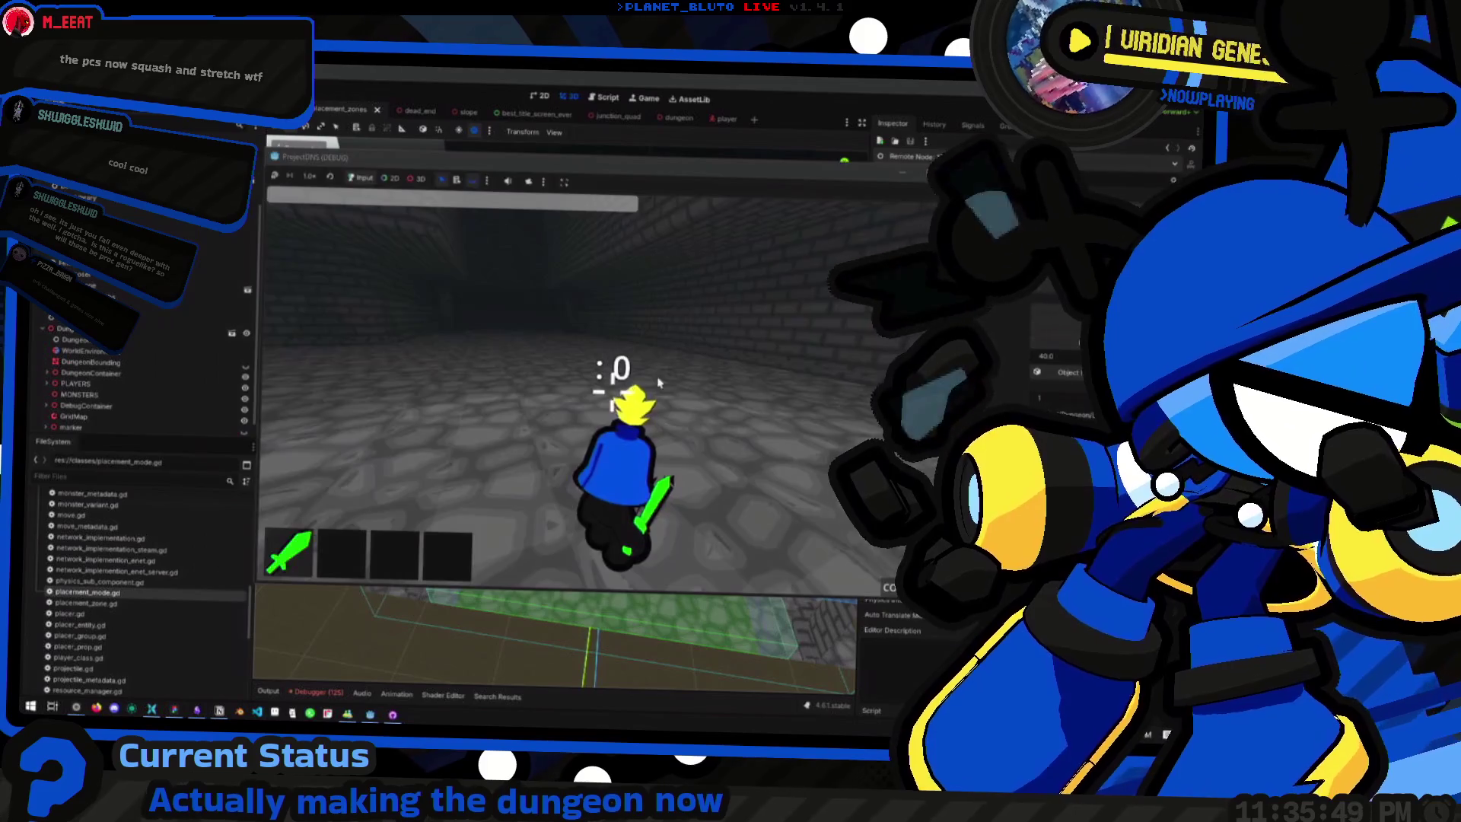
{"action": "key", "text": "w"}
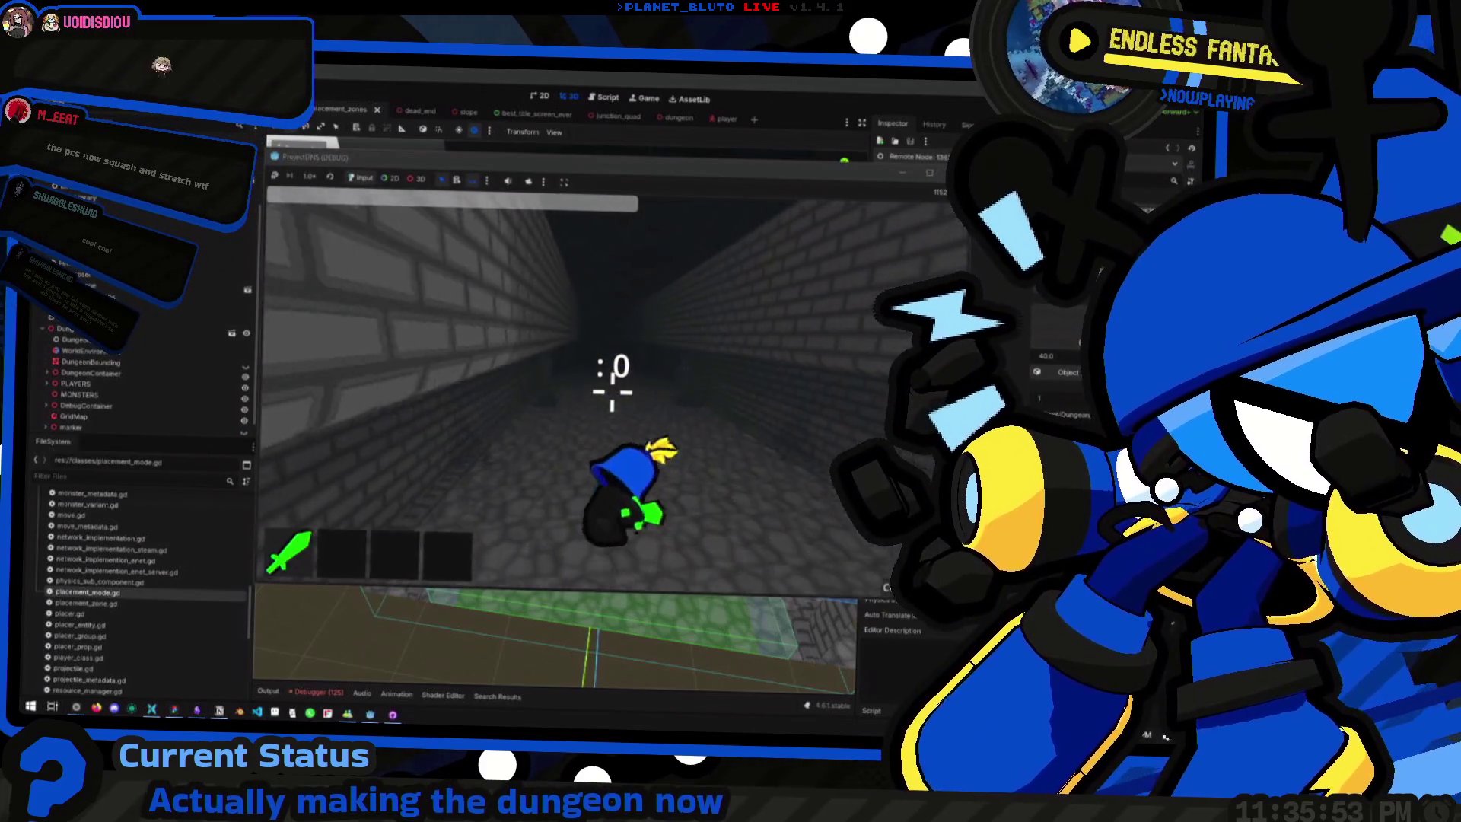
{"action": "key", "text": "w"}
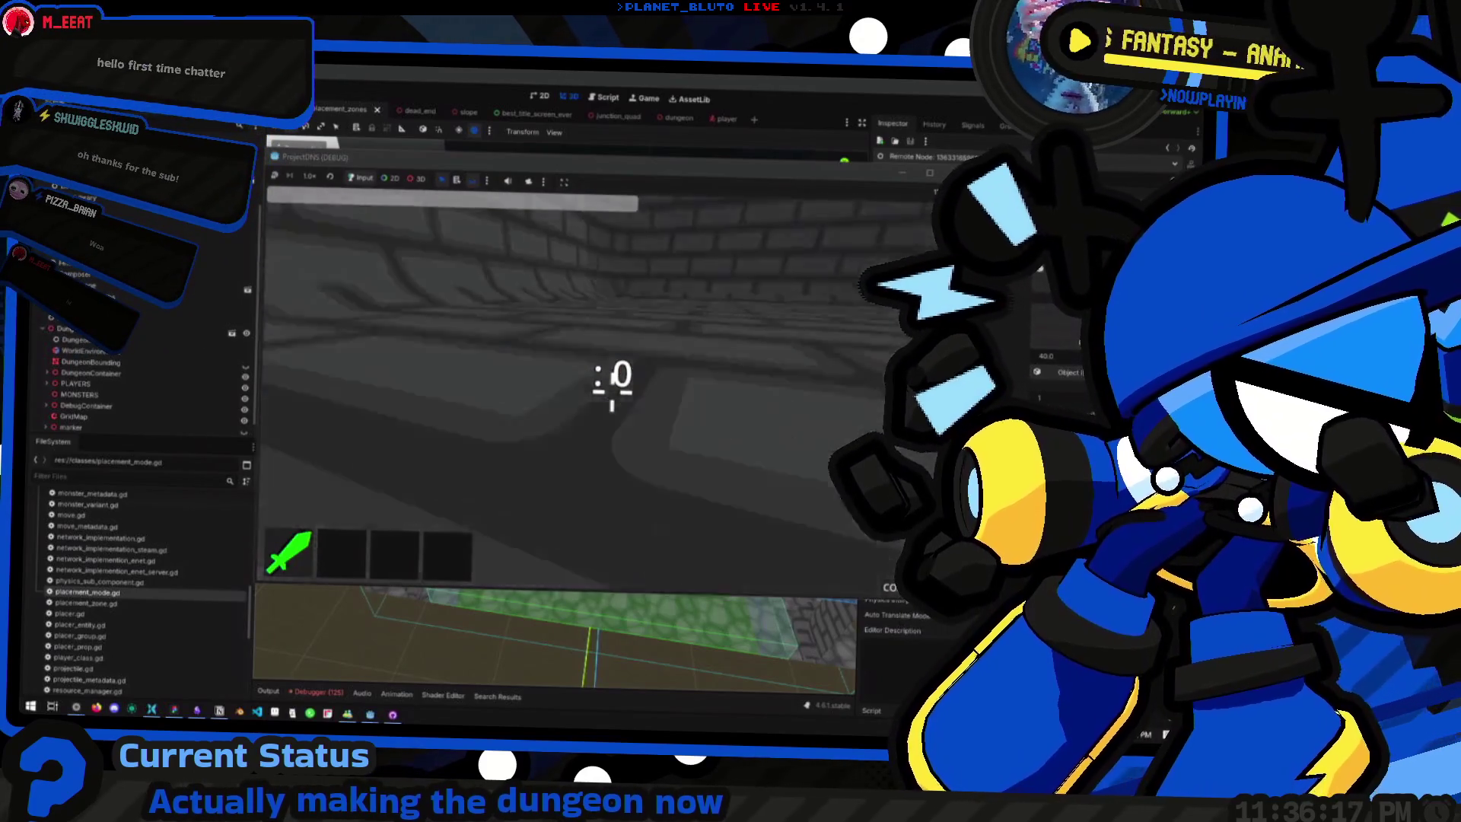
{"action": "key", "text": "F8"}
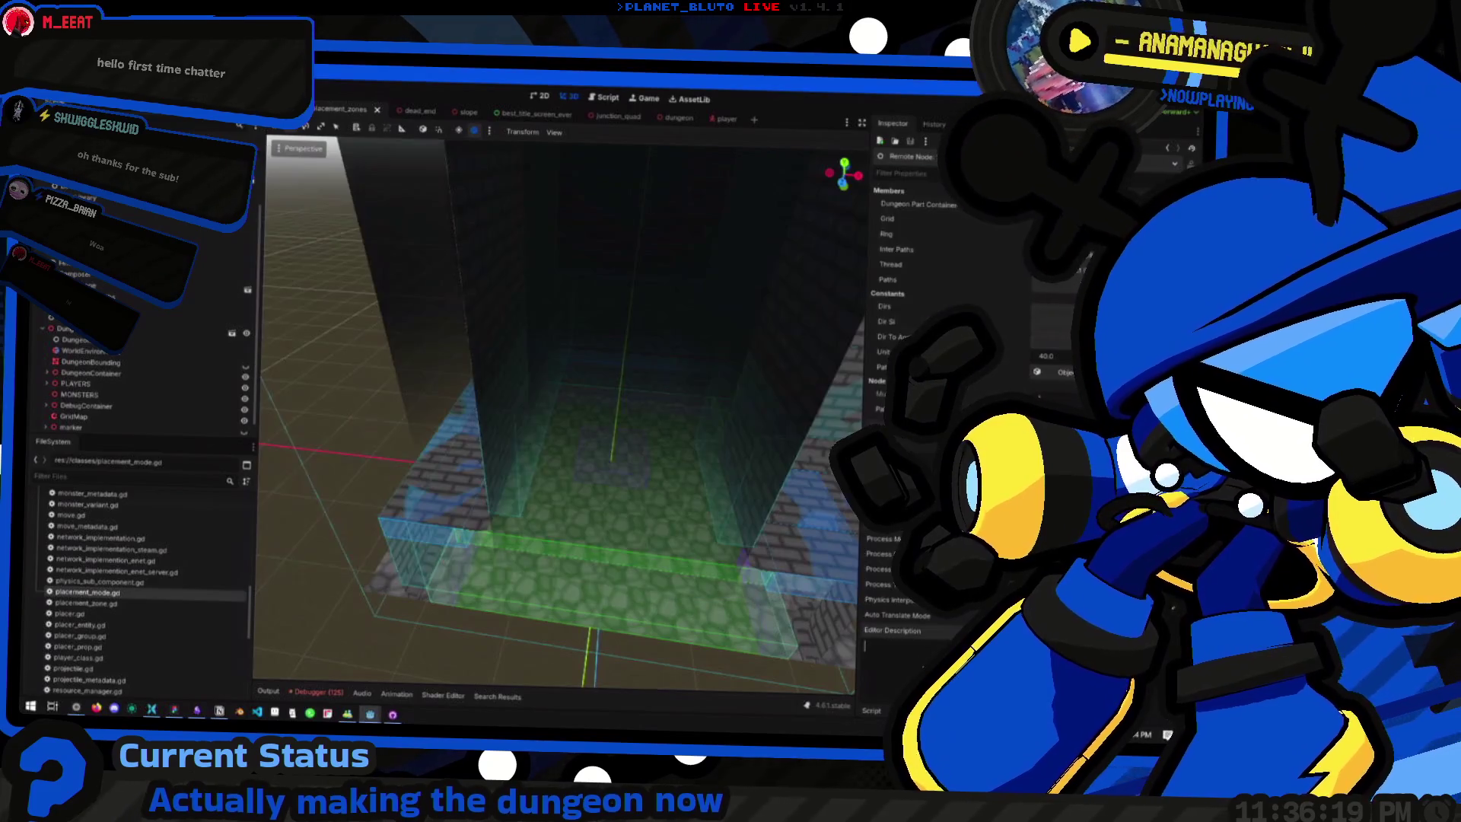
- Zoom the 3D viewport into the room and switch over to the design notes
{"action": "scroll", "coordinate": [659, 230], "scroll_direction": "up", "scroll_amount": 5}
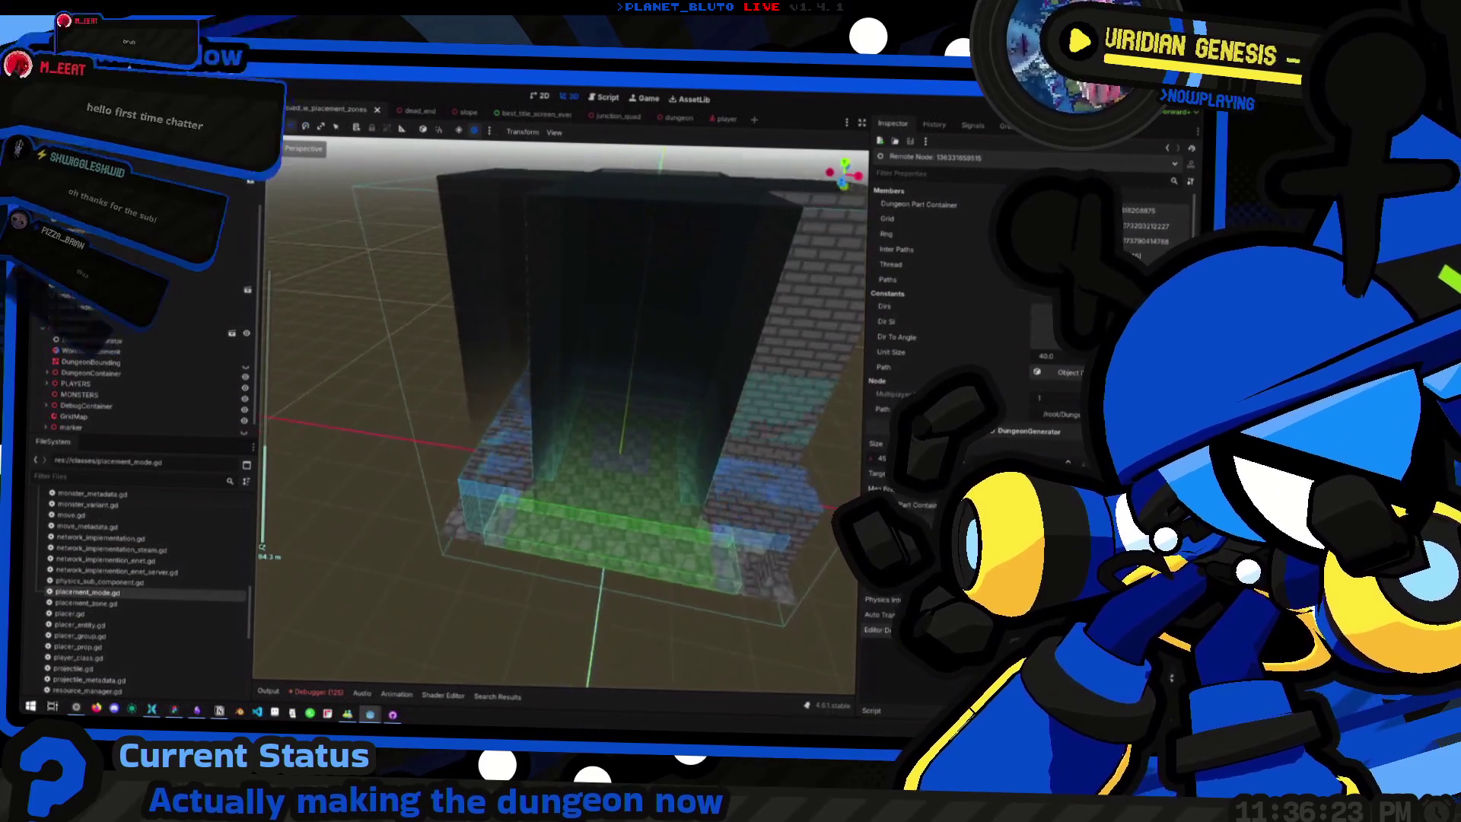
{"action": "scroll", "coordinate": [513, 353], "scroll_direction": "up", "scroll_amount": 5}
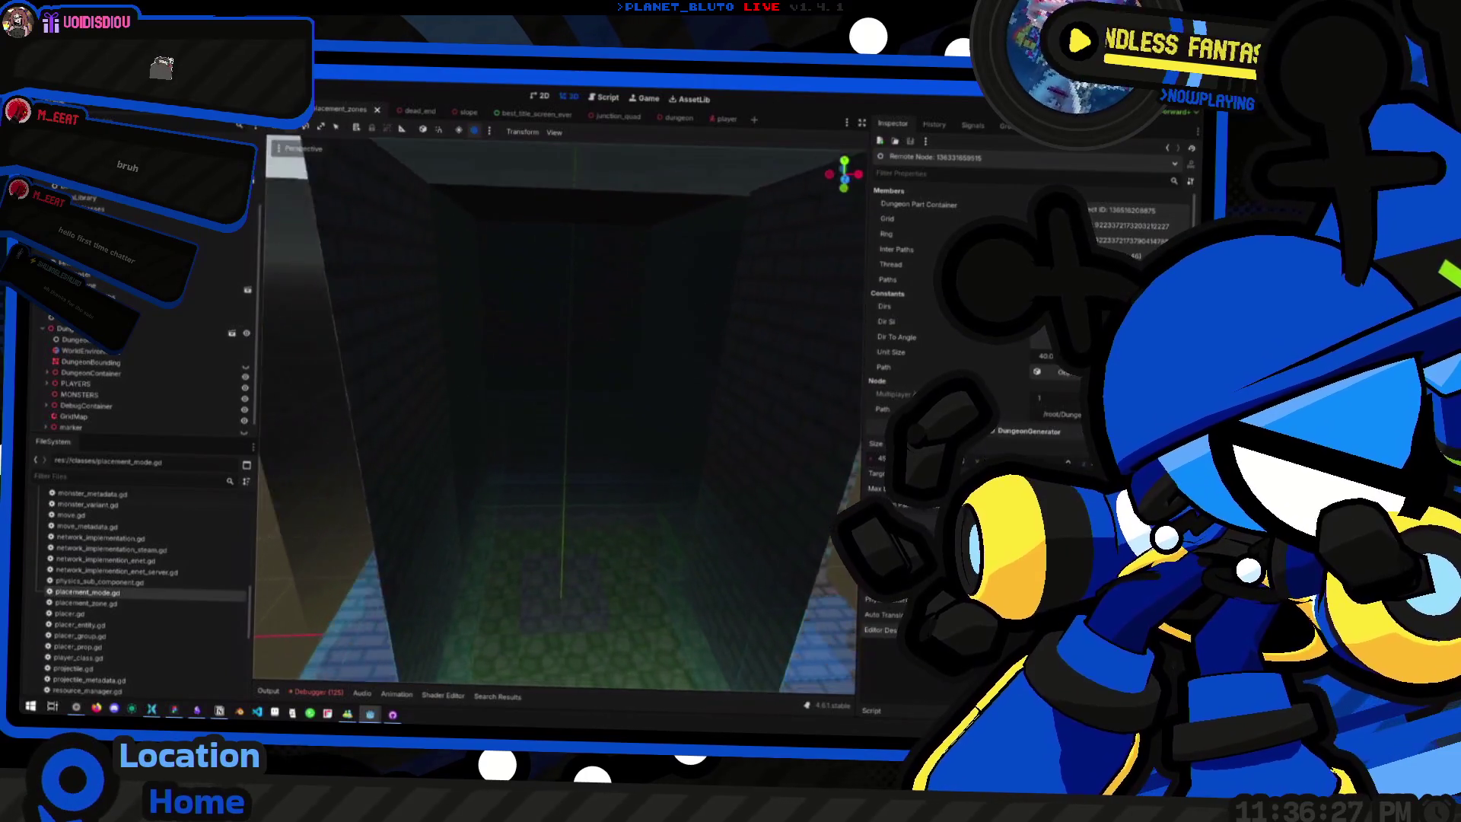
{"action": "key", "text": "alt+Tab"}
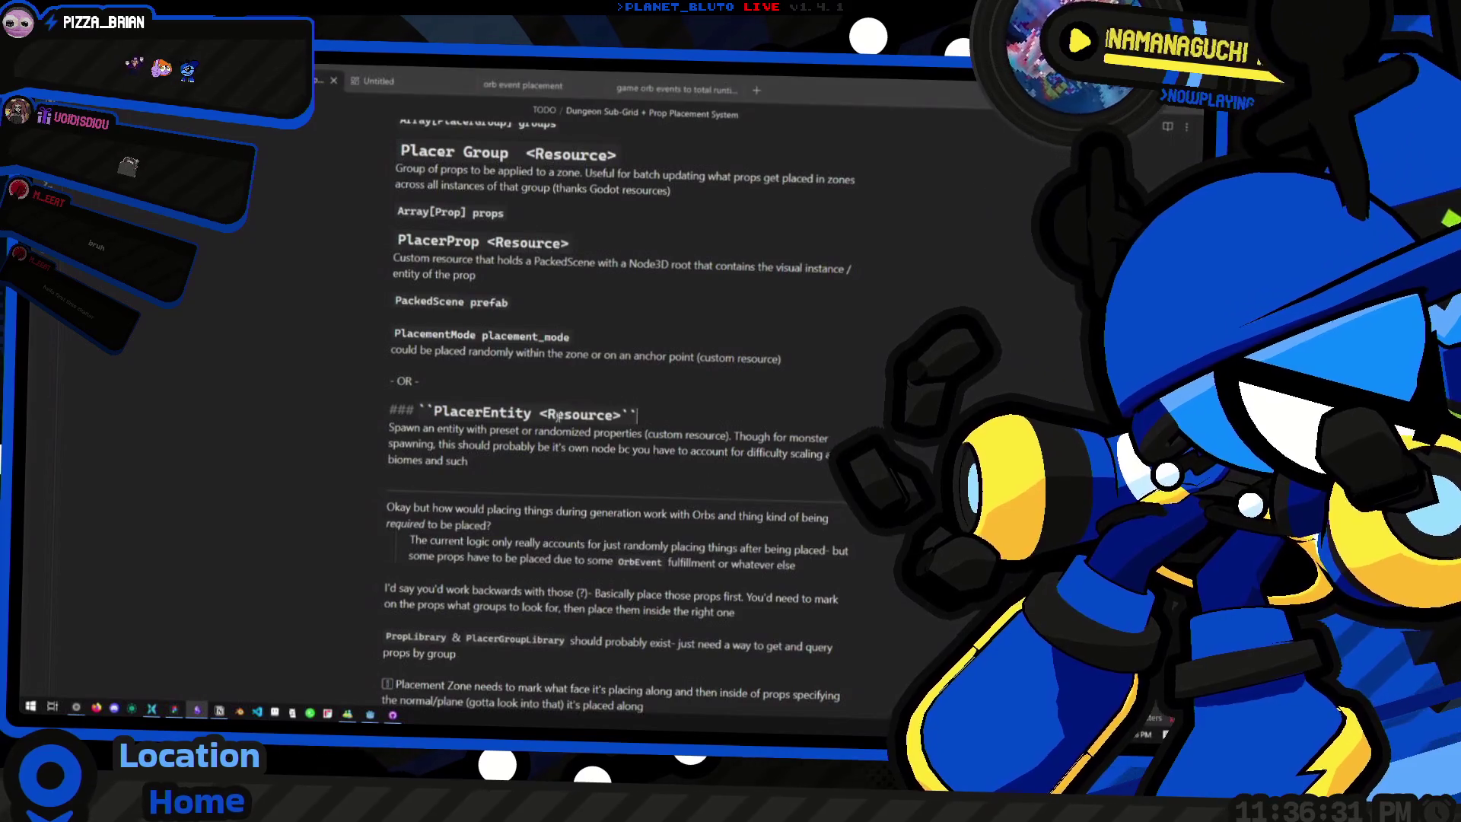
- Review the Placer Group section and its PackedScene prefab line in the prop placement note
{"action": "scroll", "coordinate": [571, 376], "scroll_direction": "up", "scroll_amount": 2}
{"action": "left_click", "coordinate": [572, 376]}
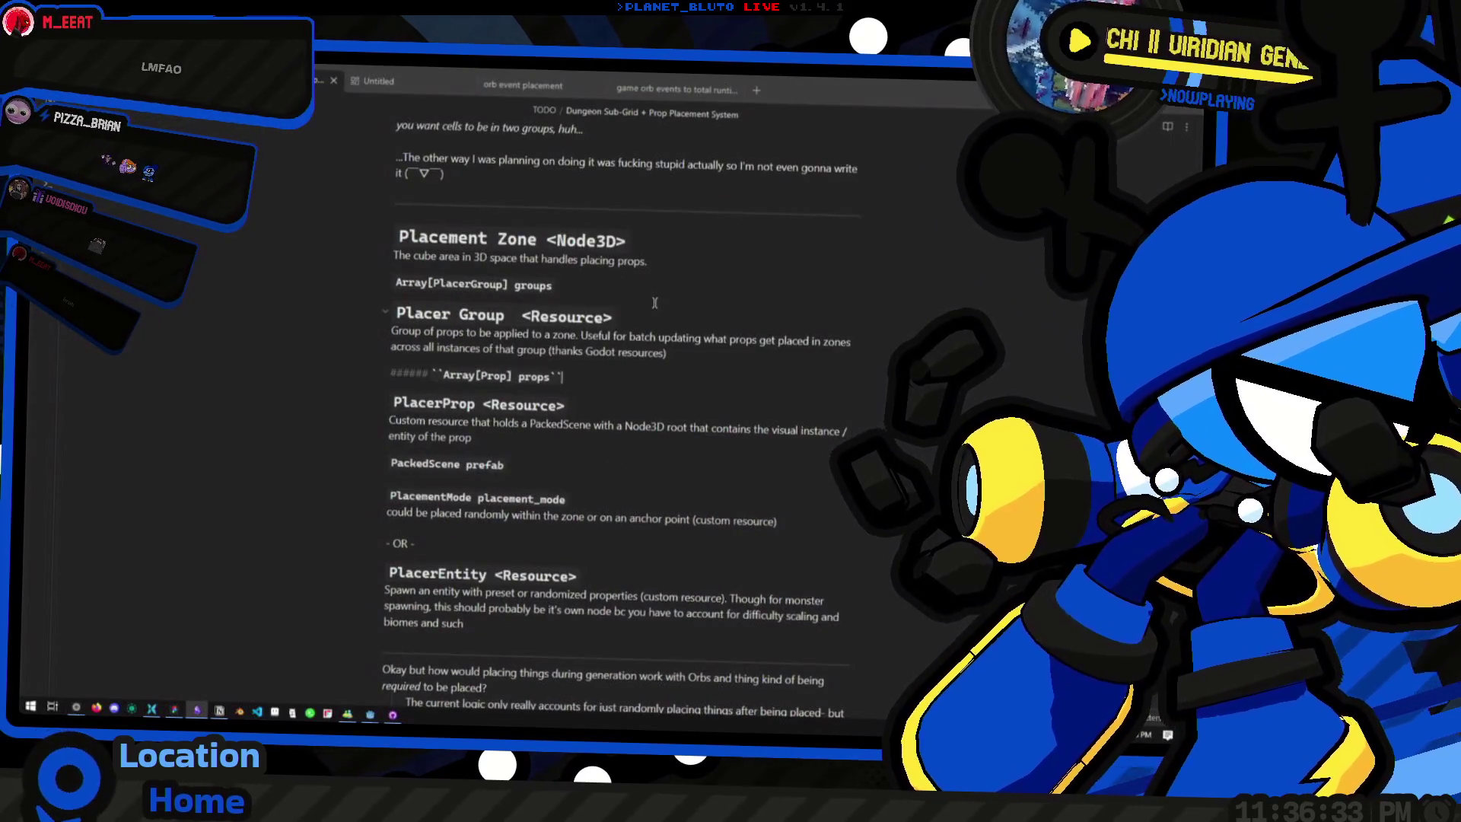
{"action": "left_click", "coordinate": [655, 308]}
{"action": "scroll", "coordinate": [653, 353], "scroll_direction": "down", "scroll_amount": 1}
{"action": "scroll", "coordinate": [656, 368], "scroll_direction": "up", "scroll_amount": 2}
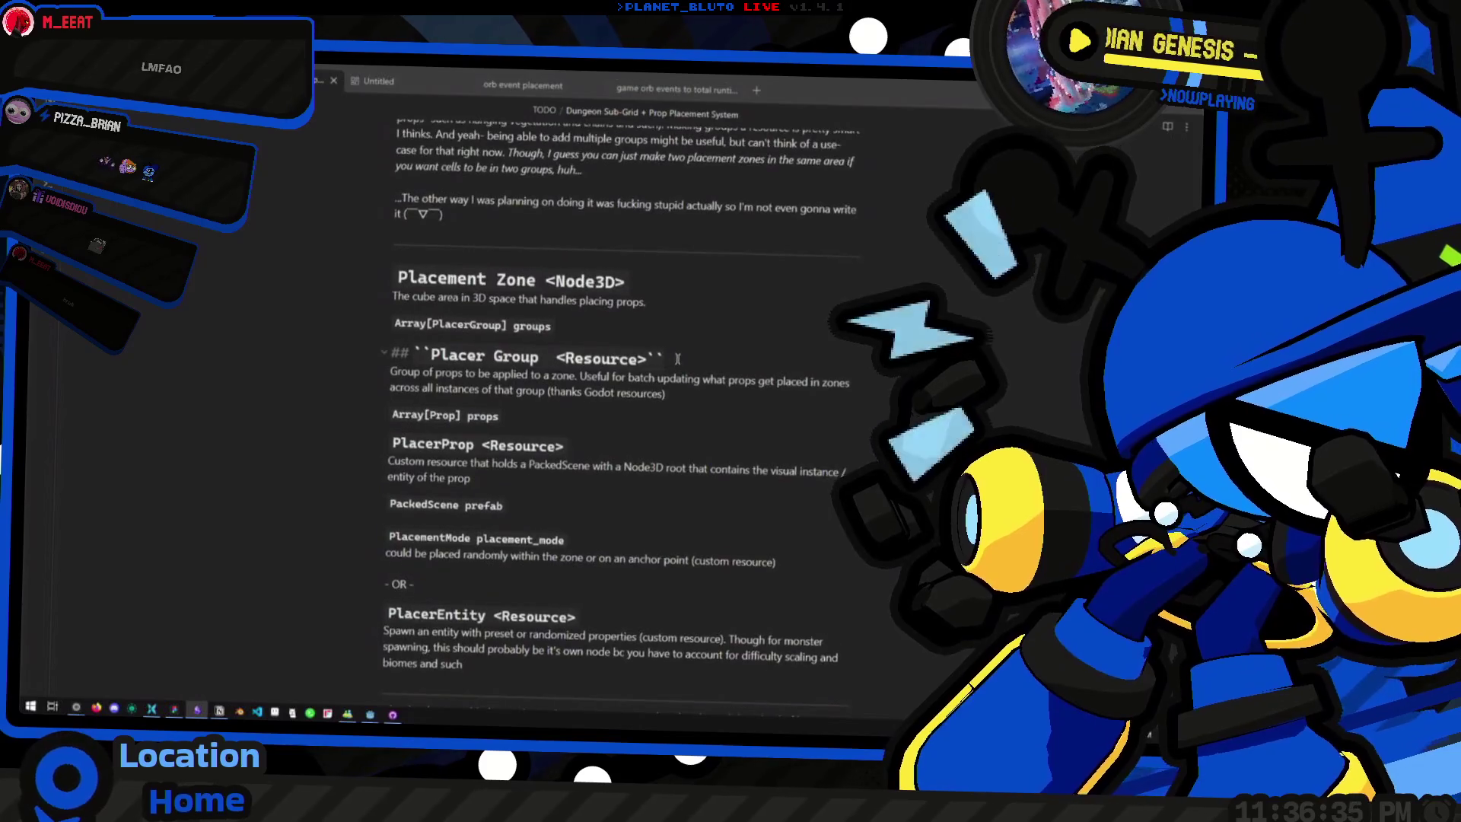
{"action": "scroll", "coordinate": [670, 415], "scroll_direction": "down", "scroll_amount": 3}
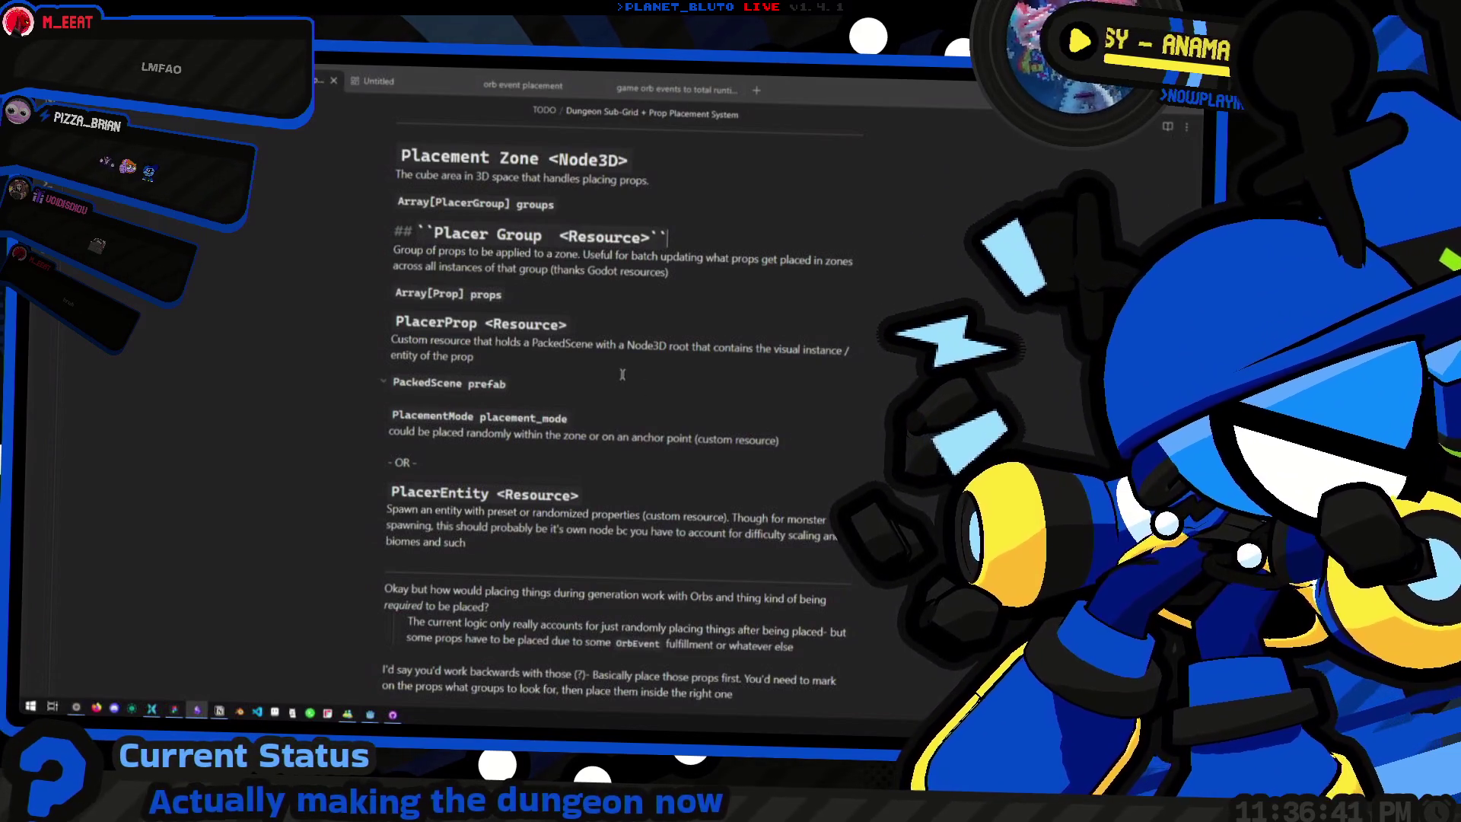
{"action": "left_click", "coordinate": [541, 385]}
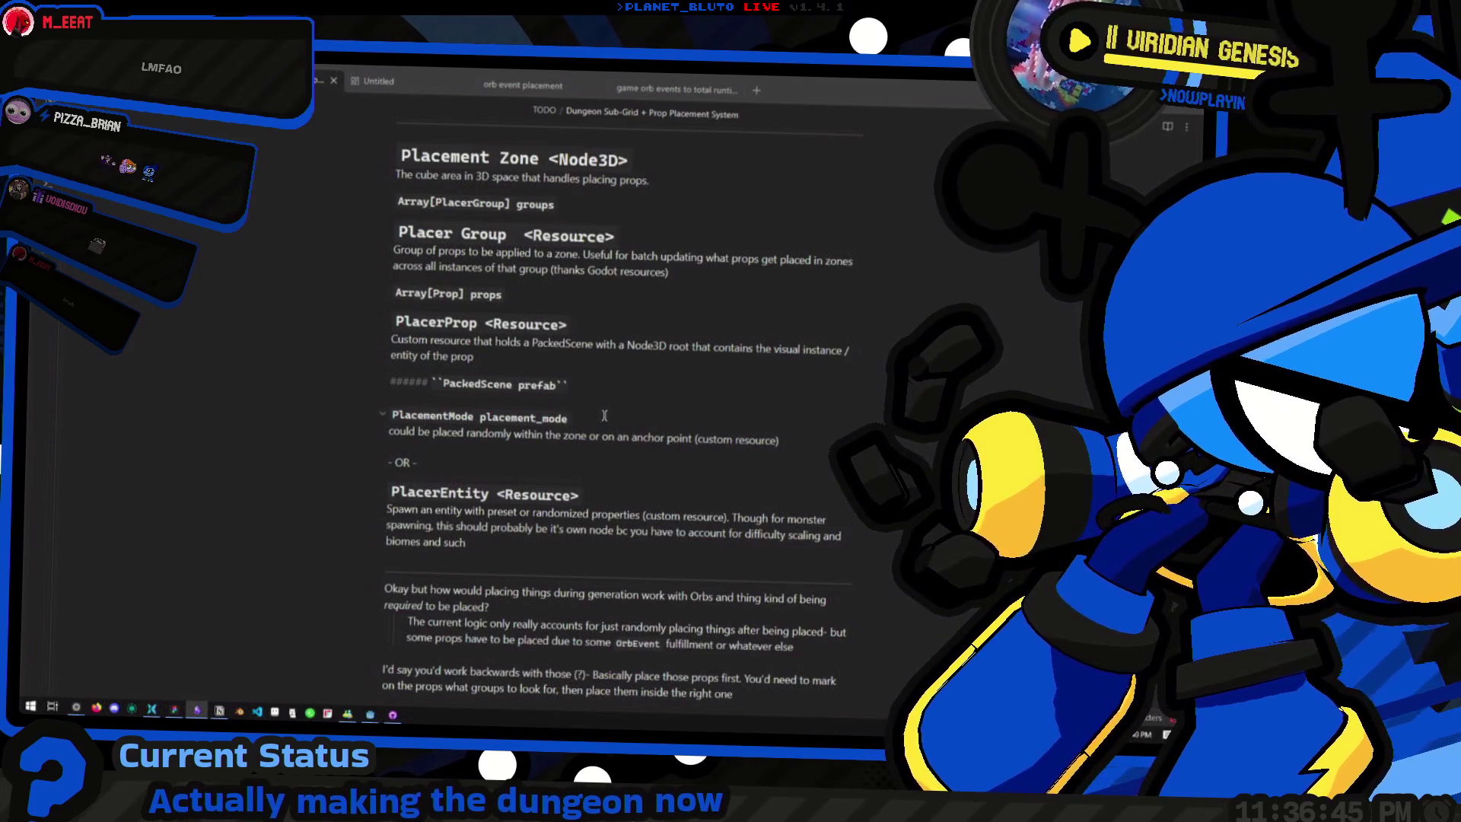
{"action": "scroll", "coordinate": [604, 416], "scroll_direction": "down", "scroll_amount": 2}
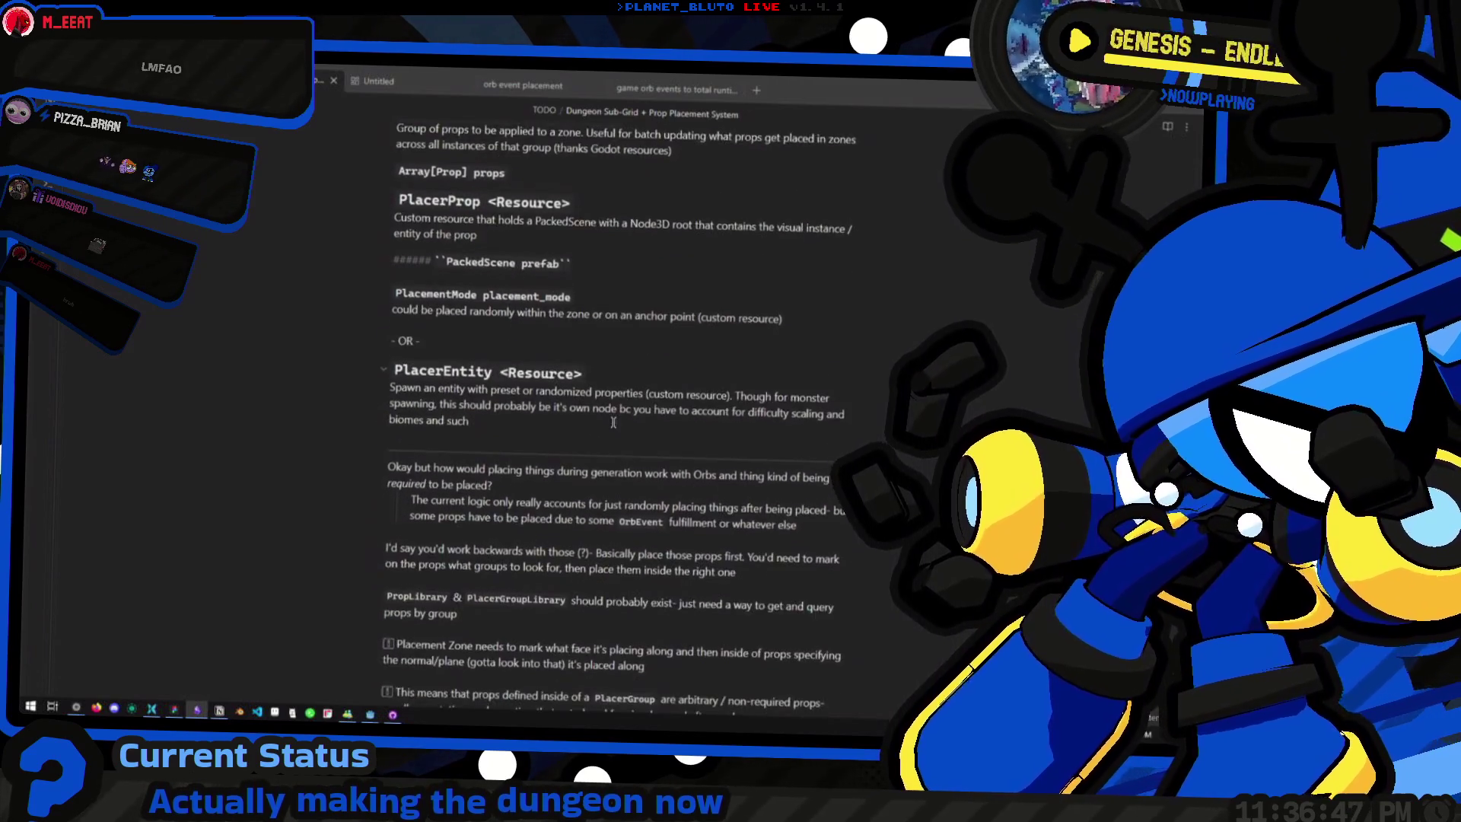
{"action": "scroll", "coordinate": [625, 260], "scroll_direction": "up", "scroll_amount": 1}
- Review the PlacerProp and Placement Zone descriptions in the note
{"action": "left_click", "coordinate": [666, 305]}
{"action": "scroll", "coordinate": [753, 358], "scroll_direction": "down", "scroll_amount": 2}
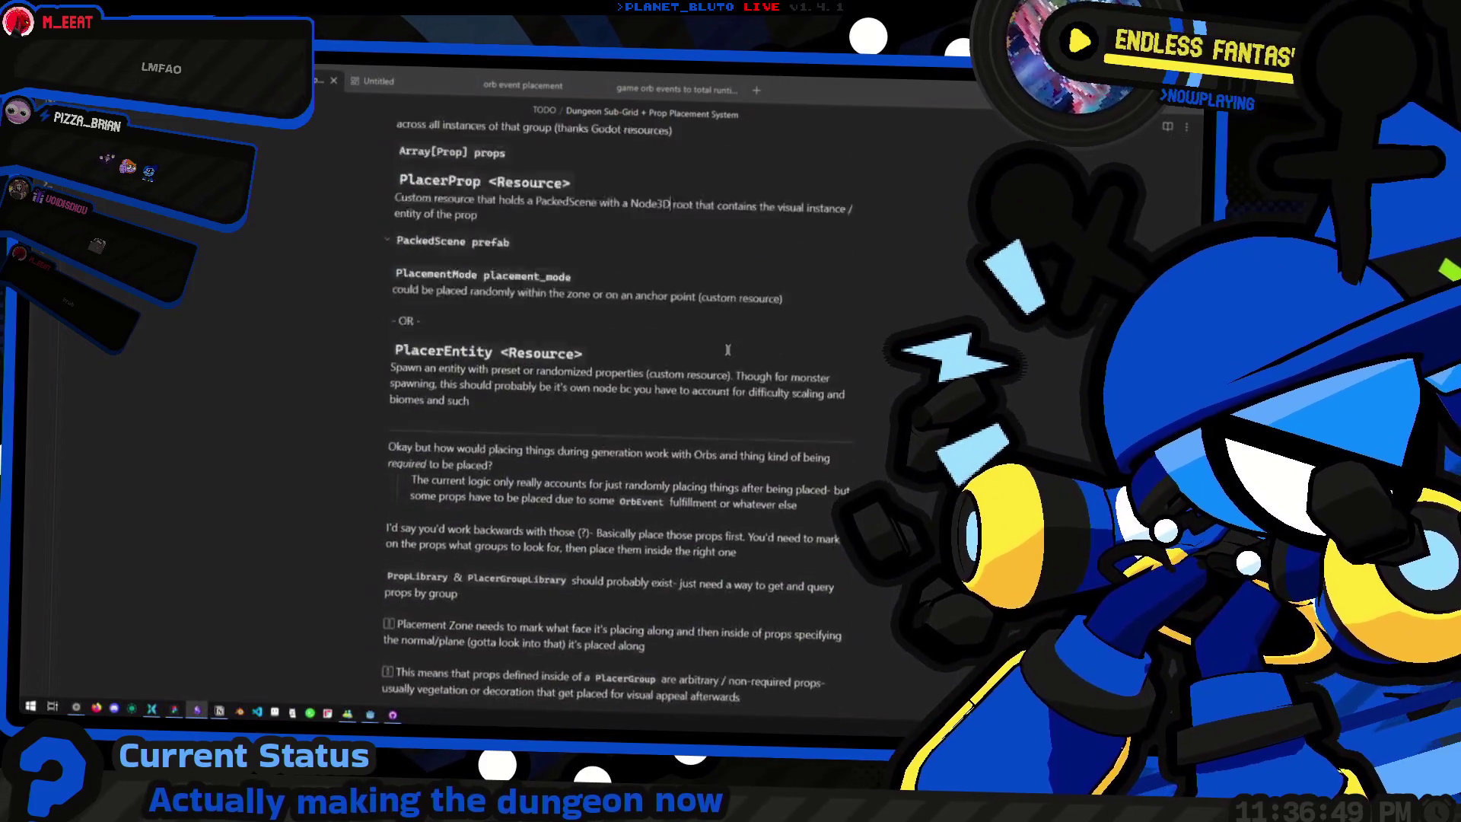
{"action": "scroll", "coordinate": [730, 365], "scroll_direction": "up", "scroll_amount": 5}
{"action": "scroll", "coordinate": [715, 372], "scroll_direction": "down", "scroll_amount": 2}
{"action": "scroll", "coordinate": [709, 372], "scroll_direction": "up", "scroll_amount": 4}
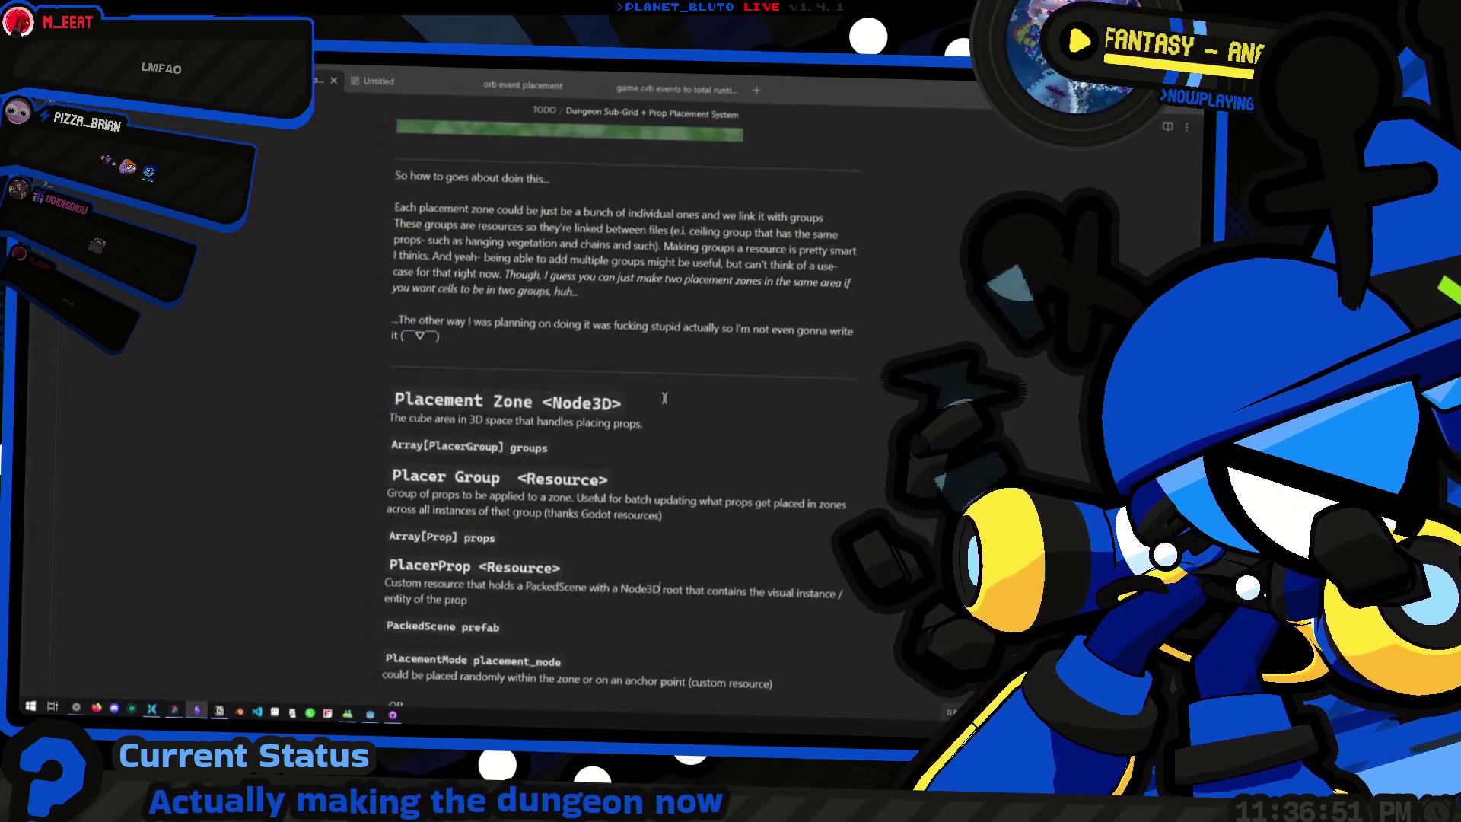
{"action": "left_click", "coordinate": [712, 422]}
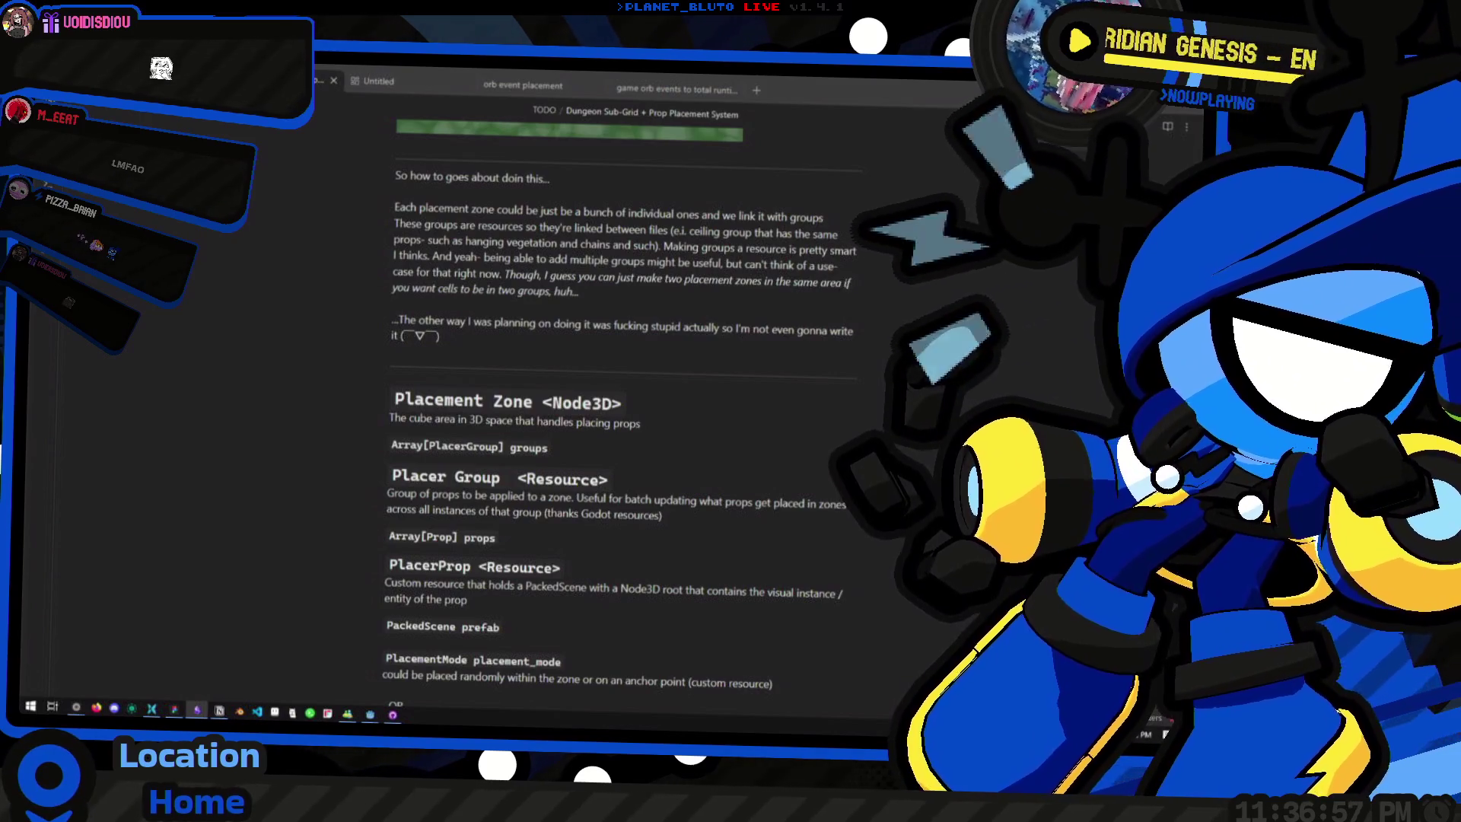
{"action": "key", "text": "ctrl+space"}
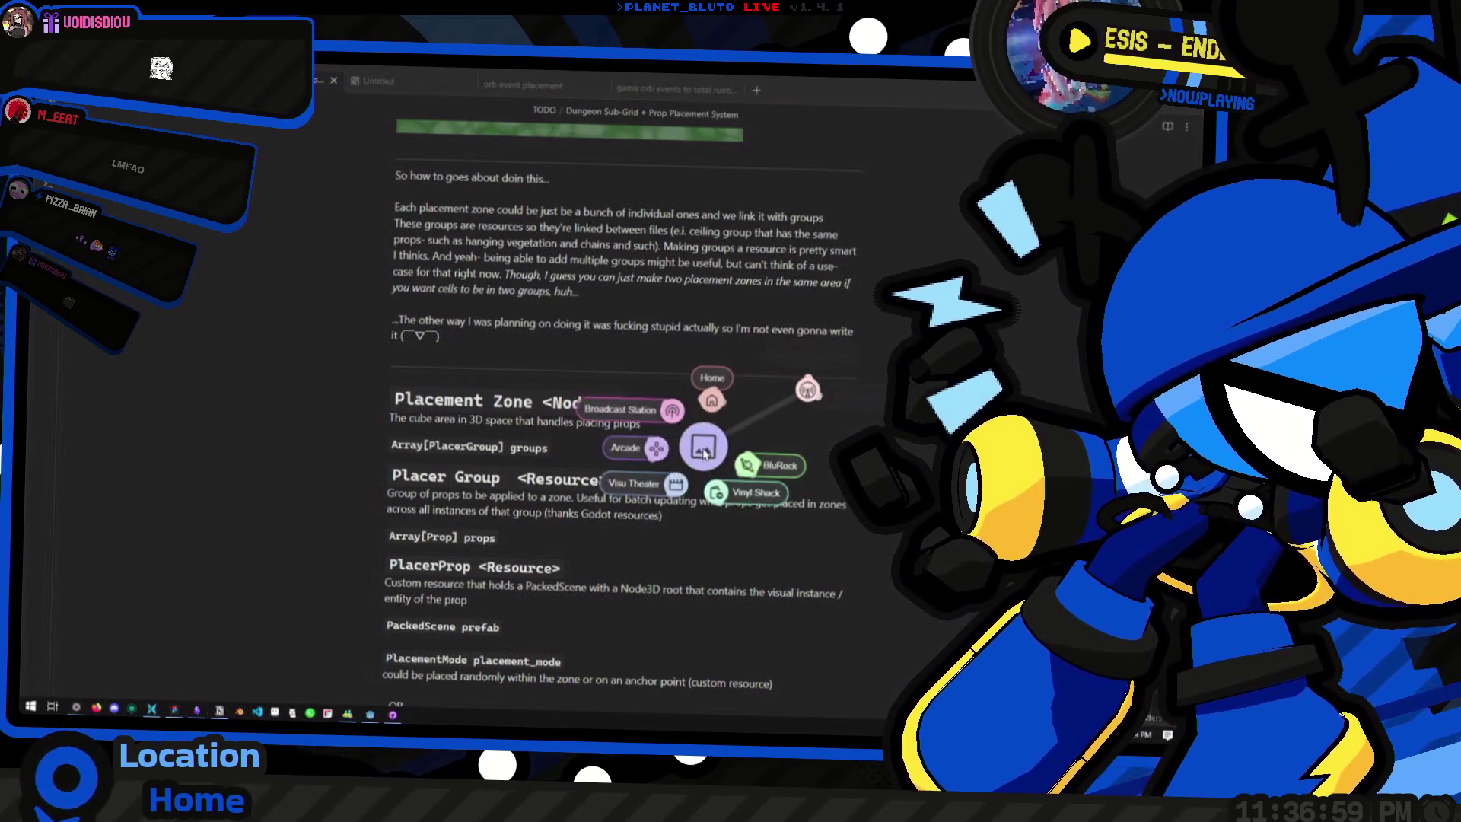
{"action": "left_click", "coordinate": [692, 404]}
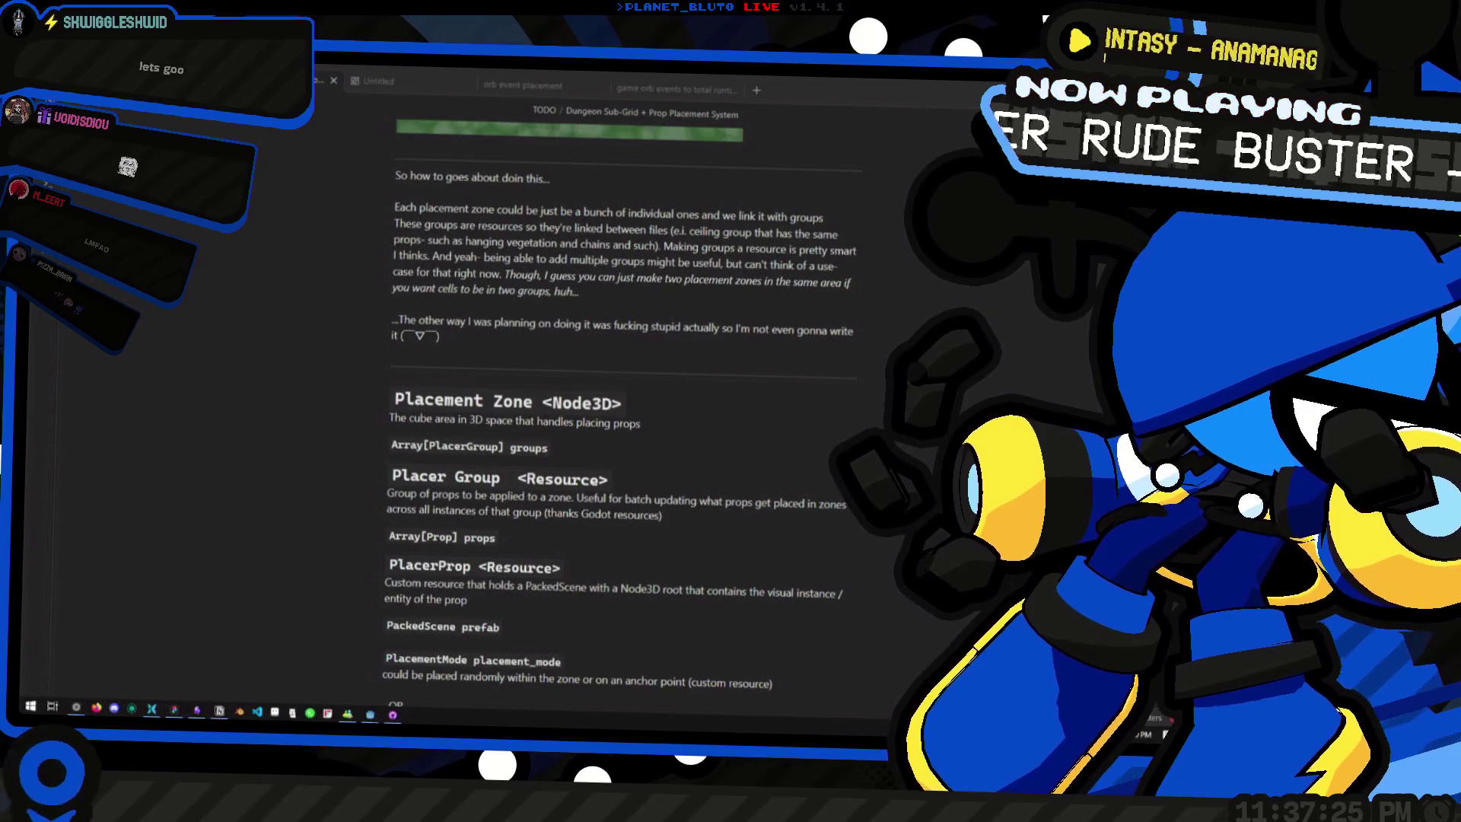
{"action": "key", "text": "super+Tab"}
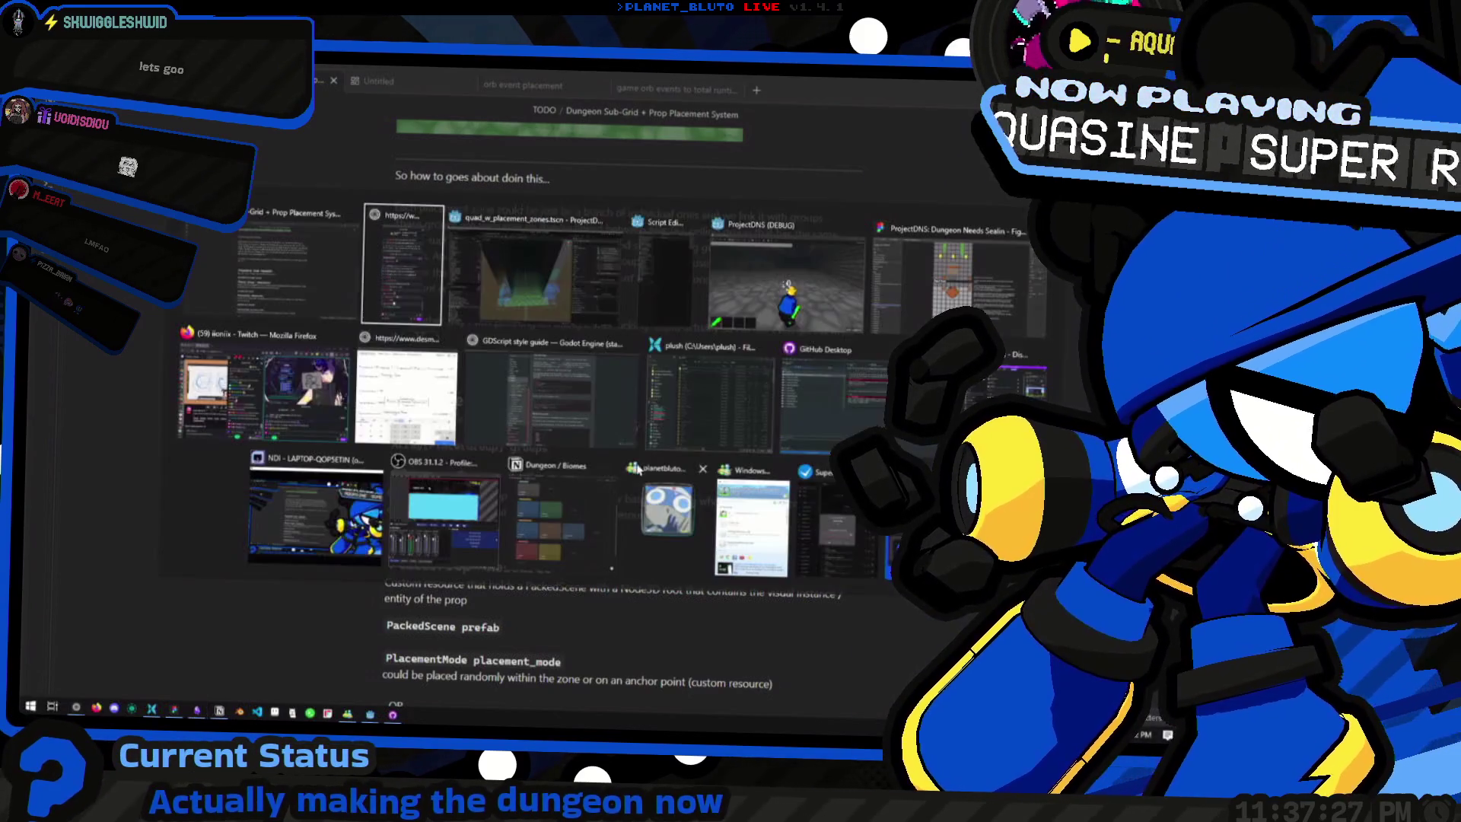
- Check the Array[Prop] props and PackedScene prefab lines against the PlacerGroup script
{"action": "key", "text": "Escape"}
{"action": "scroll", "coordinate": [678, 405], "scroll_direction": "down", "scroll_amount": 3}
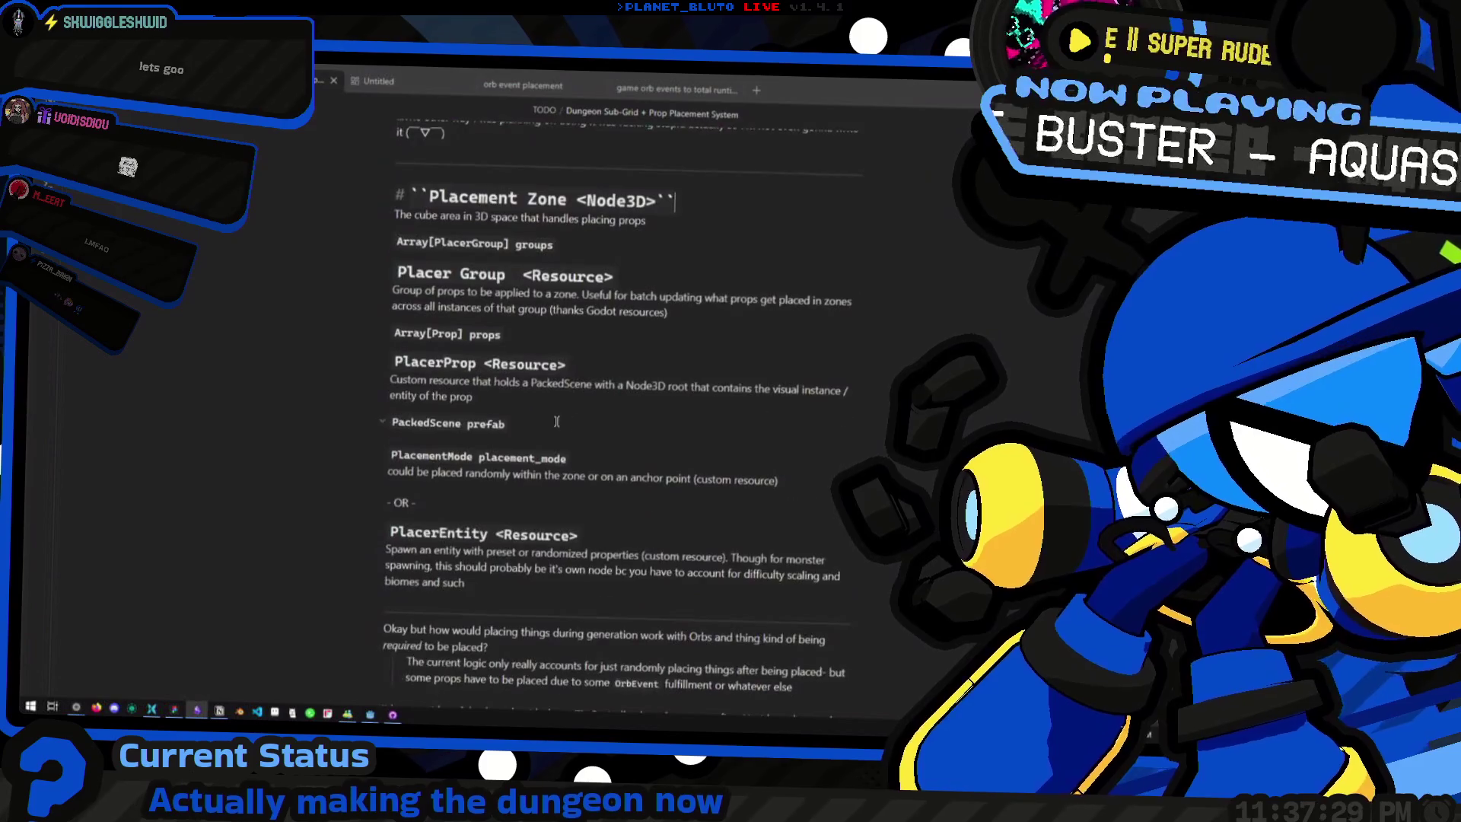
{"action": "left_click", "coordinate": [643, 331]}
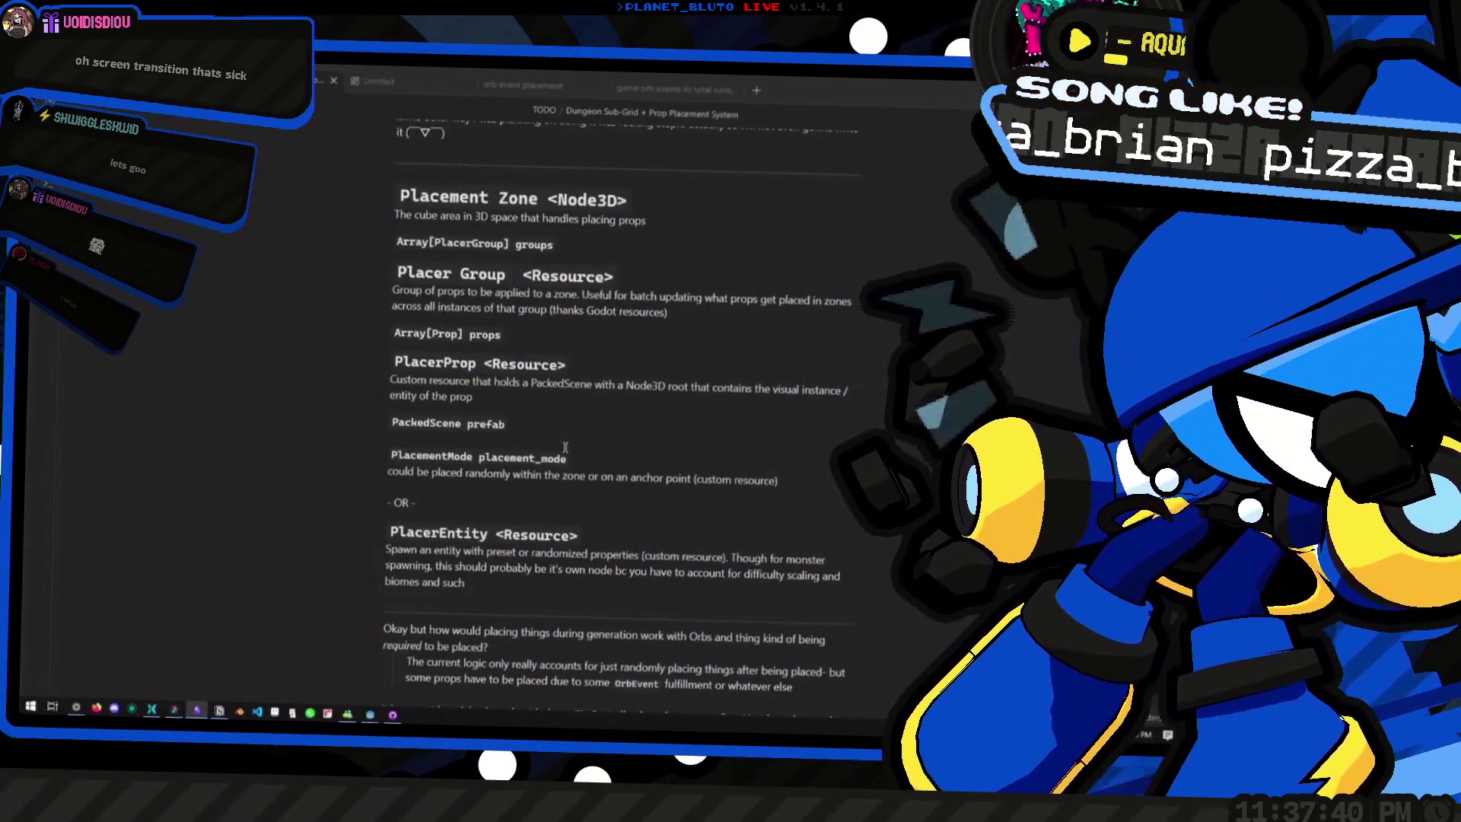
{"action": "left_click", "coordinate": [600, 424]}
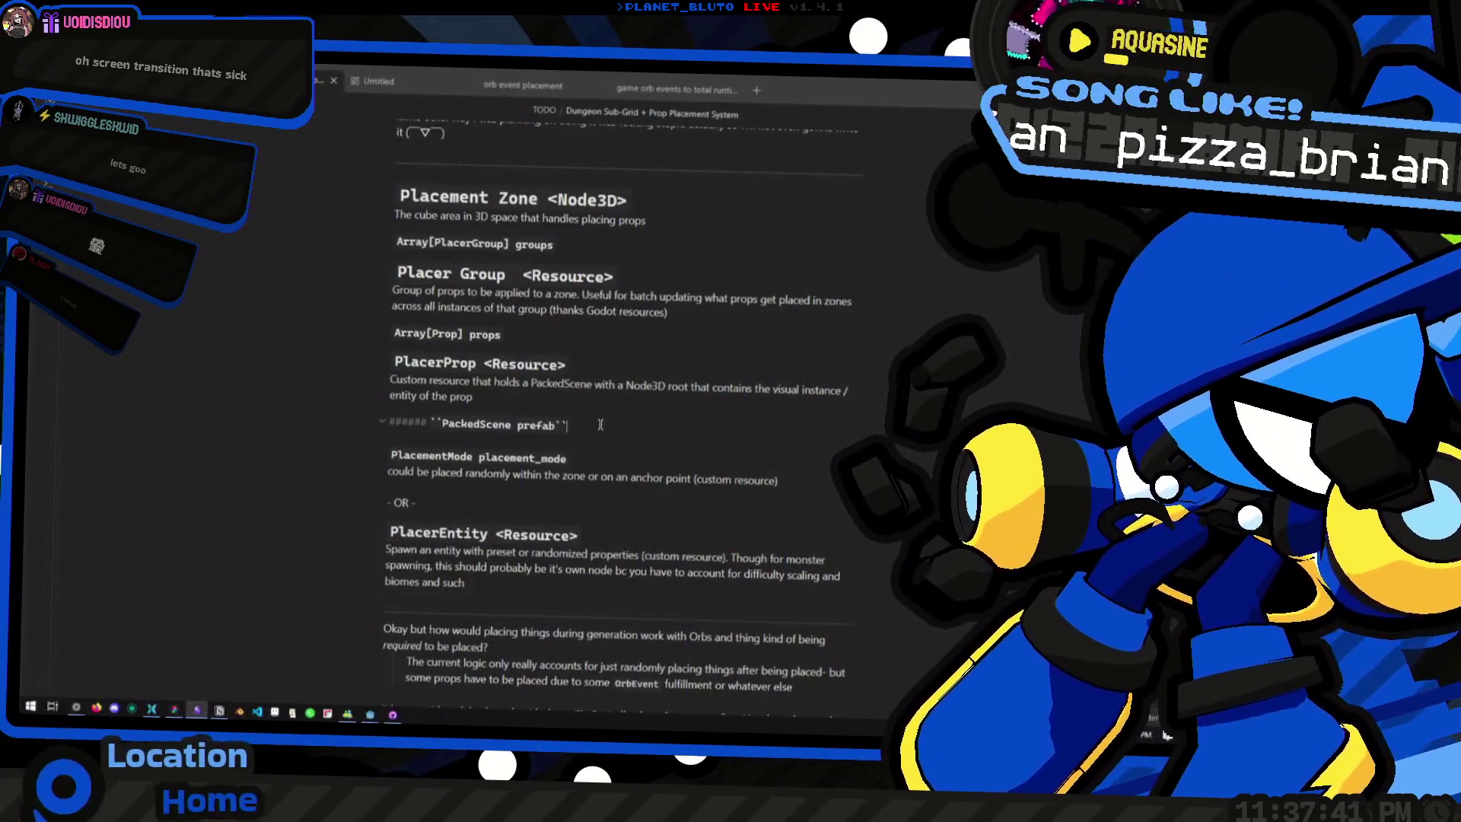
- Bring the running game forward, then switch back to the Godot editor's room view
{"action": "key", "text": "alt+Tab"}
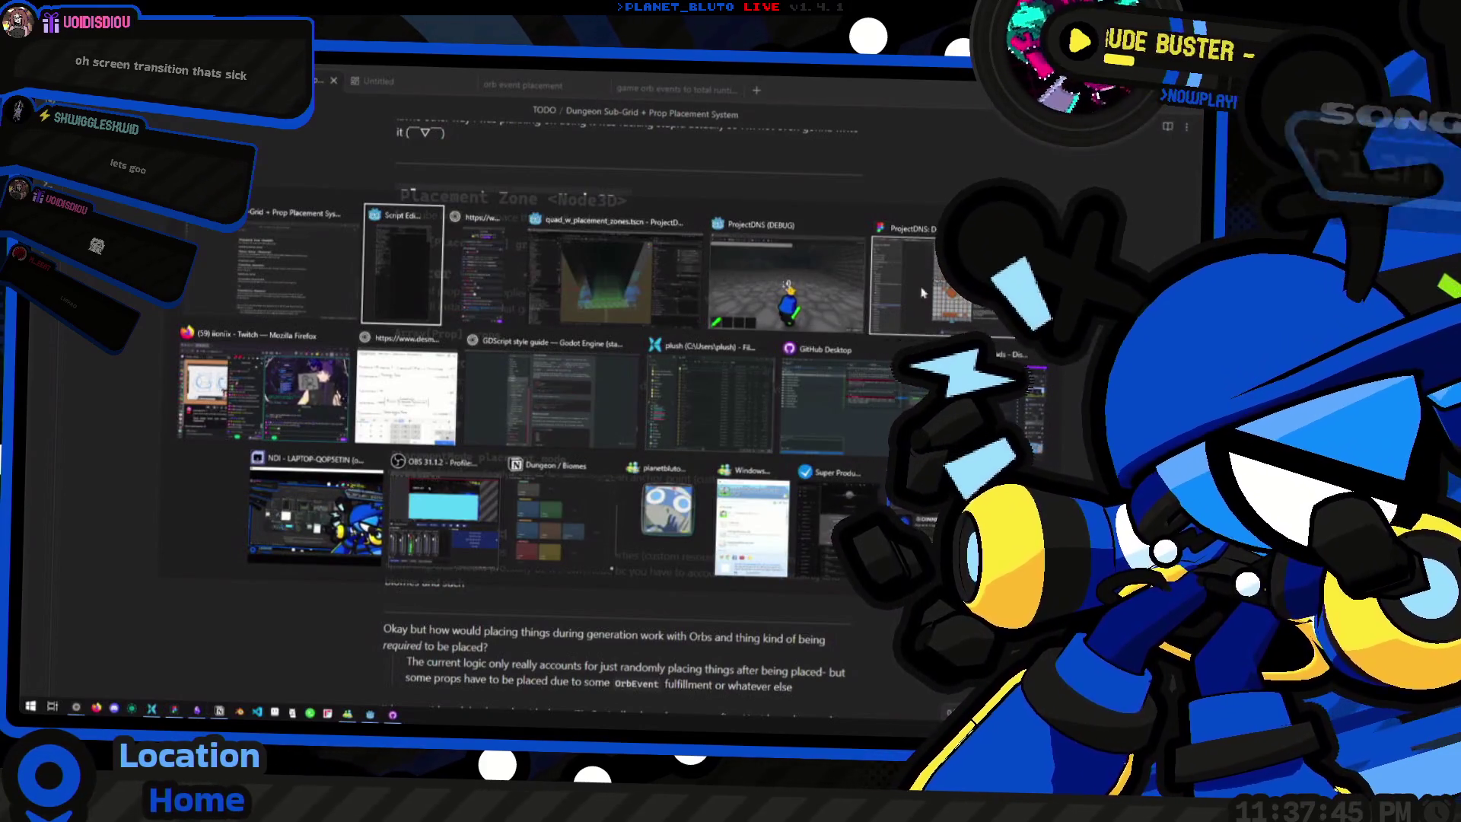
{"action": "left_click", "coordinate": [721, 339]}
{"action": "key", "text": "alt+Tab"}
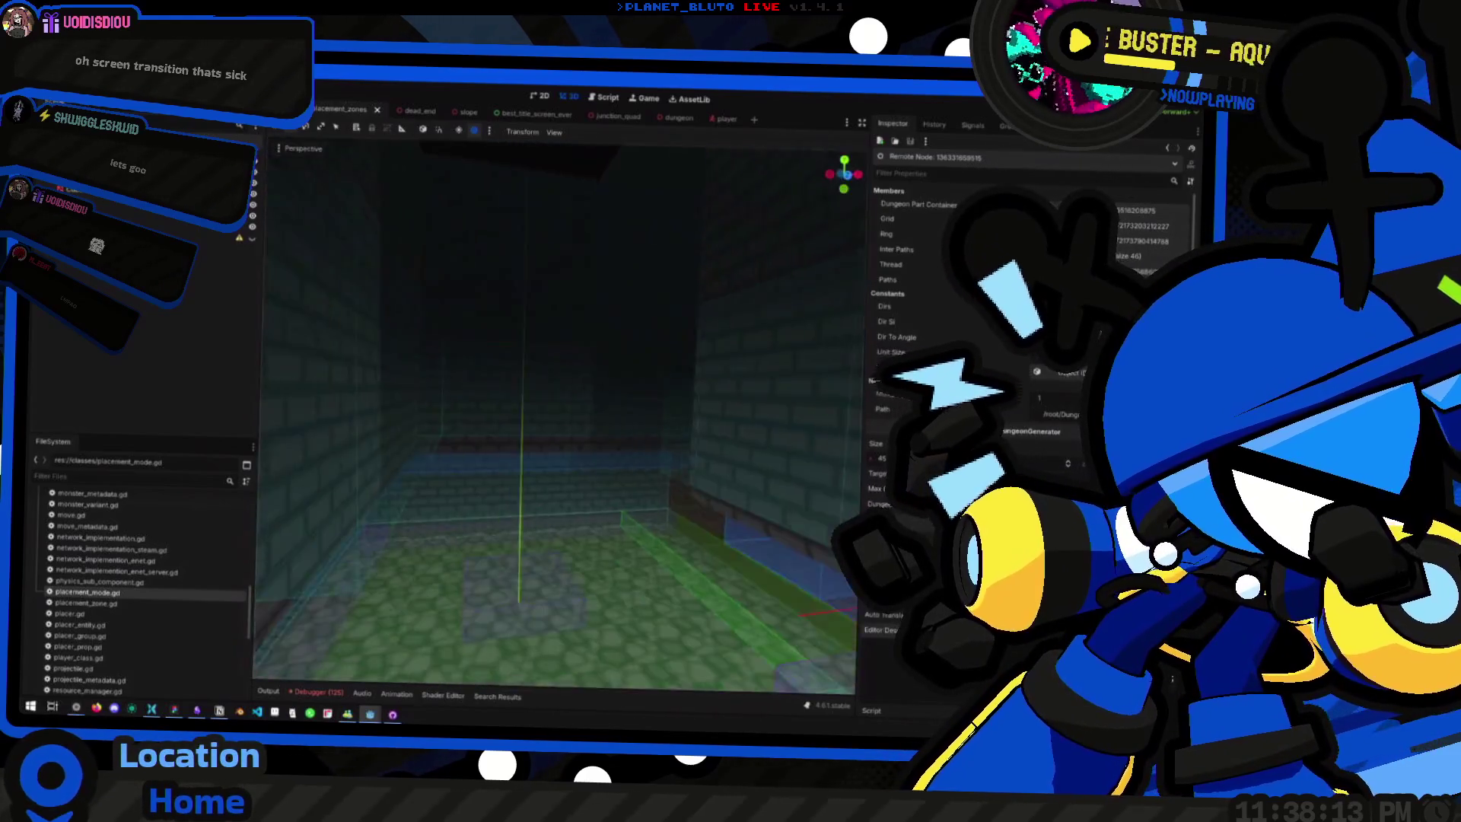
- Close the running debug game, zoom out the room view, and open the Quick Open scene search
{"action": "key", "text": "alt+Tab"}
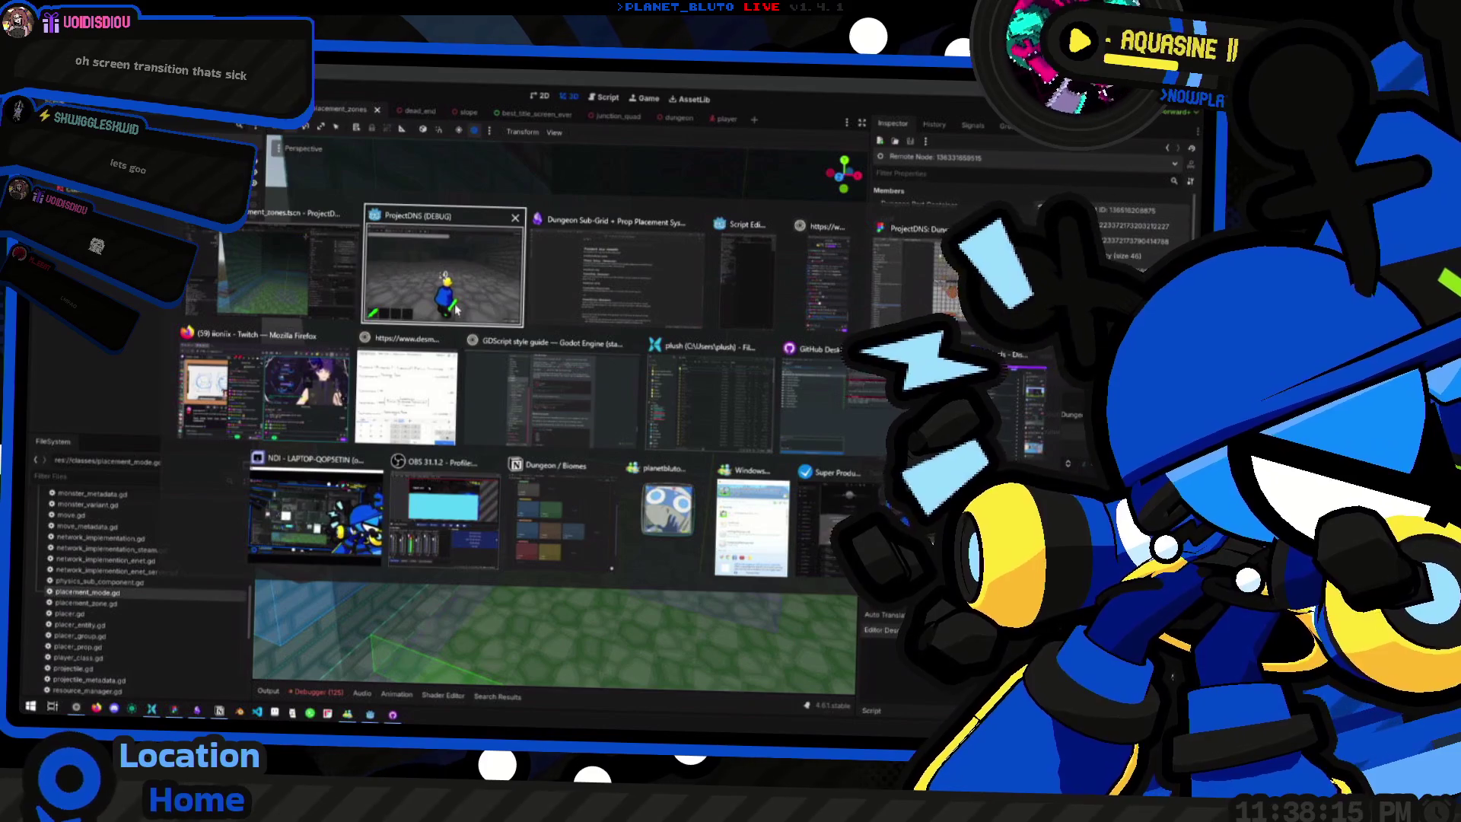
{"action": "left_click", "coordinate": [457, 310]}
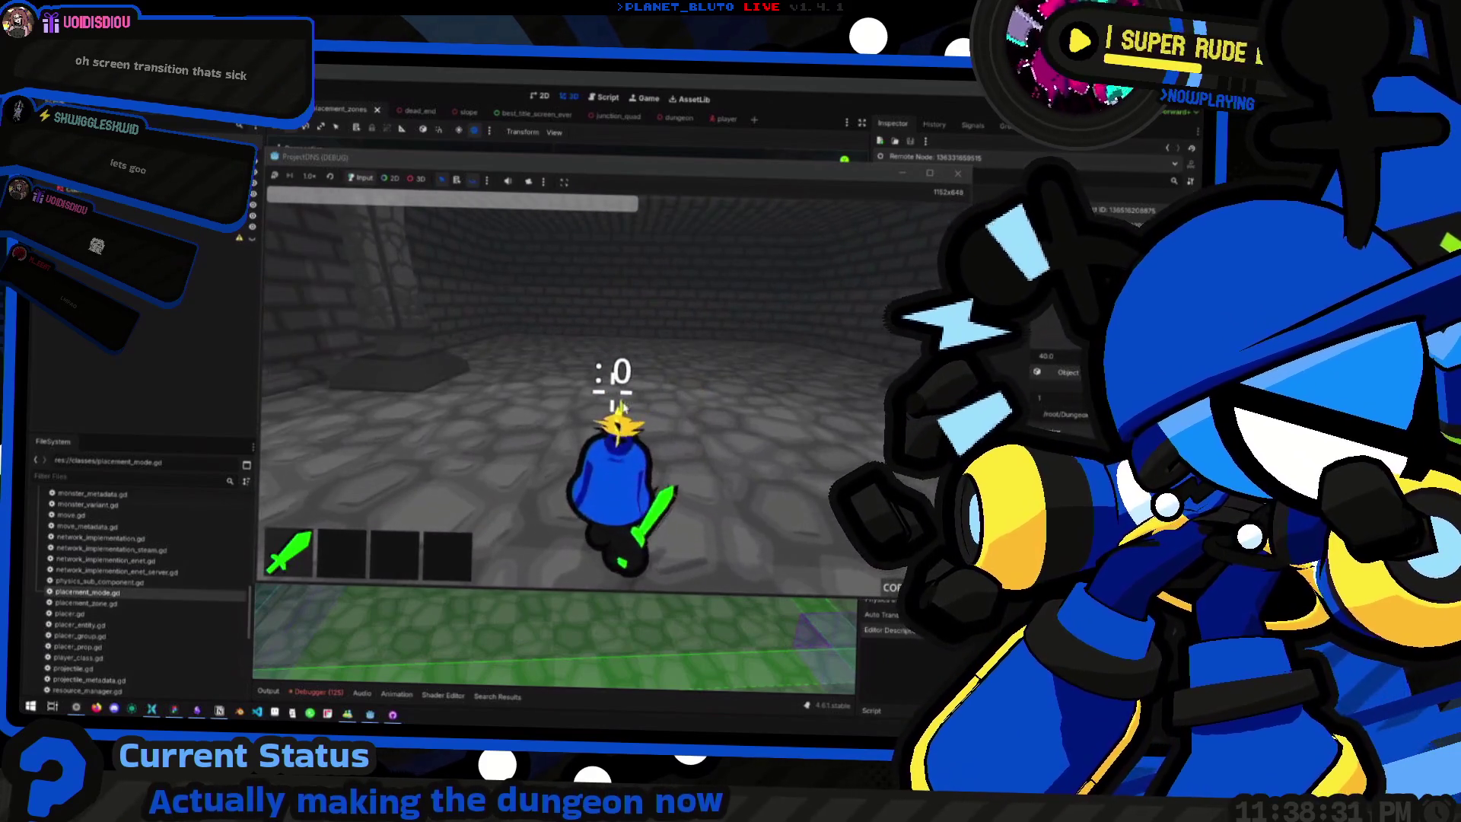
{"action": "left_click", "coordinate": [791, 371]}
{"action": "scroll", "coordinate": [791, 370], "scroll_direction": "down", "scroll_amount": 5}
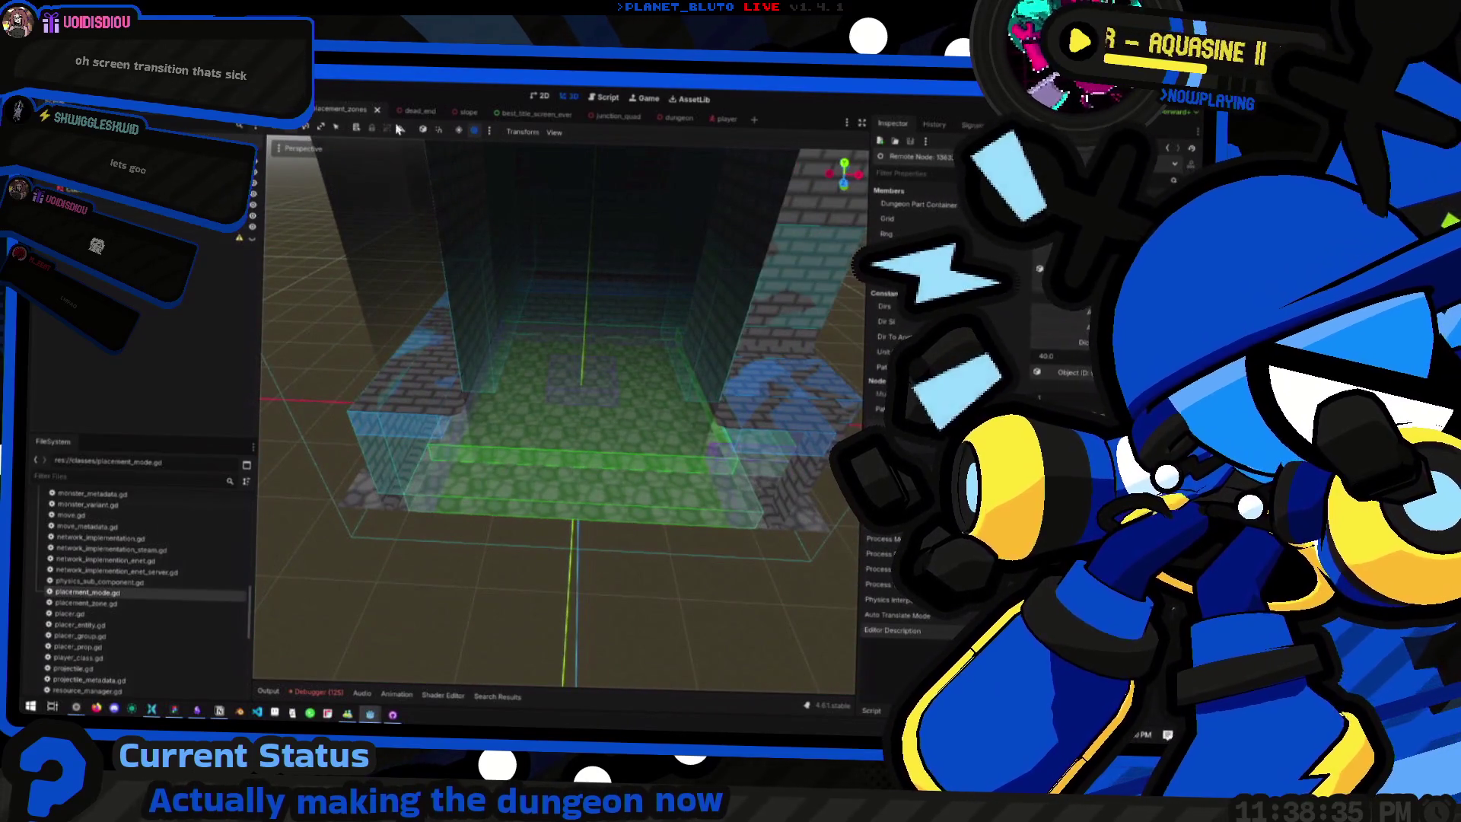
{"action": "key", "text": "shift+alt+o"}
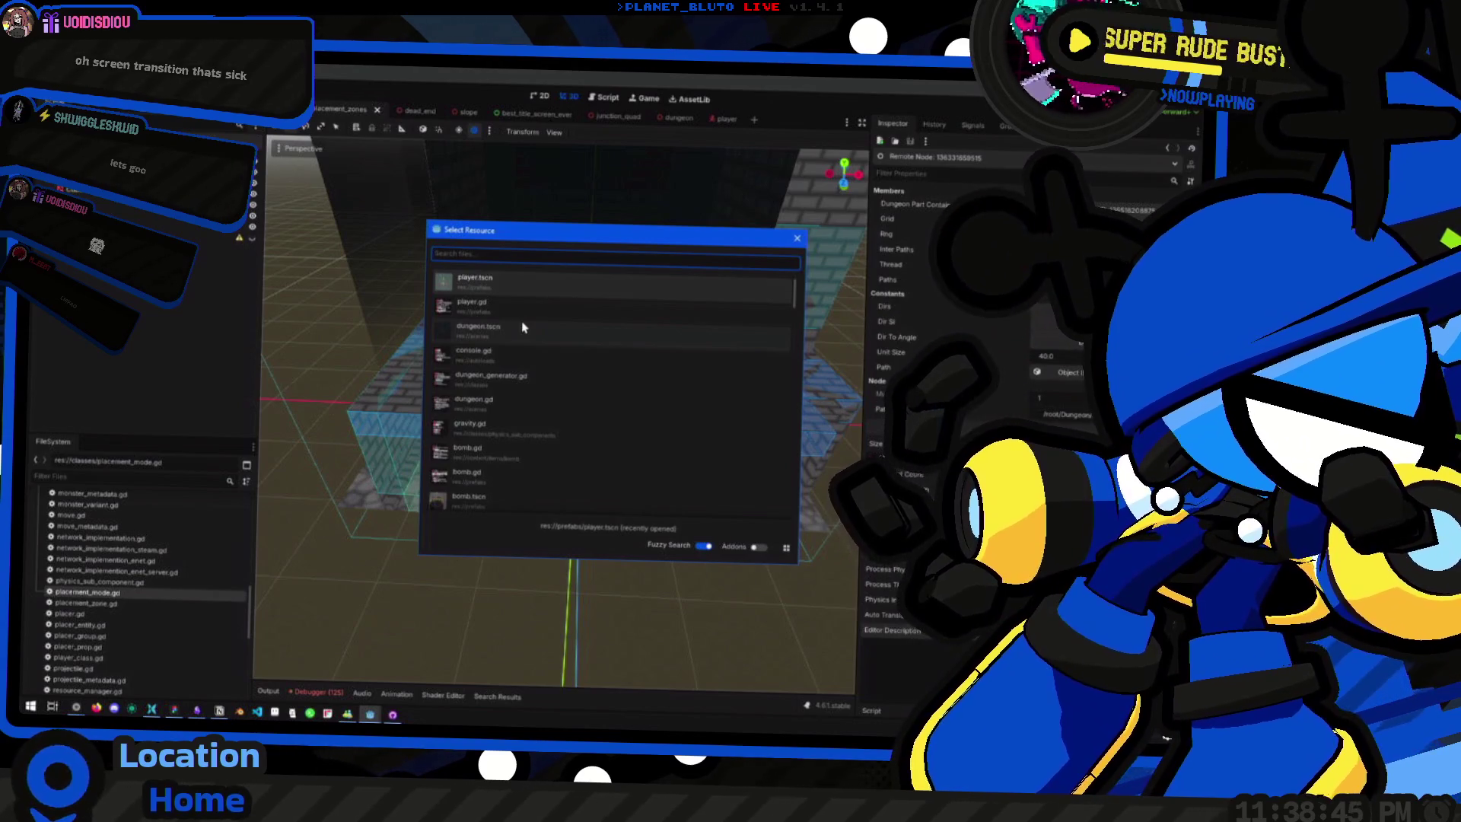
- Search for dead_end and open dead_end.tscn from the Select Resource list
{"action": "type", "text": "dead_end"}
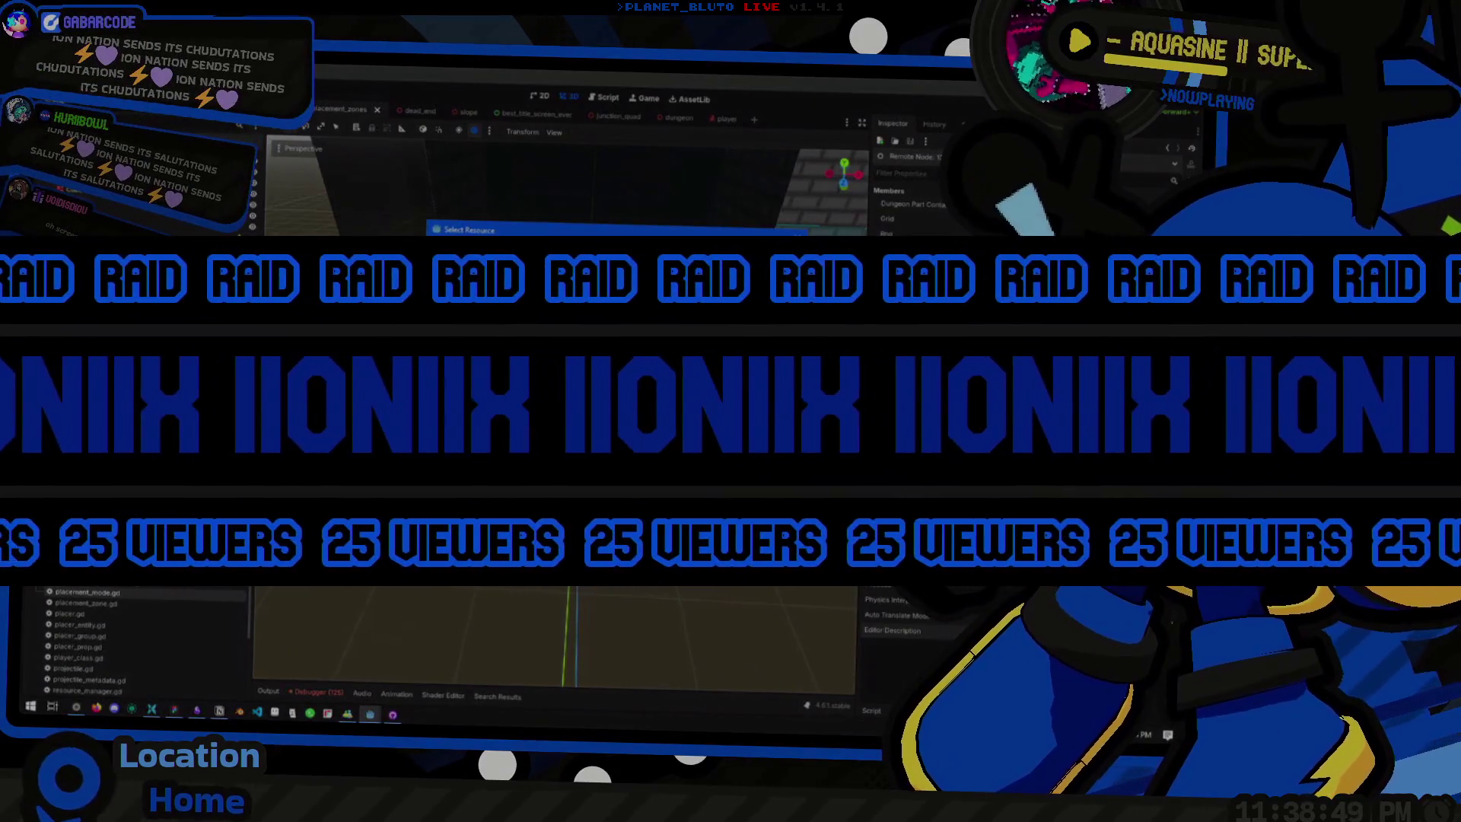
{"action": "key", "text": "Return"}
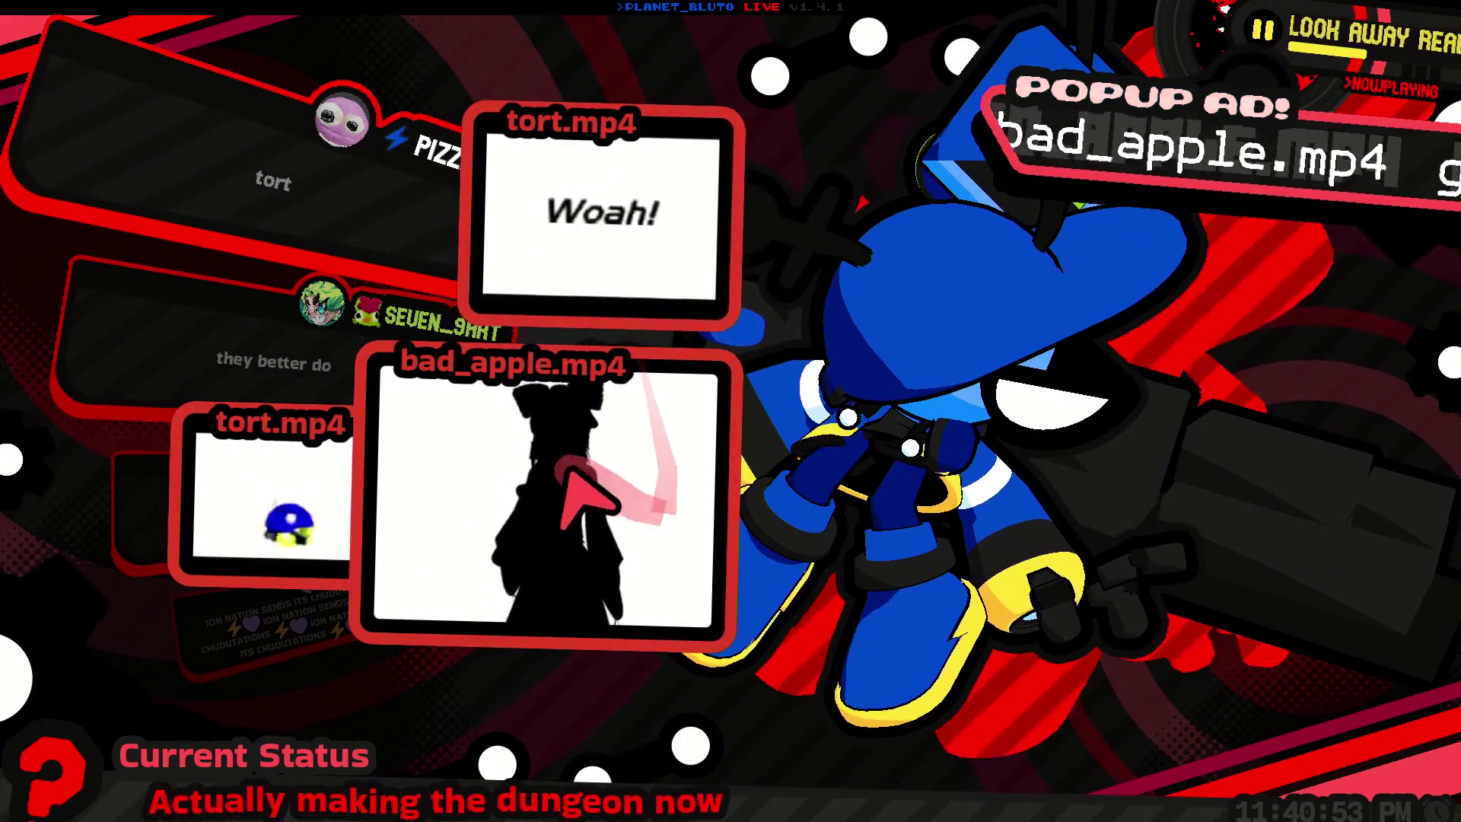
{"action": "mouse_move", "coordinate": [782, 490]}
{"action": "left_mouse_down"}
{"action": "mouse_move", "coordinate": [732, 439]}
{"action": "mouse_move", "coordinate": [842, 410]}
{"action": "left_mouse_up"}
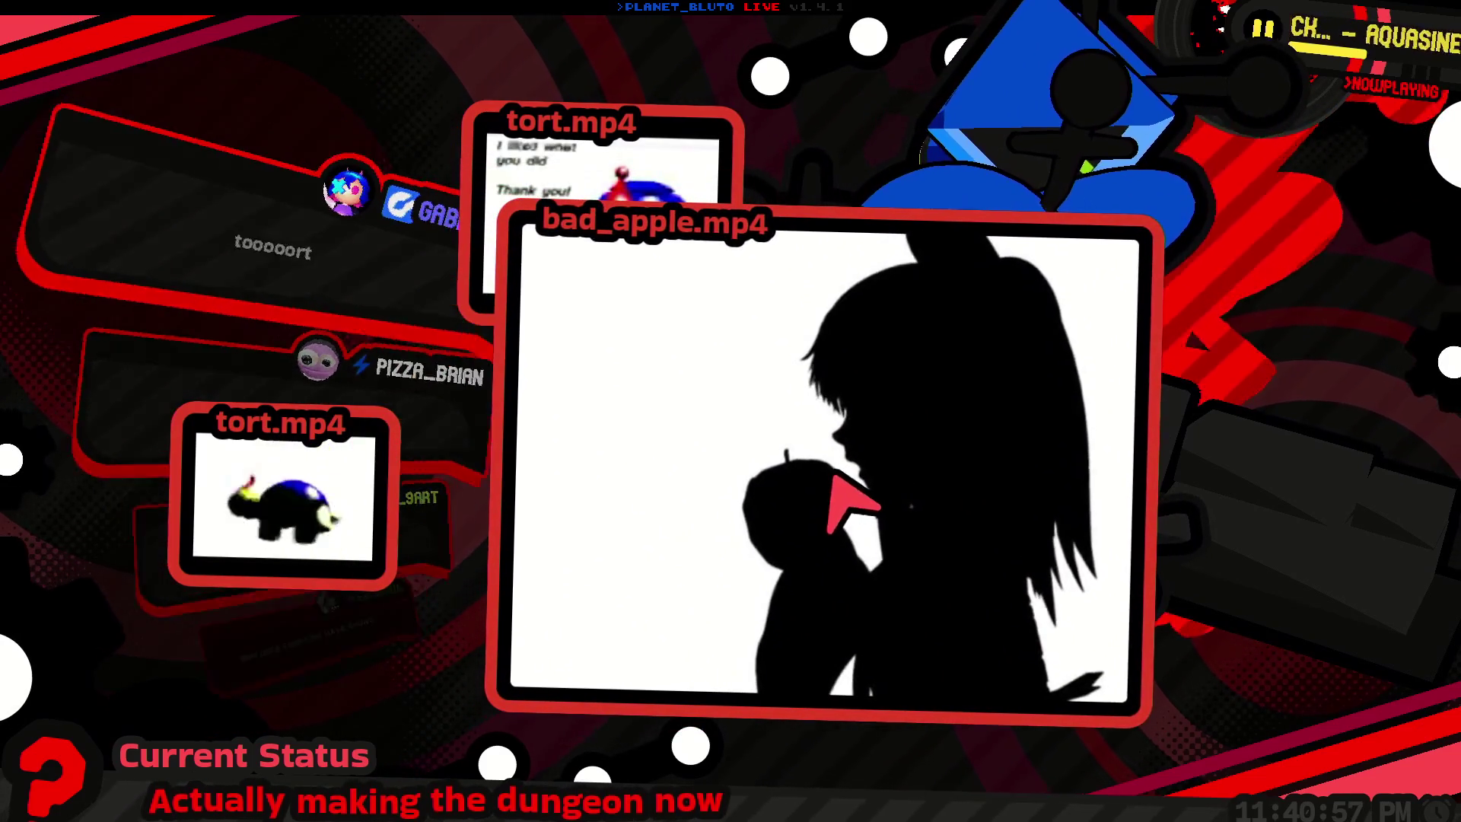
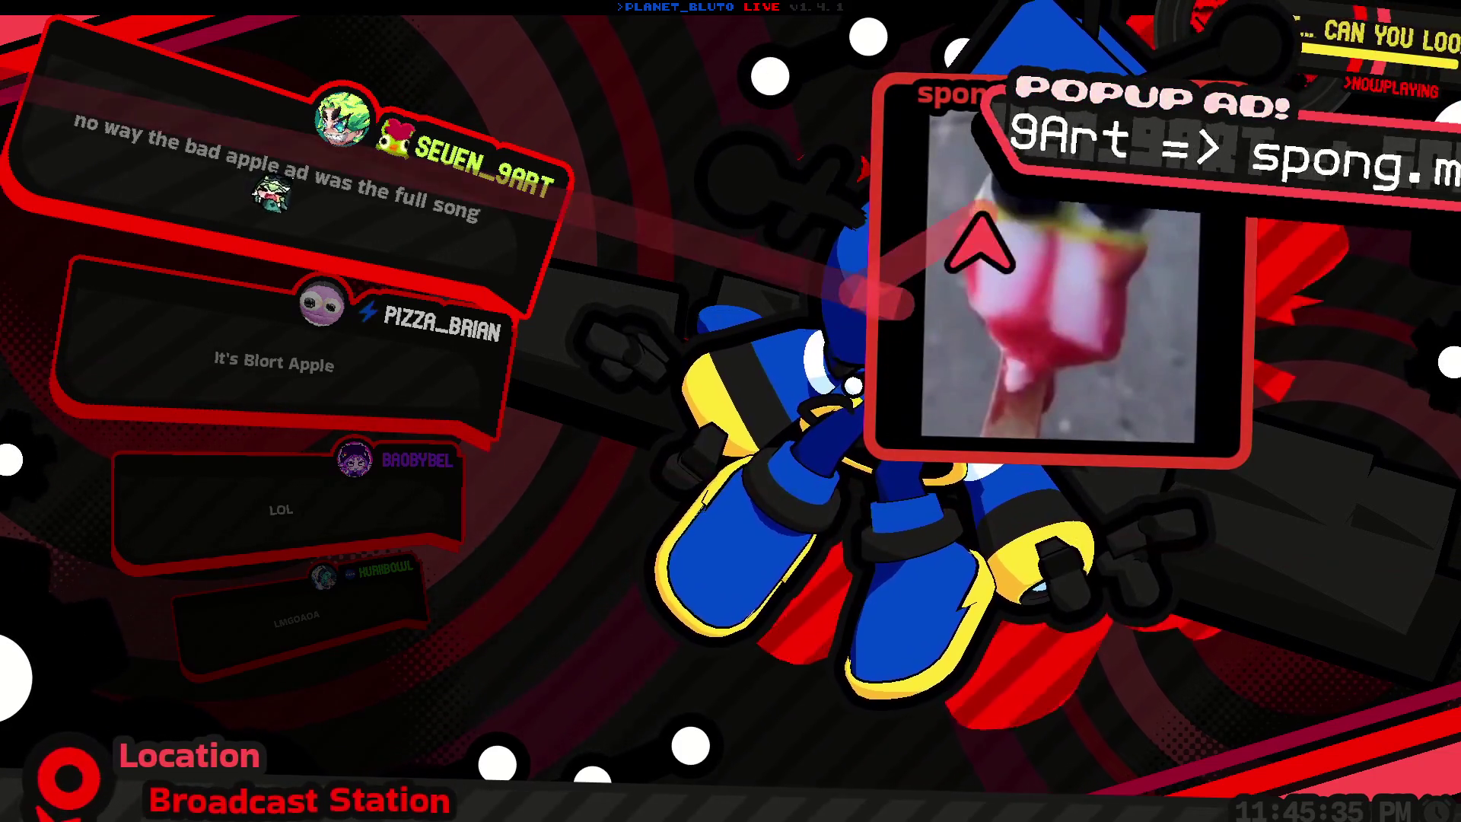
- Drag the spong.mp4 popup ad down to the lower right of the OBS canvas
{"action": "left_click_drag", "start_coordinate": [1019, 277], "coordinate": [783, 254]}
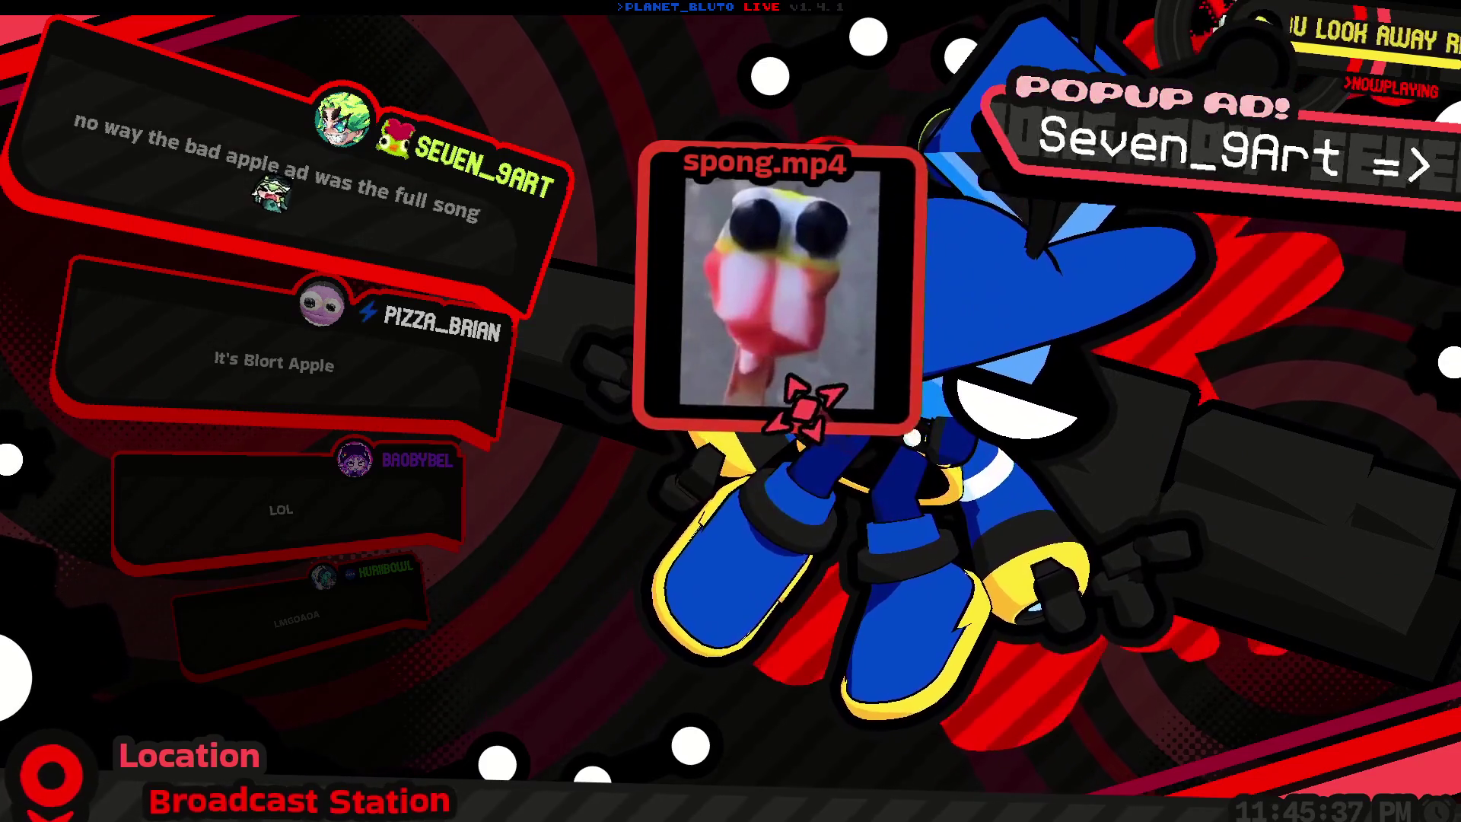
{"action": "mouse_move", "coordinate": [852, 300]}
{"action": "left_mouse_down"}
{"action": "mouse_move", "coordinate": [711, 603]}
{"action": "mouse_move", "coordinate": [947, 662]}
{"action": "mouse_move", "coordinate": [652, 596]}
{"action": "mouse_move", "coordinate": [620, 604]}
{"action": "left_mouse_up"}
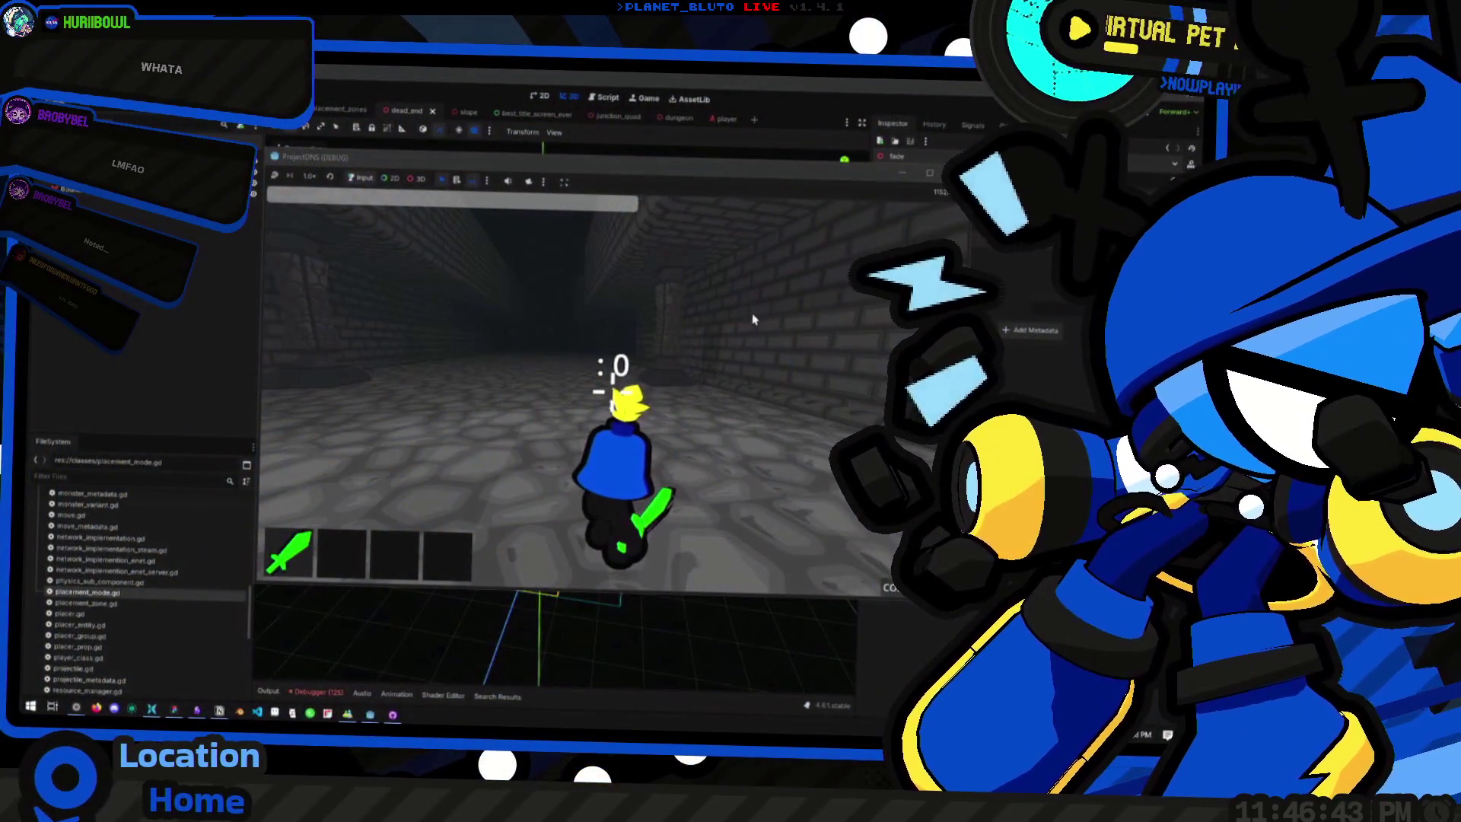
- Maximize the ProjectDNS (DEBUG) window and walk the character down the brick corridors
{"action": "left_click_drag", "start_coordinate": [691, 153], "coordinate": [661, 152]}
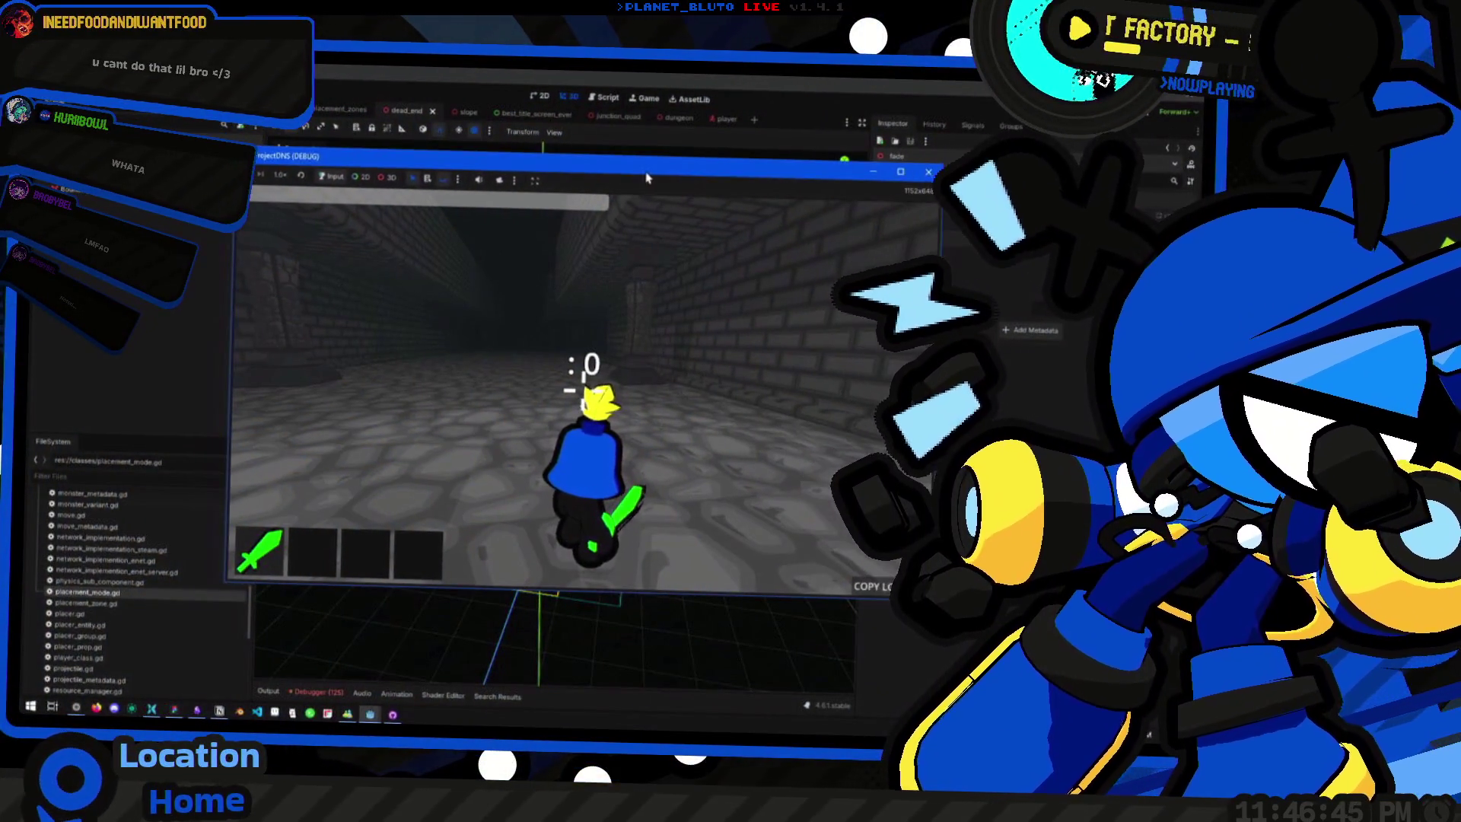
{"action": "double_click", "coordinate": [680, 178]}
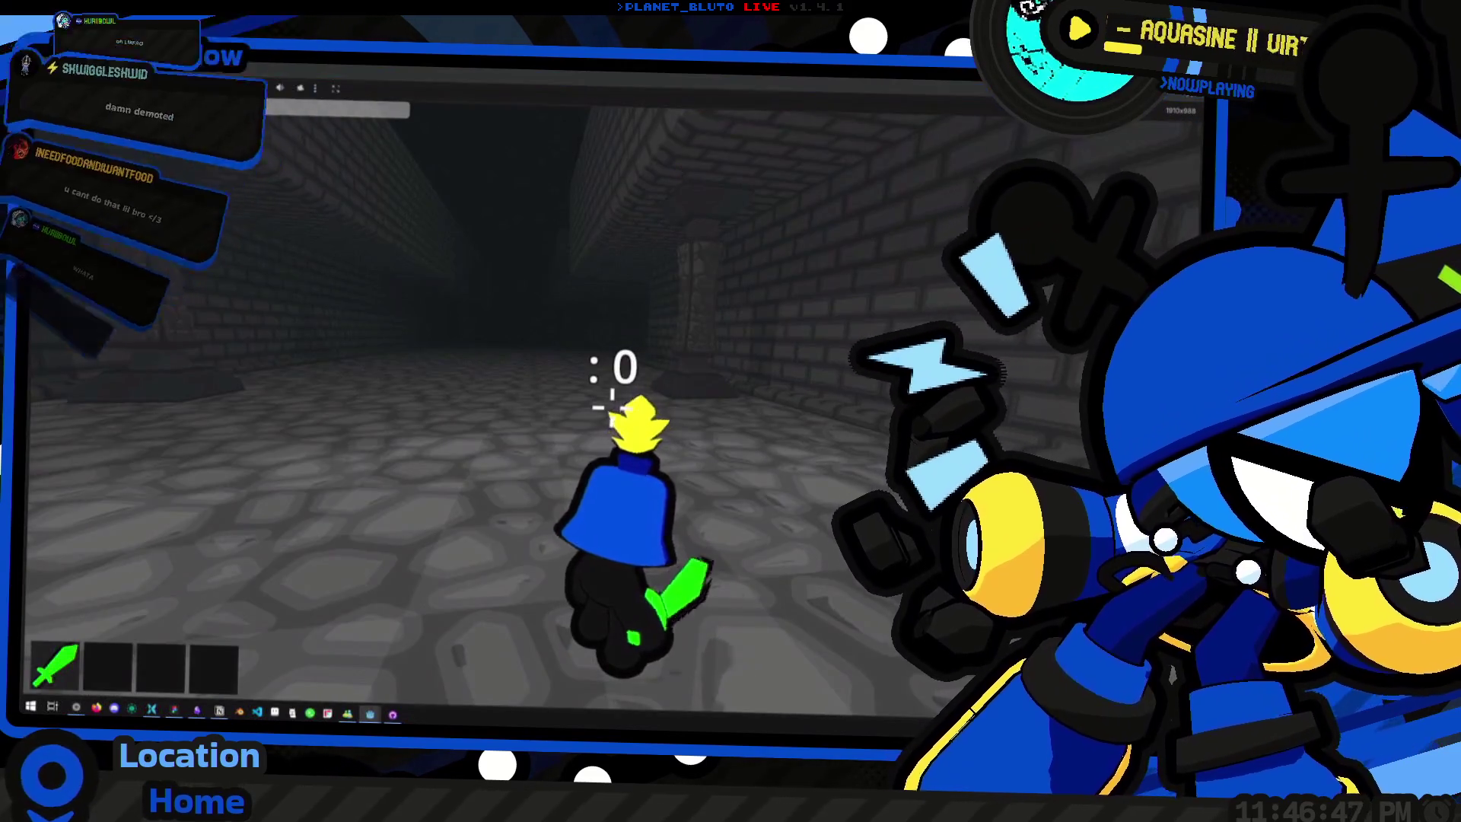
{"action": "key", "text": "w"}
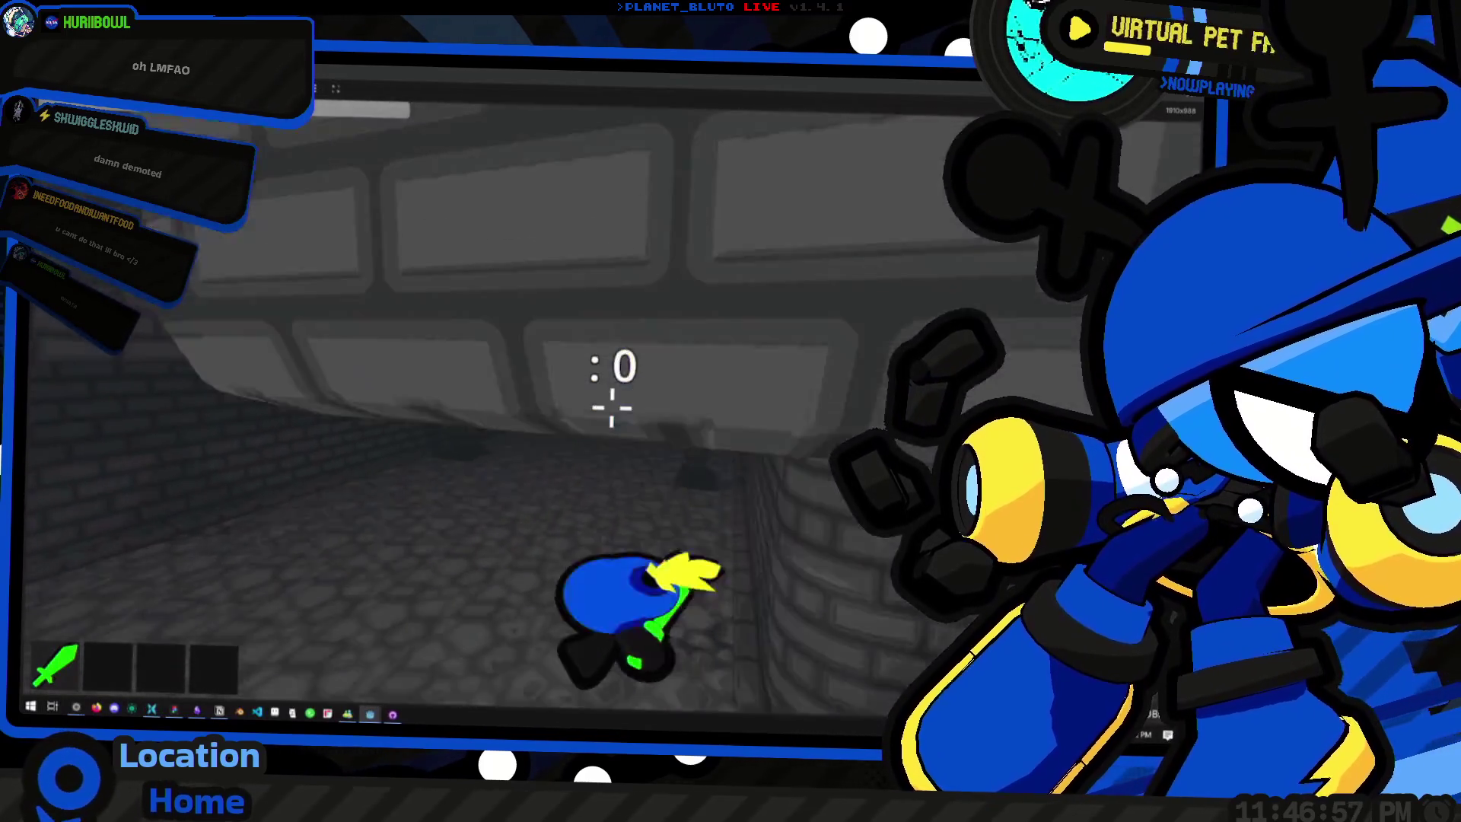
{"action": "key", "text": "w"}
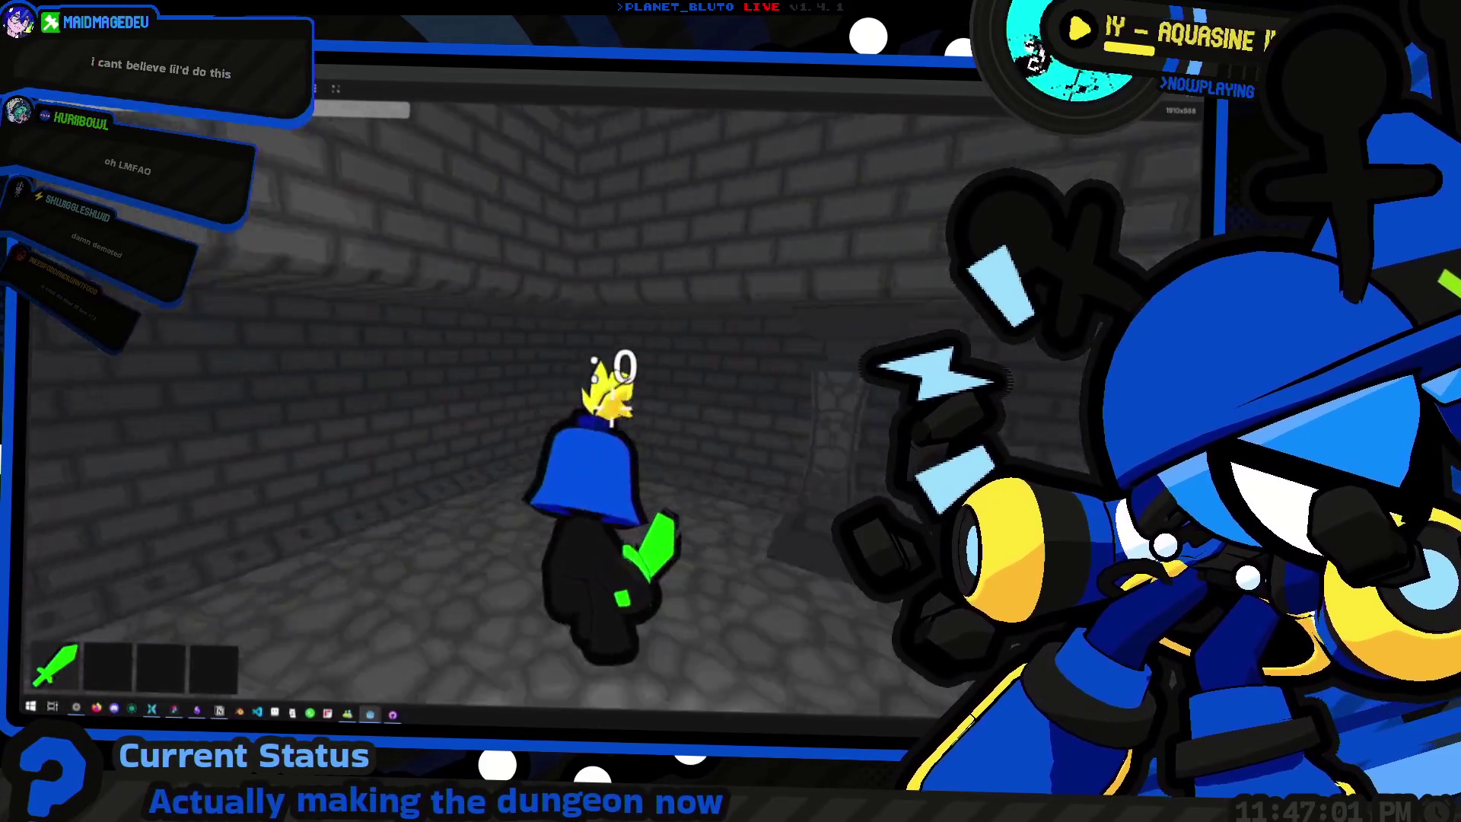
{"action": "key", "text": "w"}
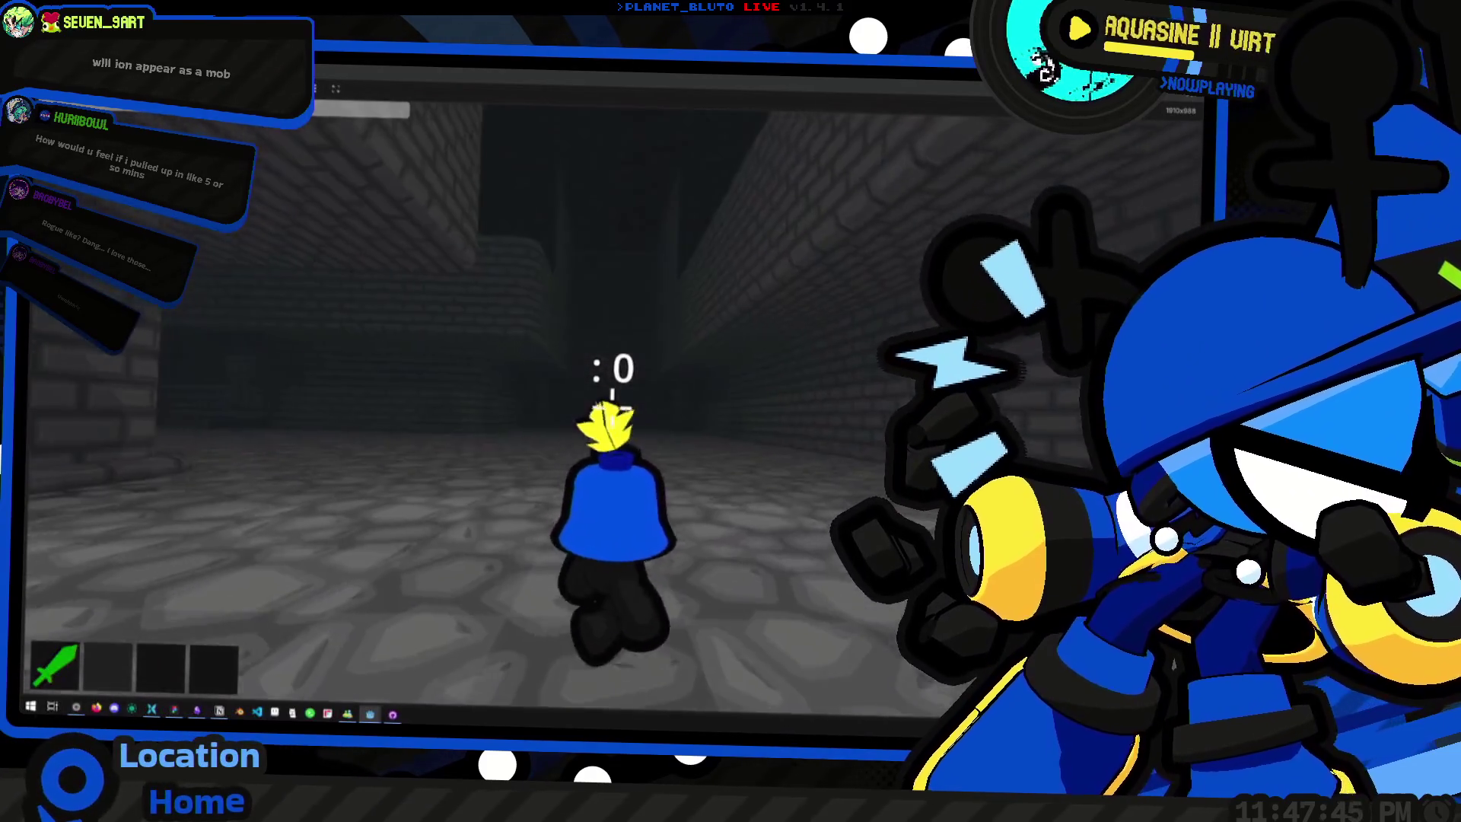
{"action": "key", "text": "w"}
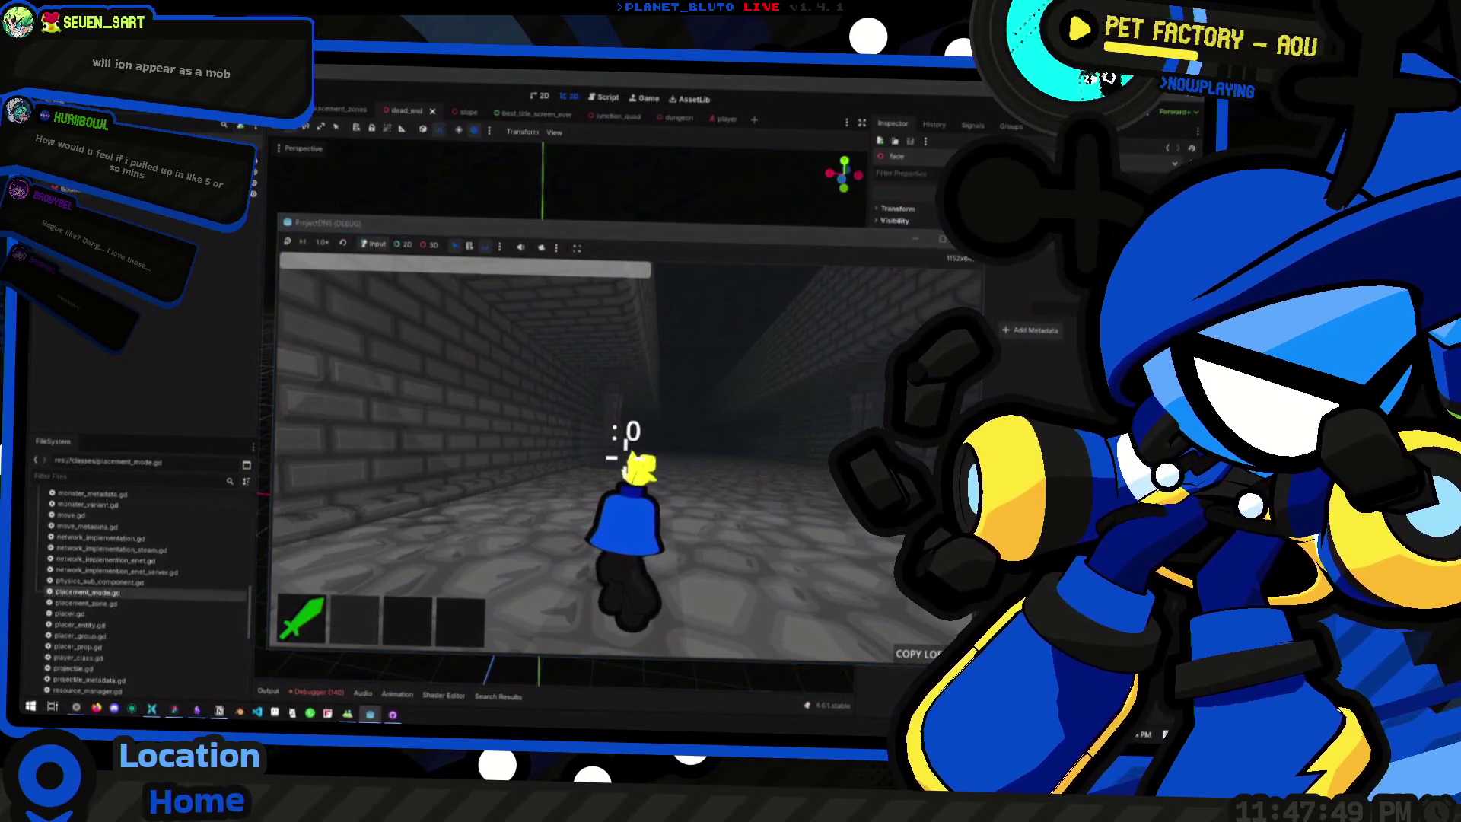
- Stop the game, zoom in and out on the dead_end room, then return to the debug game
{"action": "key", "text": "alt+F4"}
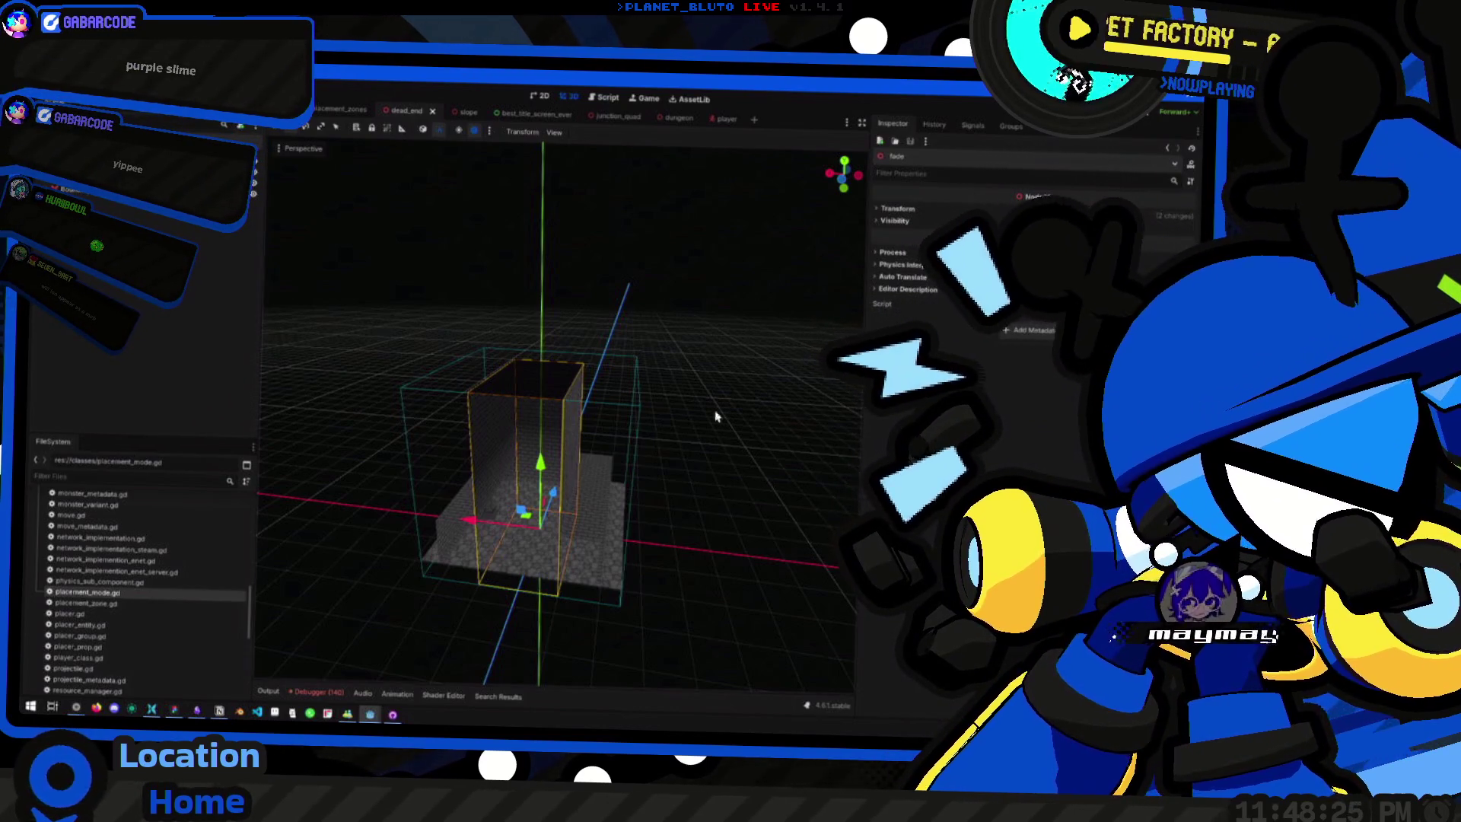
{"action": "scroll", "coordinate": [666, 420], "scroll_direction": "up", "scroll_amount": 3}
{"action": "scroll", "coordinate": [563, 411], "scroll_direction": "up", "scroll_amount": 5}
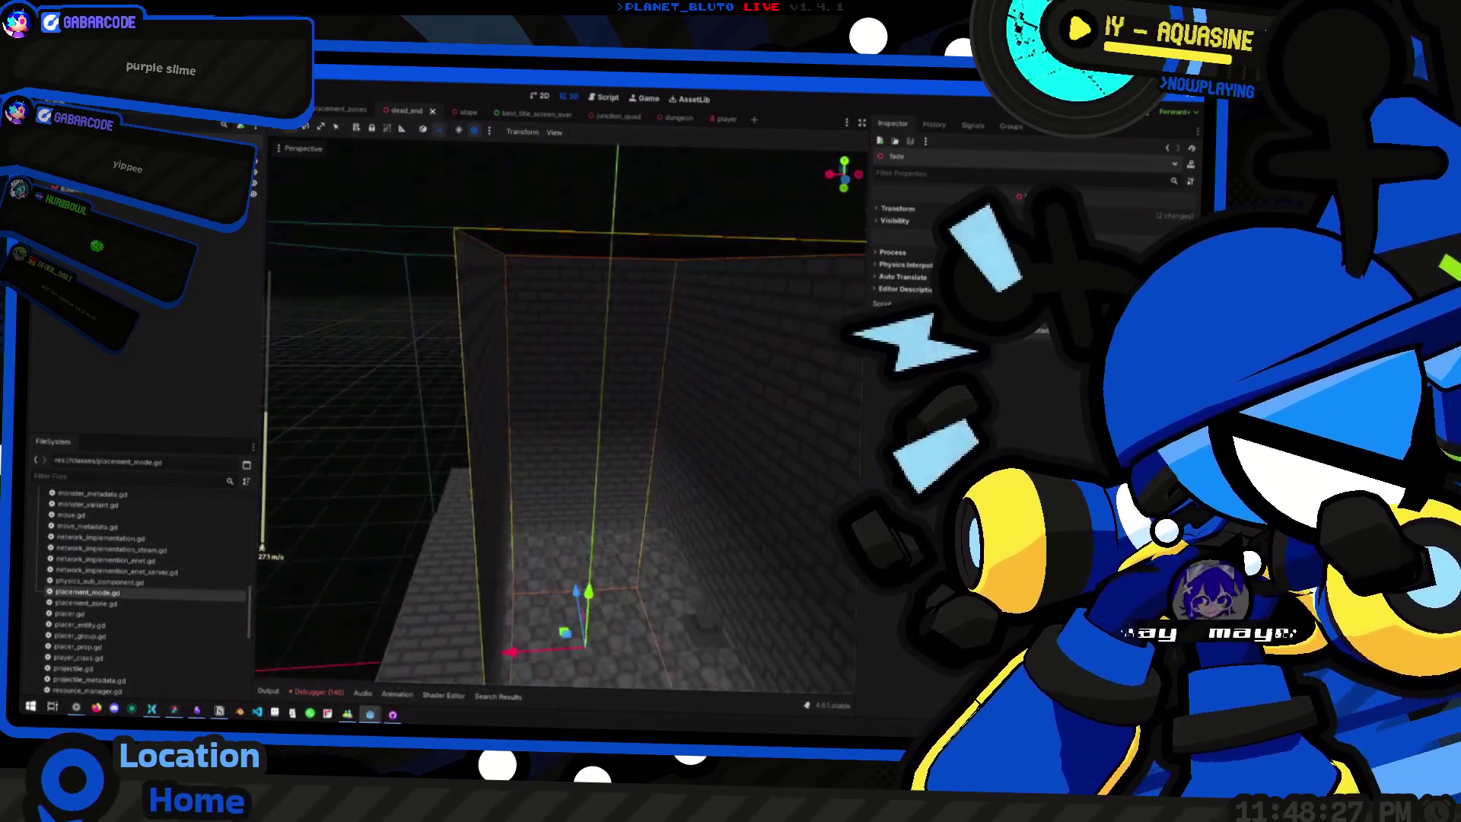
{"action": "scroll", "coordinate": [672, 434], "scroll_direction": "down", "scroll_amount": 5}
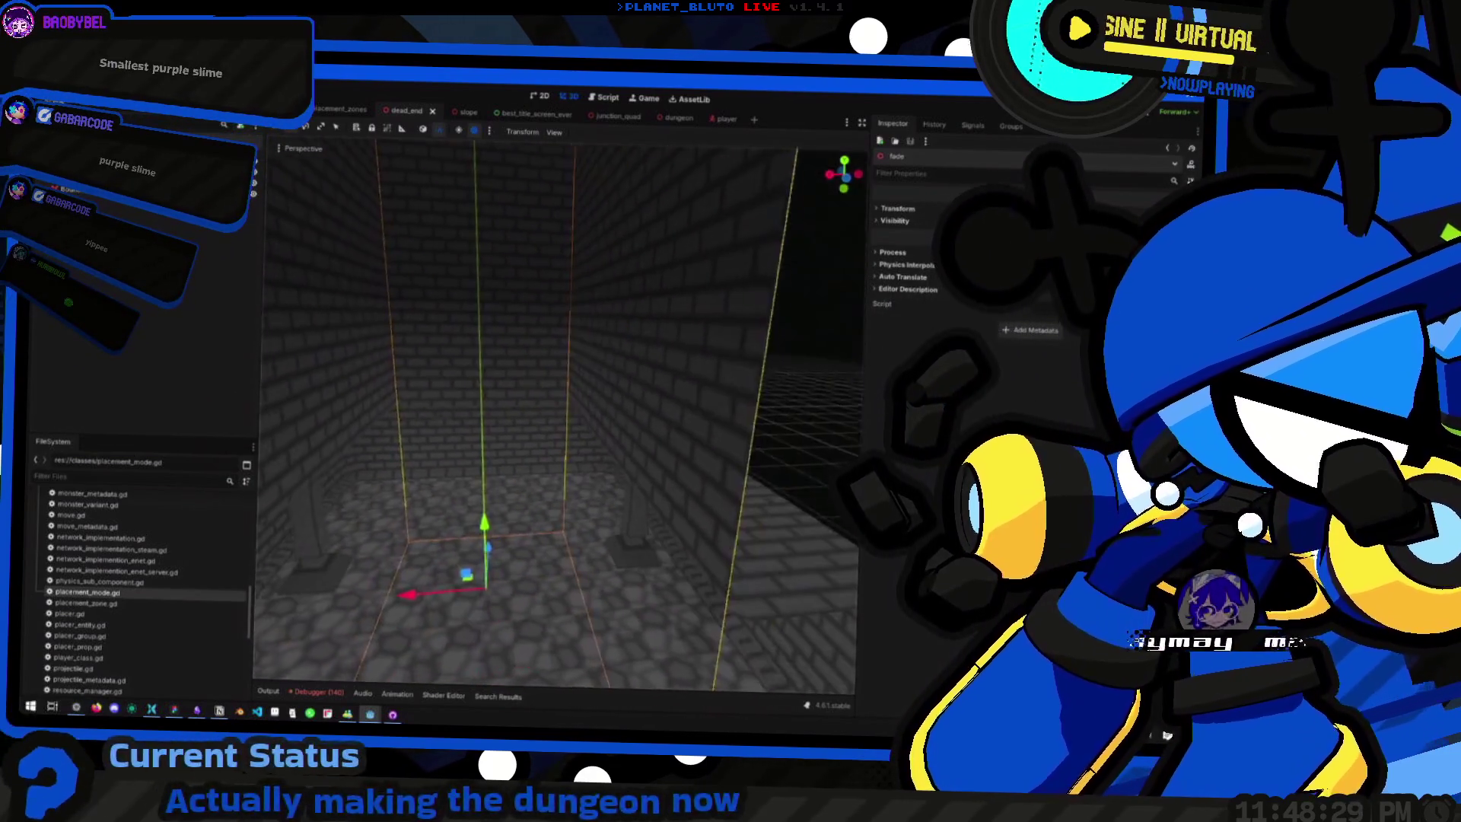
{"action": "key", "text": "alt+Tab"}
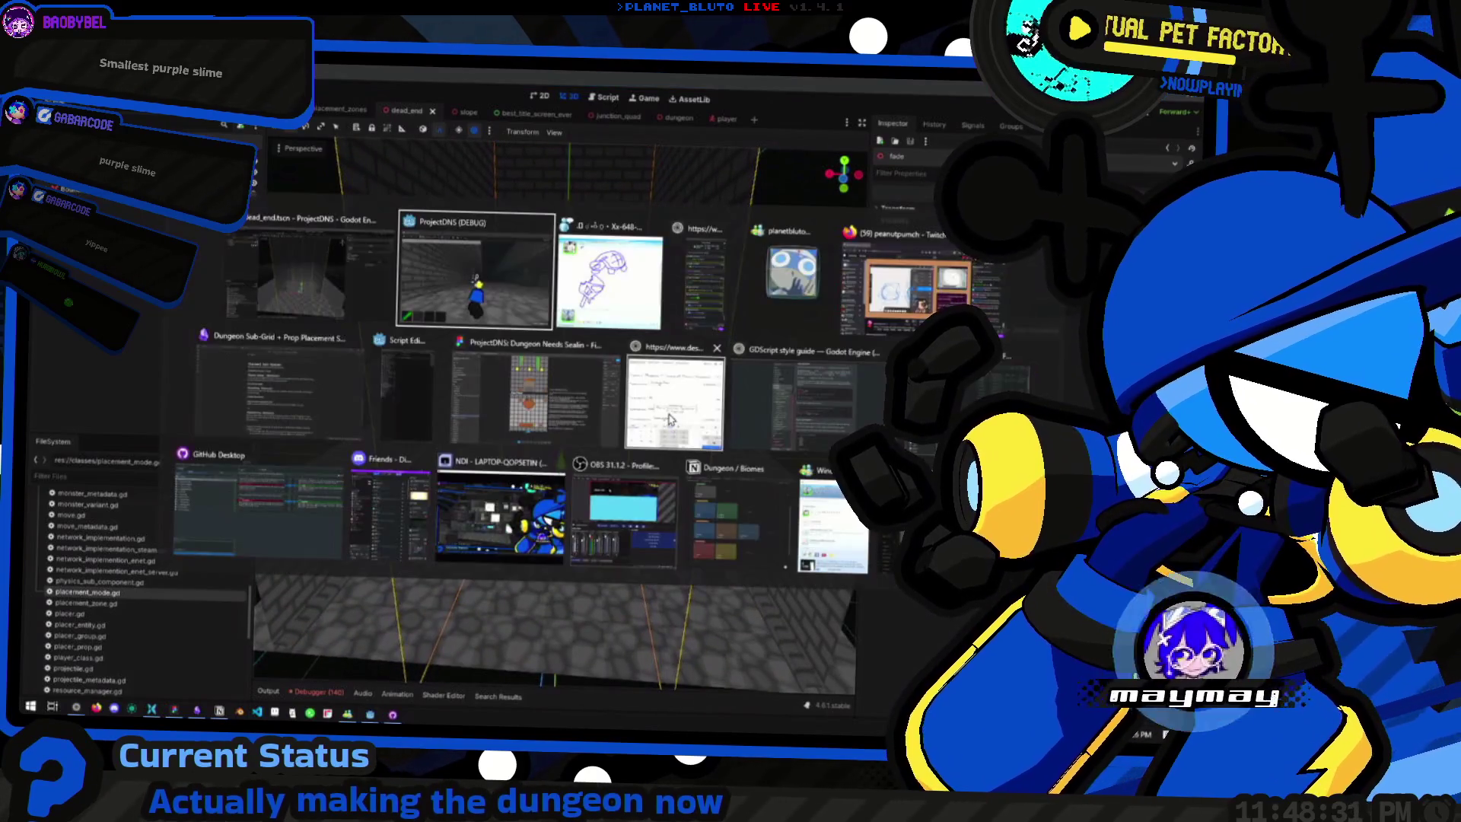
- Spawn slimes with the console command 'mon slime 11', then focus the game and hit one
{"action": "key", "text": "grave"}
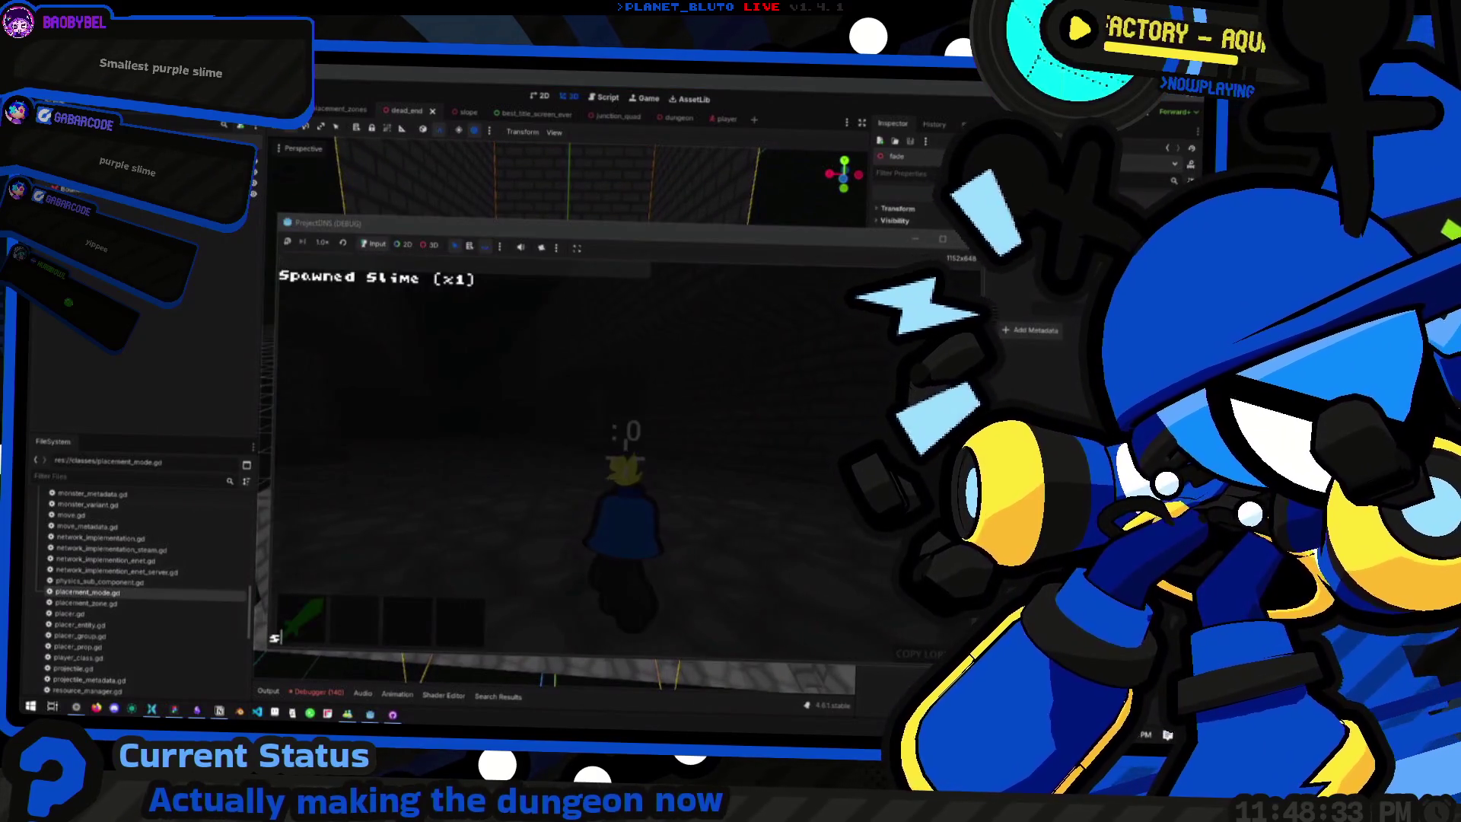
{"action": "type", "text": "mon slime 11"}
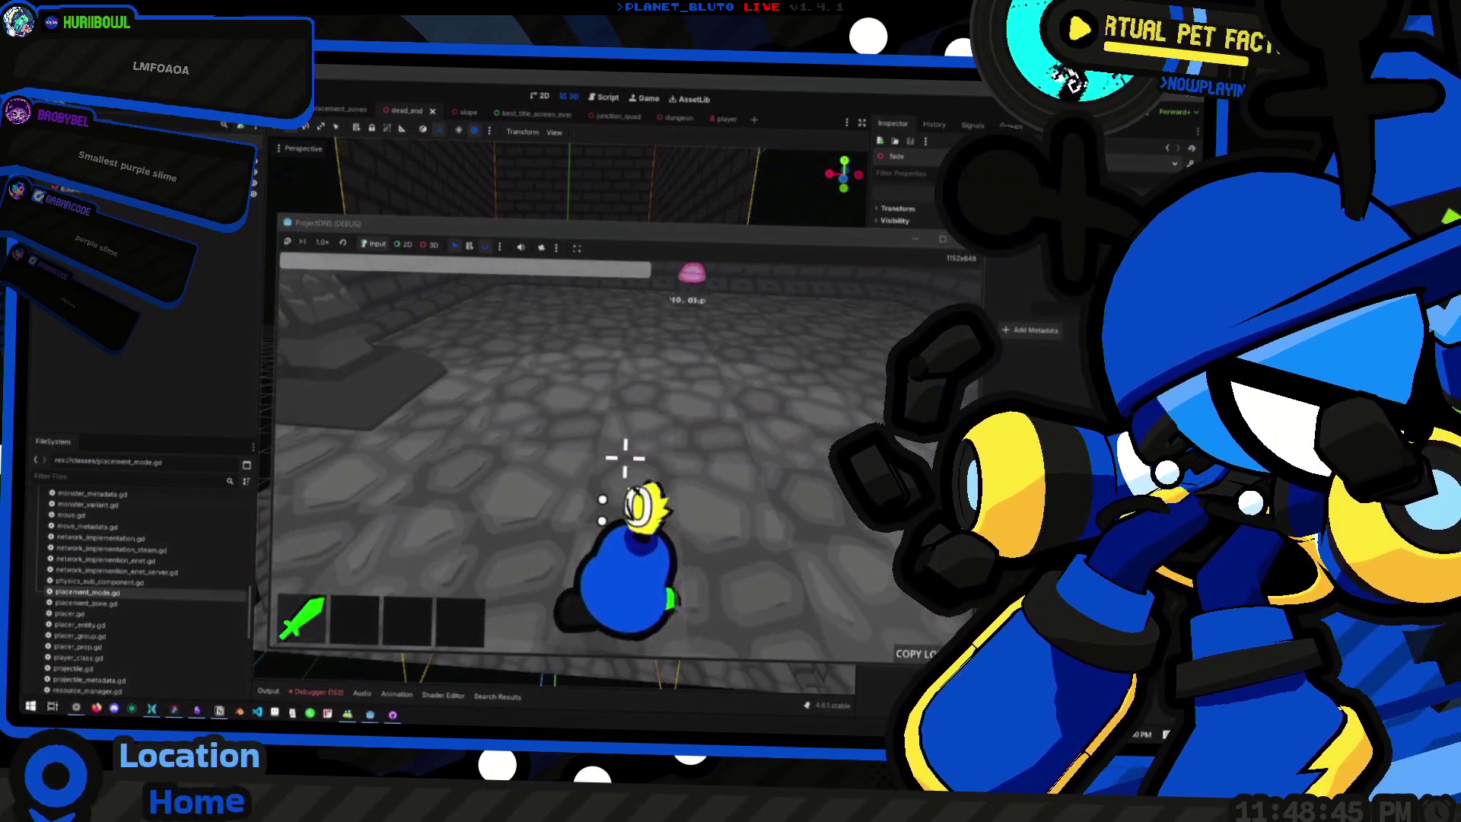
{"action": "left_click", "coordinate": [941, 238]}
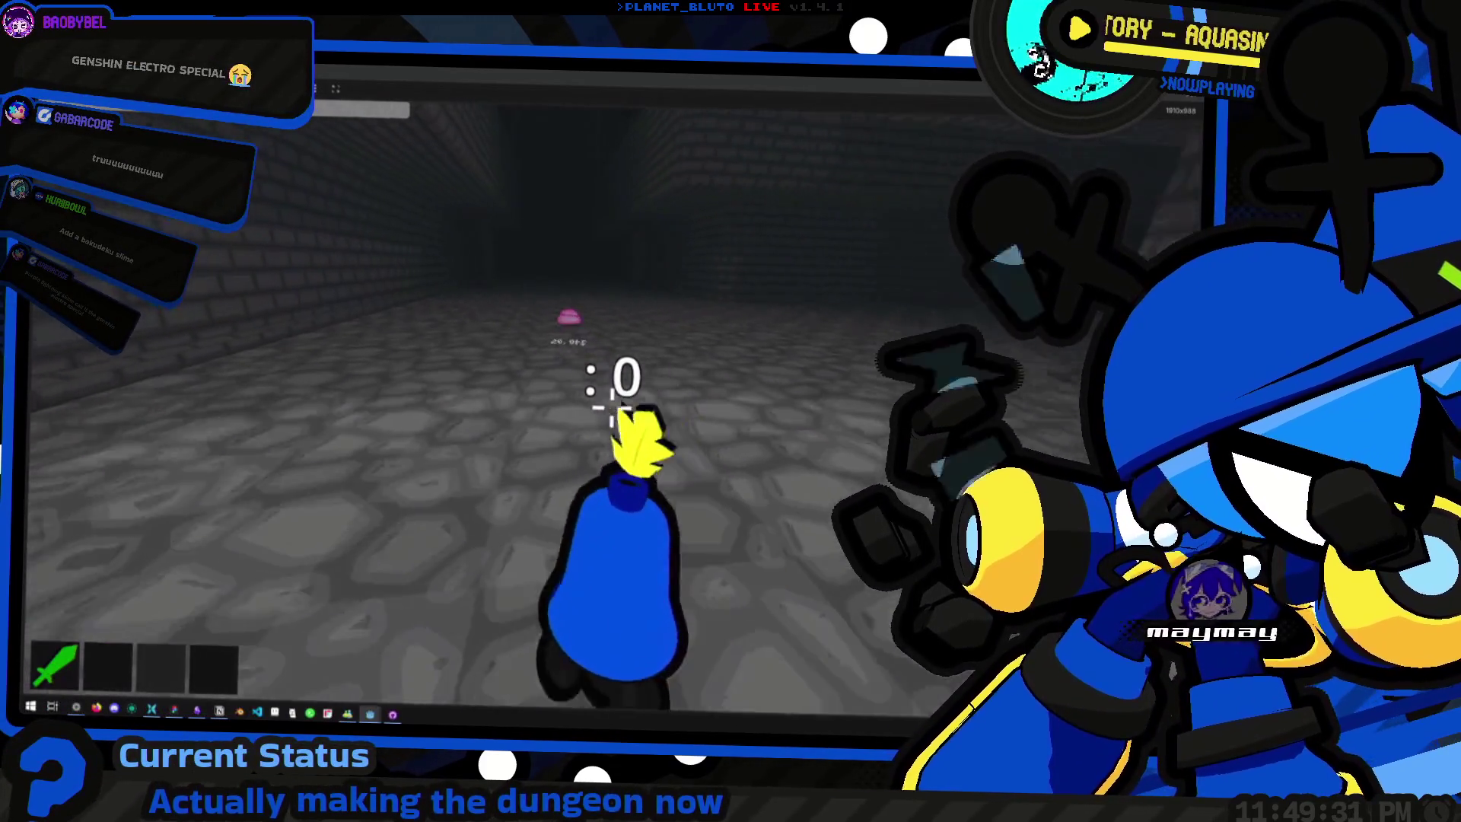
- Circle the pink slime back and forth along the corridor, then bring up the in-game console
{"action": "key", "text": "w"}
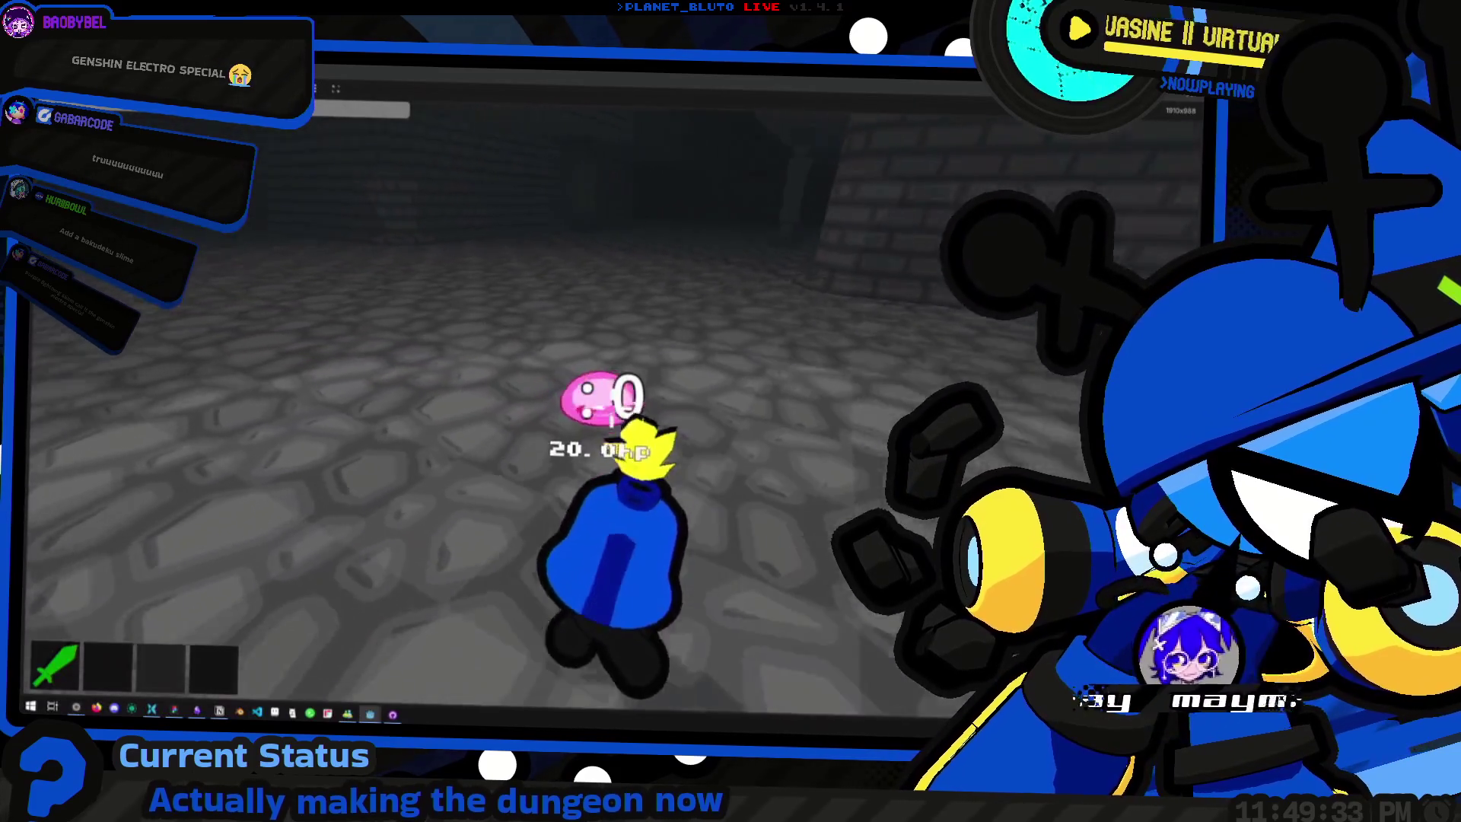
{"action": "key", "text": "s"}
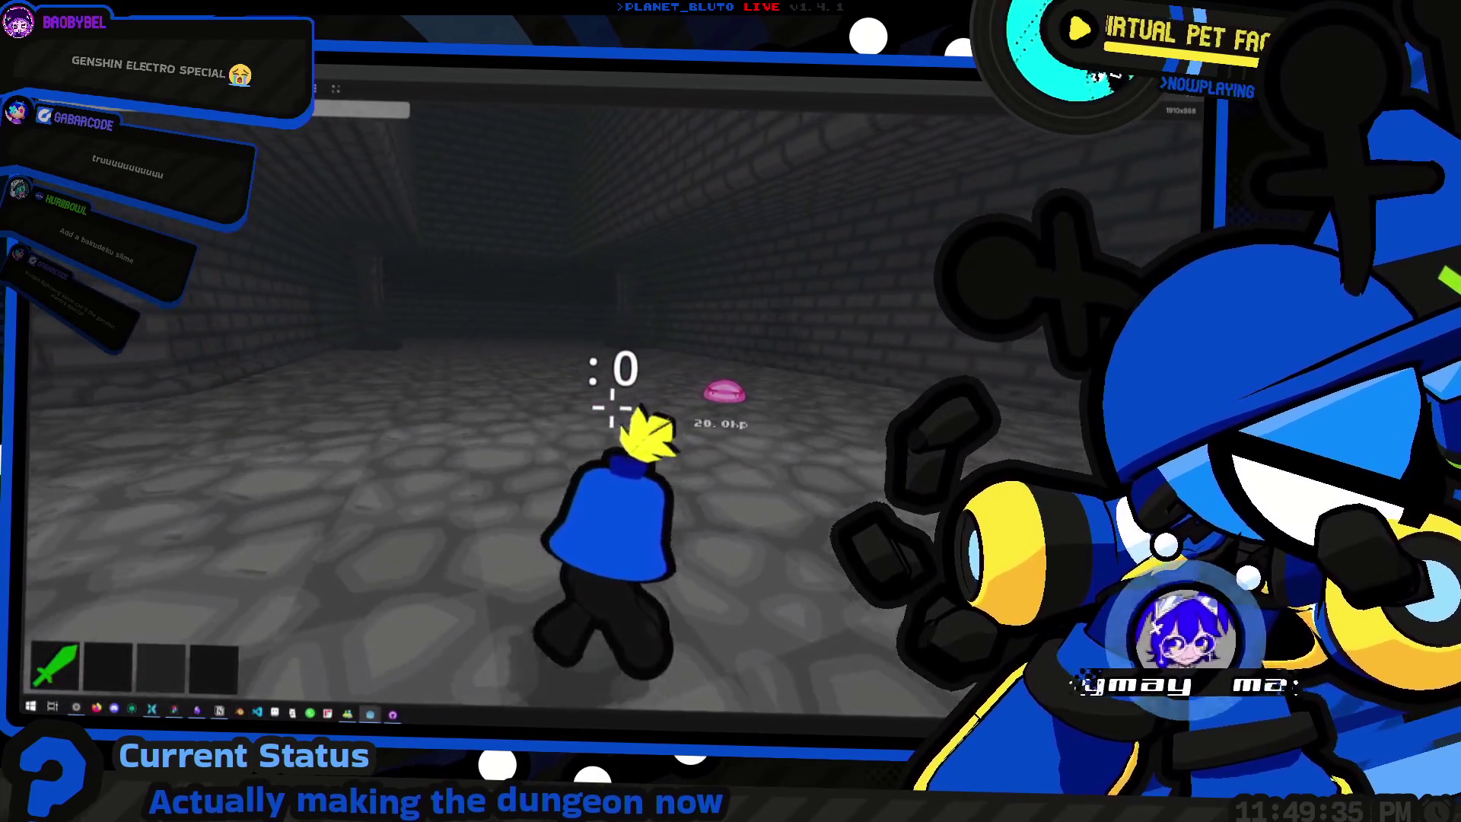
{"action": "key", "text": "w"}
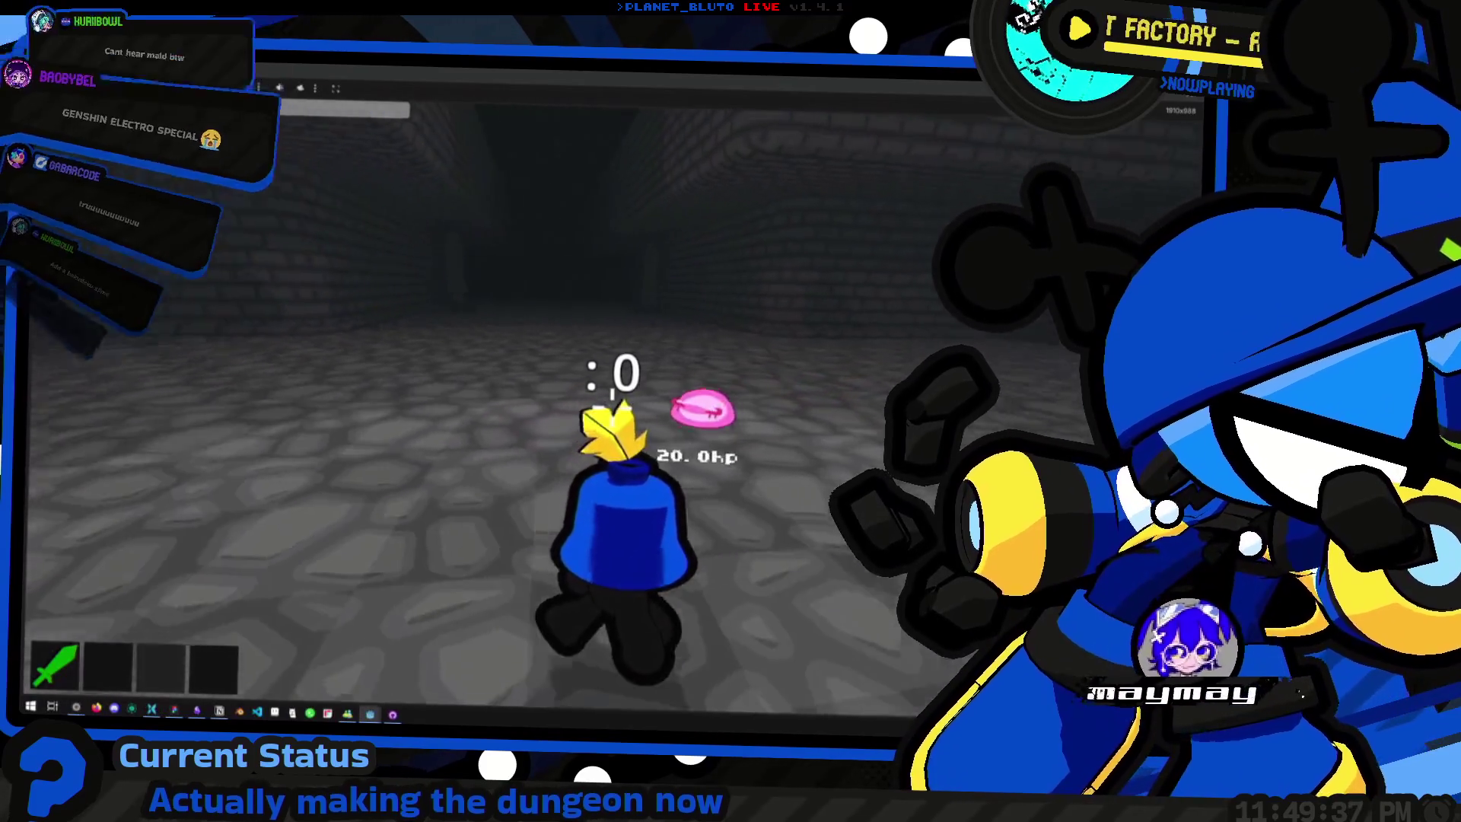
{"action": "key", "text": "s"}
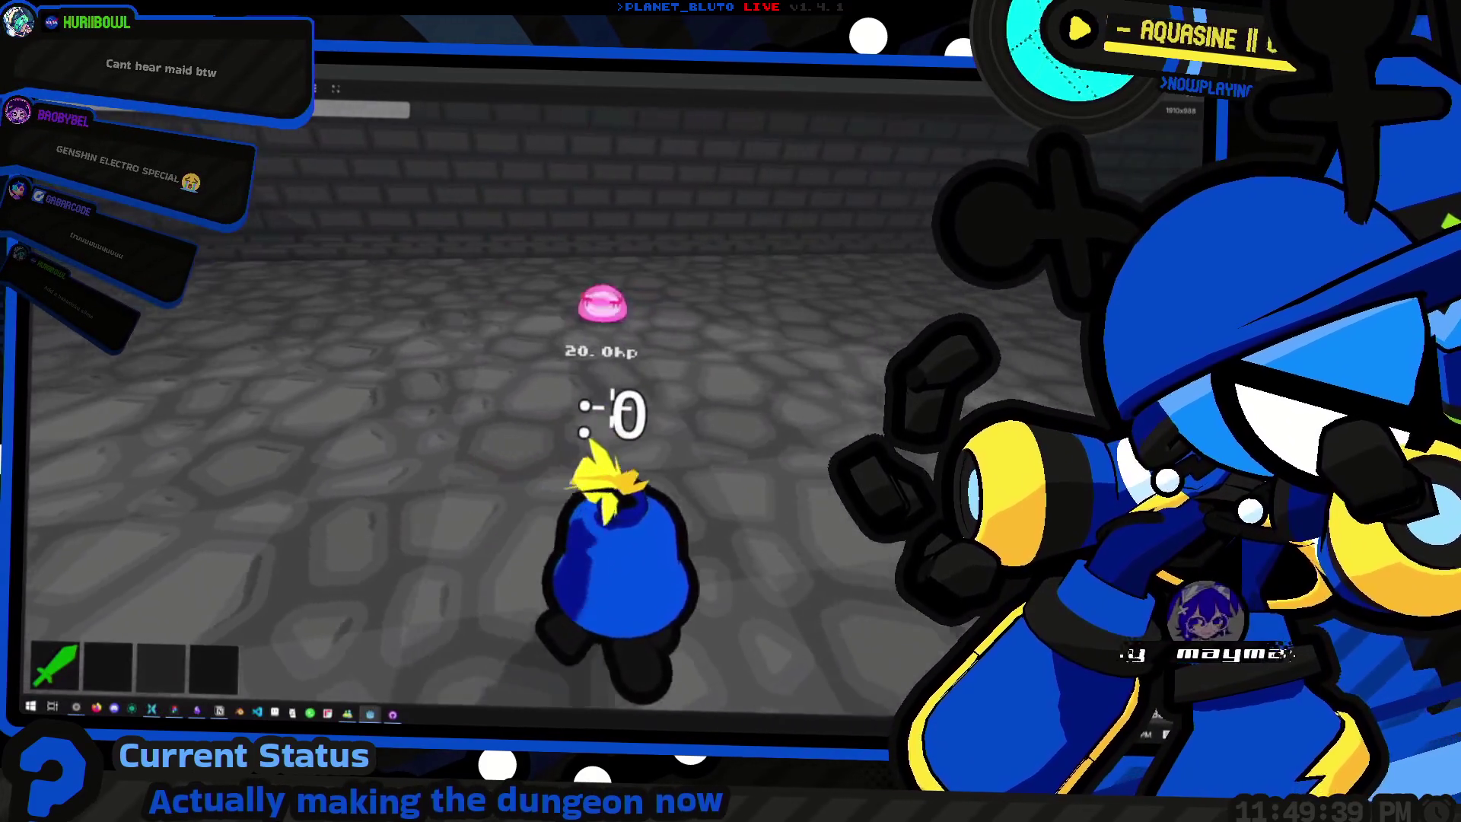
{"action": "key", "text": "w"}
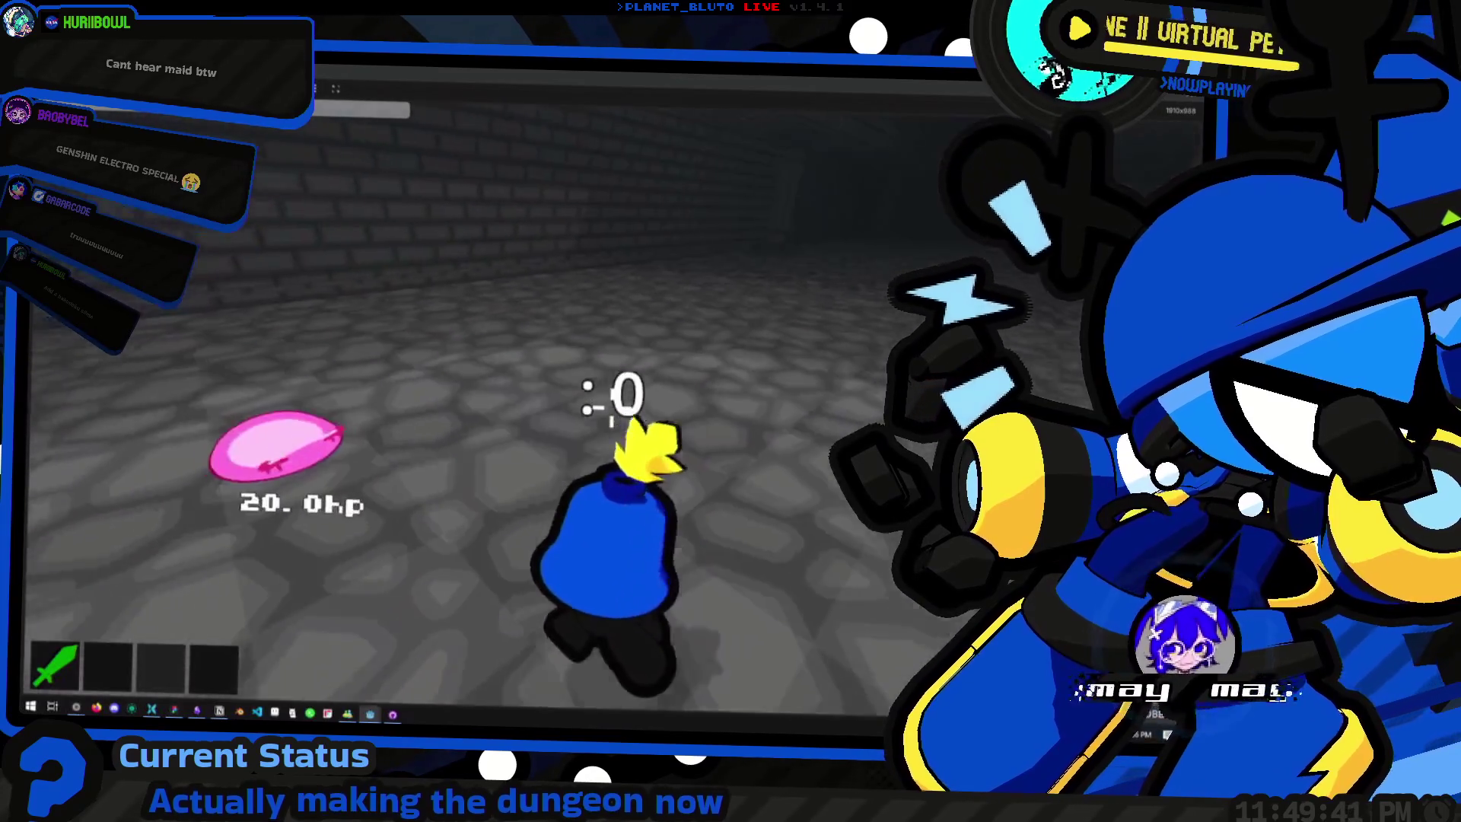
{"action": "key", "text": "a"}
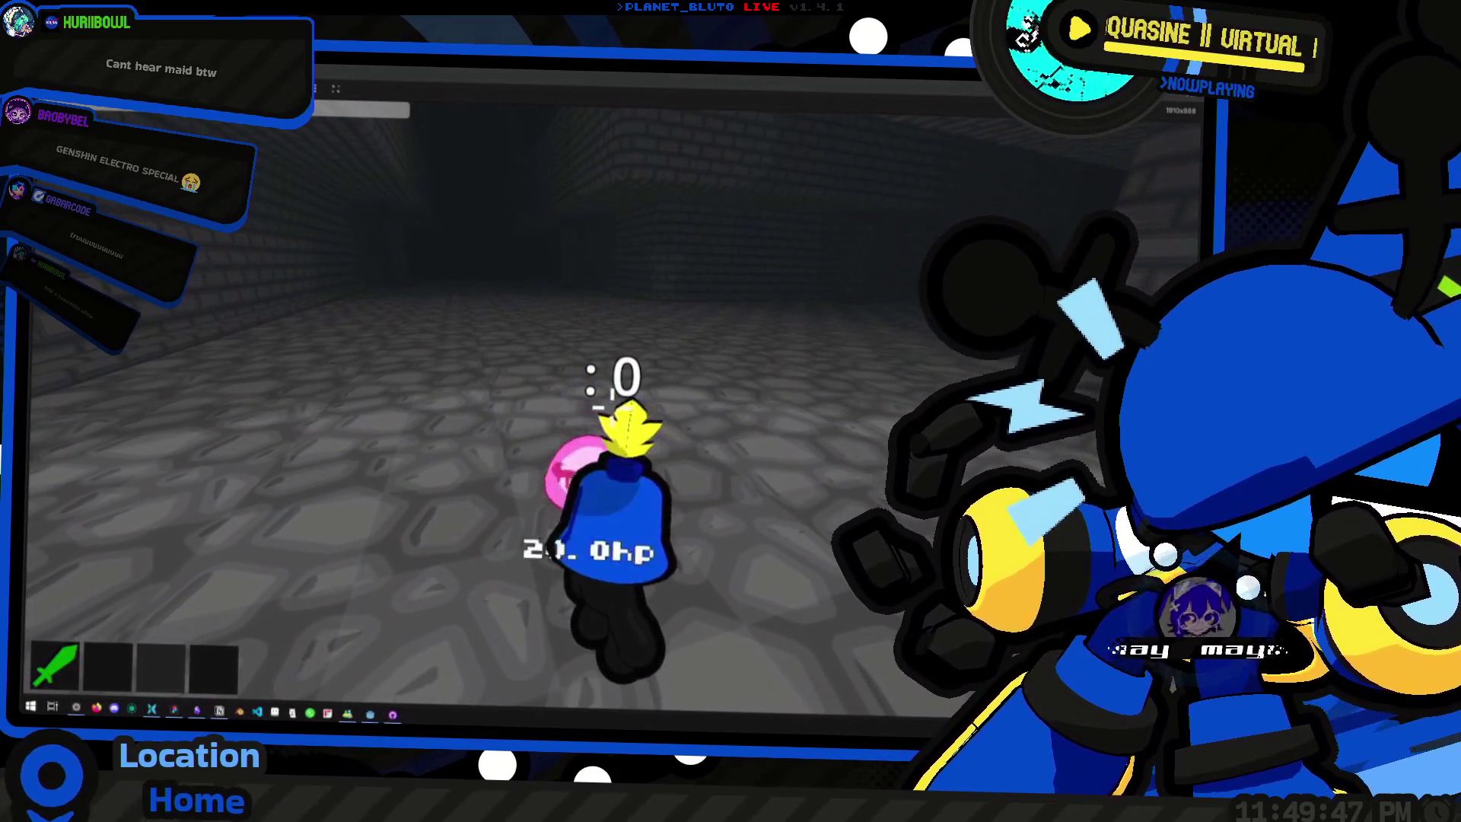
{"action": "key", "text": "w"}
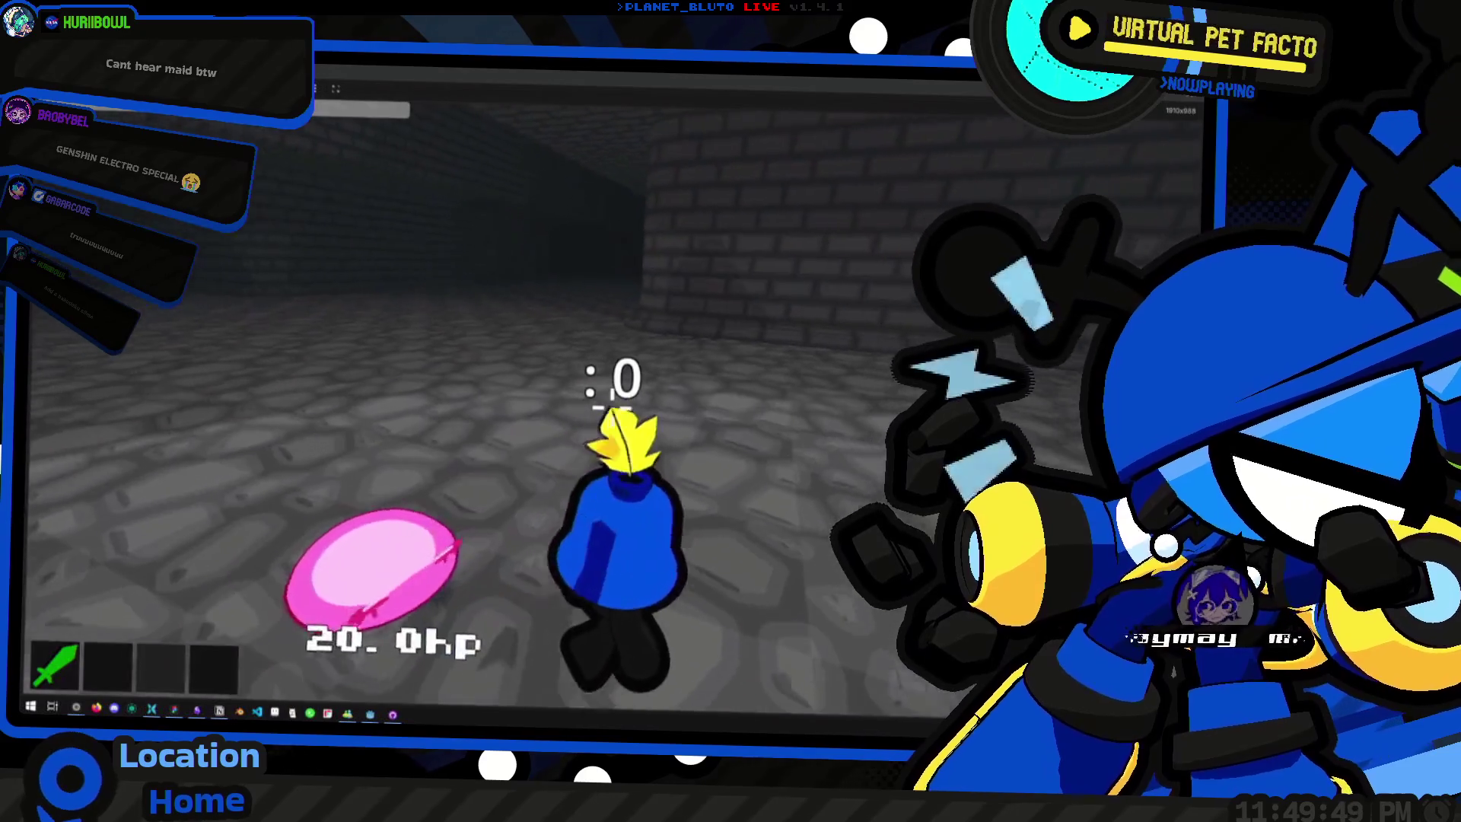
{"action": "key", "text": "a"}
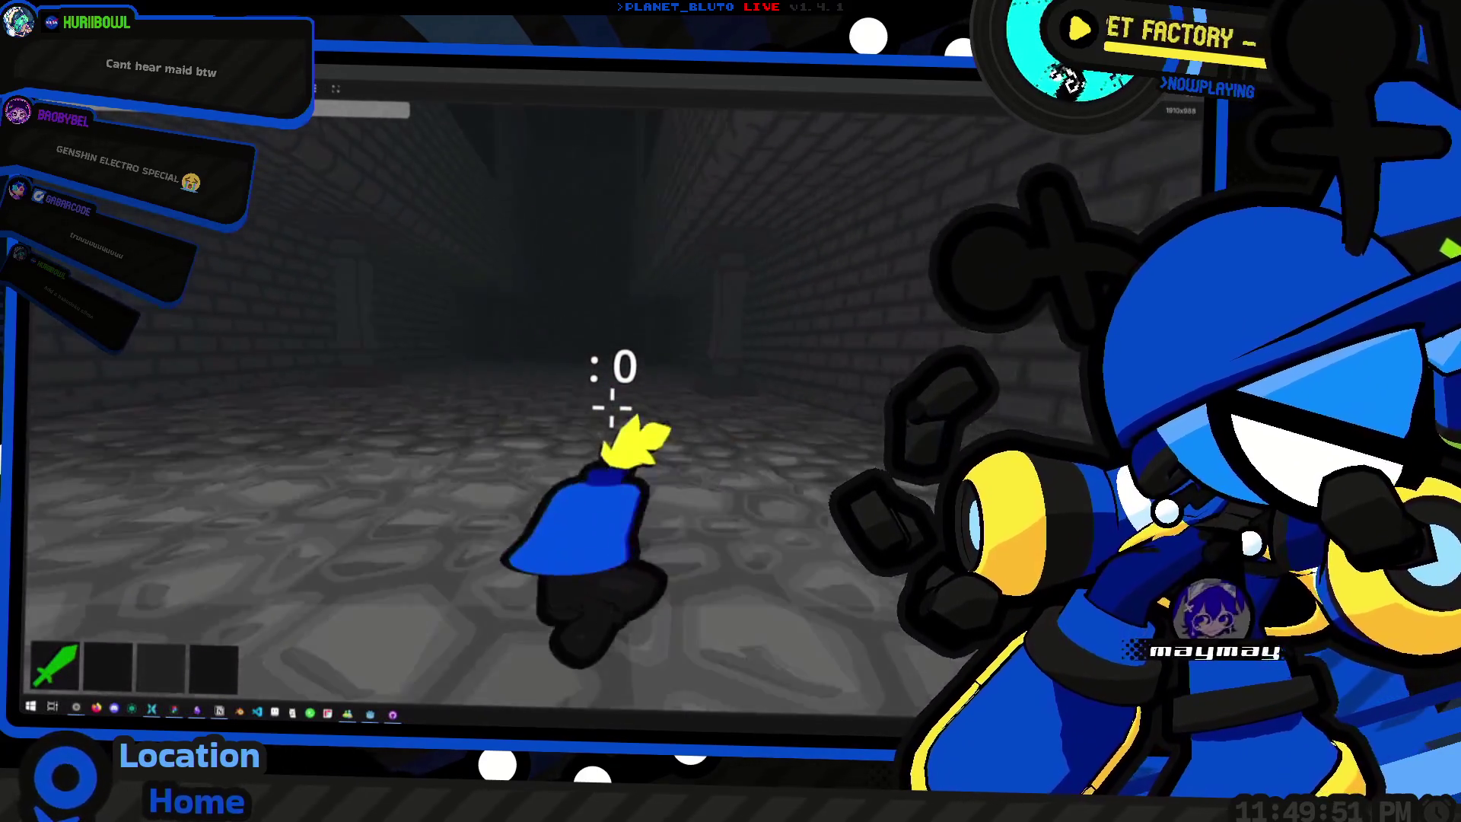
{"action": "key", "text": "w"}
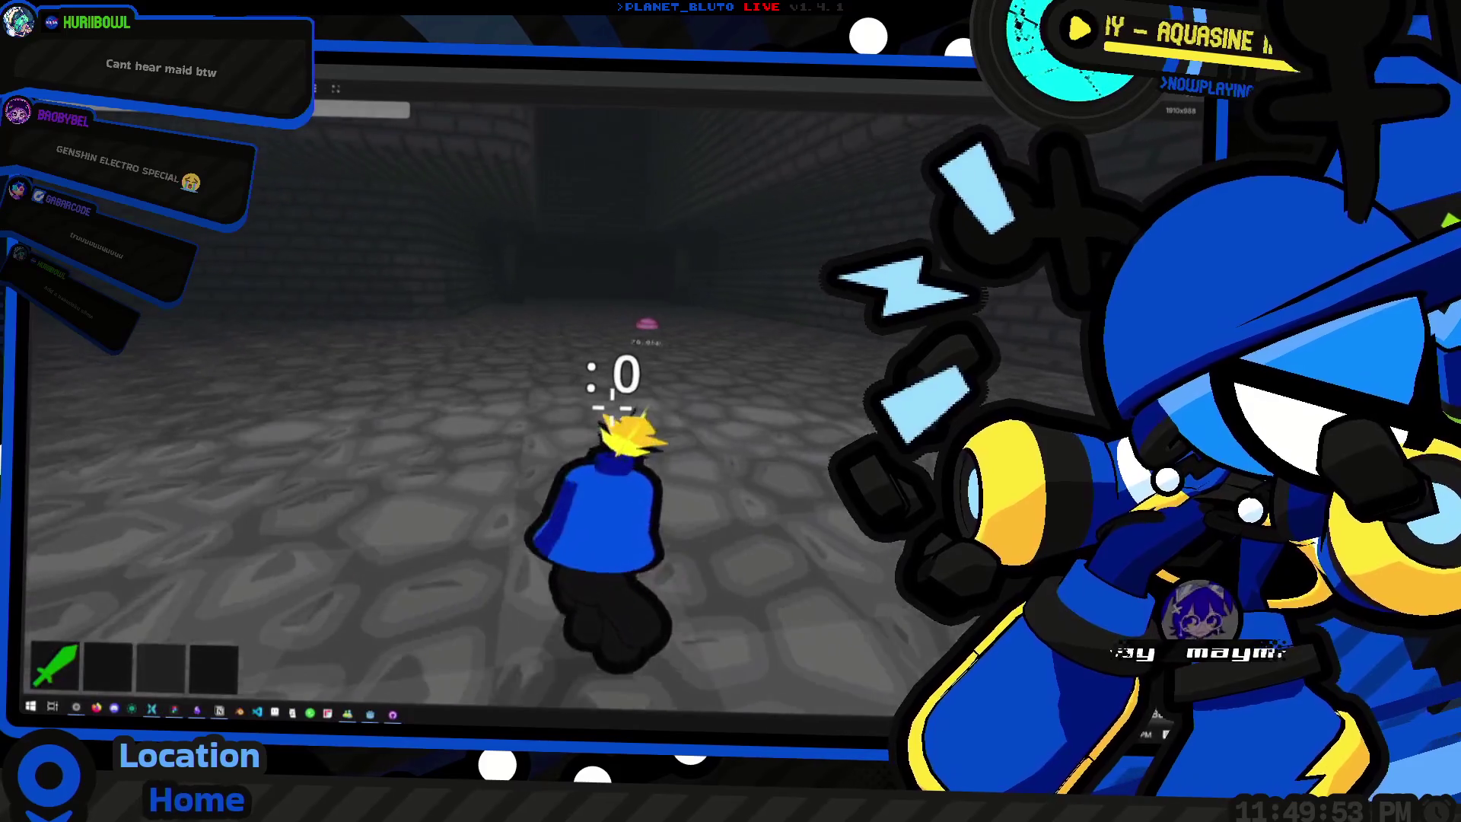
{"action": "key", "text": "s"}
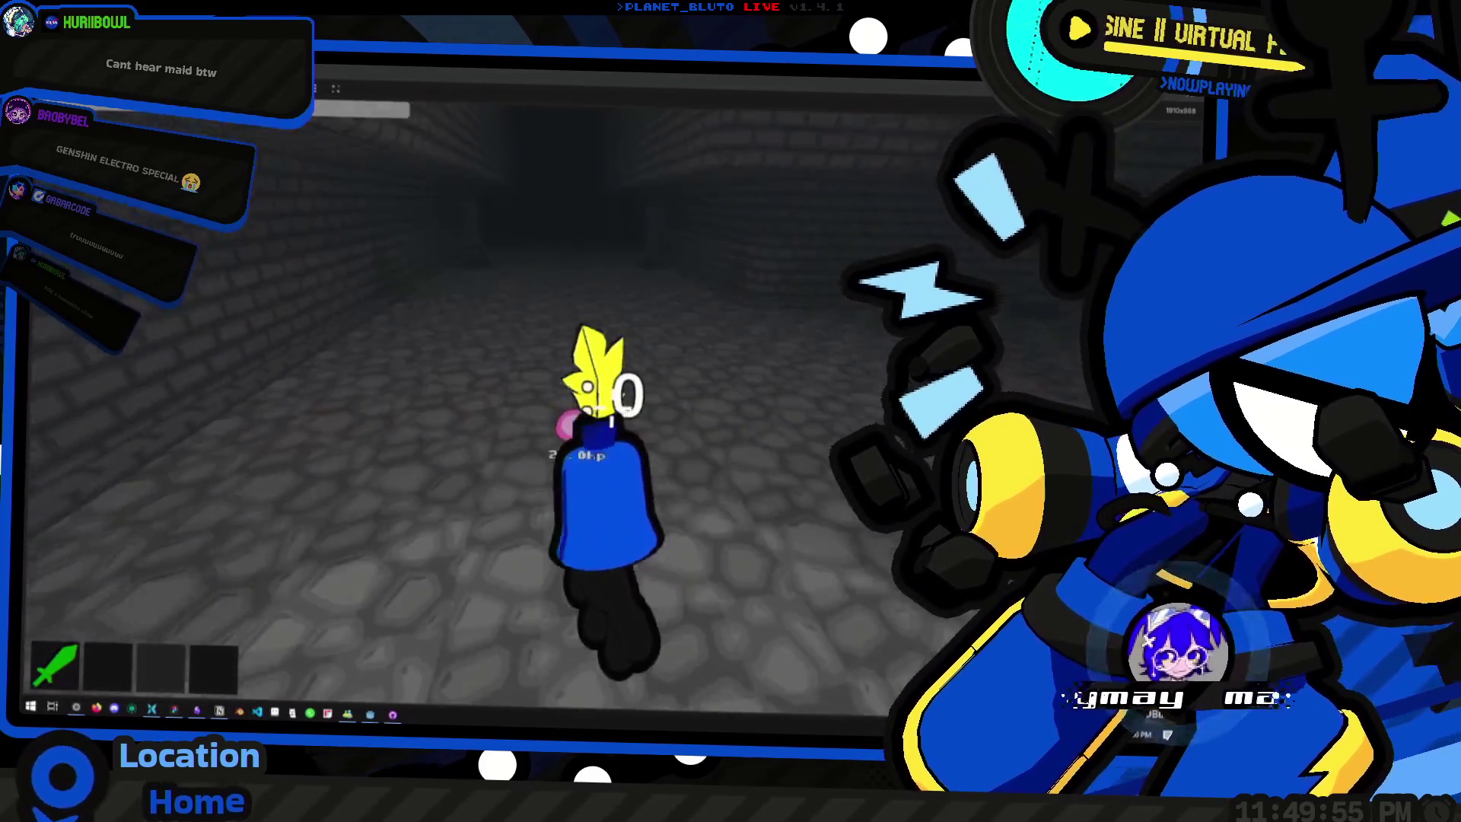
{"action": "key", "text": "w"}
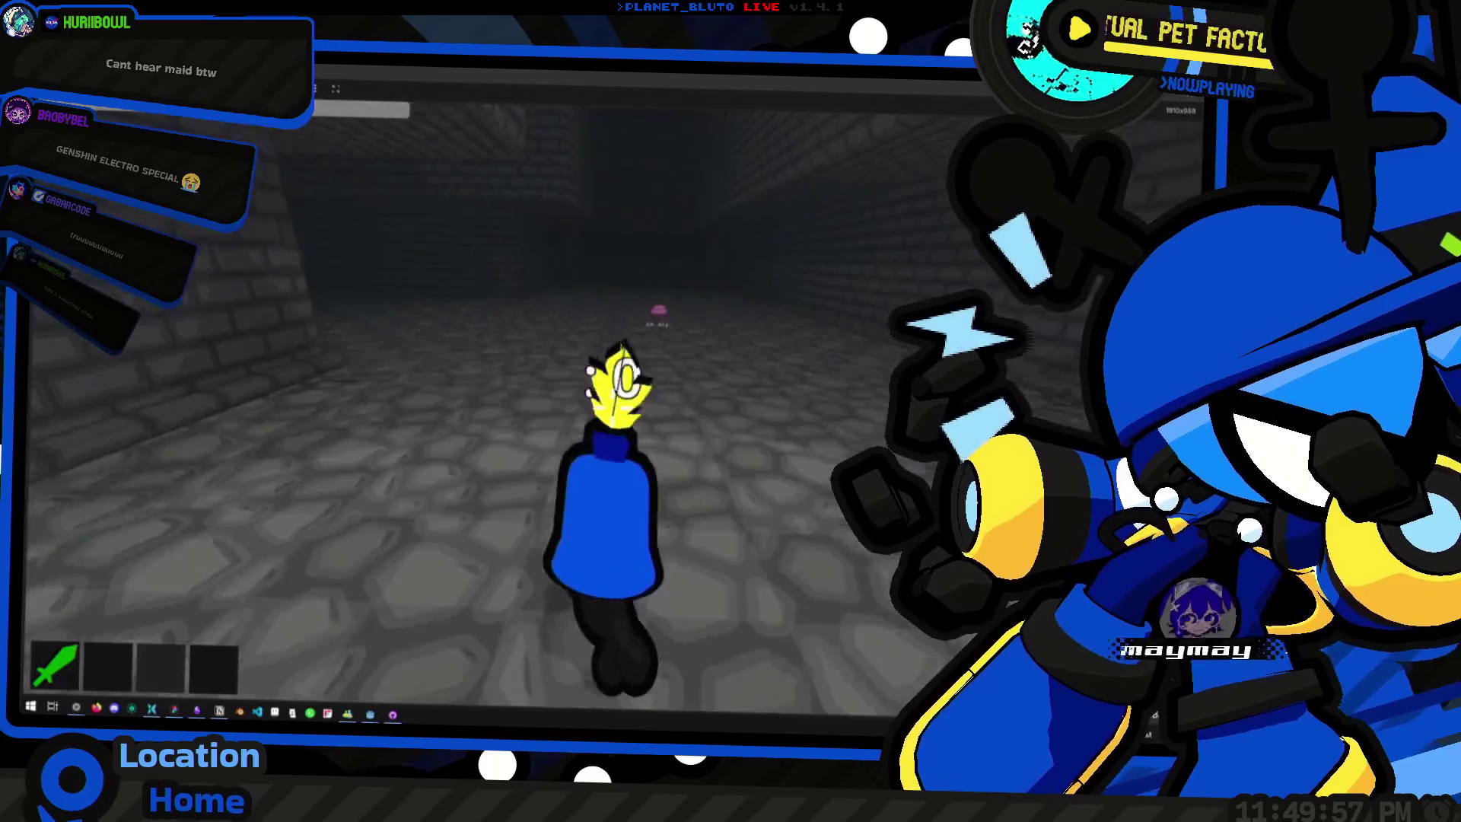
{"action": "key", "text": "w"}
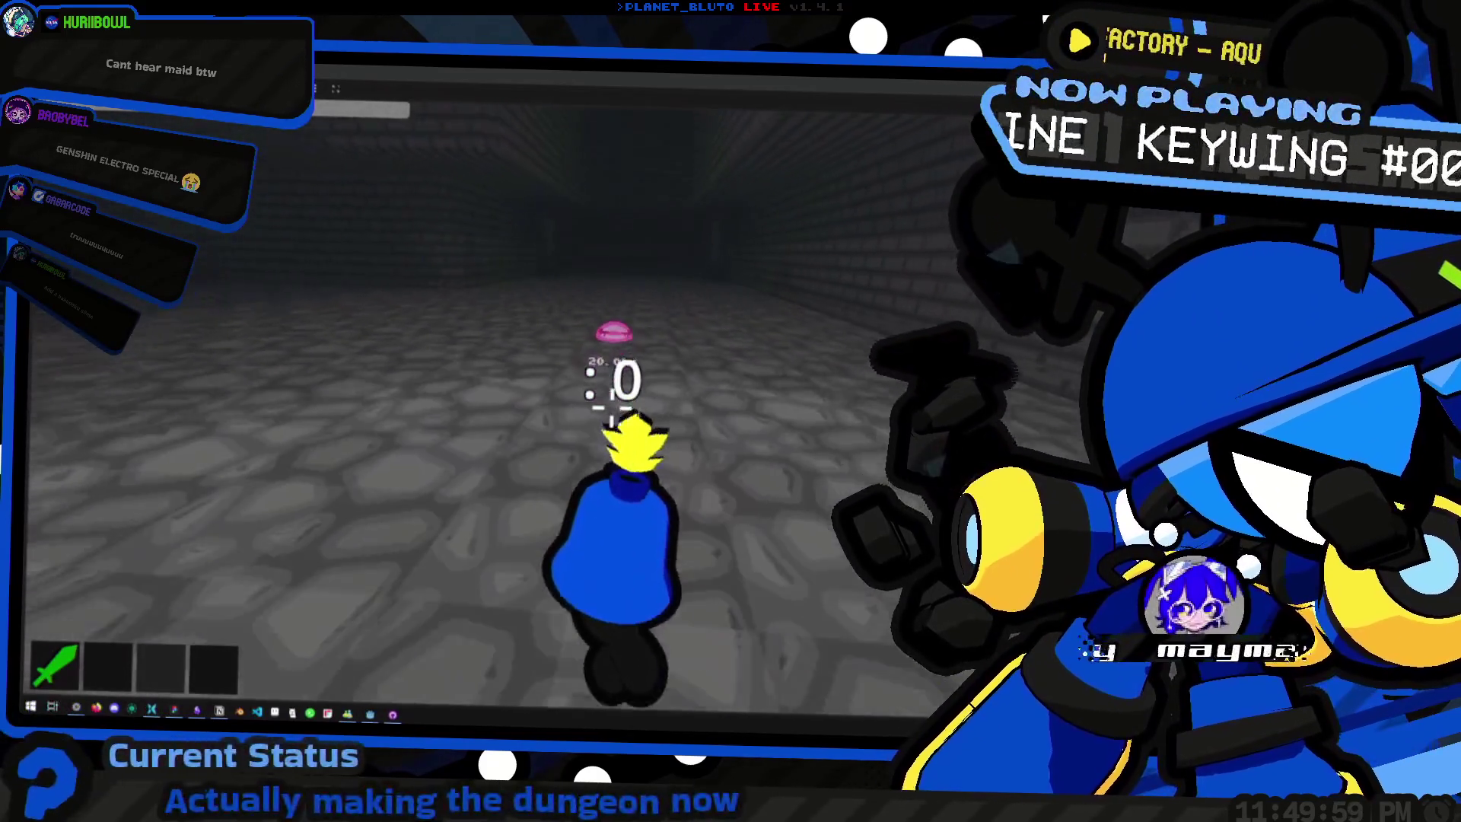
{"action": "key", "text": "w"}
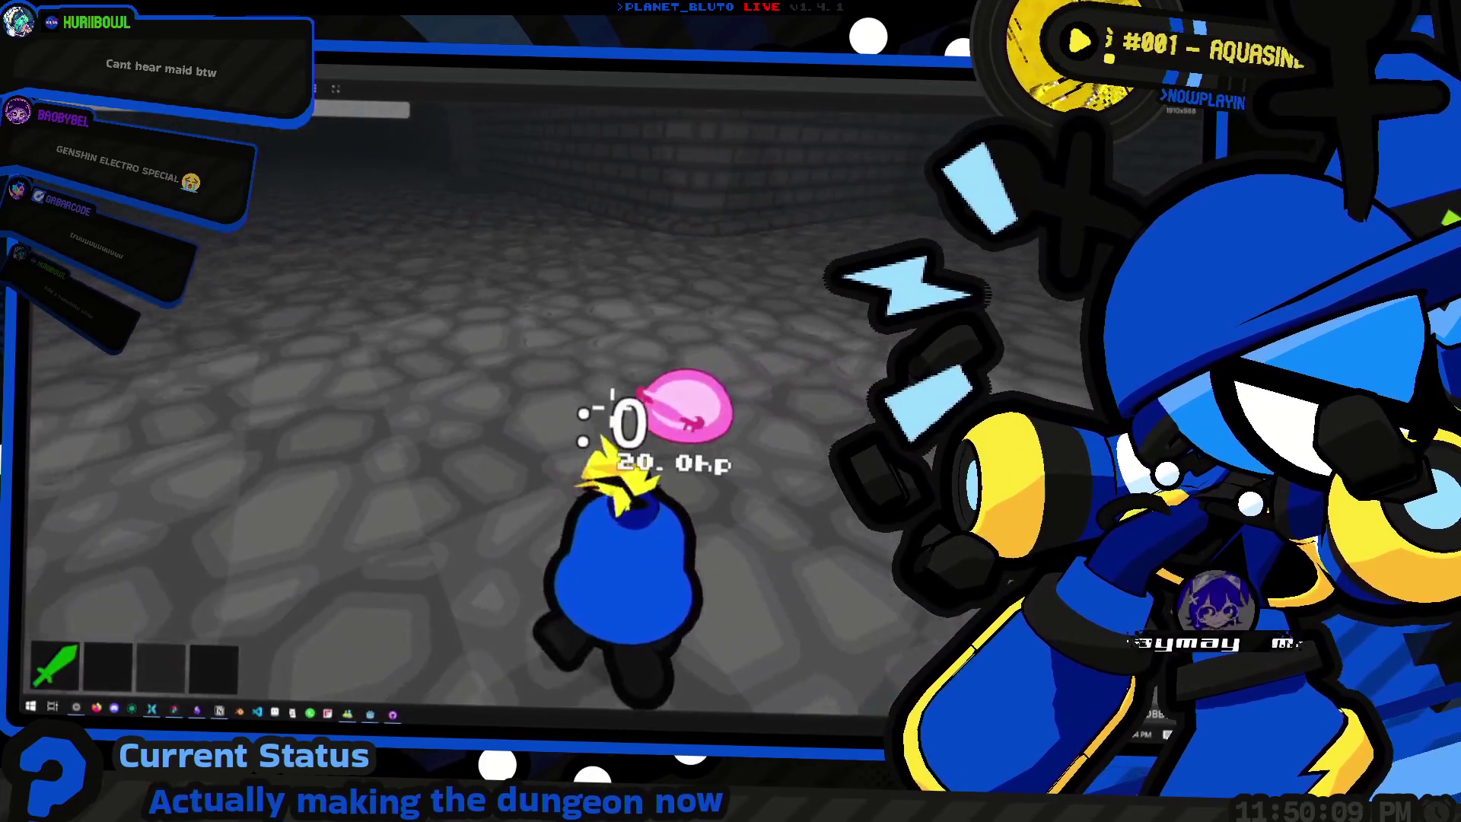
{"action": "key", "text": "w"}
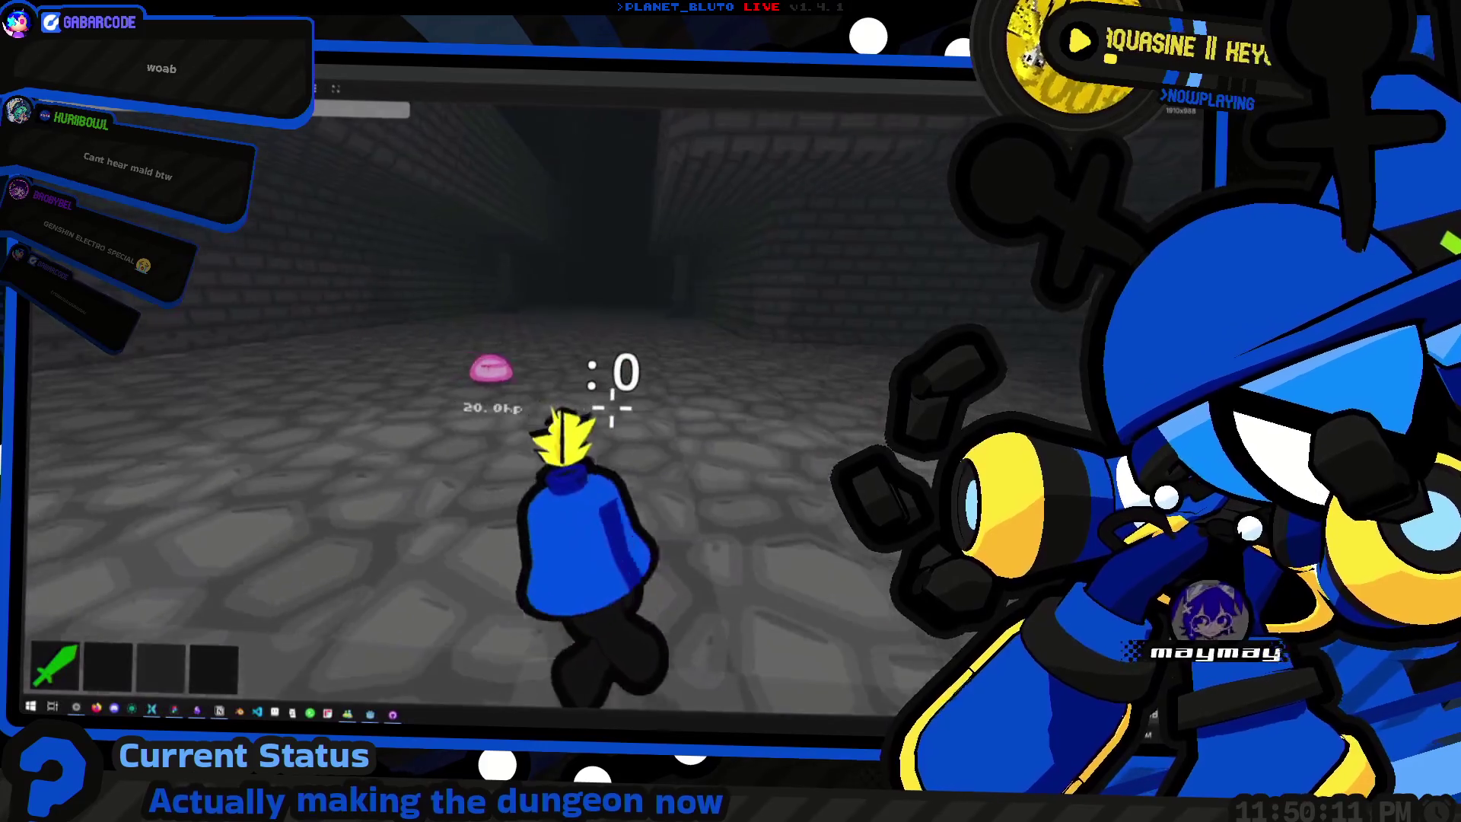
{"action": "key", "text": "grave"}
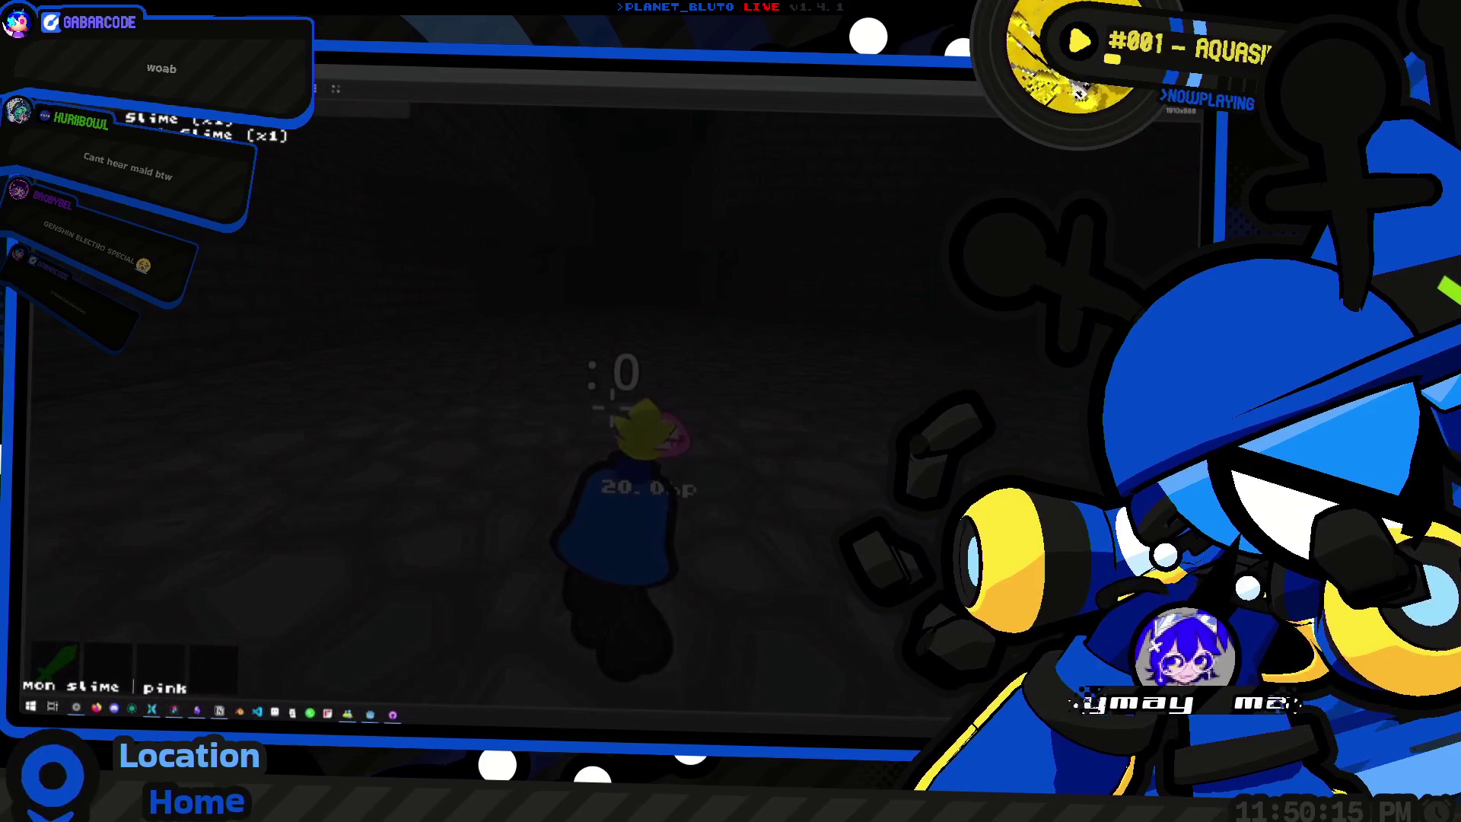
- Close the console and advance down the dark stone corridor toward the spawned slimes
{"action": "key", "text": "grave"}
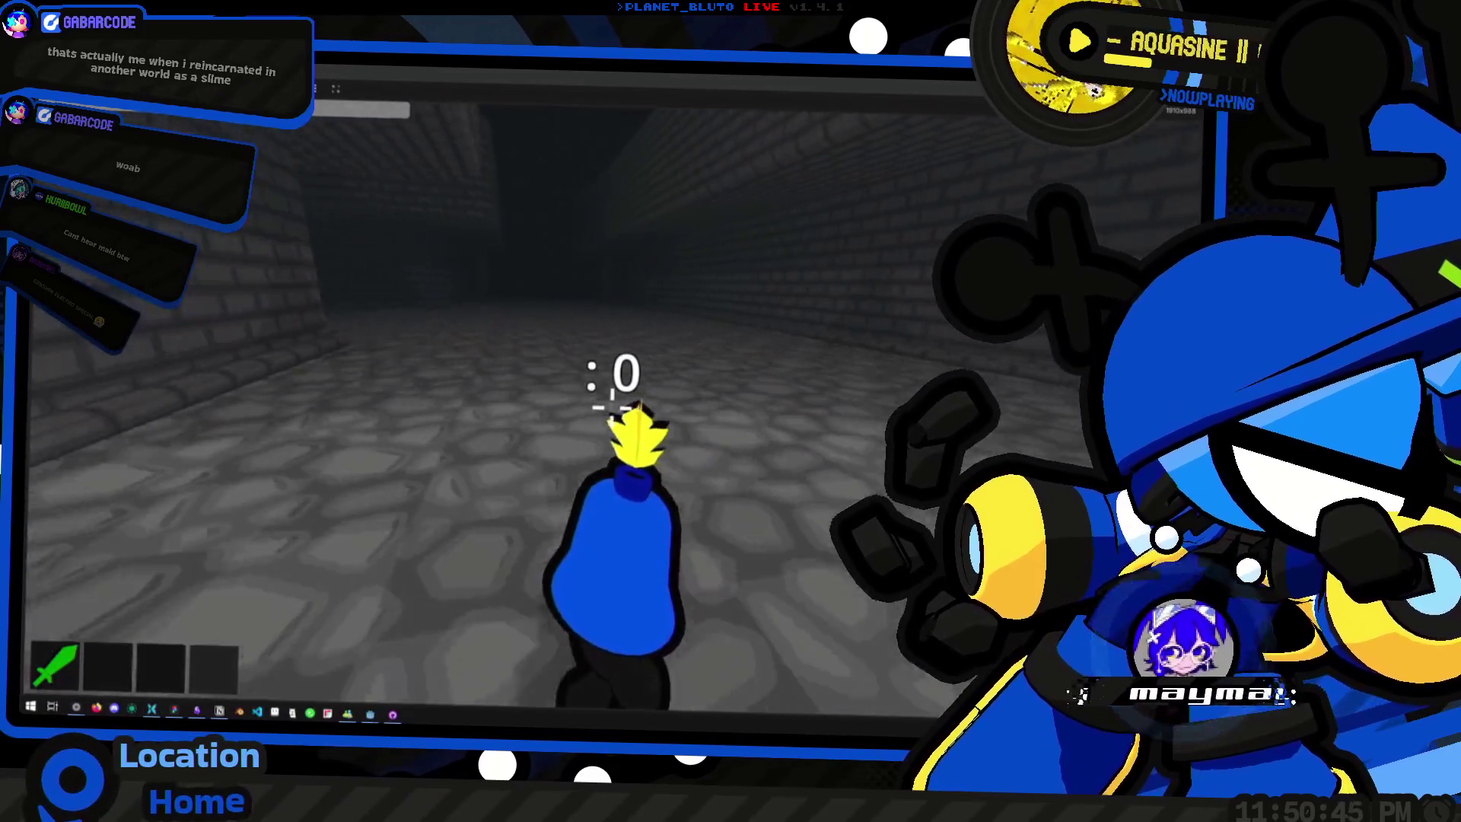
{"action": "key", "text": "w"}
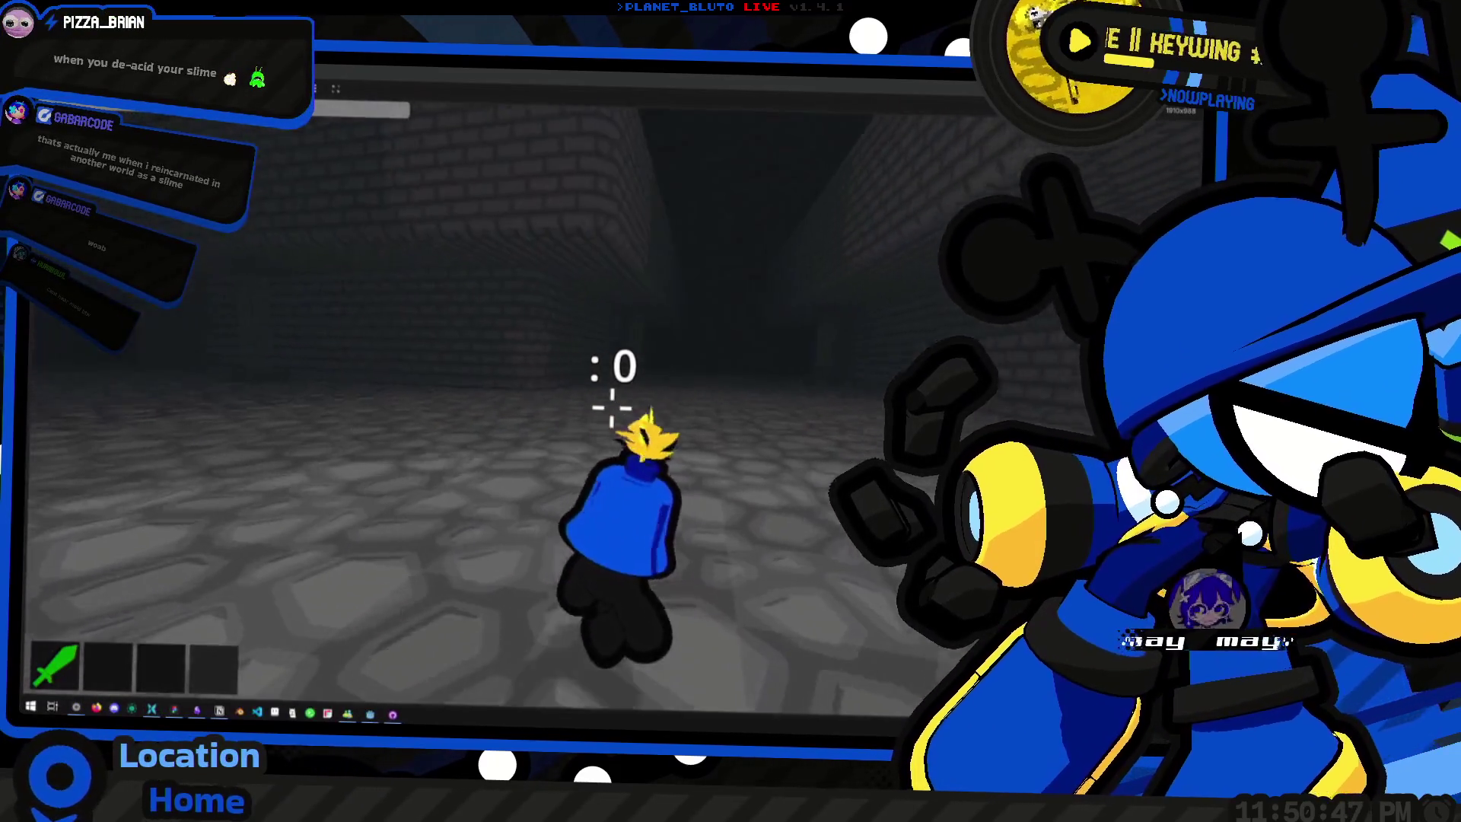
{"action": "key", "text": "w"}
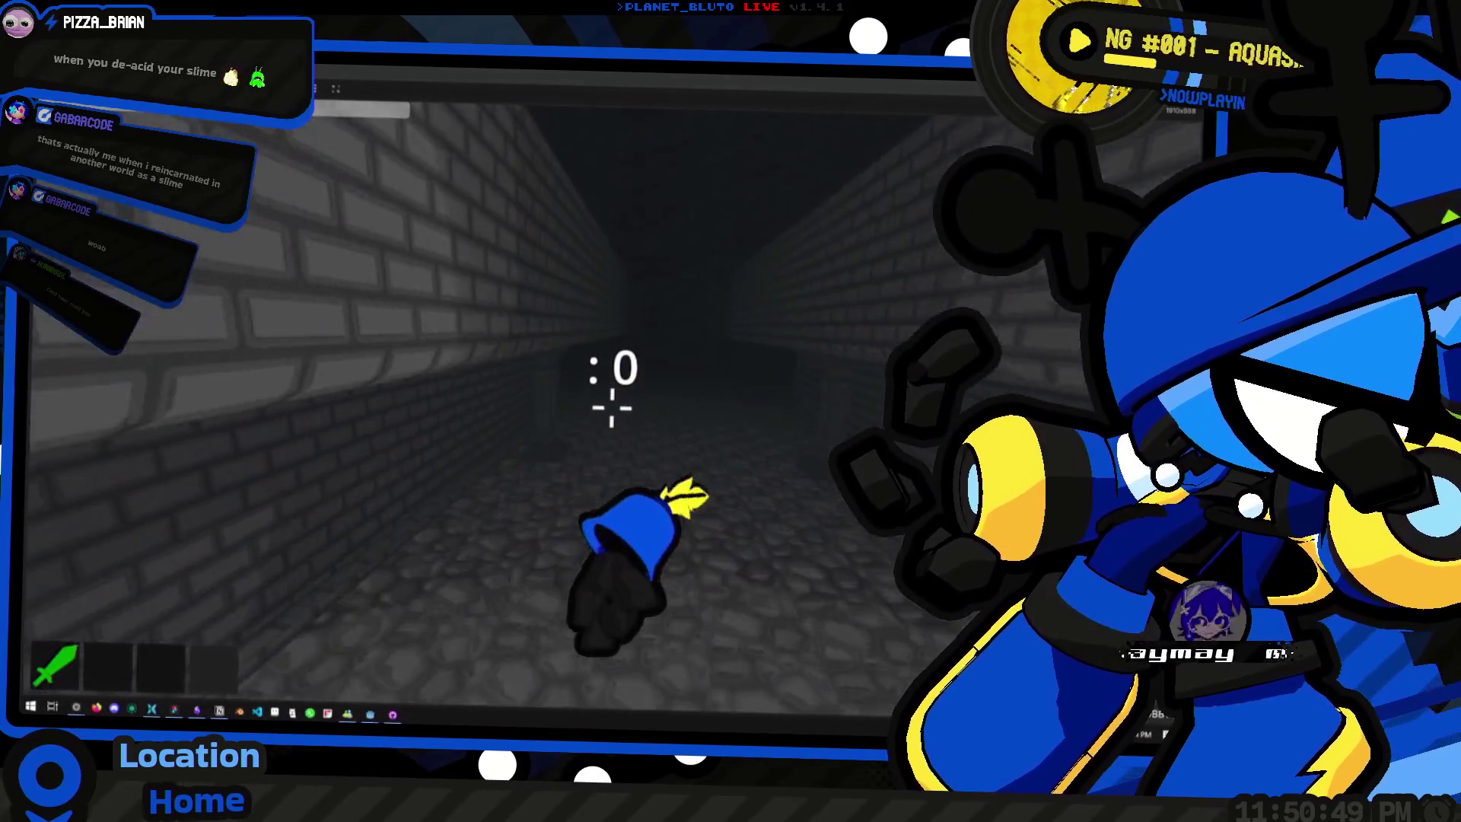
{"action": "key", "text": "w"}
{"action": "key", "text": "d"}
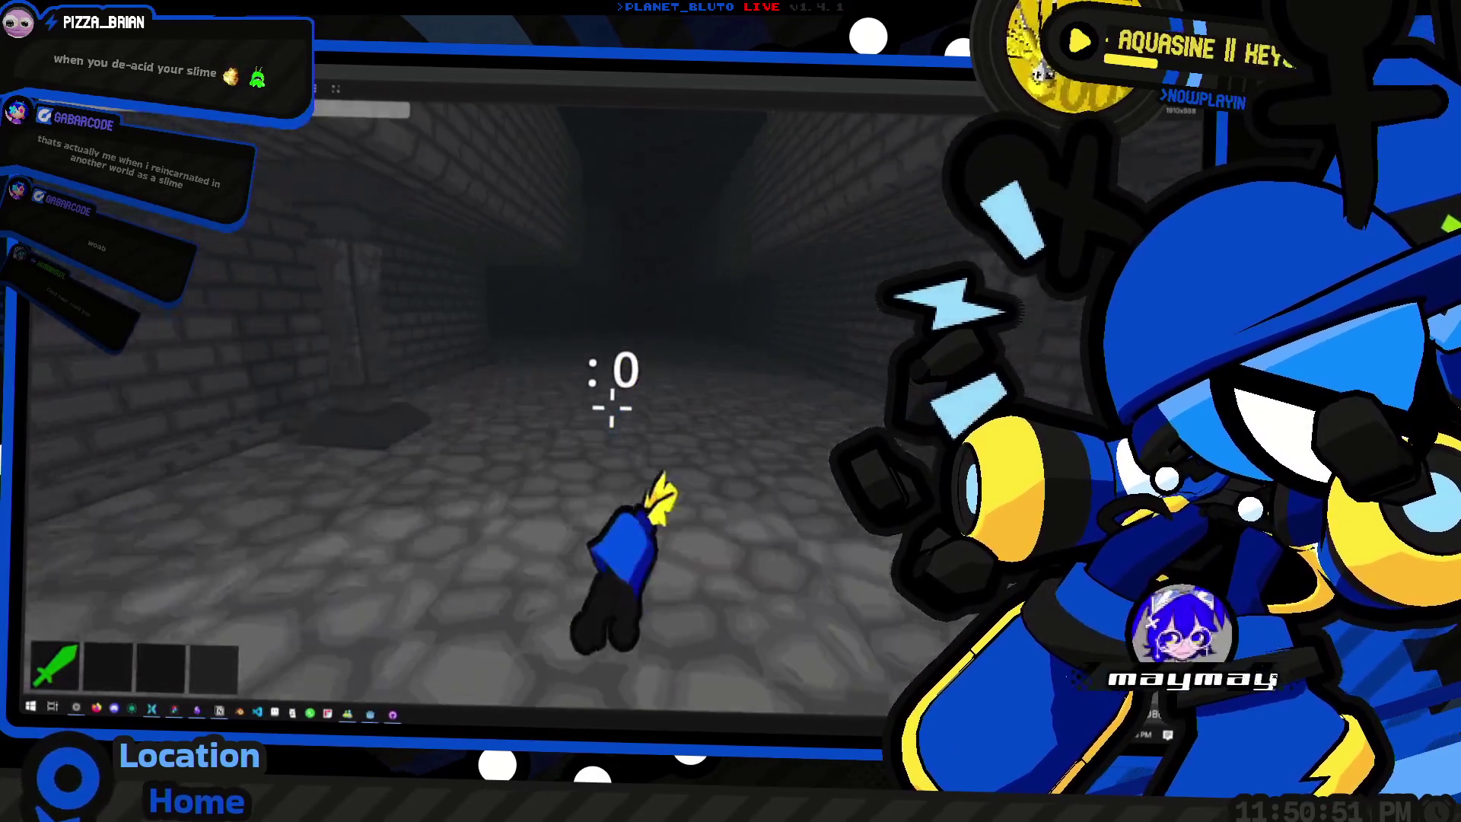
{"action": "key", "text": "w"}
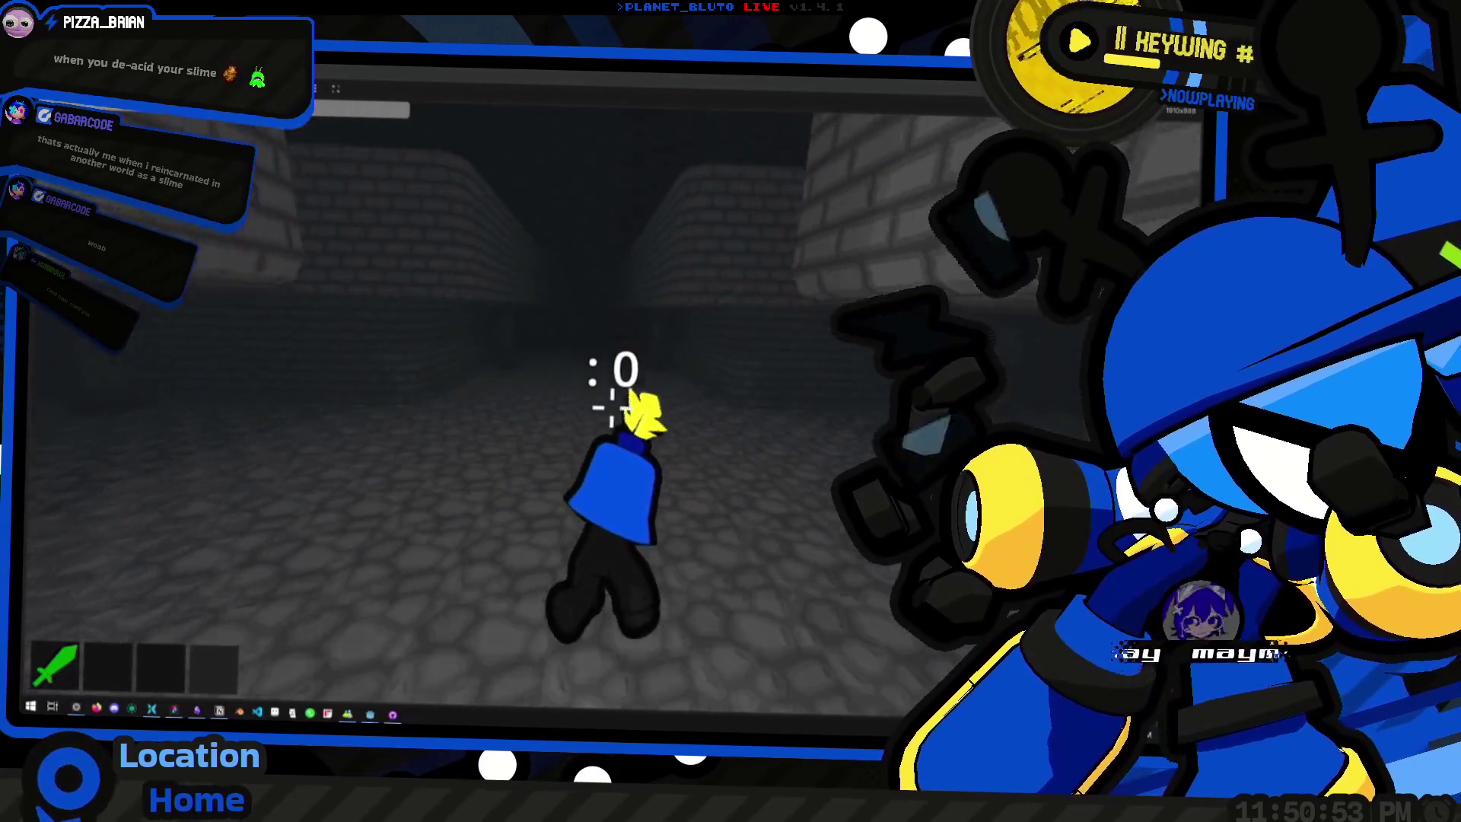
{"action": "key", "text": "w"}
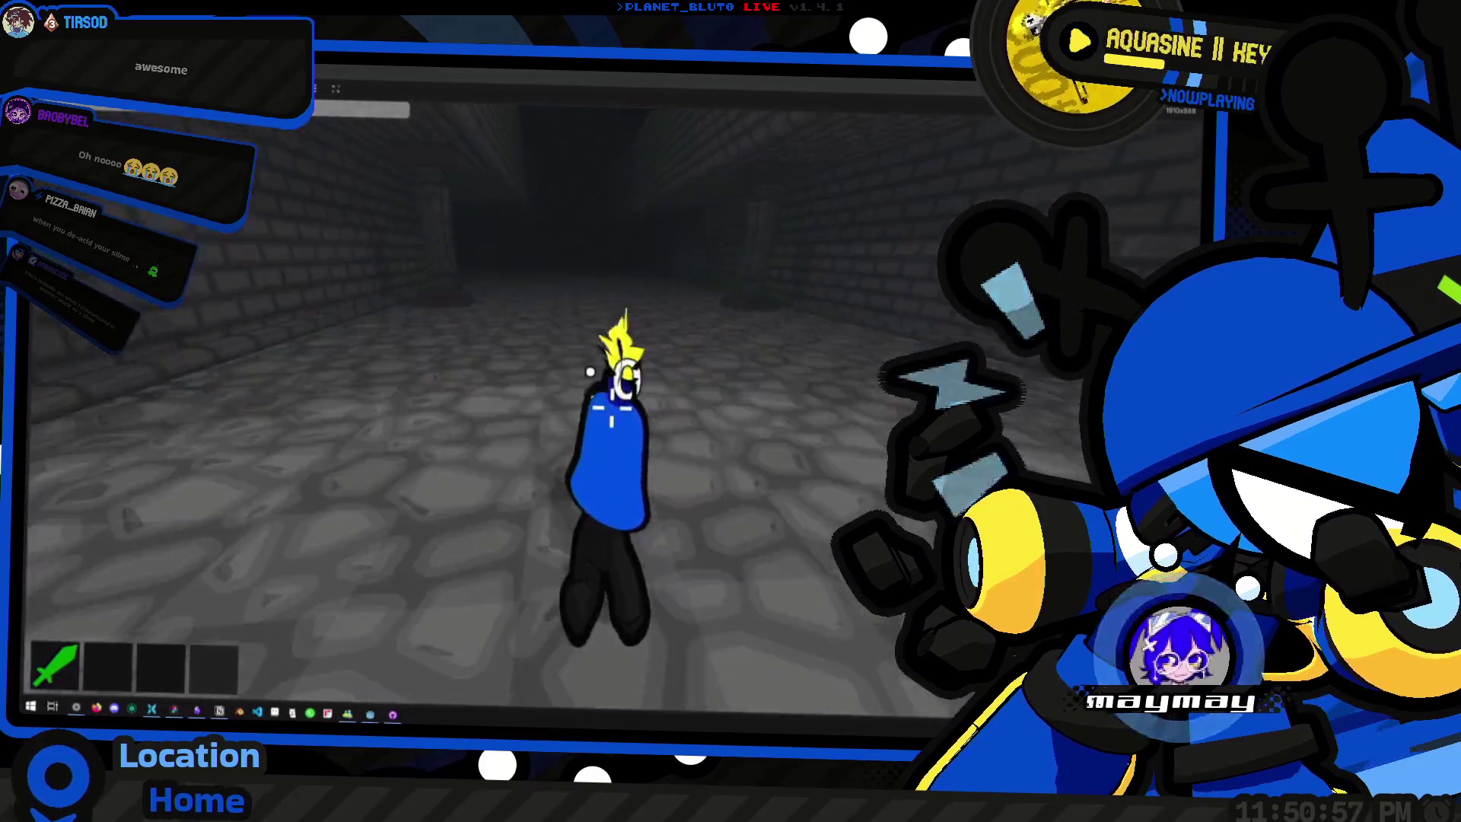
- Run up to the group of pink slimes and circle around them near the brick wall
{"action": "key", "text": "w"}
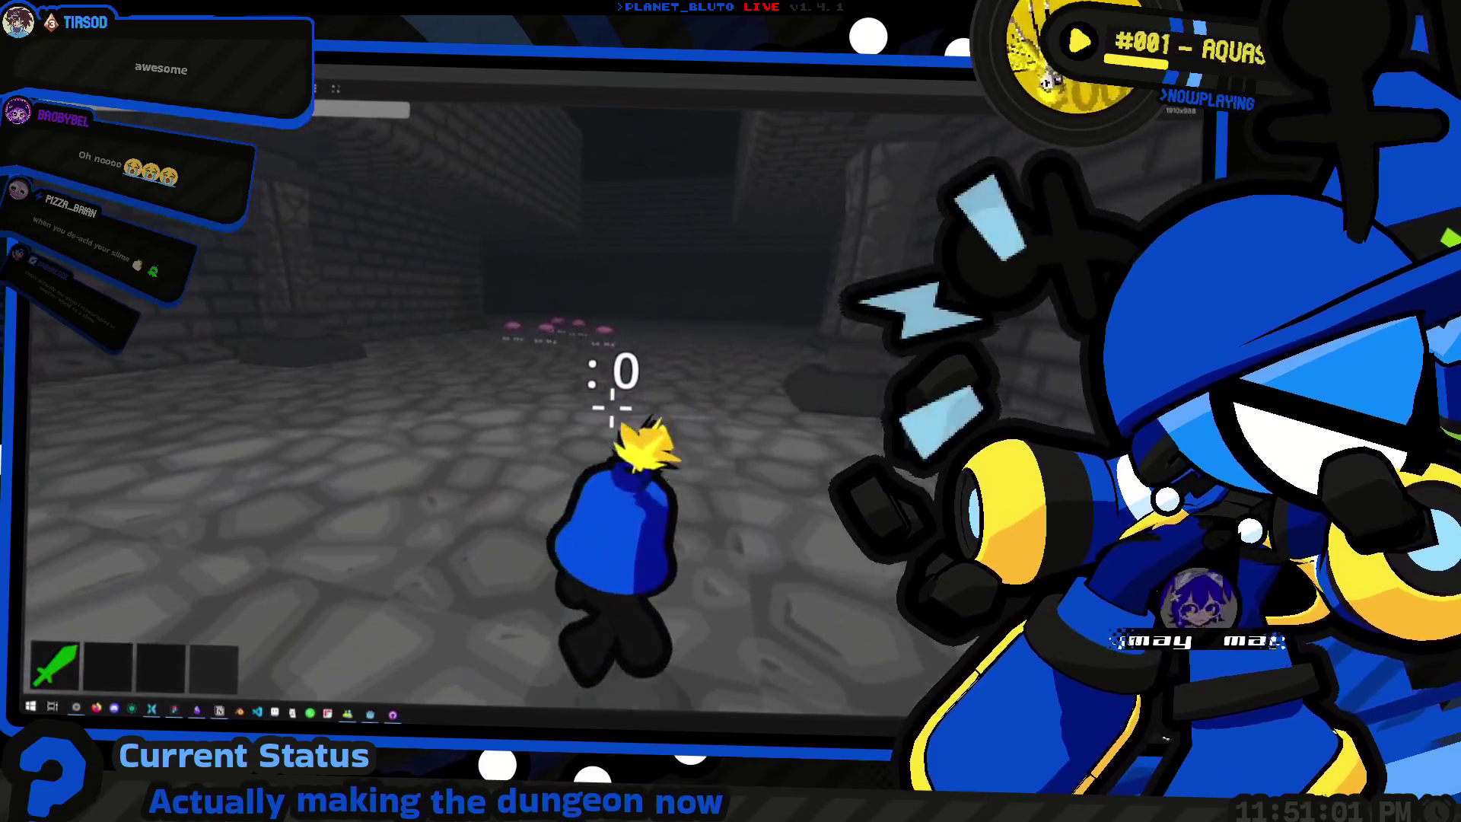
{"action": "key", "text": "w"}
{"action": "key", "text": "w"}
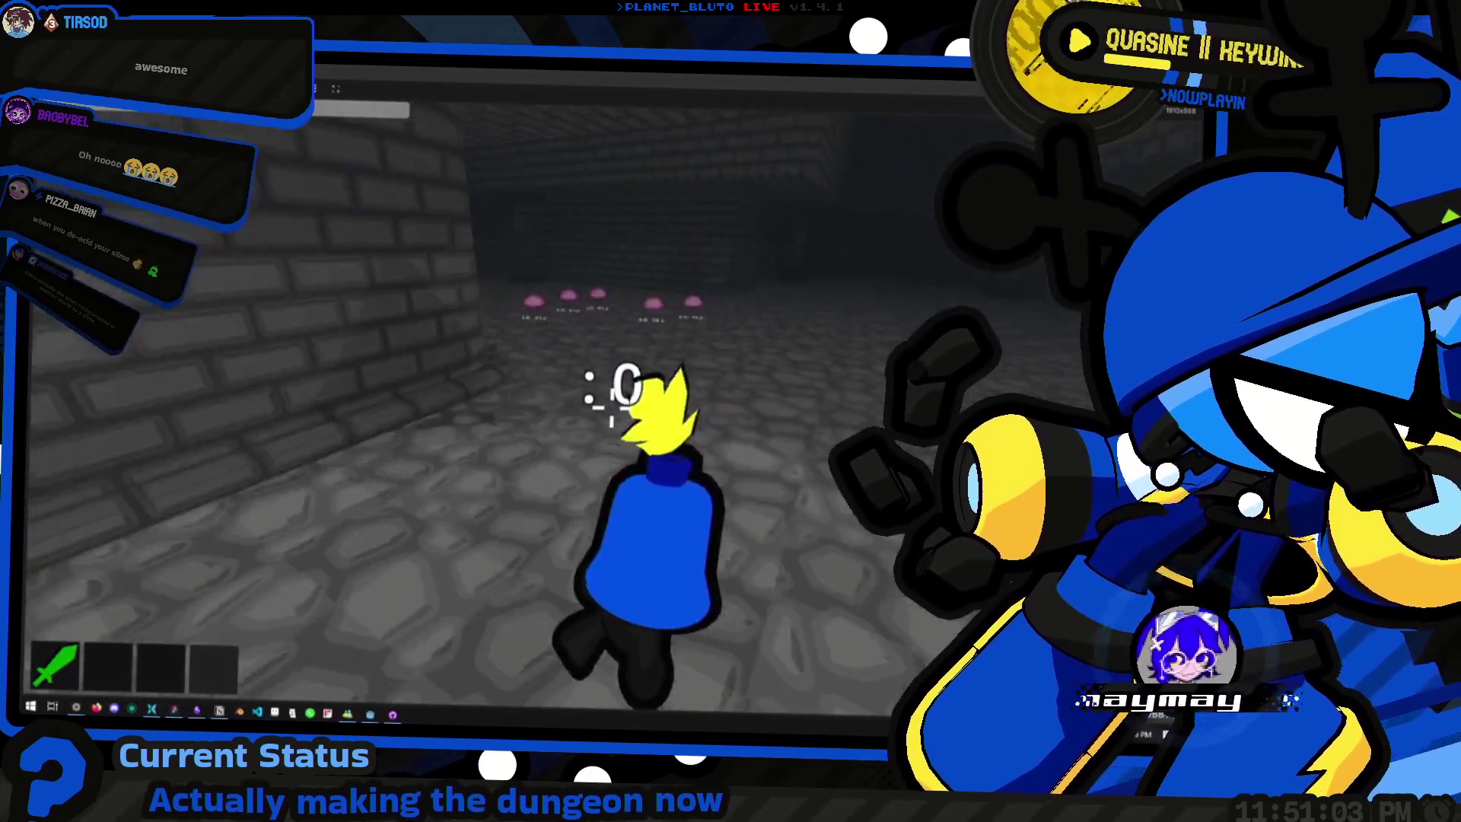
{"action": "key", "text": "w"}
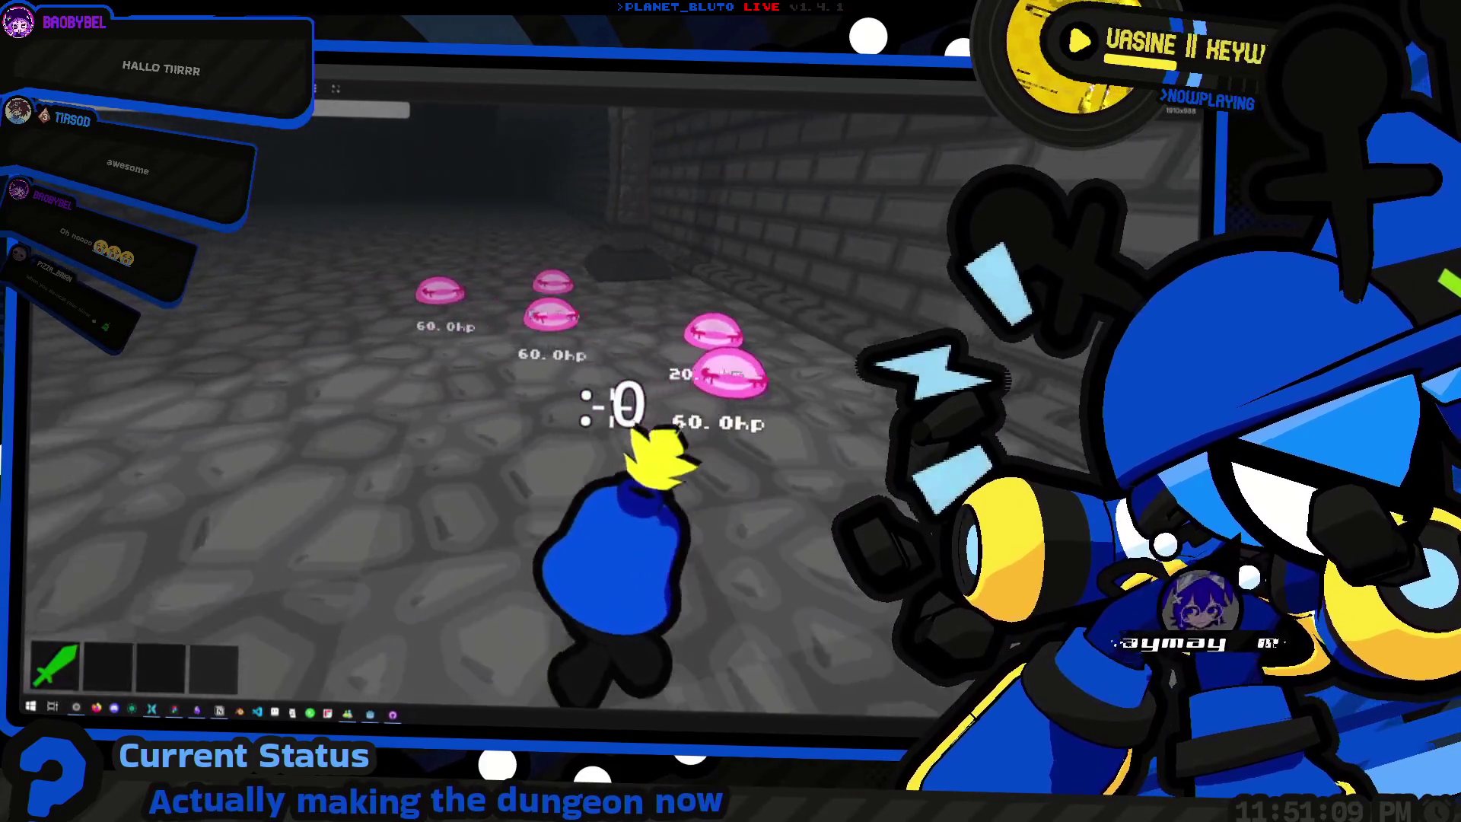
{"action": "key", "text": "w"}
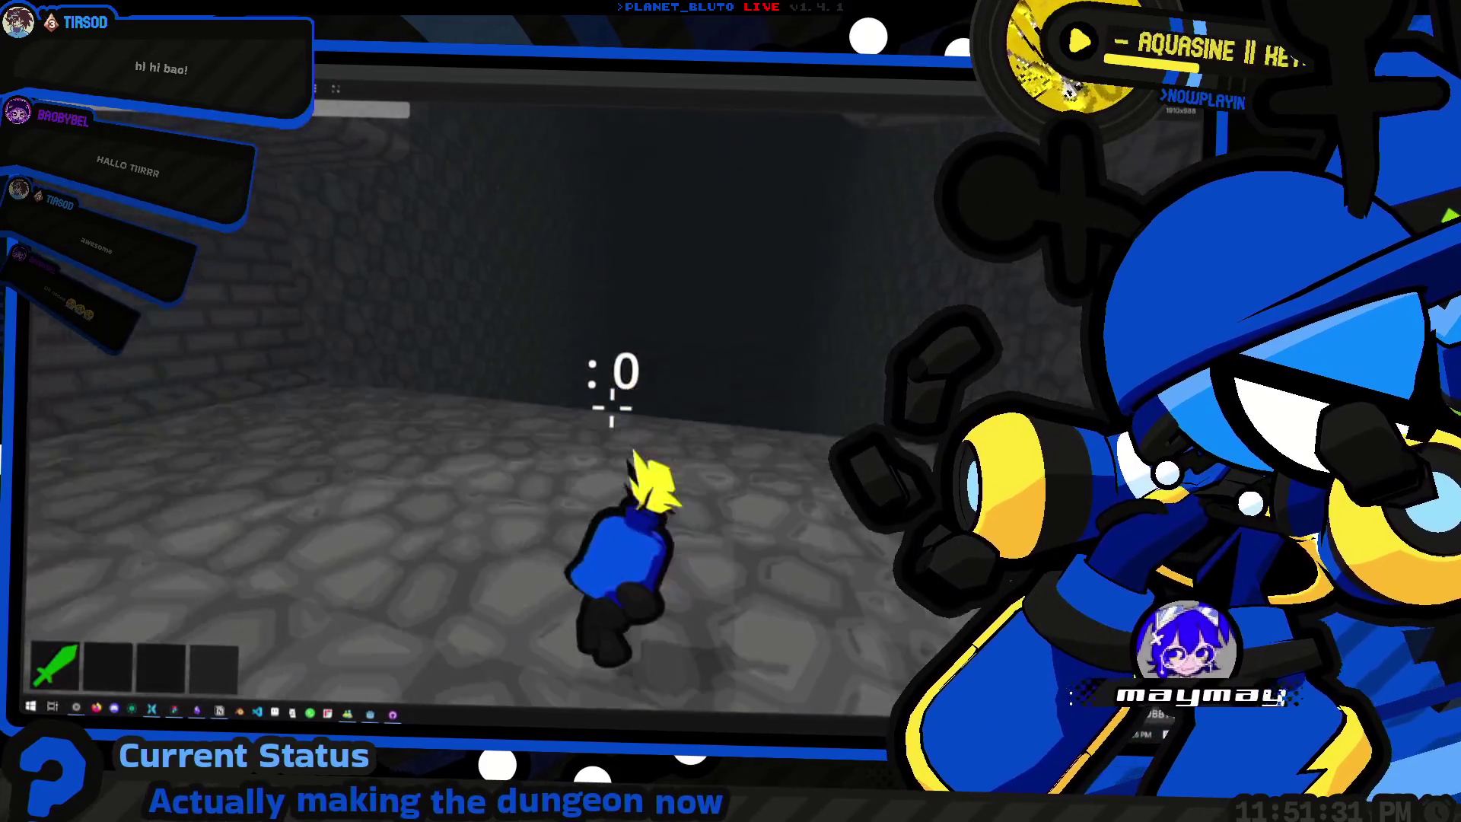
{"action": "key", "text": "w"}
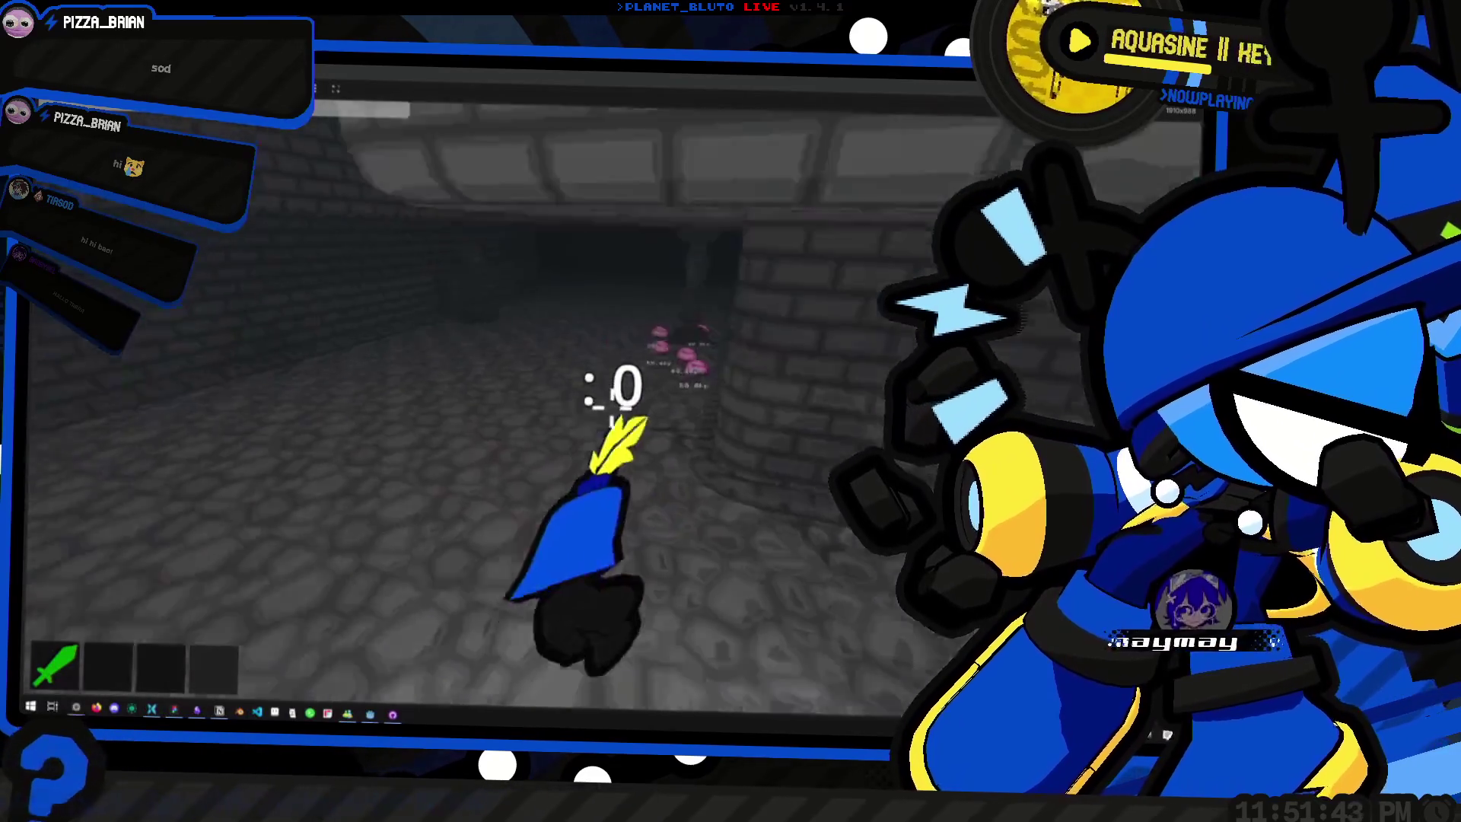
{"action": "key", "text": "w"}
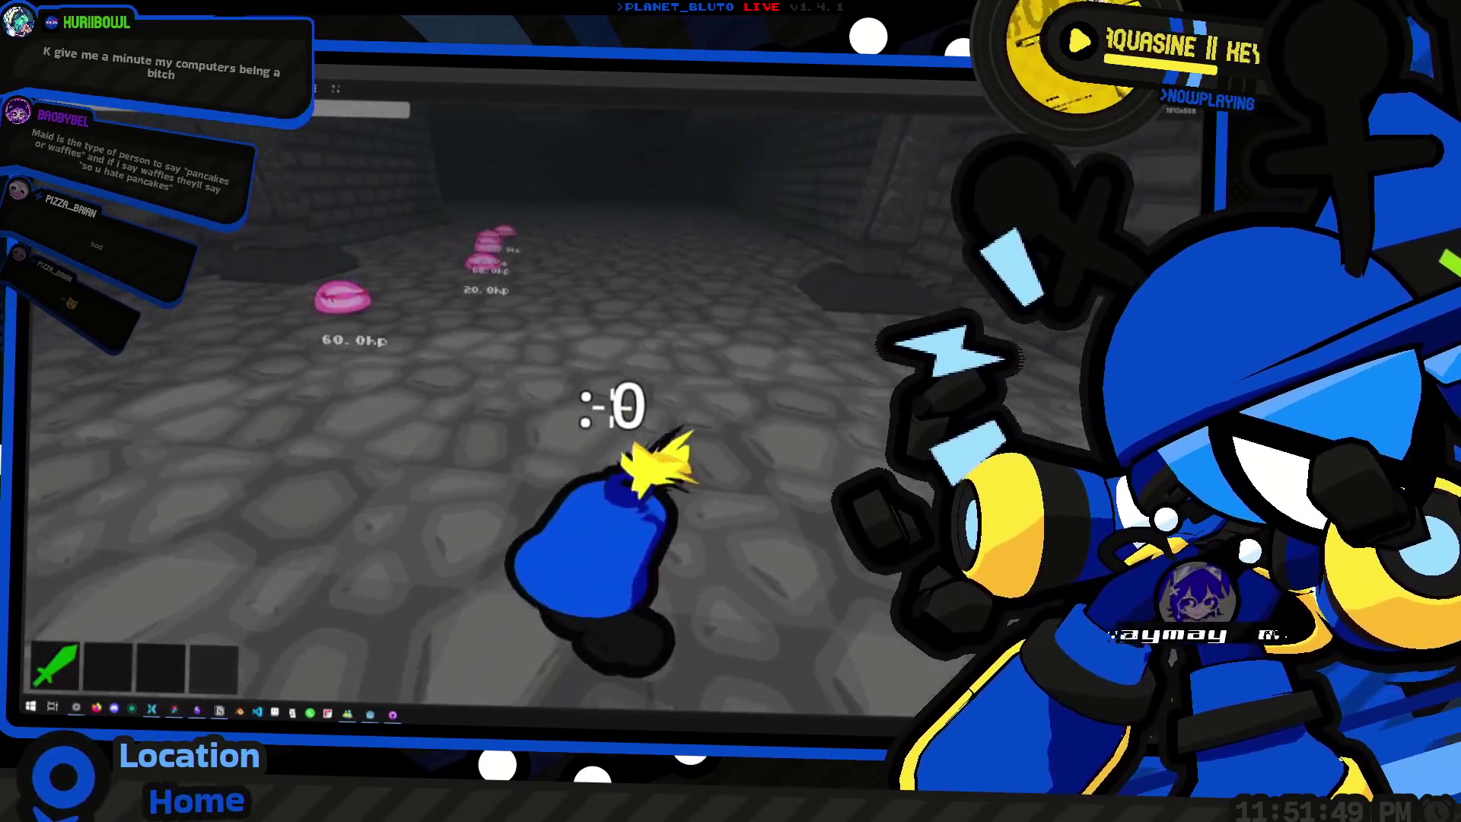
- Charge into the slimes, back away from them, and start typing in the console
{"action": "key", "text": "s"}
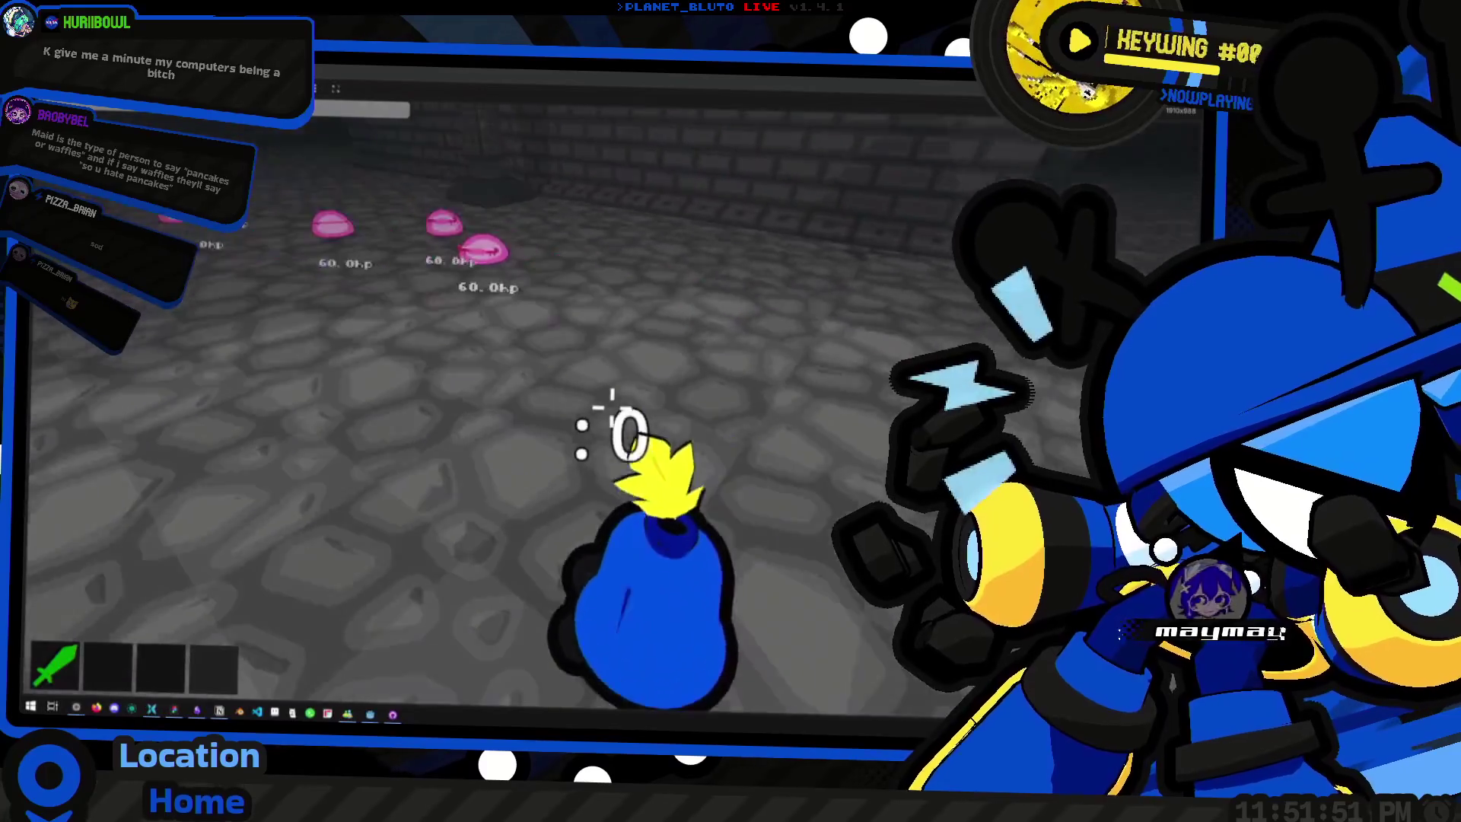
{"action": "key", "text": "w"}
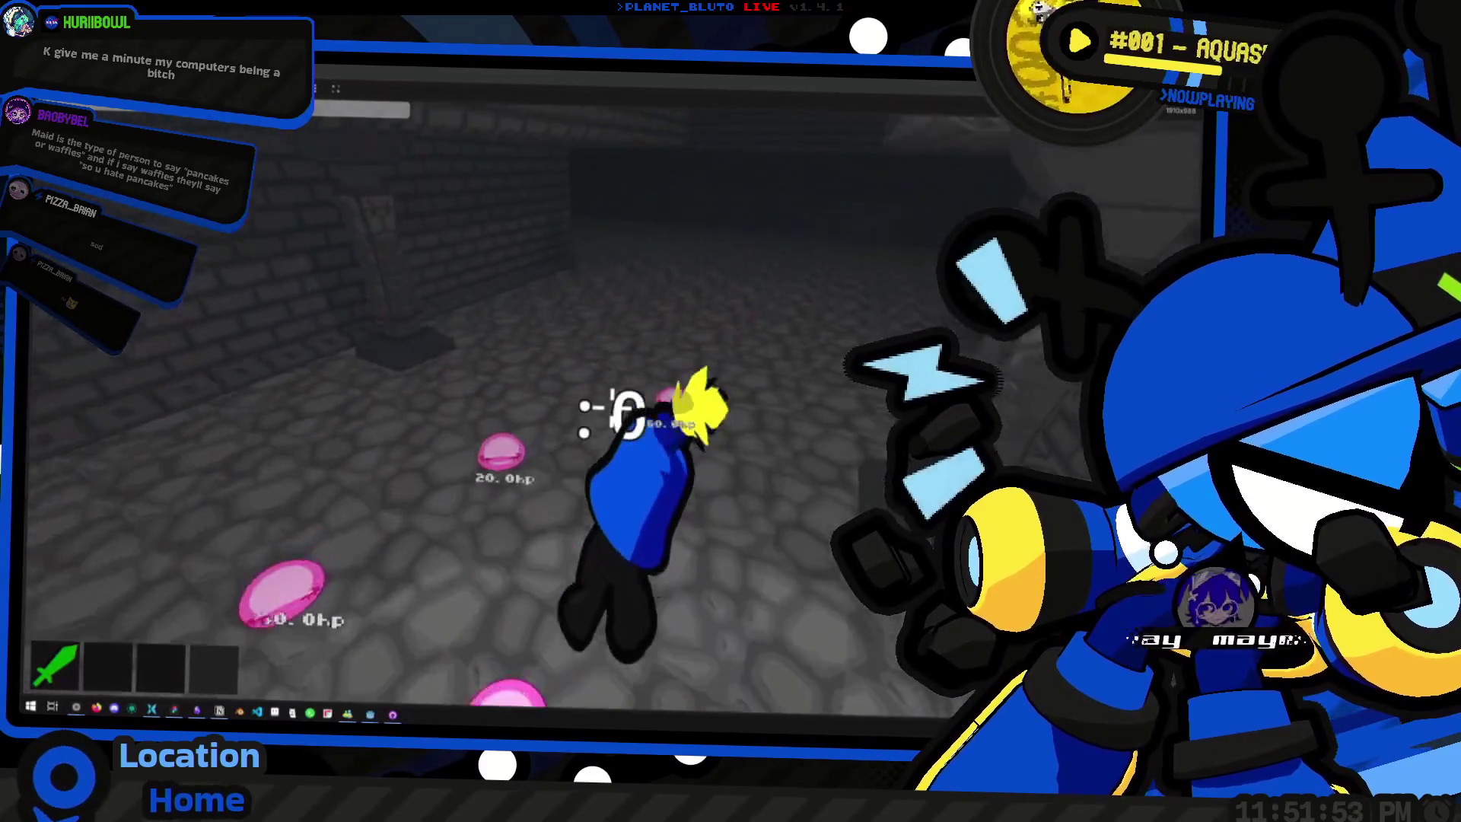
{"action": "key", "text": "s"}
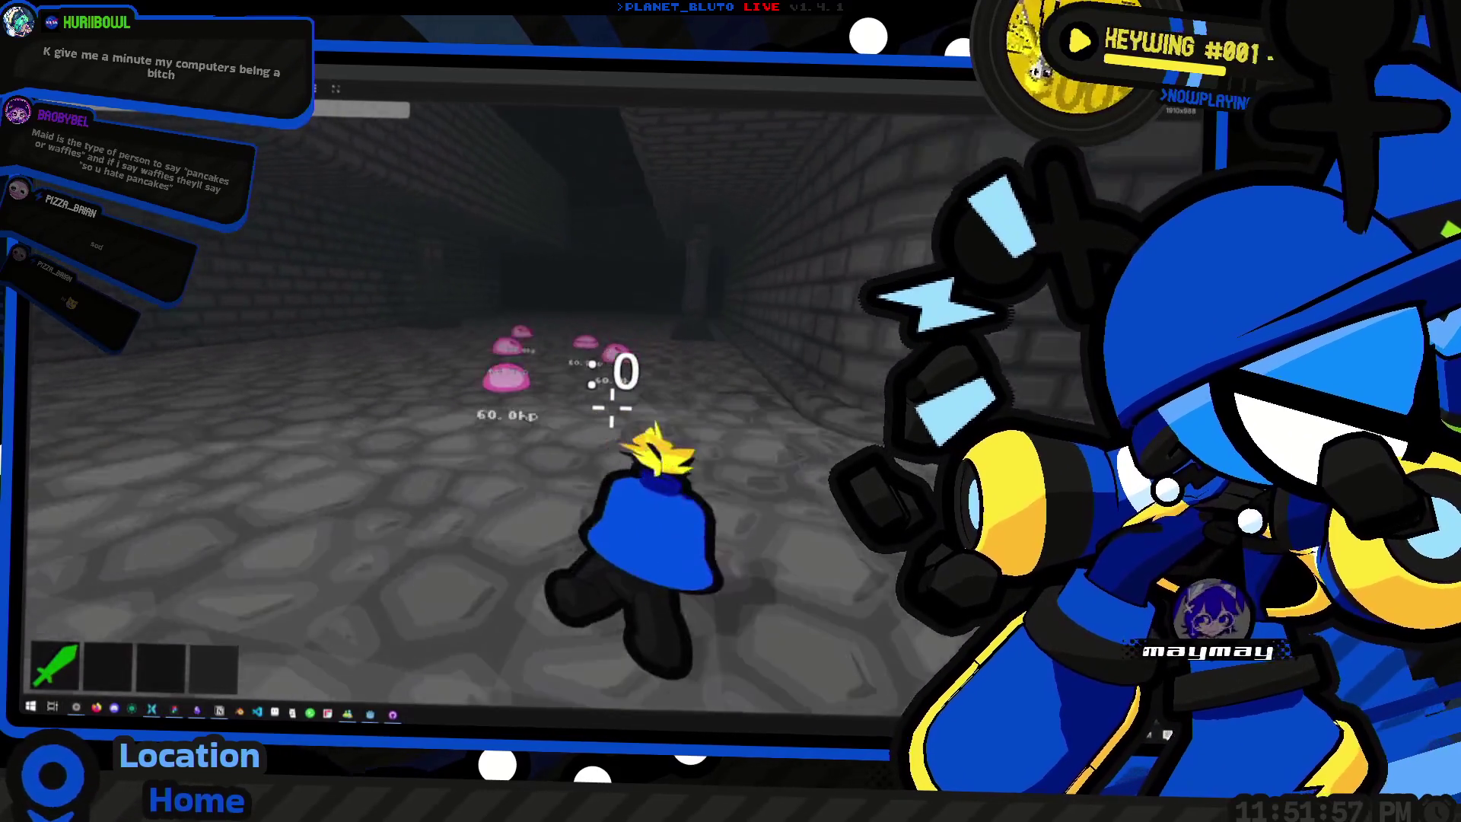
{"action": "key", "text": "s"}
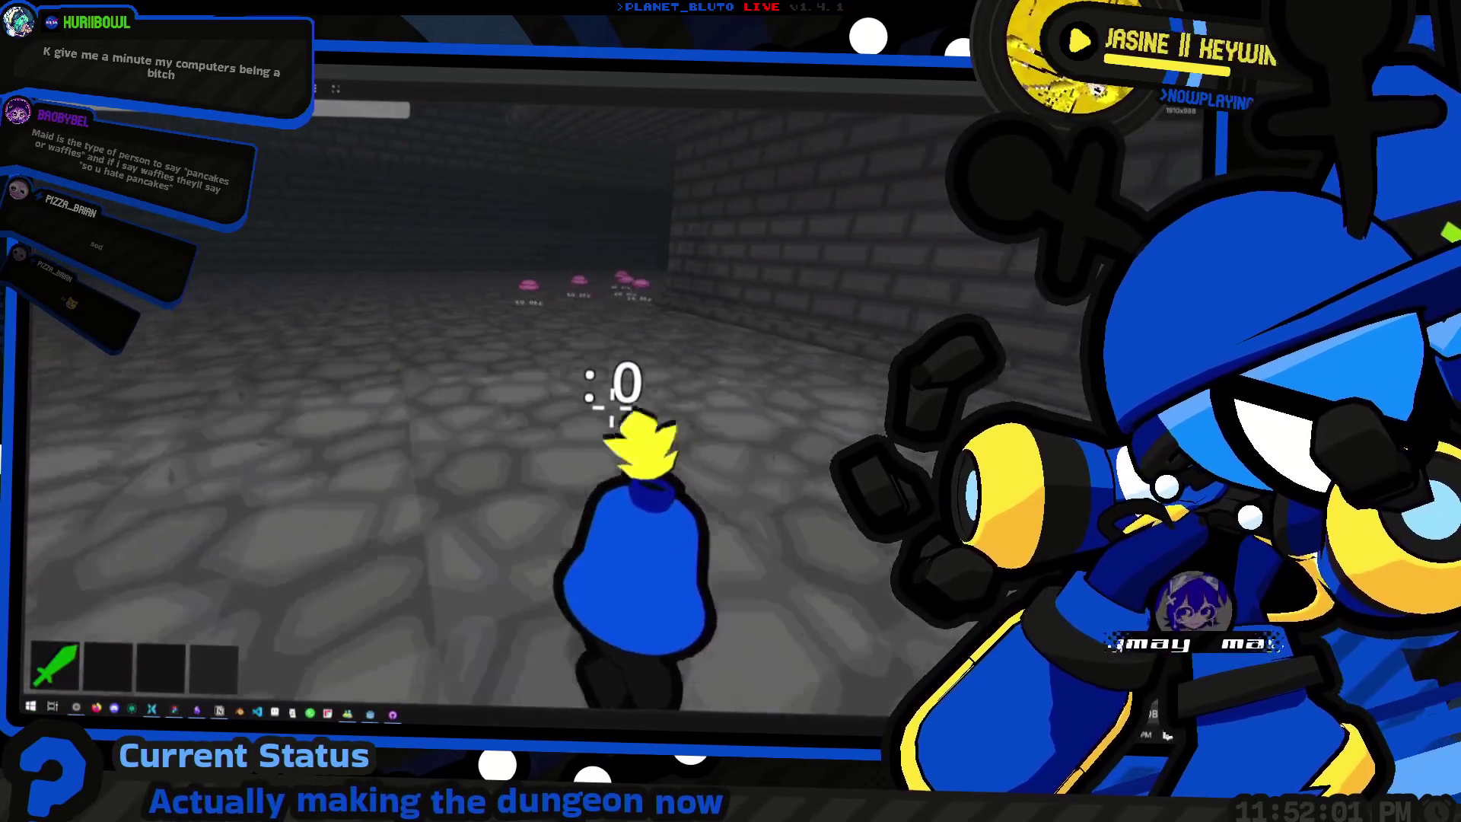
{"action": "key", "text": "s"}
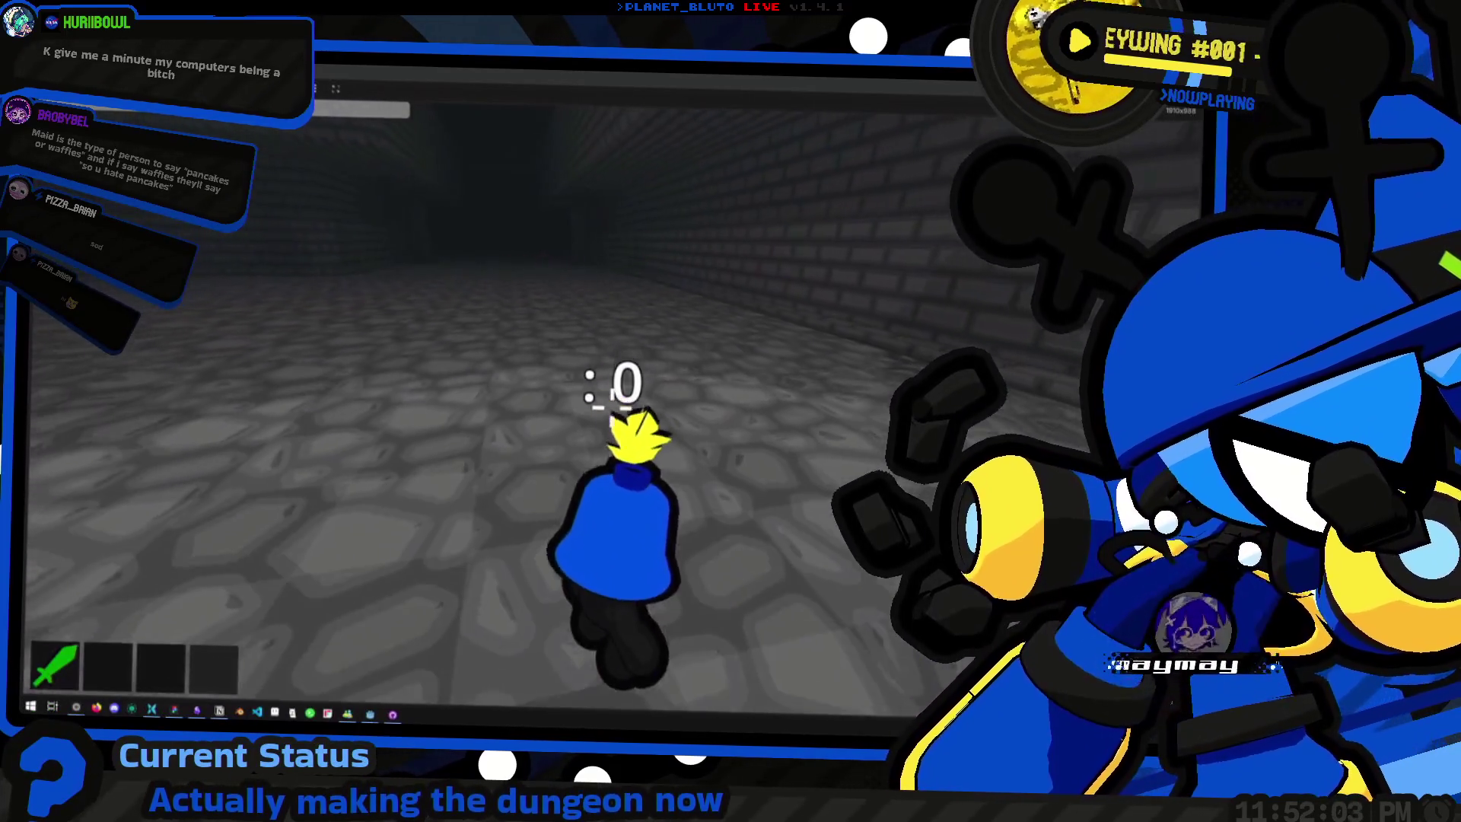
{"action": "key", "text": "s"}
{"action": "key", "text": "grave"}
{"action": "type", "text": "M"}
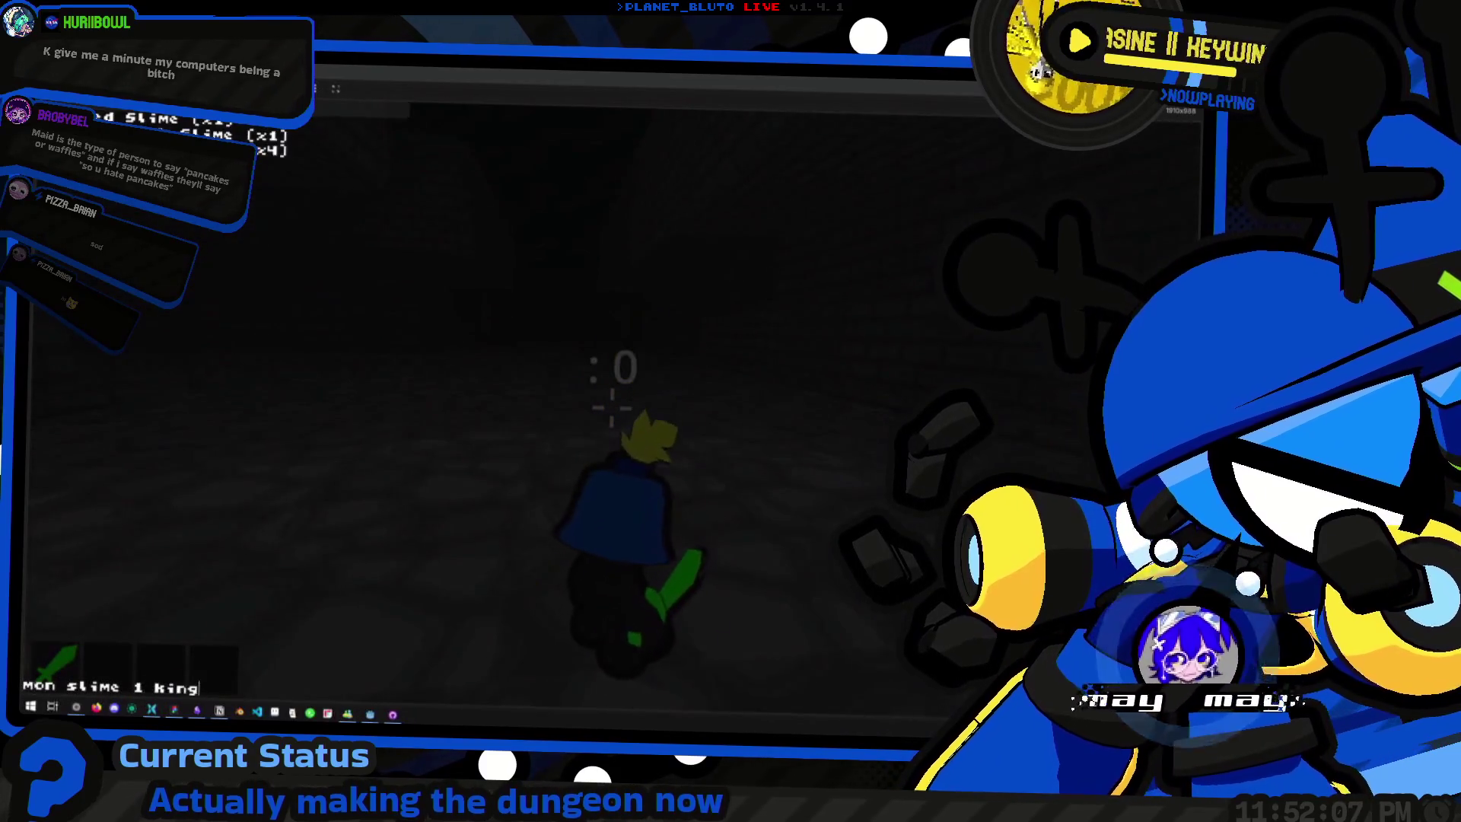
- Spawn one king slime with 'mon slime 1 king', then briefly reopen and close the console
{"action": "key", "text": "Return"}
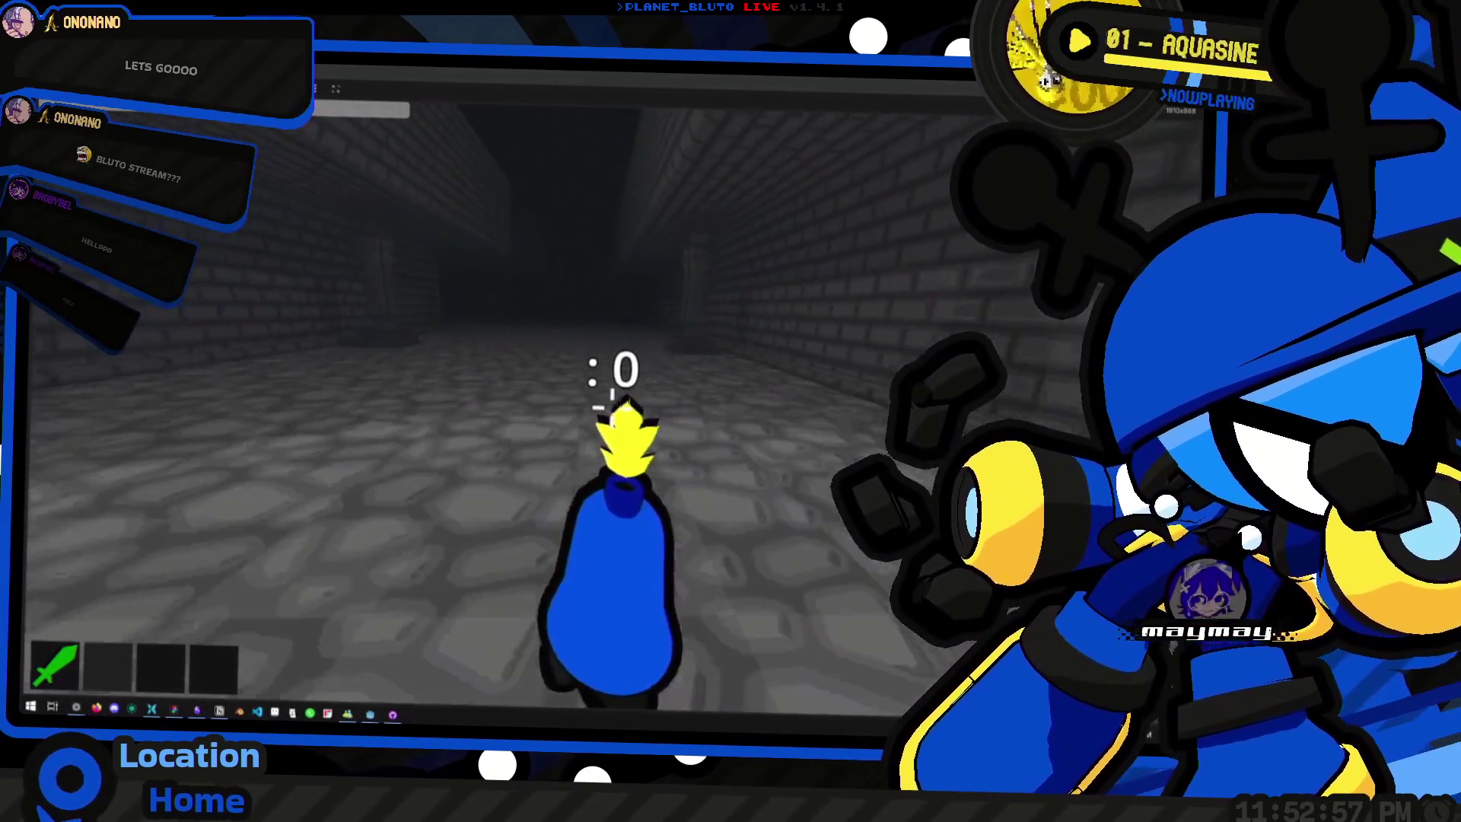
{"action": "key", "text": "grave"}
{"action": "type", "text": "gove"}
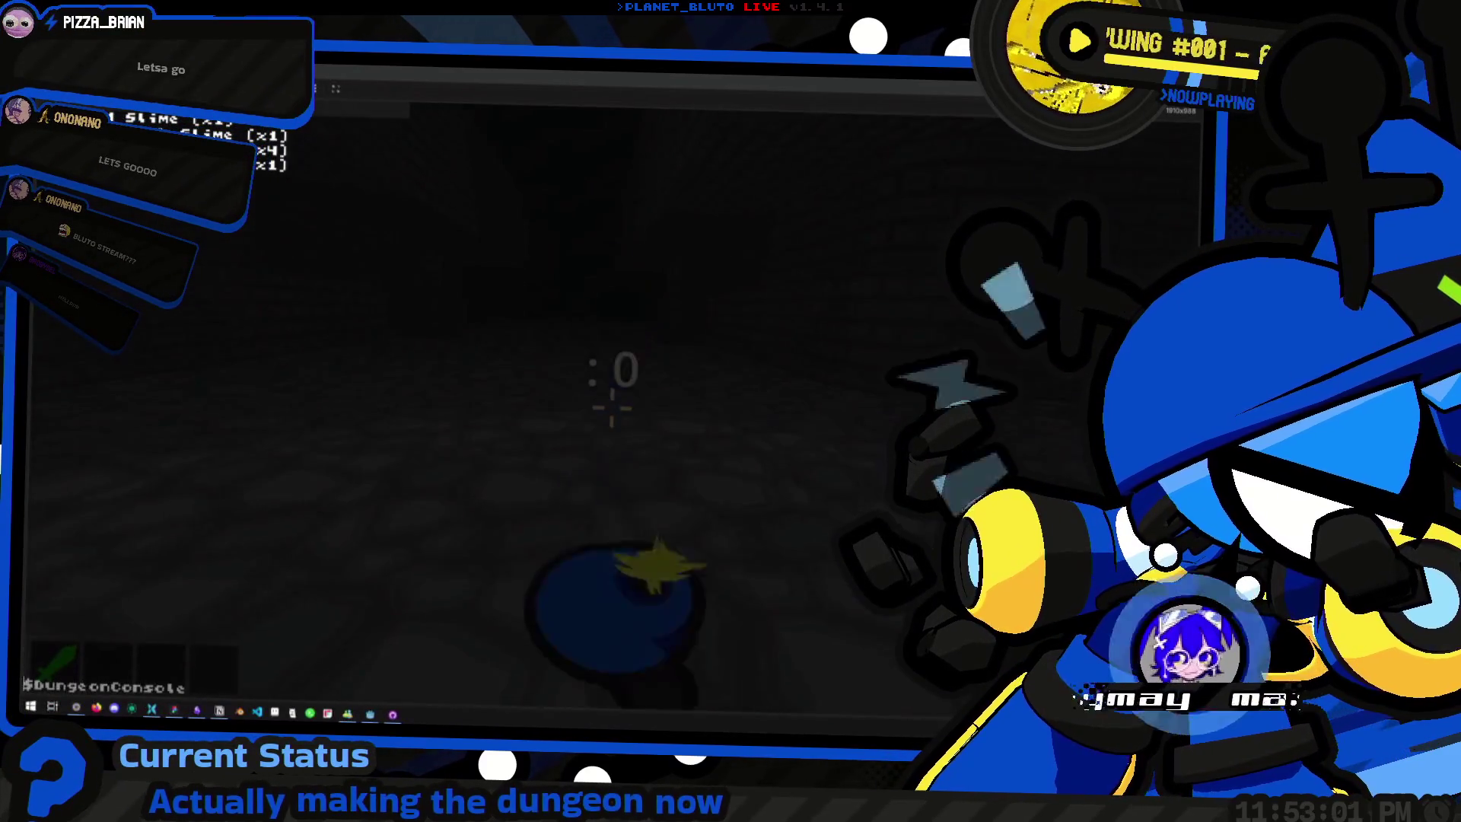
{"action": "key", "text": "grave"}
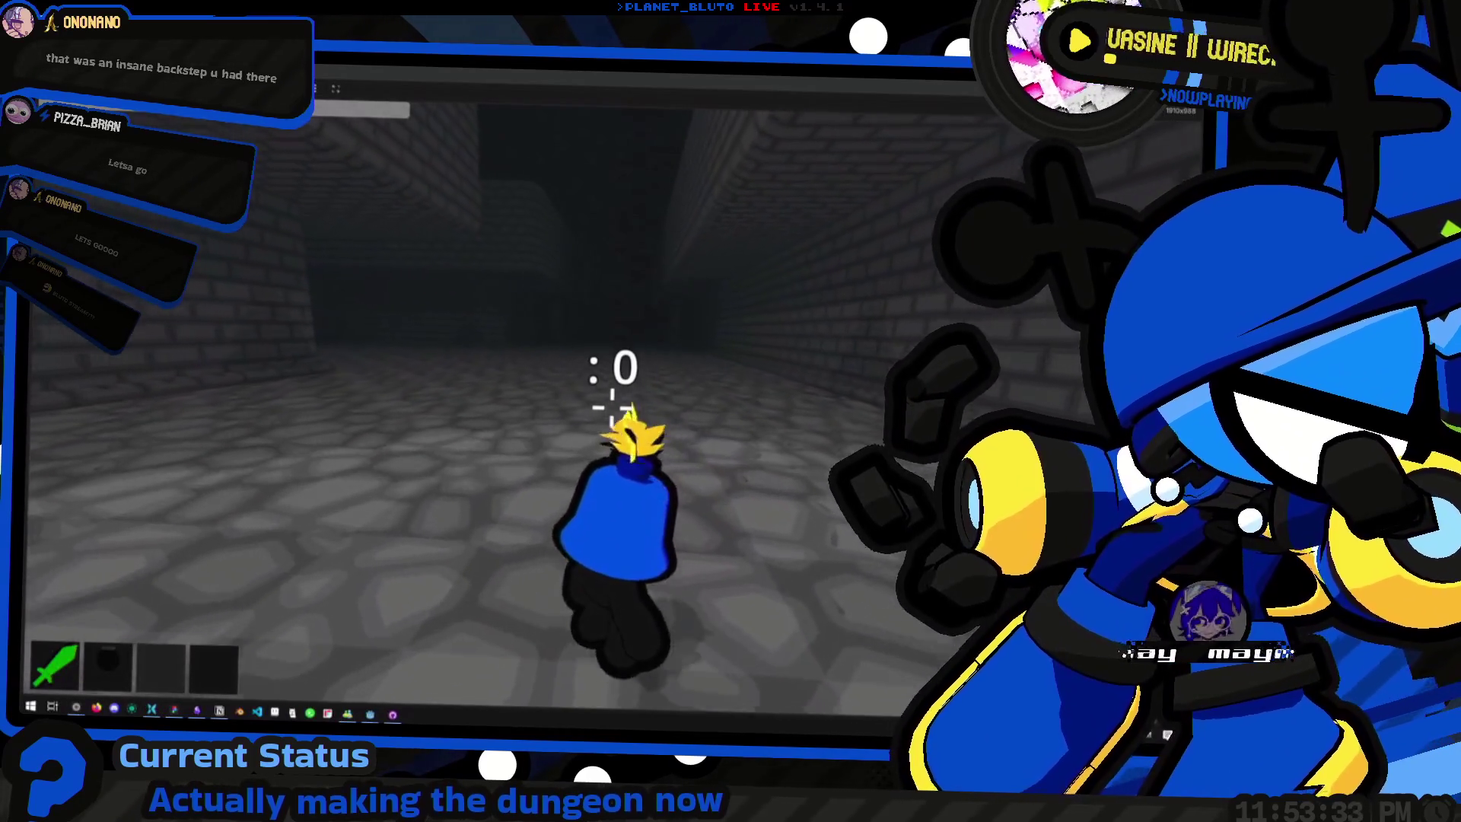
- Add a bomb to the inventory with 'give bomb' and equip the green sword in slot 1
{"action": "key", "text": "grave"}
{"action": "type", "text": "give bomb"}
{"action": "key", "text": "grave"}
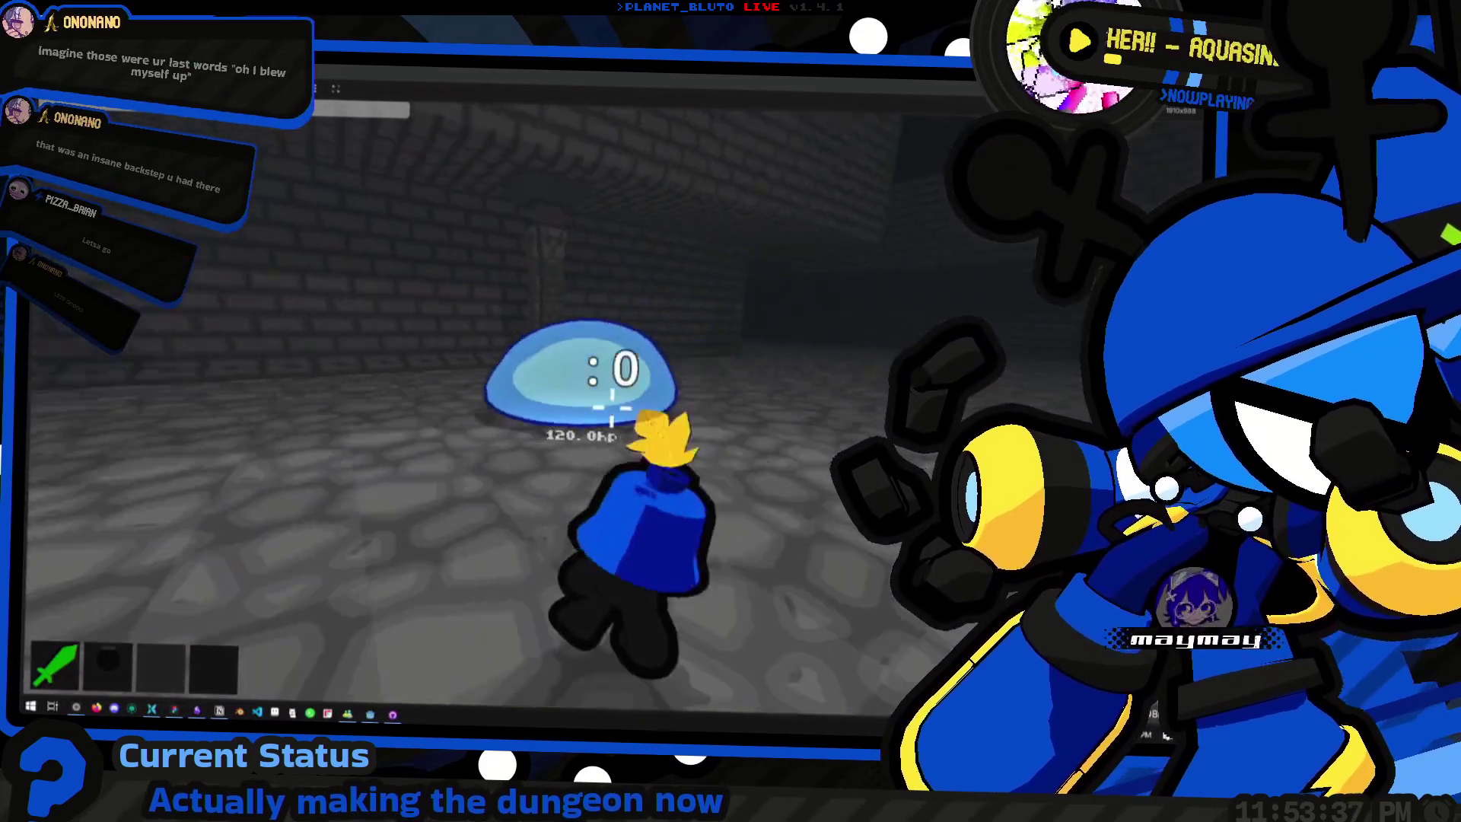
{"action": "key", "text": "1"}
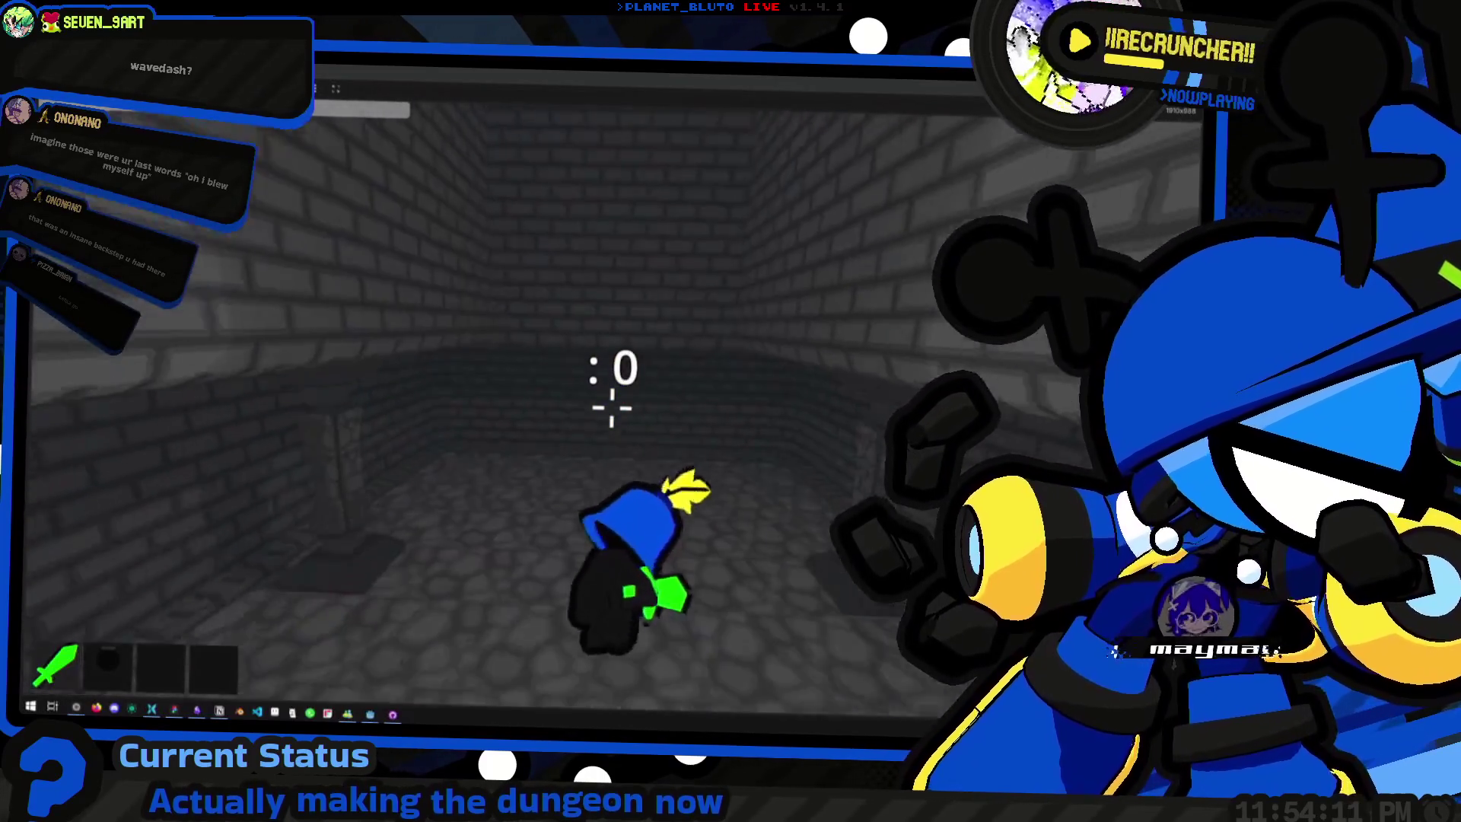
- Walk the character along the long dungeon corridor past the wall and pillar
{"action": "key", "text": "w"}
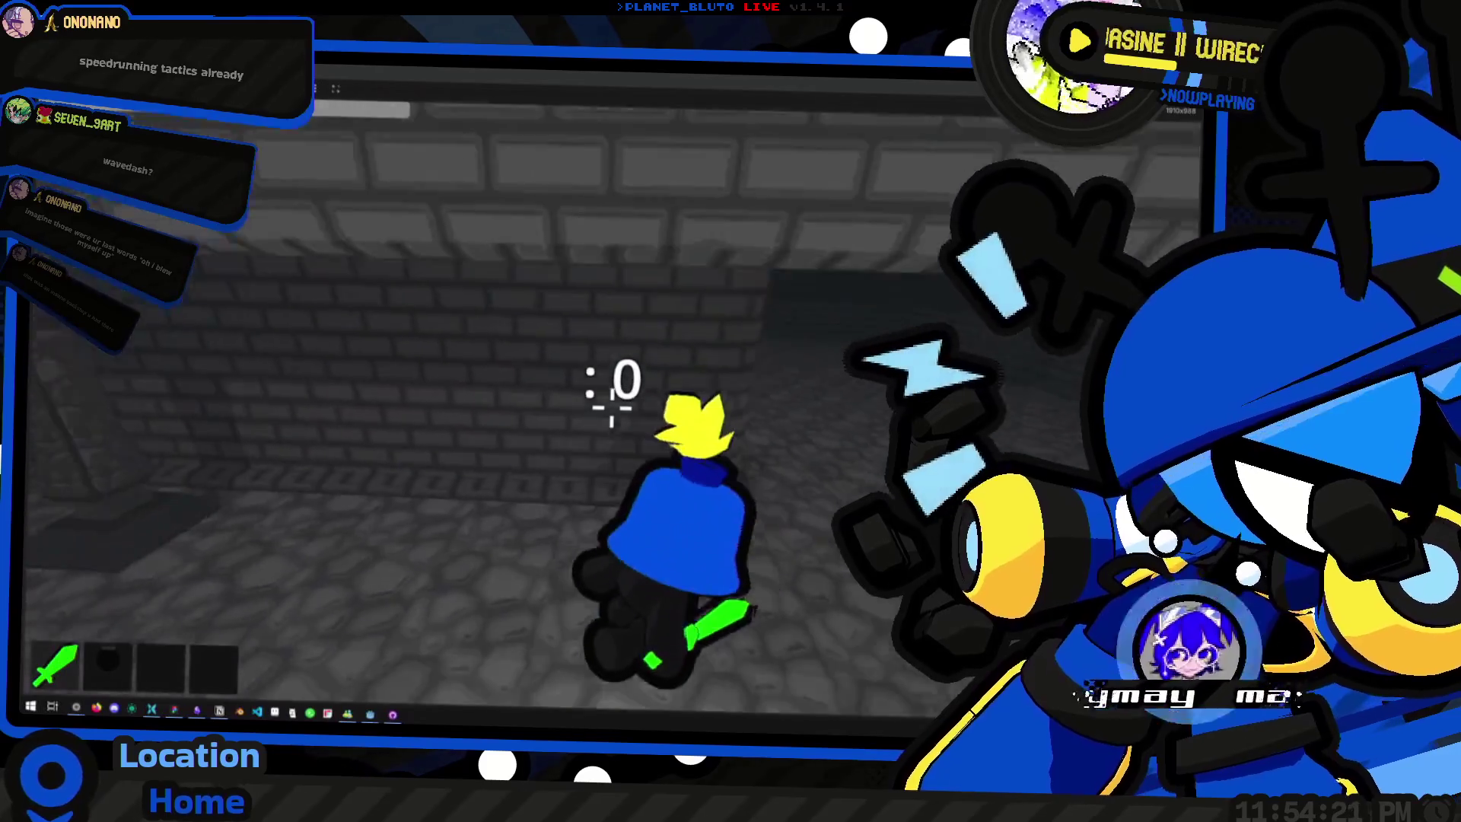
{"action": "key", "text": "w"}
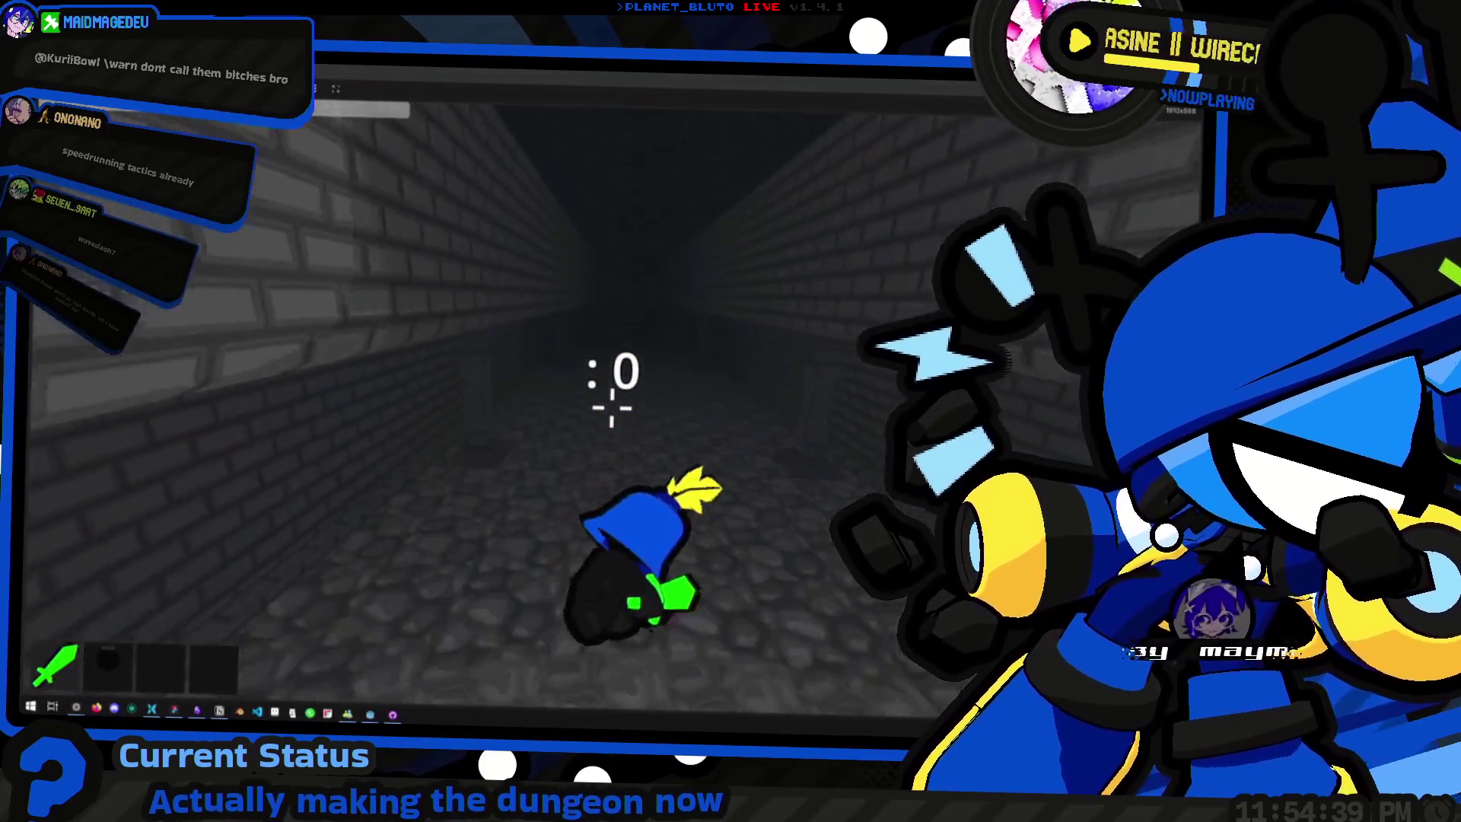
{"action": "key", "text": "a"}
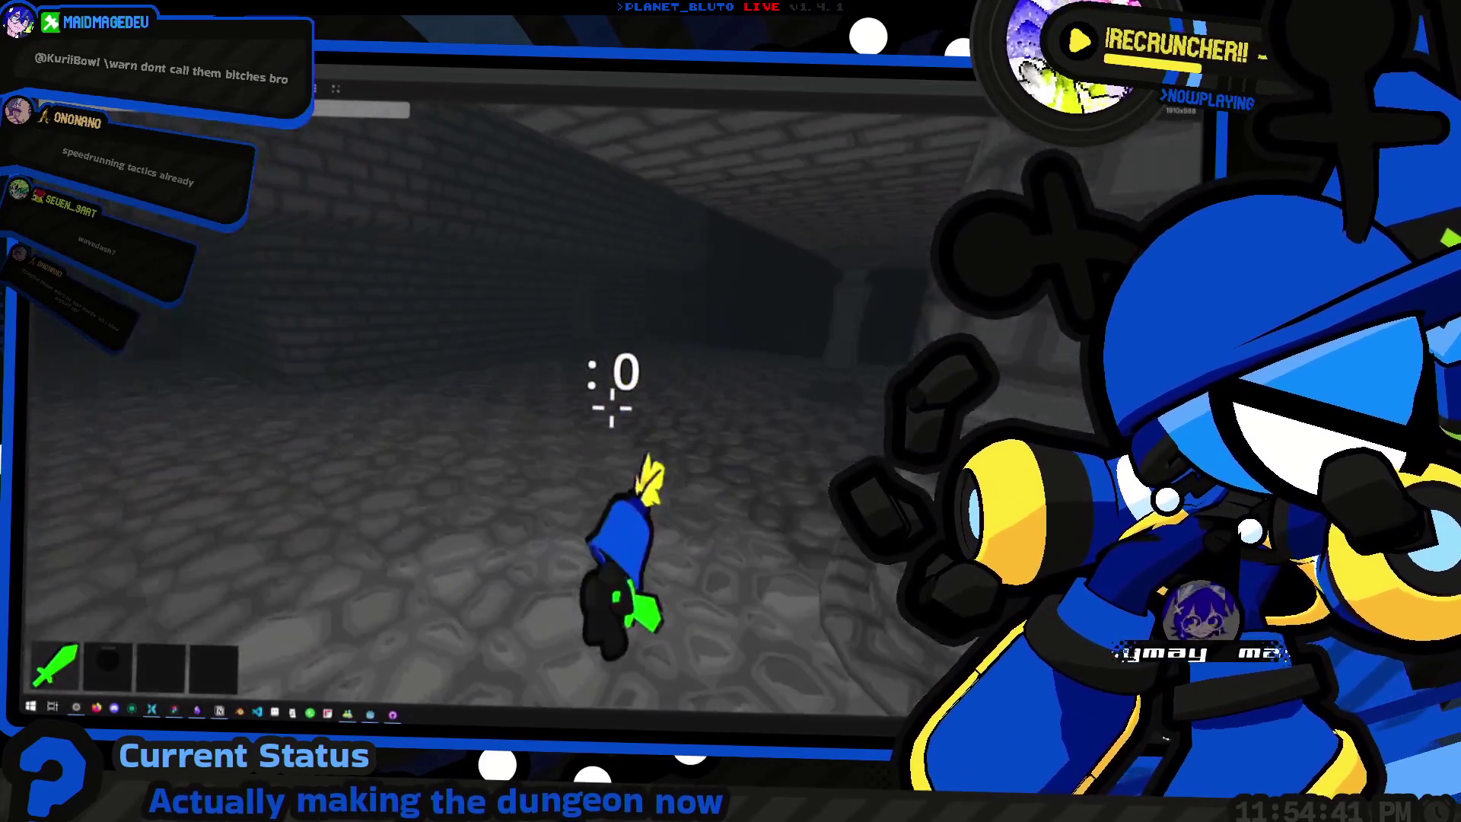
{"action": "key", "text": "w"}
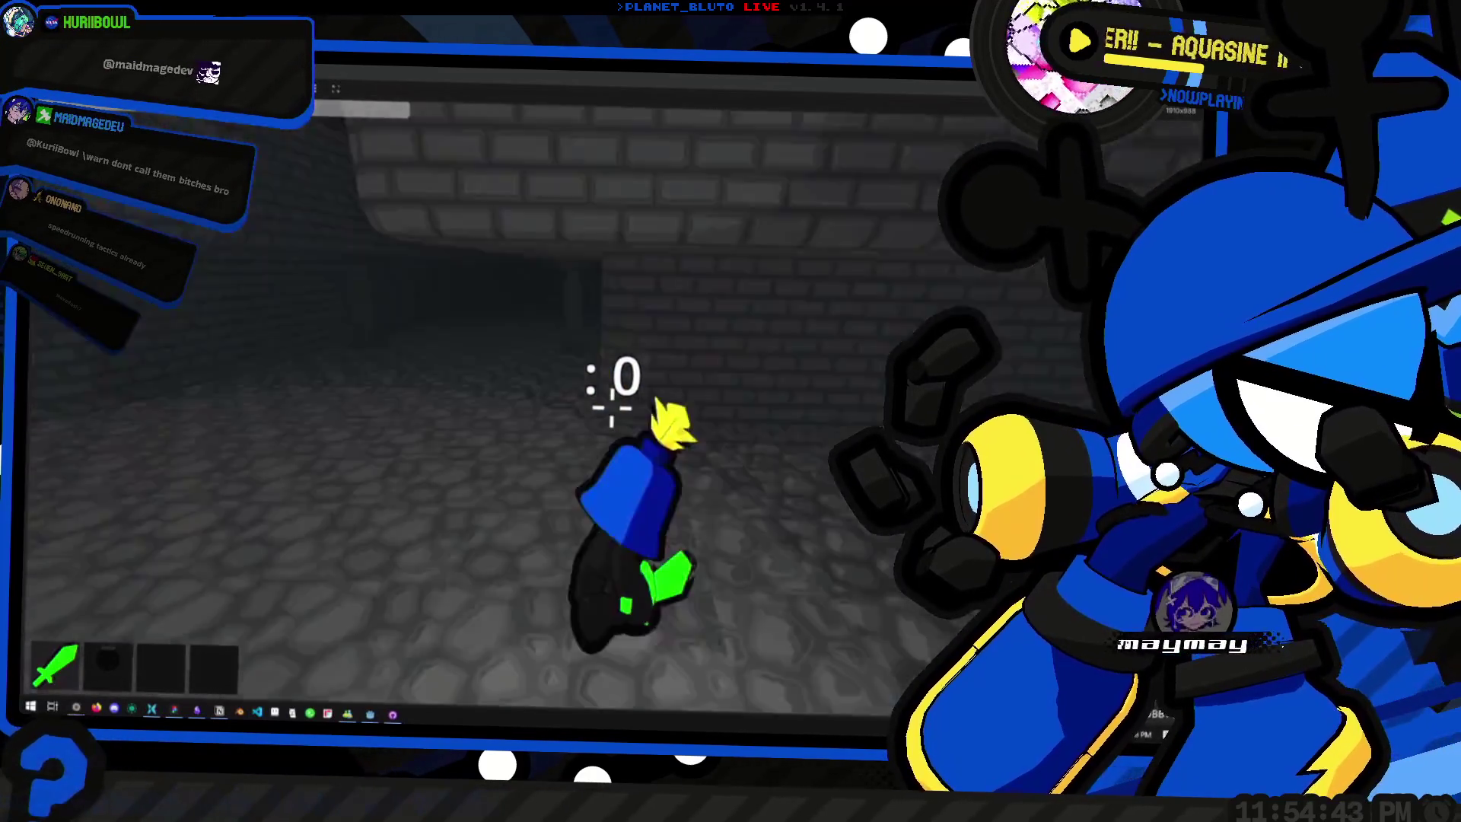
{"action": "key", "text": "w"}
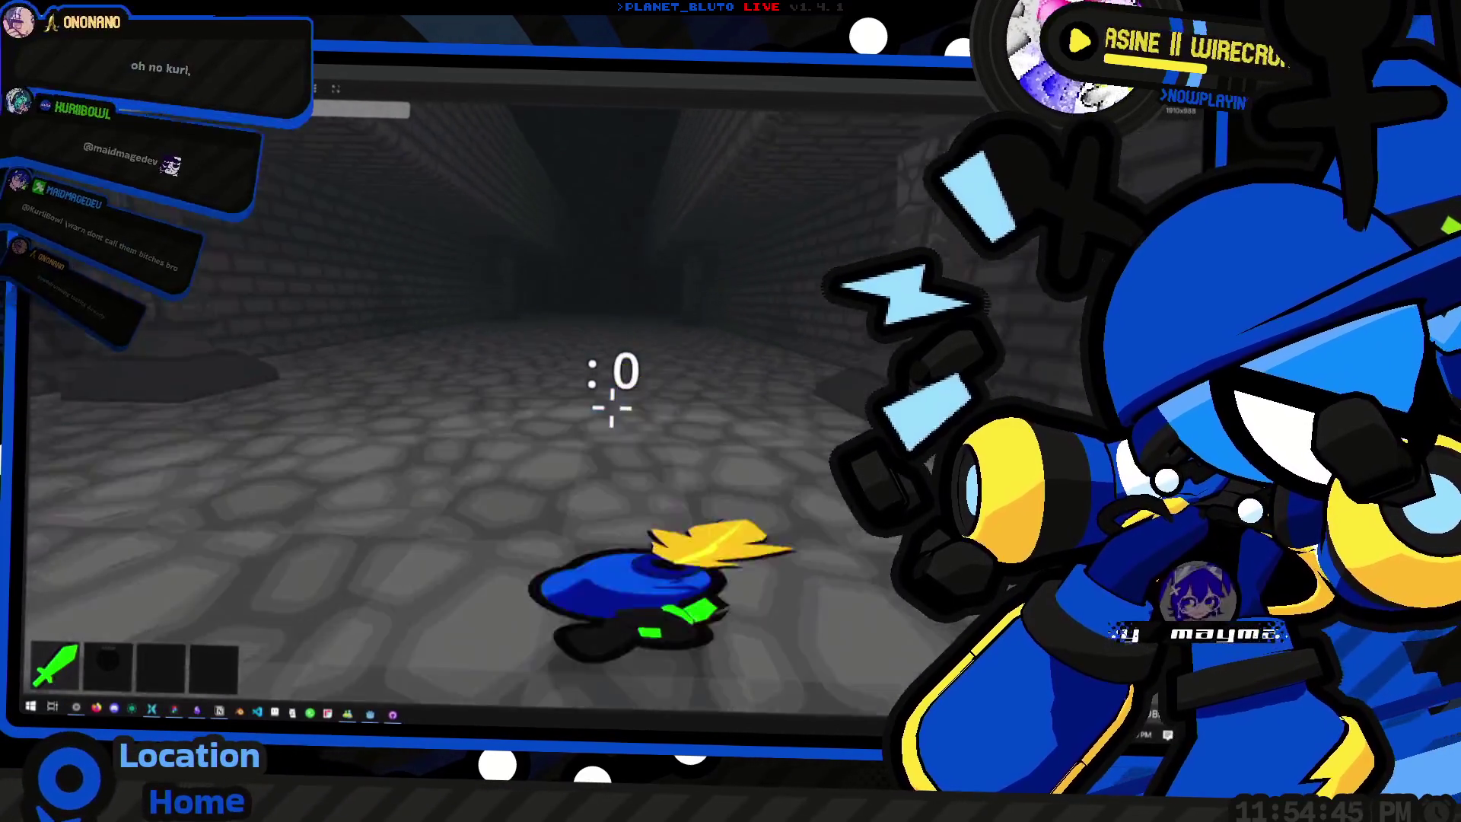
{"action": "key", "text": "w"}
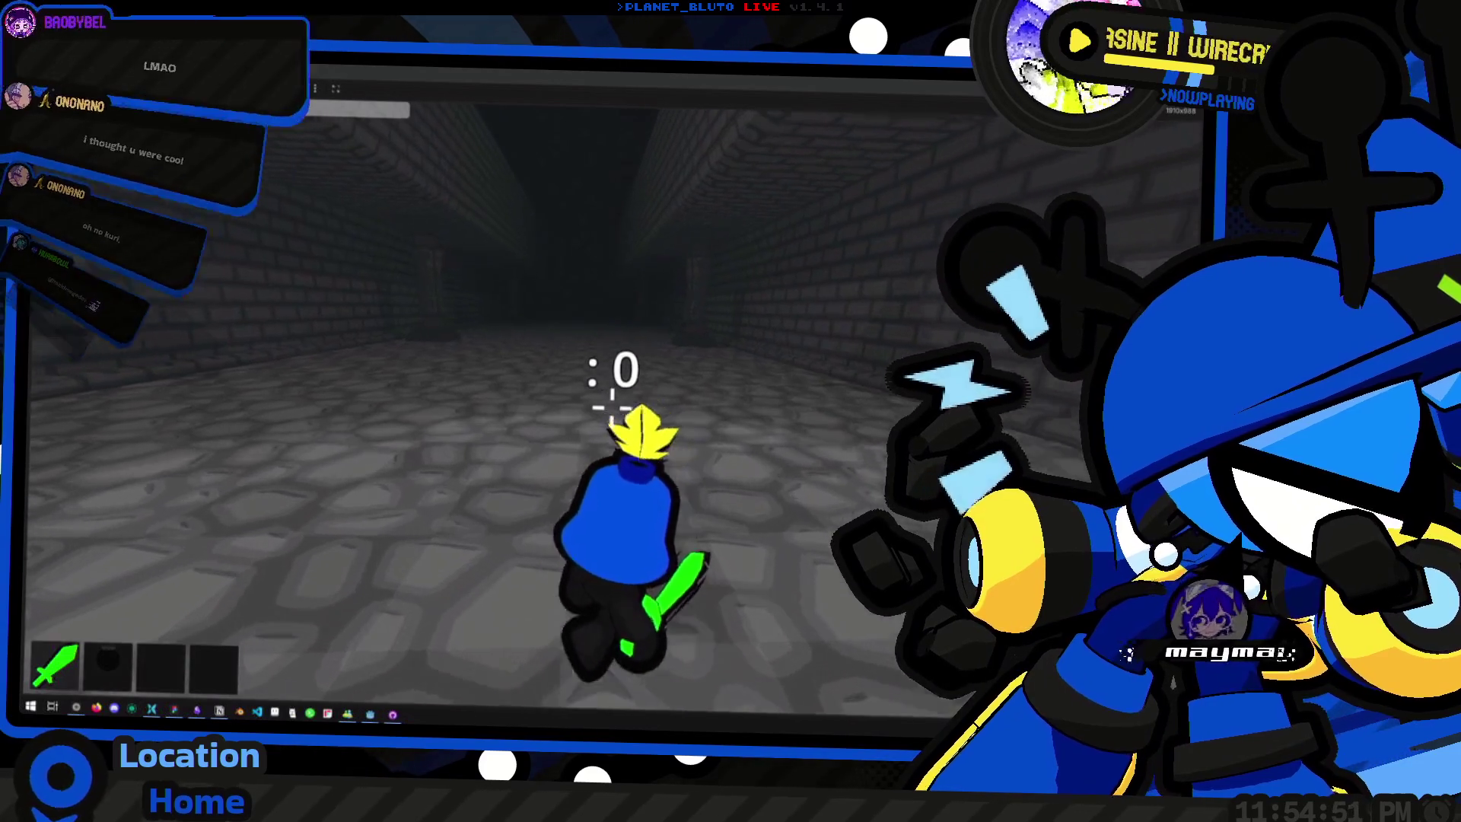
{"action": "key", "text": "w"}
{"action": "key", "text": "w"}
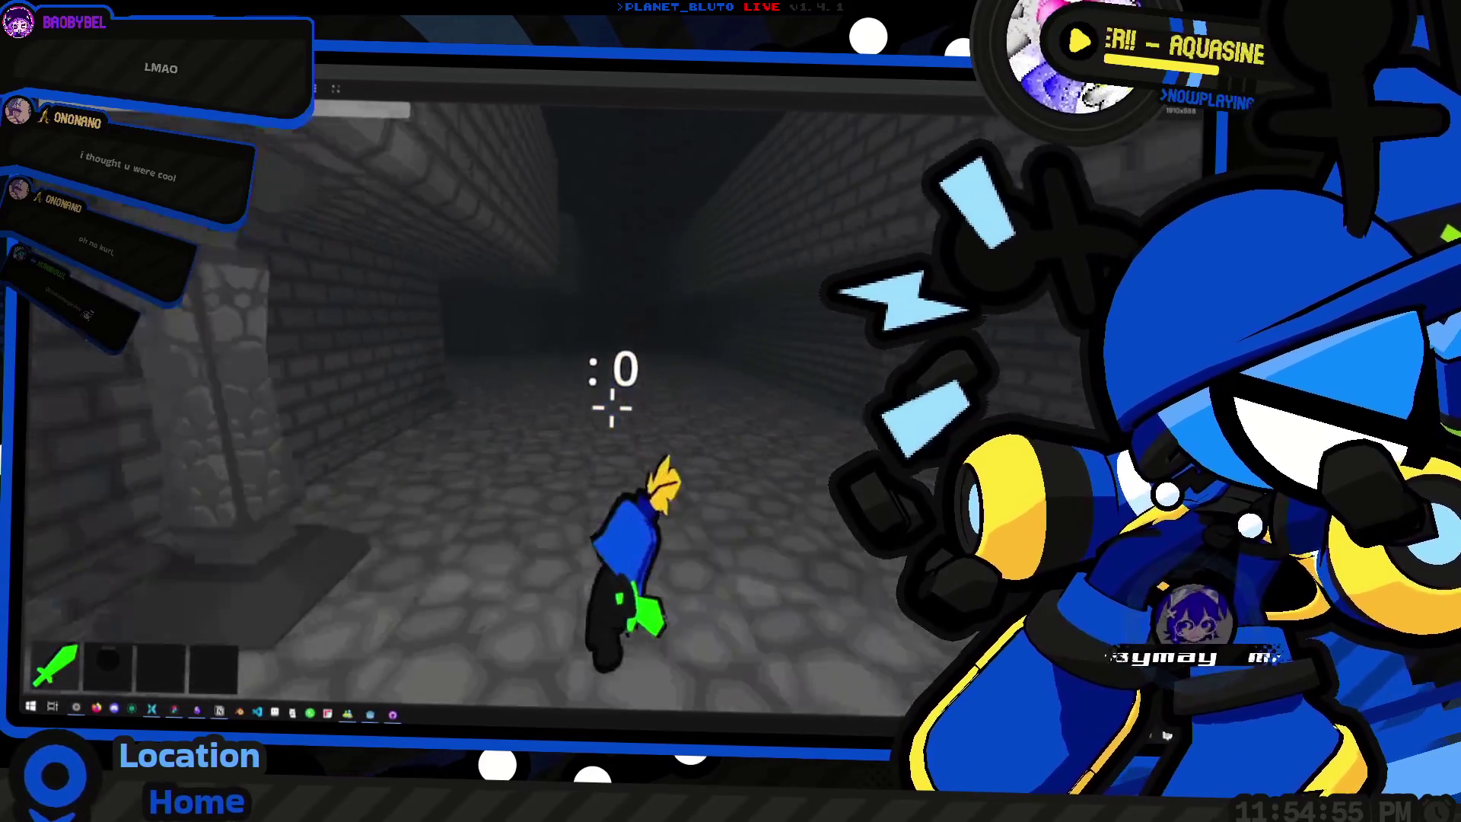
- Continue into the pillared room, then switch back to the editor's dead_end scene
{"action": "key", "text": "w"}
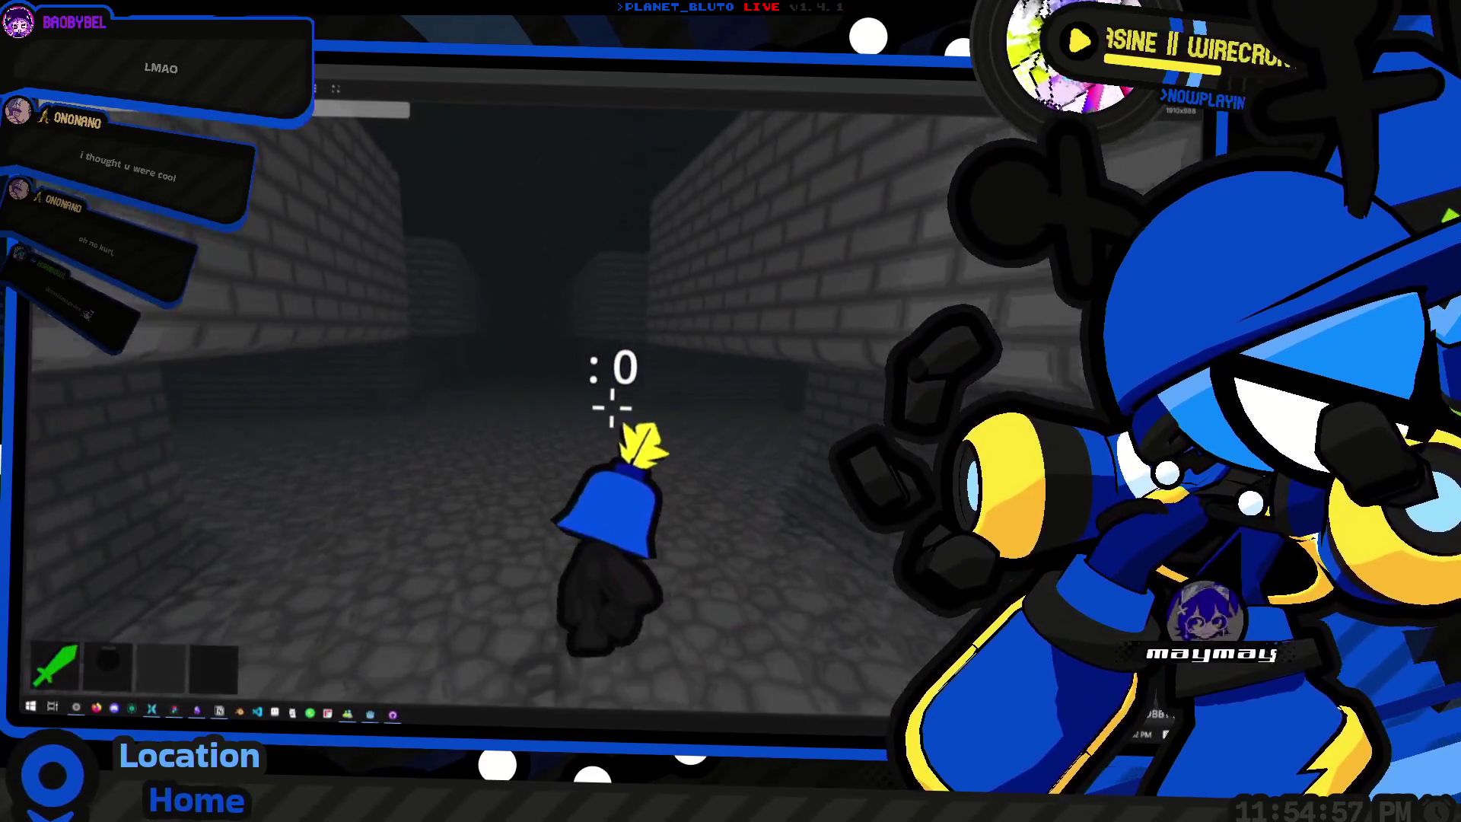
{"action": "scroll", "coordinate": [613, 407], "scroll_direction": "up", "scroll_amount": 5}
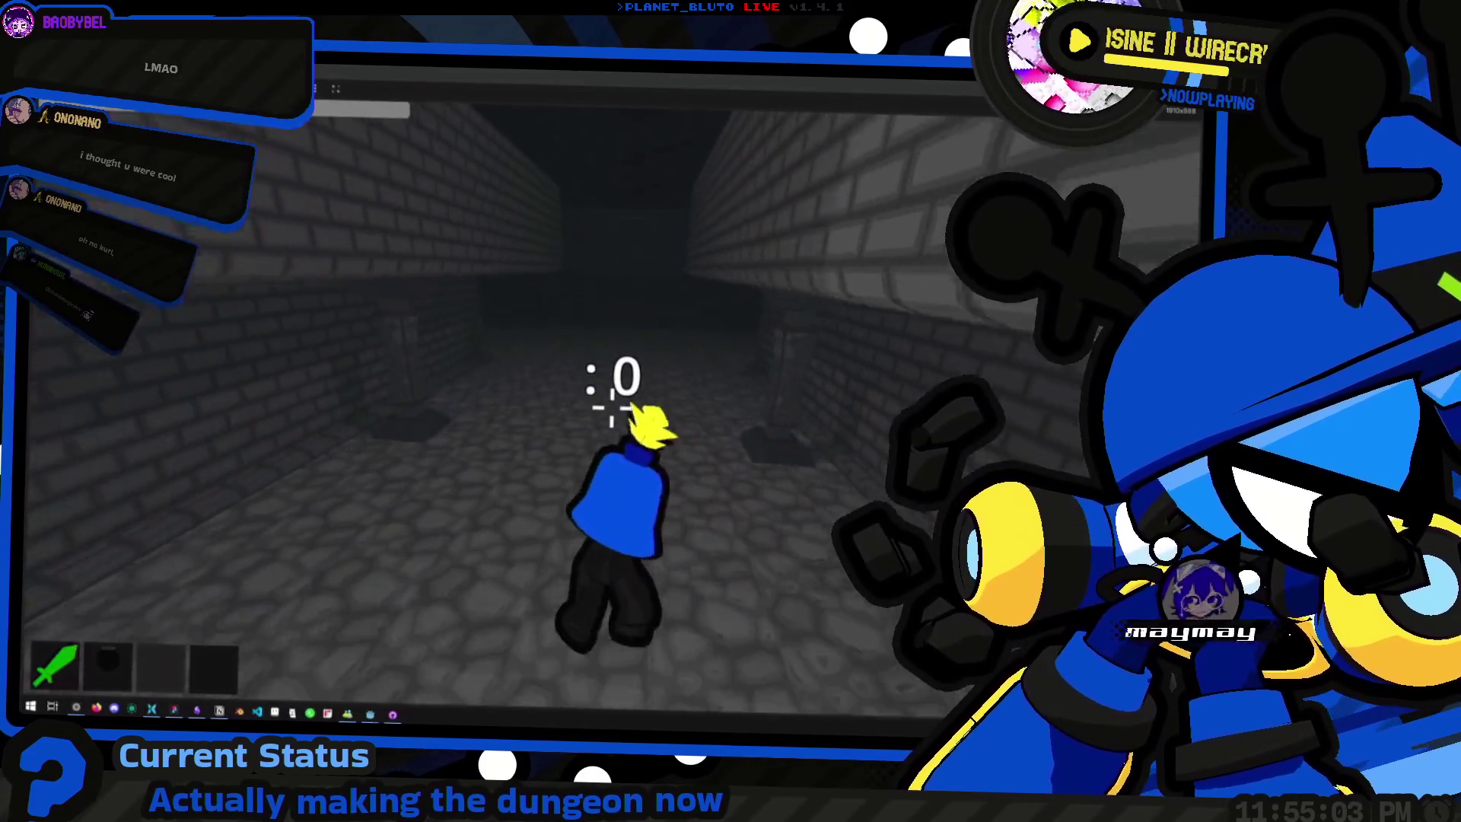
{"action": "key", "text": "w"}
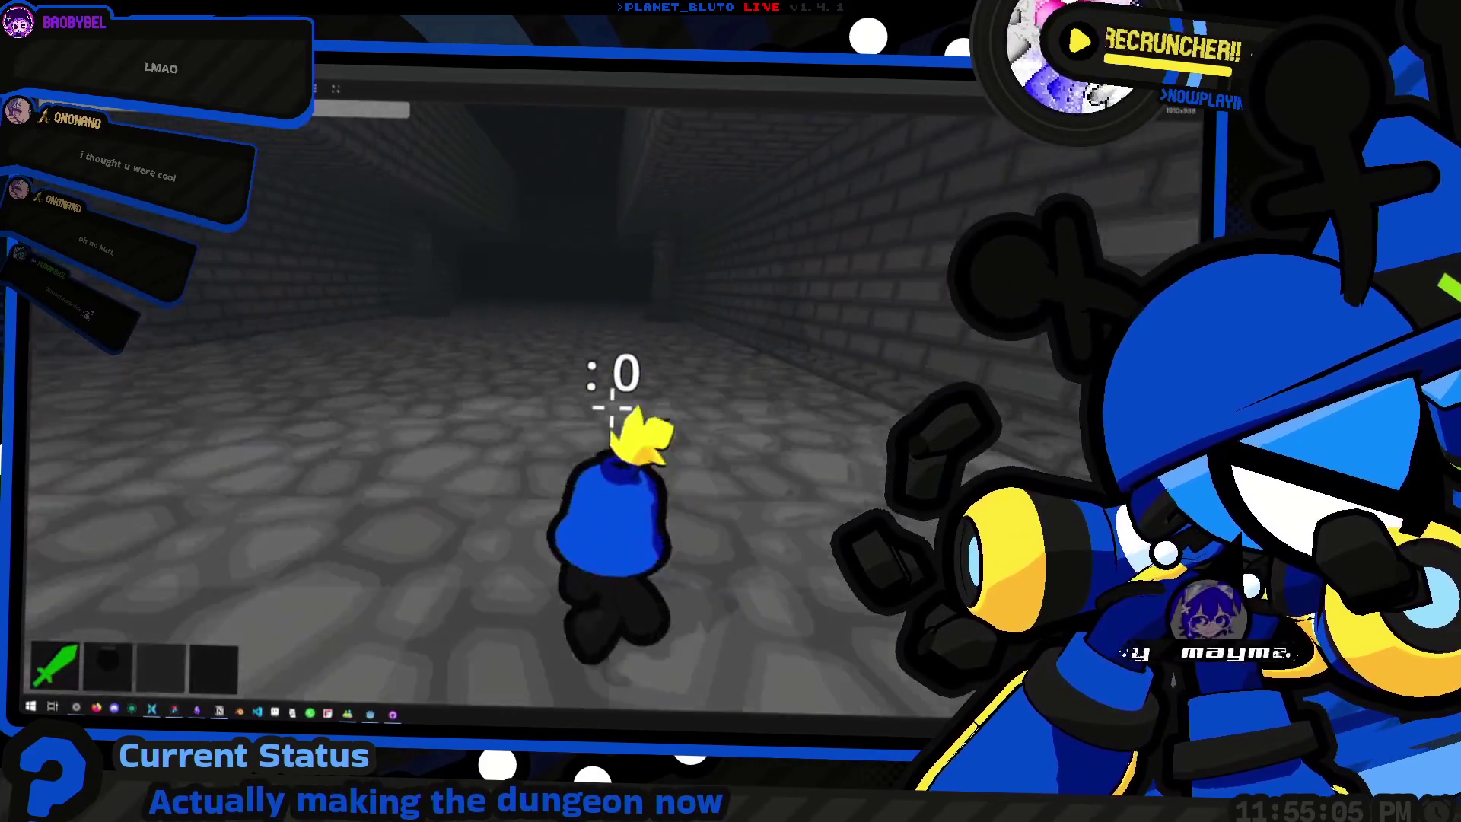
{"action": "key", "text": "w"}
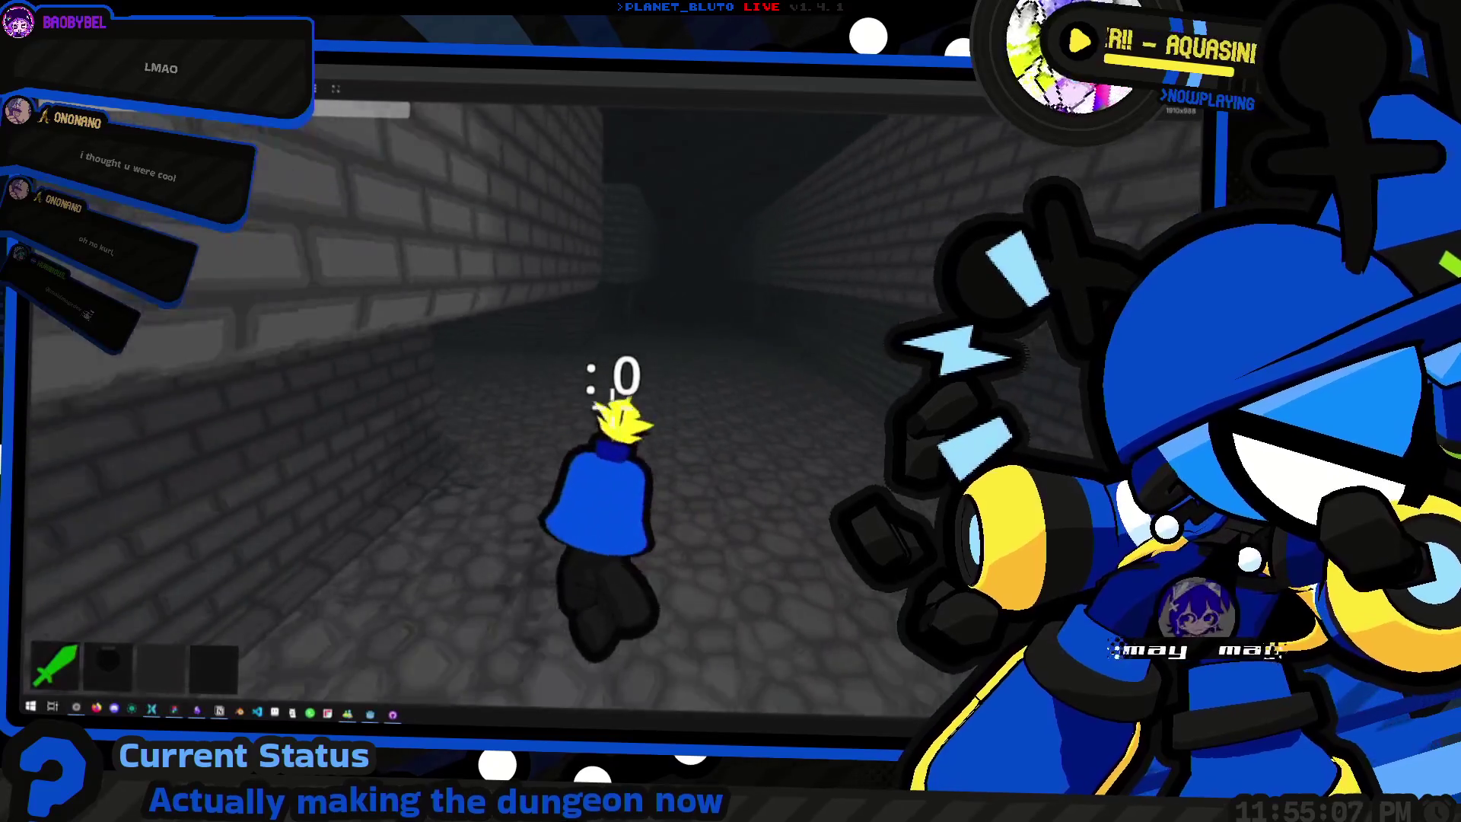
{"action": "key", "text": "w"}
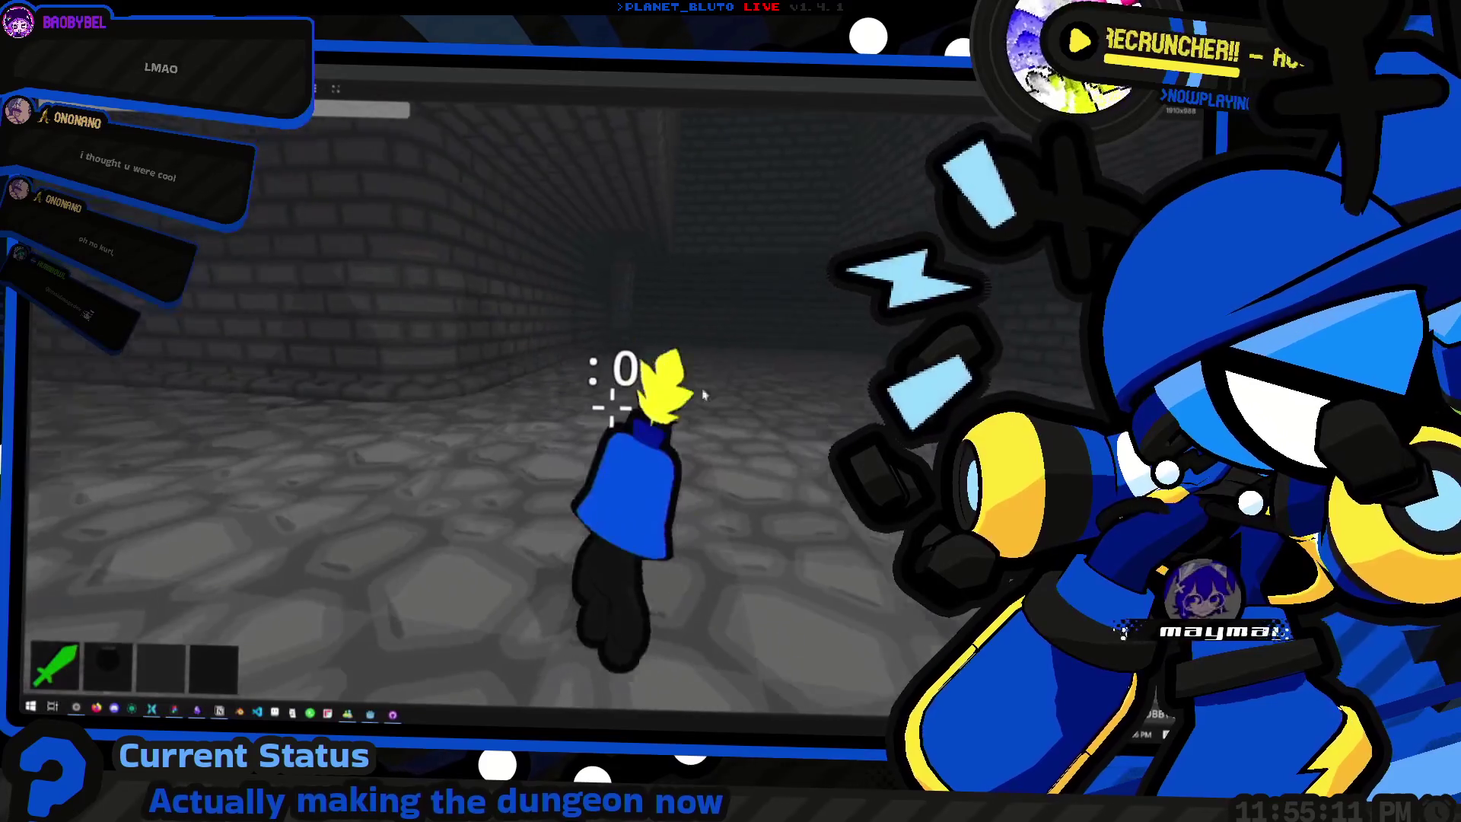
{"action": "key", "text": "alt+Tab"}
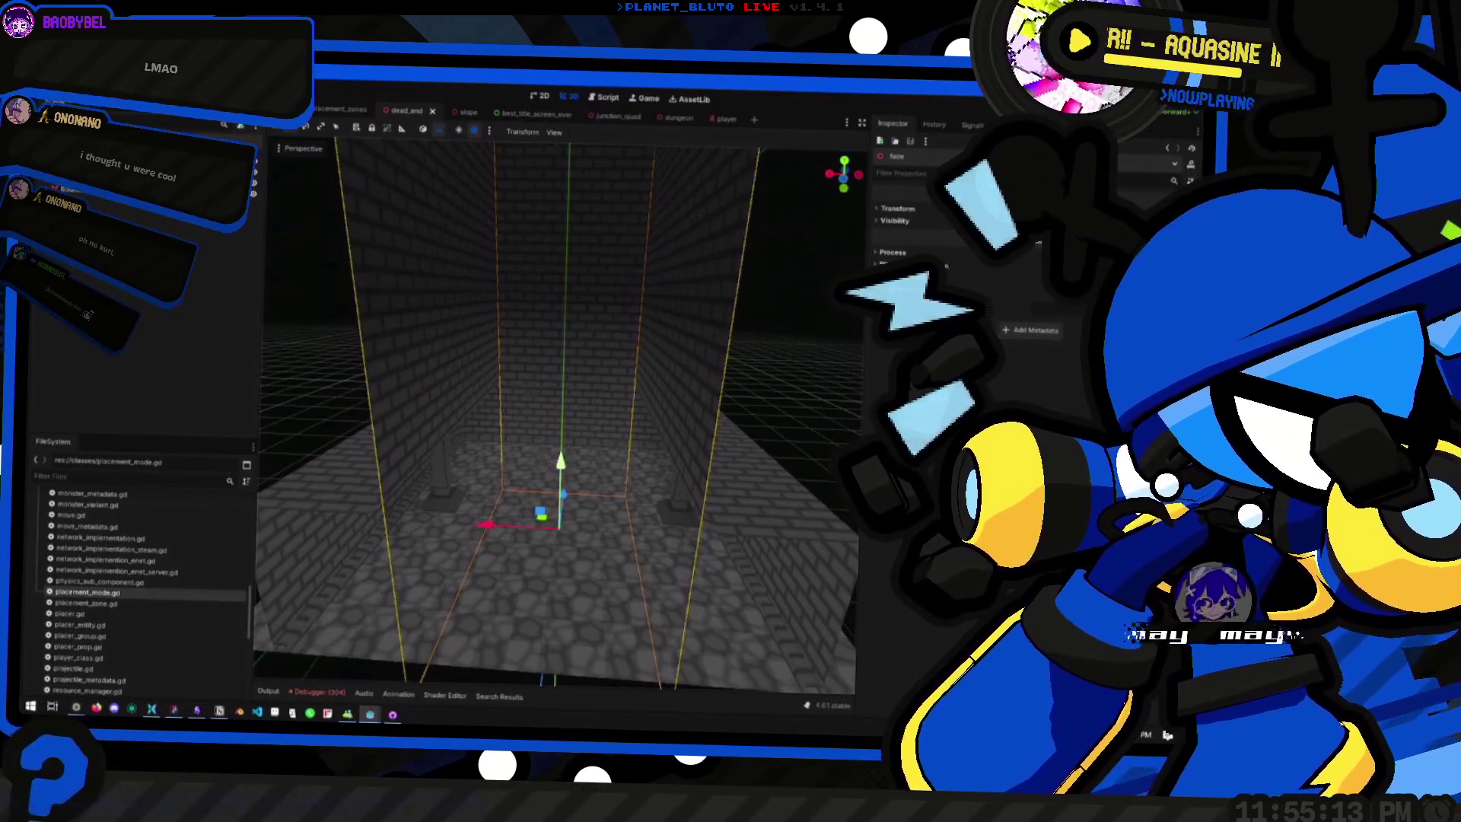
{"action": "scroll", "coordinate": [496, 456], "scroll_direction": "down", "scroll_amount": 5}
{"action": "left_click", "coordinate": [335, 110]}
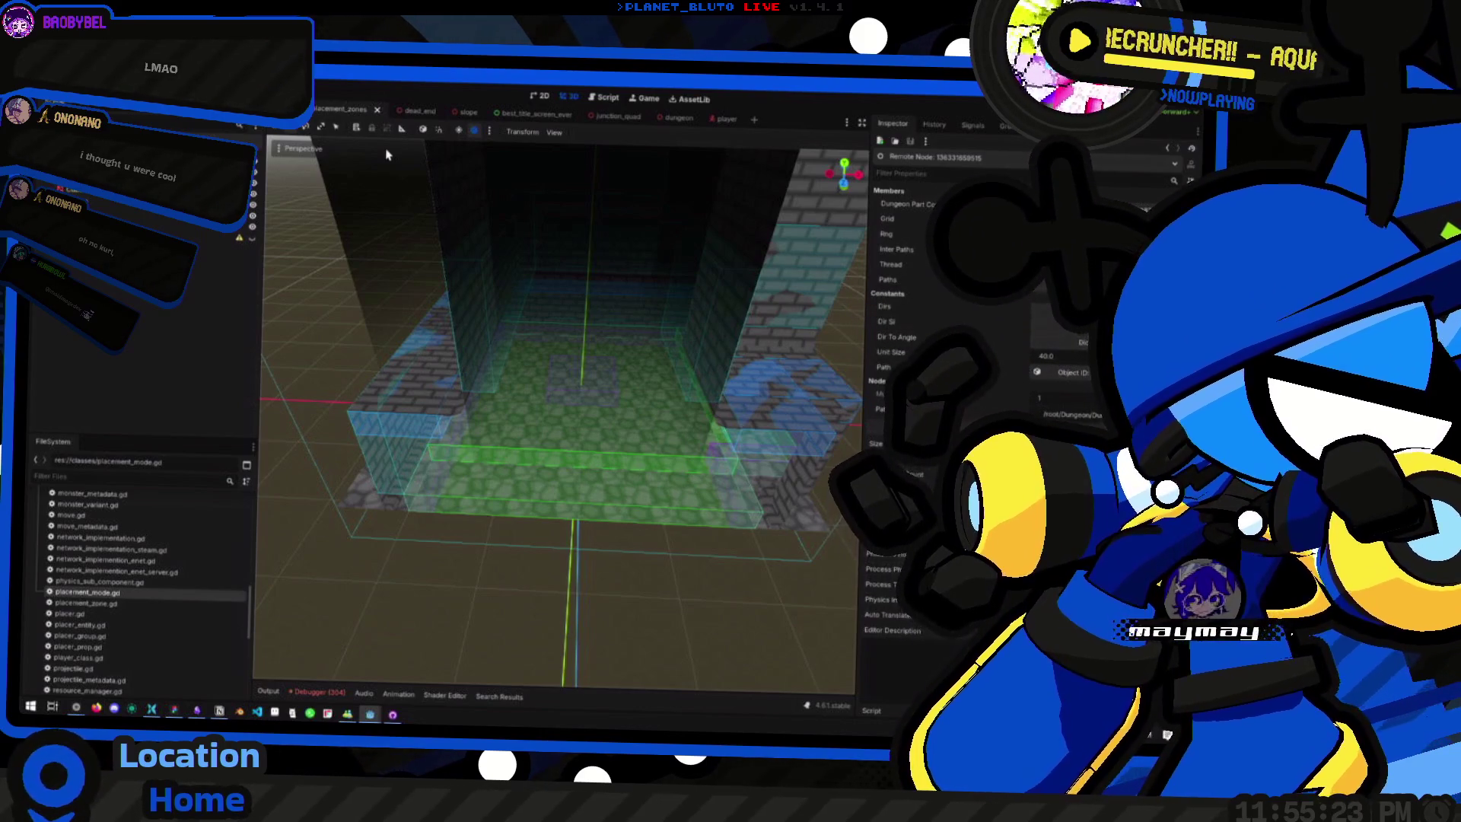
{"action": "key", "text": "super"}
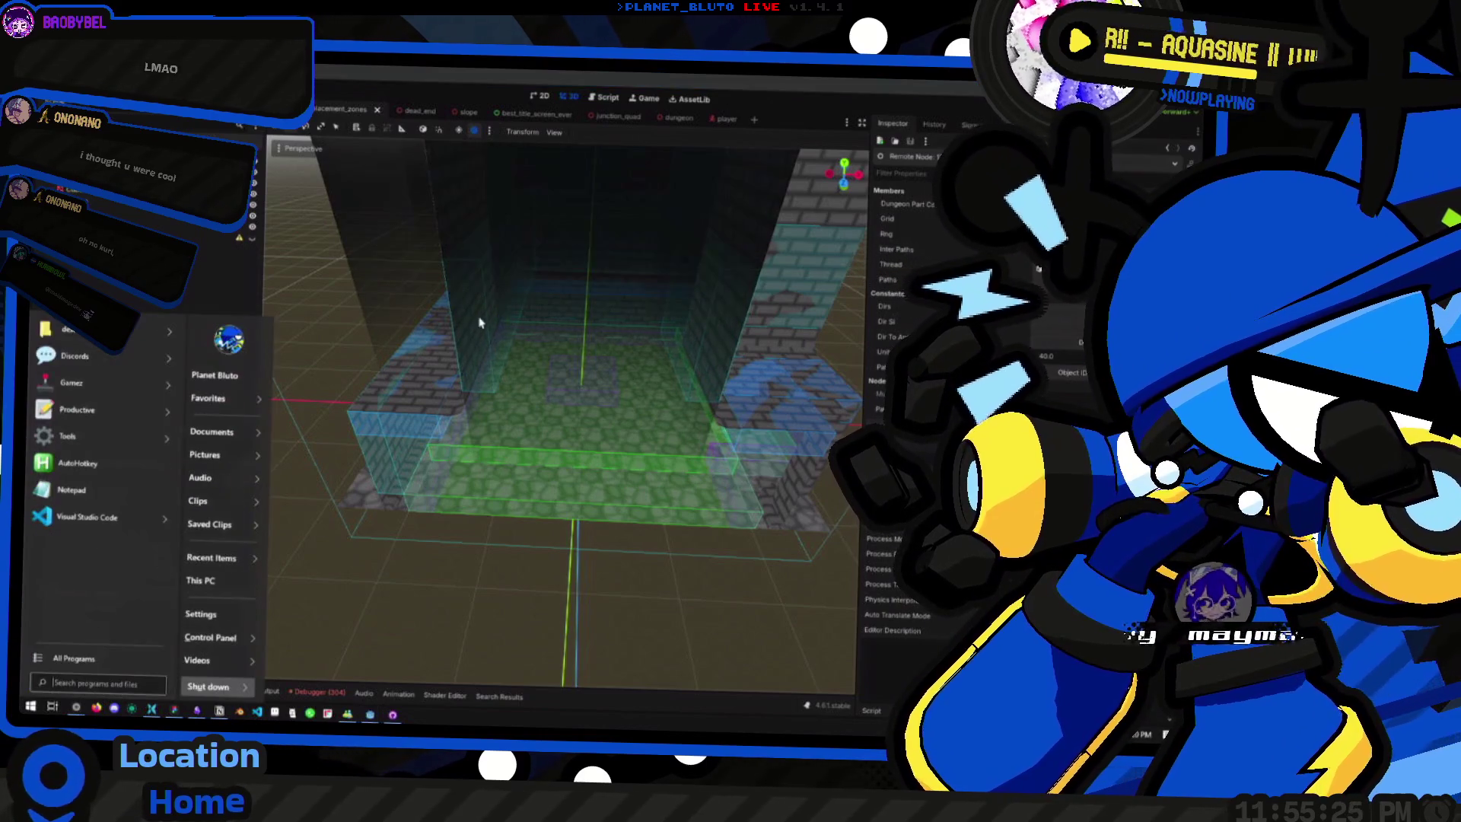
{"action": "key", "text": "super"}
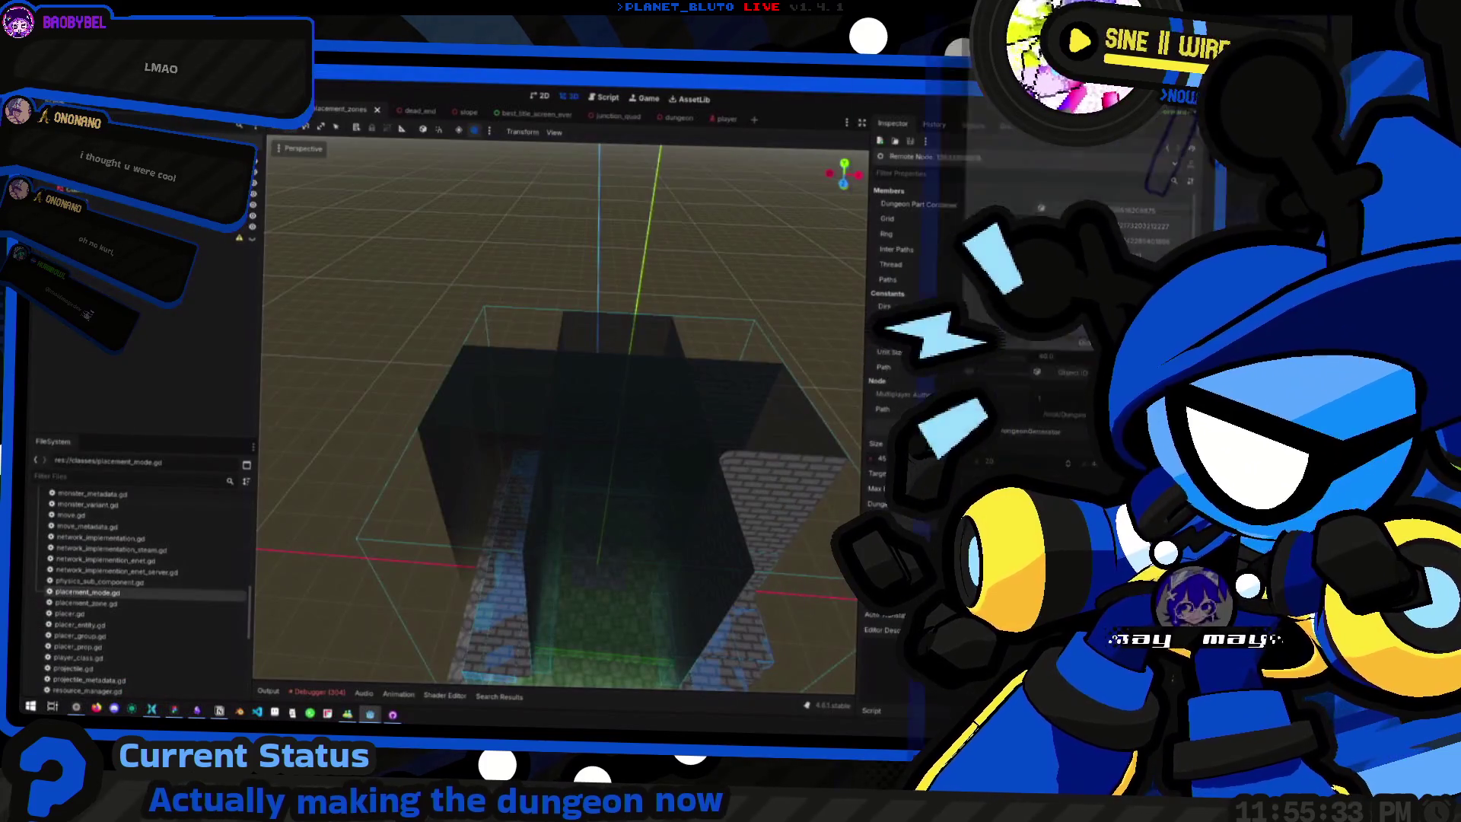
{"action": "key", "text": "alt+Tab"}
{"action": "right_click", "coordinate": [328, 351]}
{"action": "left_click", "coordinate": [350, 358]}
{"action": "key", "text": "alt+Tab"}
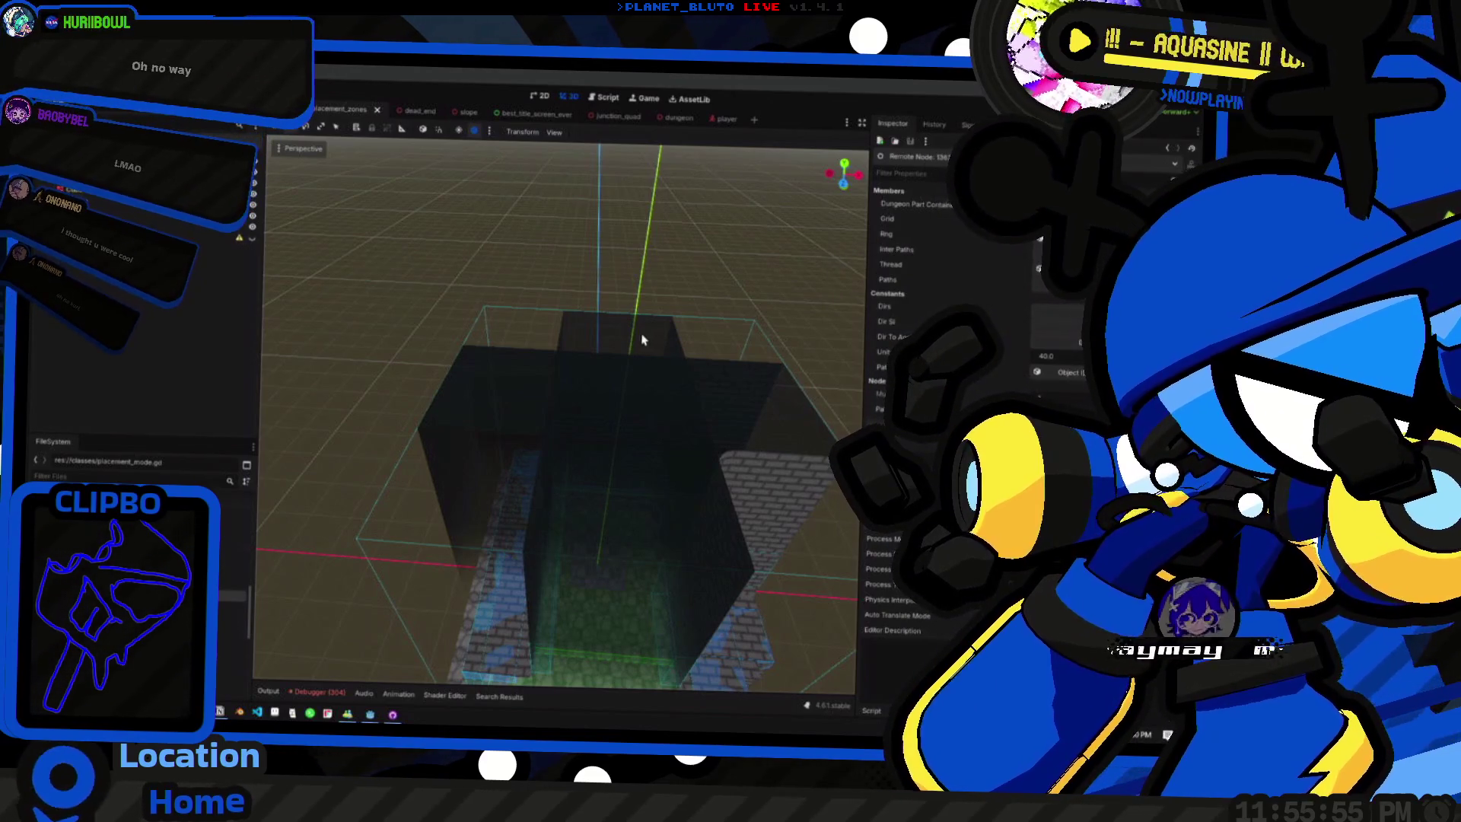
{"action": "mouse_move", "coordinate": [570, 407]}
{"action": "left_mouse_down"}
{"action": "mouse_move", "coordinate": [533, 358]}
{"action": "mouse_move", "coordinate": [662, 374]}
{"action": "left_mouse_up"}
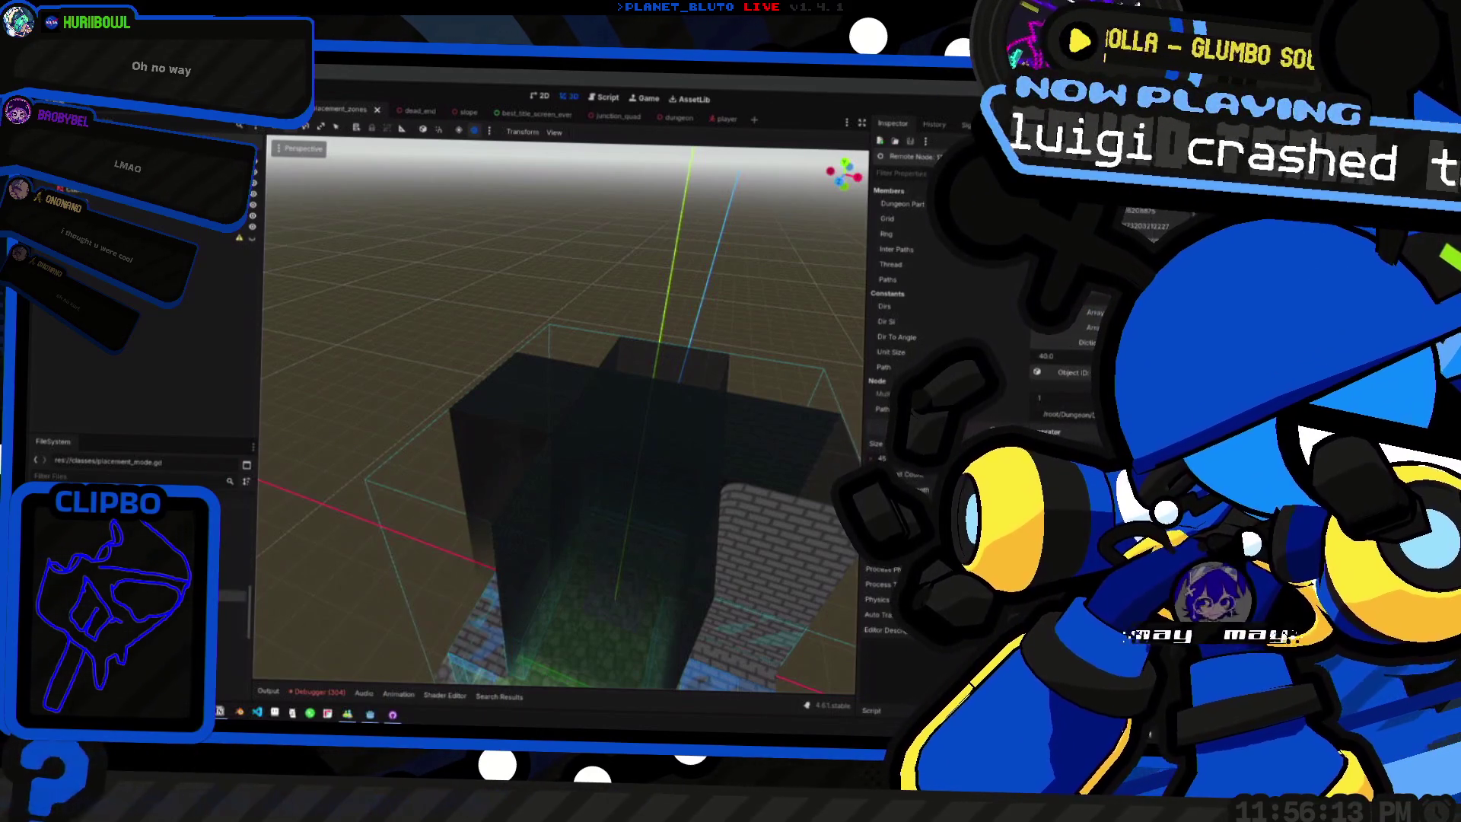
{"action": "scroll", "coordinate": [522, 411], "scroll_direction": "up", "scroll_amount": 10}
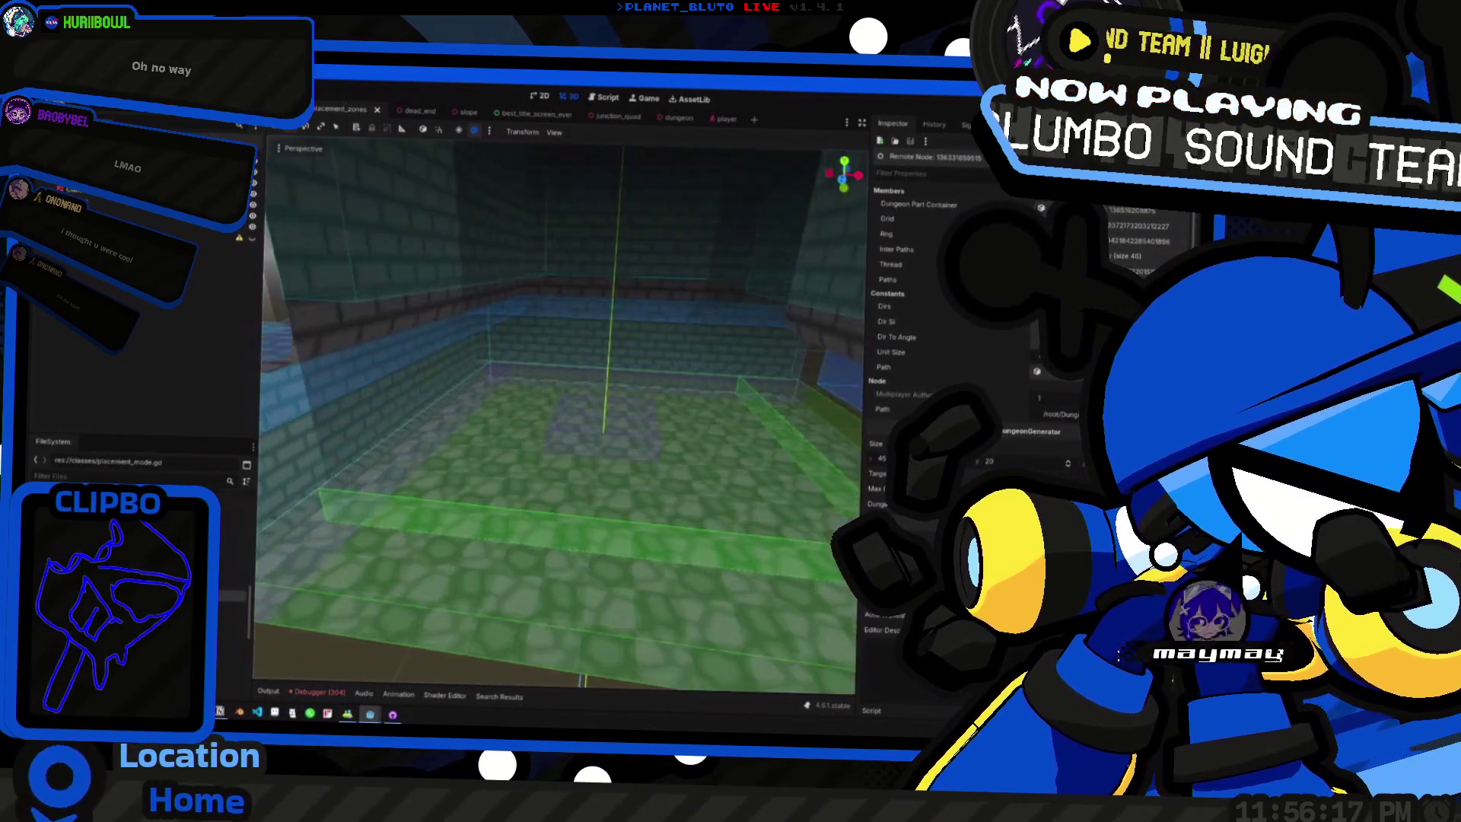
{"action": "left_click", "coordinate": [410, 114]}
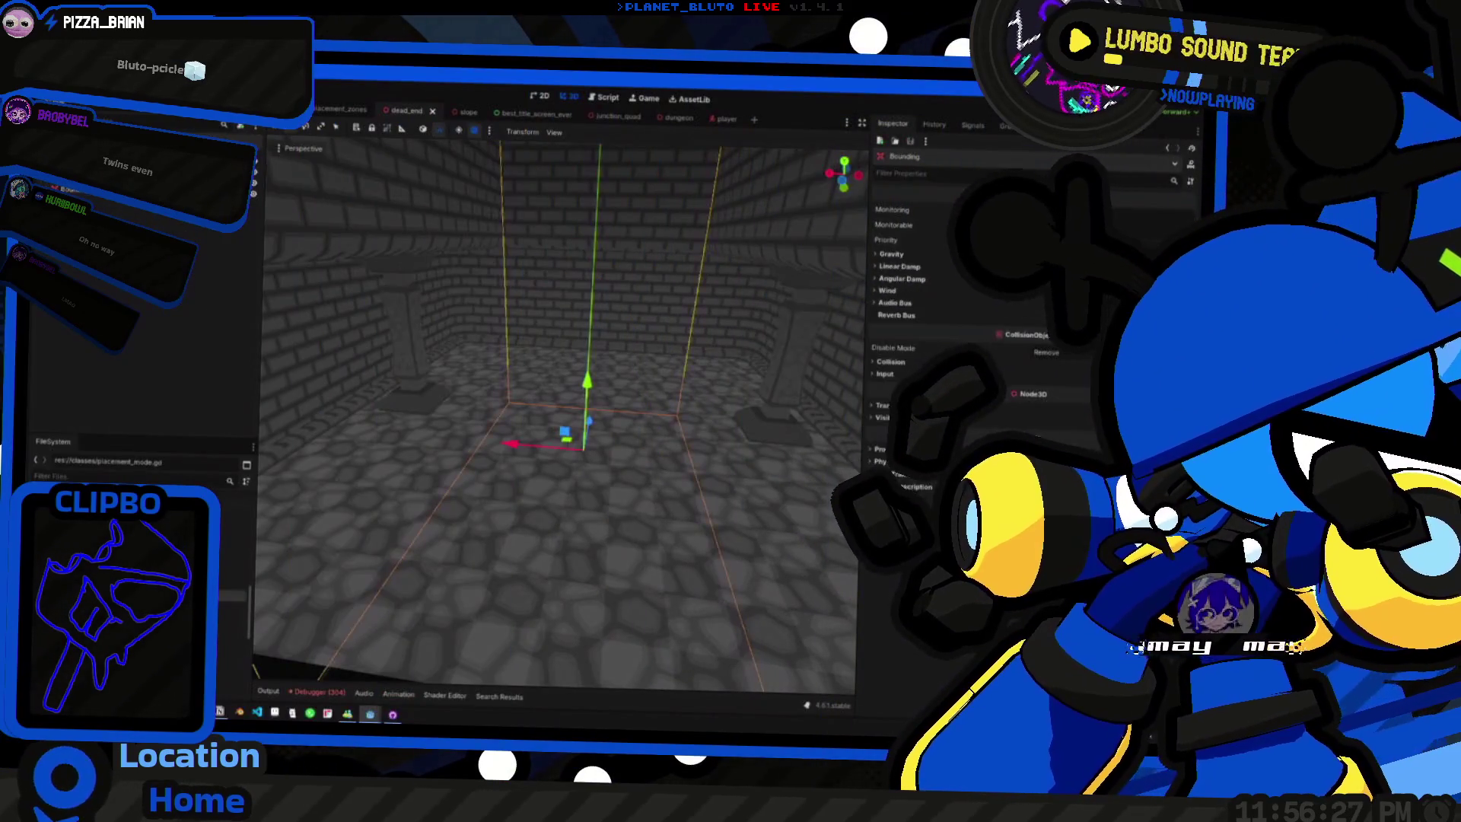
- Add a Node3D and a PlacementZone node to the dead_end scene
{"action": "key", "text": "ctrl+a"}
{"action": "type", "text": "Control"}
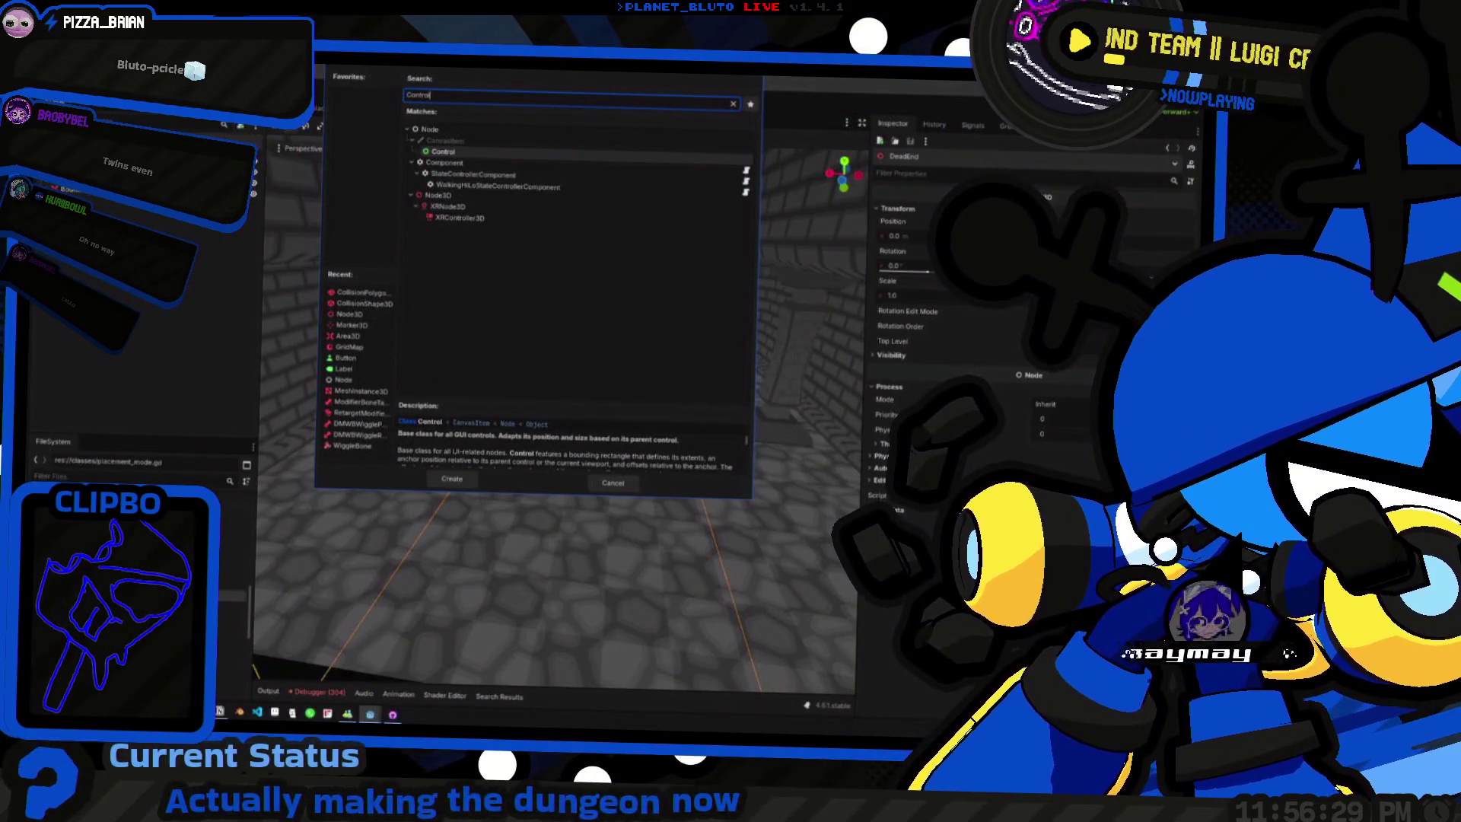
{"action": "key", "text": "Down"}
{"action": "key", "text": "Down"}
{"action": "key", "text": "Down"}
{"action": "key", "text": "Return"}
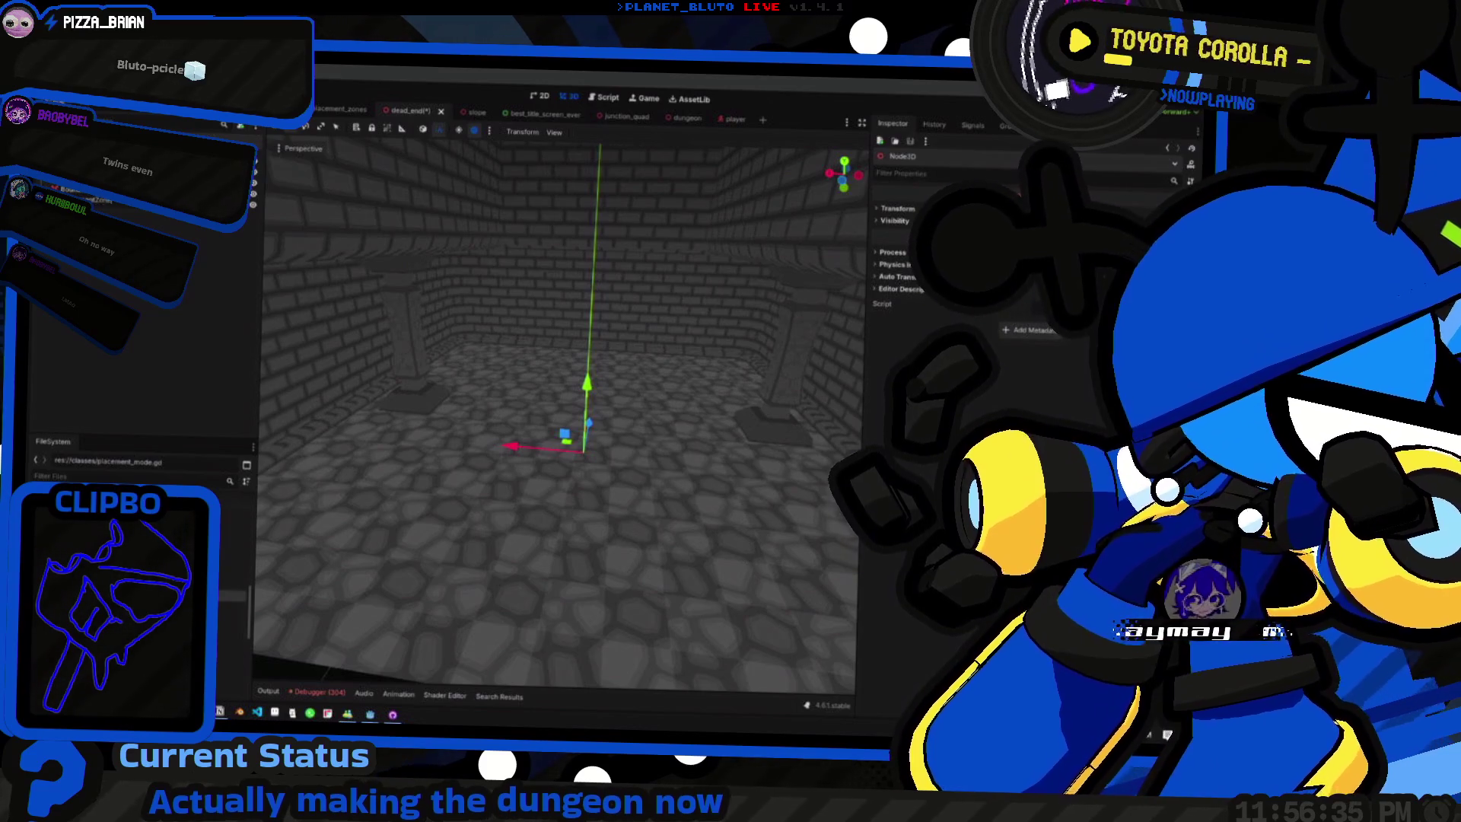
{"action": "key", "text": "ctrl+a"}
{"action": "type", "text": "P"}
{"action": "type", "text": "iece"}
{"action": "key", "text": "Return"}
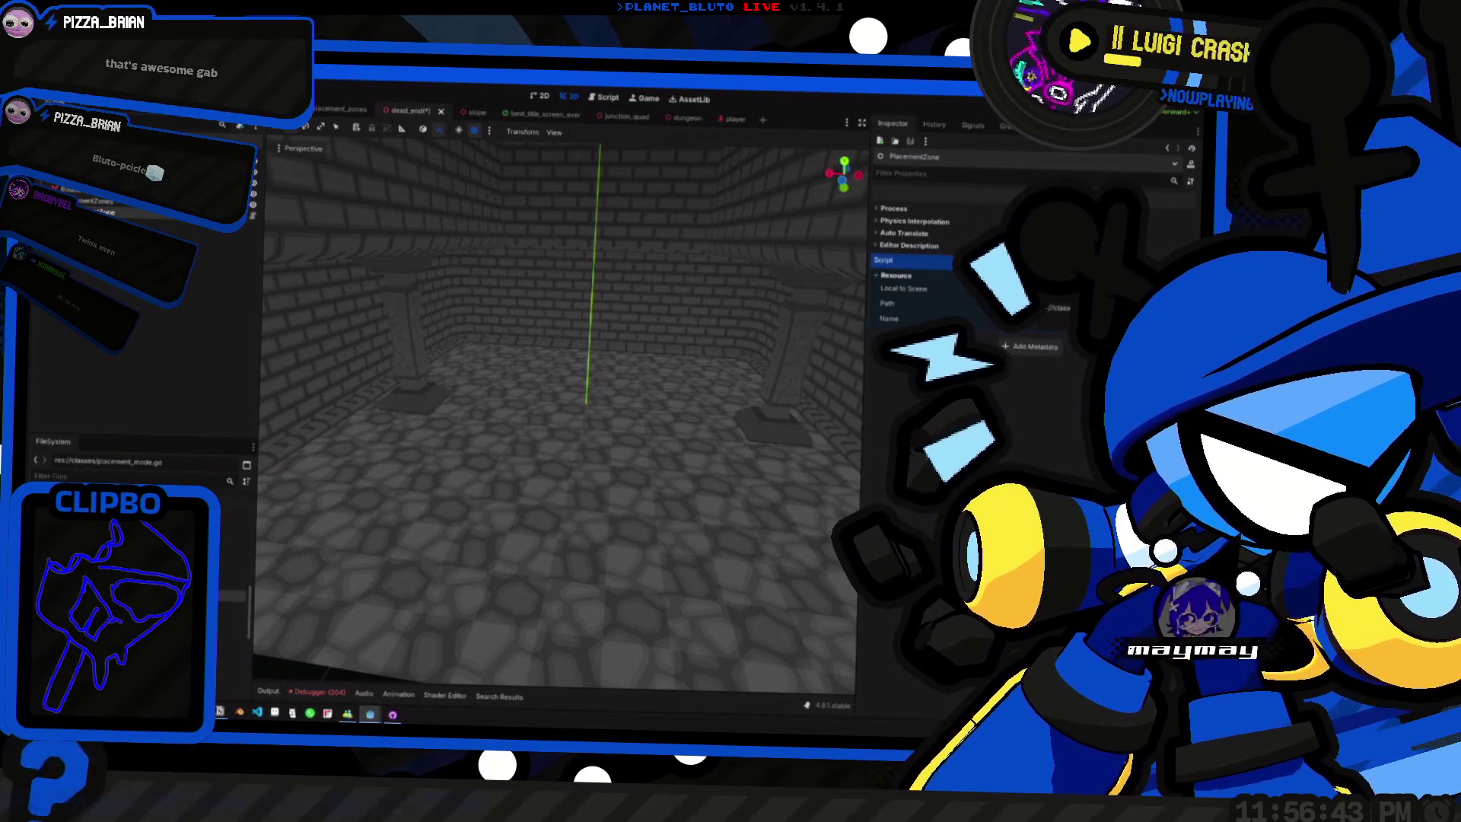
- Attach the placement_zone.gd script to the new node
{"action": "key", "text": "ctrl+o"}
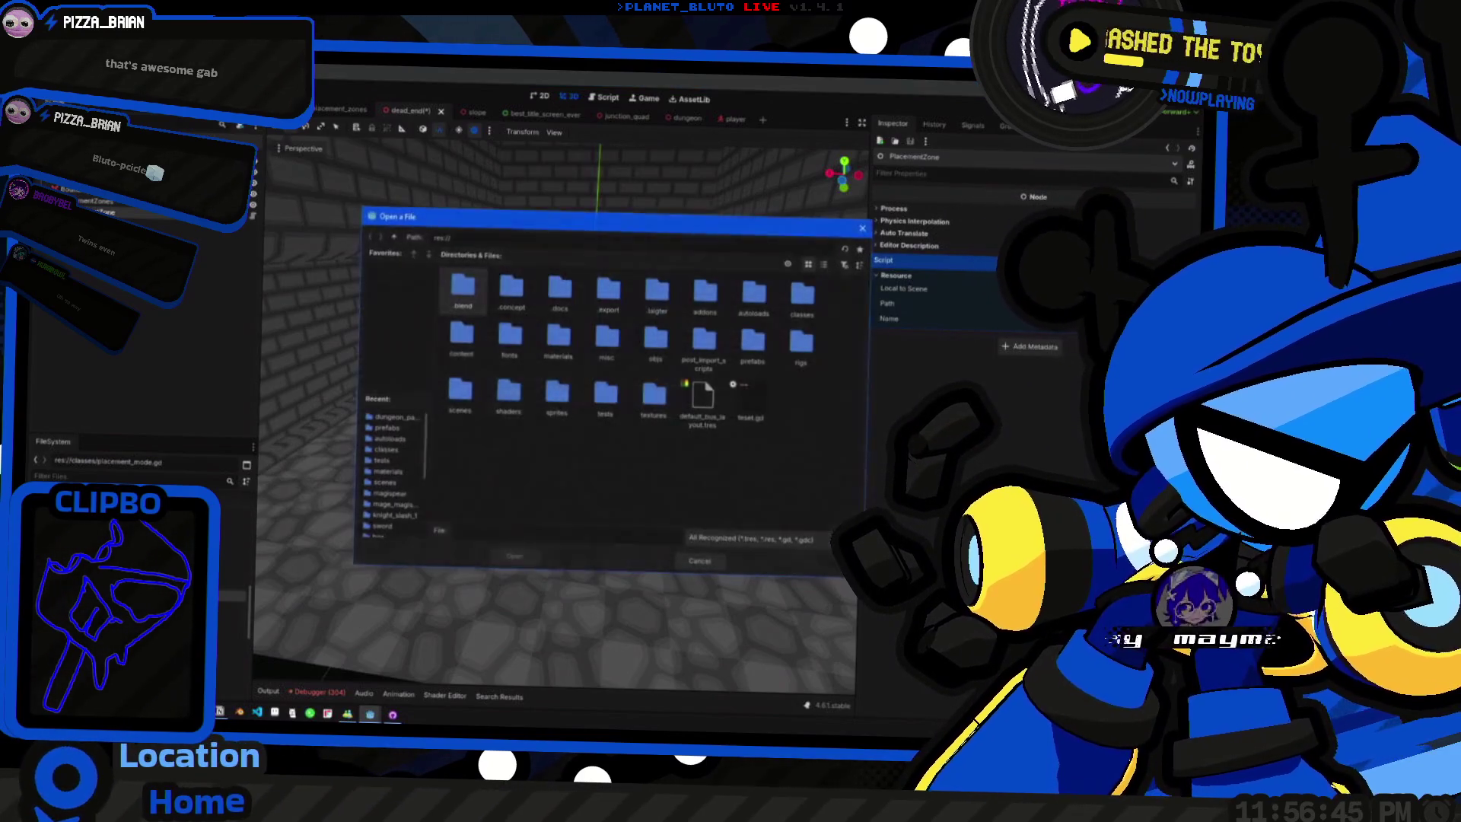
{"action": "key", "text": "Escape"}
{"action": "key", "text": "ctrl+o"}
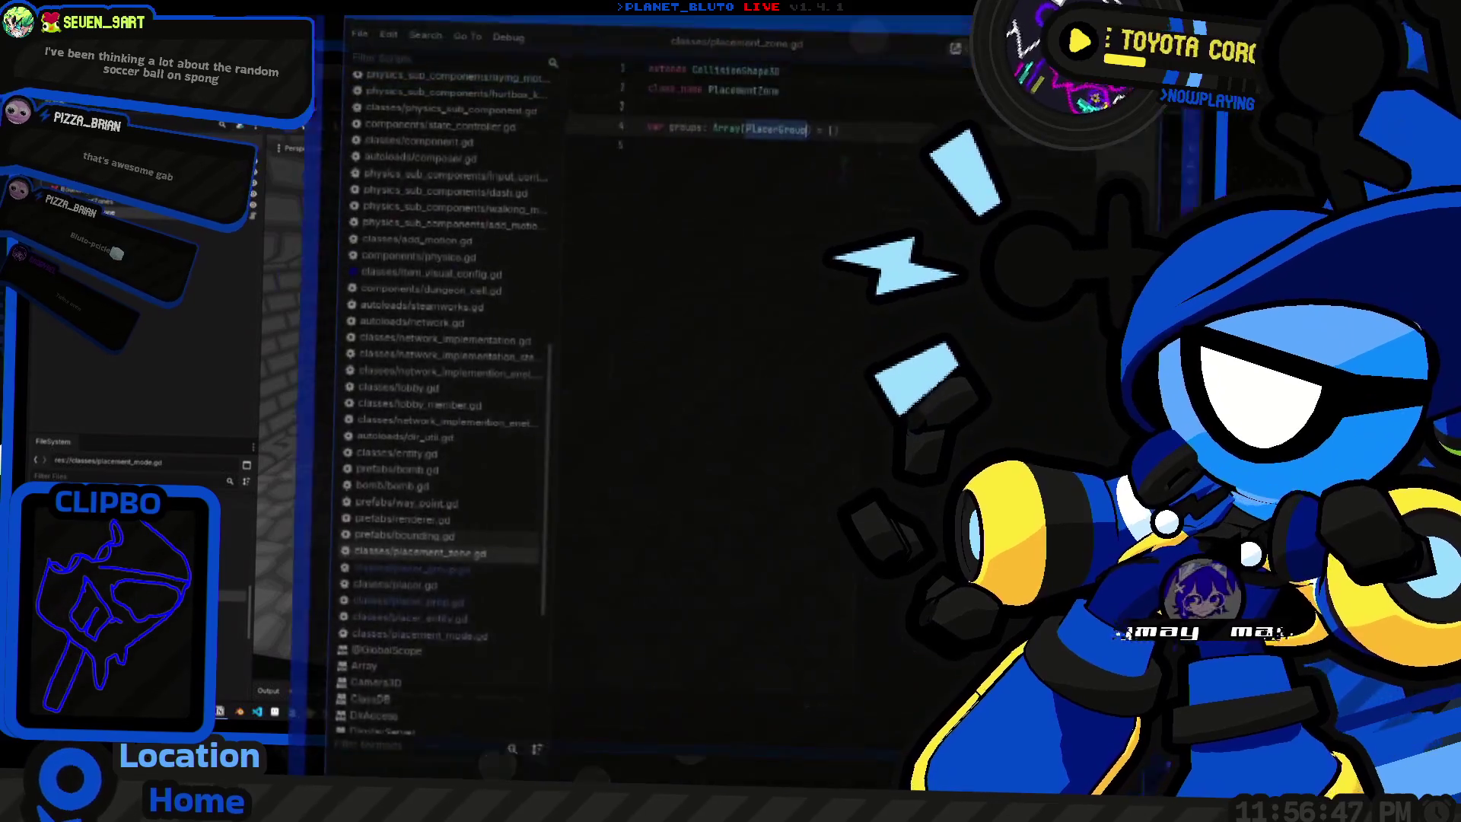
{"action": "key", "text": "Return"}
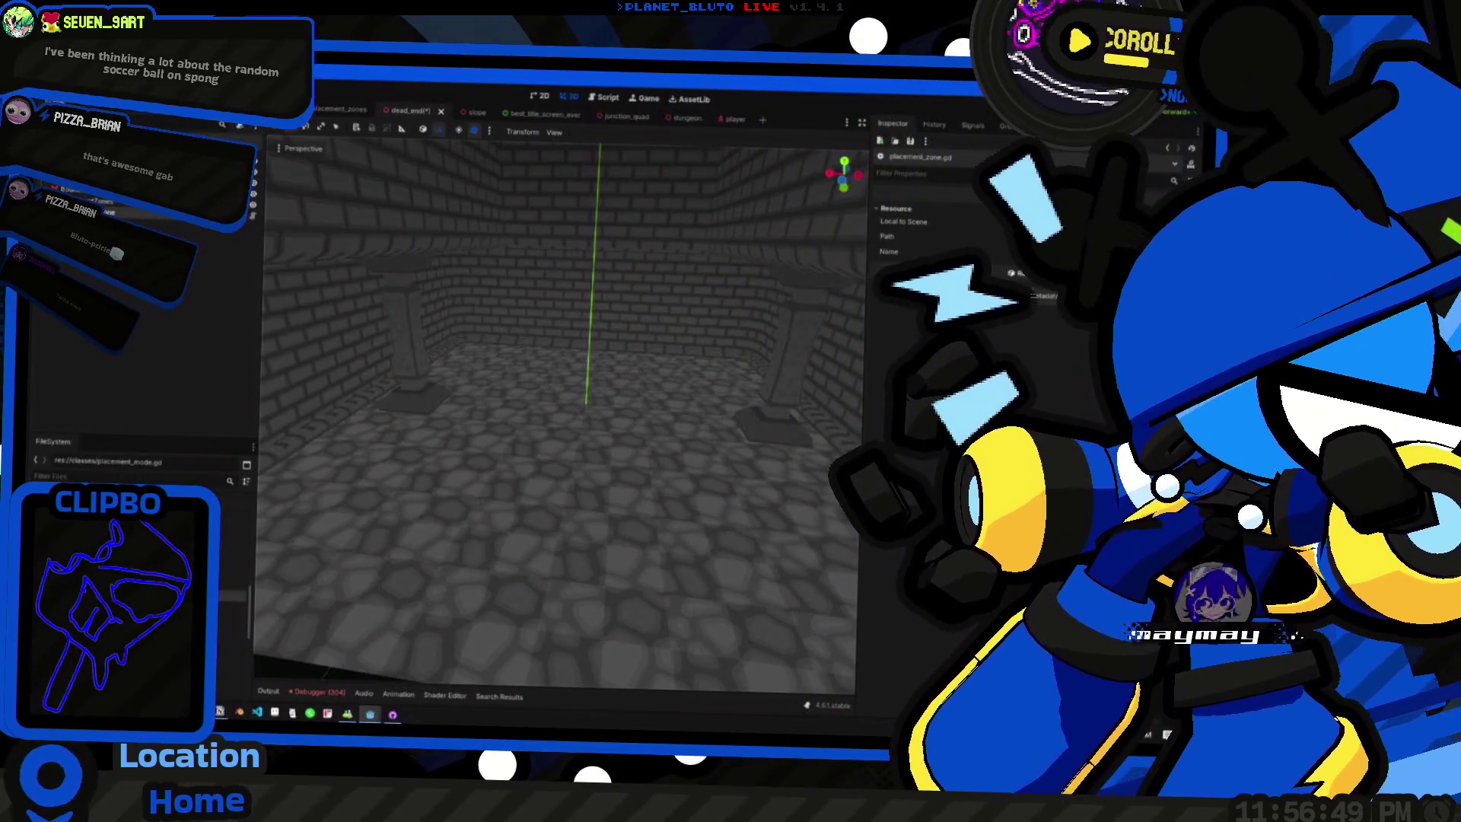
- Delete the old PlacementZone node from the scene tree
{"action": "right_click", "coordinate": [181, 223]}
{"action": "left_click", "coordinate": [160, 220]}
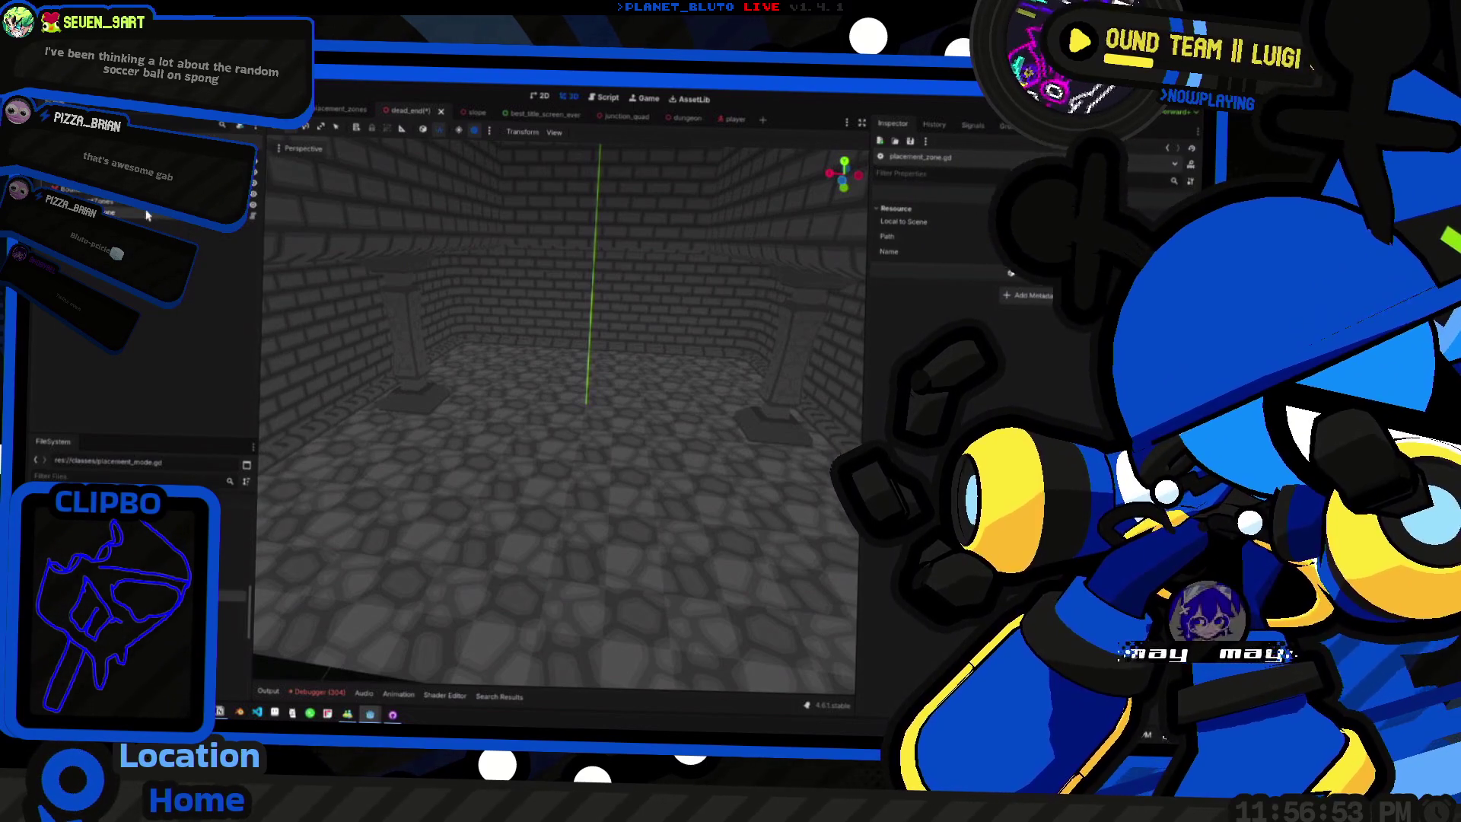
{"action": "left_click", "coordinate": [140, 215]}
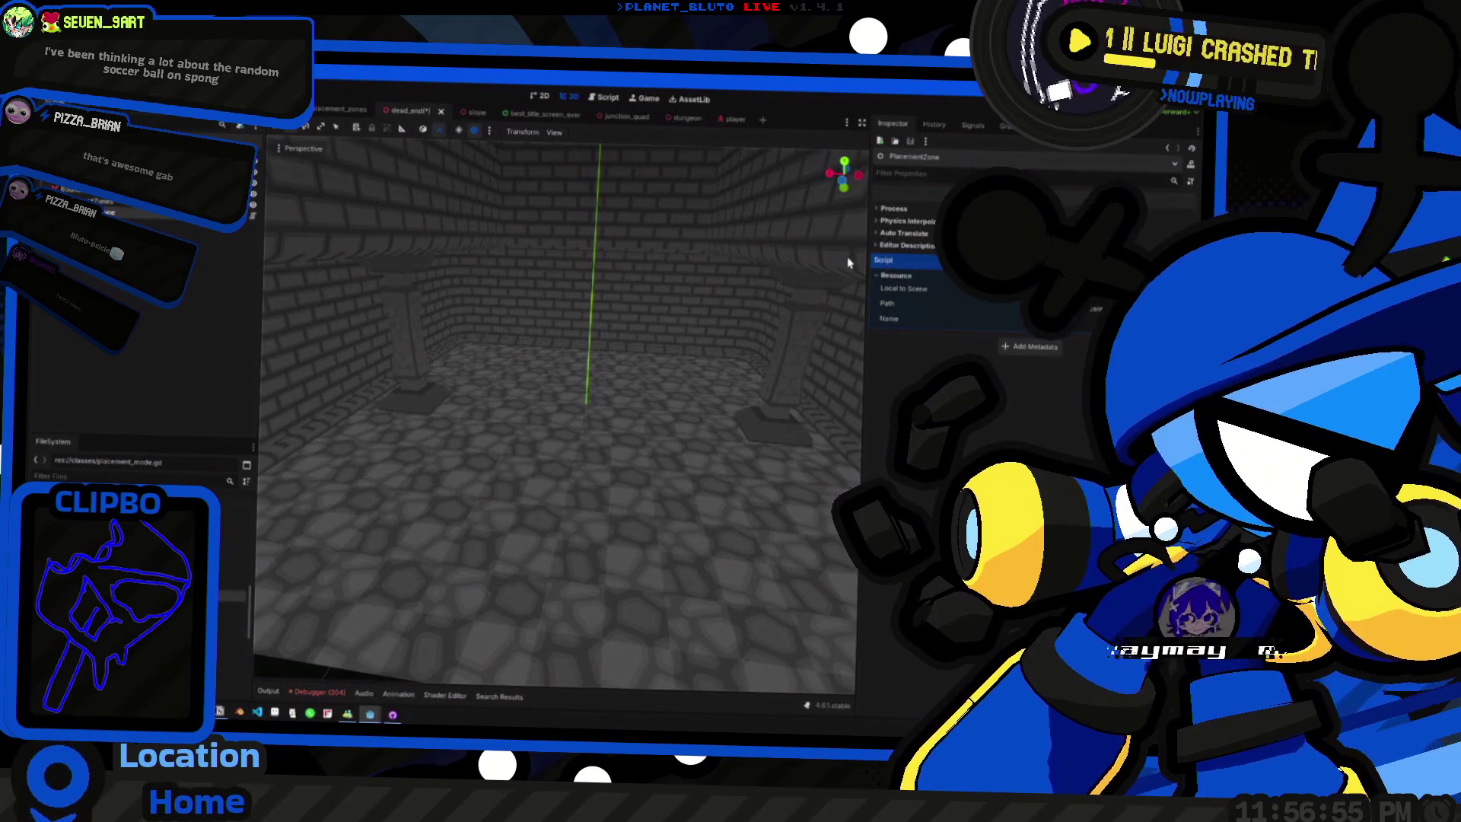
{"action": "right_click", "coordinate": [238, 235]}
{"action": "left_click", "coordinate": [226, 468]}
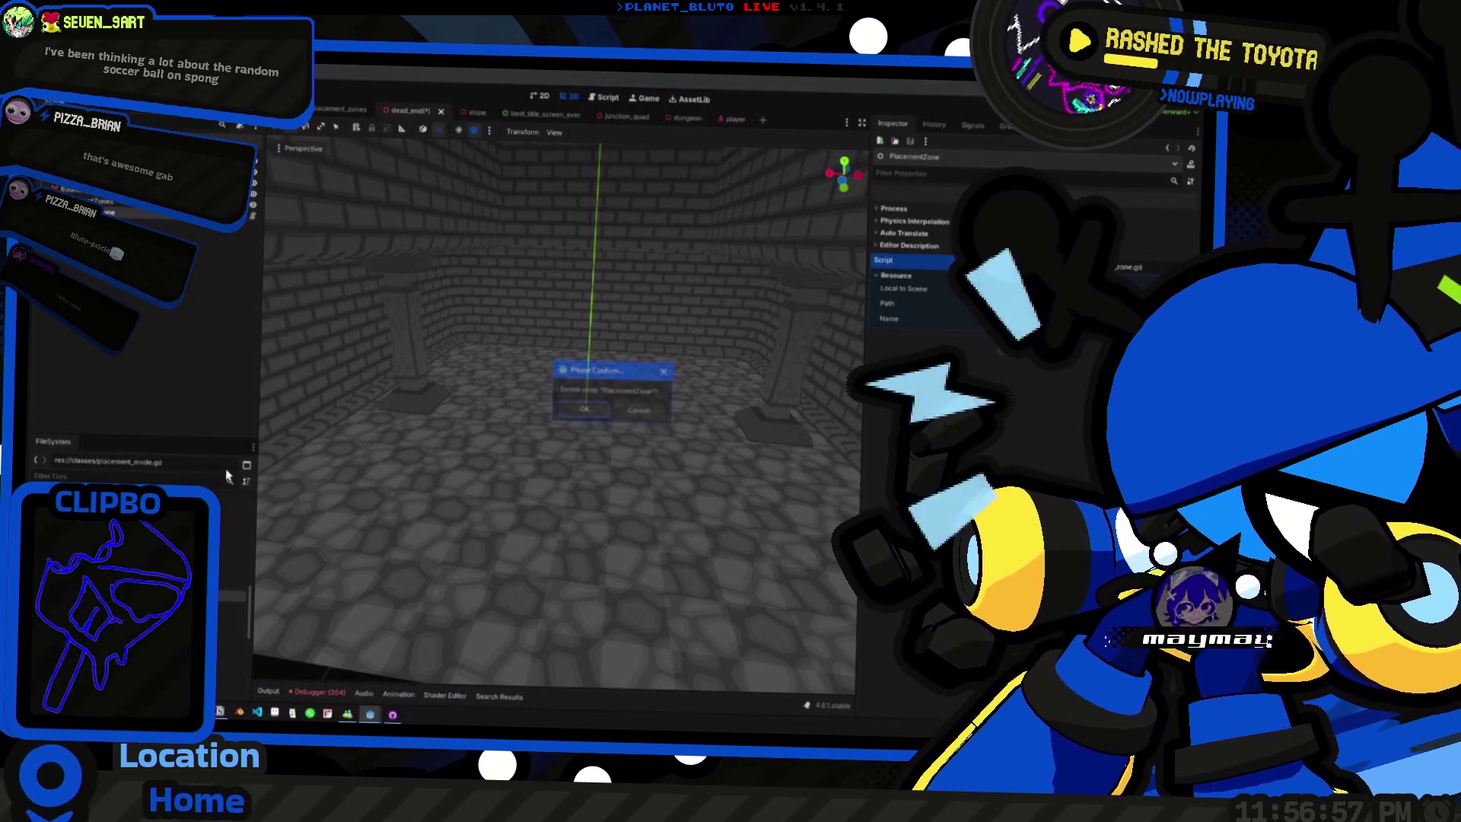
{"action": "key", "text": "Return"}
- Add a new PlacementZone node with a CollisionShape3D child
{"action": "key", "text": "ctrl+a"}
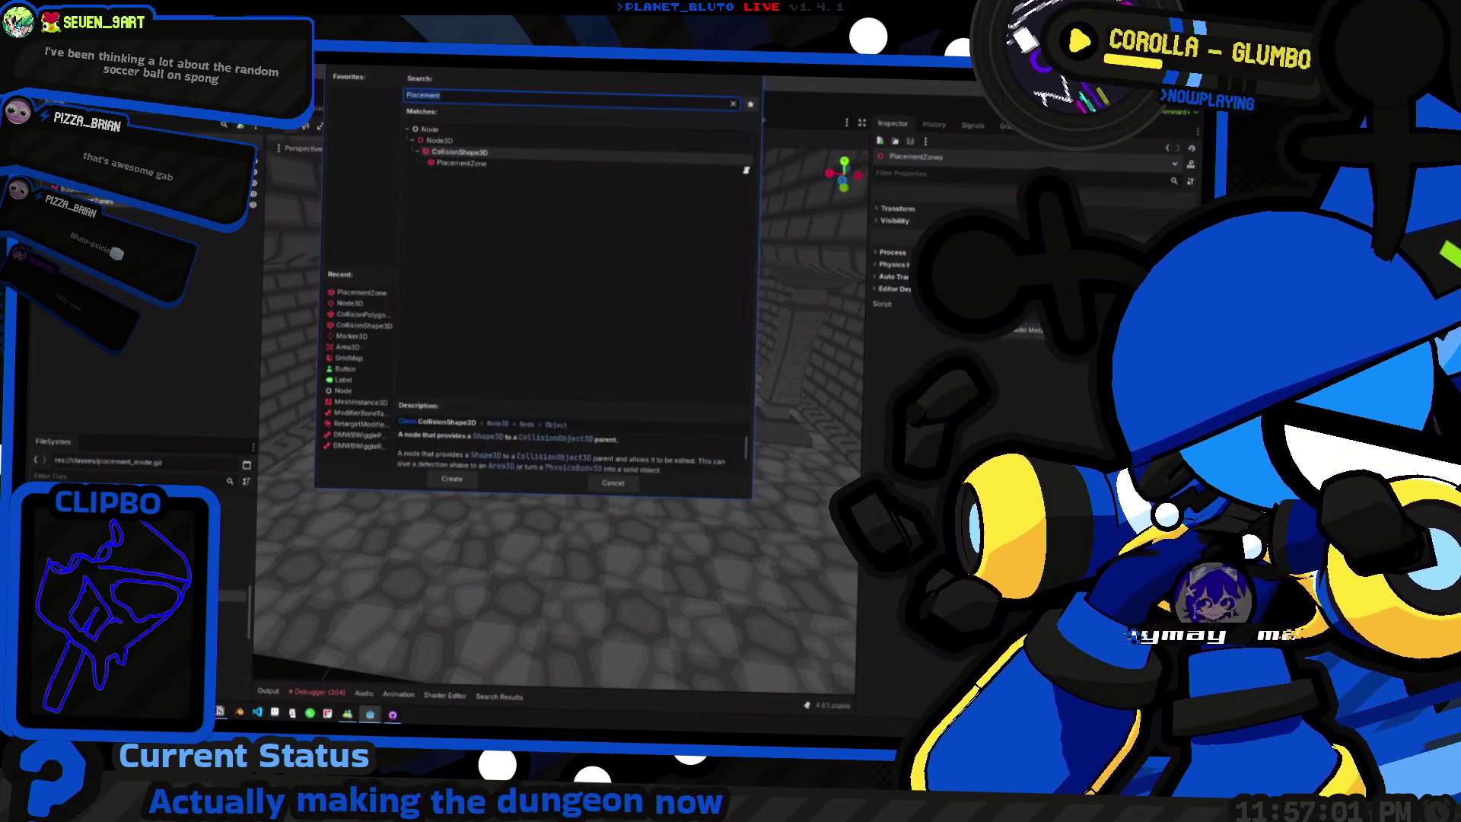
{"action": "key", "text": "Return"}
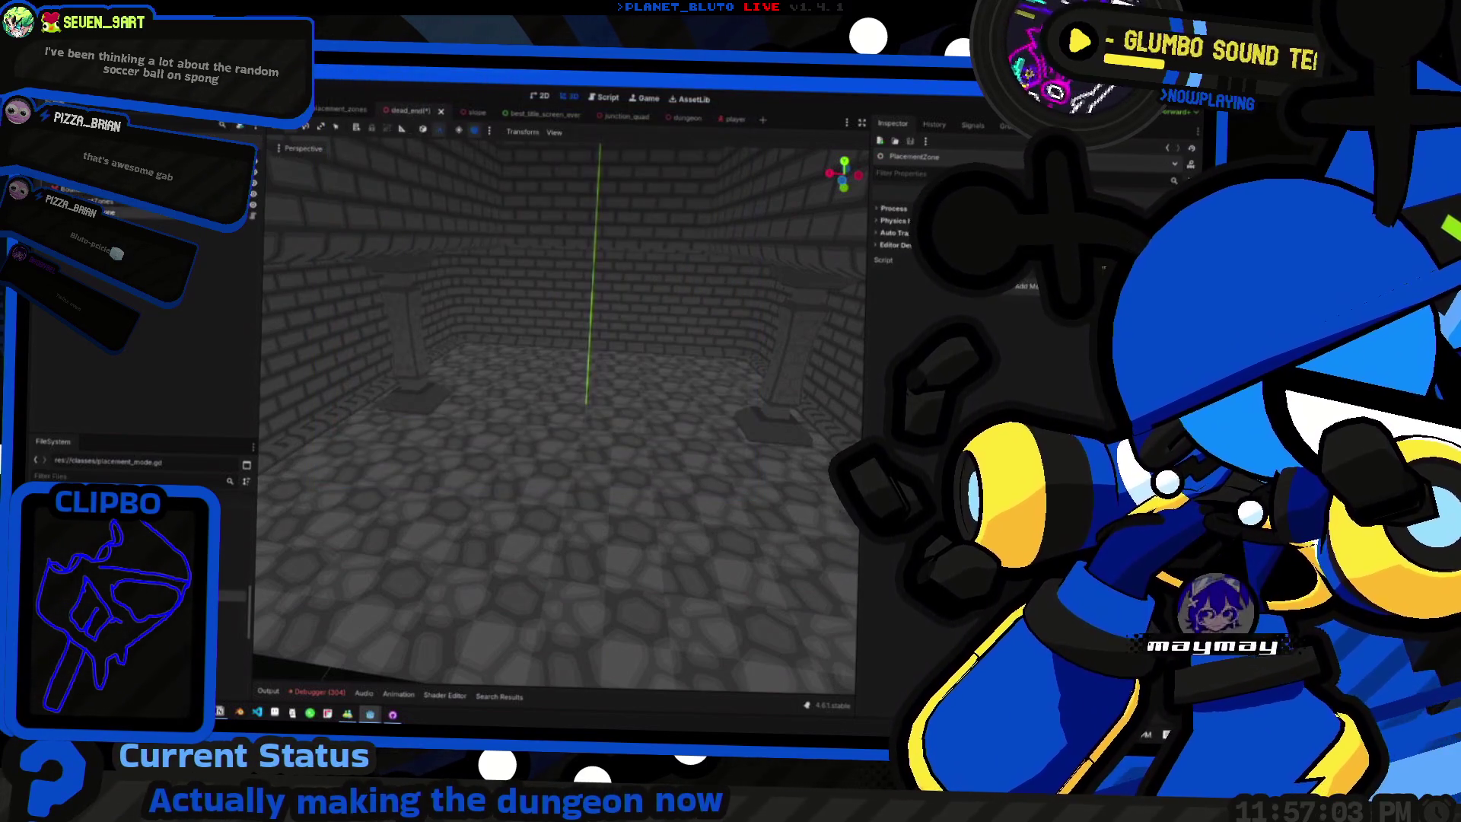
{"action": "key", "text": "ctrl+a"}
{"action": "type", "text": "collission"}
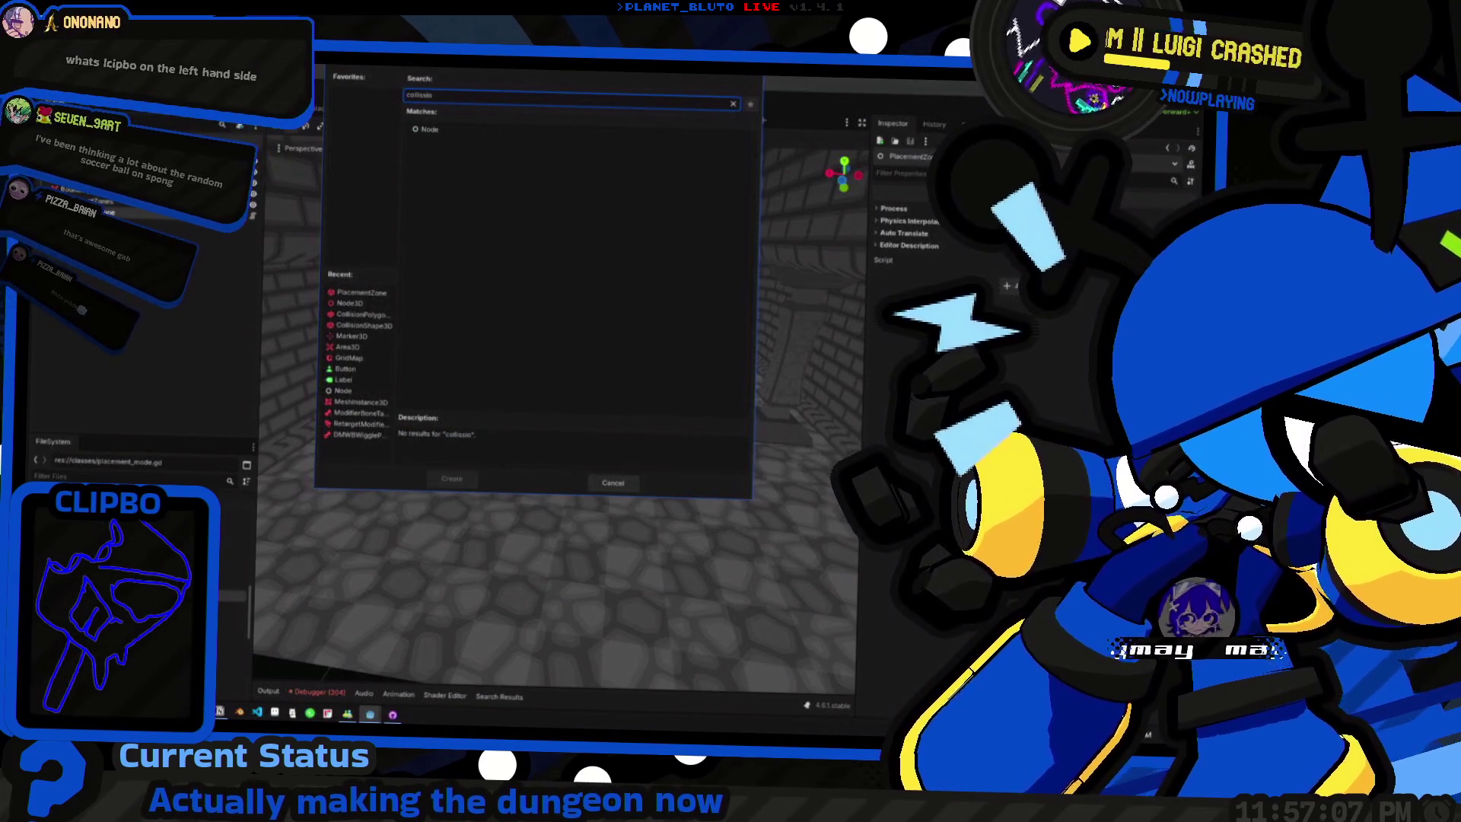
{"action": "key", "text": "BackSpace"}
{"action": "key", "text": "BackSpace"}
{"action": "key", "text": "BackSpace"}
{"action": "key", "text": "Return"}
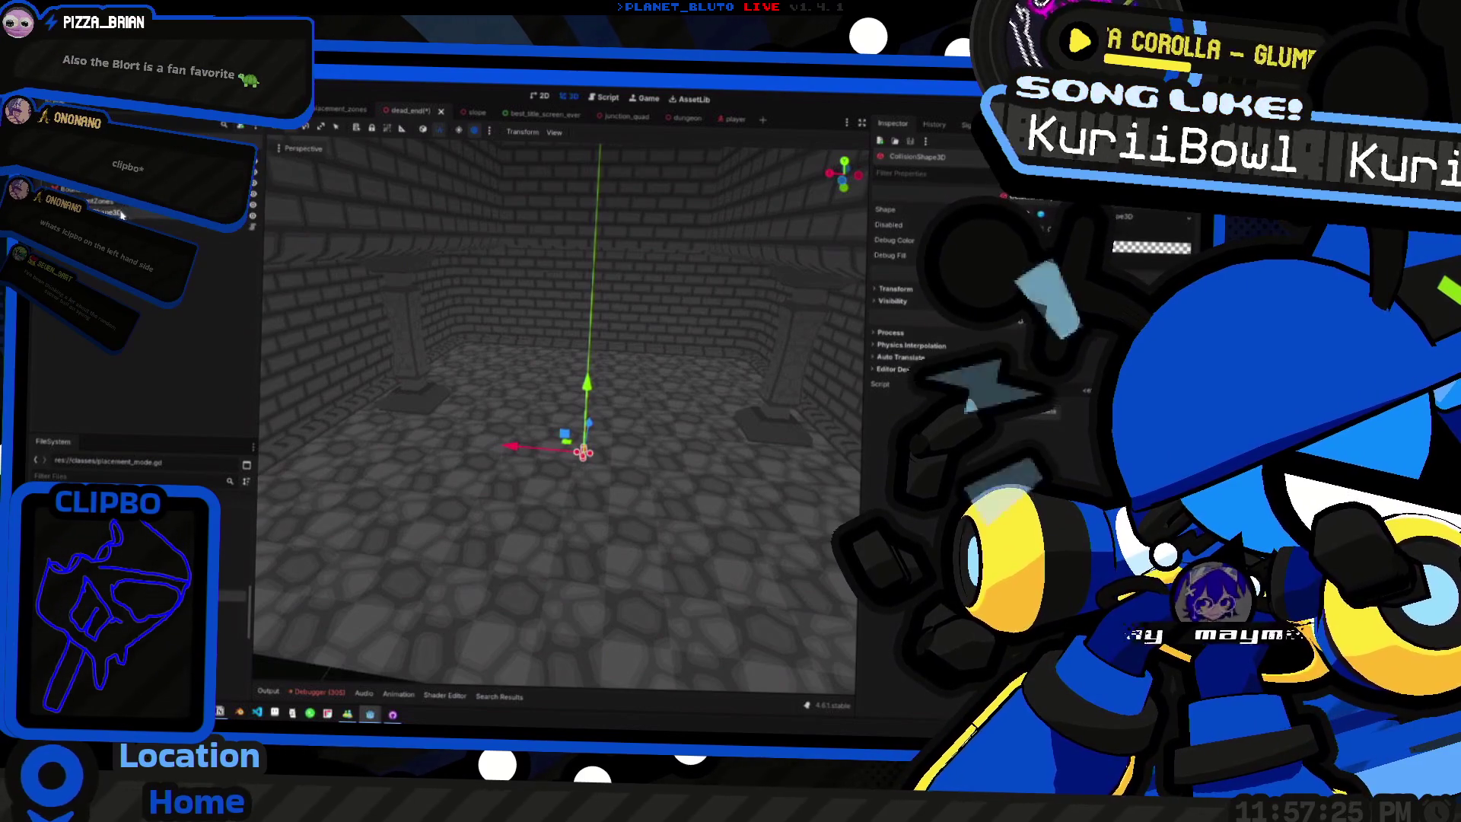
{"action": "left_click", "coordinate": [122, 207]}
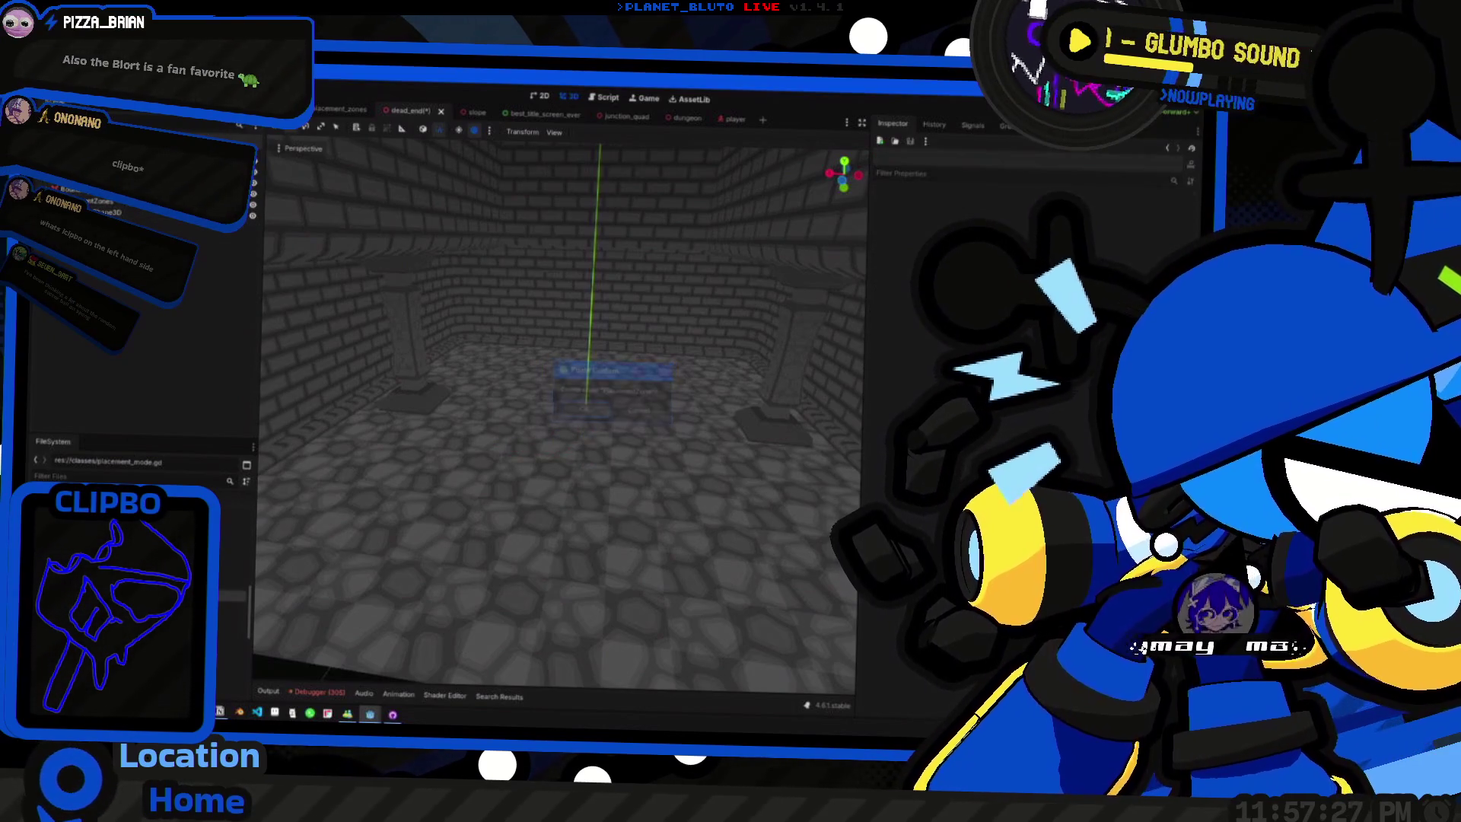
{"action": "left_click", "coordinate": [145, 217]}
{"action": "left_click", "coordinate": [143, 212]}
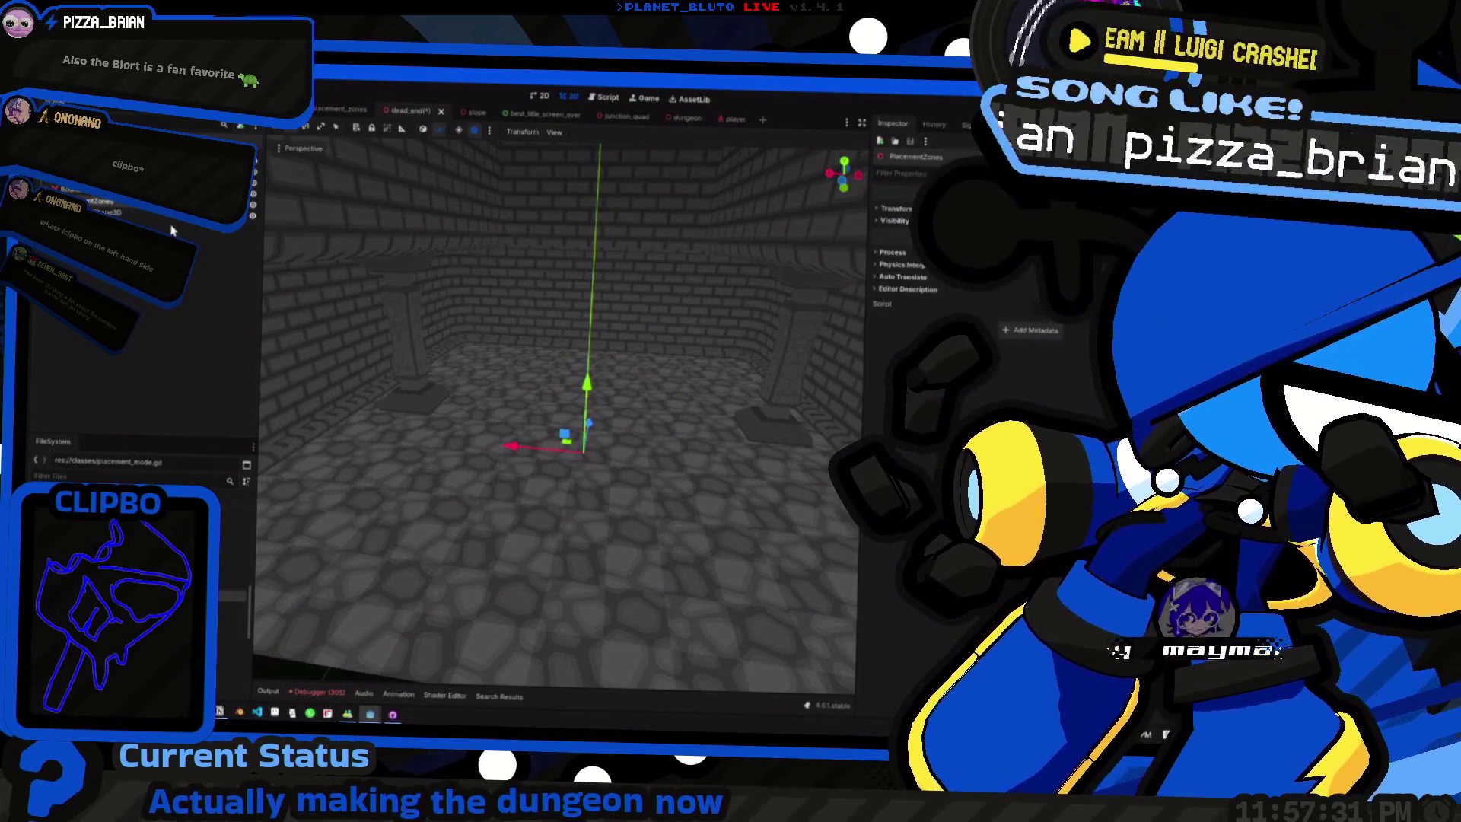
{"action": "left_click", "coordinate": [173, 231]}
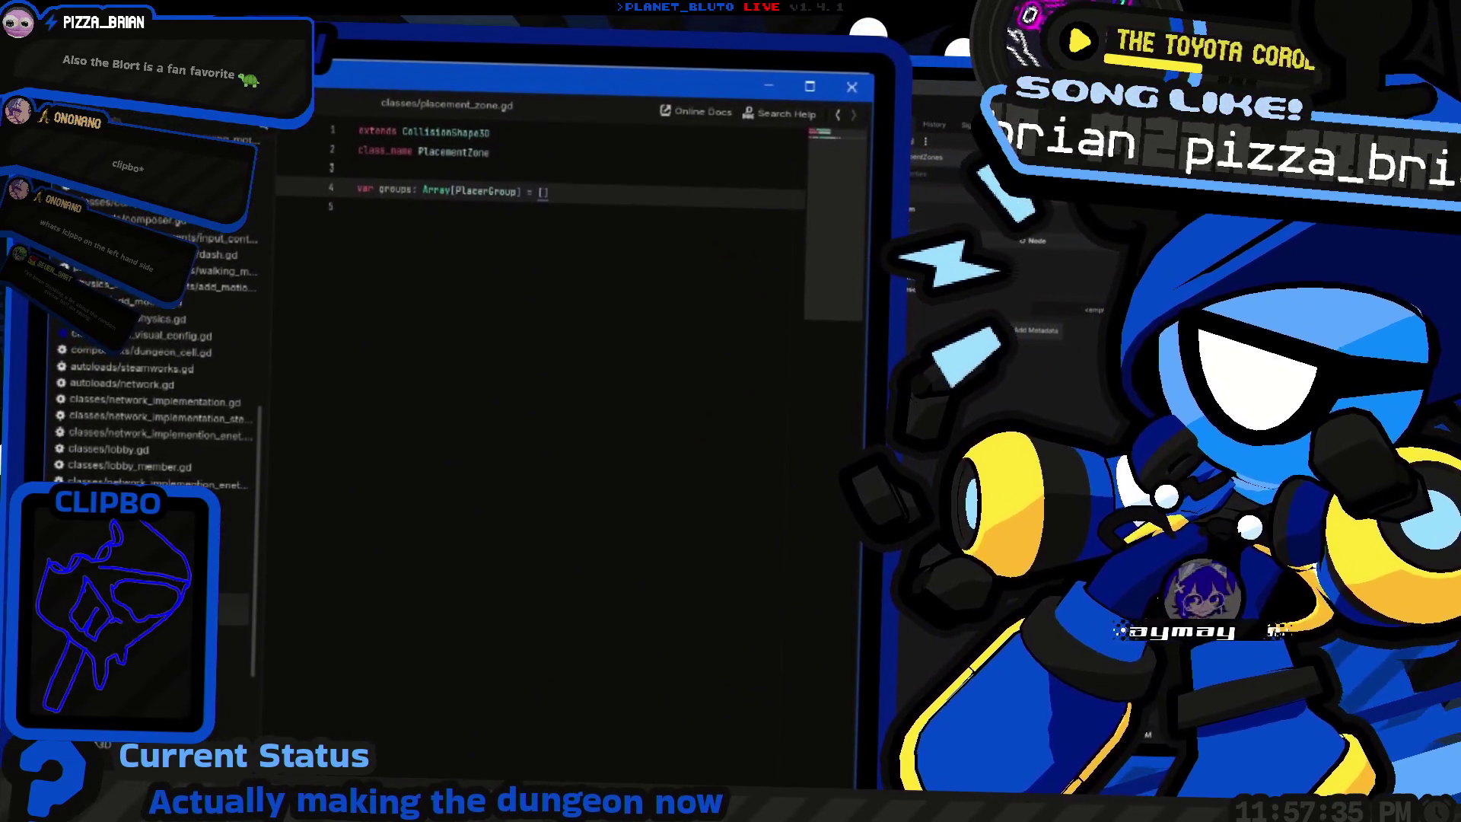
{"action": "left_click", "coordinate": [492, 150]}
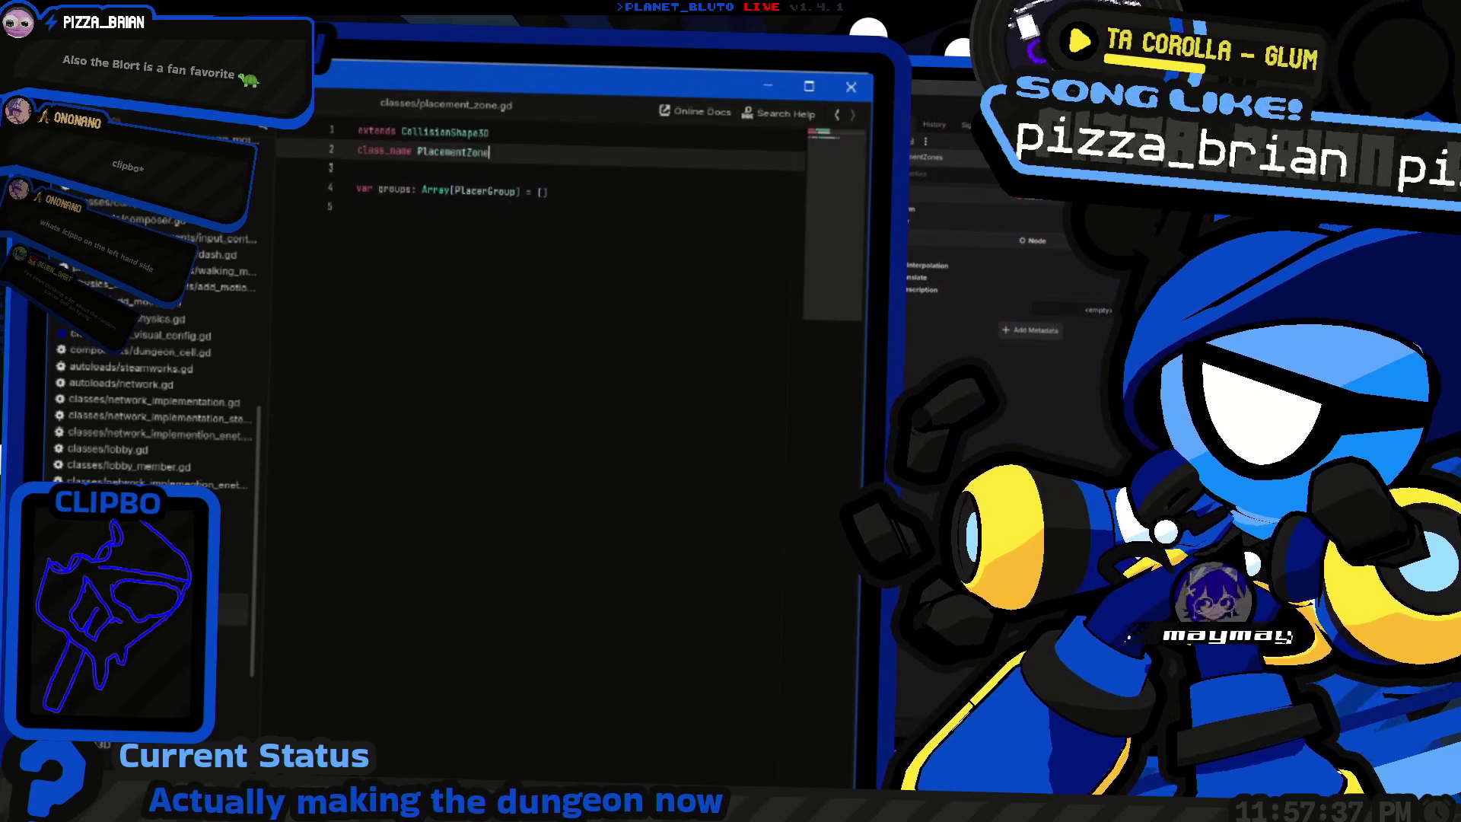
{"action": "left_click", "coordinate": [545, 191]}
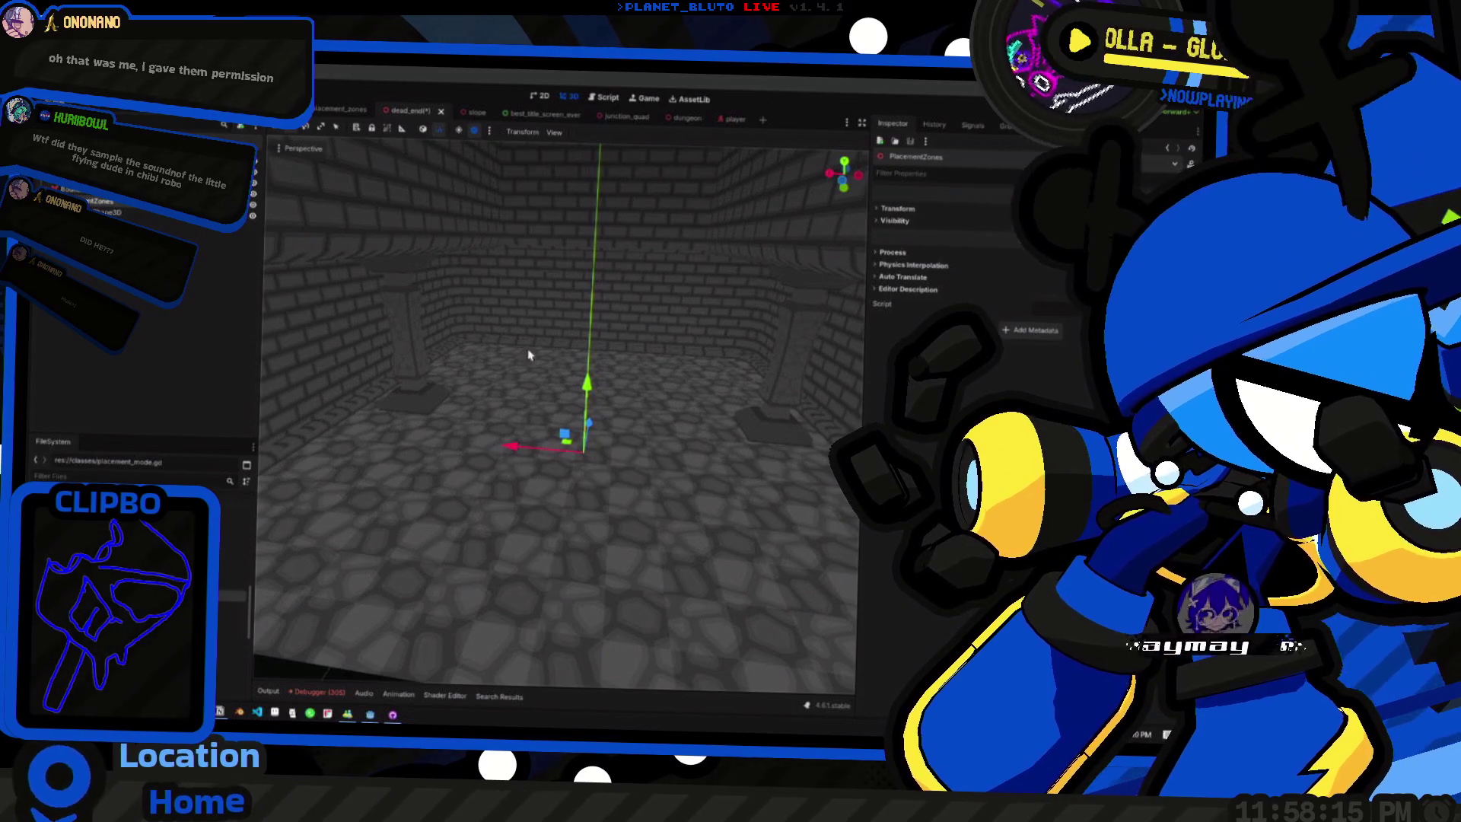
{"action": "key", "text": "s"}
{"action": "key", "text": "w"}
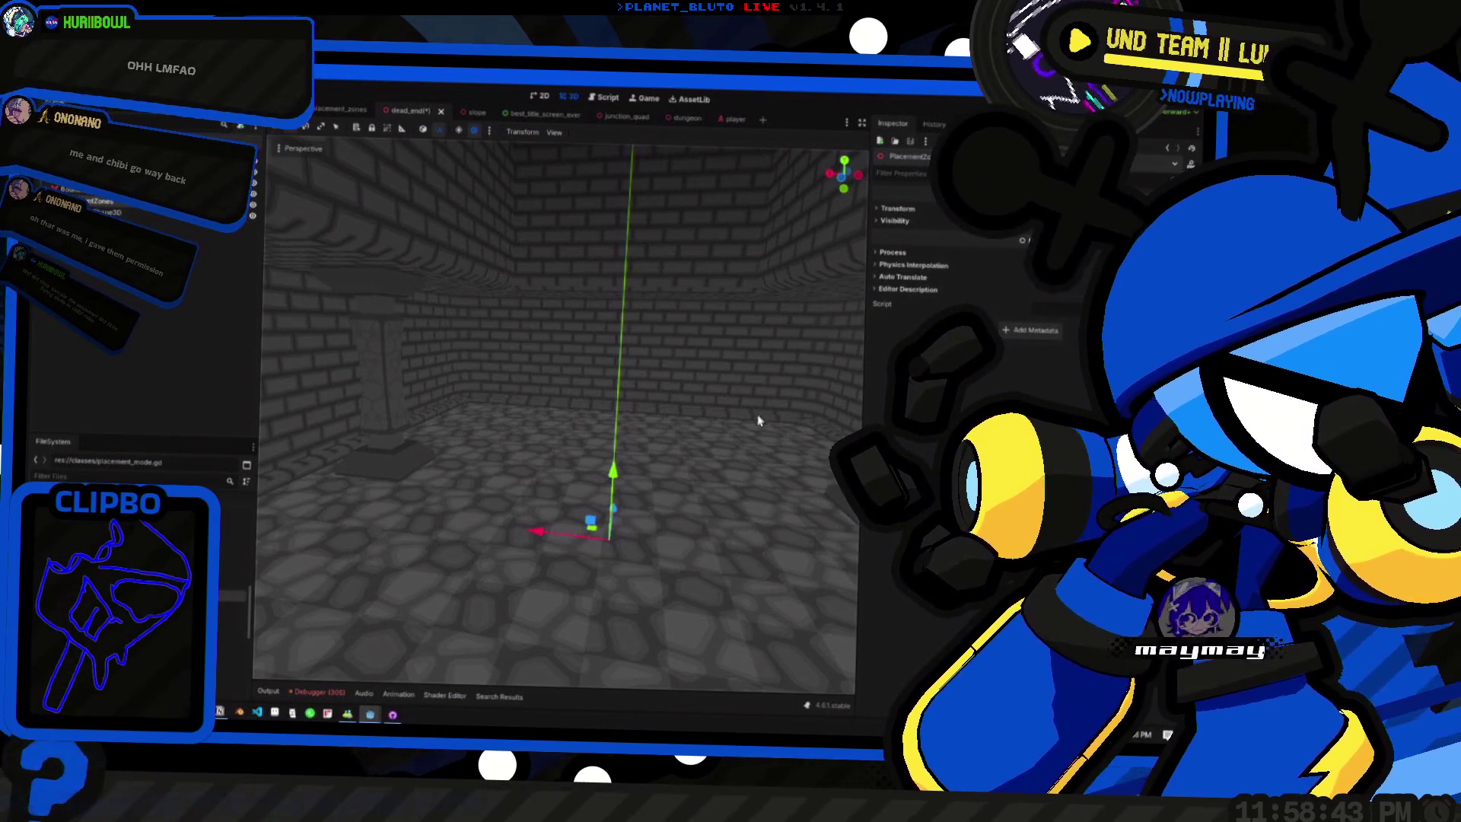
{"action": "scroll", "coordinate": [561, 415], "scroll_direction": "down", "scroll_amount": 10}
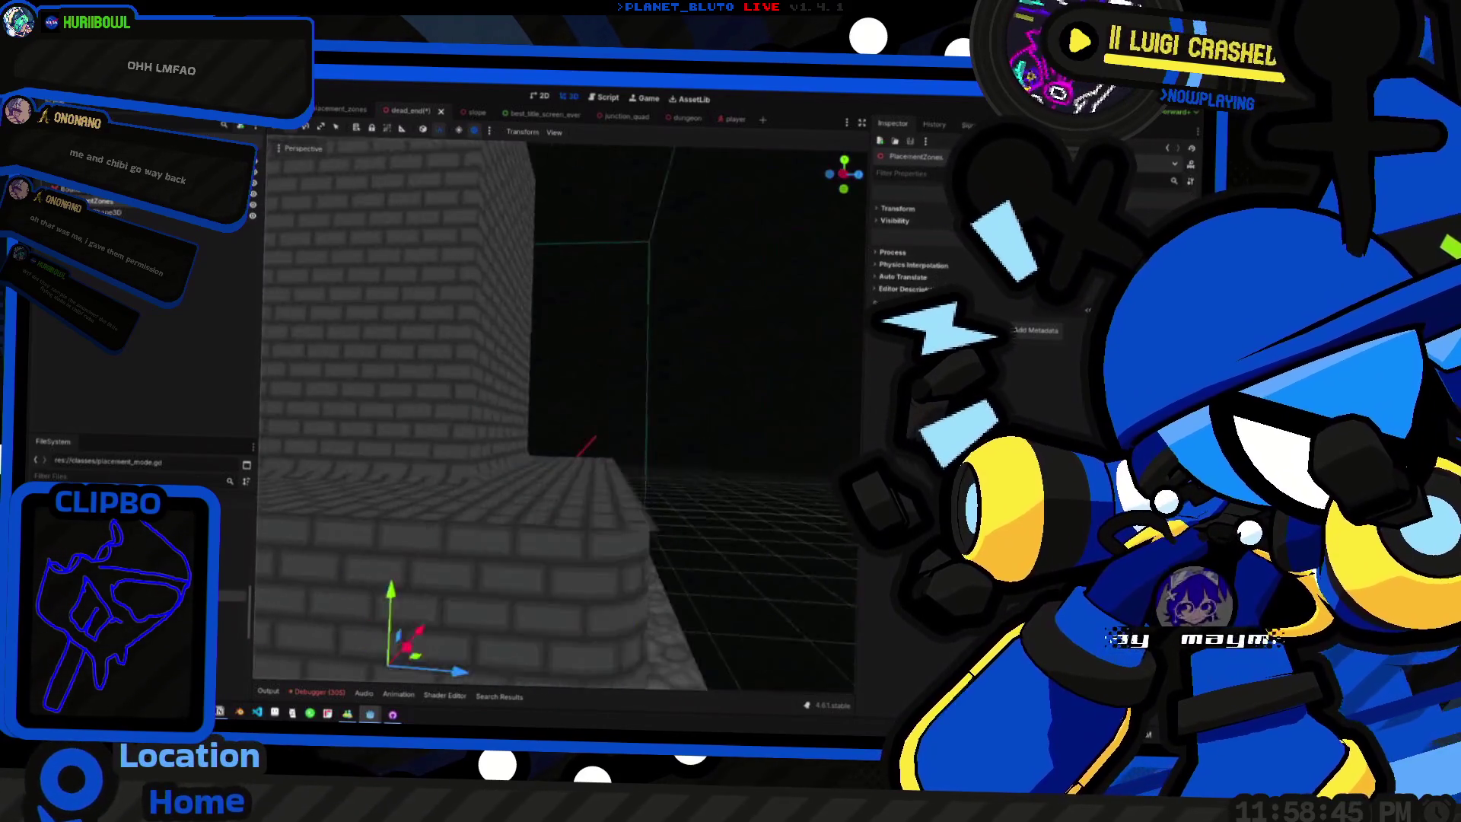
{"action": "scroll", "coordinate": [561, 415], "scroll_direction": "up", "scroll_amount": 10}
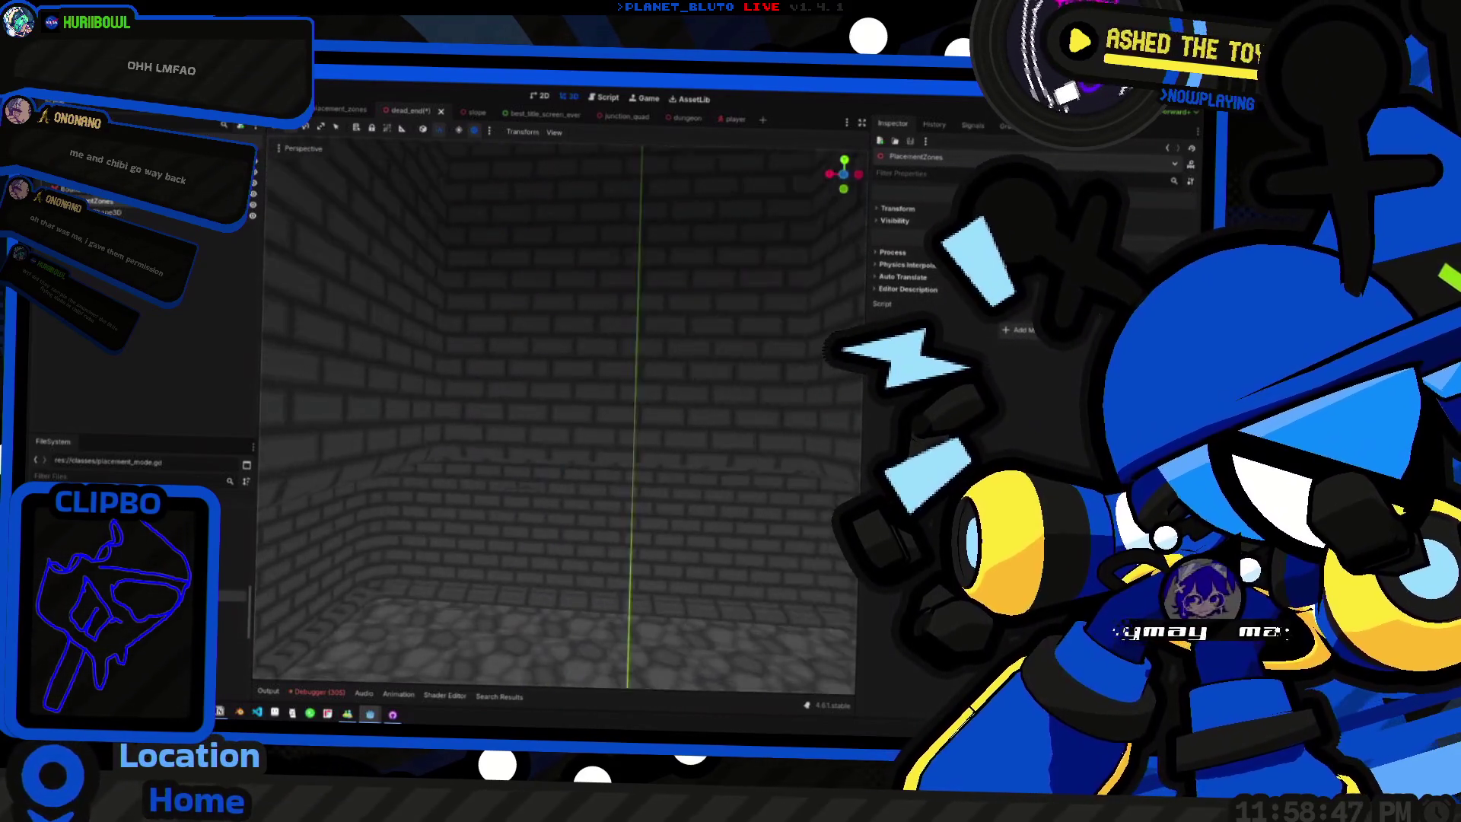
{"action": "scroll", "coordinate": [560, 414], "scroll_direction": "down", "scroll_amount": 8}
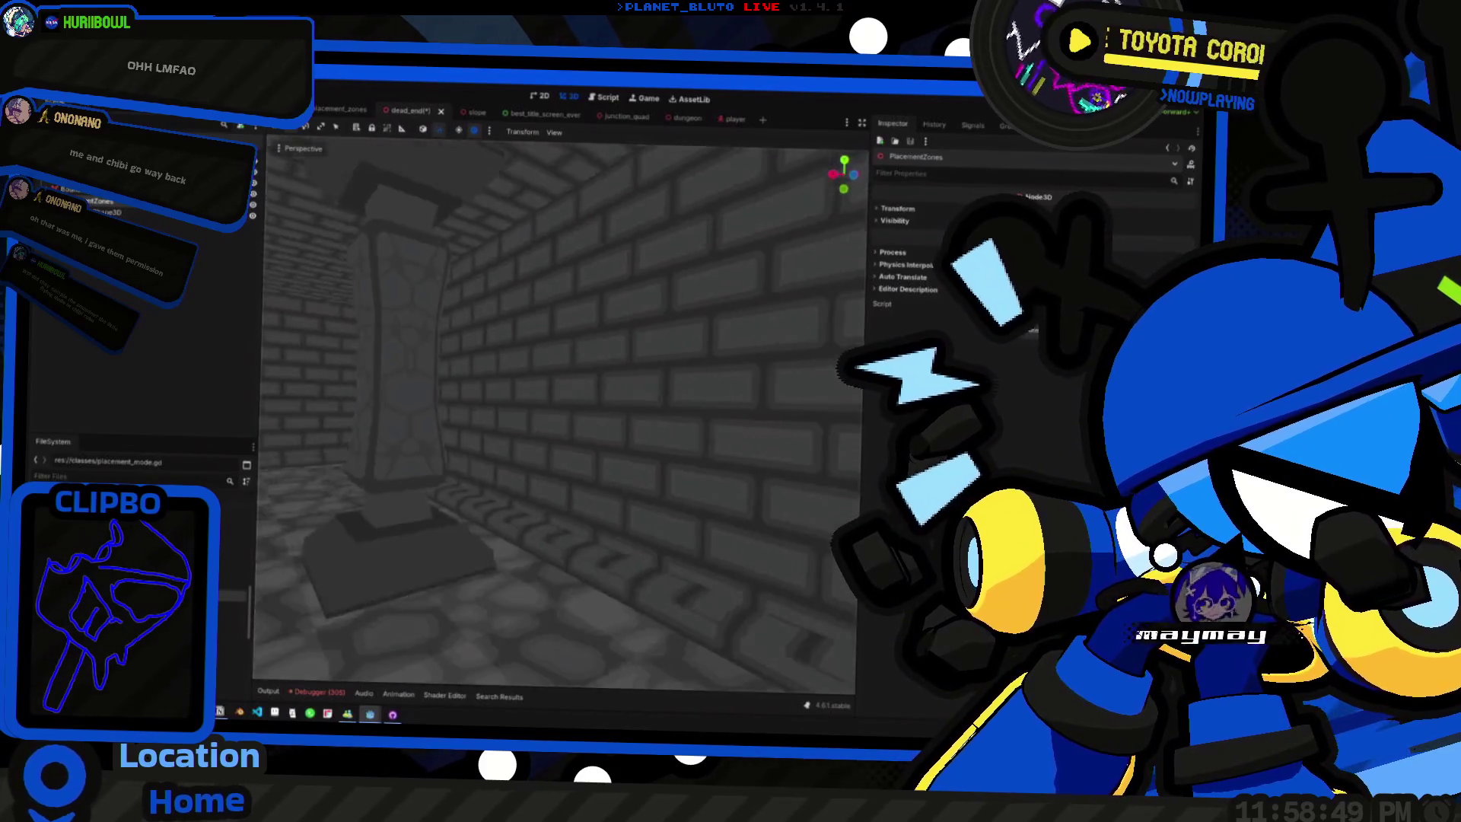
{"action": "scroll", "coordinate": [560, 414], "scroll_direction": "up", "scroll_amount": 5}
{"action": "scroll", "coordinate": [561, 414], "scroll_direction": "down", "scroll_amount": 5}
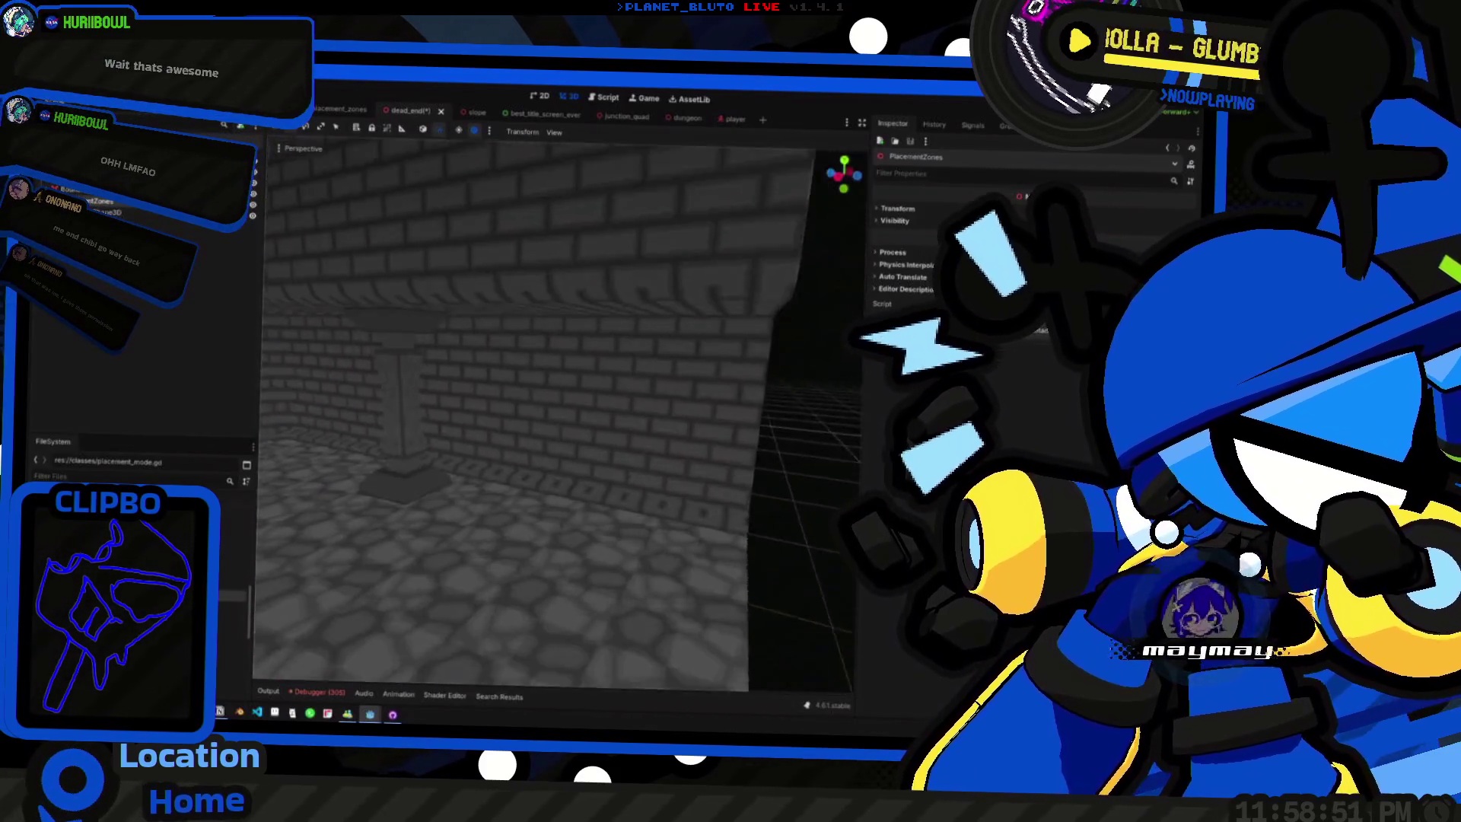
{"action": "scroll", "coordinate": [561, 415], "scroll_direction": "down", "scroll_amount": 5}
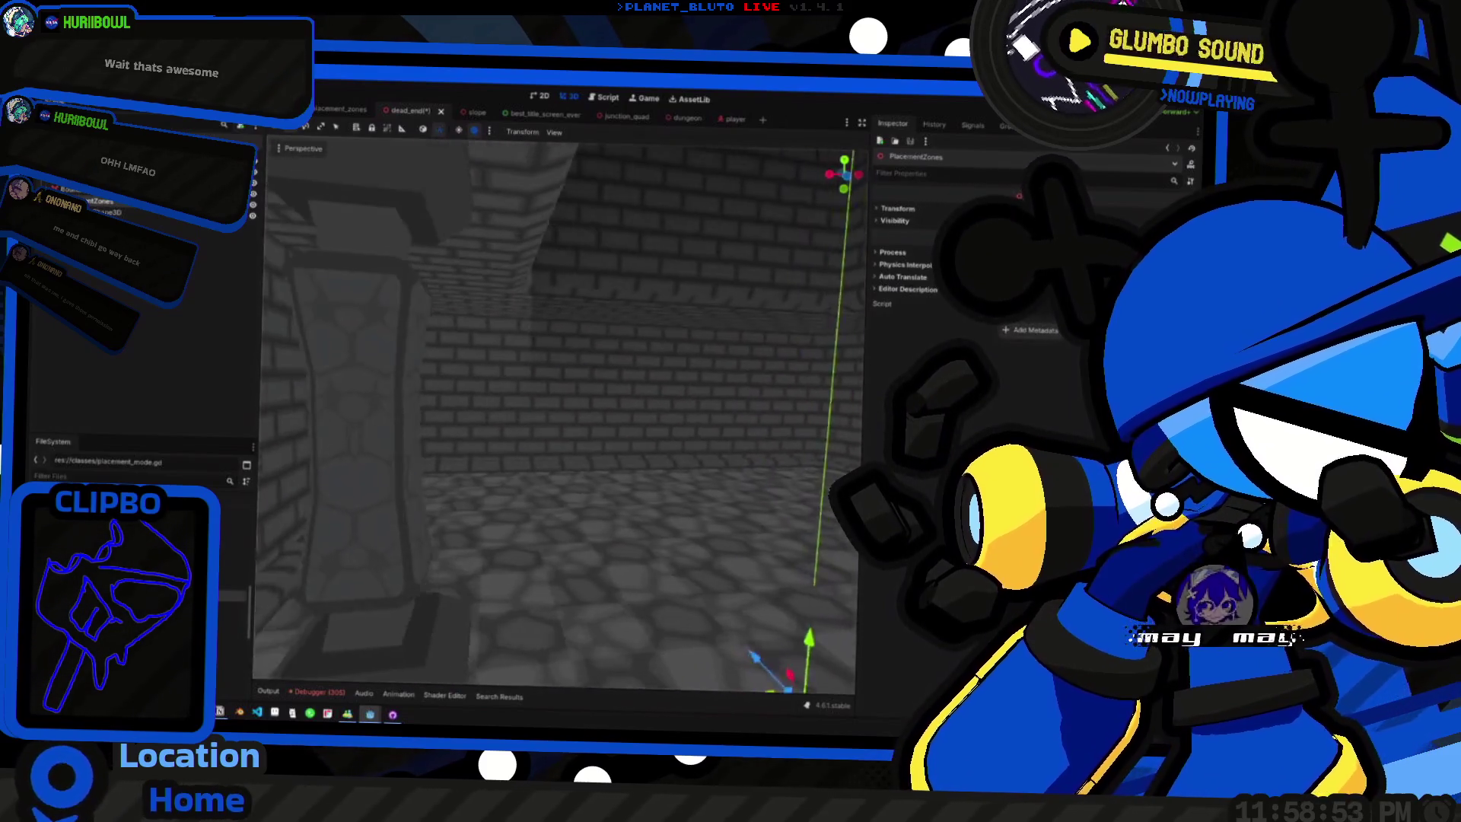
{"action": "scroll", "coordinate": [561, 415], "scroll_direction": "up", "scroll_amount": 5}
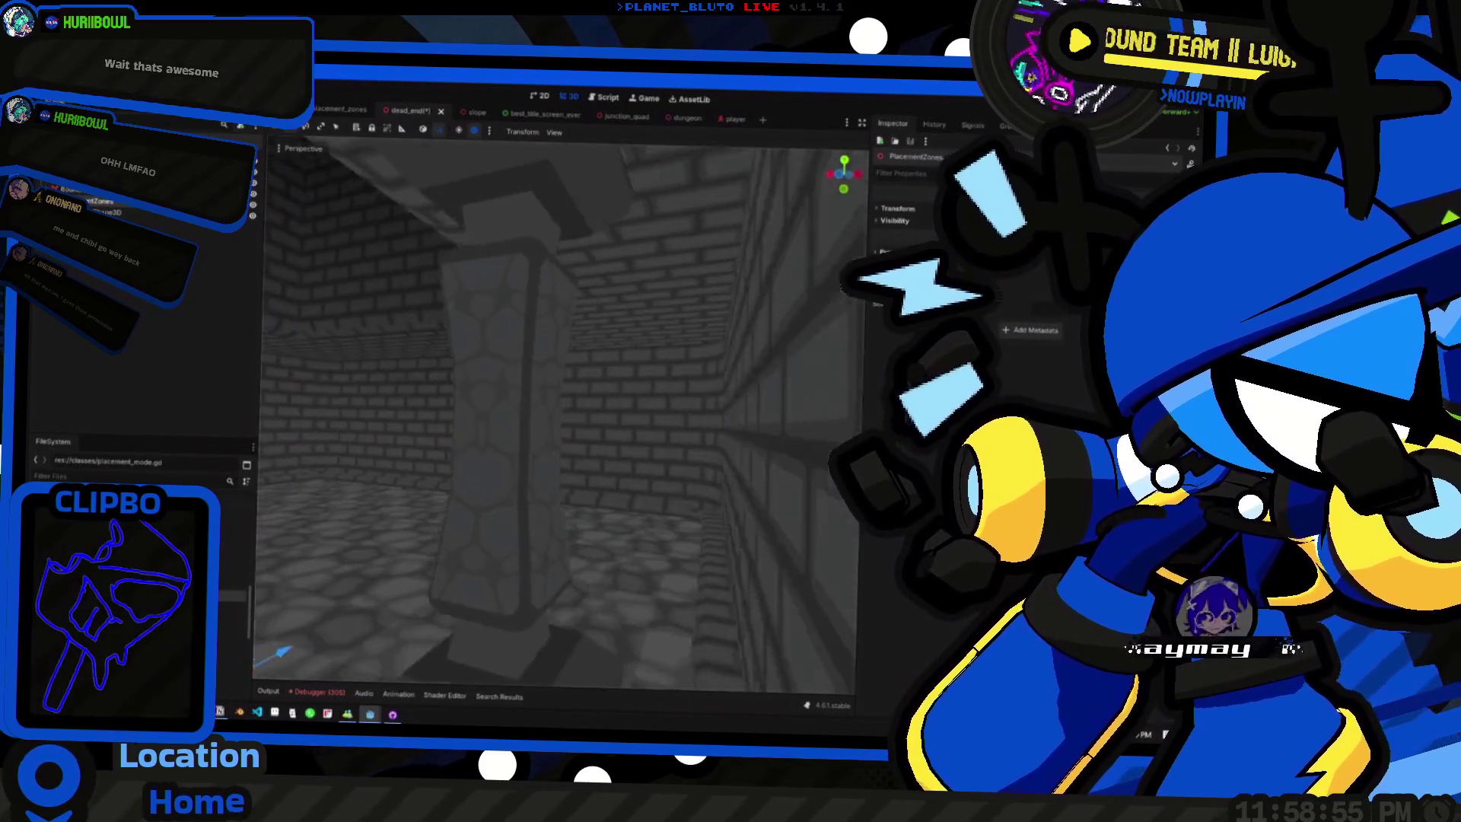
{"action": "scroll", "coordinate": [560, 415], "scroll_direction": "down", "scroll_amount": 5}
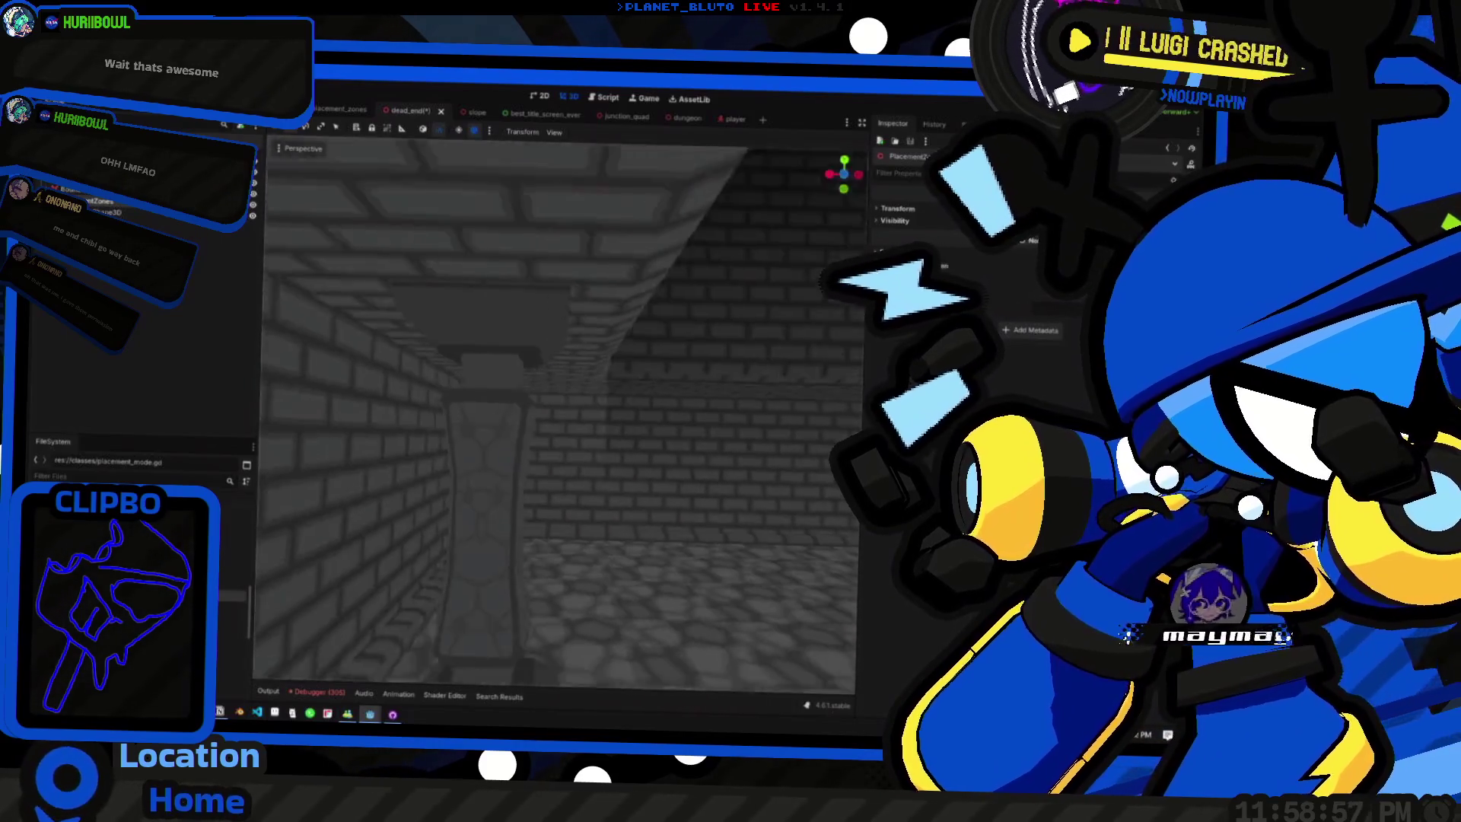
{"action": "scroll", "coordinate": [561, 414], "scroll_direction": "down", "scroll_amount": 5}
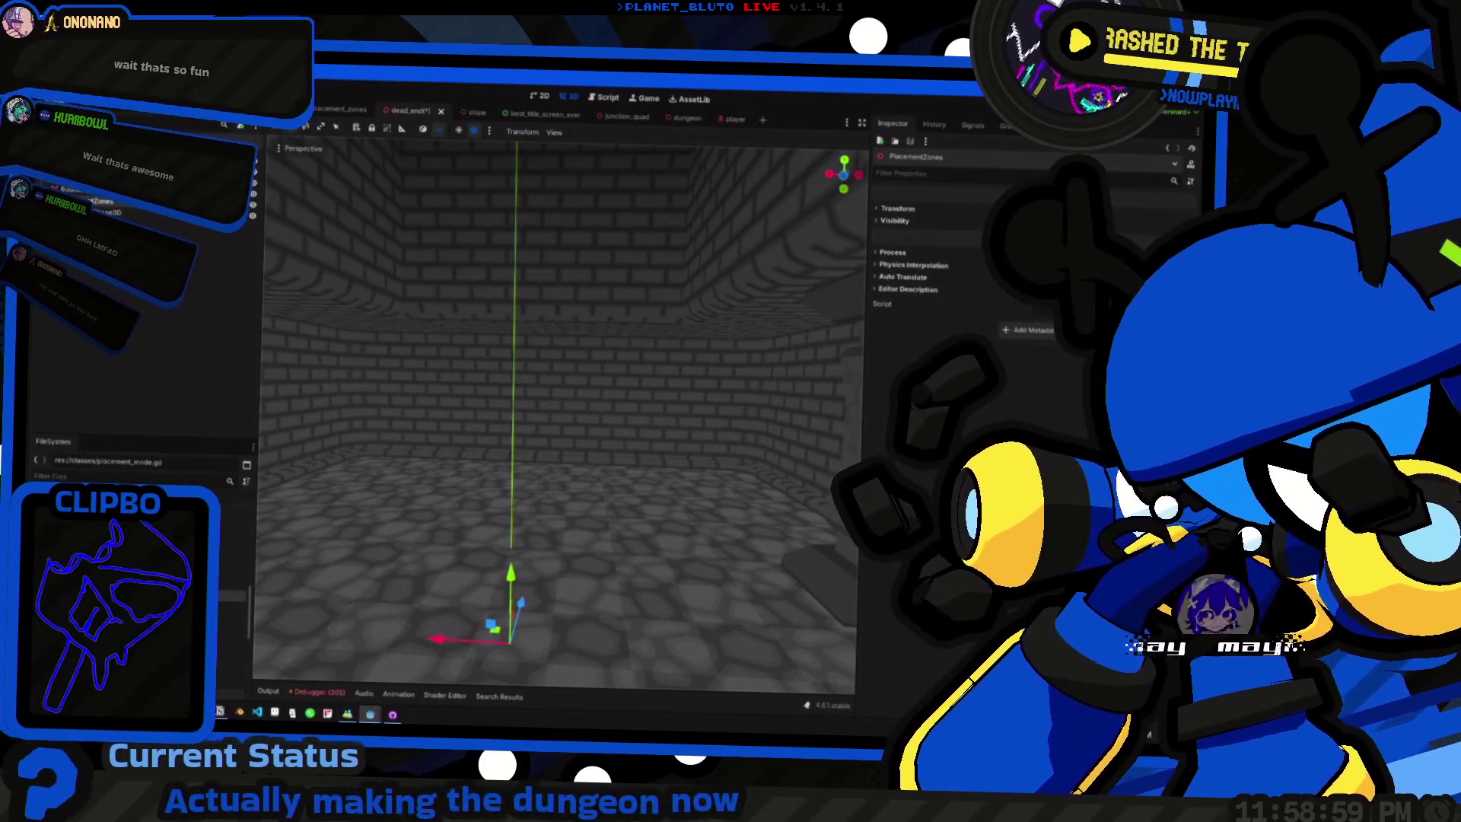
{"action": "key", "text": "super+e"}
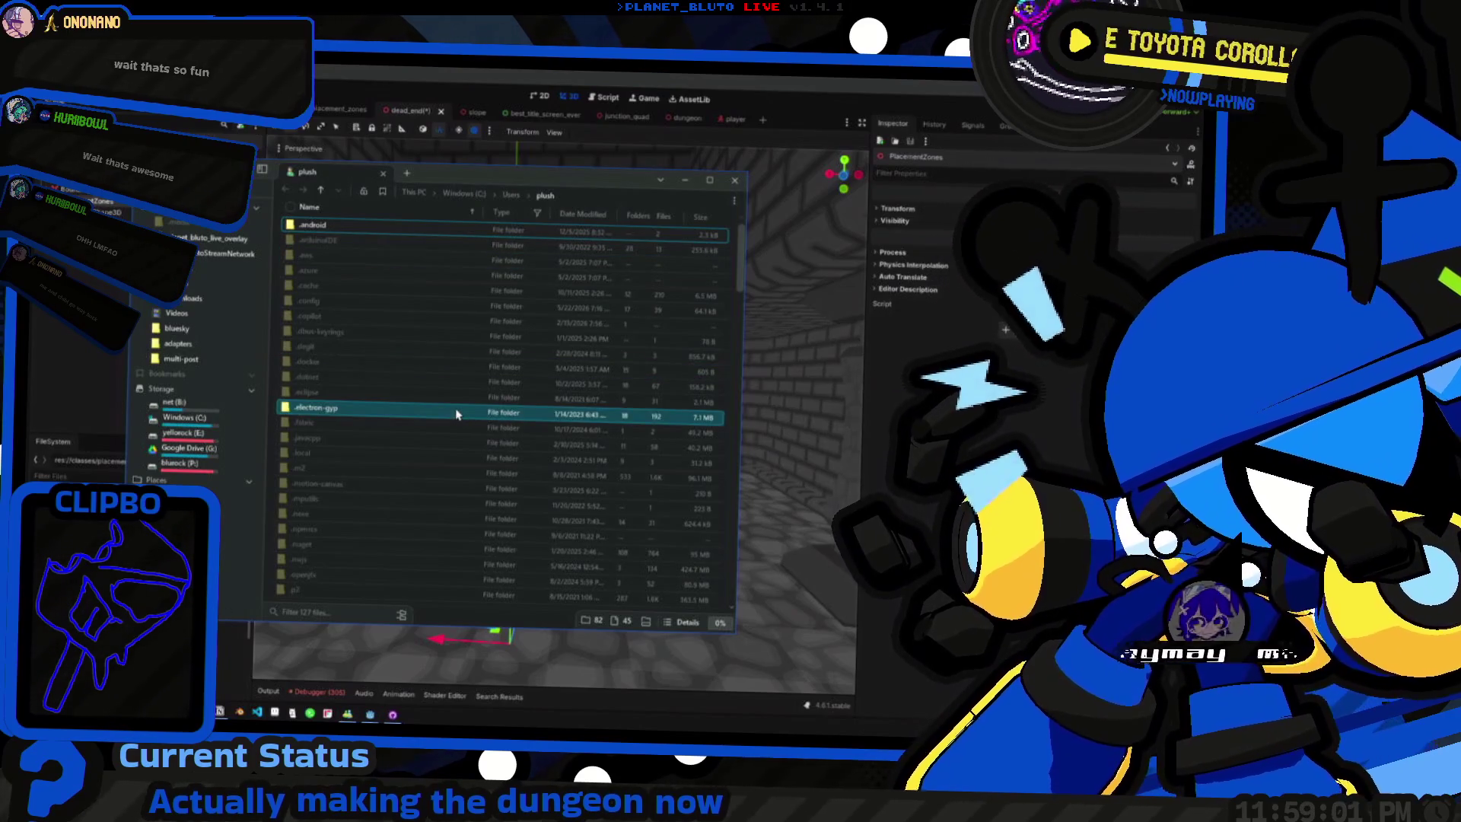
- Search 'audio', go to the Google Drive Audio folder and filter it by 'spong'
{"action": "key", "text": "ctrl+t"}
{"action": "type", "text": "audio"}
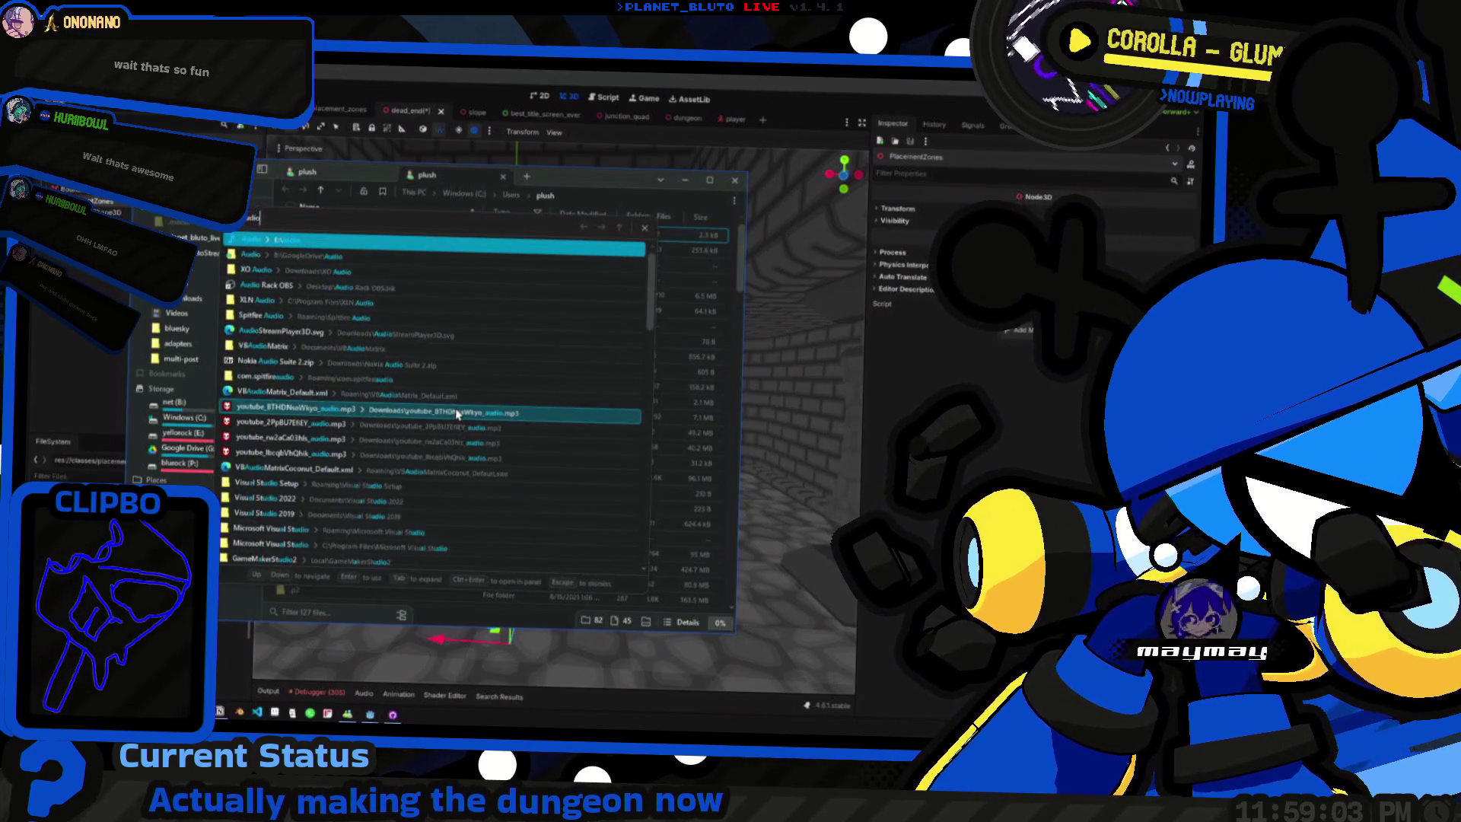
{"action": "key", "text": "Return"}
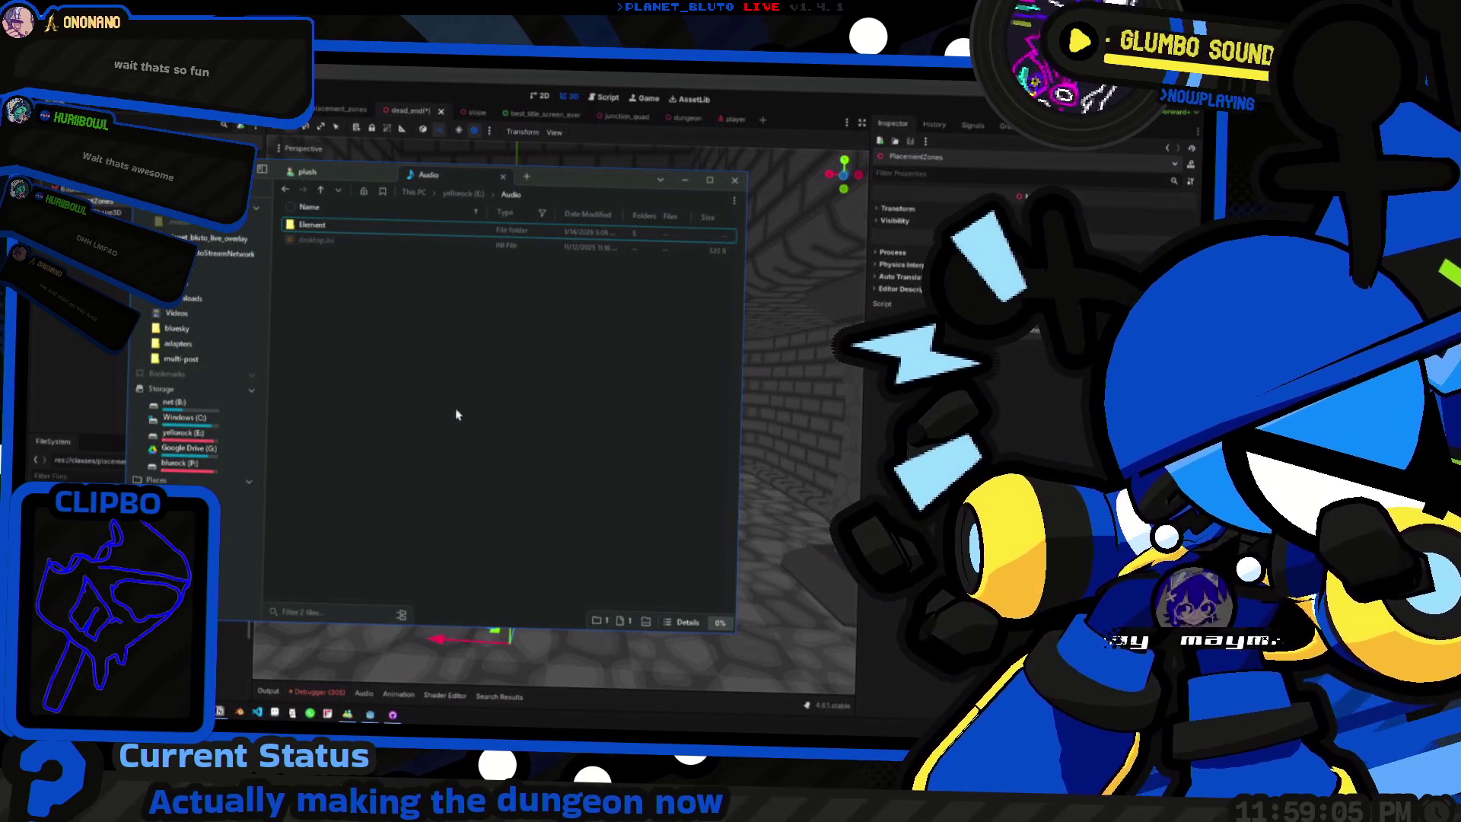
{"action": "key", "text": "Return"}
{"action": "type", "text": "spong"}
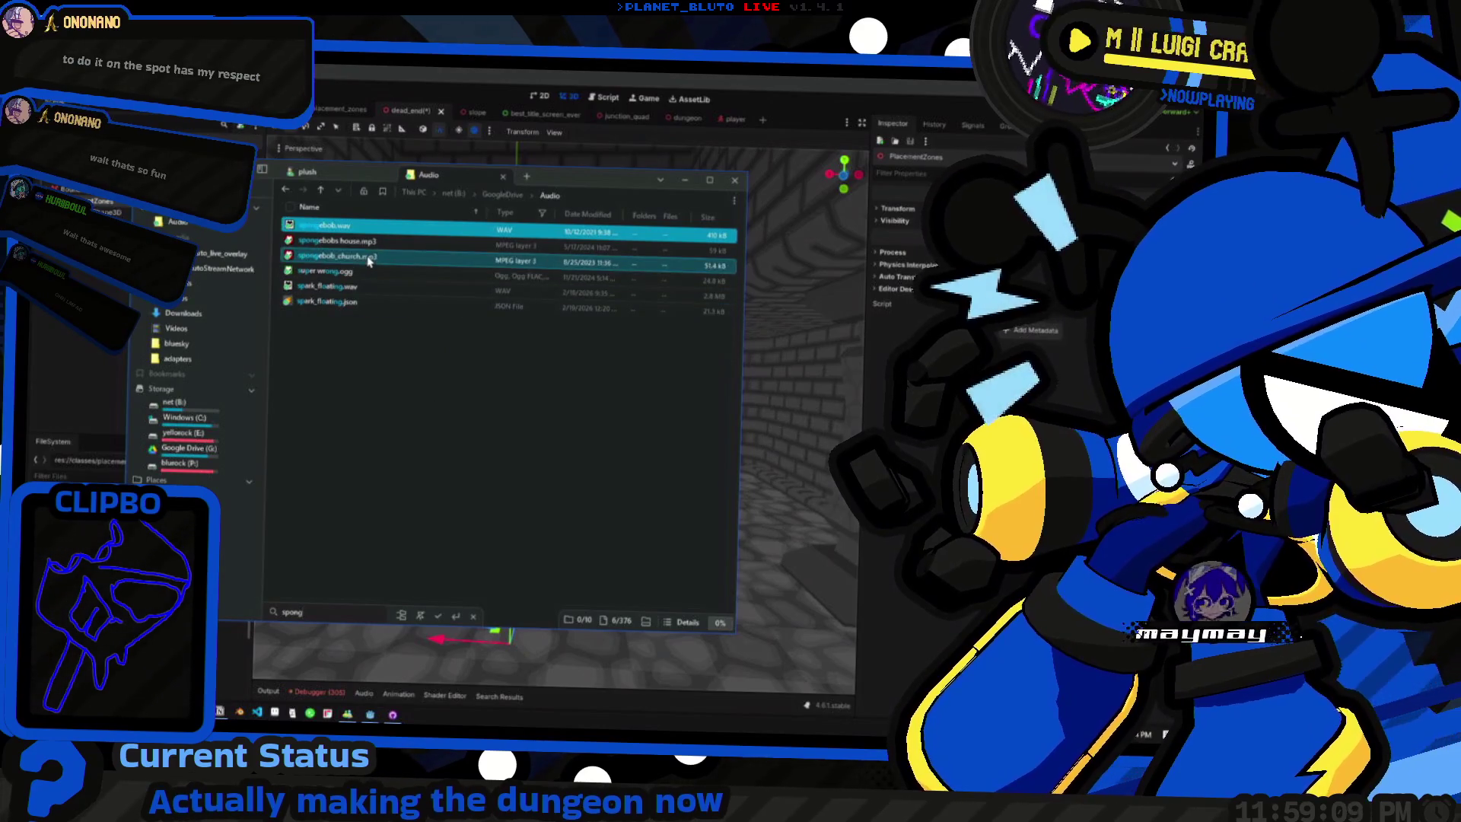
- Open spongebob_church.mp3 in the player and move its window to the screen centre
{"action": "left_click", "coordinate": [368, 259]}
{"action": "key", "text": "space"}
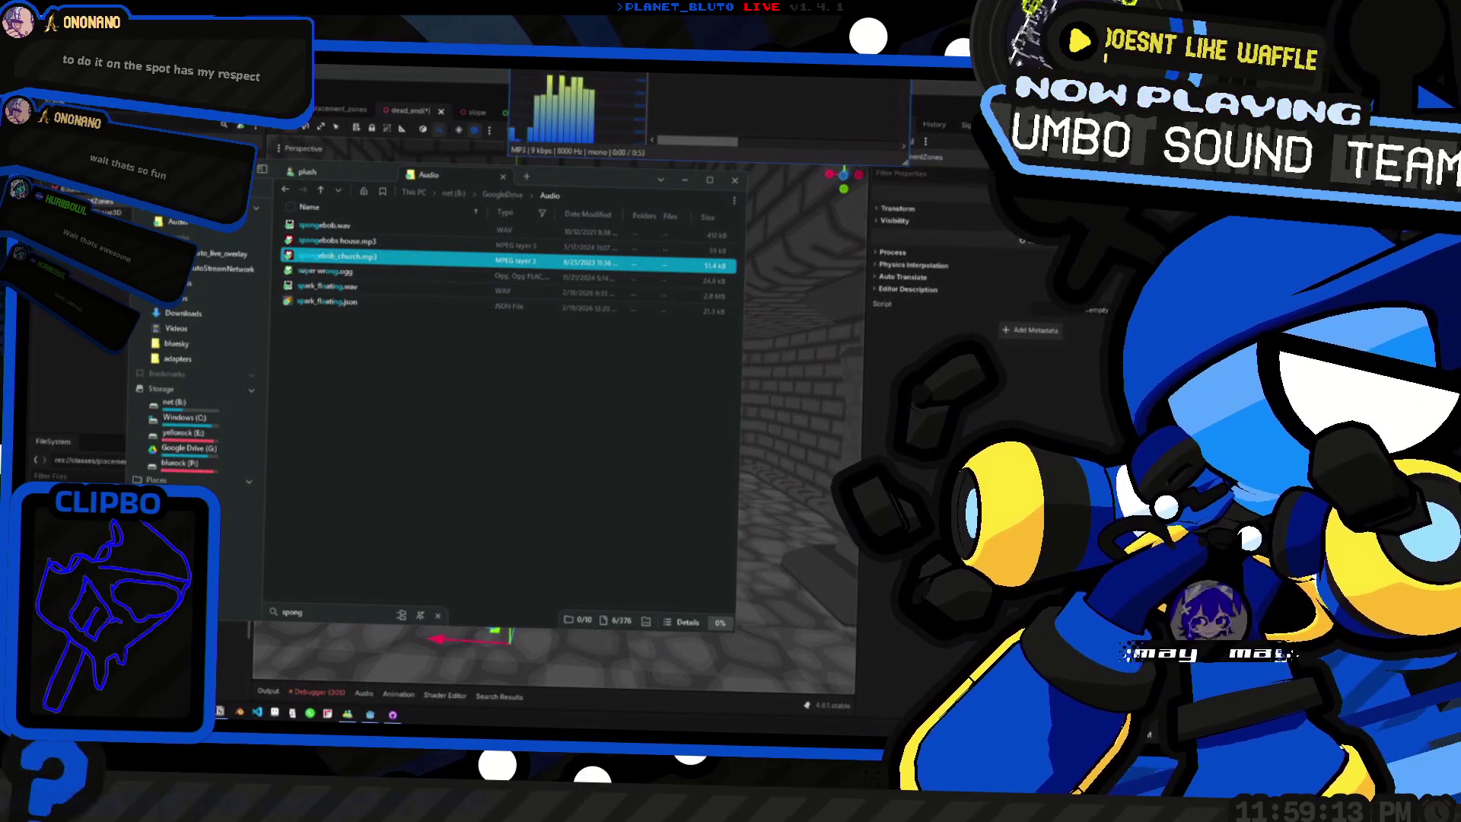
{"action": "left_click_drag", "start_coordinate": [589, 70], "coordinate": [447, 264]}
{"action": "left_click", "coordinate": [417, 275]}
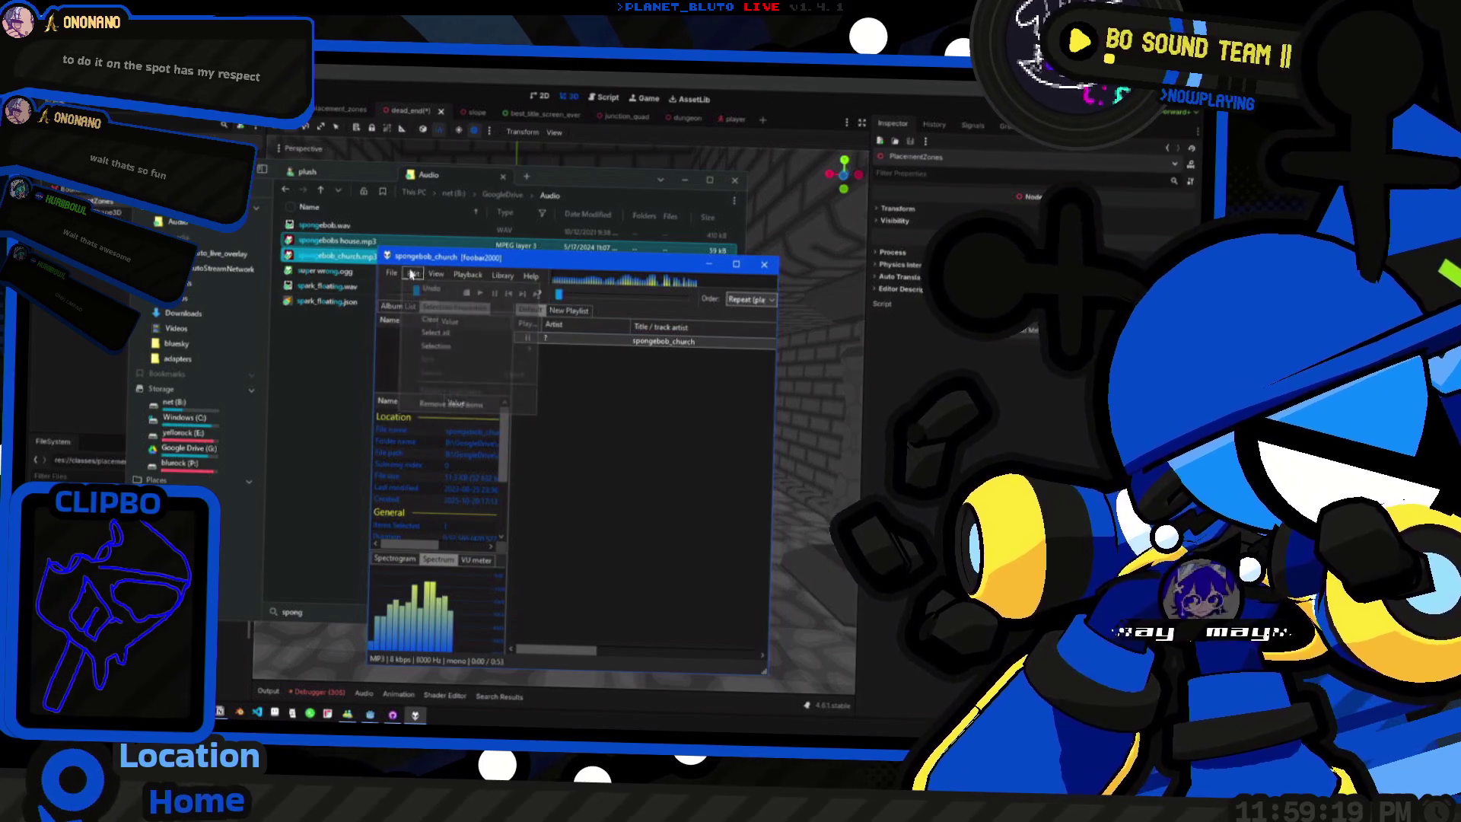
- Play the clip and route foobar2000's output to Headphones (TONOR TD510 Dynamic Mic) in Volume Mixer
{"action": "mouse_move", "coordinate": [468, 275]}
{"action": "key", "text": "Return"}
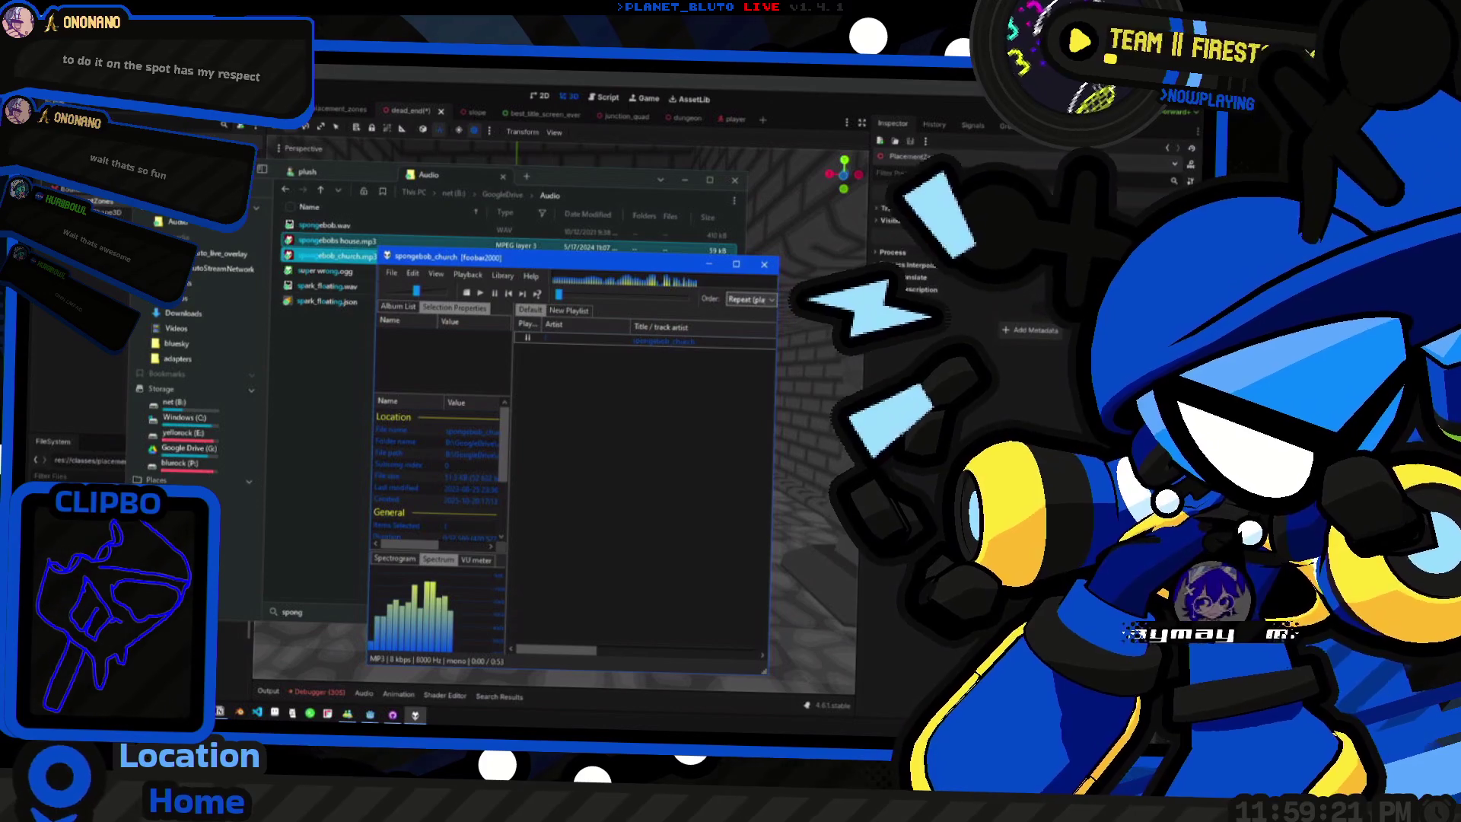
{"action": "right_click", "coordinate": [1046, 732]}
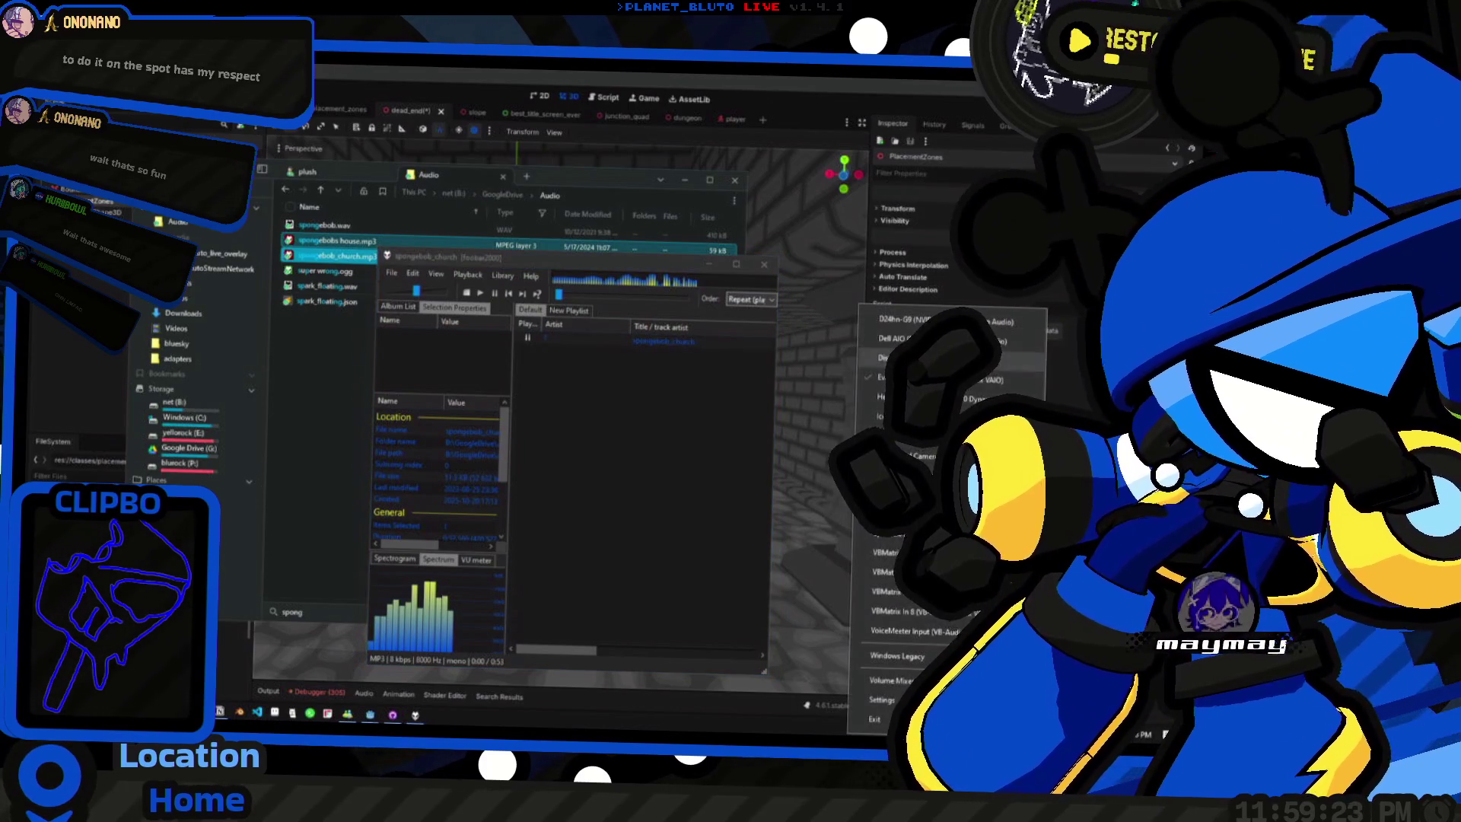
{"action": "left_click", "coordinate": [910, 668]}
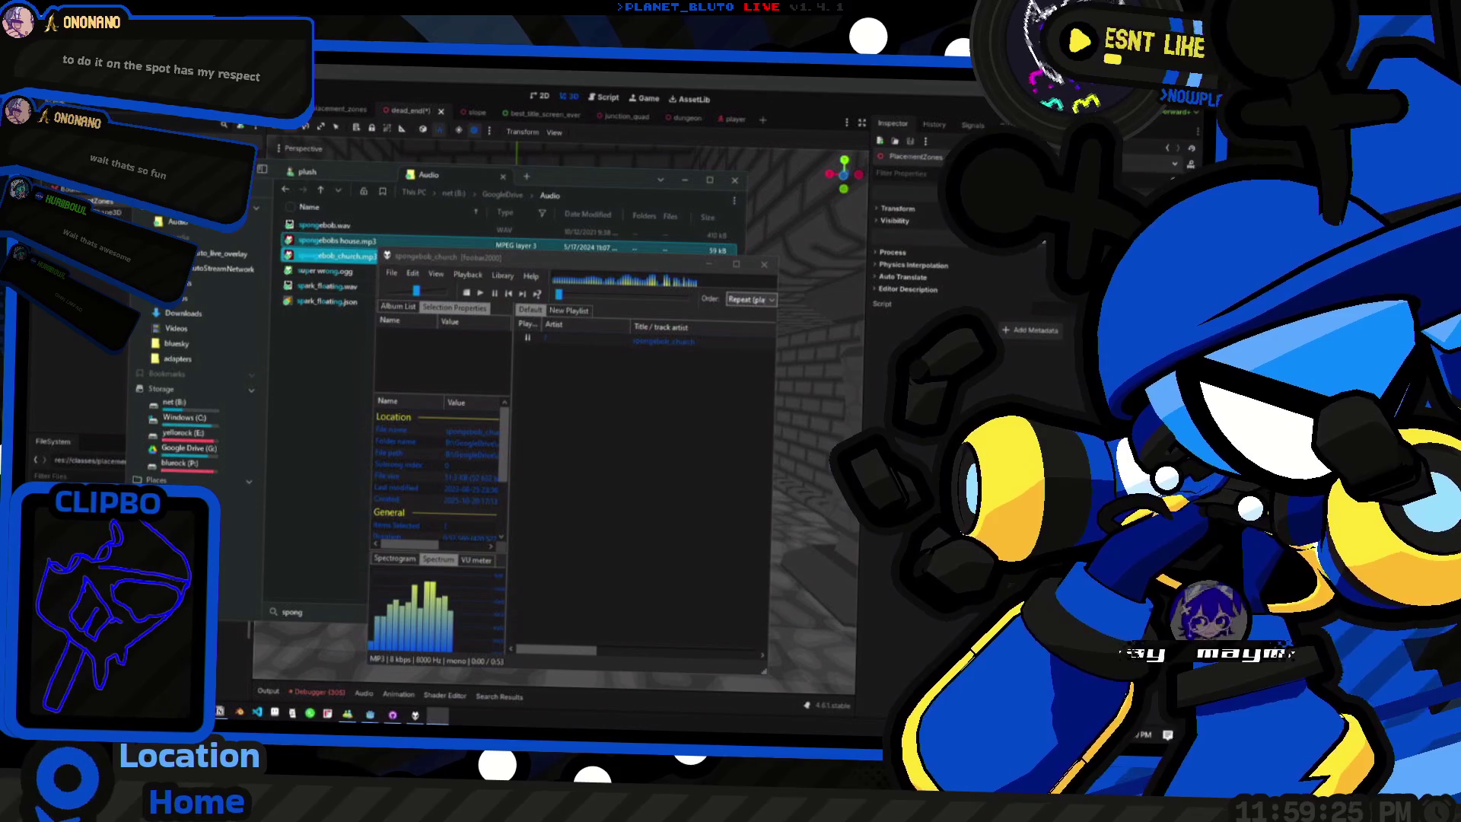
{"action": "left_click_drag", "start_coordinate": [228, 567], "coordinate": [411, 570]}
{"action": "scroll", "coordinate": [247, 587], "scroll_direction": "right", "scroll_amount": 5}
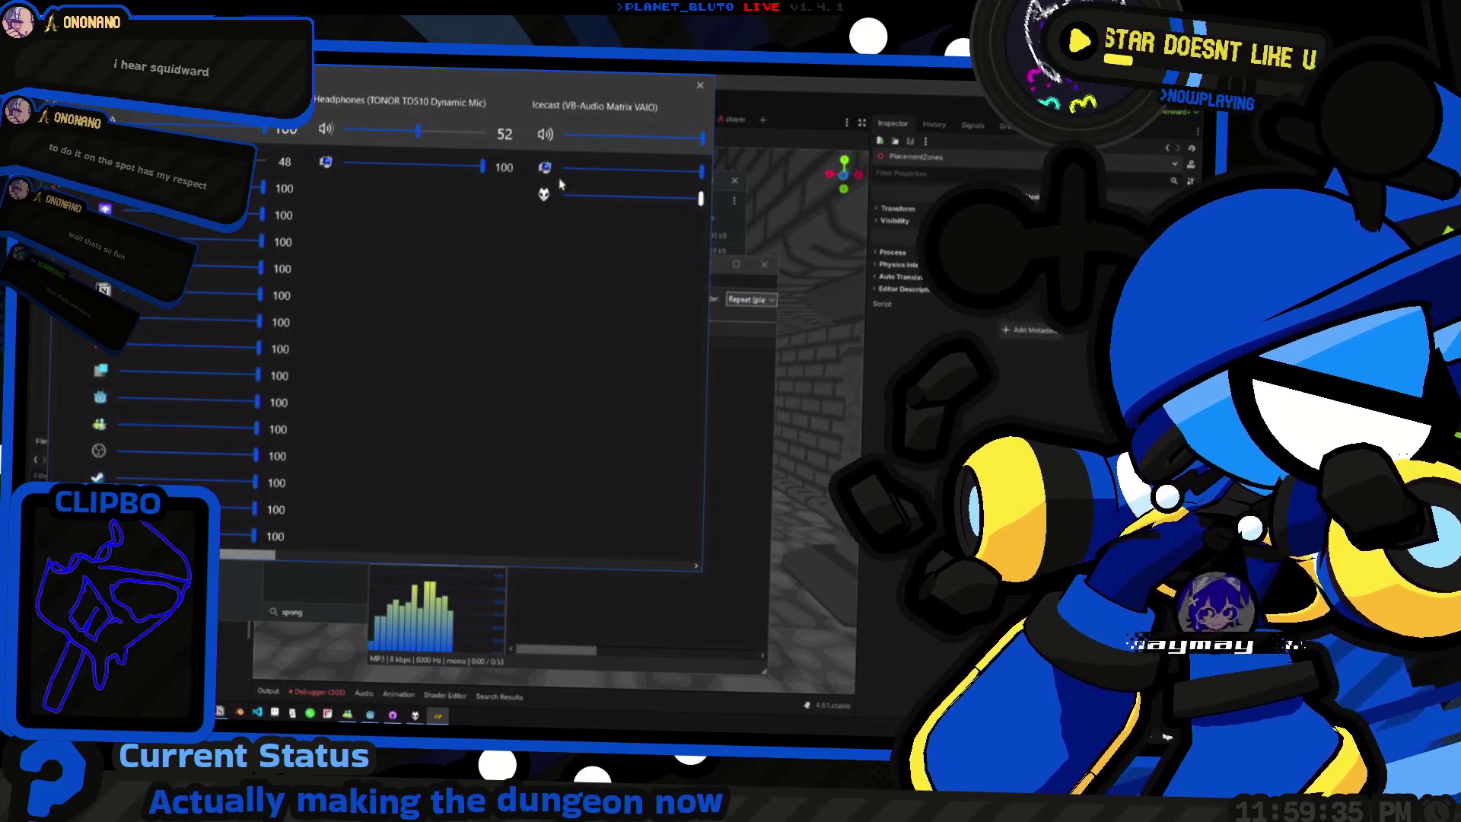
{"action": "left_click", "coordinate": [545, 195]}
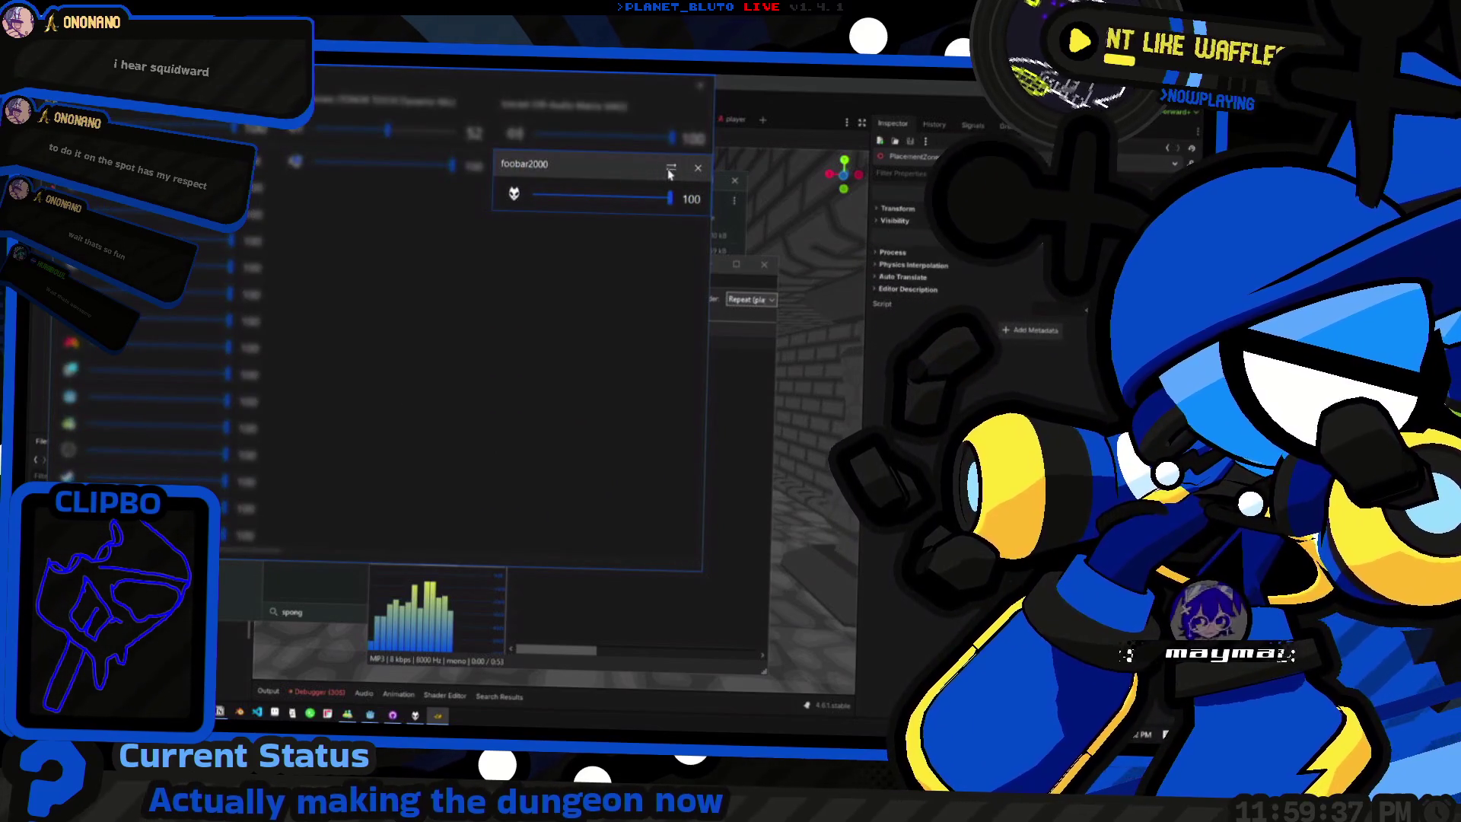
{"action": "left_click", "coordinate": [669, 171]}
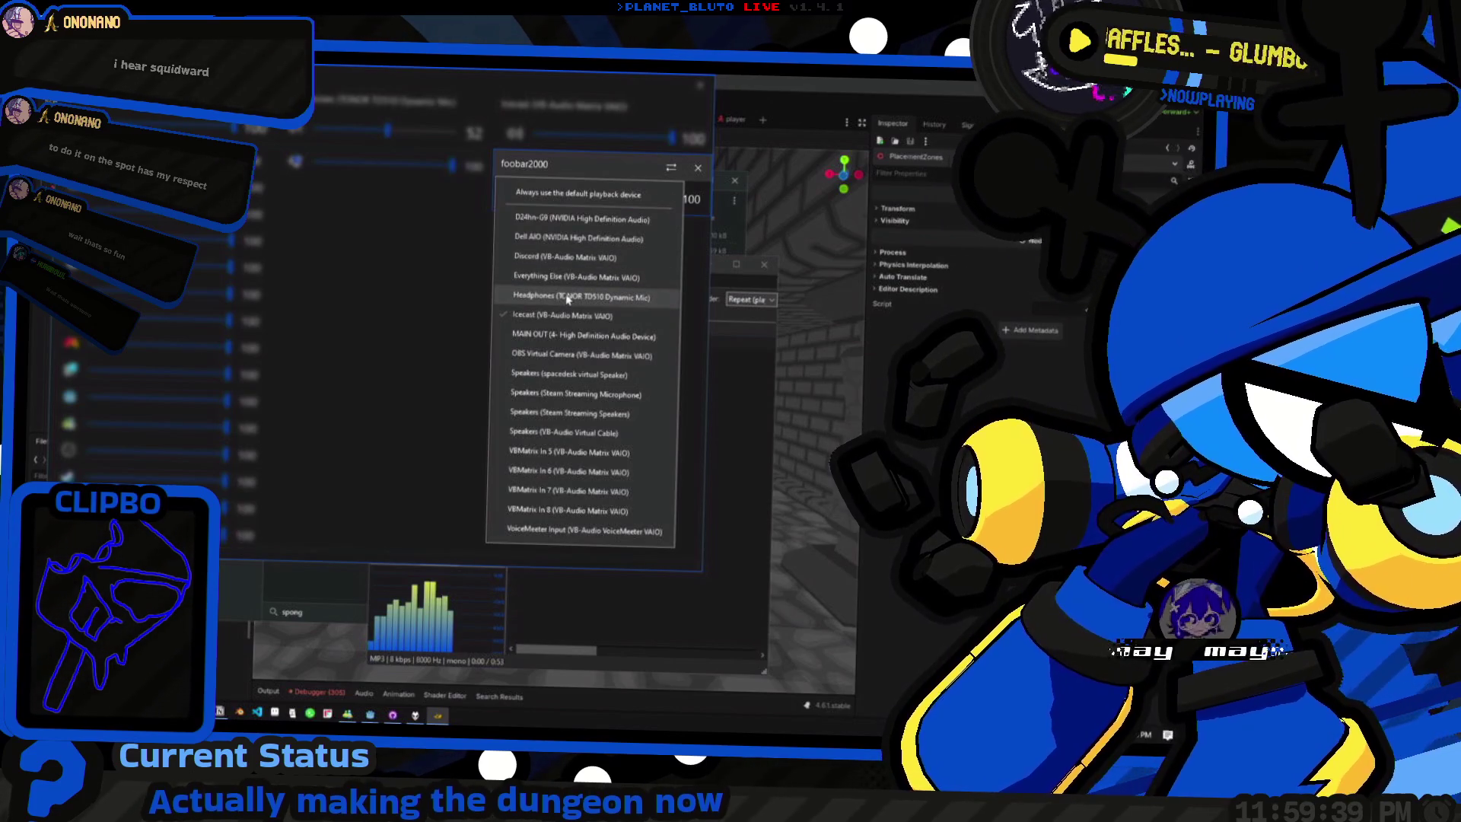
{"action": "left_click", "coordinate": [567, 297]}
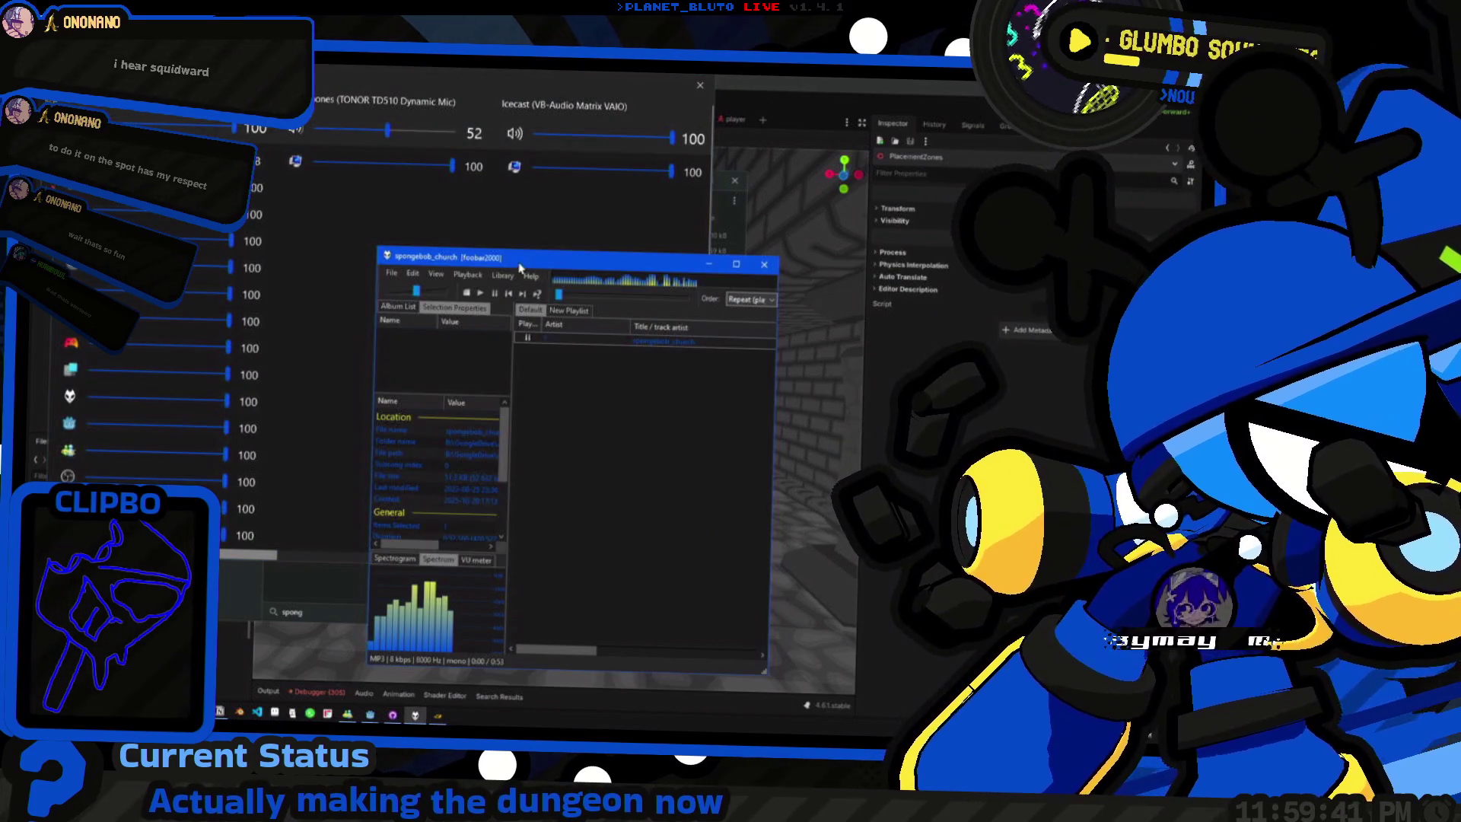
- Close the foobar2000 player and the File Explorer window
{"action": "left_click_drag", "start_coordinate": [520, 264], "coordinate": [535, 254]}
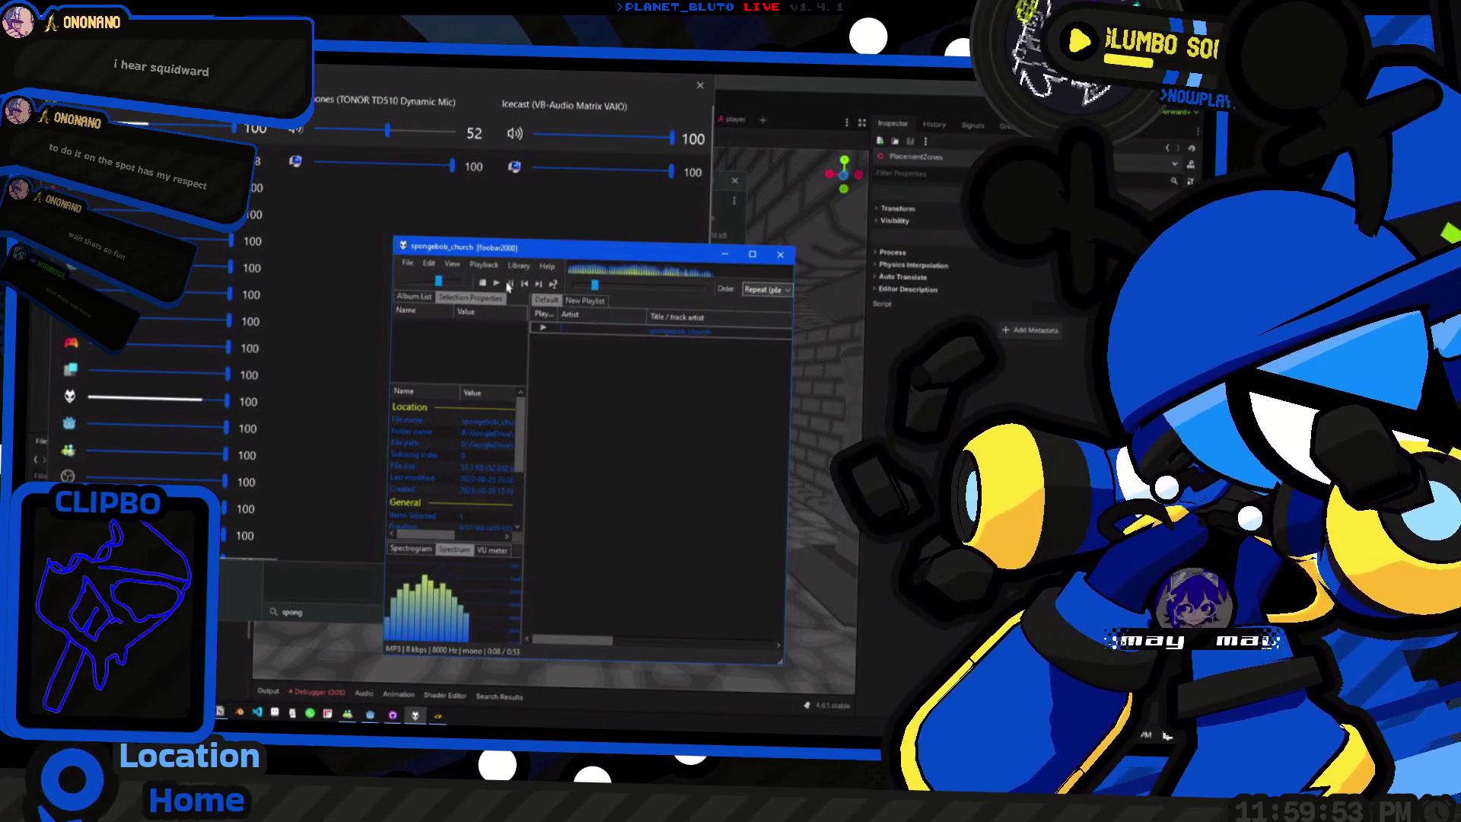
{"action": "mouse_move", "coordinate": [650, 245]}
{"action": "left_mouse_down"}
{"action": "mouse_move", "coordinate": [502, 288]}
{"action": "mouse_move", "coordinate": [480, 324]}
{"action": "left_mouse_up"}
{"action": "left_click", "coordinate": [609, 335]}
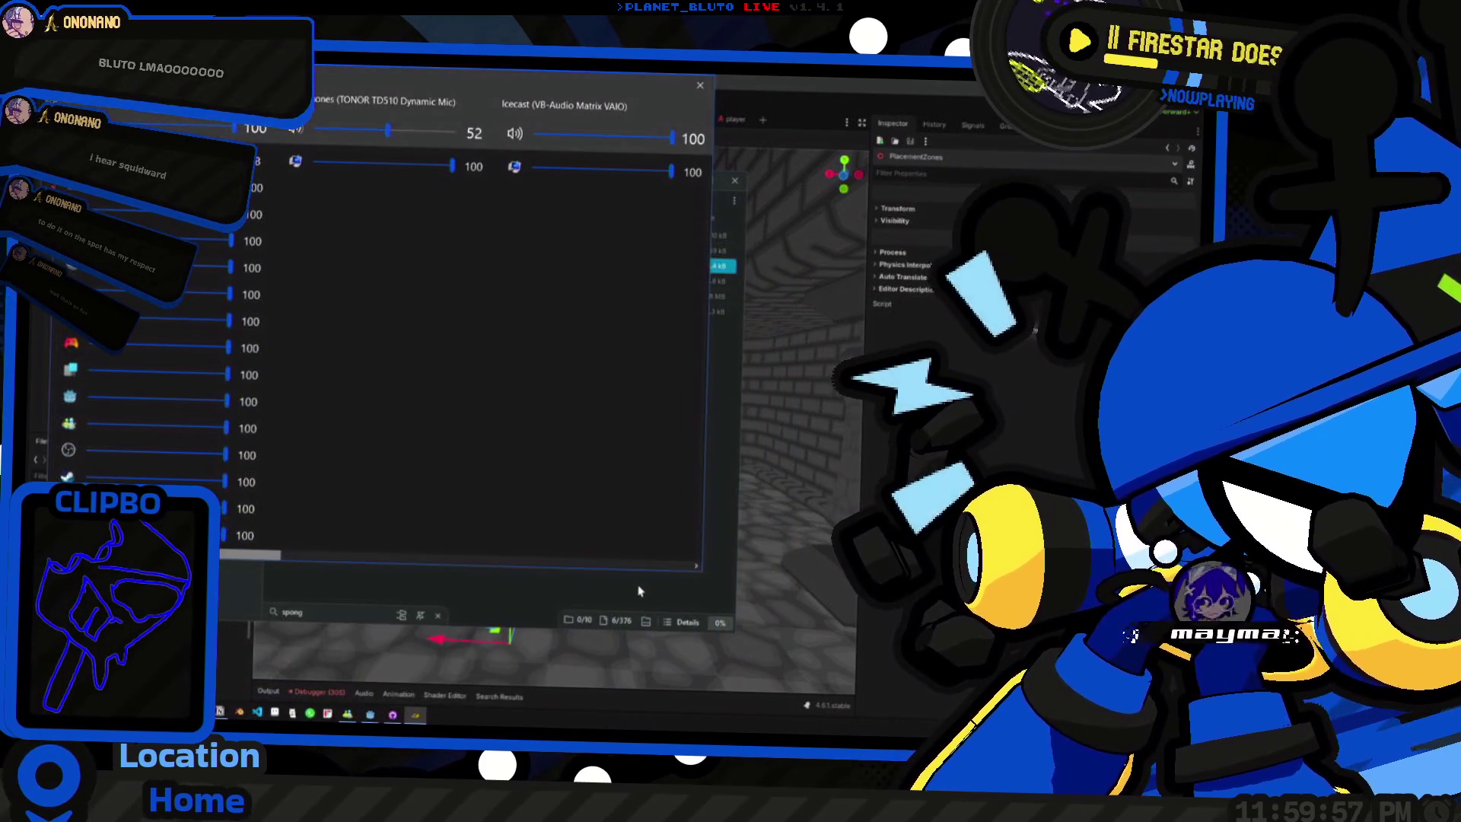
{"action": "left_click", "coordinate": [641, 601]}
{"action": "left_click_drag", "start_coordinate": [595, 185], "coordinate": [608, 239]}
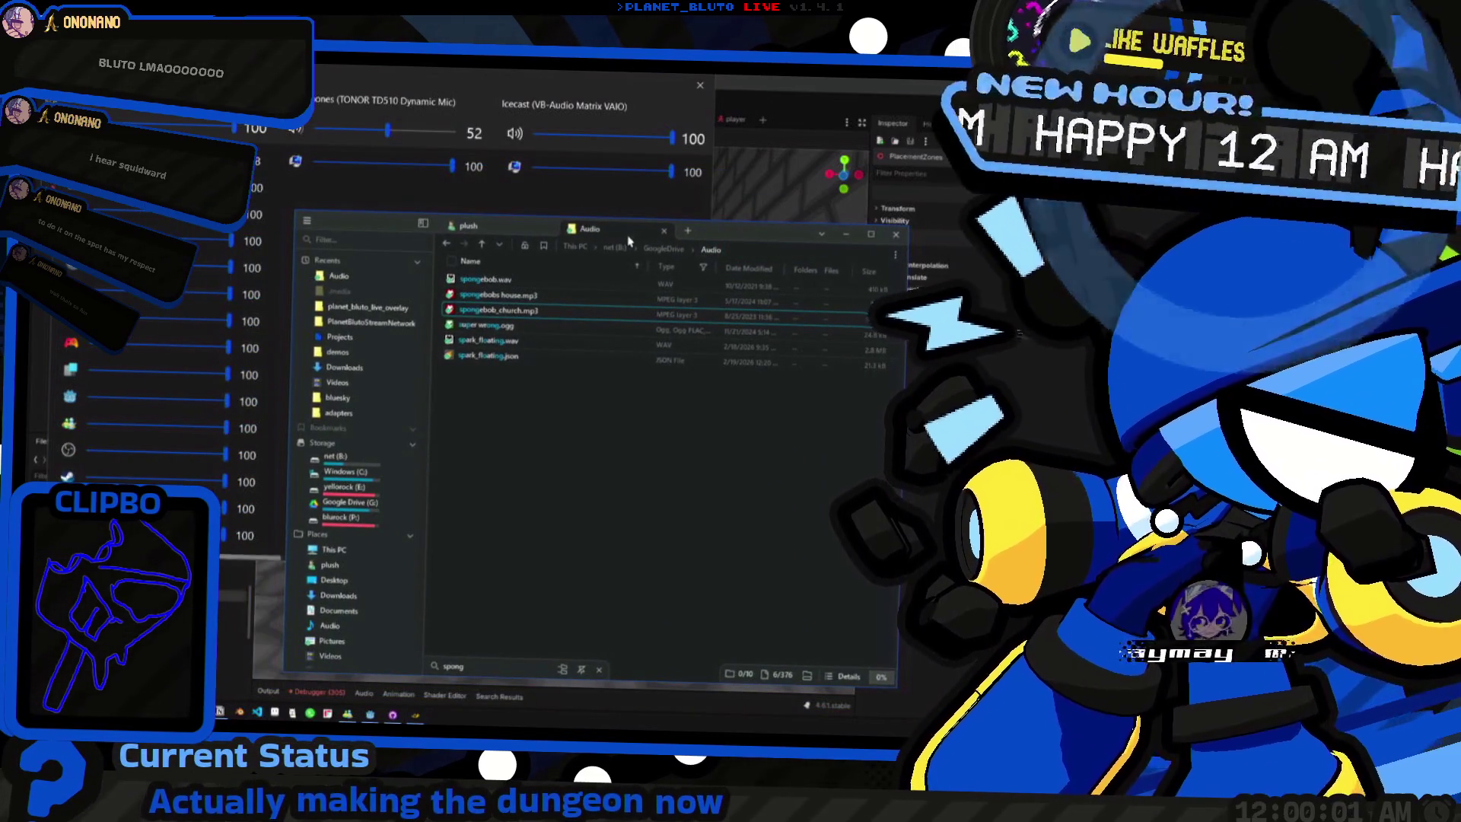
{"action": "left_click", "coordinate": [664, 229]}
{"action": "left_click_drag", "start_coordinate": [761, 239], "coordinate": [685, 220]}
{"action": "key", "text": "ctrl+w"}
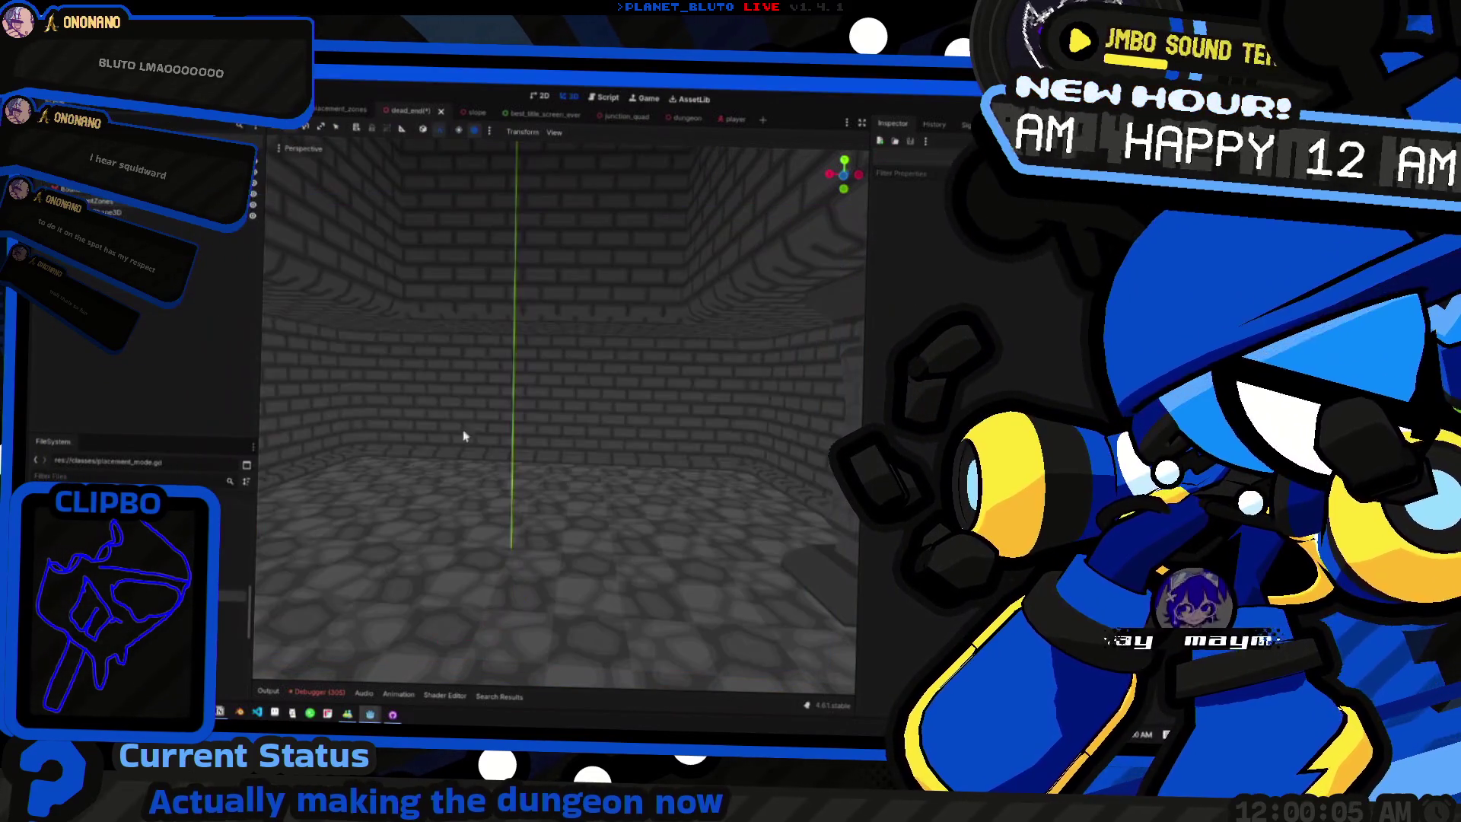
- Scroll around the 3D viewport, then switch to the running ProjectDNS (DEBUG) game window
{"action": "scroll", "coordinate": [531, 468], "scroll_direction": "down", "scroll_amount": 5}
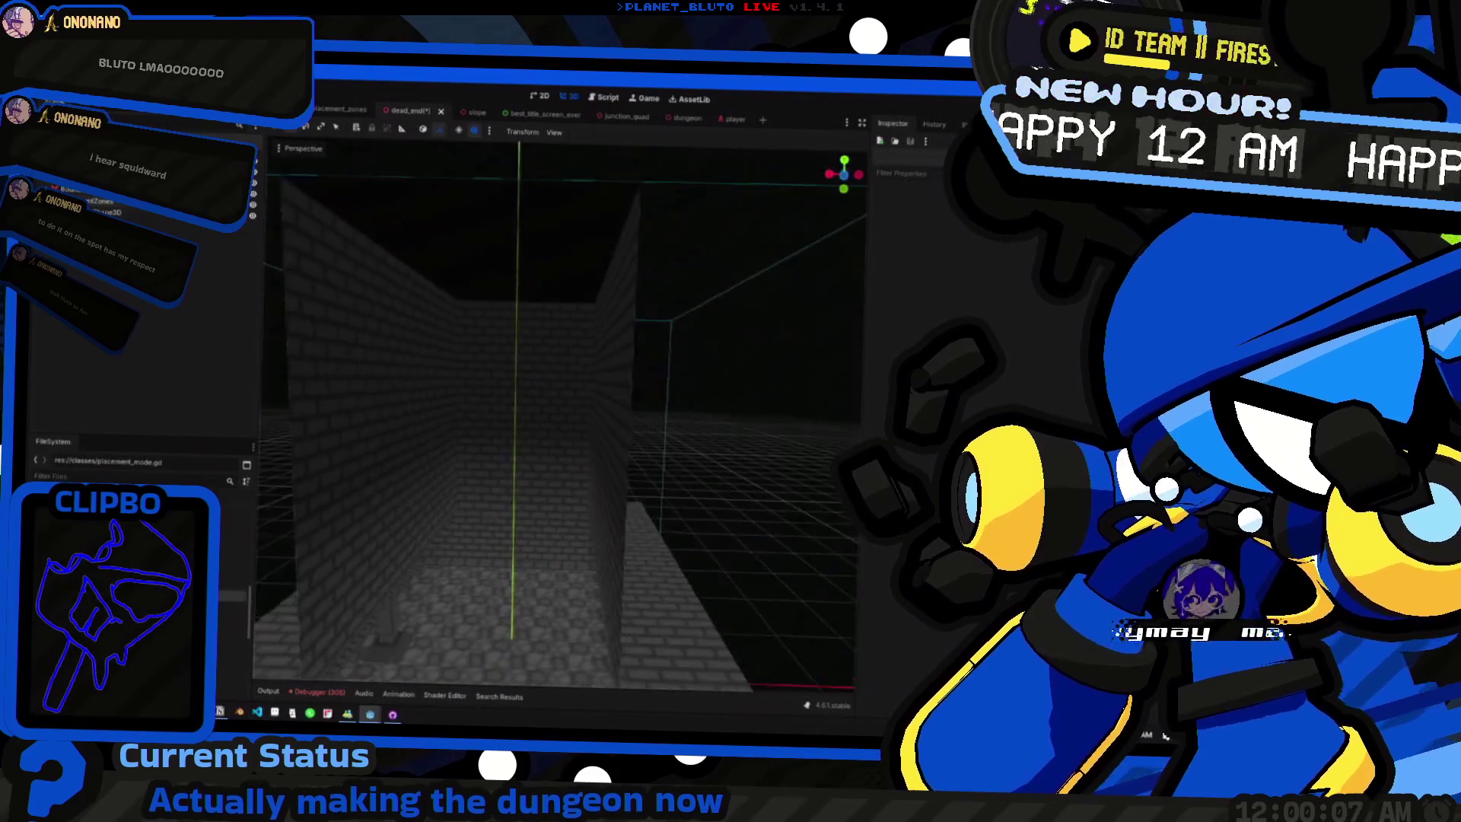
{"action": "scroll", "coordinate": [556, 411], "scroll_direction": "up", "scroll_amount": 5}
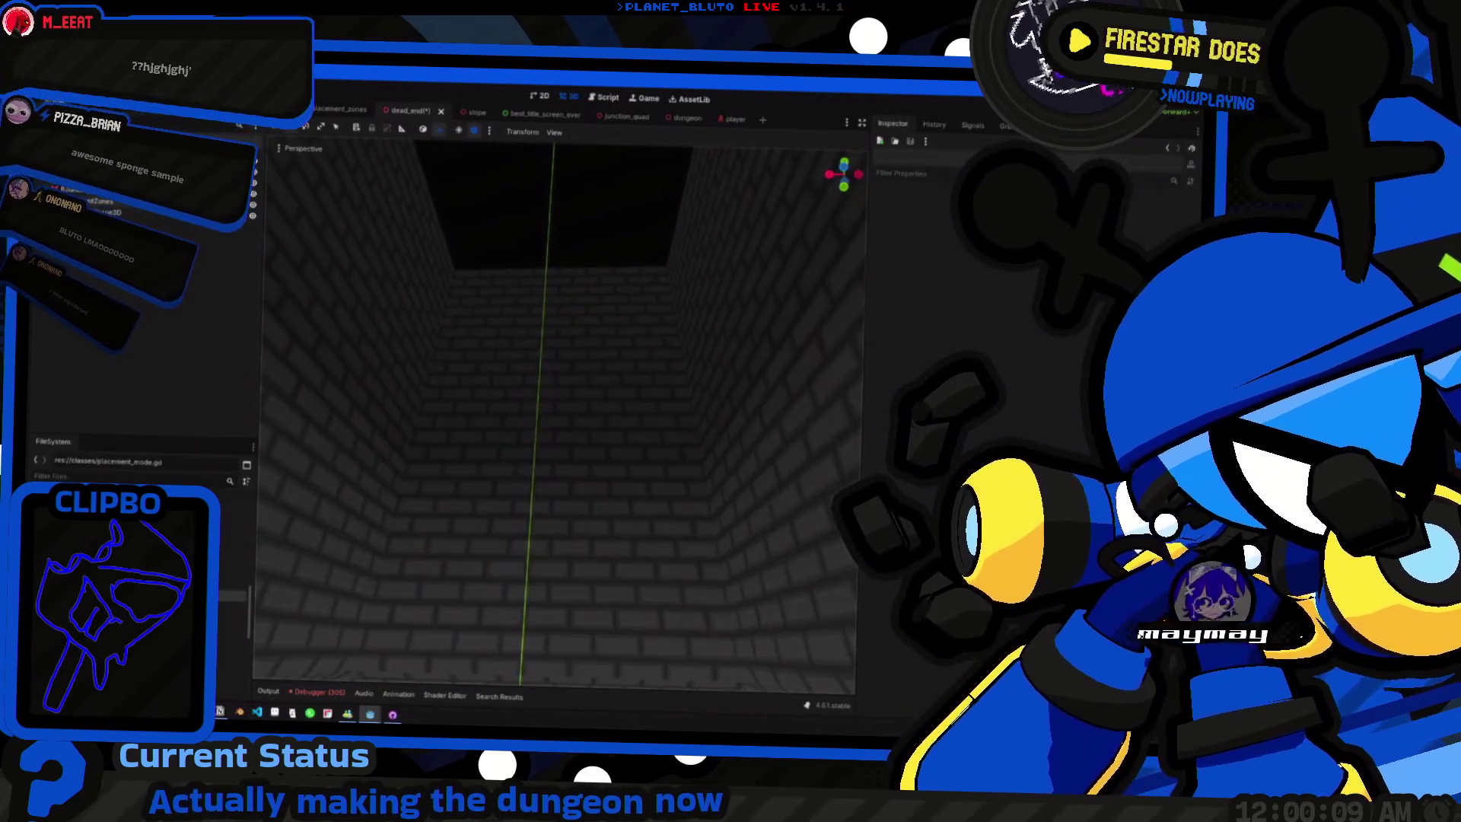
{"action": "scroll", "coordinate": [556, 411], "scroll_direction": "down", "scroll_amount": 5}
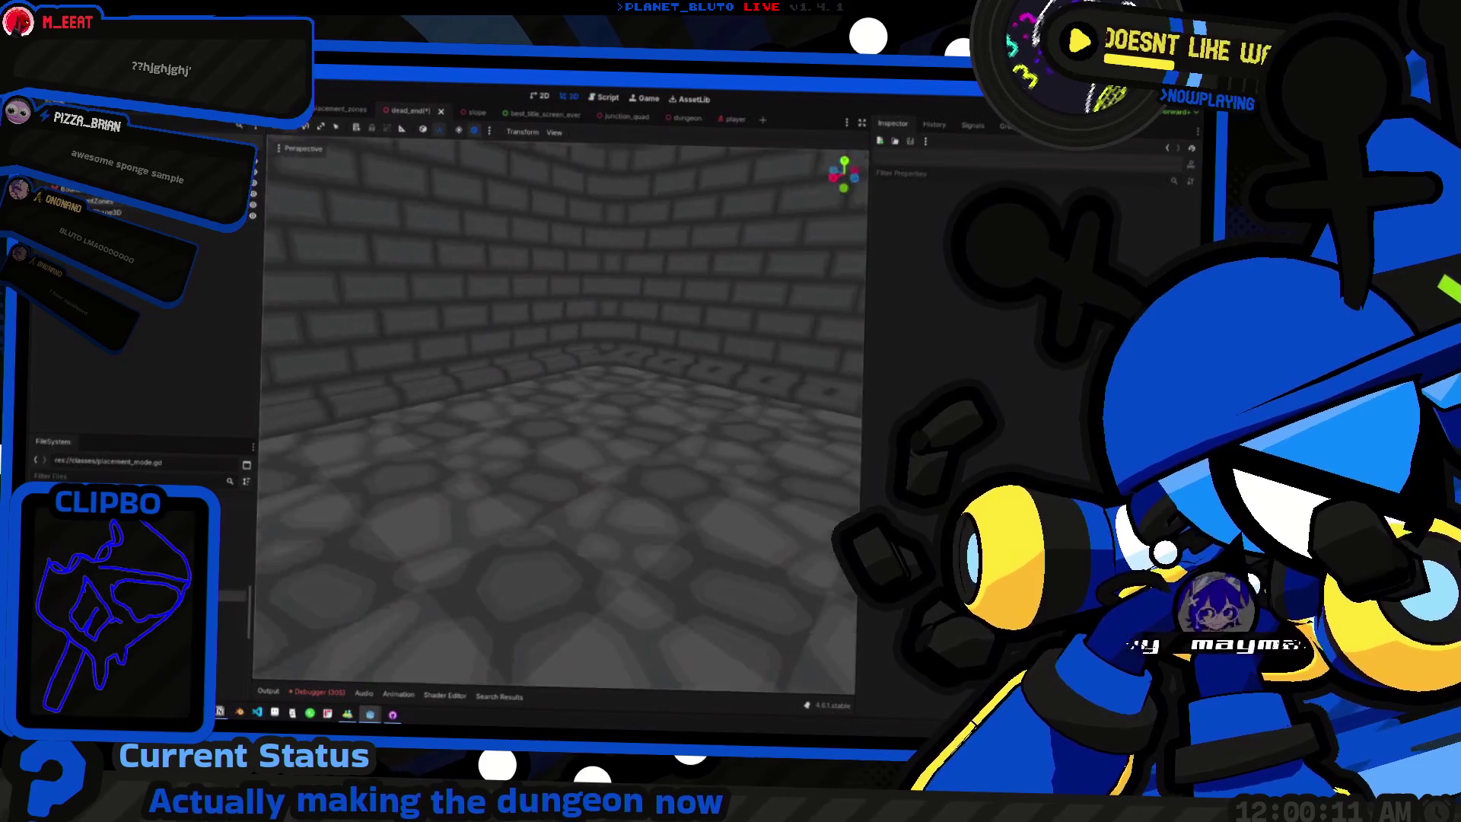
{"action": "scroll", "coordinate": [555, 411], "scroll_direction": "down", "scroll_amount": 5}
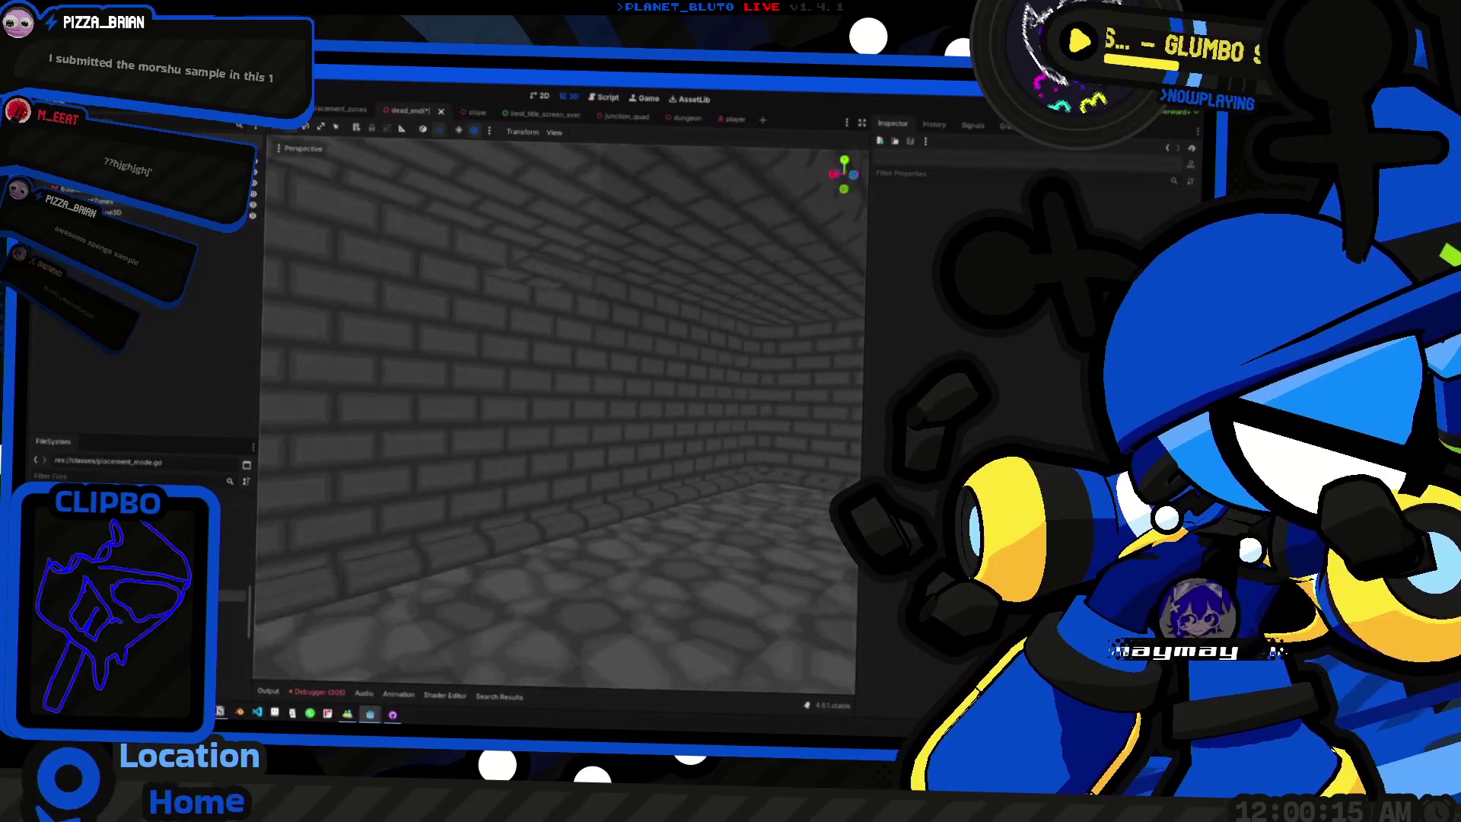
{"action": "scroll", "coordinate": [556, 411], "scroll_direction": "up", "scroll_amount": 5}
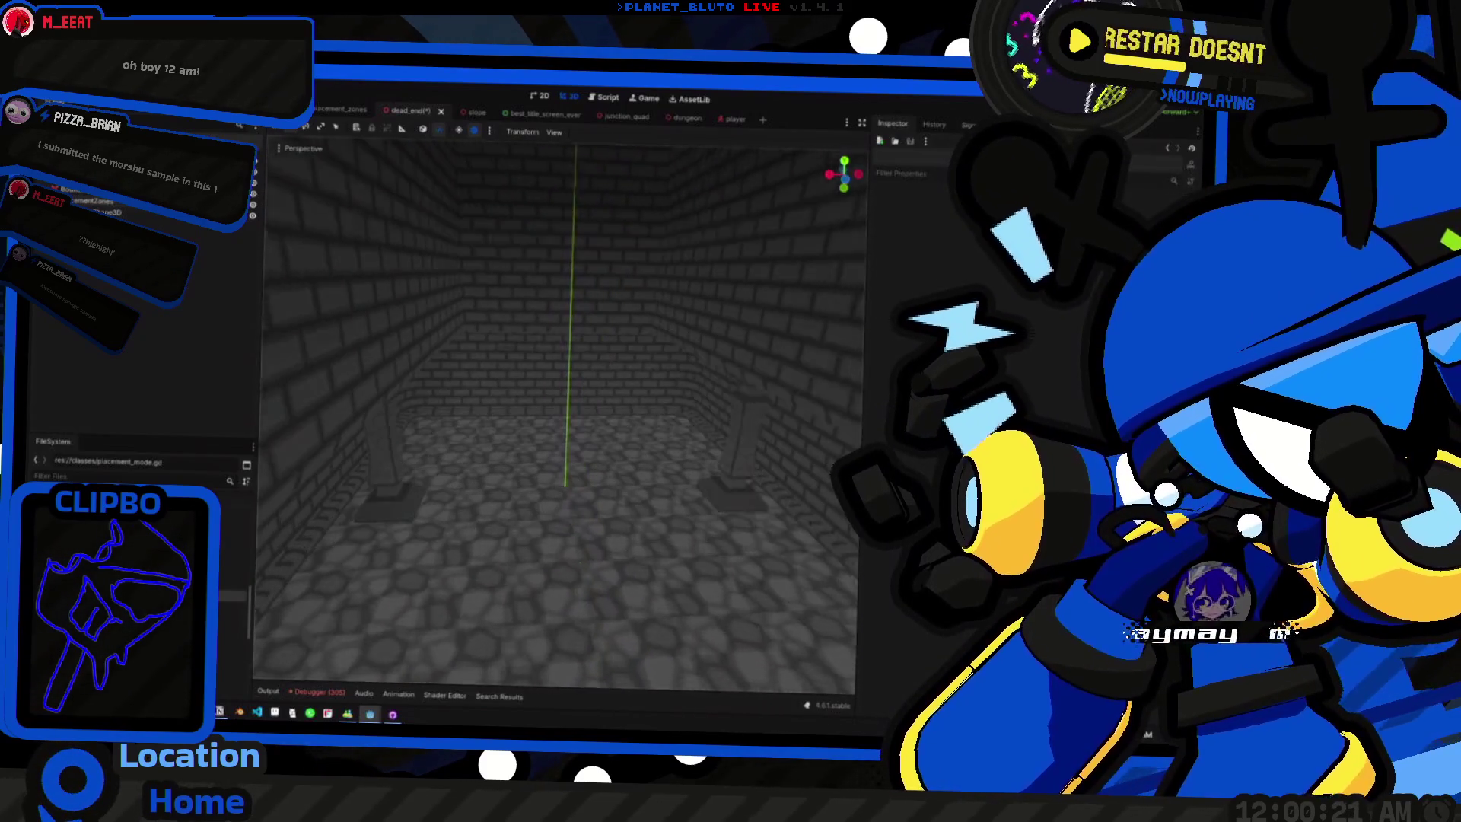
{"action": "key", "text": "alt+Tab"}
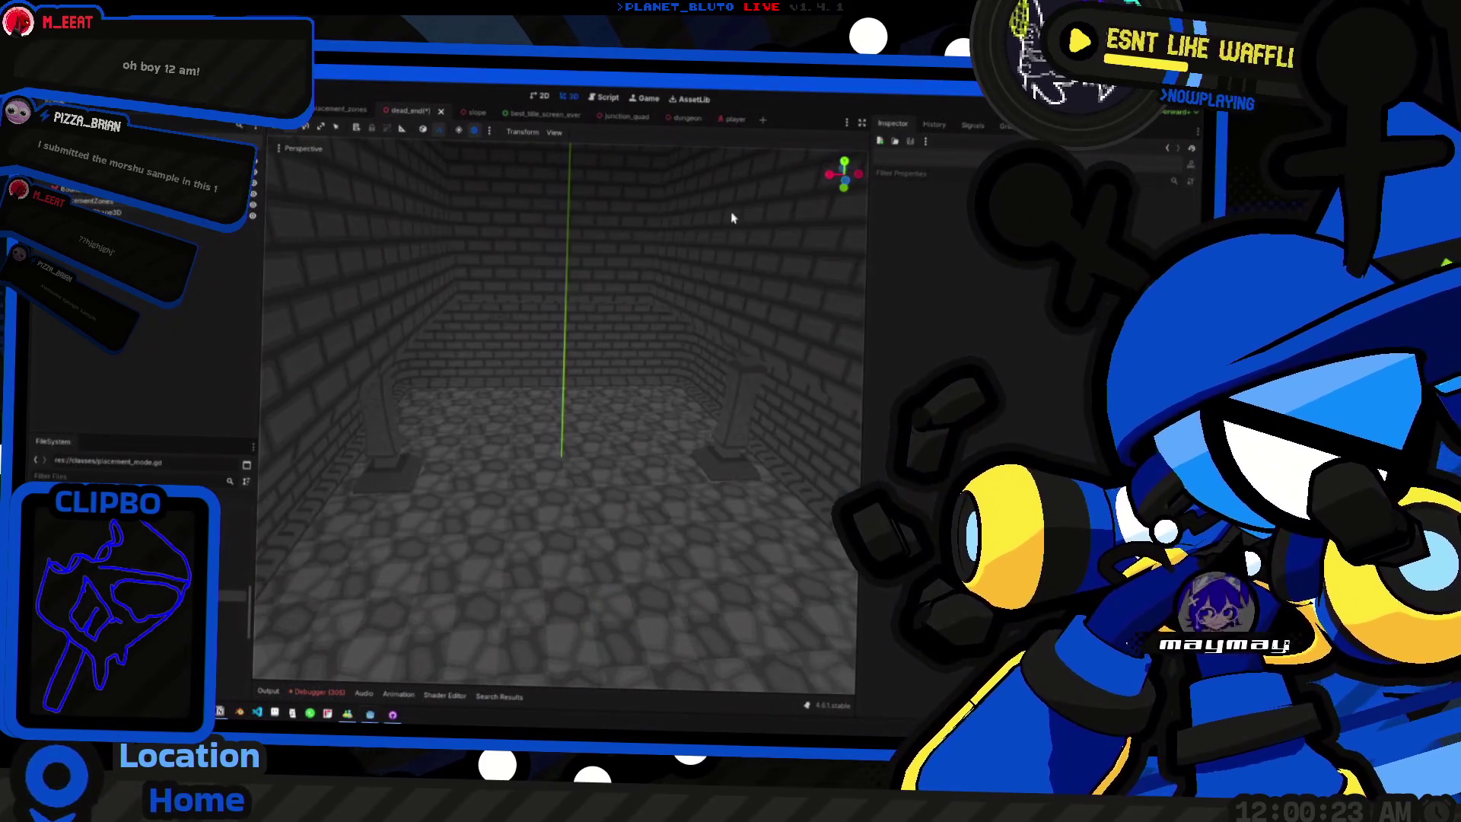
{"action": "key", "text": "alt+Tab"}
- Walk the character down the corridor into the stone-brick room, then Alt+Tab toward the editor
{"action": "key", "text": "w"}
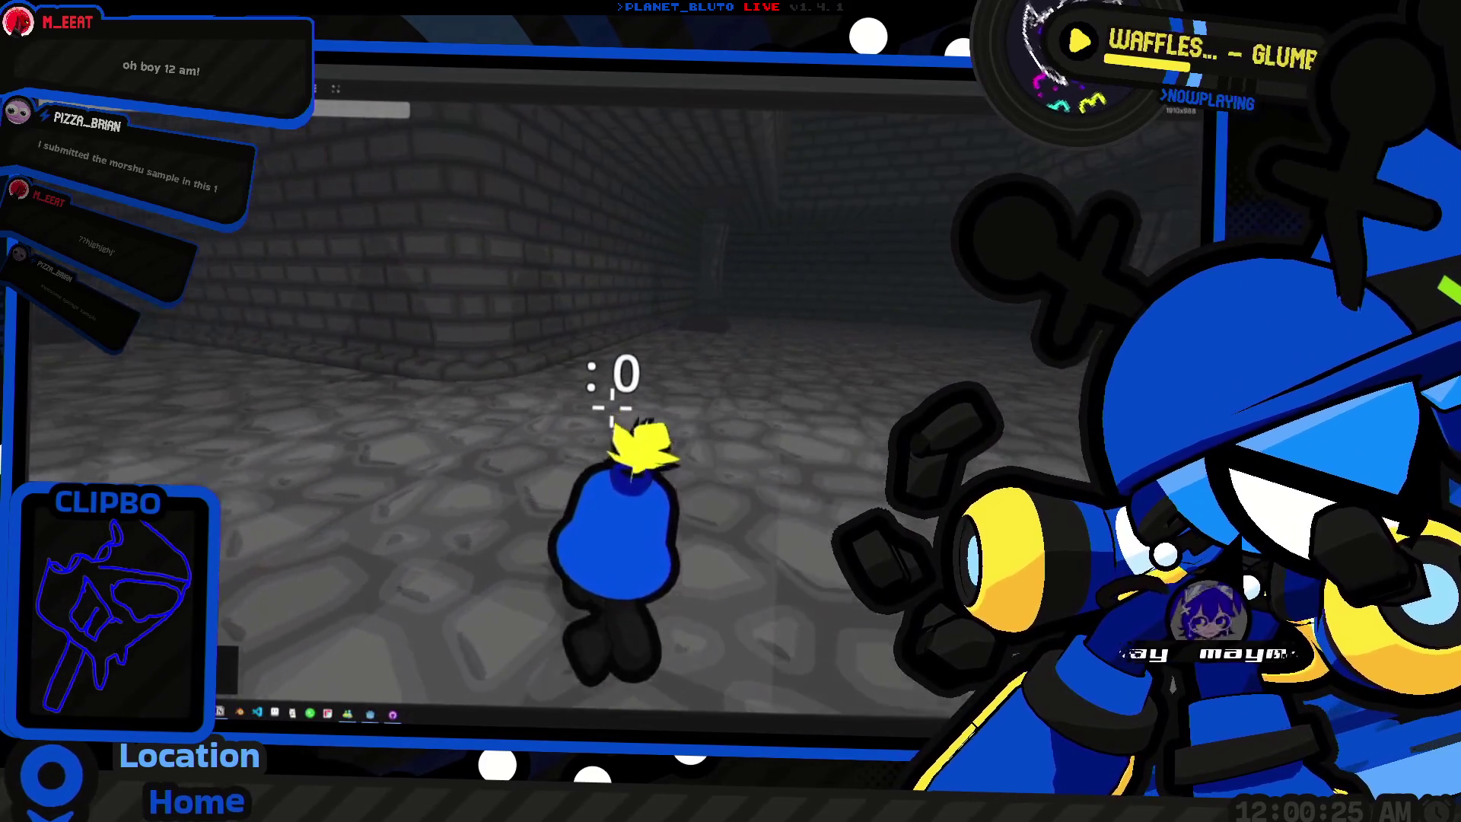
{"action": "key", "text": "w"}
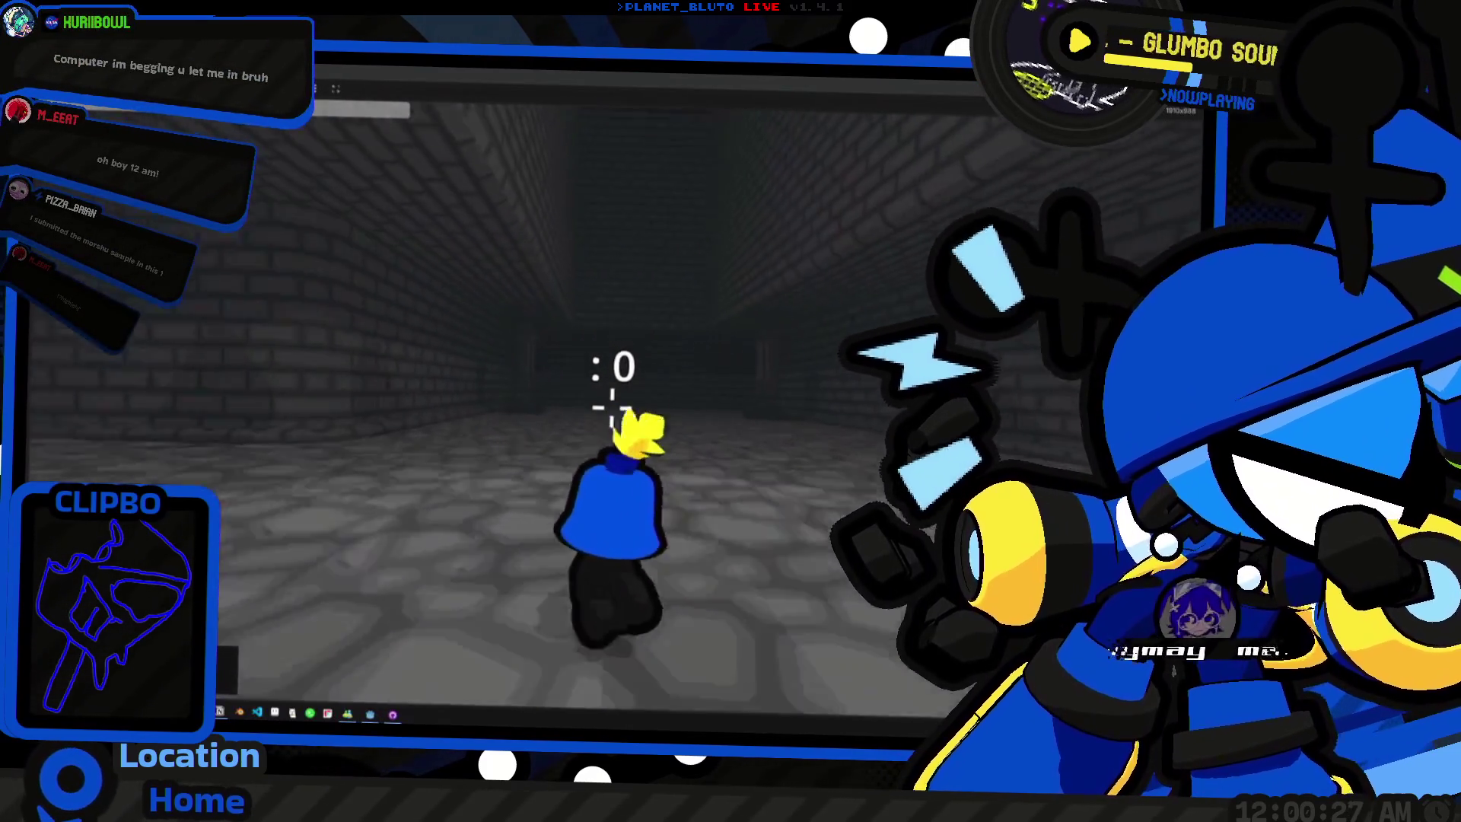
{"action": "key", "text": "w"}
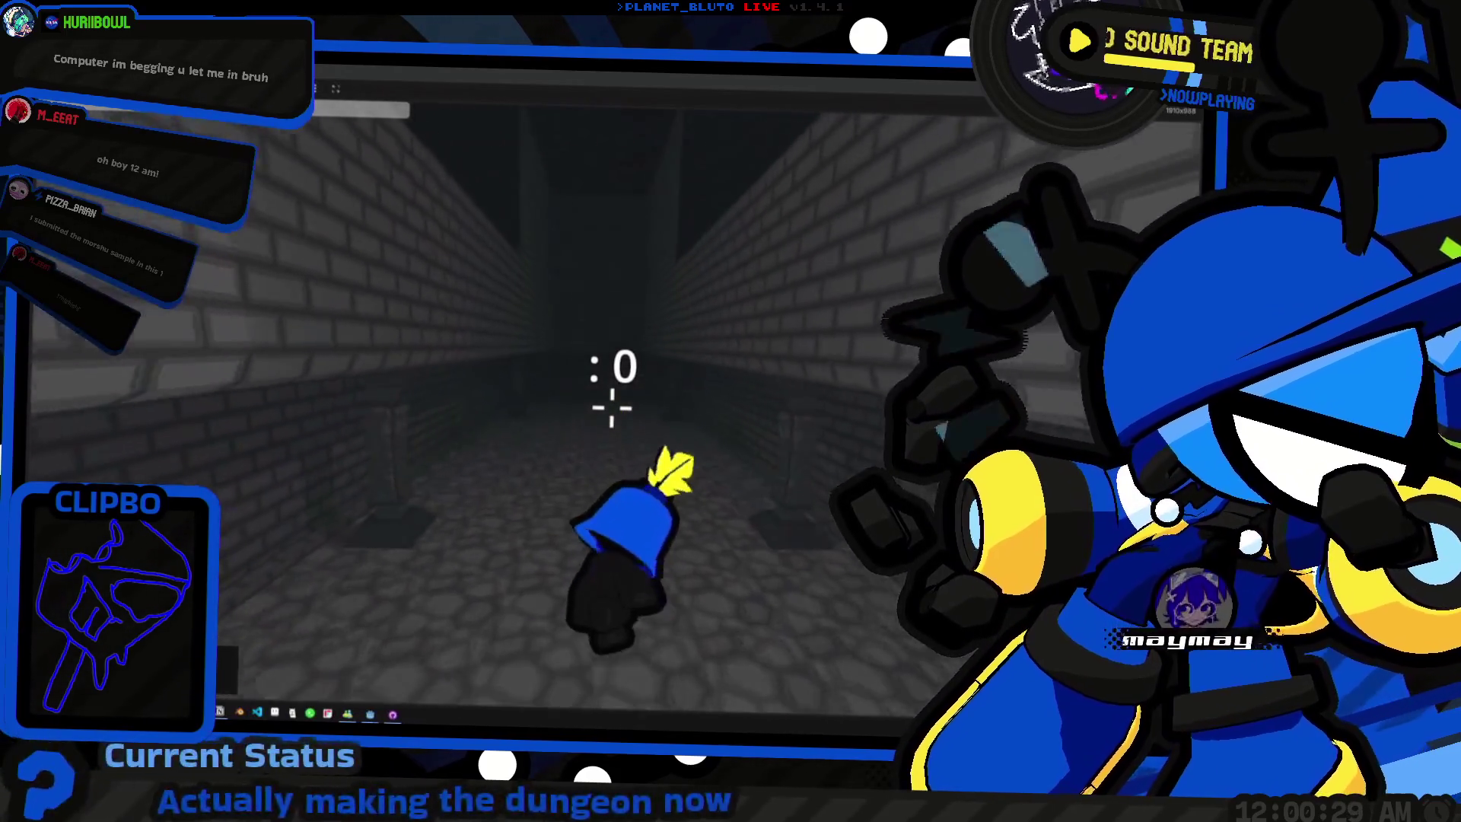
{"action": "key", "text": "w"}
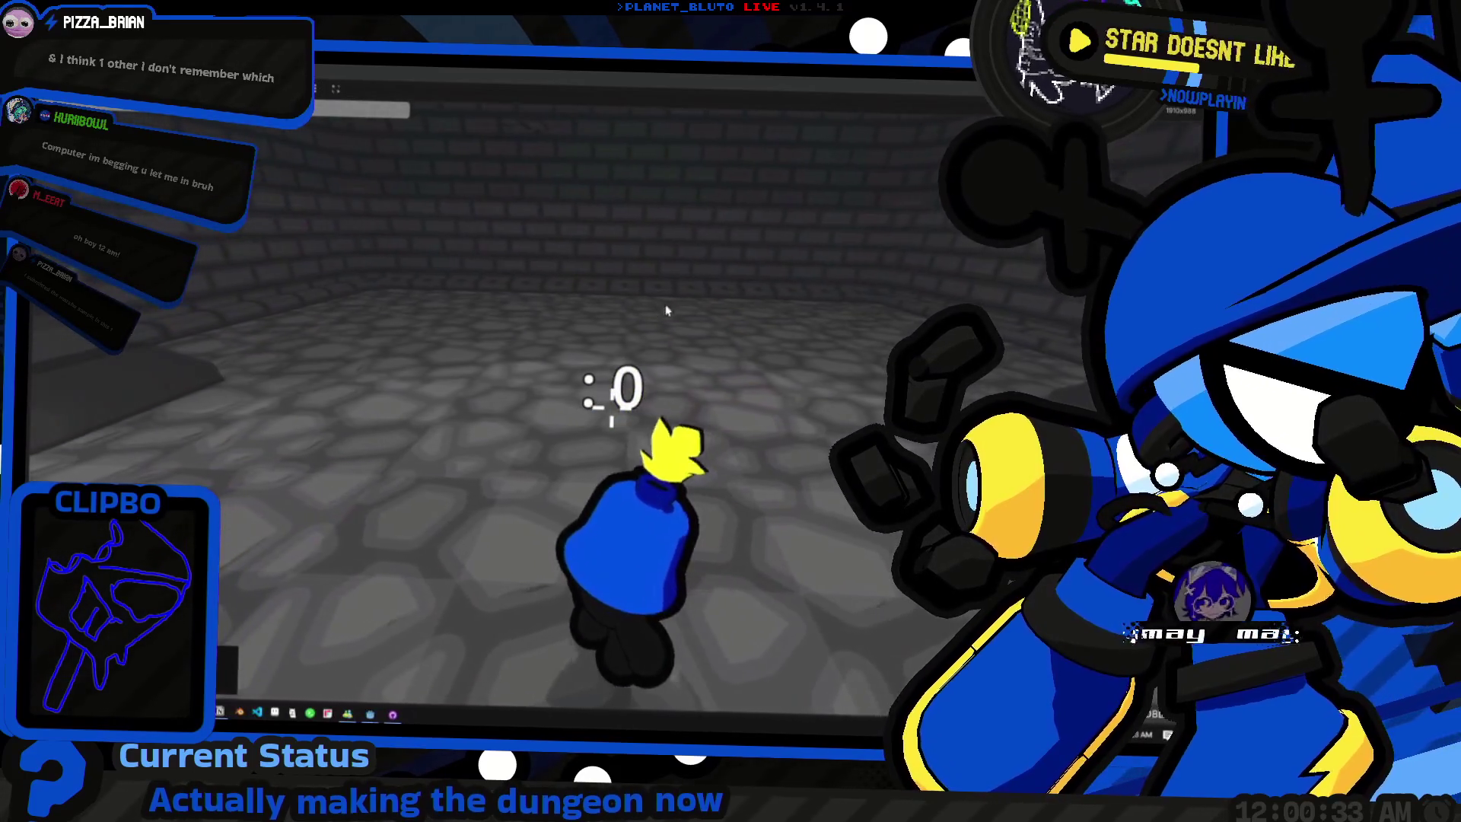
{"action": "key", "text": "alt+Tab"}
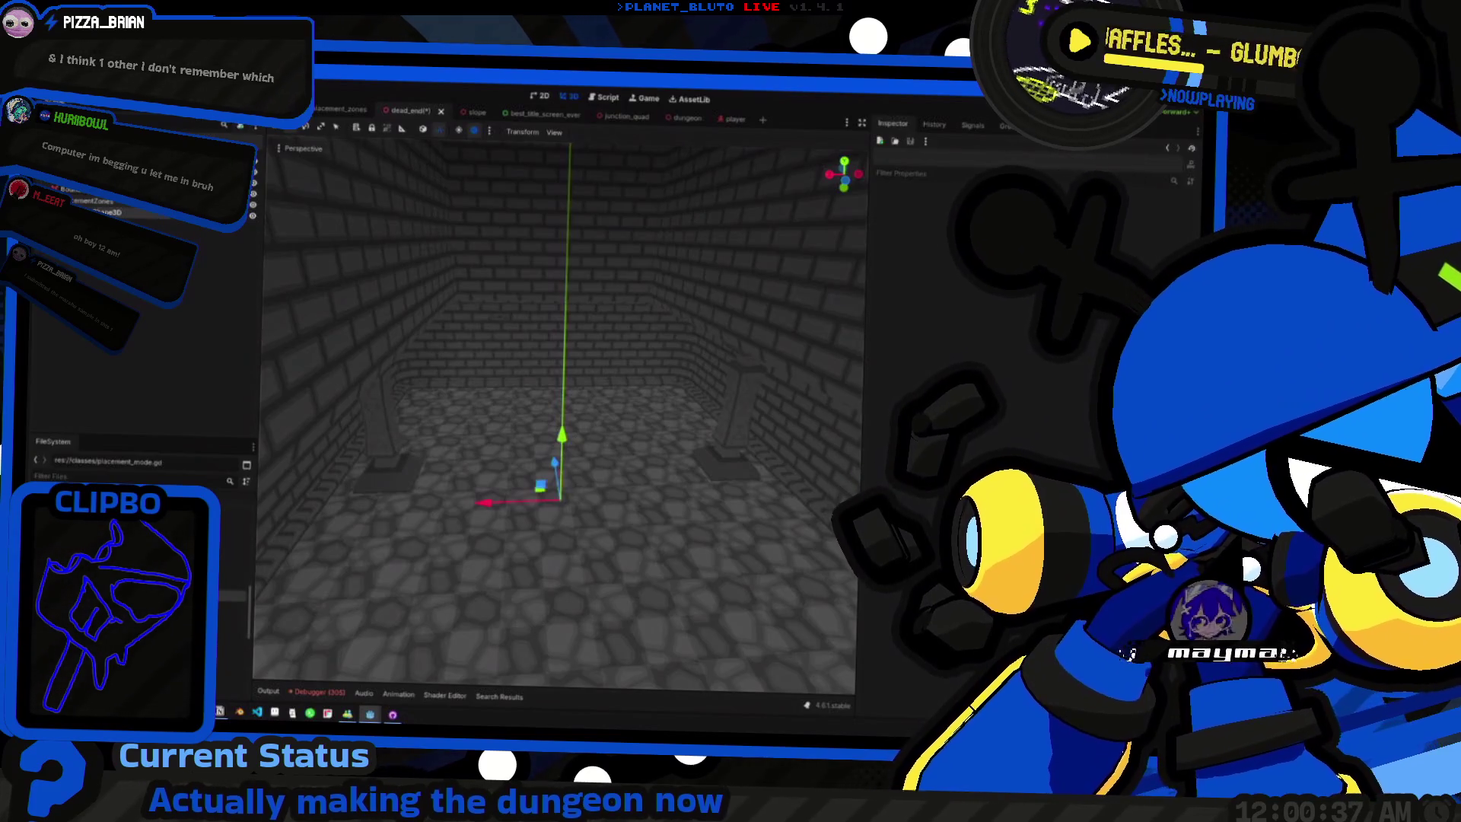
- Stretch the collision shape's height from 9.0 to 11.0 and add a new PlacementZone node
{"action": "mouse_move", "coordinate": [567, 390]}
{"action": "left_mouse_down"}
{"action": "mouse_move", "coordinate": [560, 490]}
{"action": "mouse_move", "coordinate": [595, 450]}
{"action": "mouse_move", "coordinate": [567, 396]}
{"action": "mouse_move", "coordinate": [560, 312]}
{"action": "mouse_move", "coordinate": [563, 357]}
{"action": "left_mouse_up"}
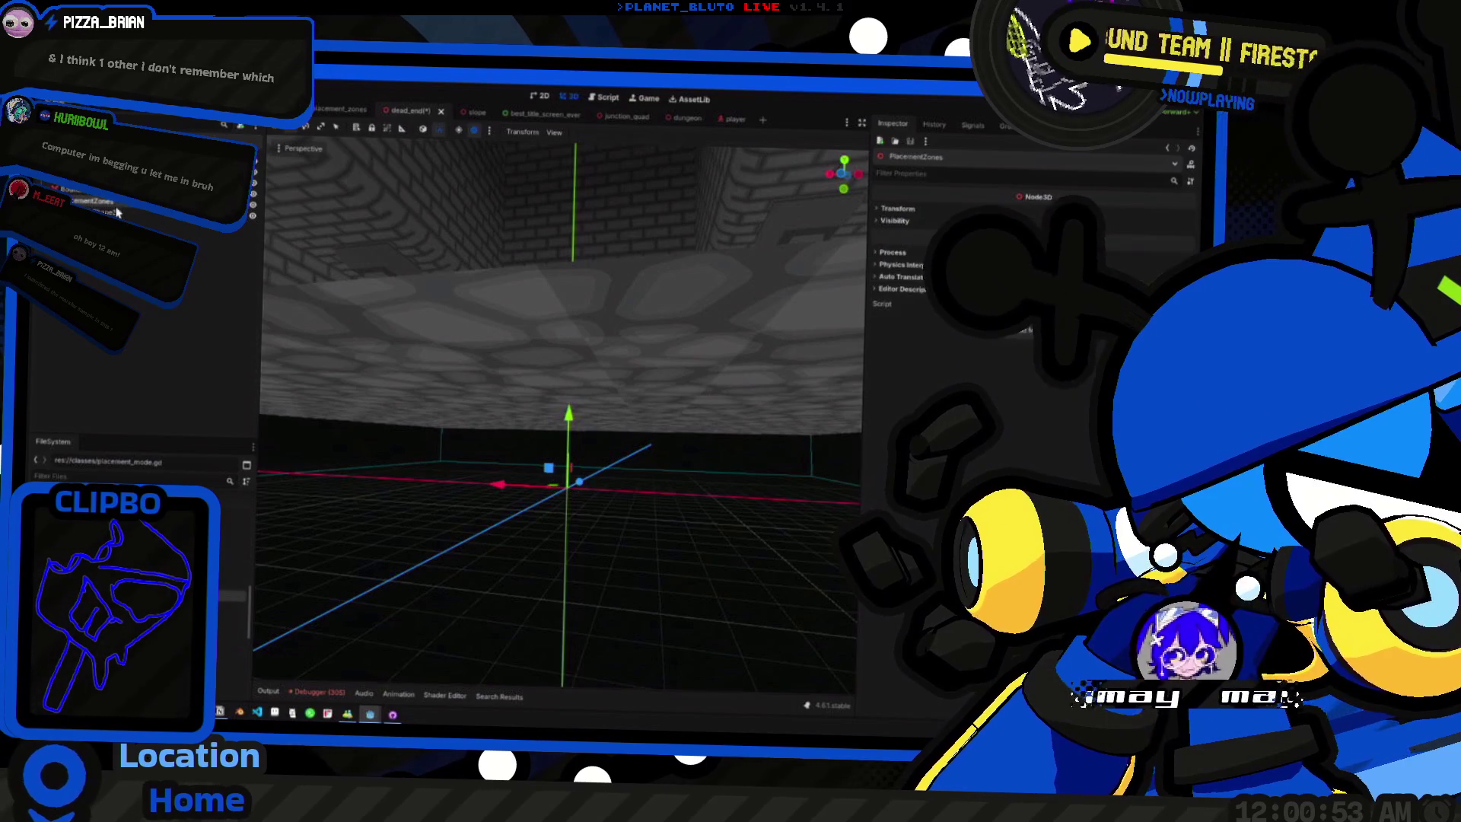
{"action": "key", "text": "ctrl+a"}
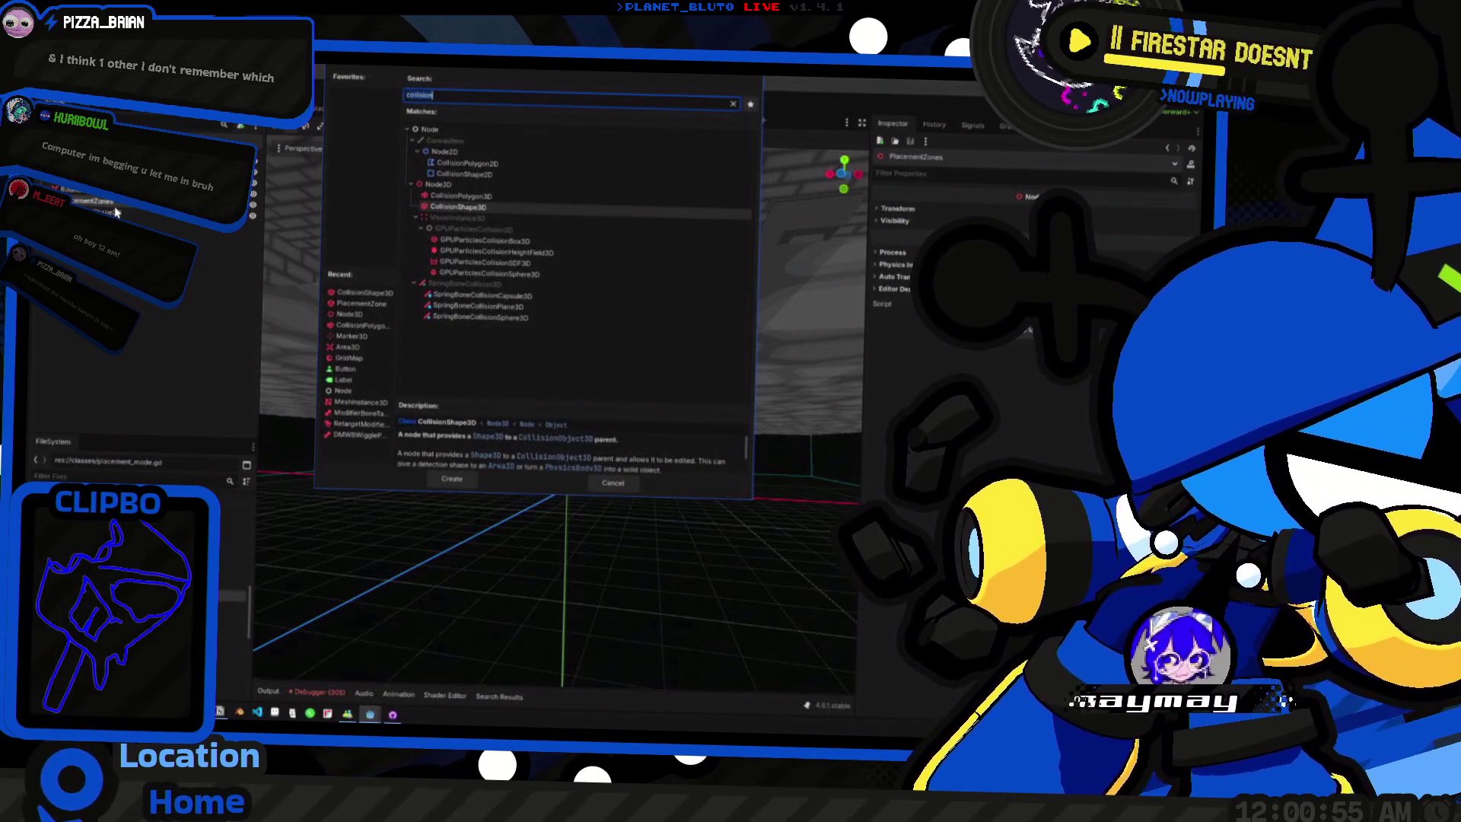
{"action": "type", "text": "c"}
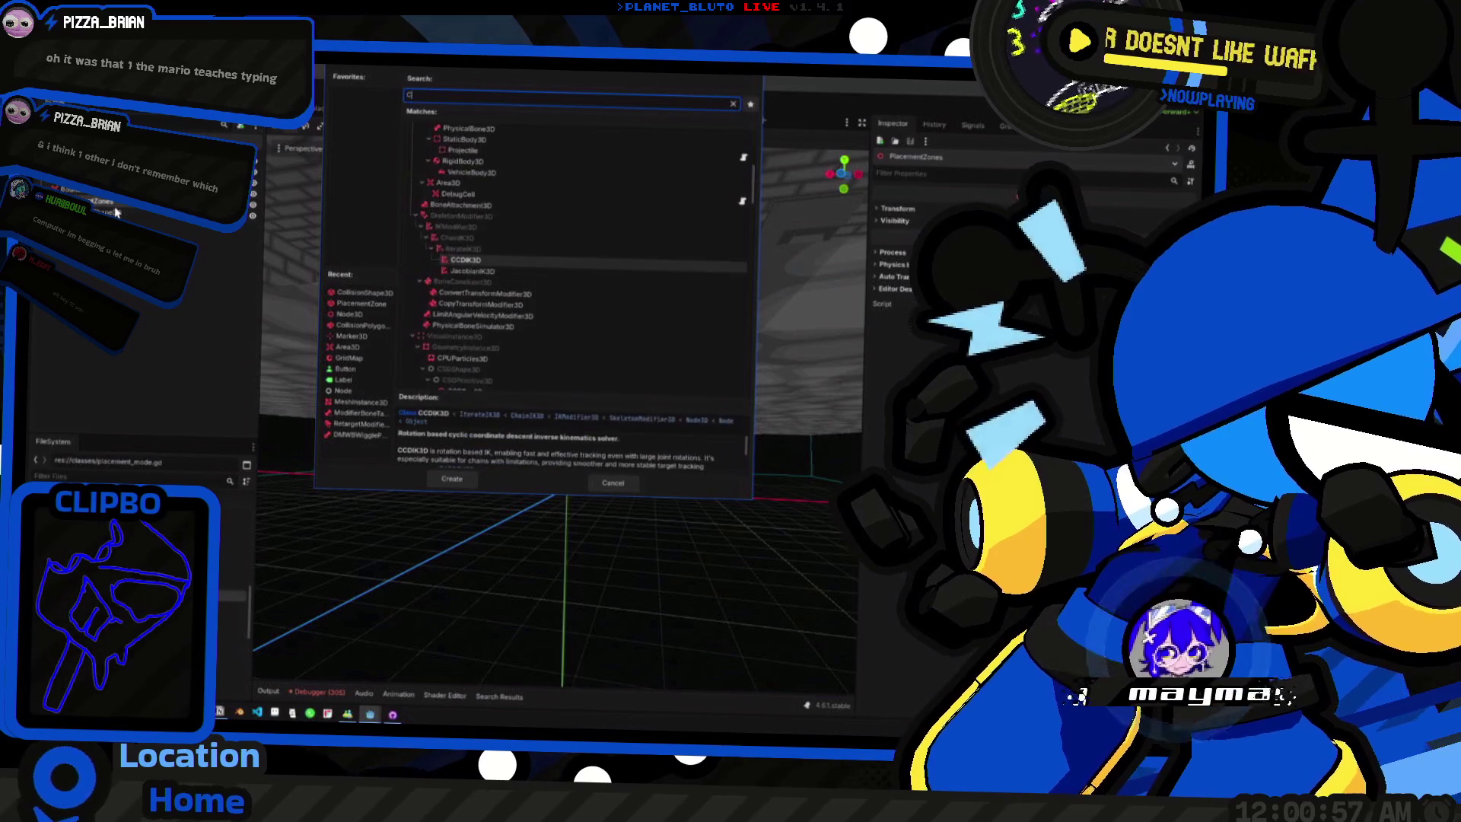
{"action": "key", "text": "BackSpace"}
{"action": "type", "text": "Pacee"}
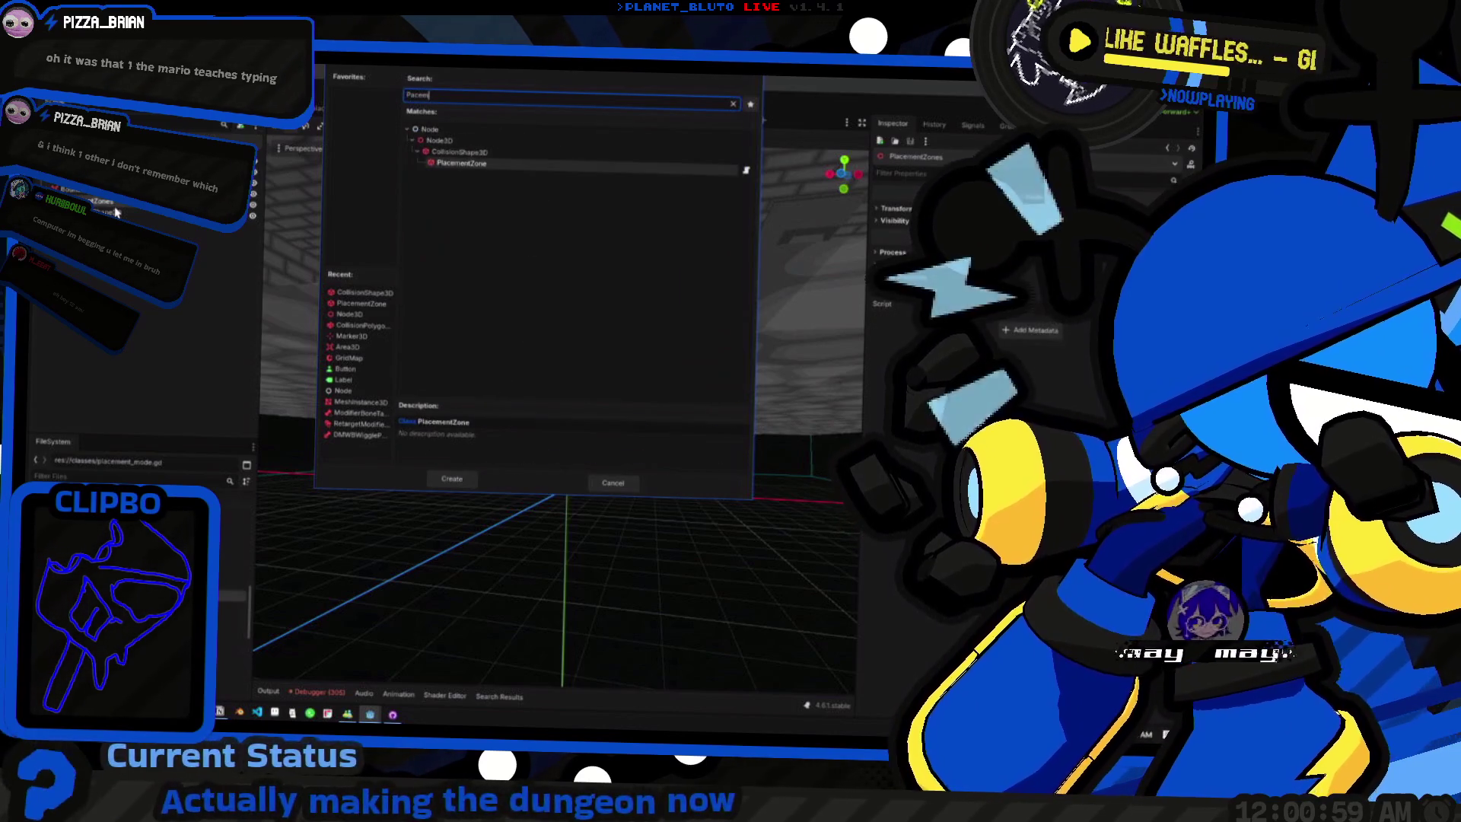
{"action": "key", "text": "Return"}
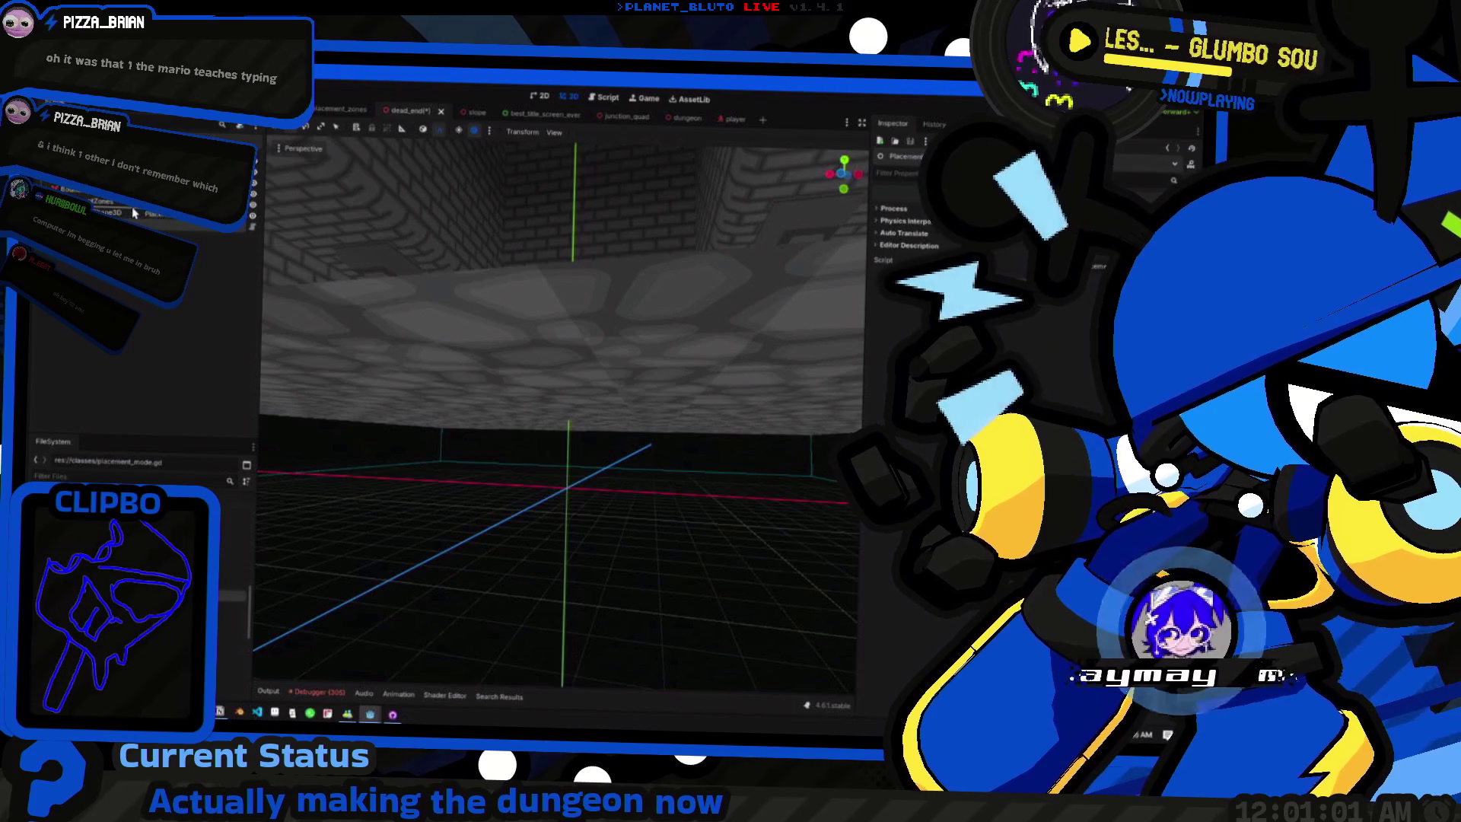
- Delete the old CollisionShape3D node from the scene
{"action": "left_click", "coordinate": [137, 219]}
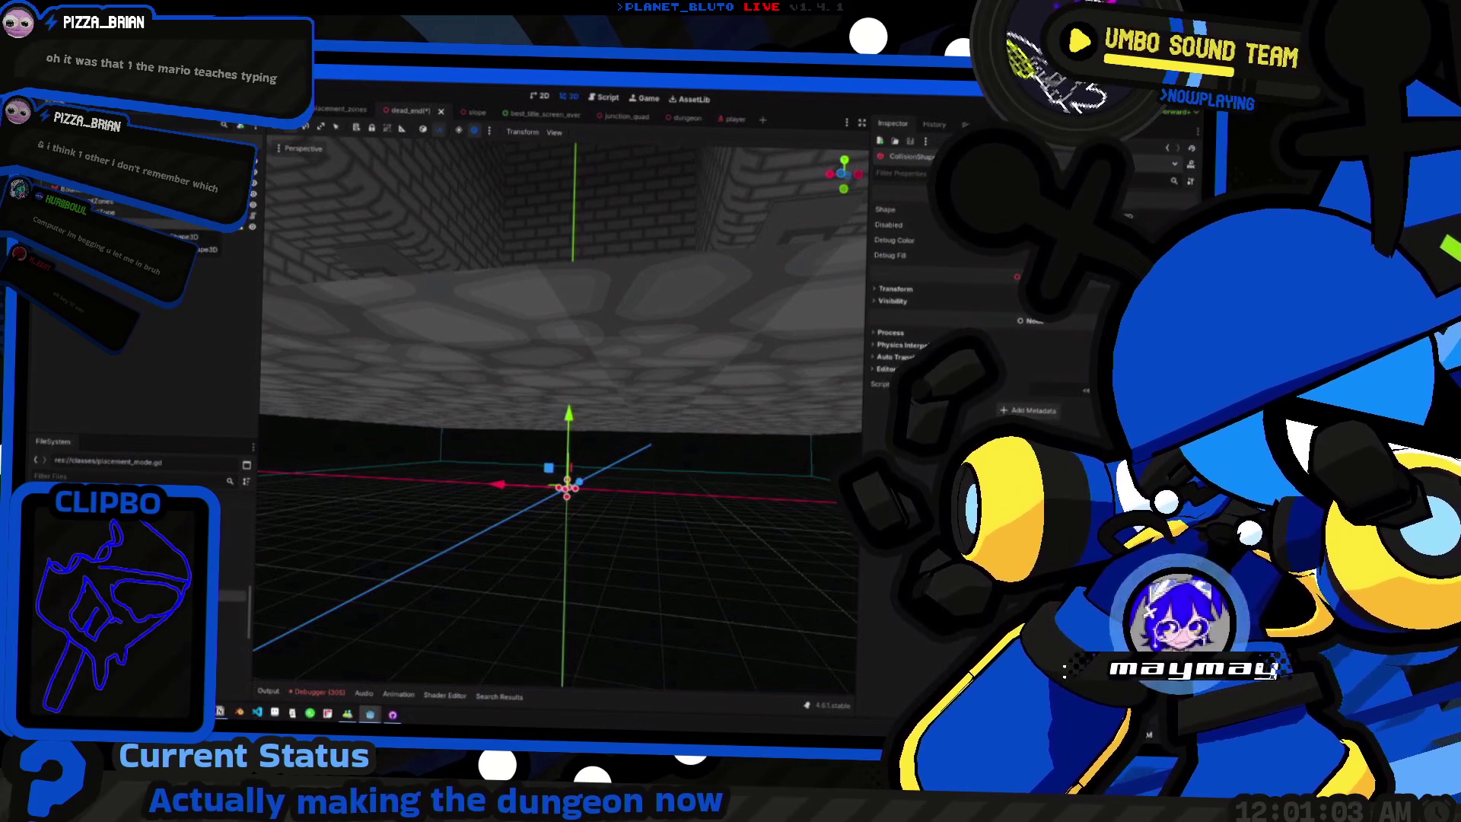
{"action": "key", "text": "Delete"}
{"action": "key", "text": "Return"}
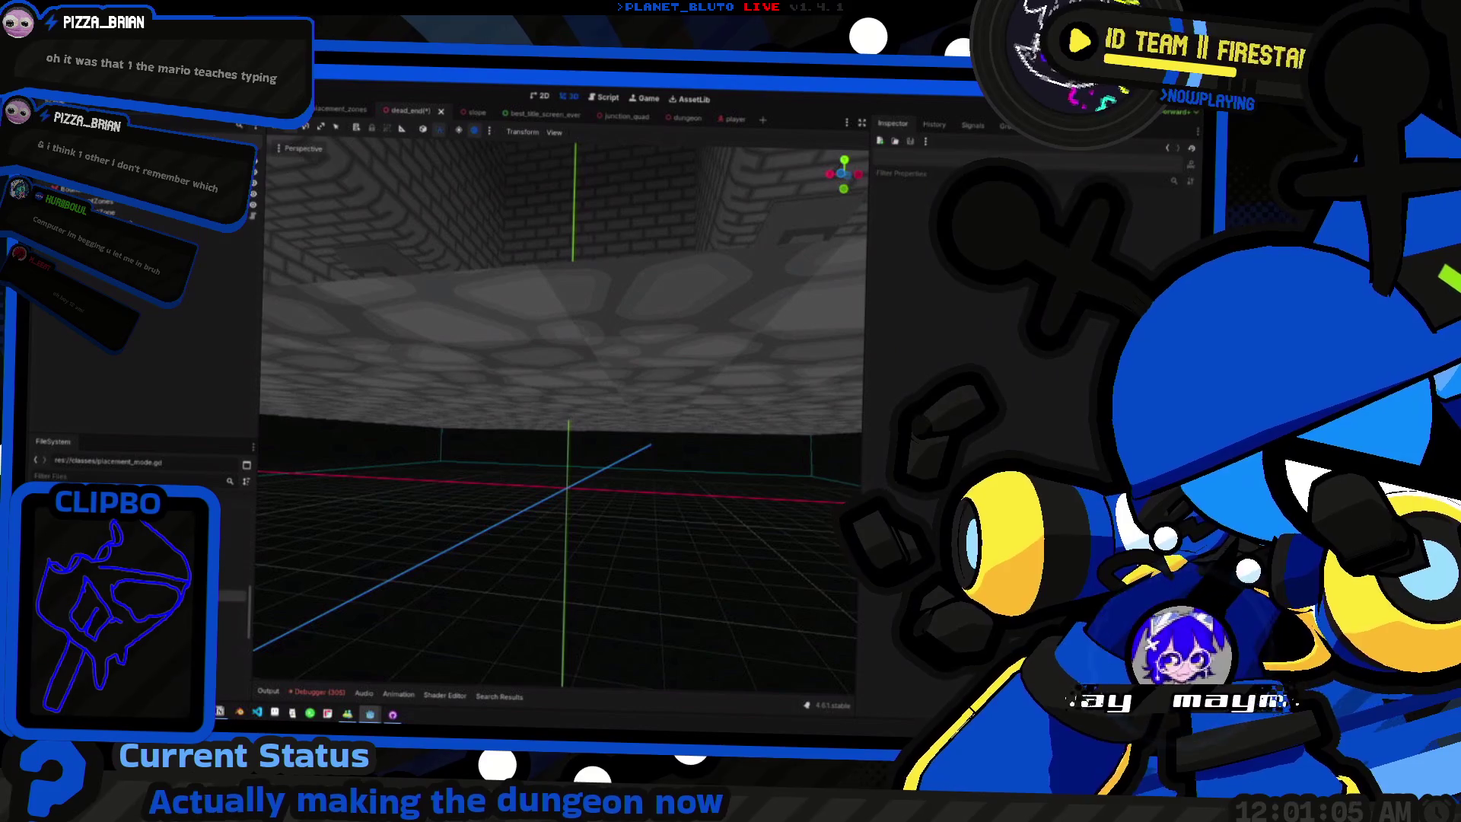
{"action": "left_click_drag", "start_coordinate": [317, 293], "coordinate": [645, 379]}
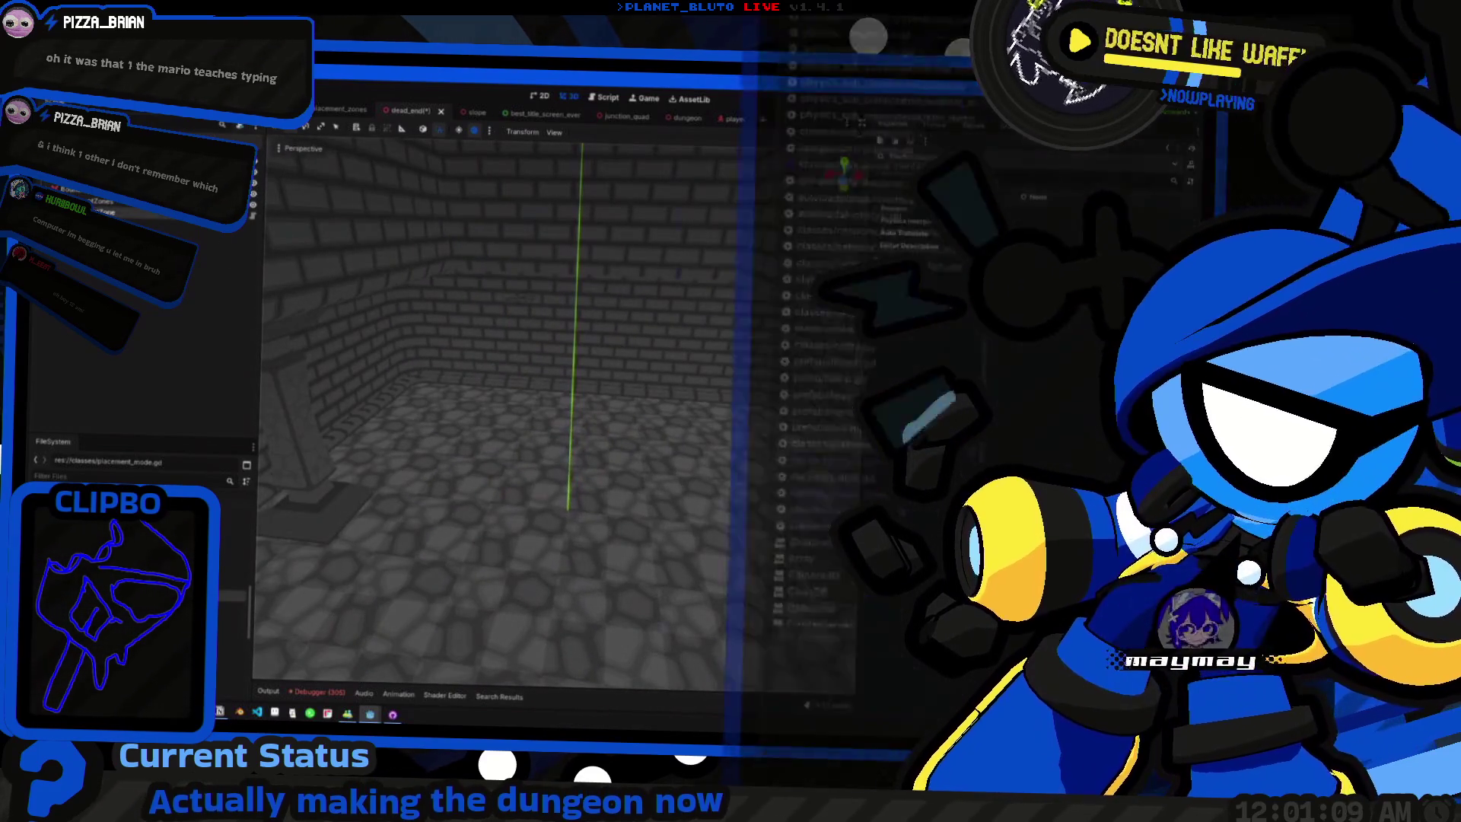
- Change placement_zone.gd to extend Node3D and close the floating script editor
{"action": "left_click", "coordinate": [228, 238]}
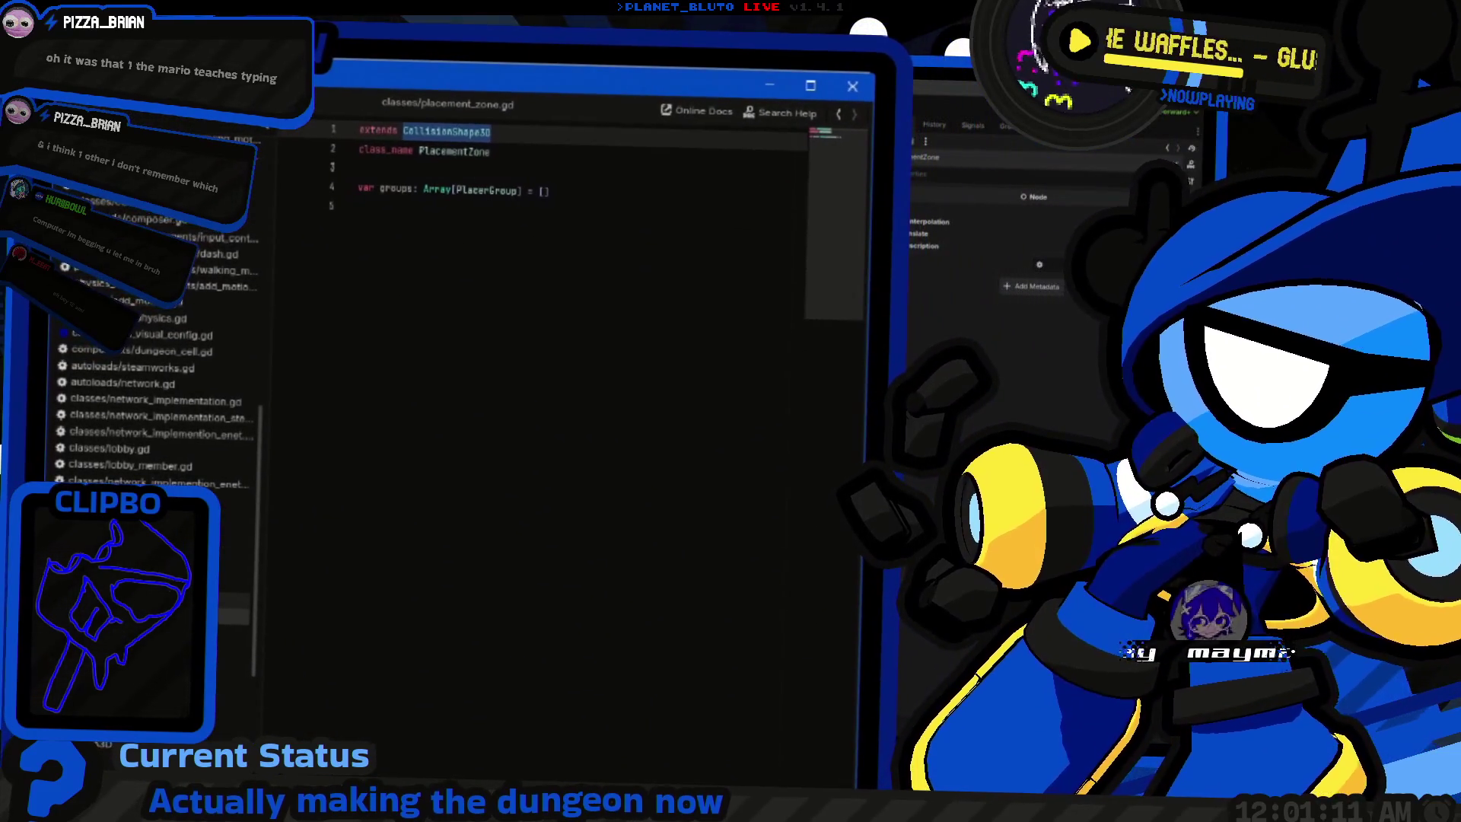
{"action": "type", "text": "Node3"}
{"action": "key", "text": "Return"}
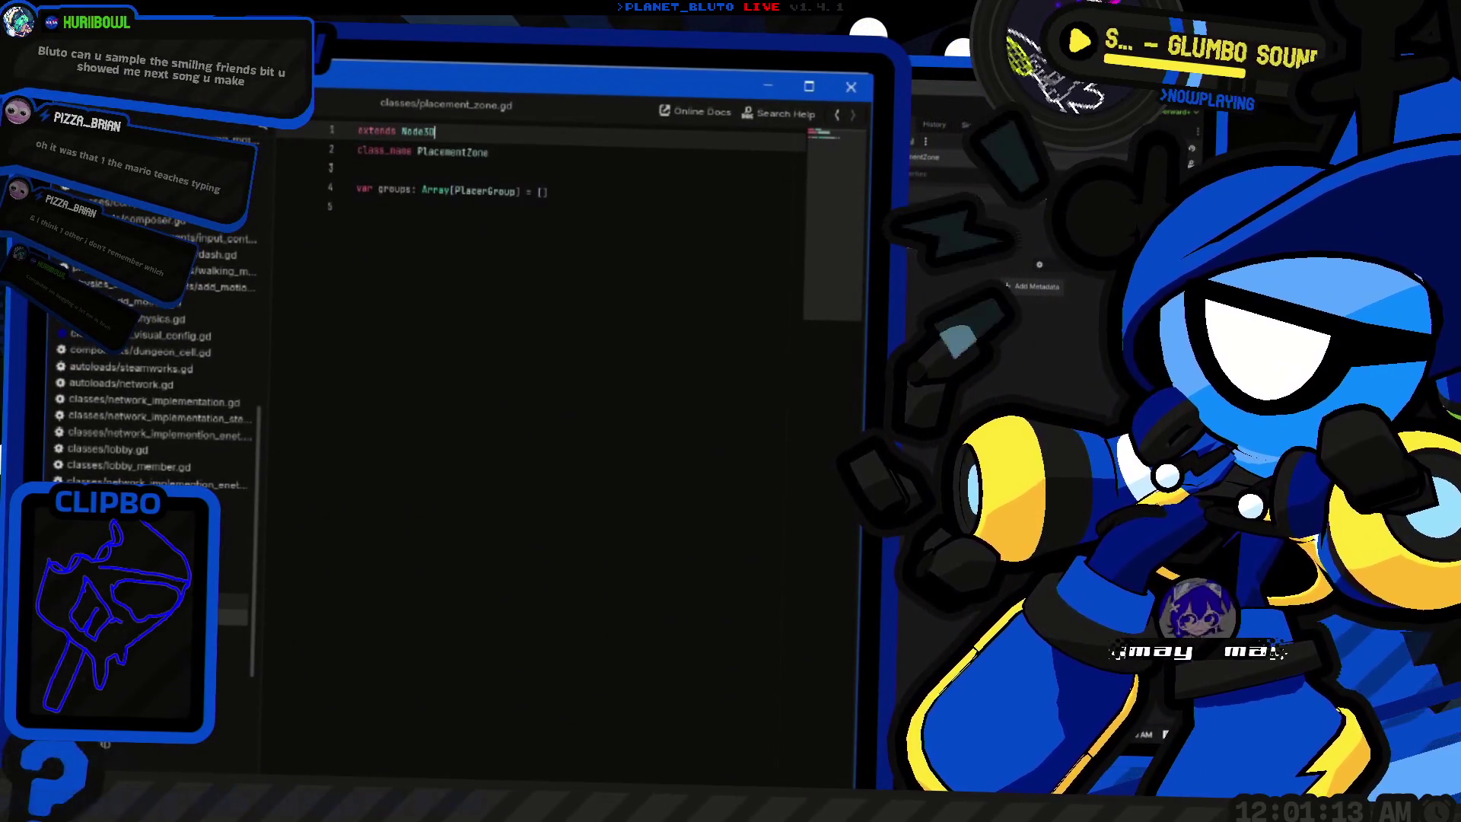
{"action": "left_click", "coordinate": [545, 192]}
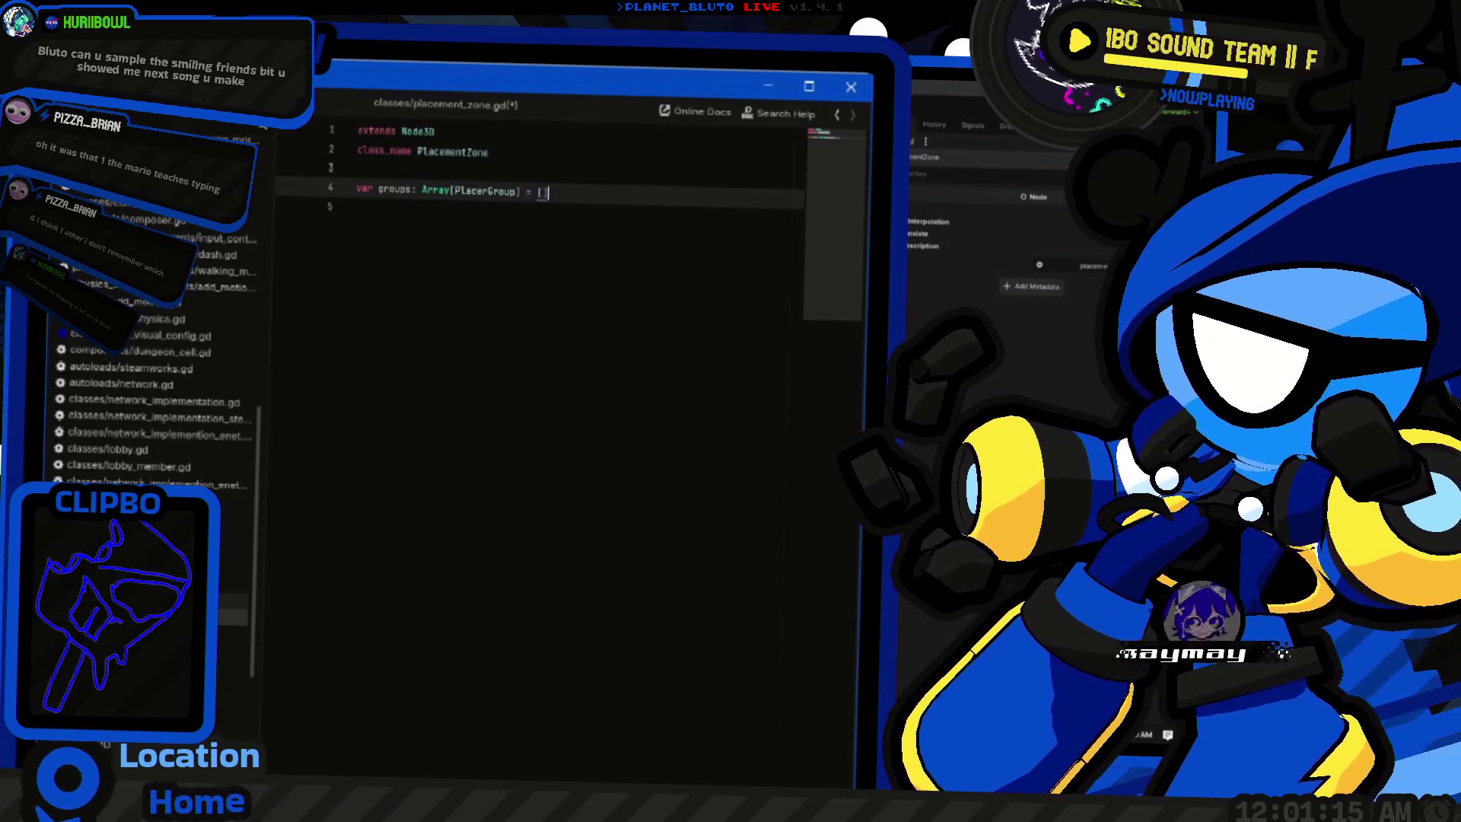
{"action": "left_click", "coordinate": [1055, 389]}
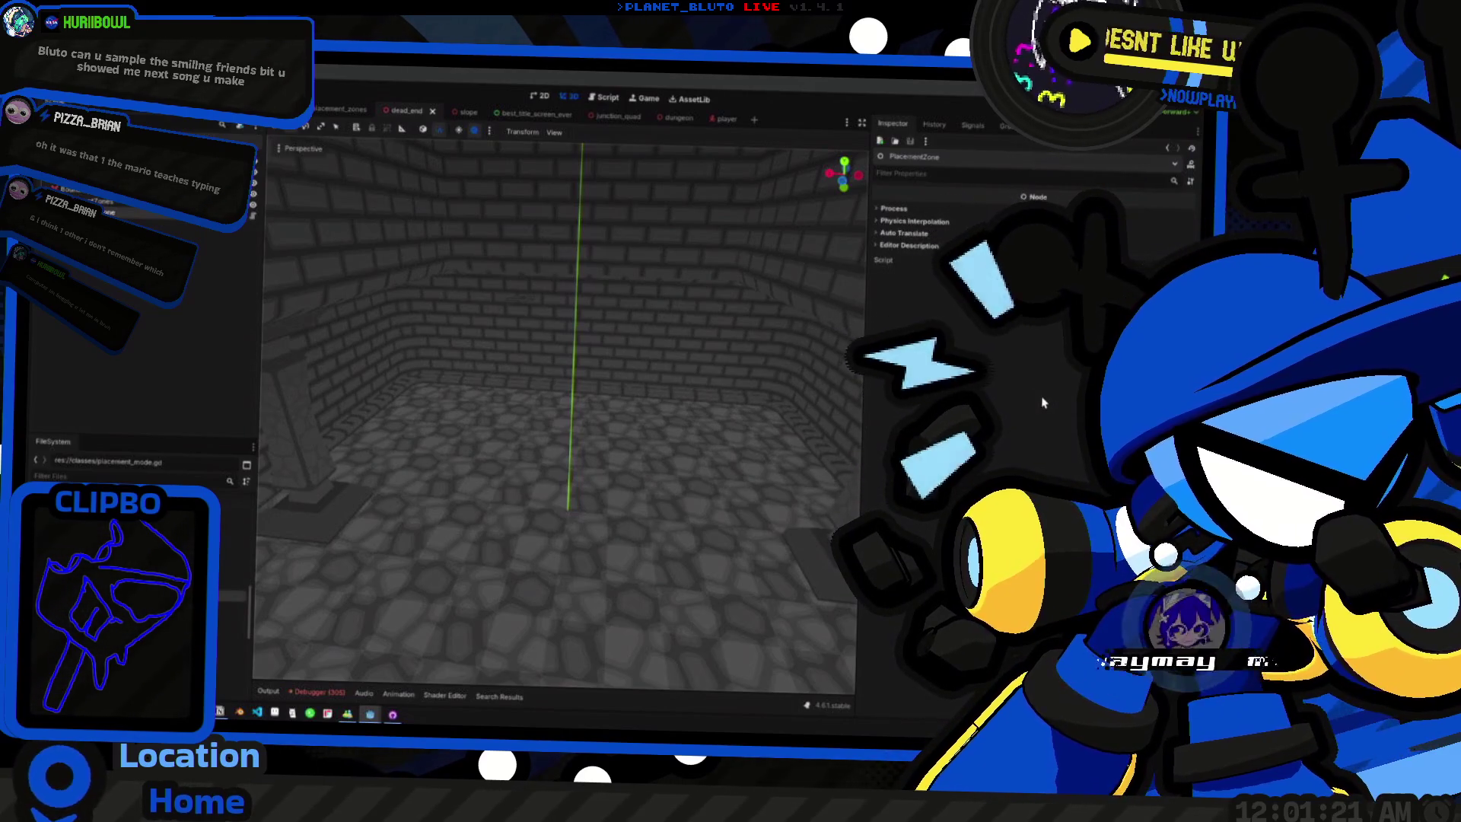
- Switch to the browser window showing the Godot docs
{"action": "key", "text": "super"}
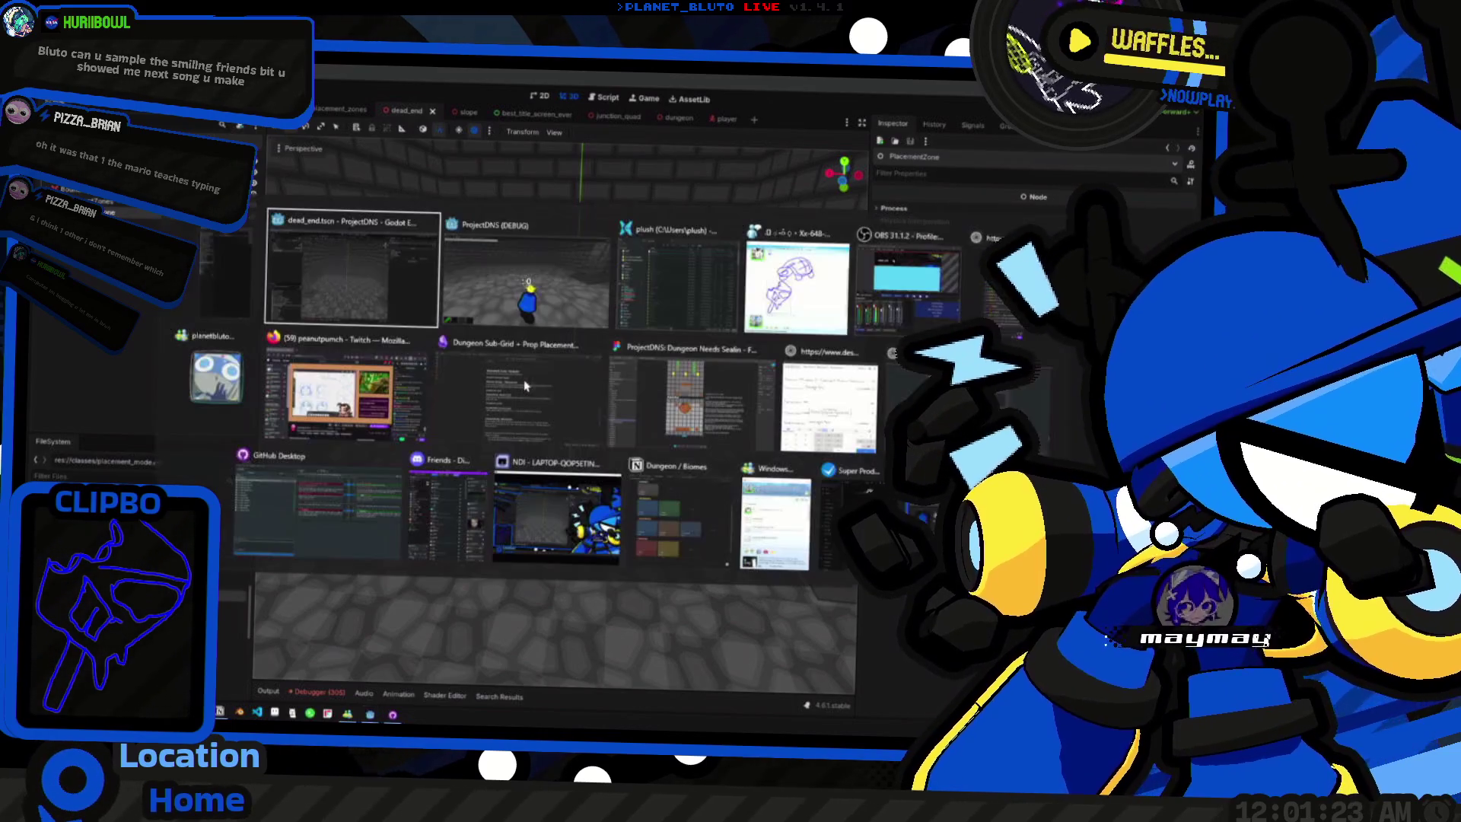
{"action": "key", "text": "super"}
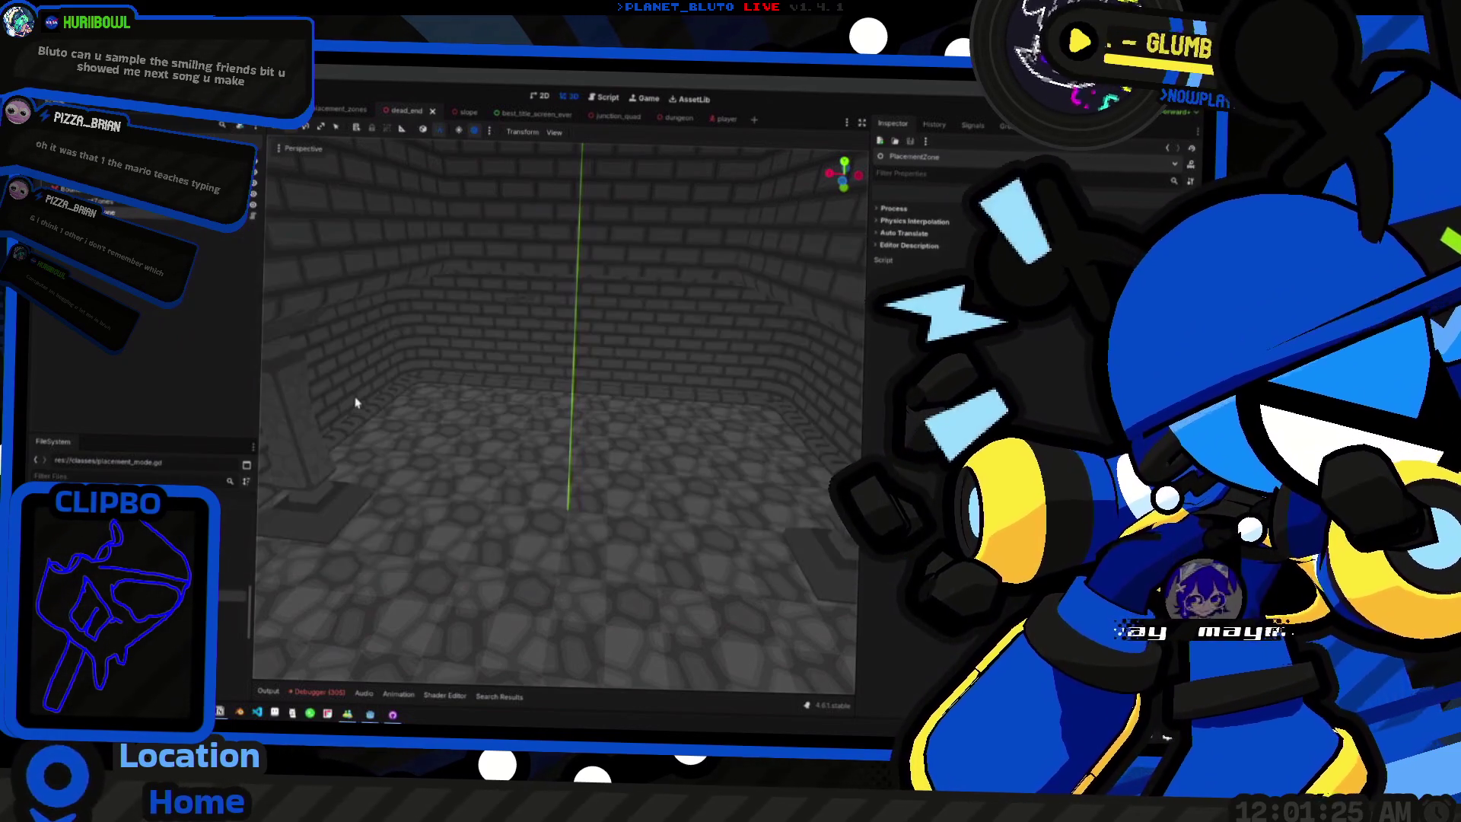
{"action": "key", "text": "alt+Tab"}
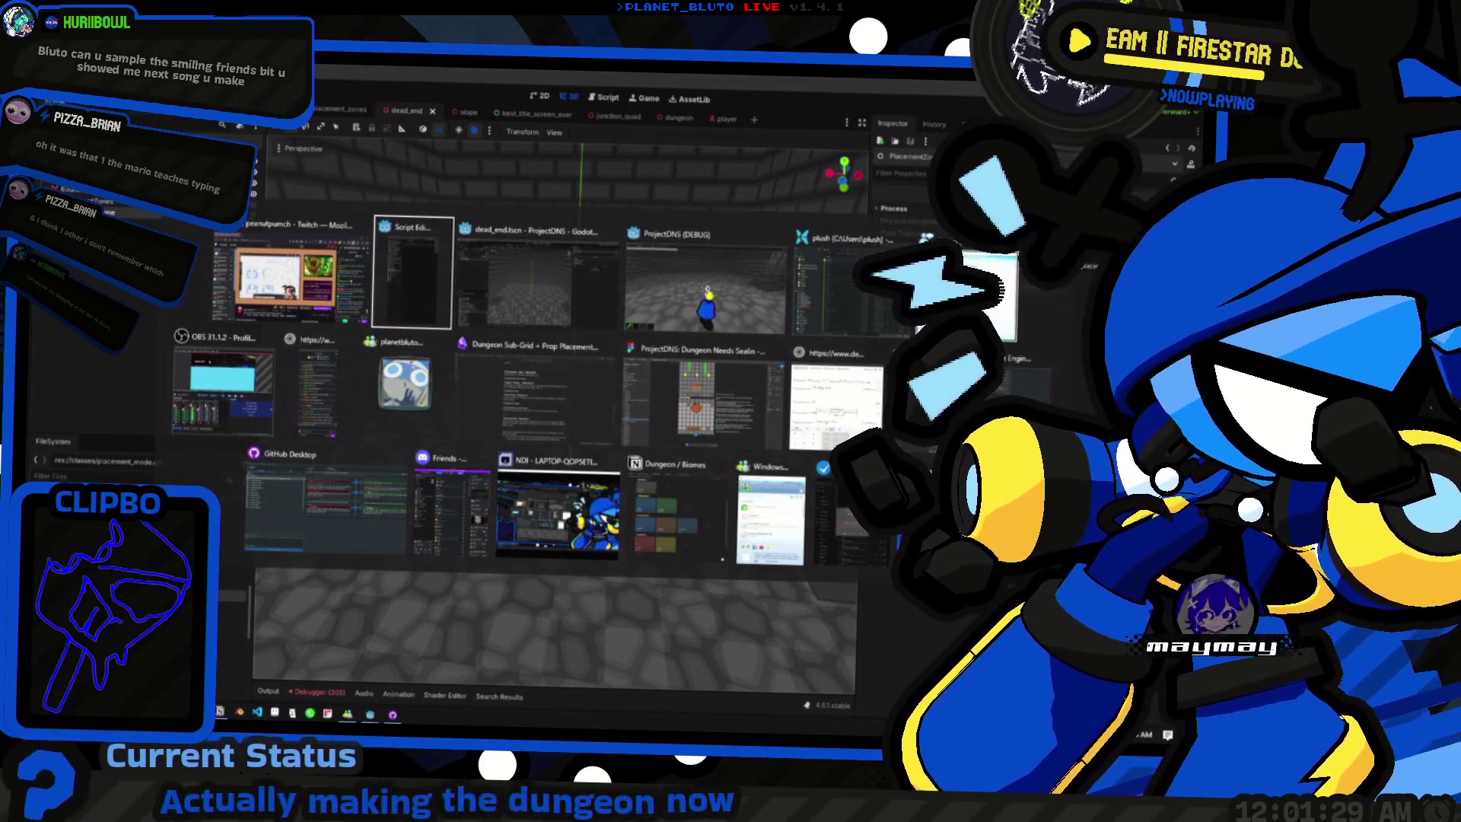
{"action": "left_click", "coordinate": [316, 346]}
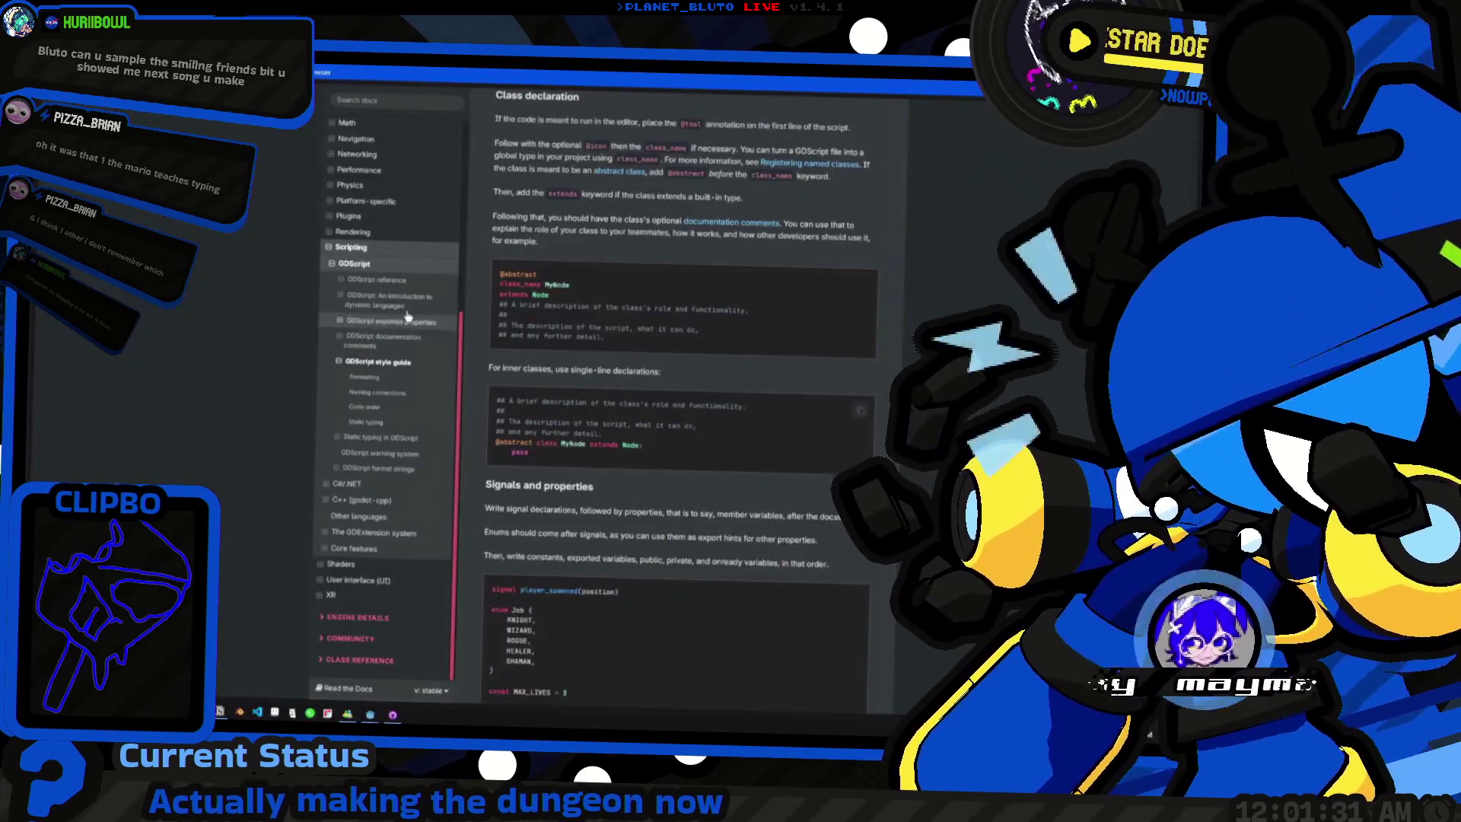
- Switch to the other Firefox window showing the playlist tiles
{"action": "key", "text": "alt+Tab"}
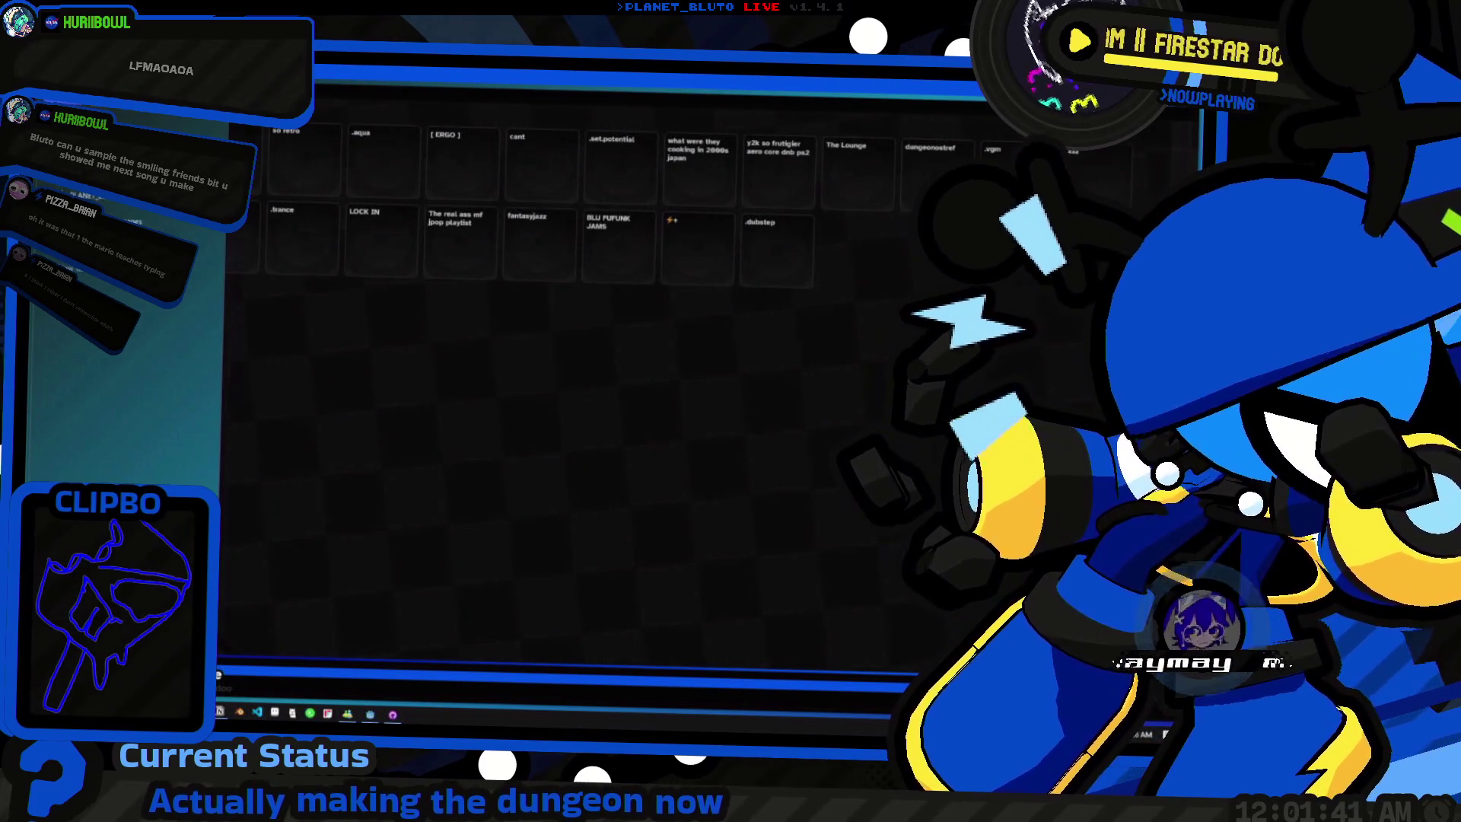
- Load youtube.com in a new browser tab
{"action": "left_click", "coordinate": [204, 272]}
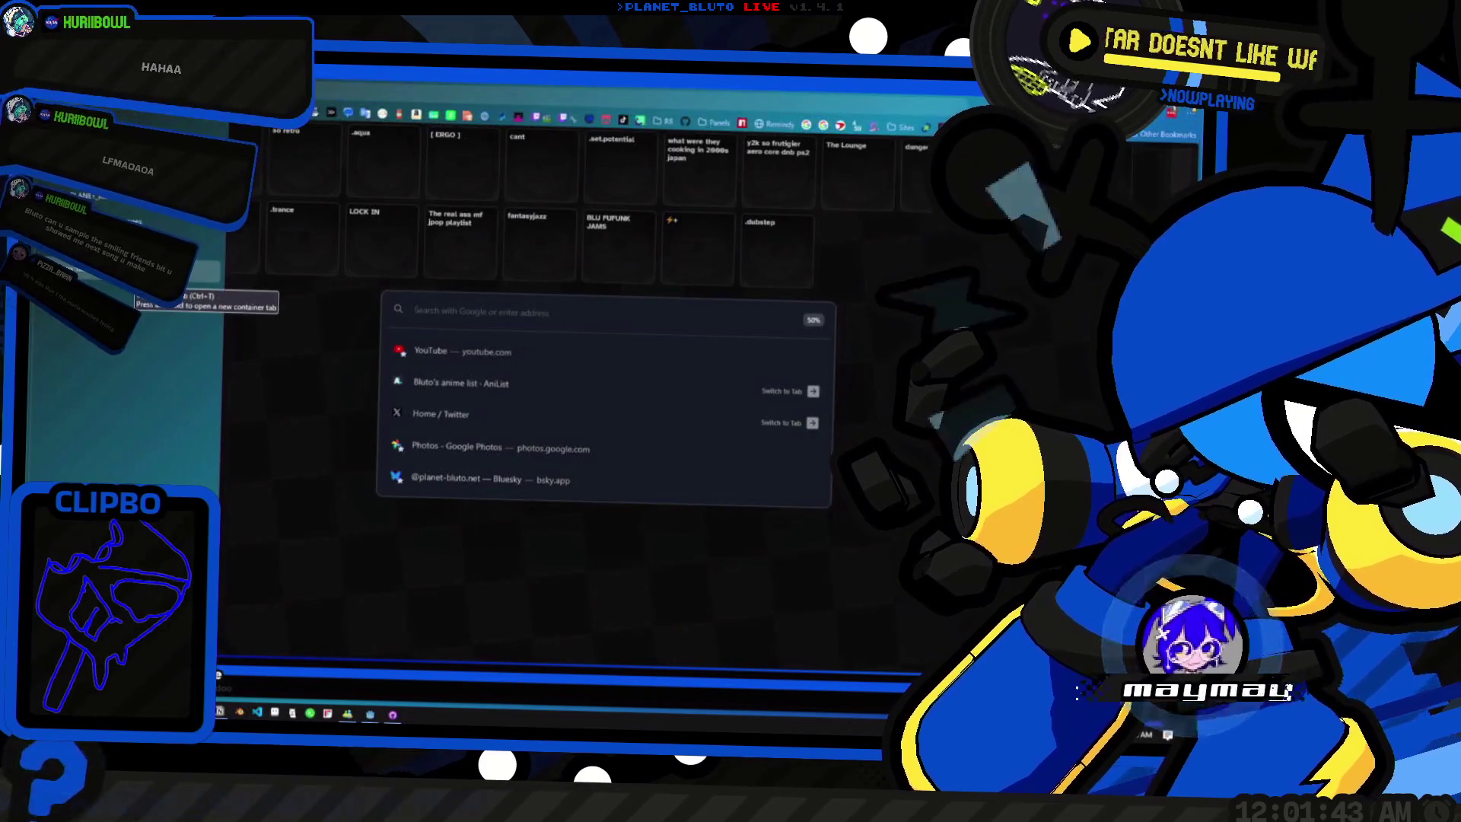
{"action": "type", "text": "youtube.com/"}
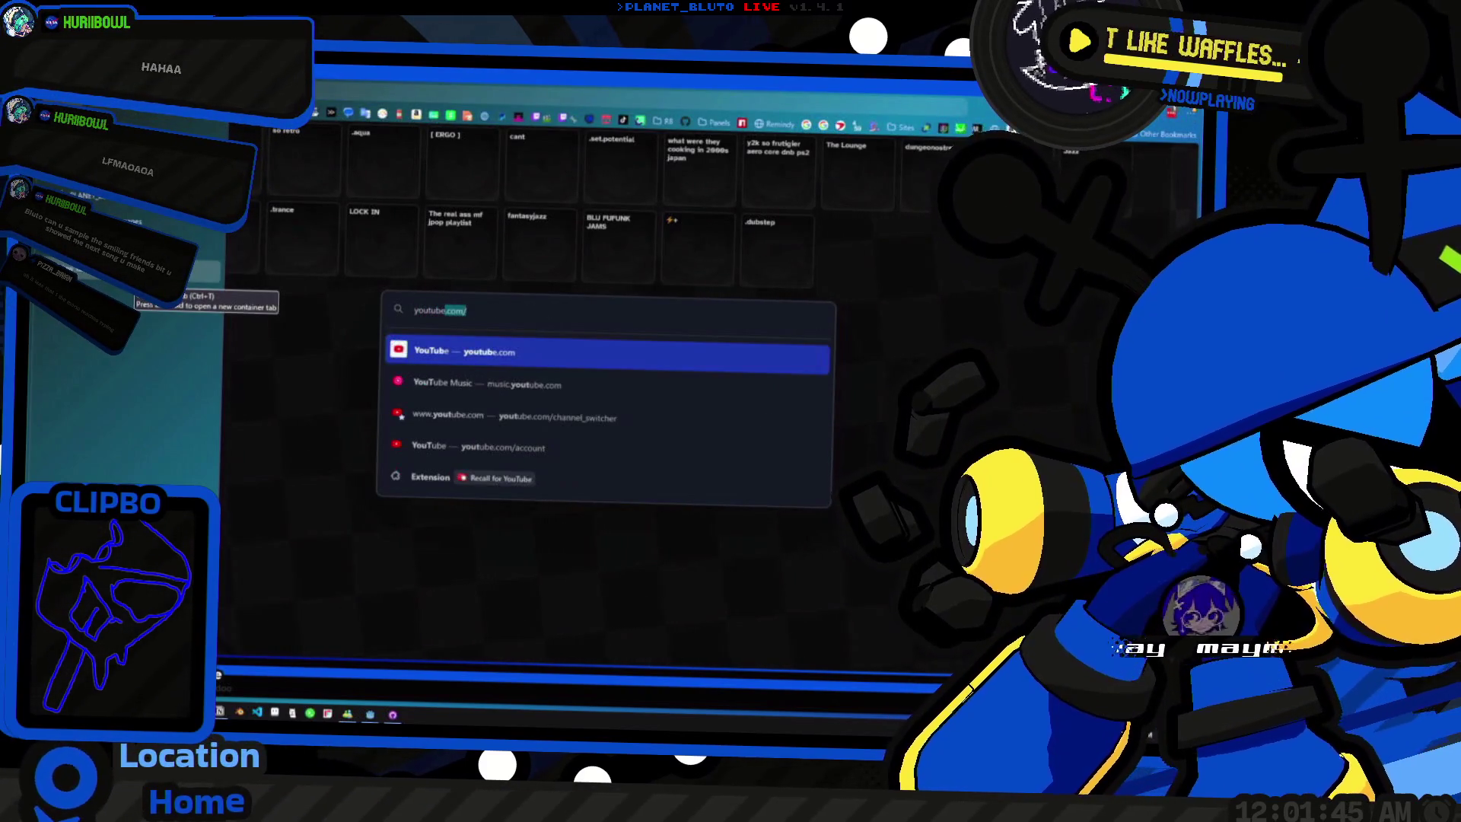
{"action": "key", "text": "Return"}
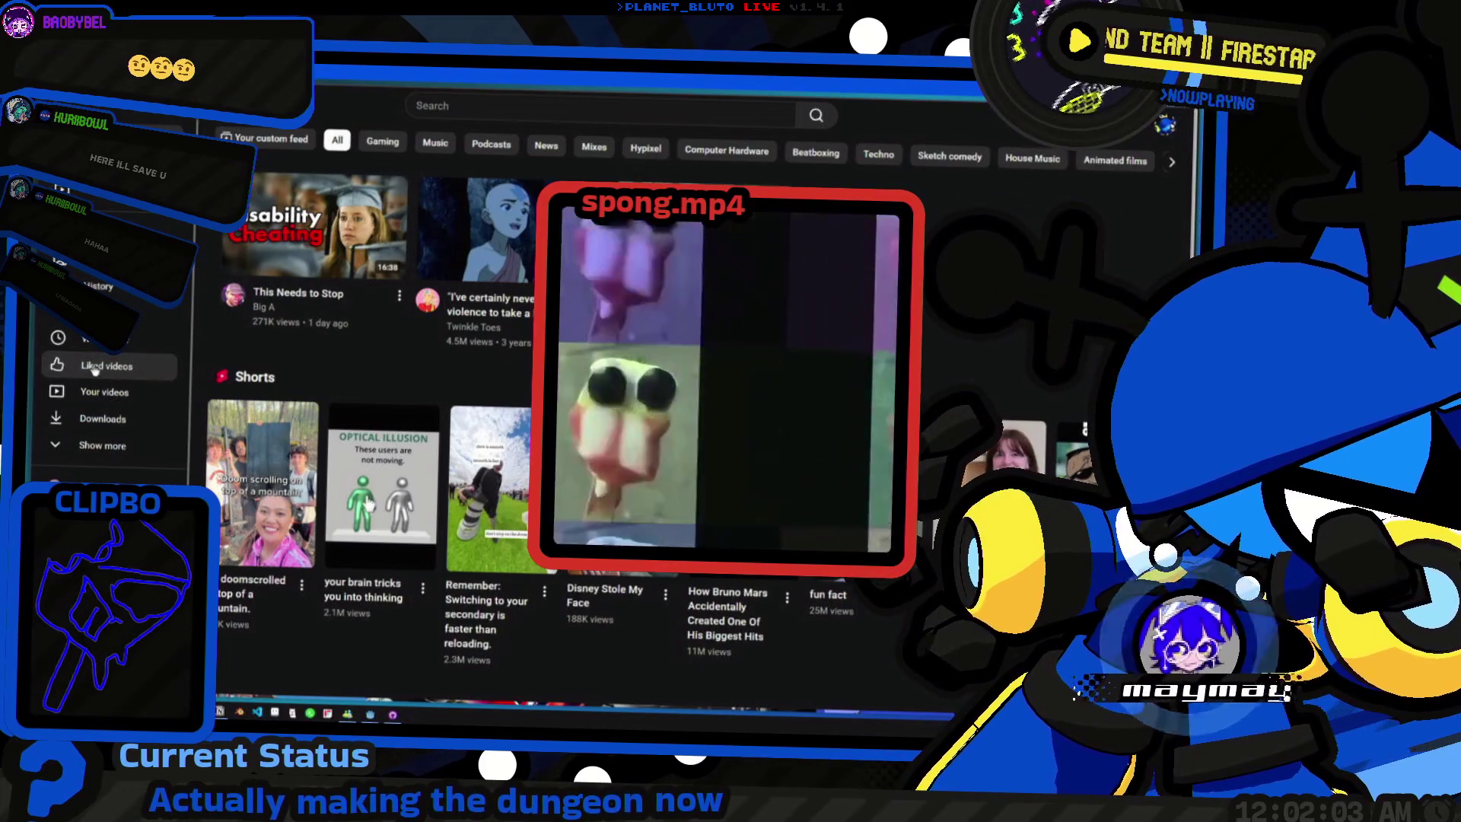
- Open the Liked videos playlist and scroll through its list
{"action": "left_click", "coordinate": [72, 355]}
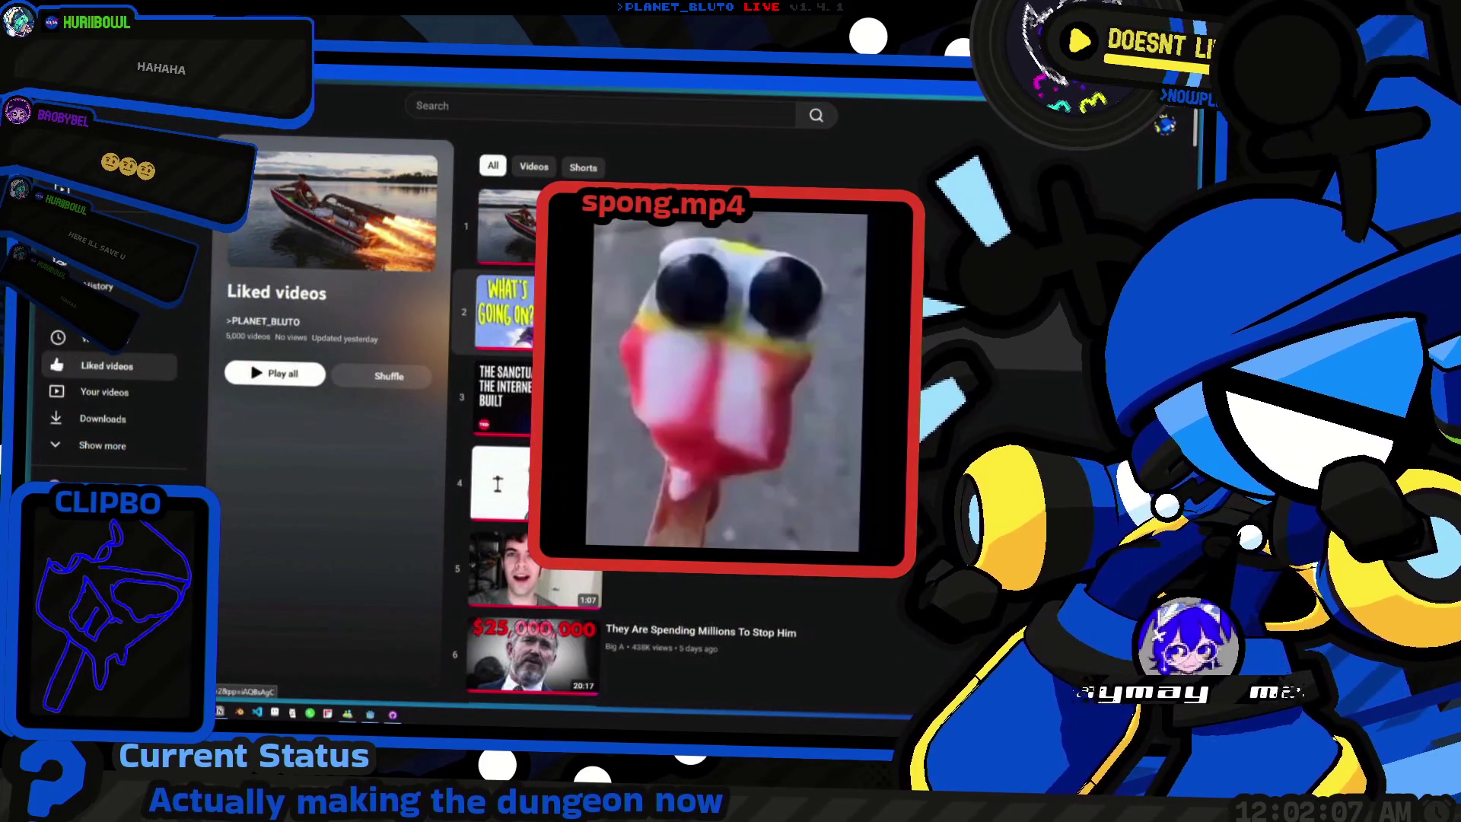
{"action": "scroll", "coordinate": [815, 307], "scroll_direction": "down", "scroll_amount": 5}
{"action": "scroll", "coordinate": [815, 307], "scroll_direction": "down", "scroll_amount": 2}
{"action": "scroll", "coordinate": [814, 308], "scroll_direction": "up", "scroll_amount": 7}
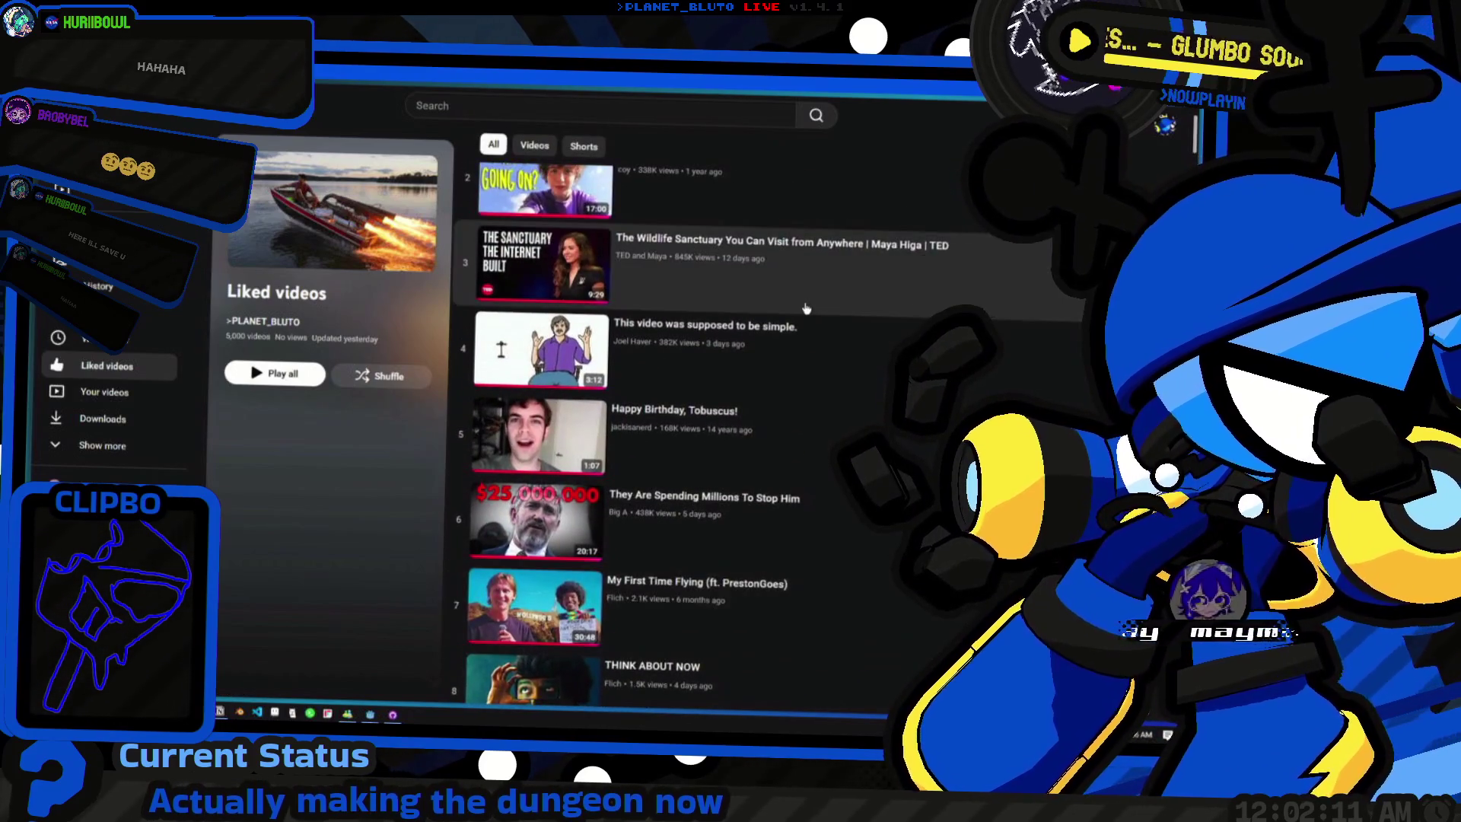
{"action": "scroll", "coordinate": [792, 312], "scroll_direction": "down", "scroll_amount": 10}
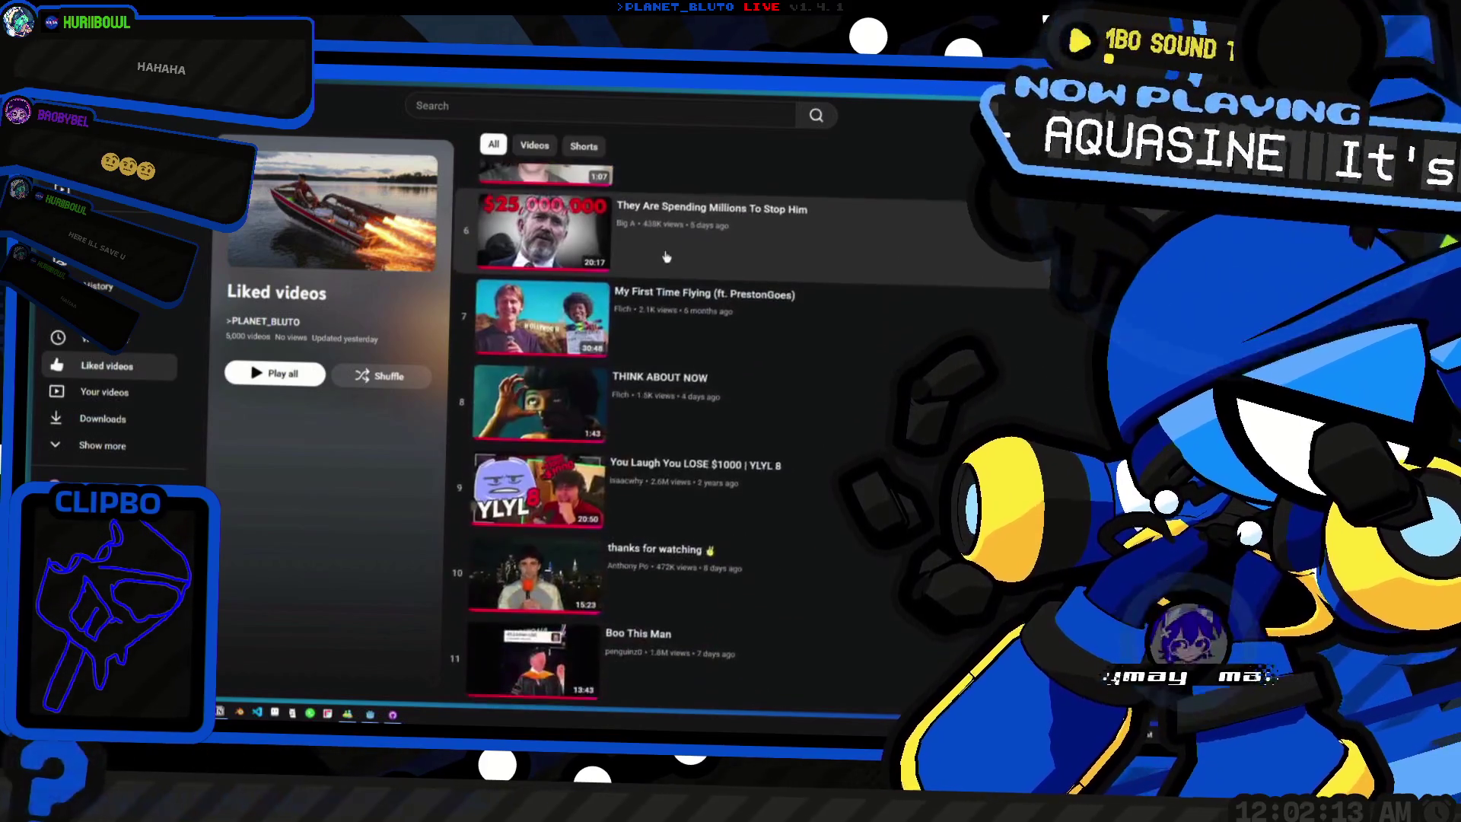
{"action": "scroll", "coordinate": [669, 277], "scroll_direction": "up", "scroll_amount": 10}
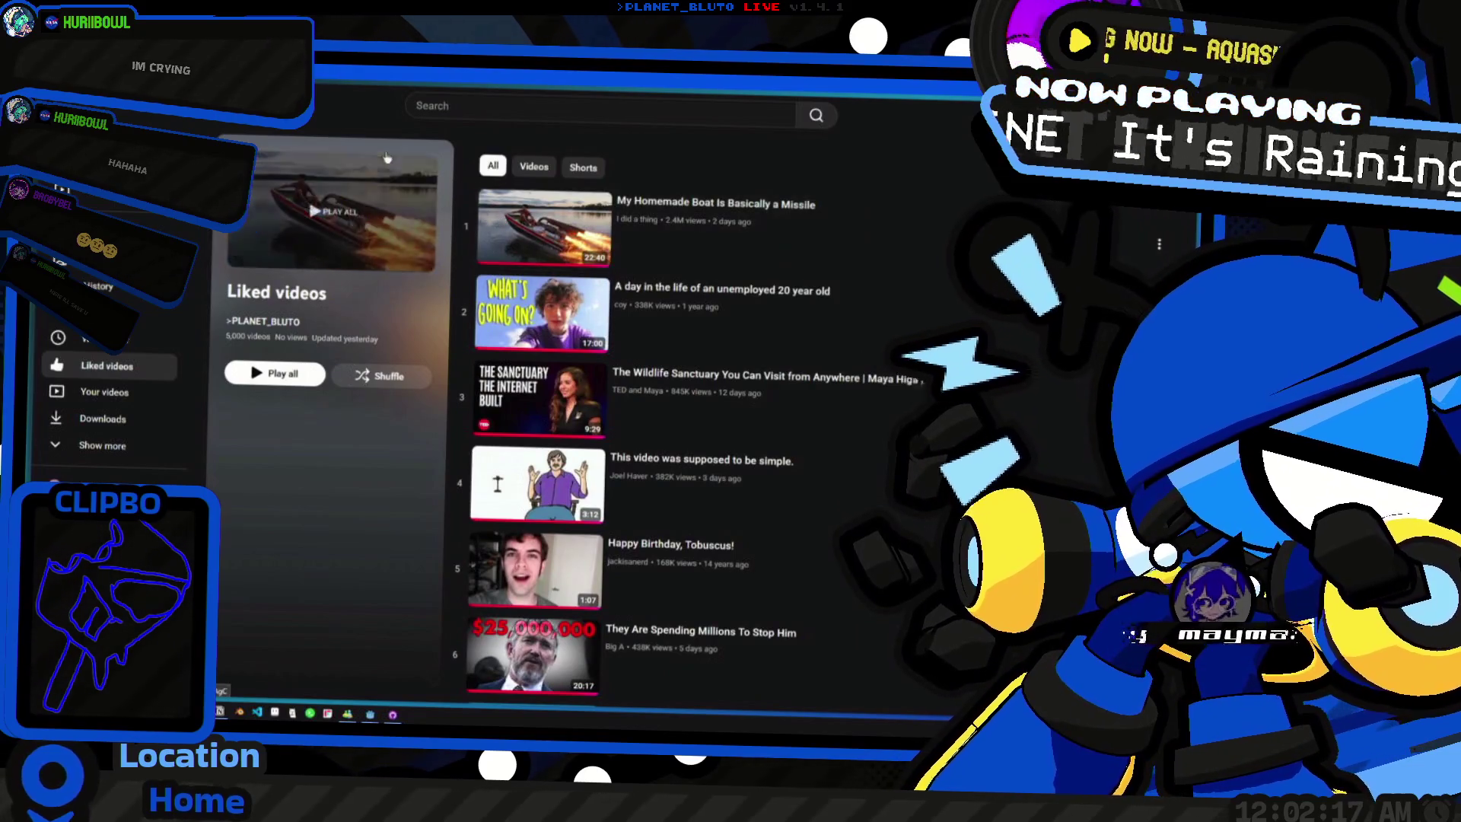
{"action": "left_click", "coordinate": [510, 112]}
- Search 'smiling friends season 3 trailer', then change the query to 'smiling friends adult swim'
{"action": "type", "text": "ilin"}
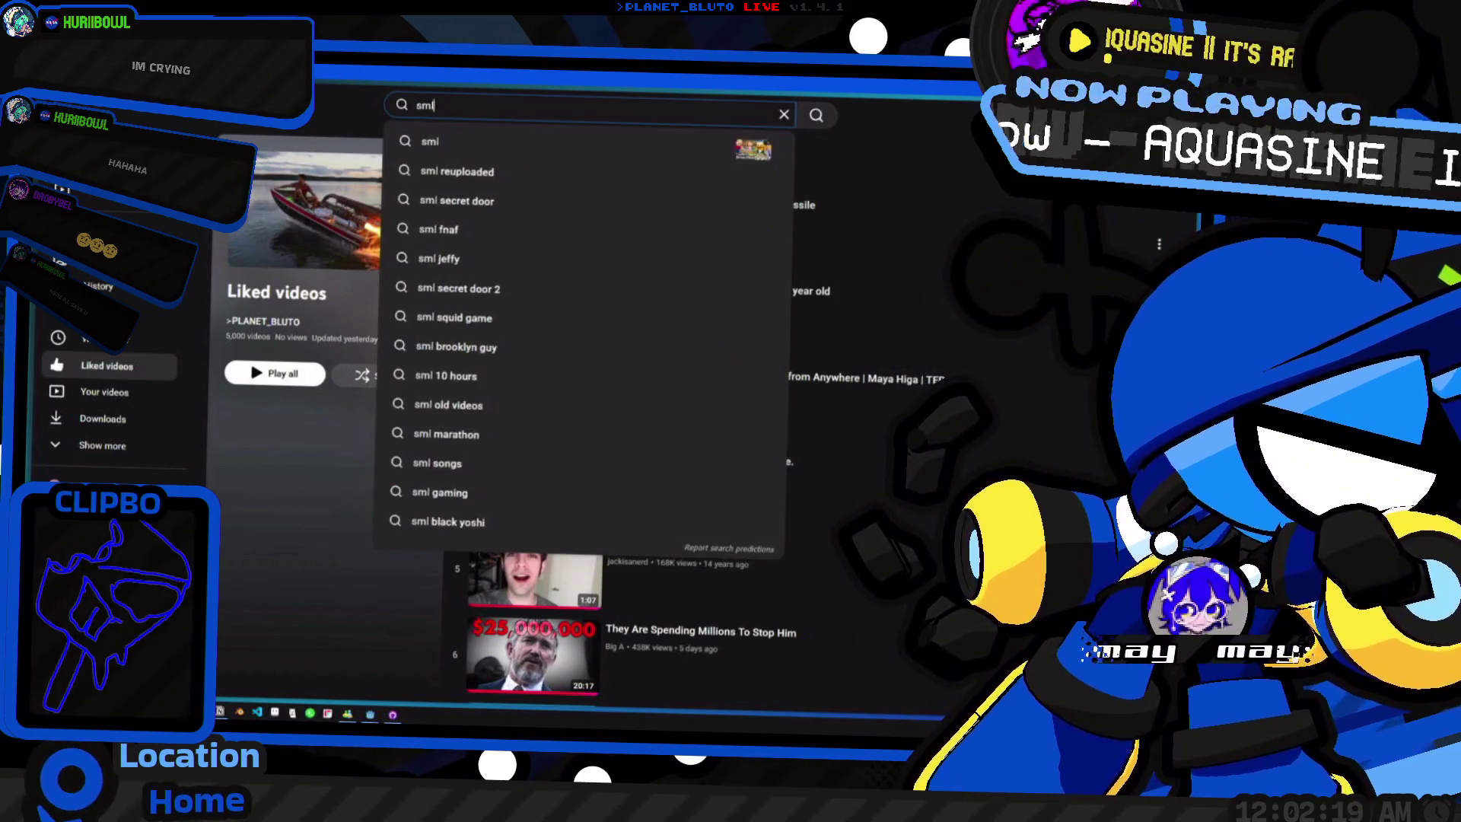
{"action": "type", "text": "e"}
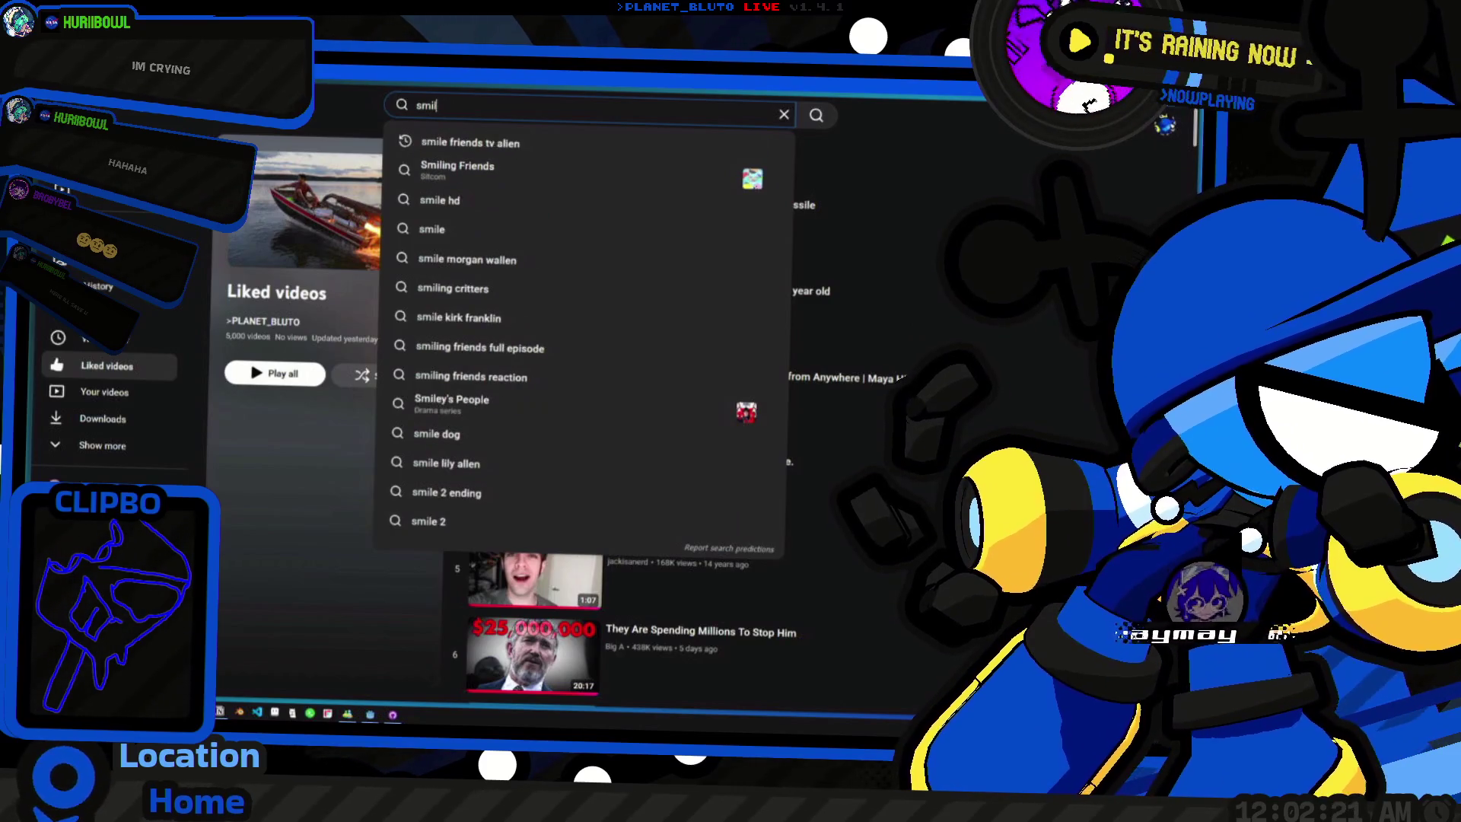
{"action": "key", "text": "Down"}
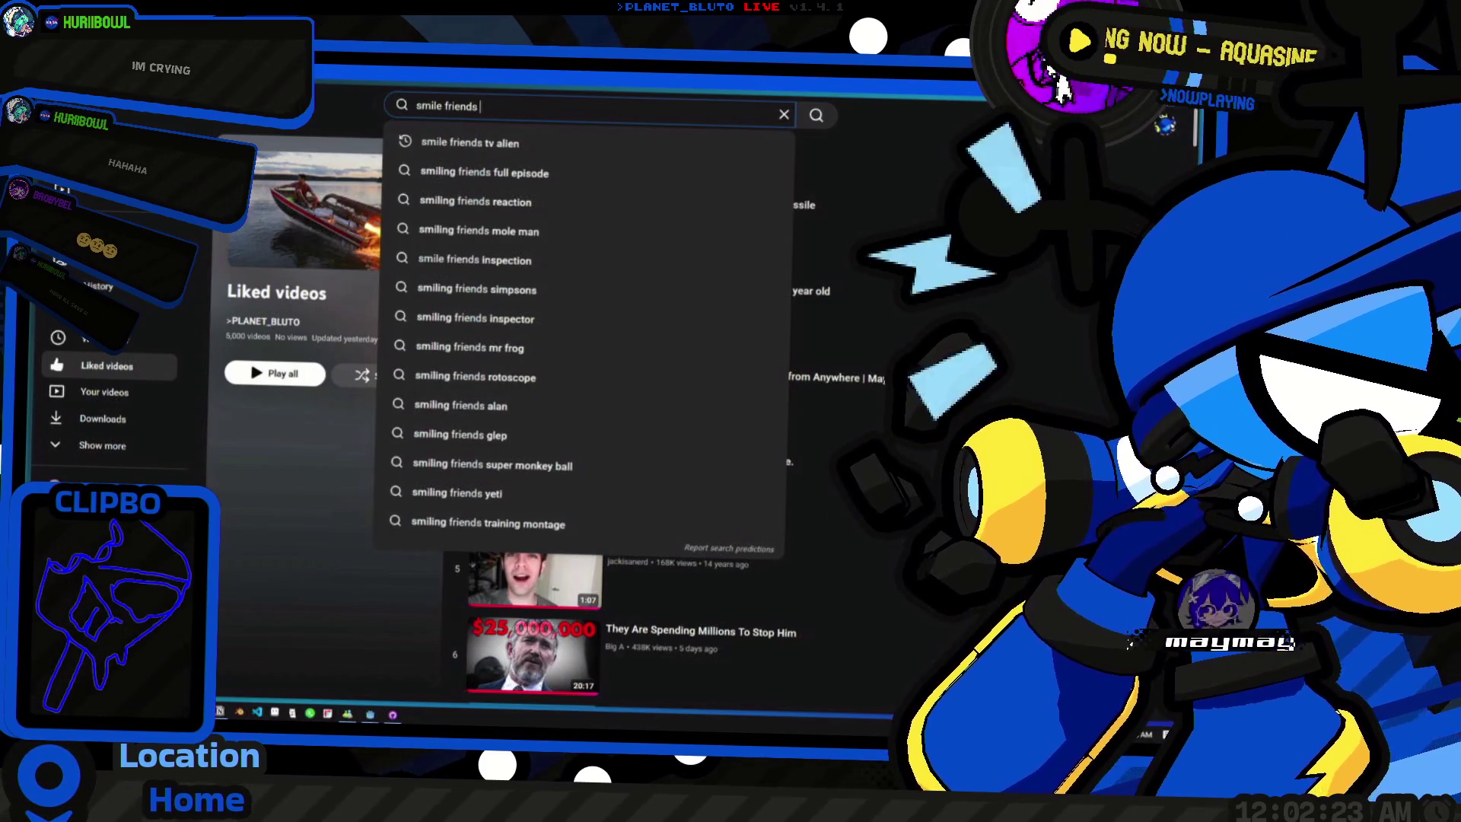
{"action": "type", "text": "sea"}
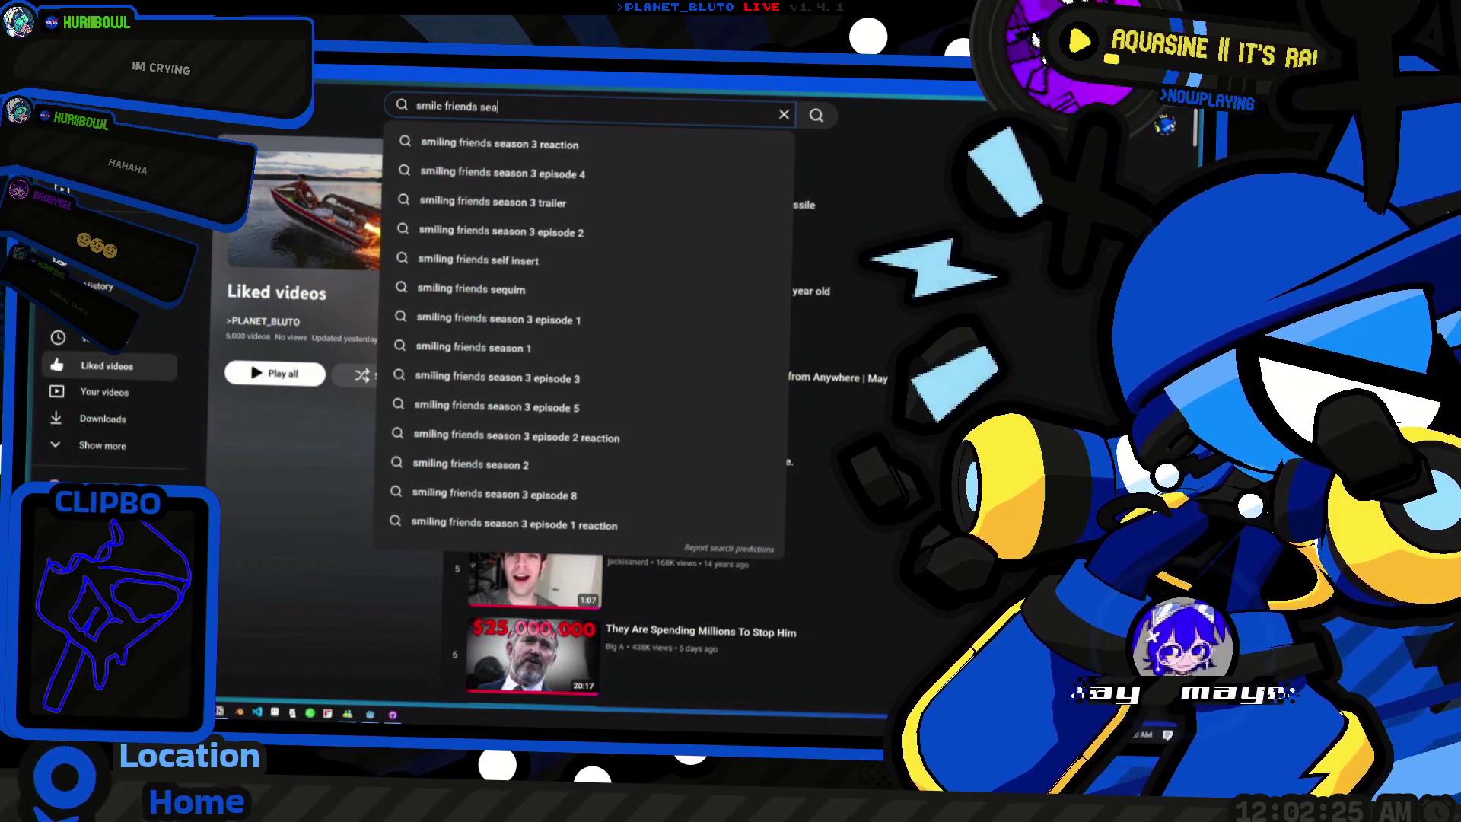
{"action": "key", "text": "Down"}
{"action": "key", "text": "Down"}
{"action": "key", "text": "Down"}
{"action": "key", "text": "Return"}
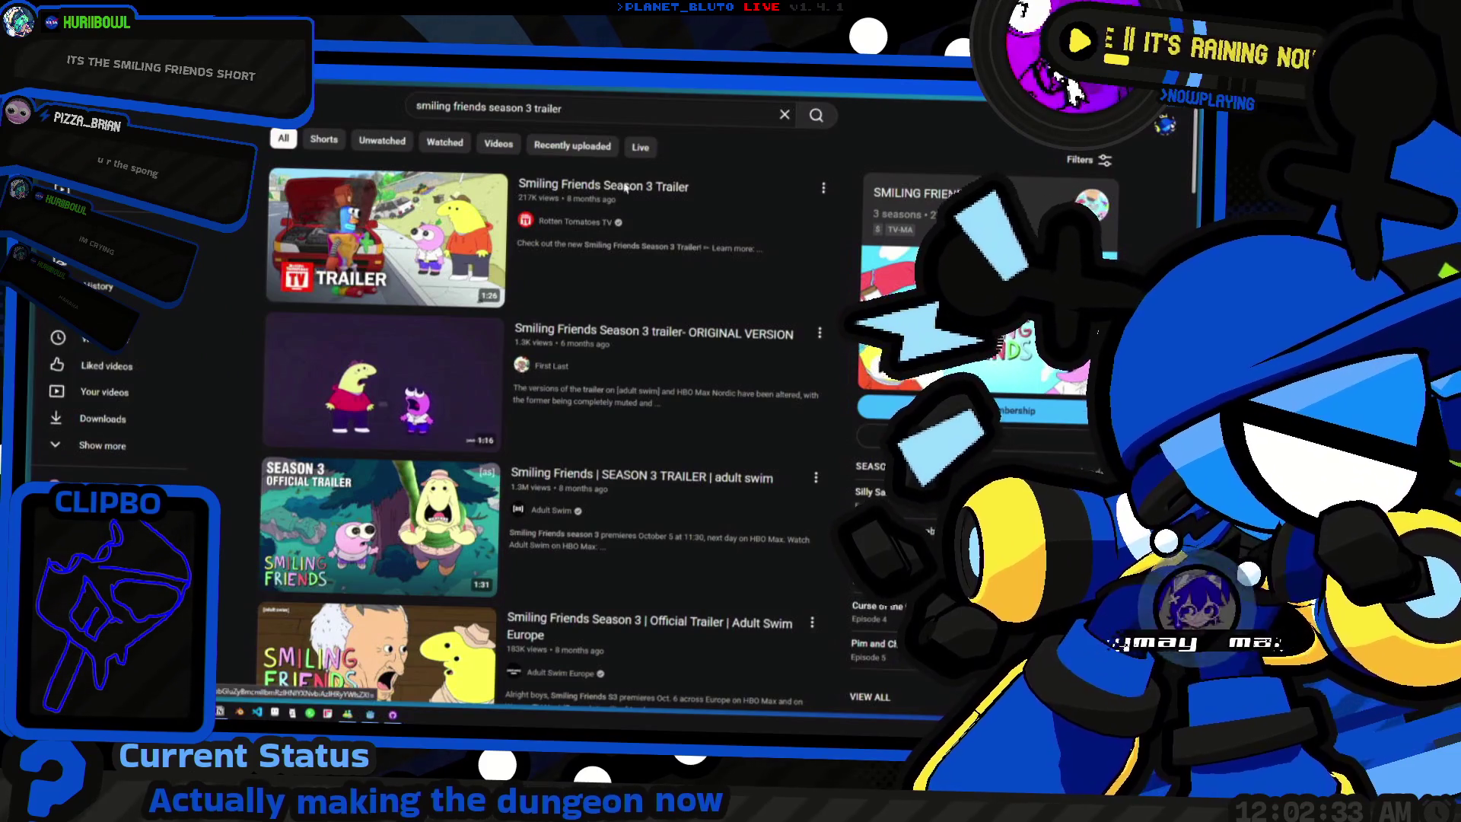
{"action": "left_click", "coordinate": [589, 104]}
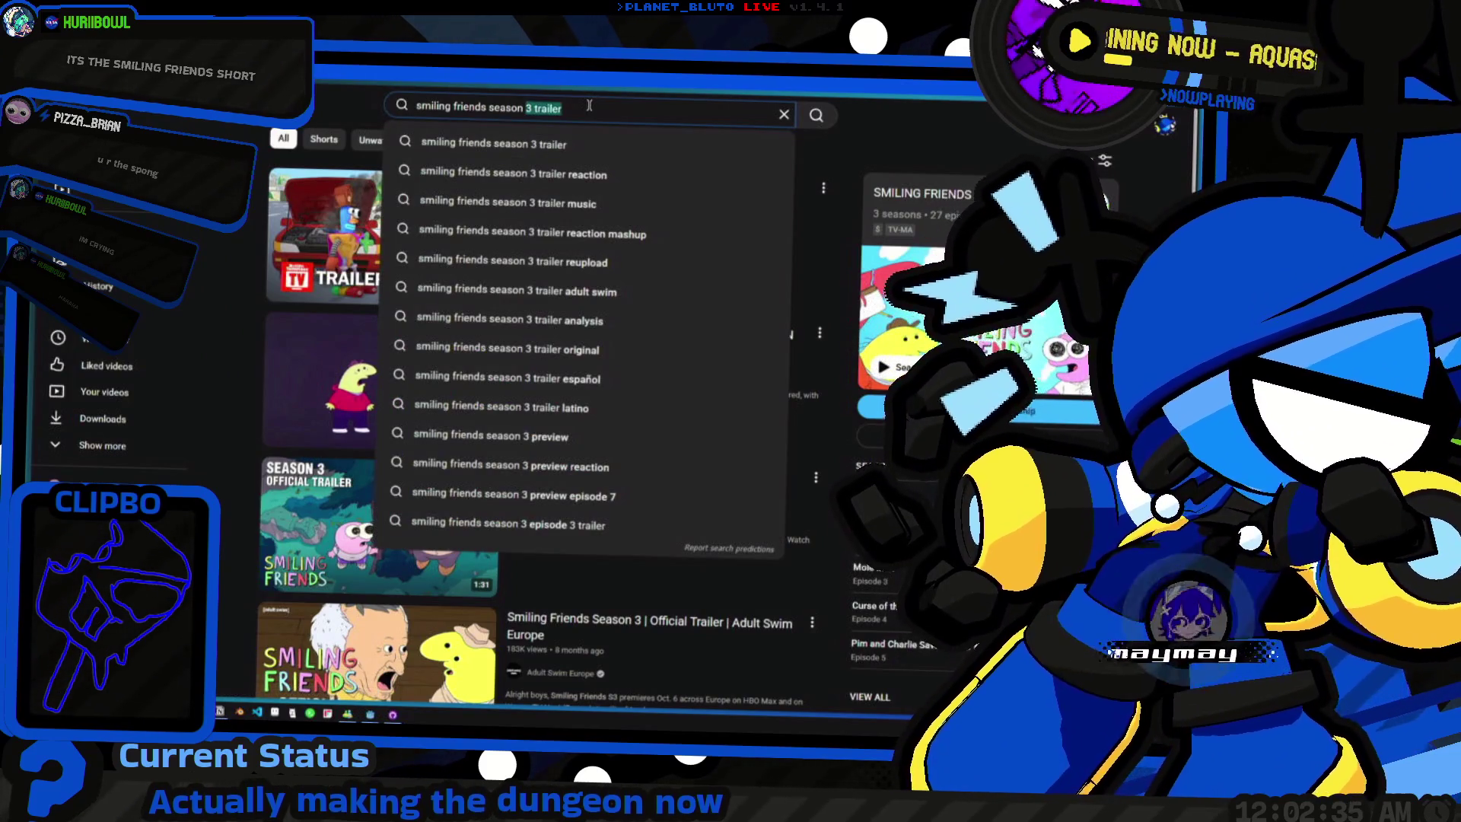
{"action": "key", "text": "BackSpace"}
{"action": "key", "text": "BackSpace"}
{"action": "key", "text": "BackSpace"}
{"action": "type", "text": "adult"}
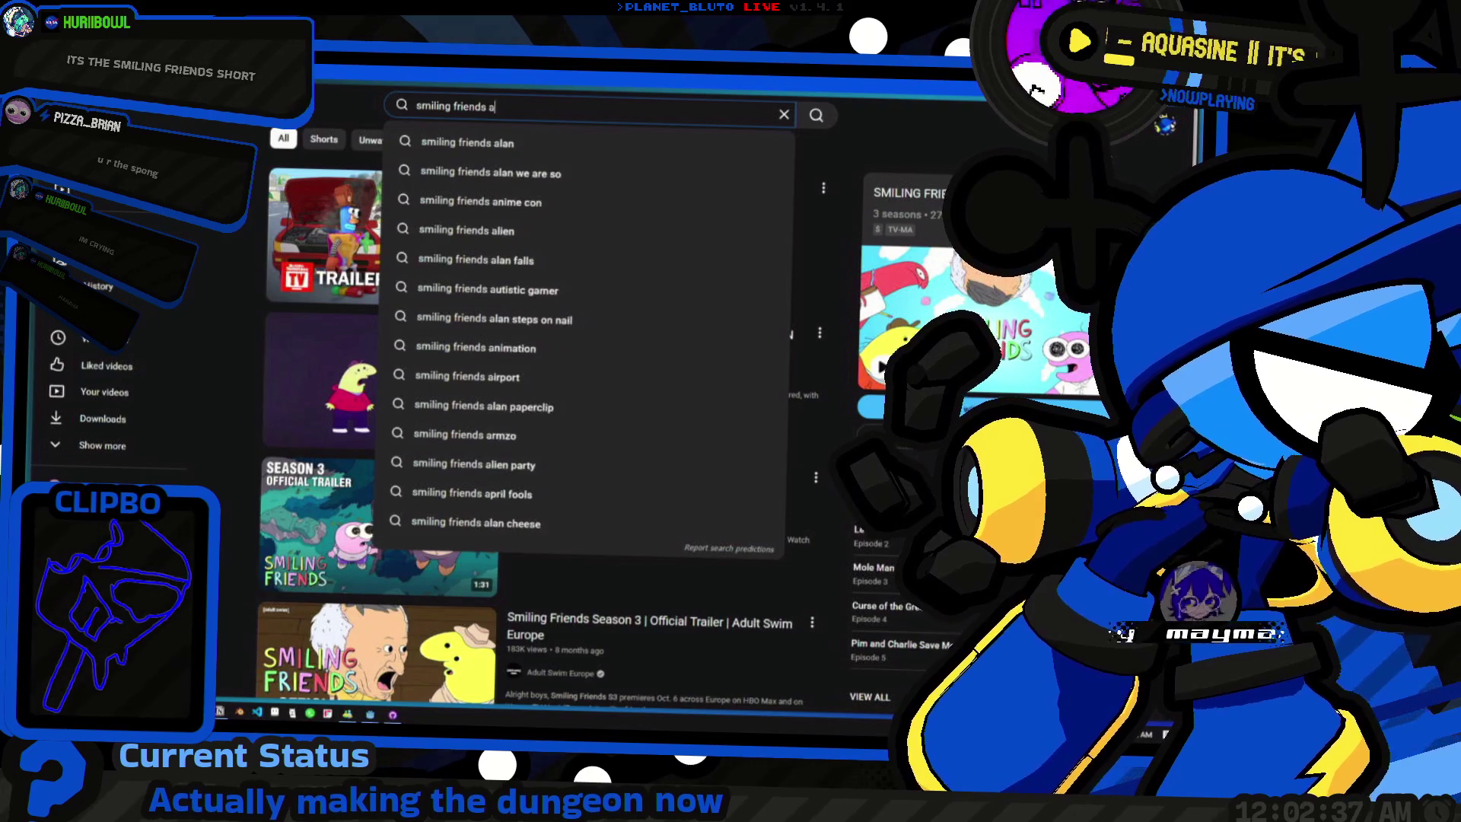
{"action": "key", "text": "Return"}
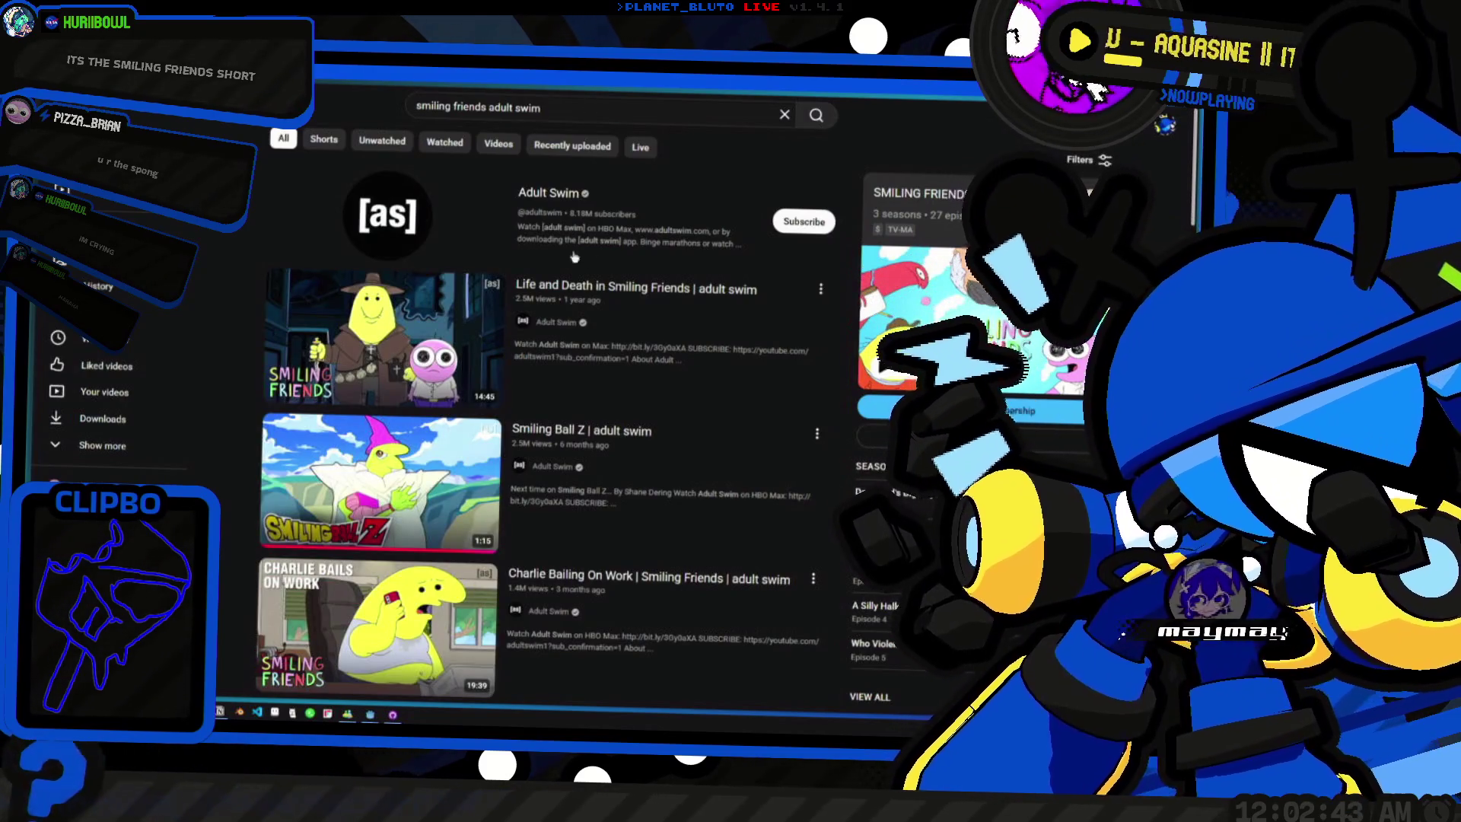
- Scroll the results and open the 'Smiling Shorts: Roy Dismey' video
{"action": "scroll", "coordinate": [589, 266], "scroll_direction": "down", "scroll_amount": 6}
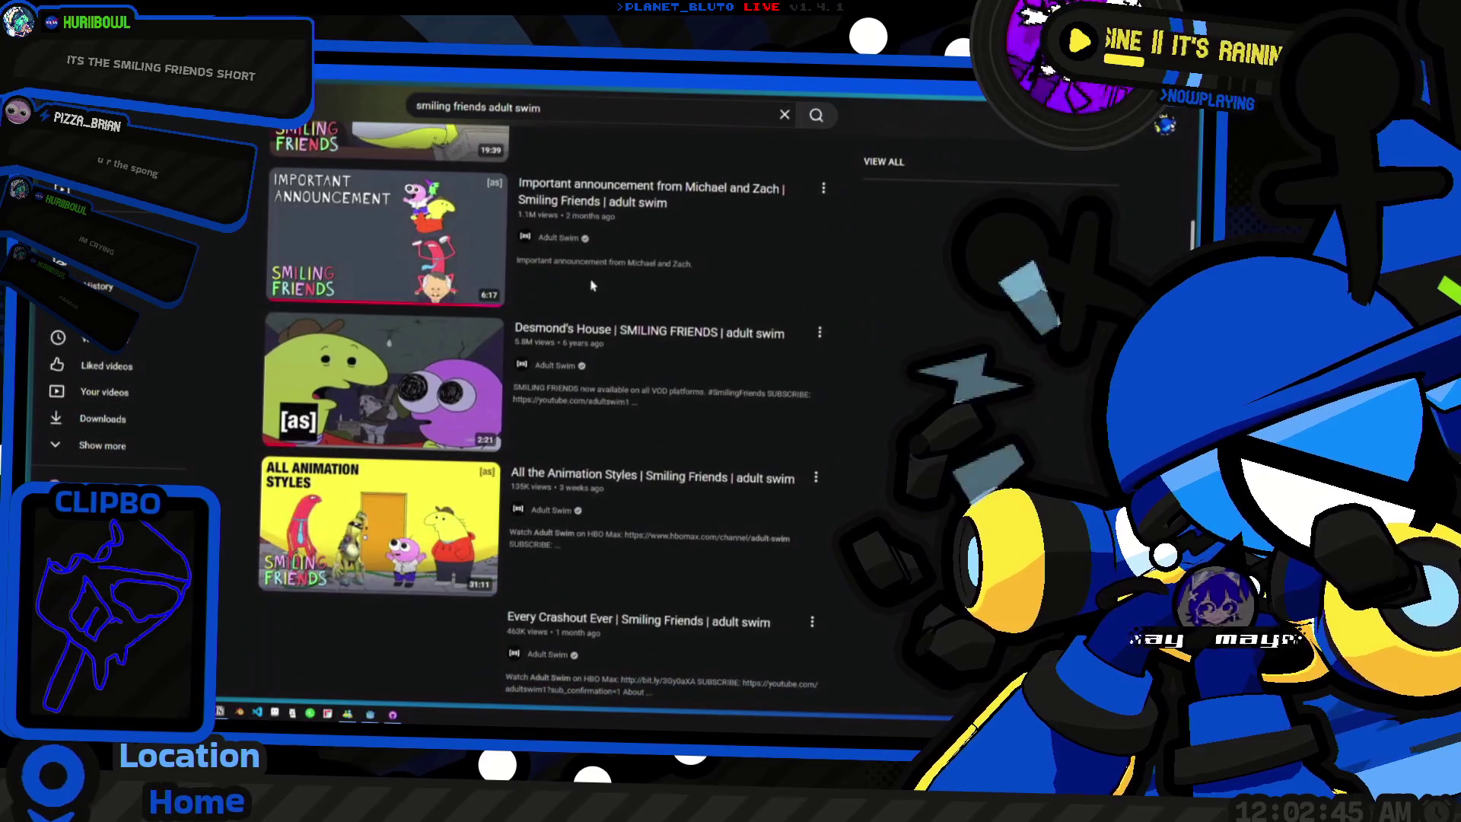
{"action": "scroll", "coordinate": [592, 285], "scroll_direction": "down", "scroll_amount": 7}
{"action": "scroll", "coordinate": [593, 289], "scroll_direction": "down", "scroll_amount": 4}
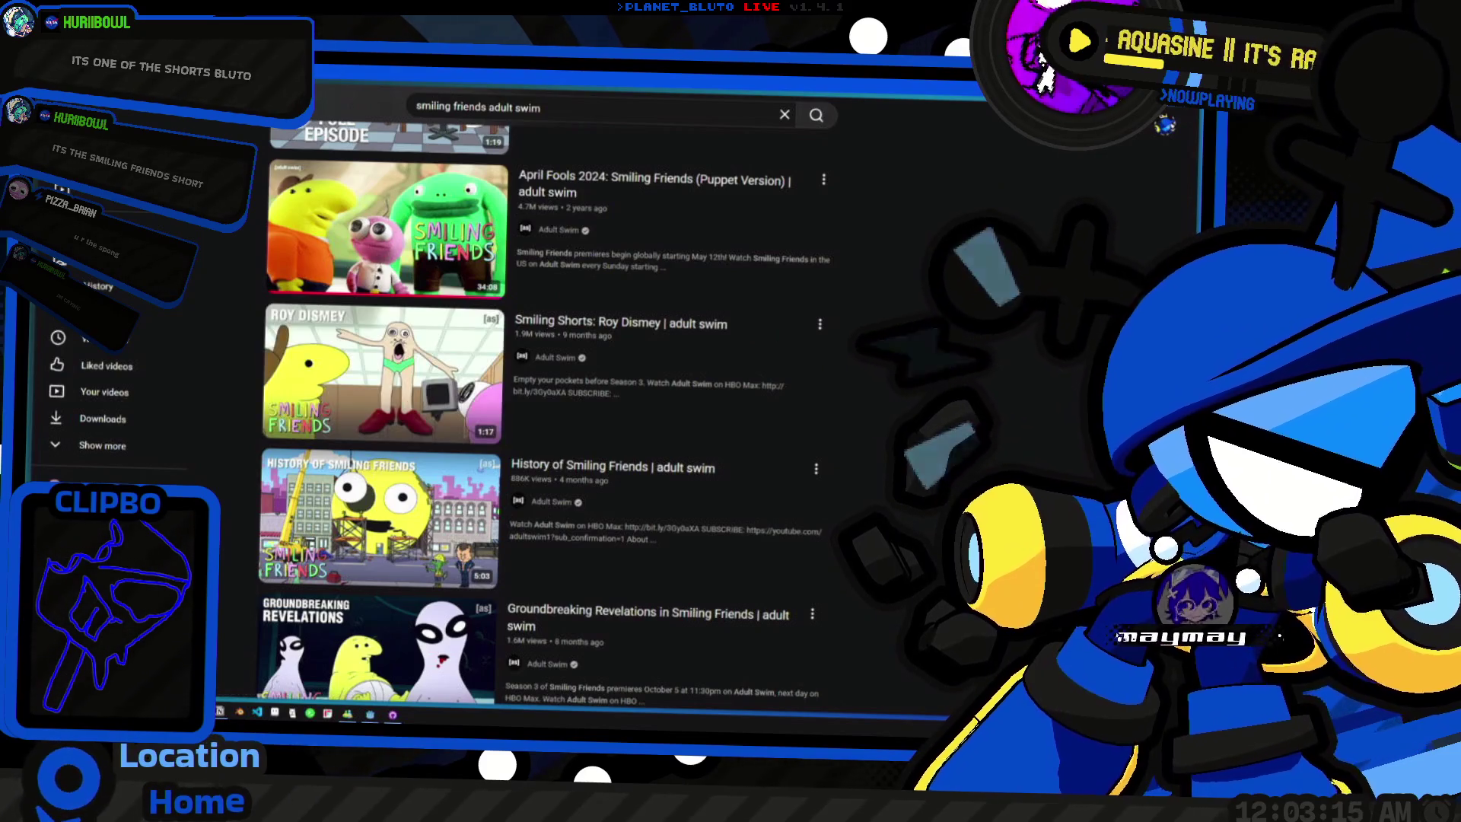
{"action": "scroll", "coordinate": [549, 329], "scroll_direction": "down", "scroll_amount": 2}
{"action": "scroll", "coordinate": [847, 340], "scroll_direction": "down", "scroll_amount": 2}
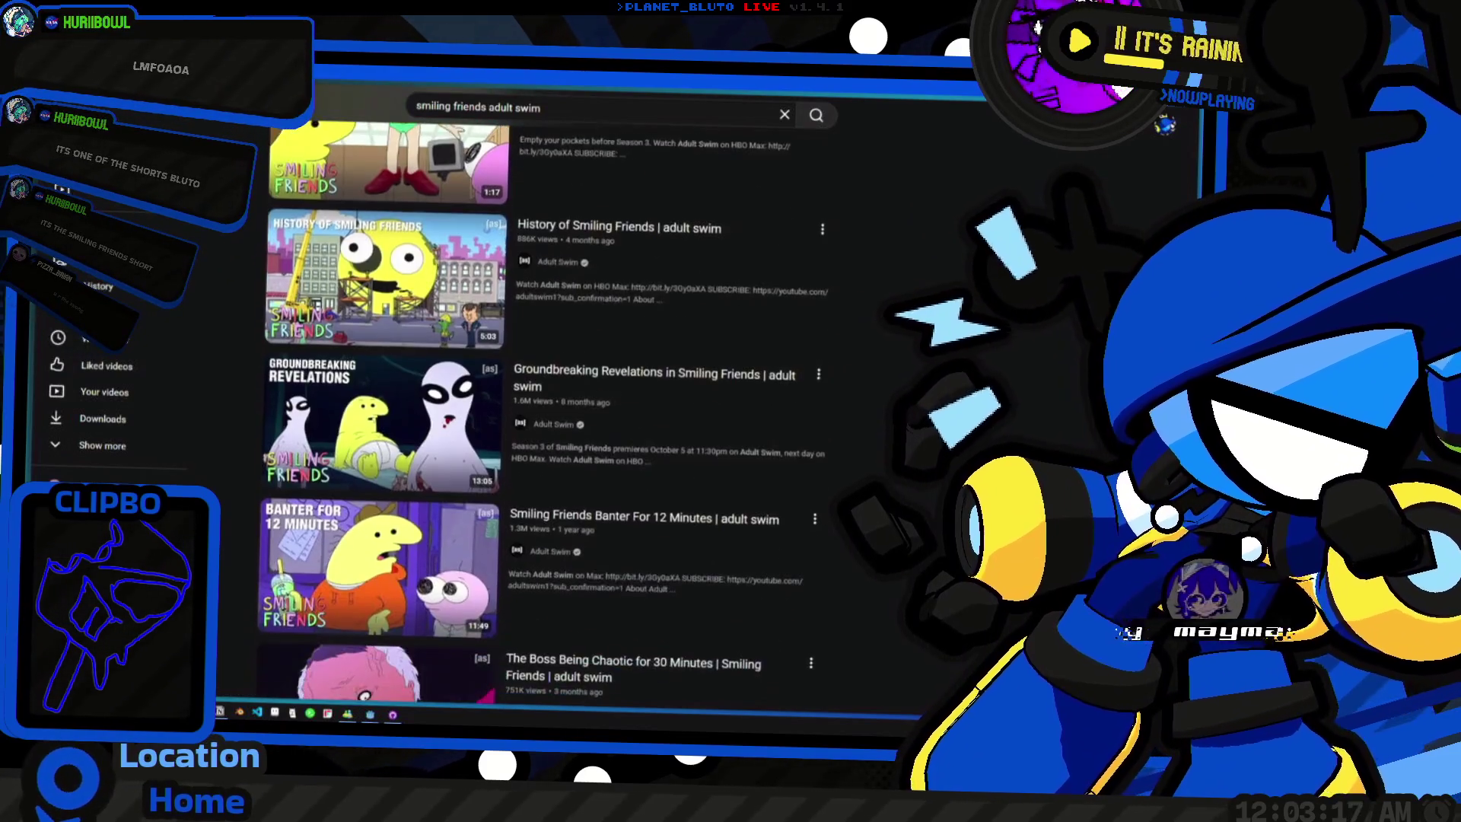
{"action": "scroll", "coordinate": [847, 340], "scroll_direction": "up", "scroll_amount": 4}
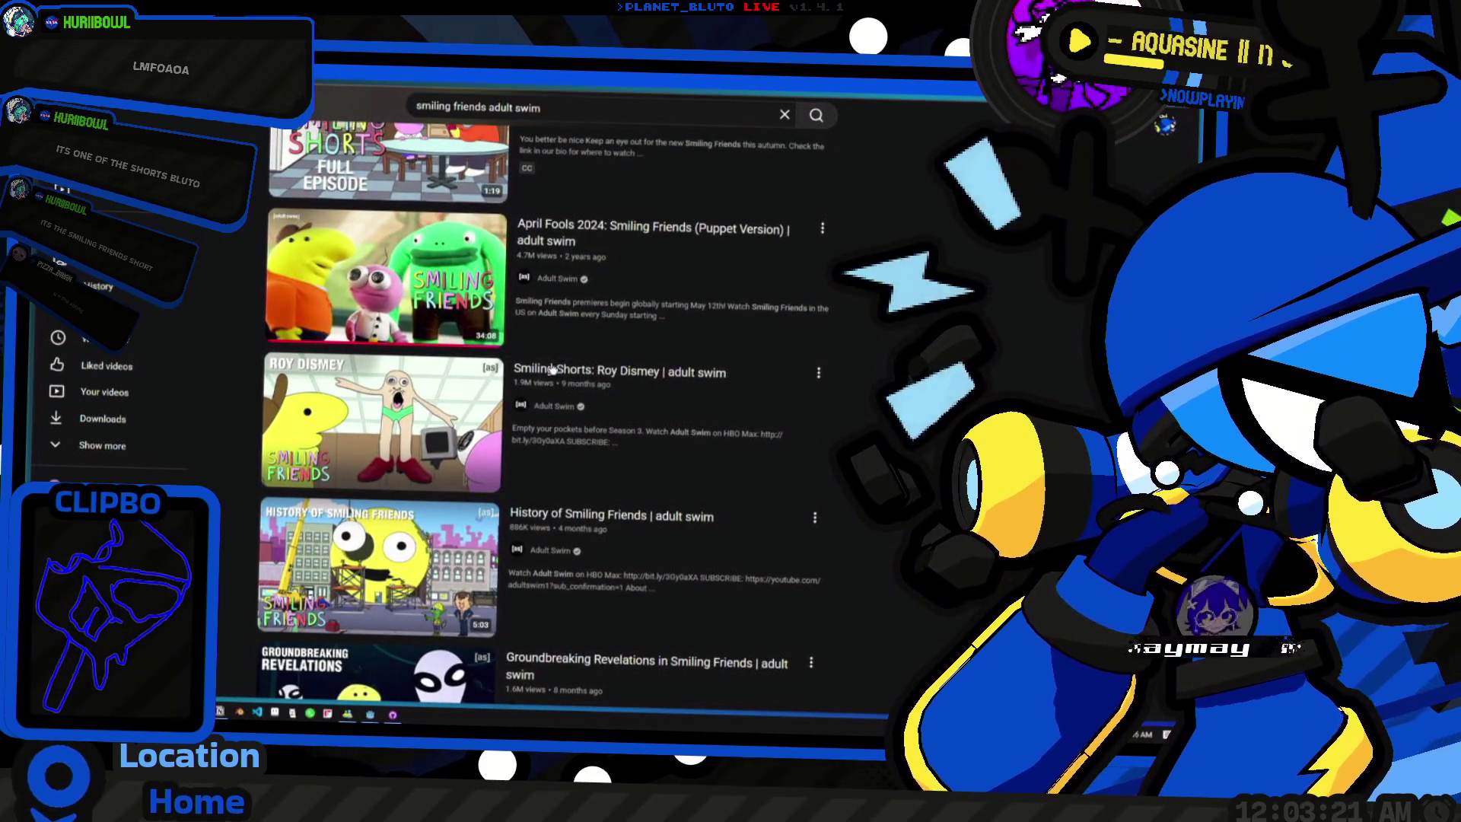
{"action": "left_click", "coordinate": [553, 369]}
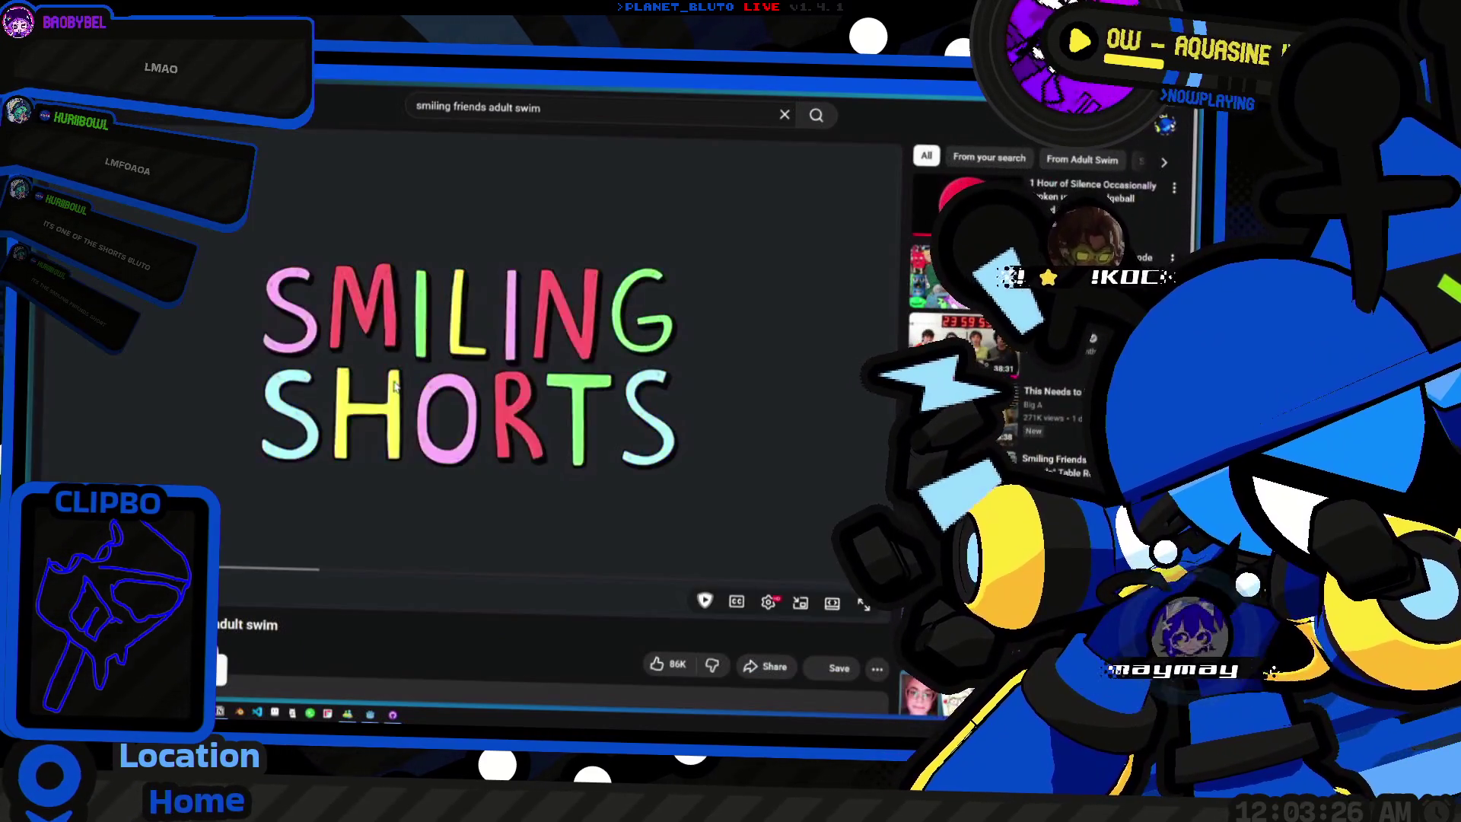
- Pause and resume the Roy Dismey short, then watch it through to the end screen
{"action": "left_click", "coordinate": [393, 388]}
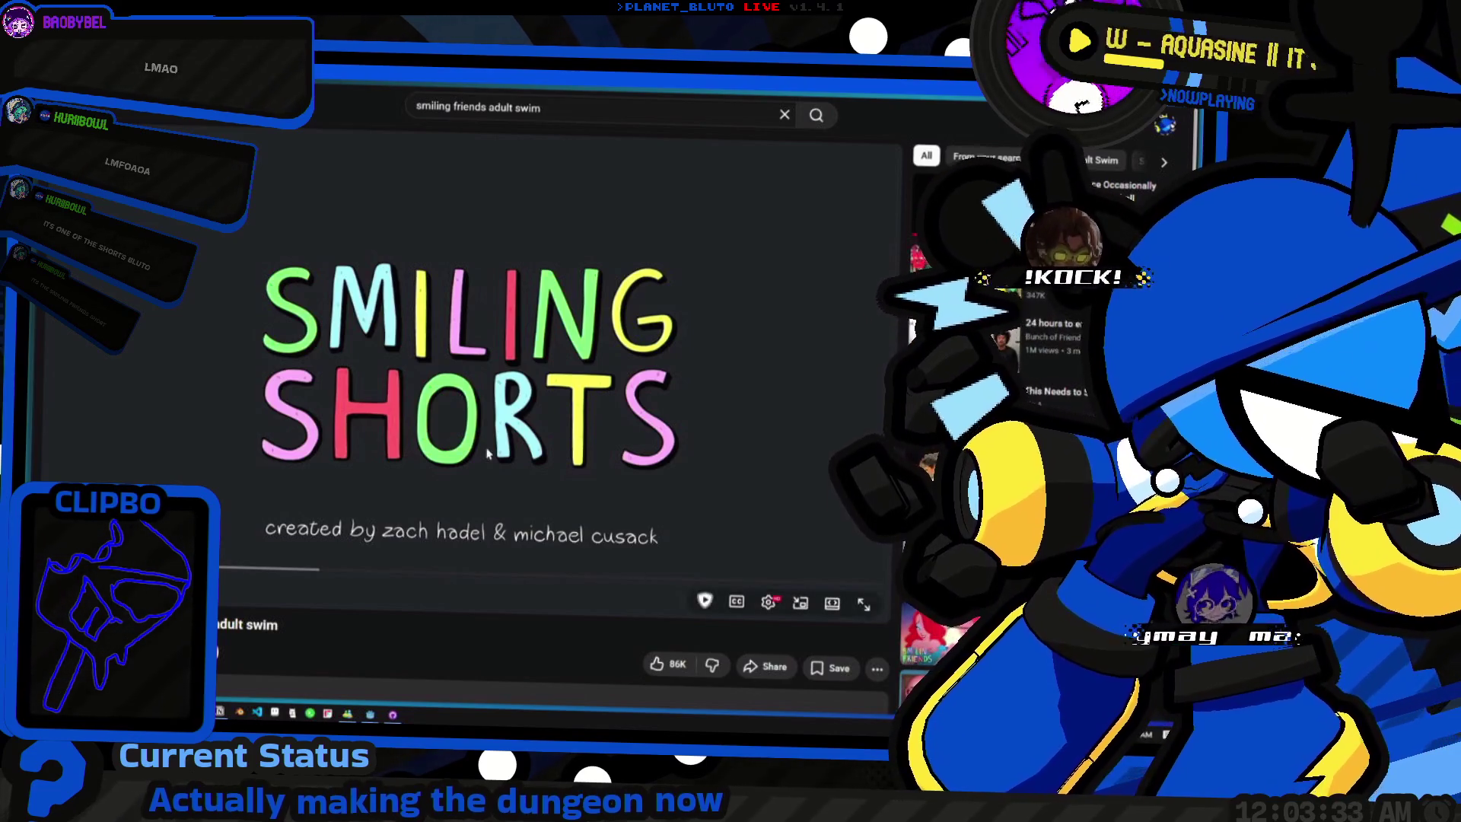
{"action": "scroll", "coordinate": [377, 600], "scroll_direction": "down", "scroll_amount": 1}
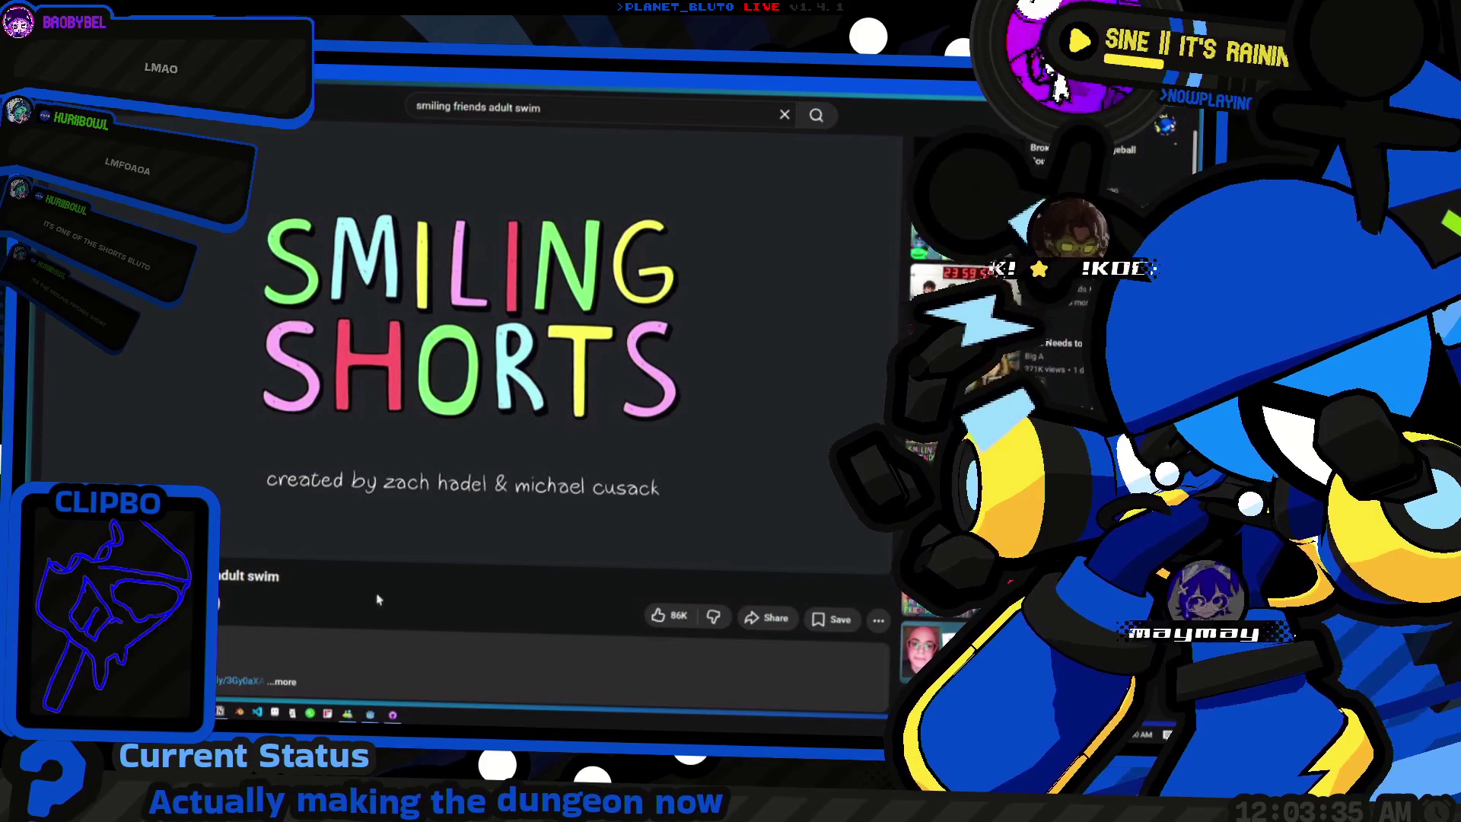
{"action": "left_click", "coordinate": [388, 518]}
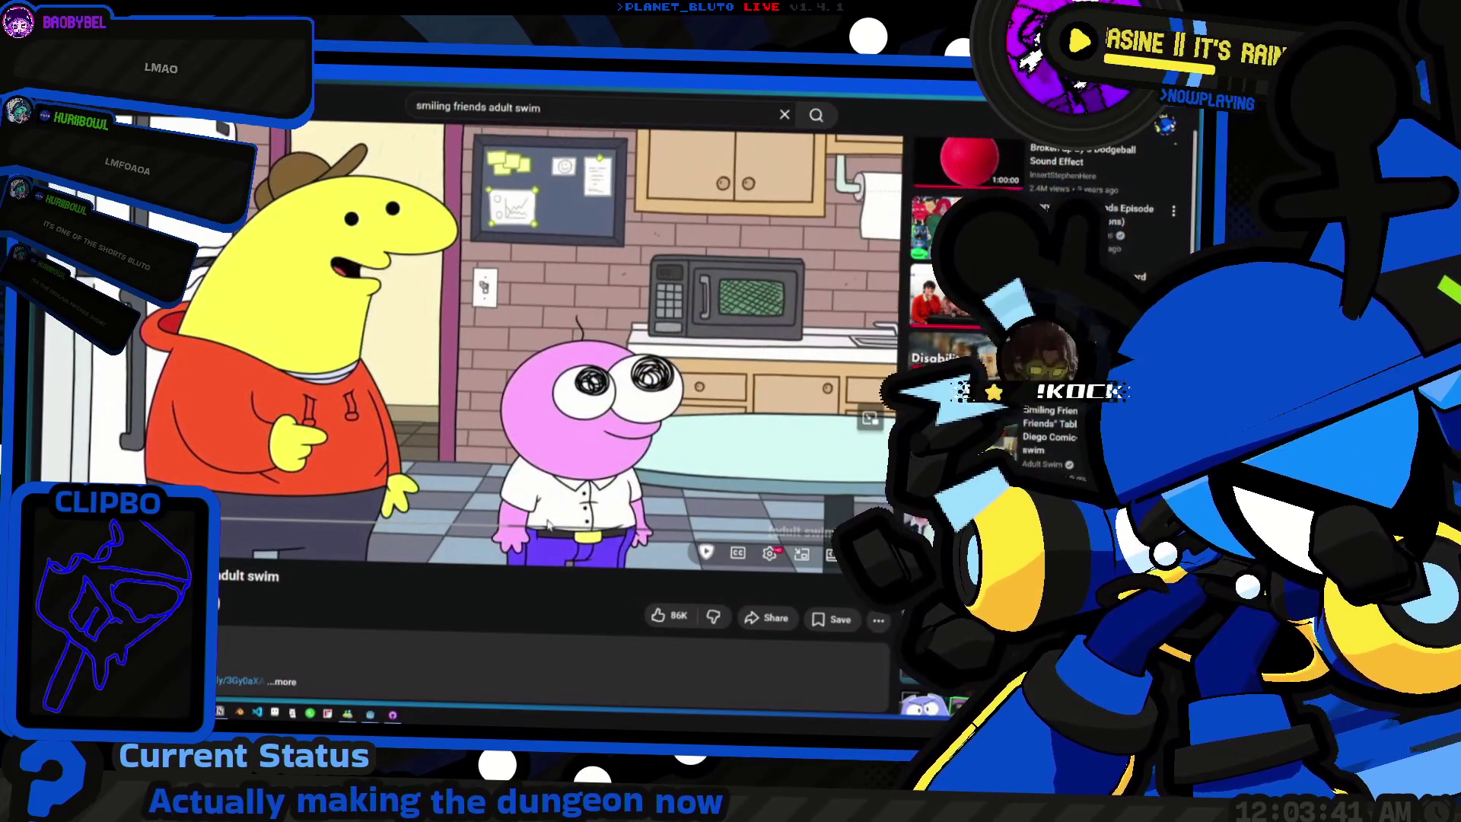
{"action": "scroll", "coordinate": [548, 525], "scroll_direction": "up", "scroll_amount": 1}
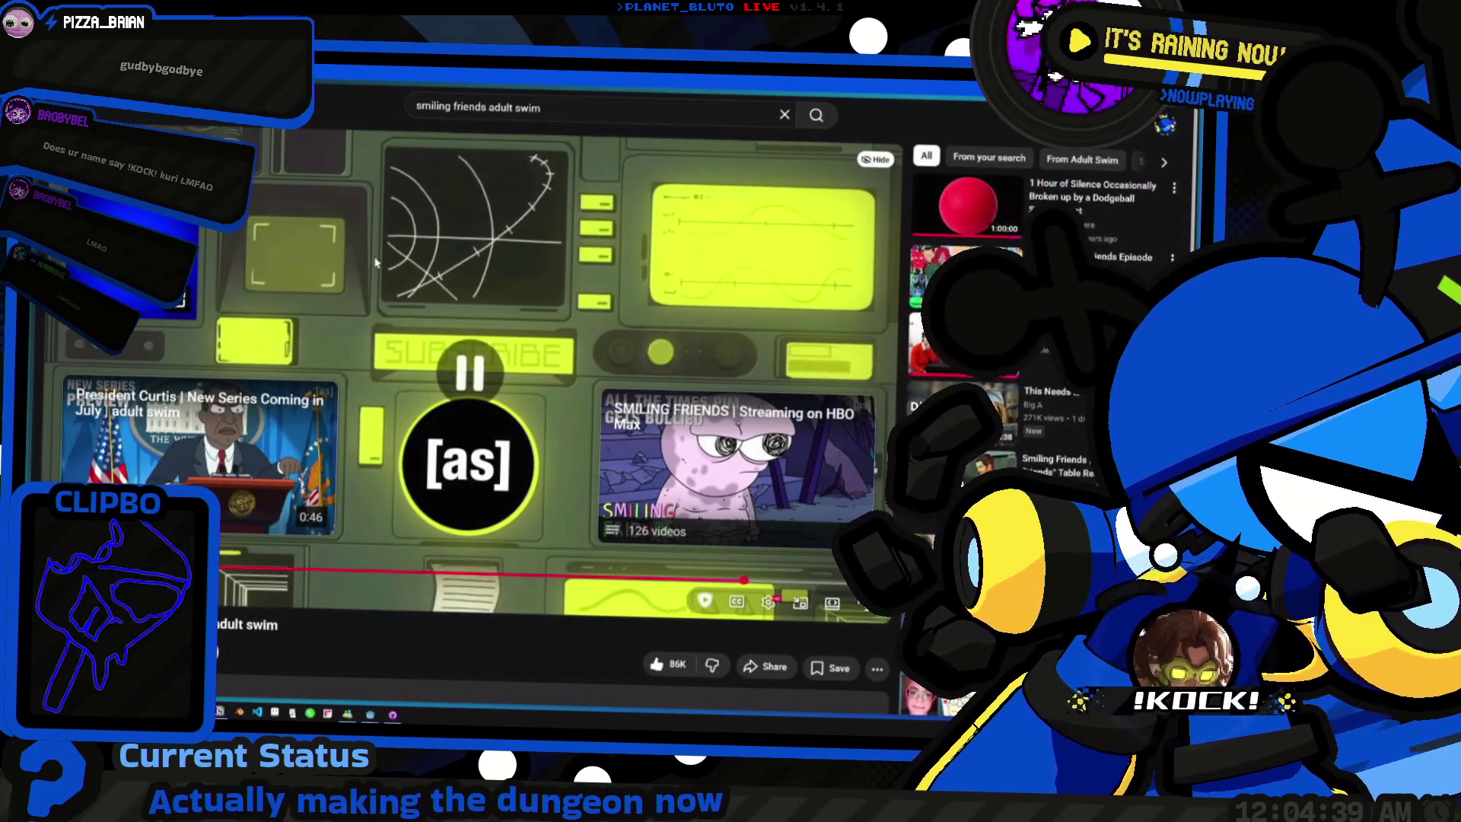
{"action": "scroll", "coordinate": [407, 272], "scroll_direction": "down", "scroll_amount": 6}
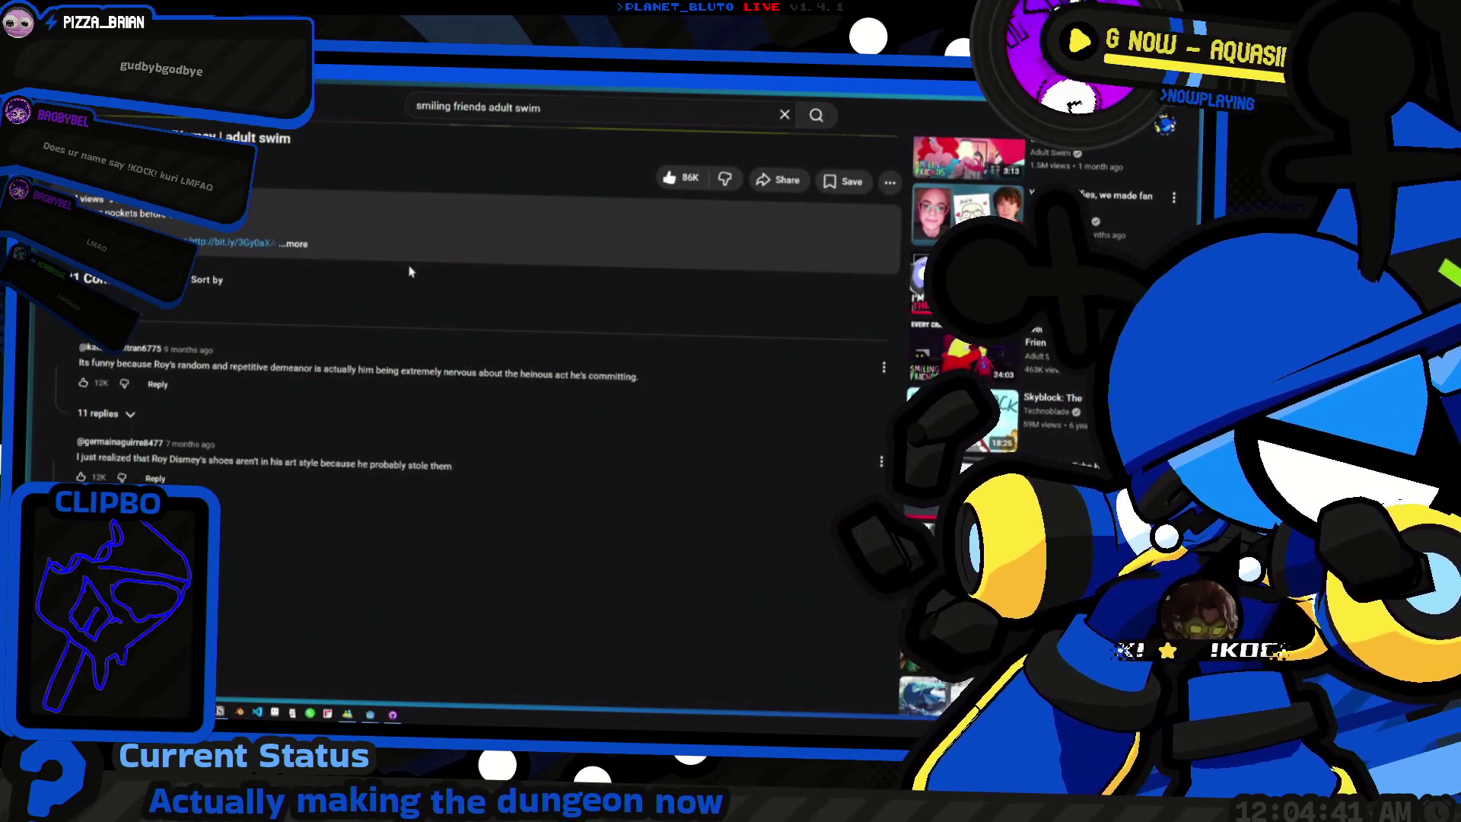
{"action": "scroll", "coordinate": [405, 266], "scroll_direction": "up", "scroll_amount": 5}
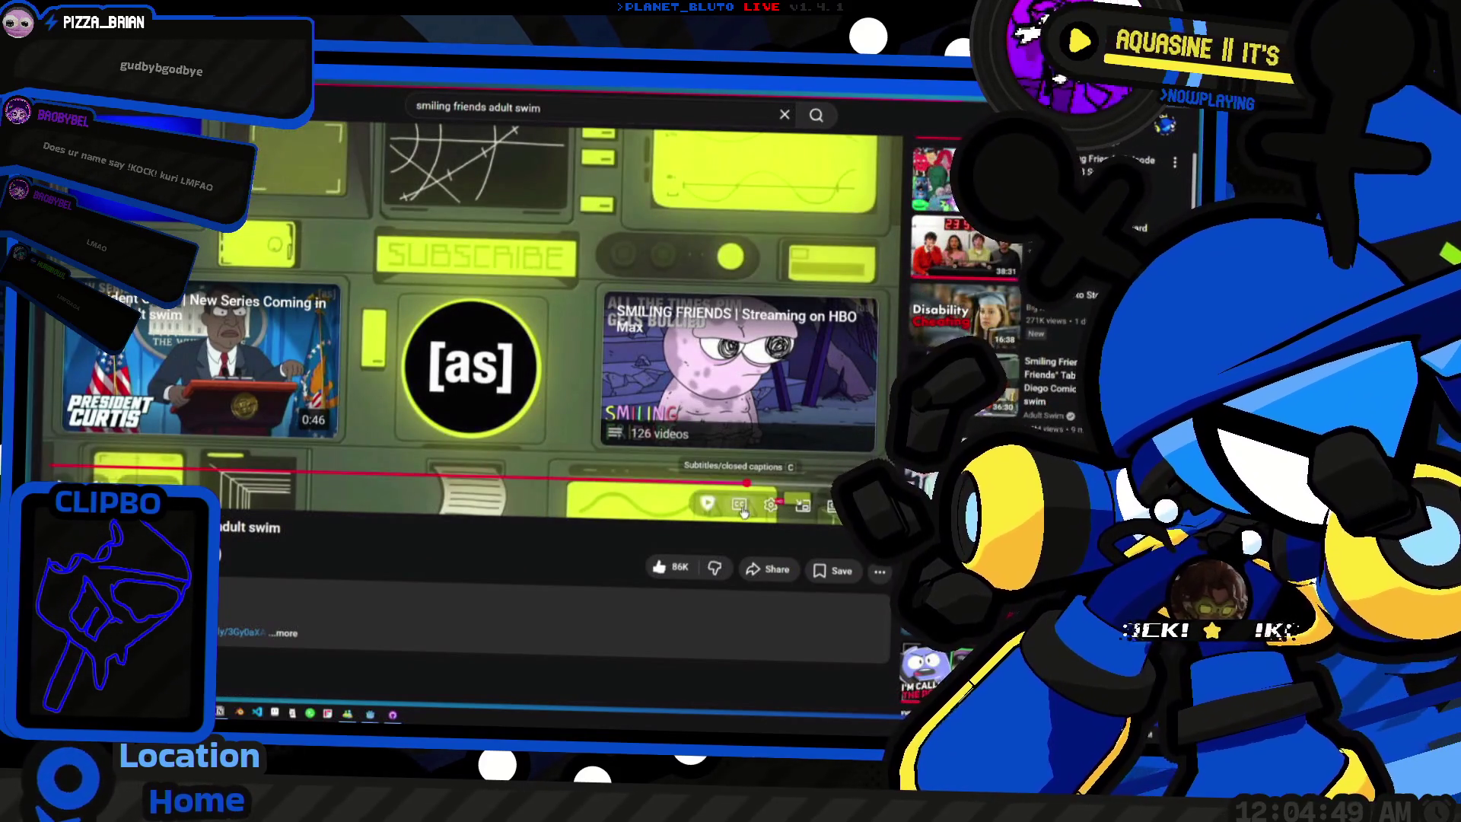
- Go back to the YouTube home feed and switch over to the Godot editor
{"action": "key", "text": "alt+Left"}
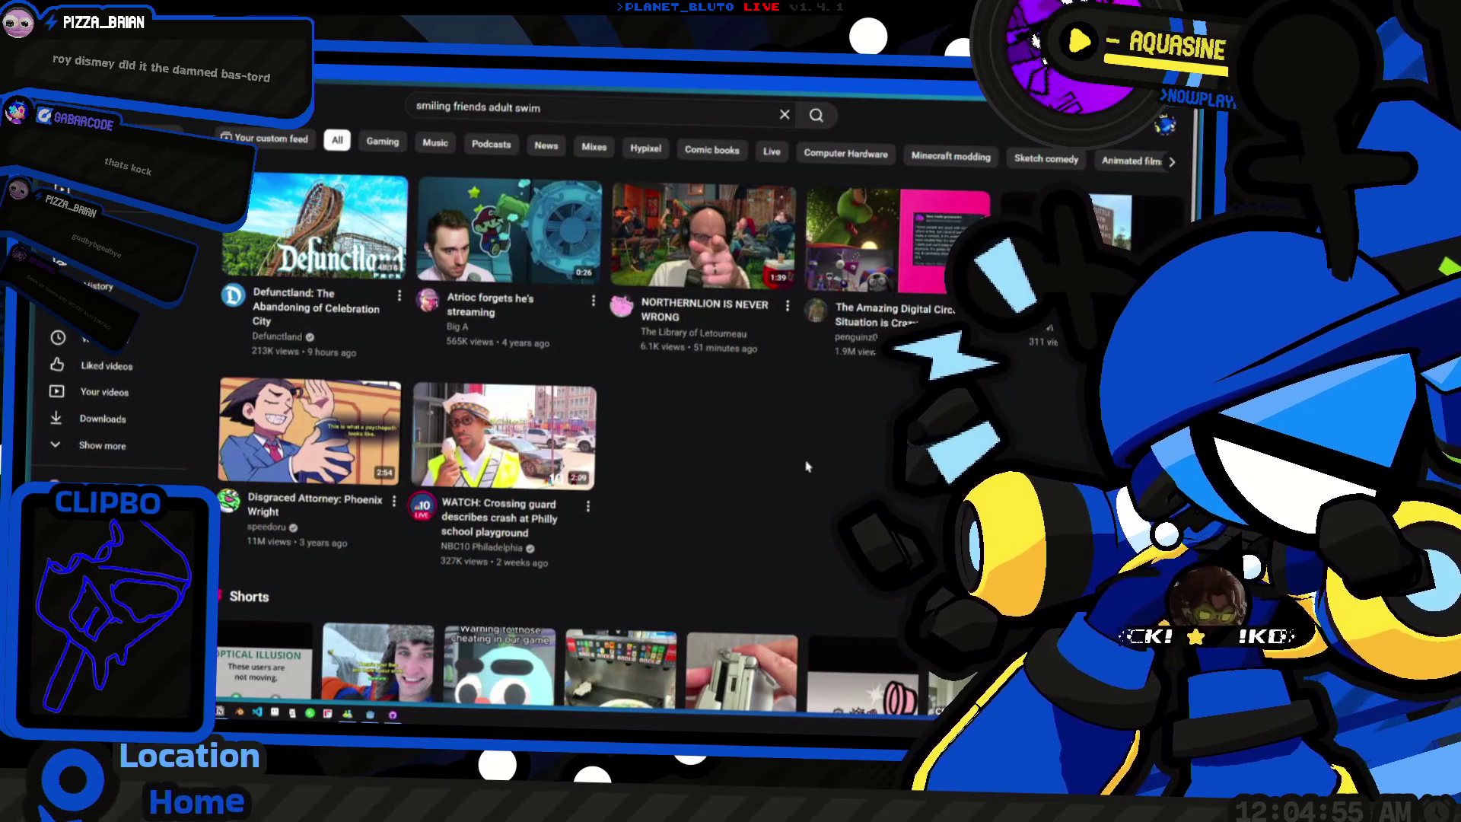
{"action": "key", "text": "super+Tab"}
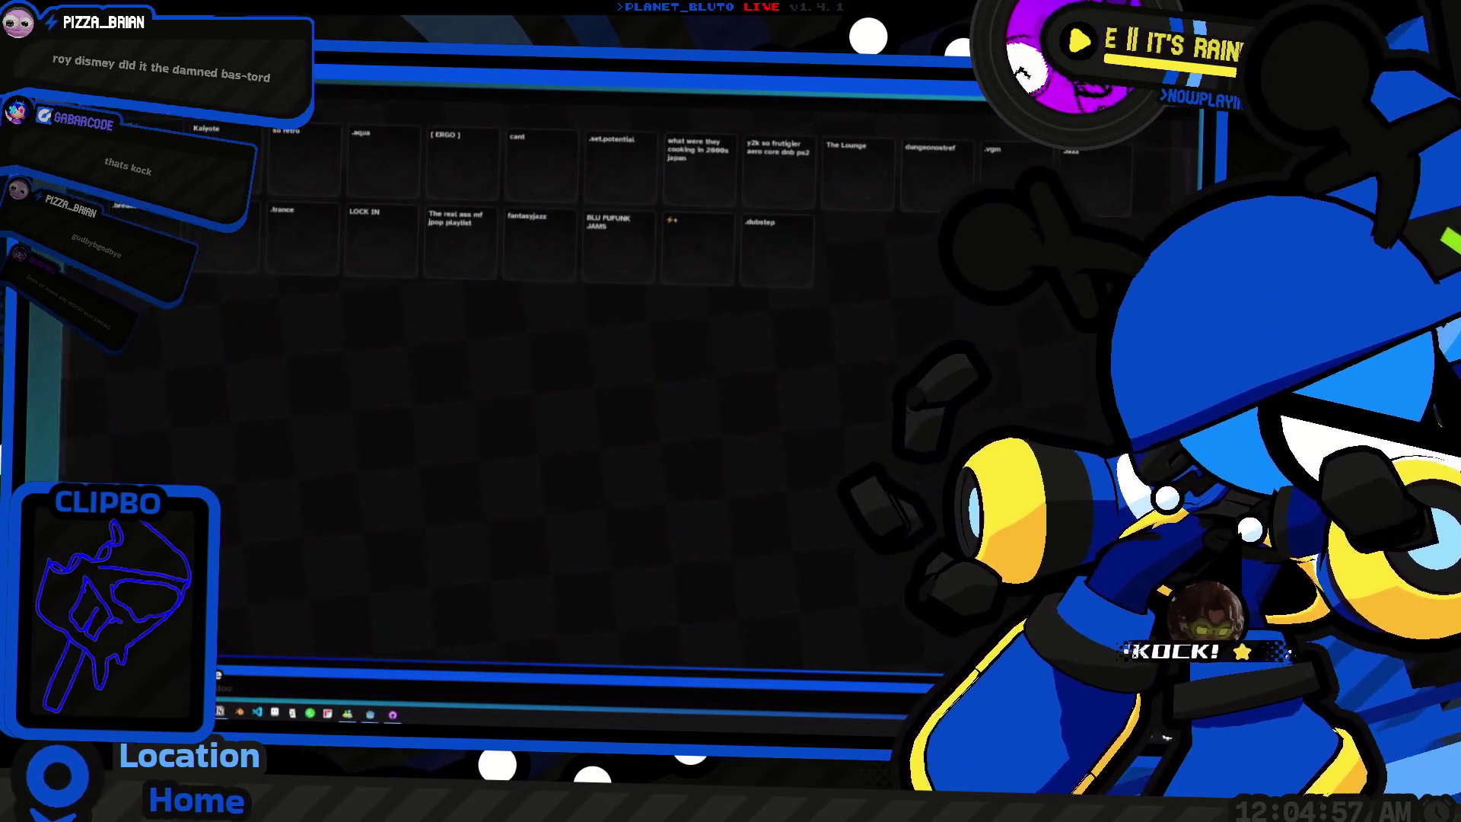
{"action": "key", "text": "alt+Tab"}
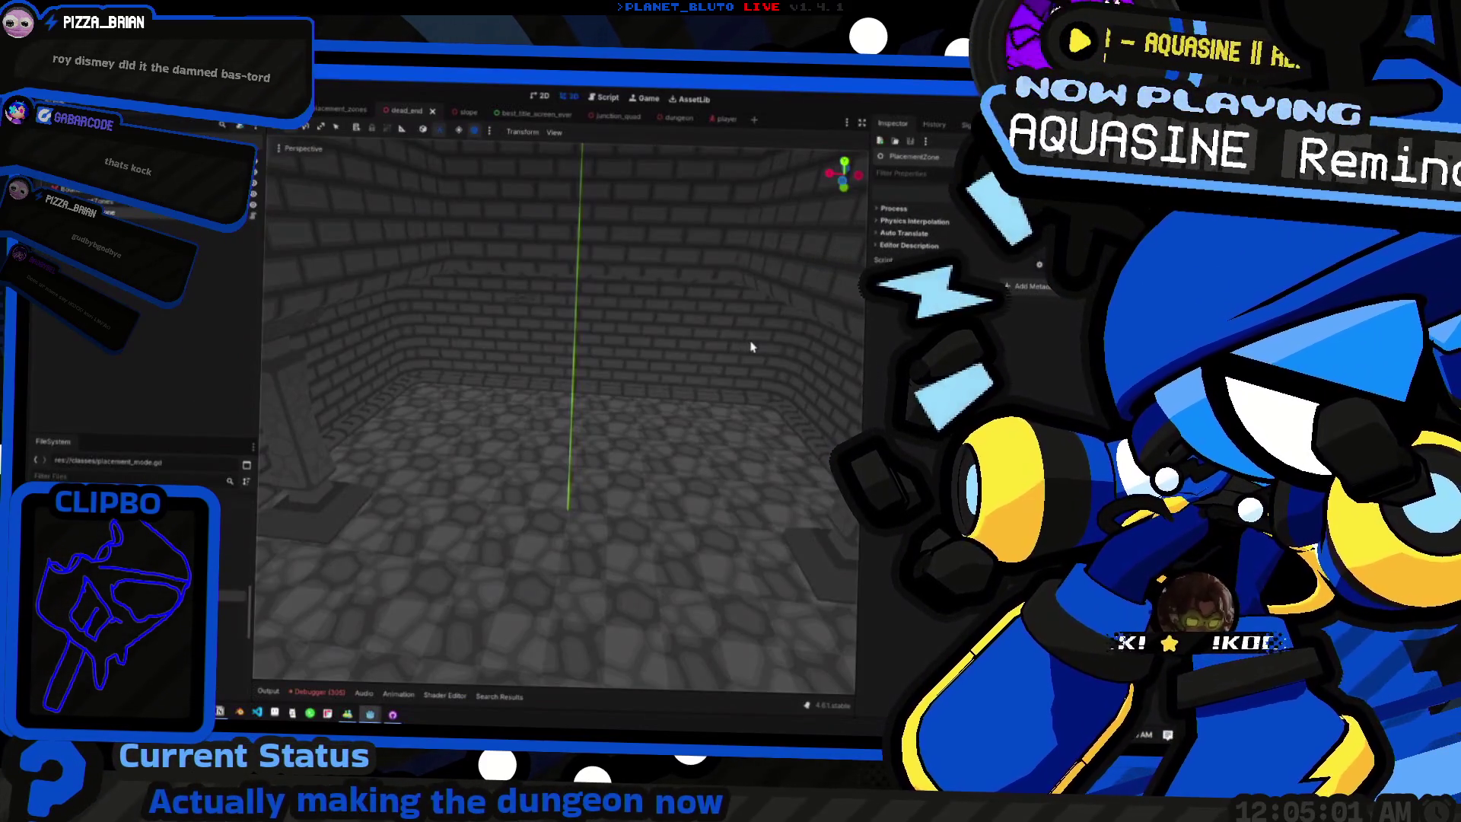
- Fly the viewport camera with WASD into the dead_end room to view its far wall and both pillars
{"action": "key", "text": "w"}
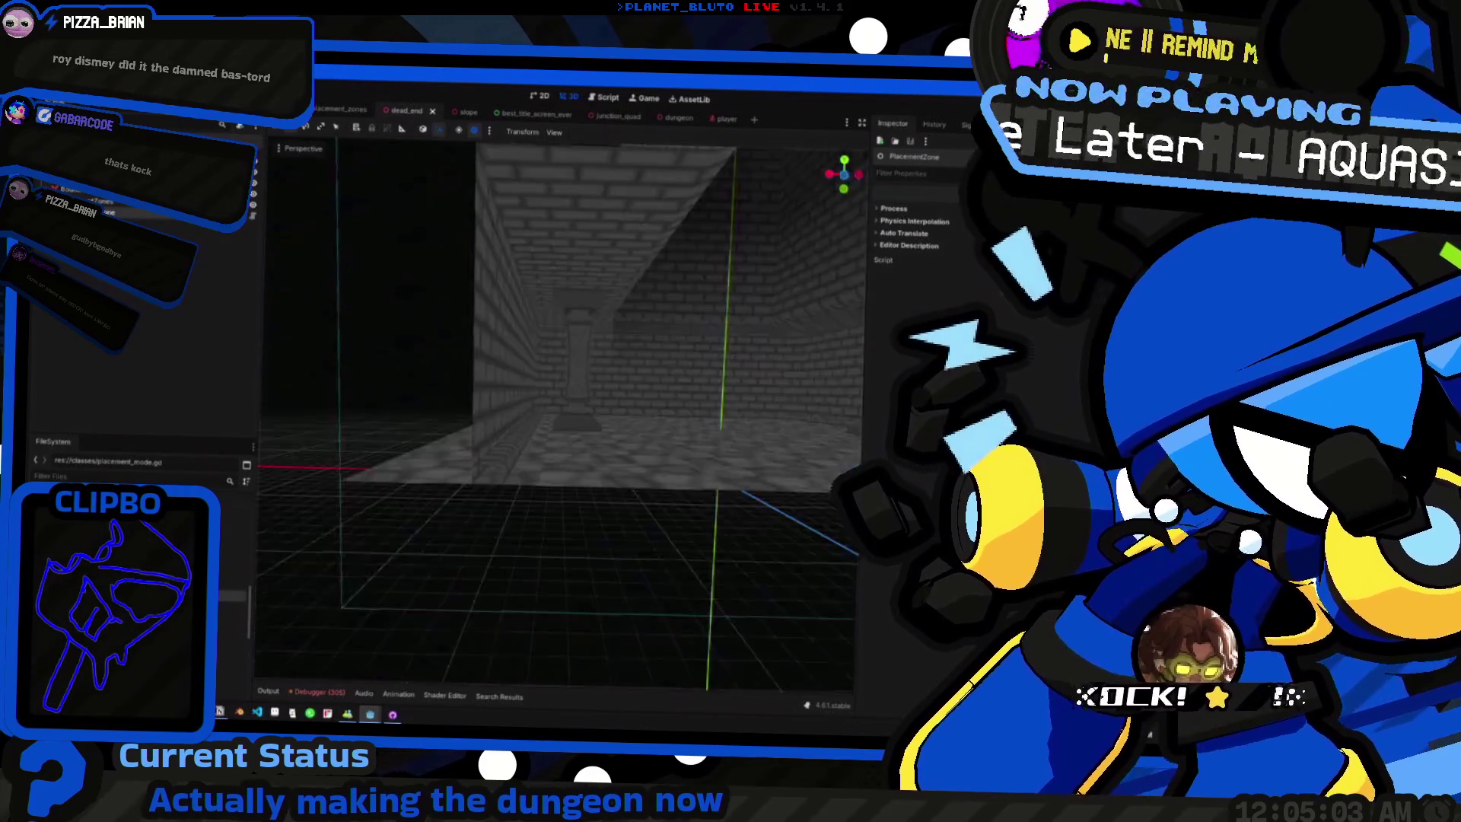
{"action": "key", "text": "w"}
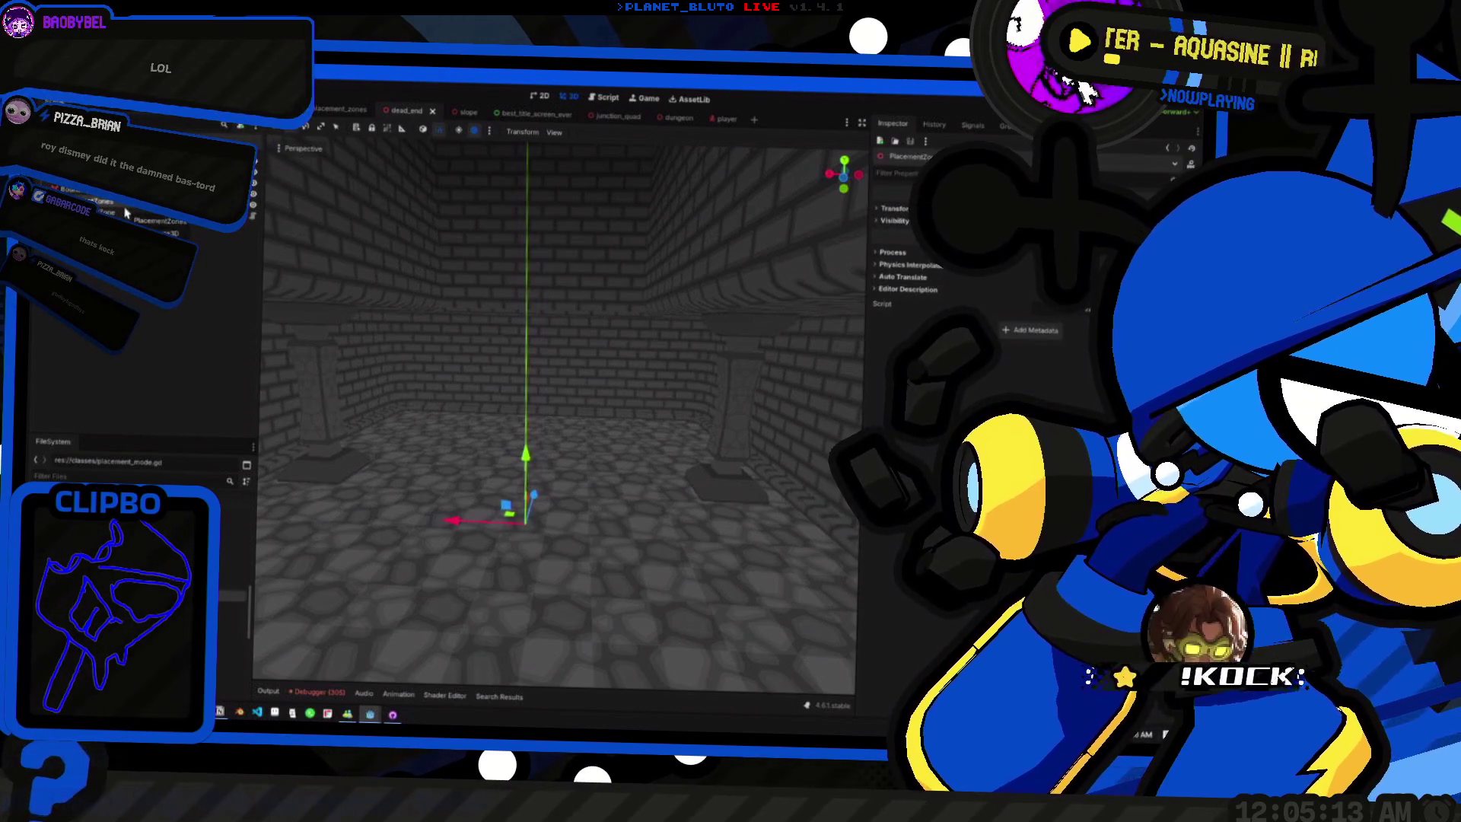
{"action": "key", "text": "s"}
{"action": "key", "text": "w"}
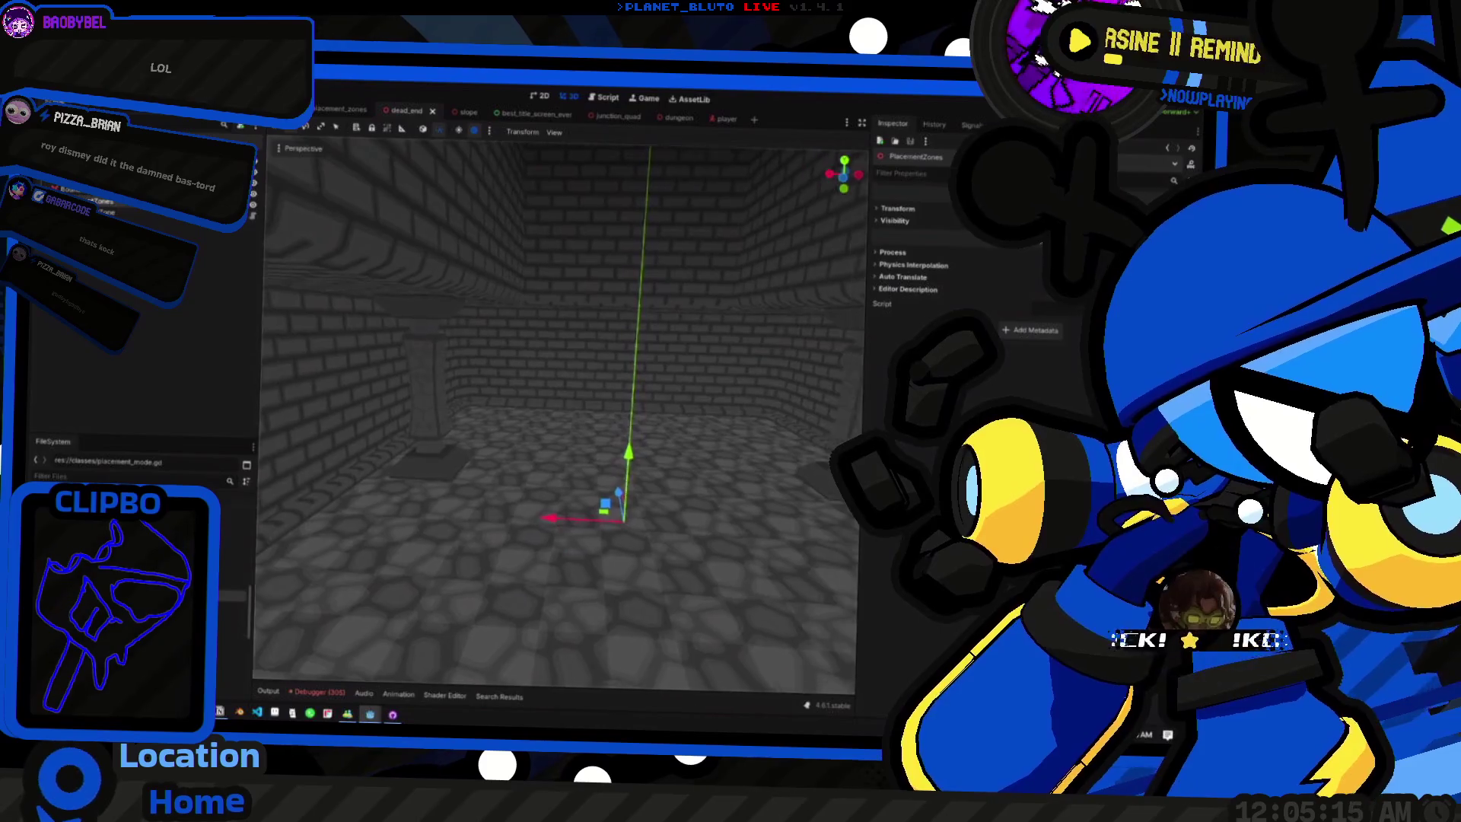
{"action": "key", "text": "w"}
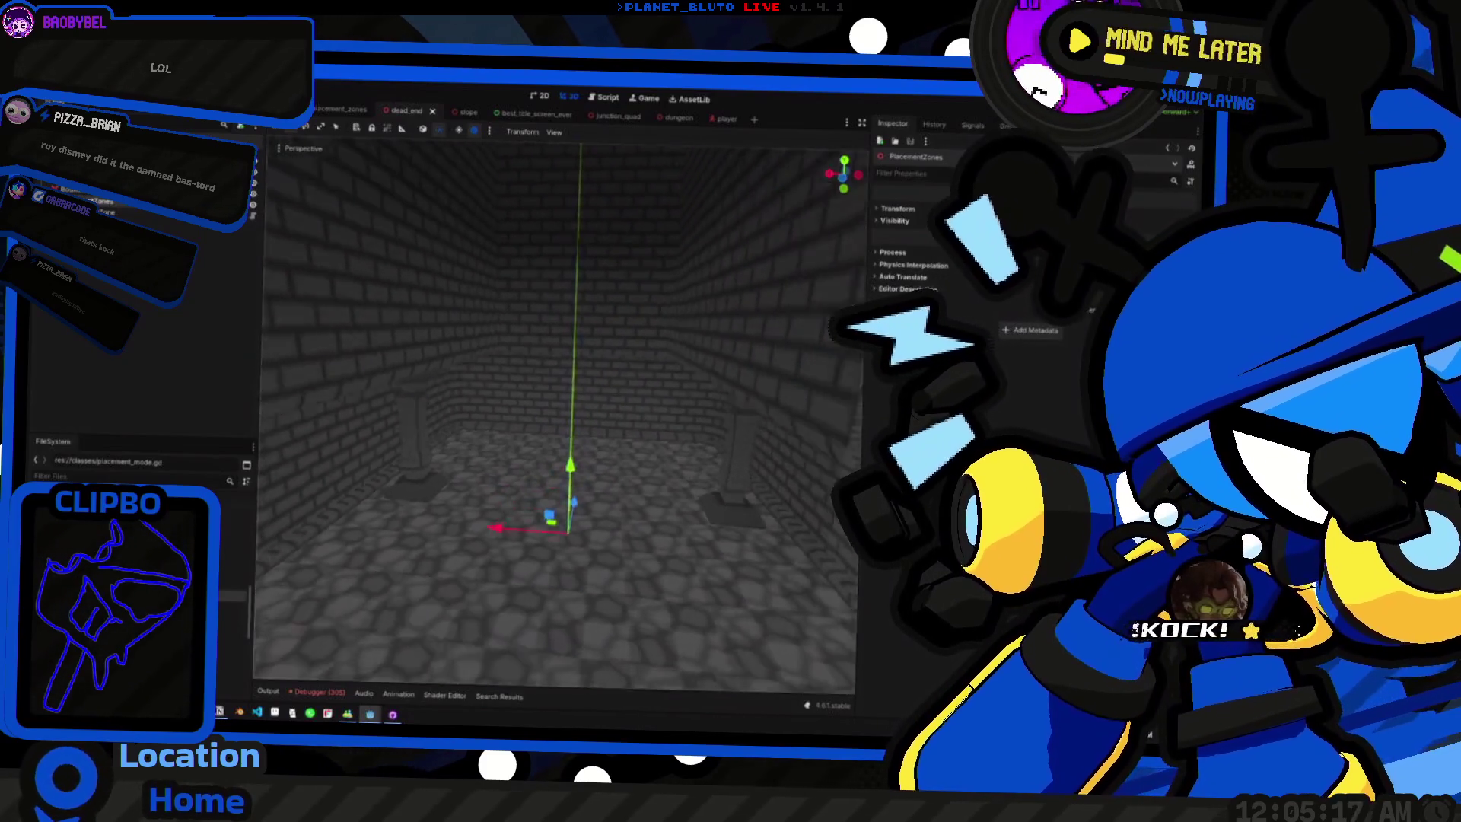
{"action": "key", "text": "a"}
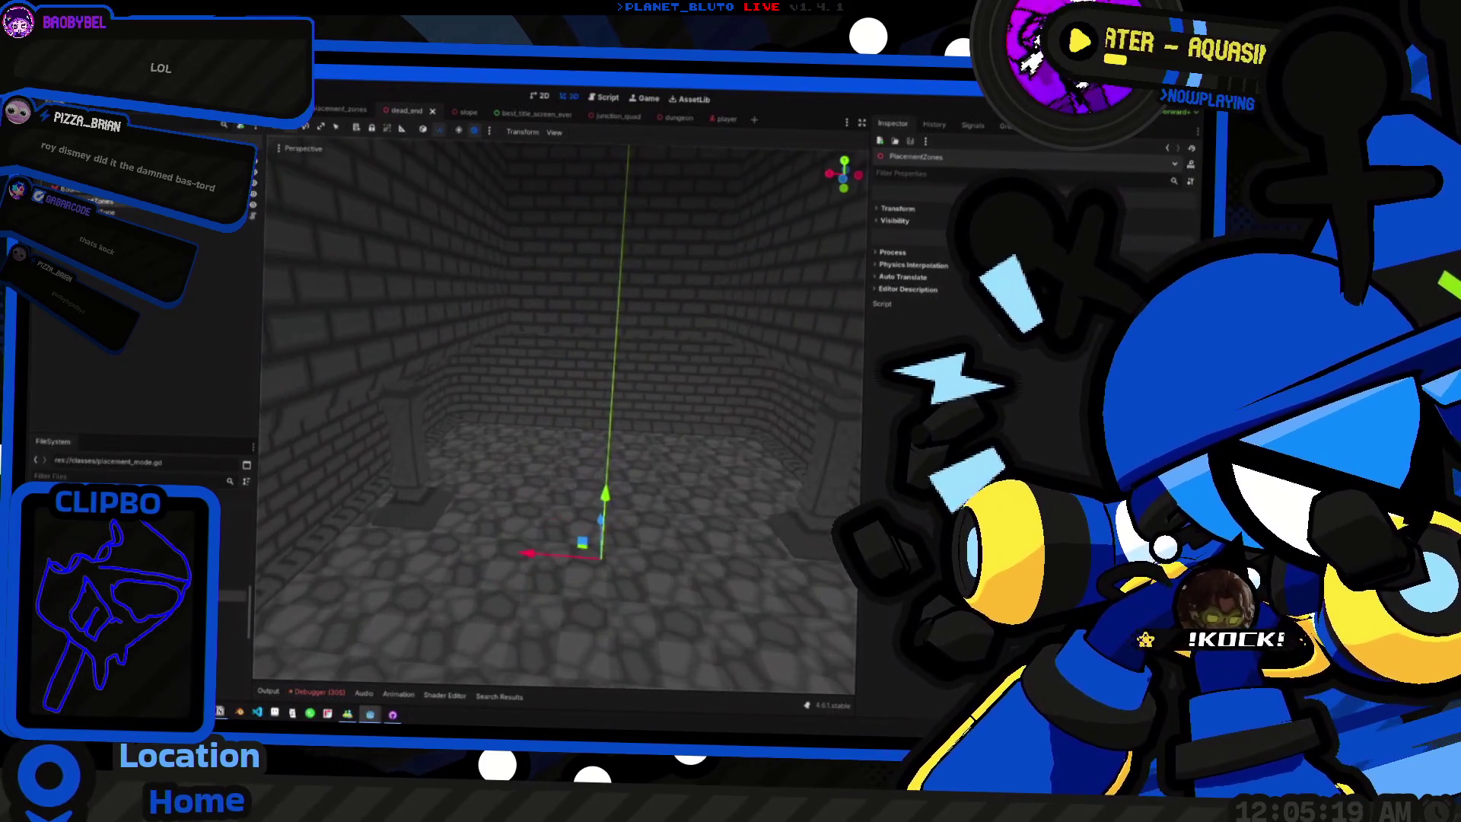
{"action": "key", "text": "s"}
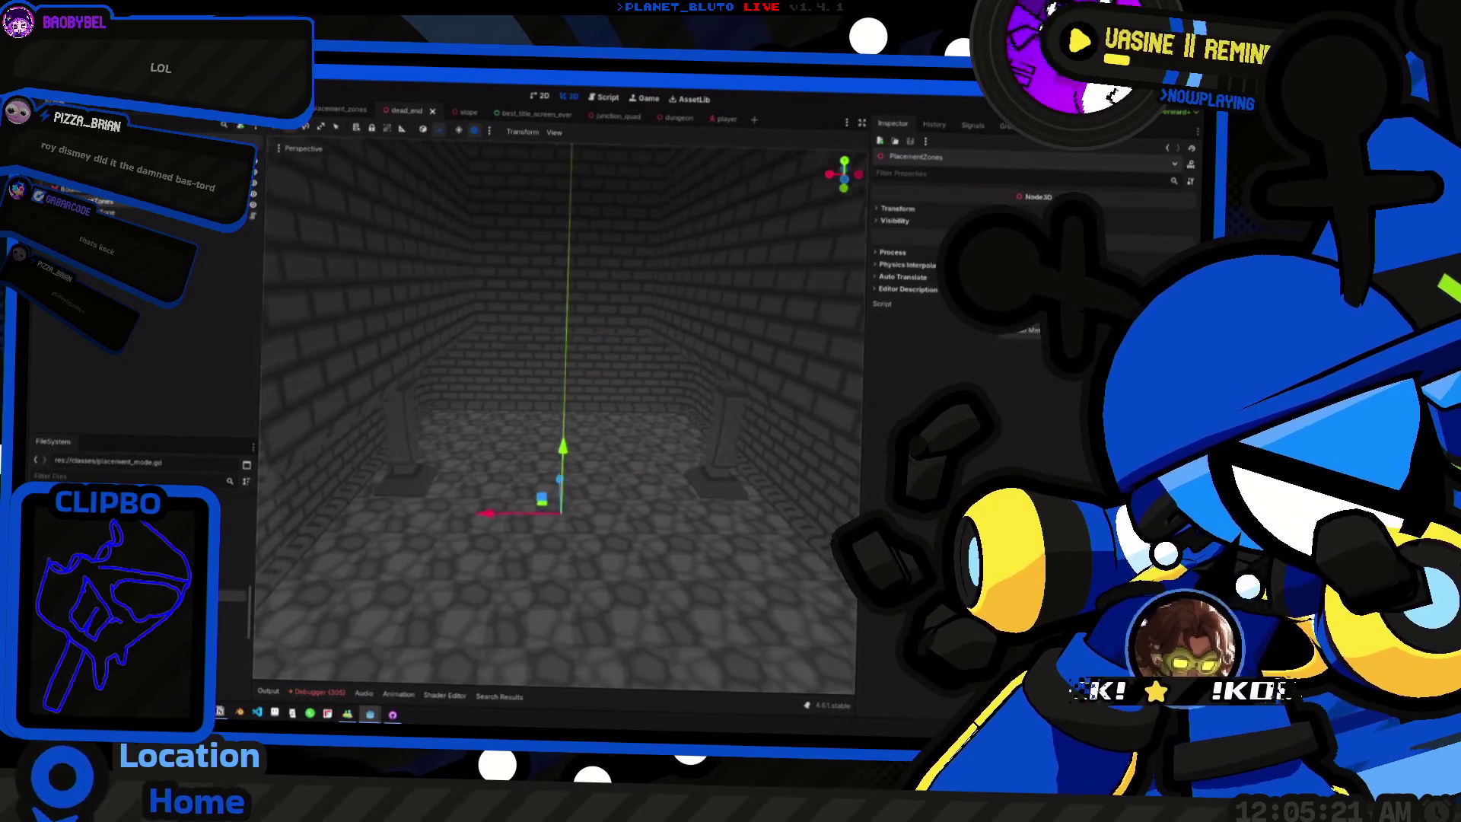
{"action": "key", "text": "s"}
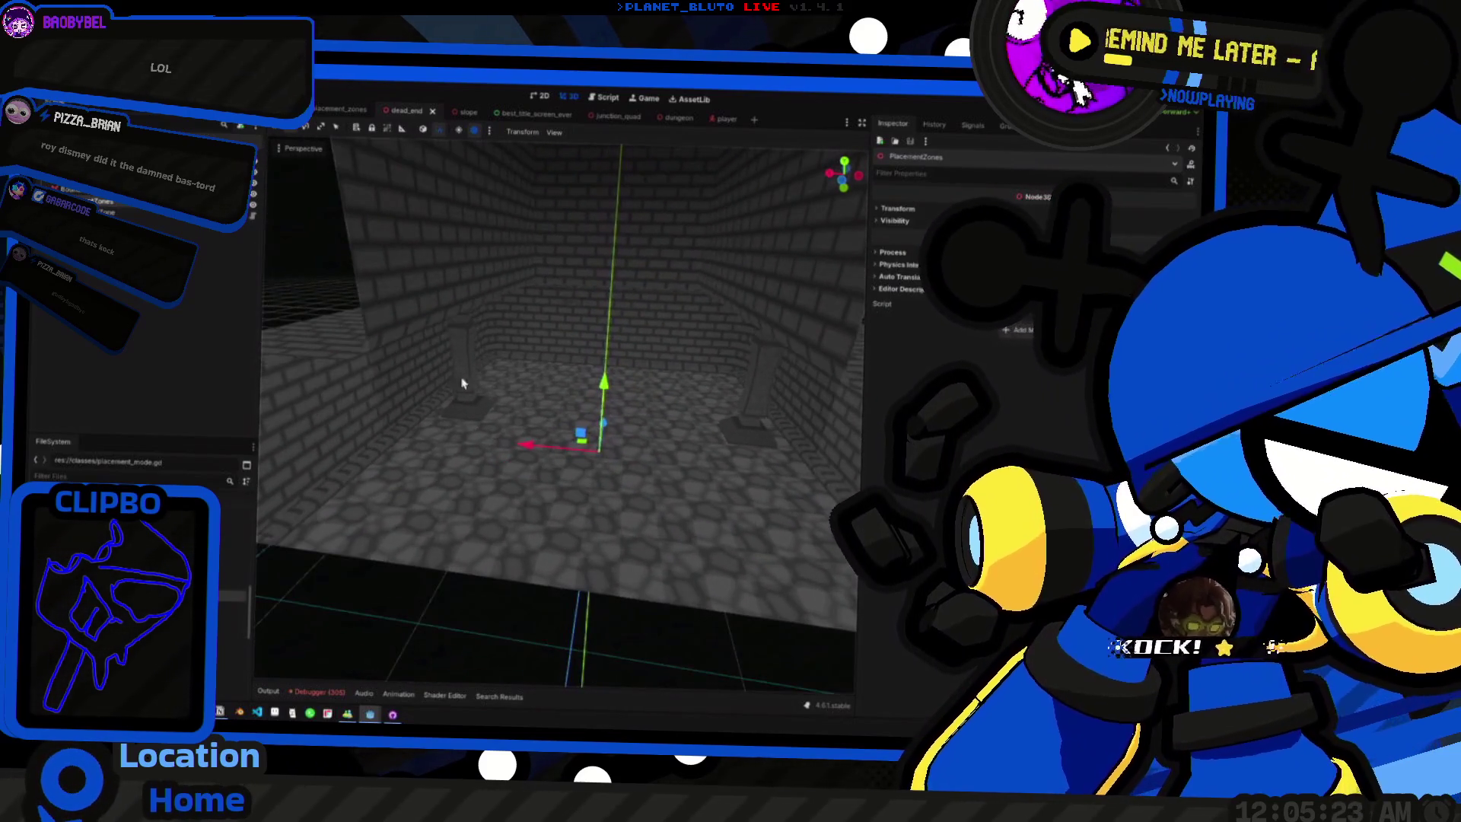
- Select the PlacementZone node, check the viewport display options, then switch to the music library window
{"action": "left_click", "coordinate": [160, 221]}
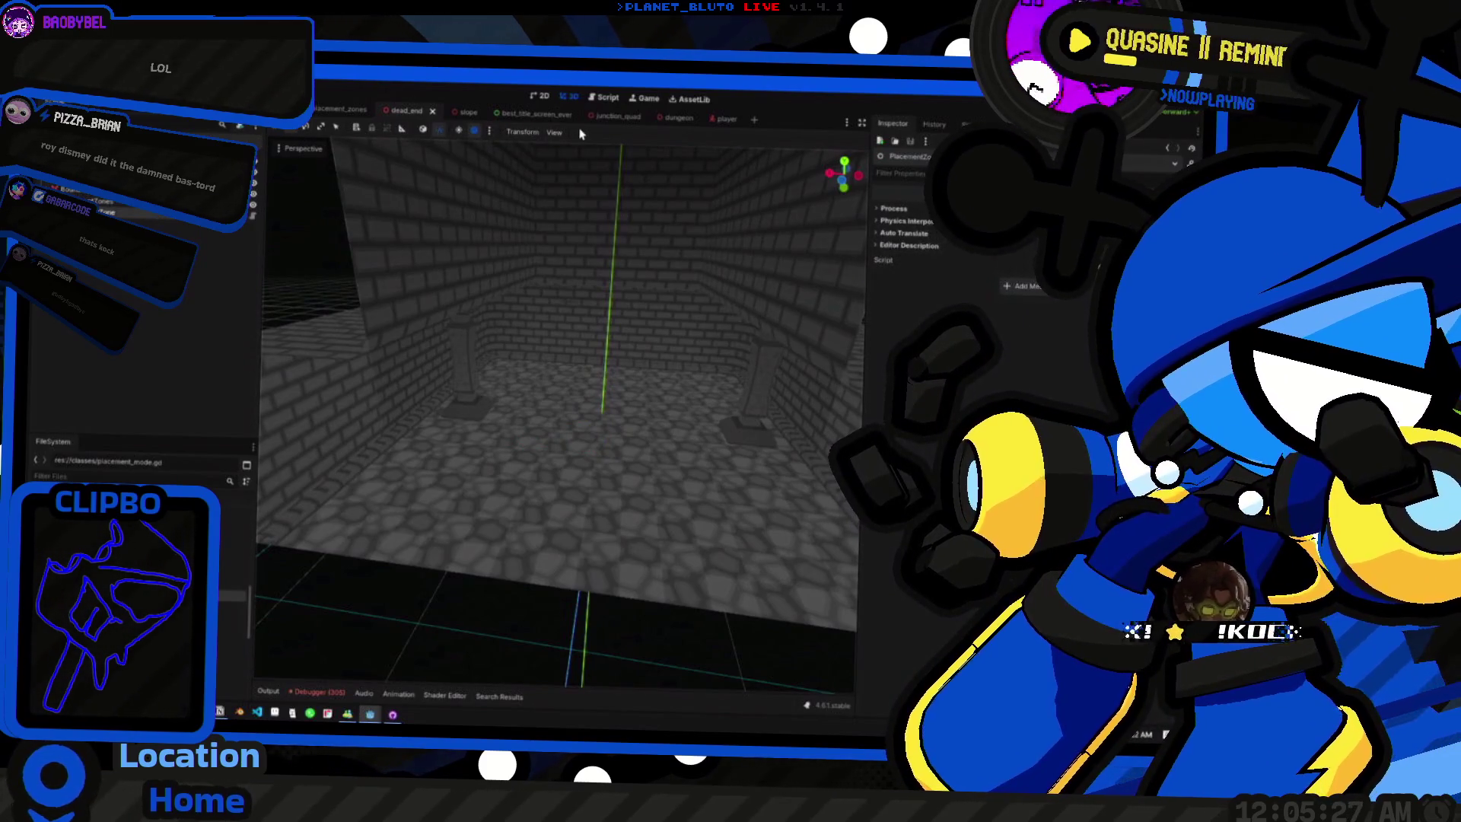
{"action": "left_click", "coordinate": [553, 132]}
{"action": "left_click", "coordinate": [533, 137]}
{"action": "left_click", "coordinate": [161, 220]}
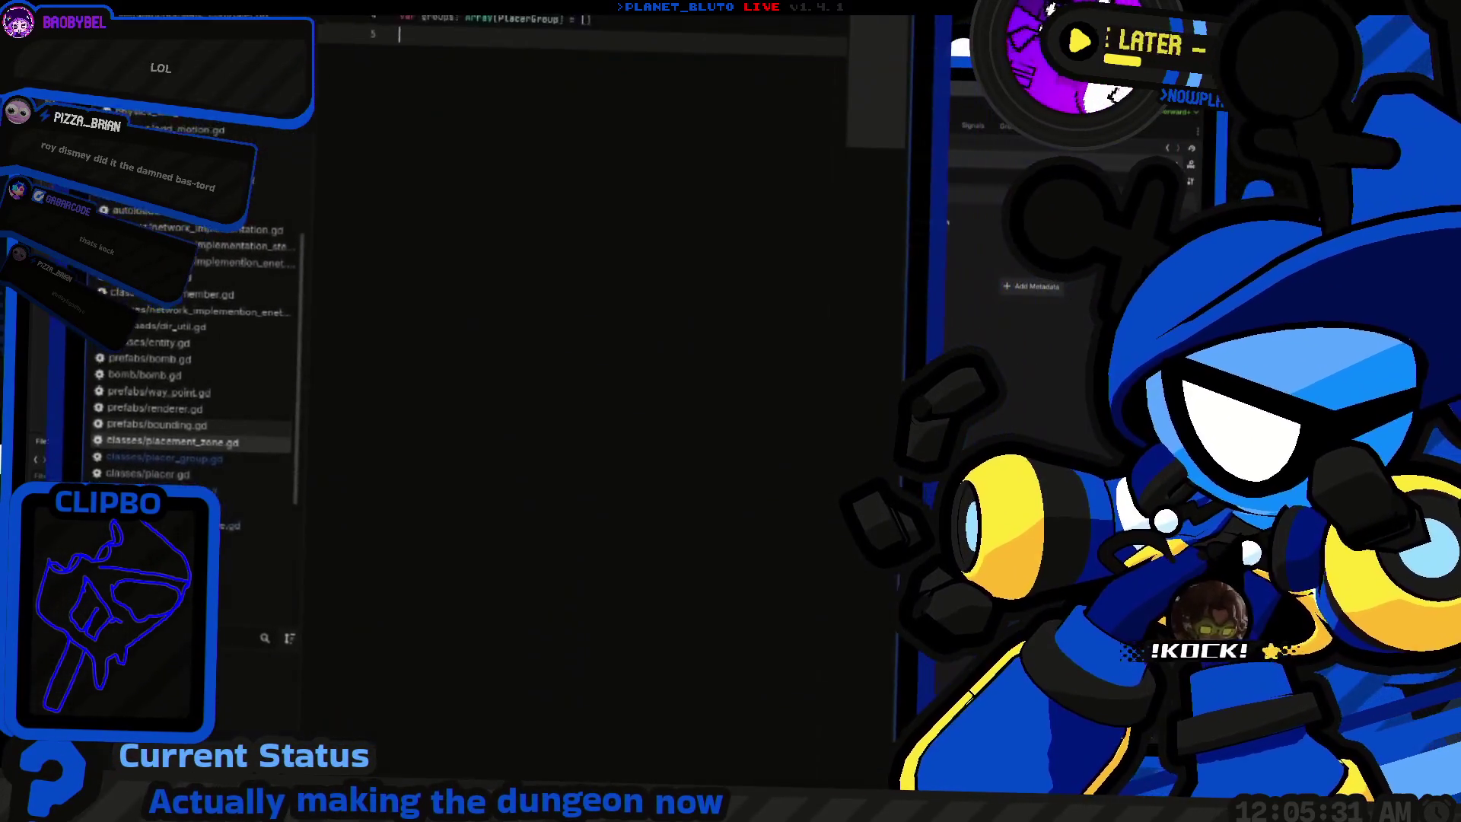
{"action": "key", "text": "alt+Tab"}
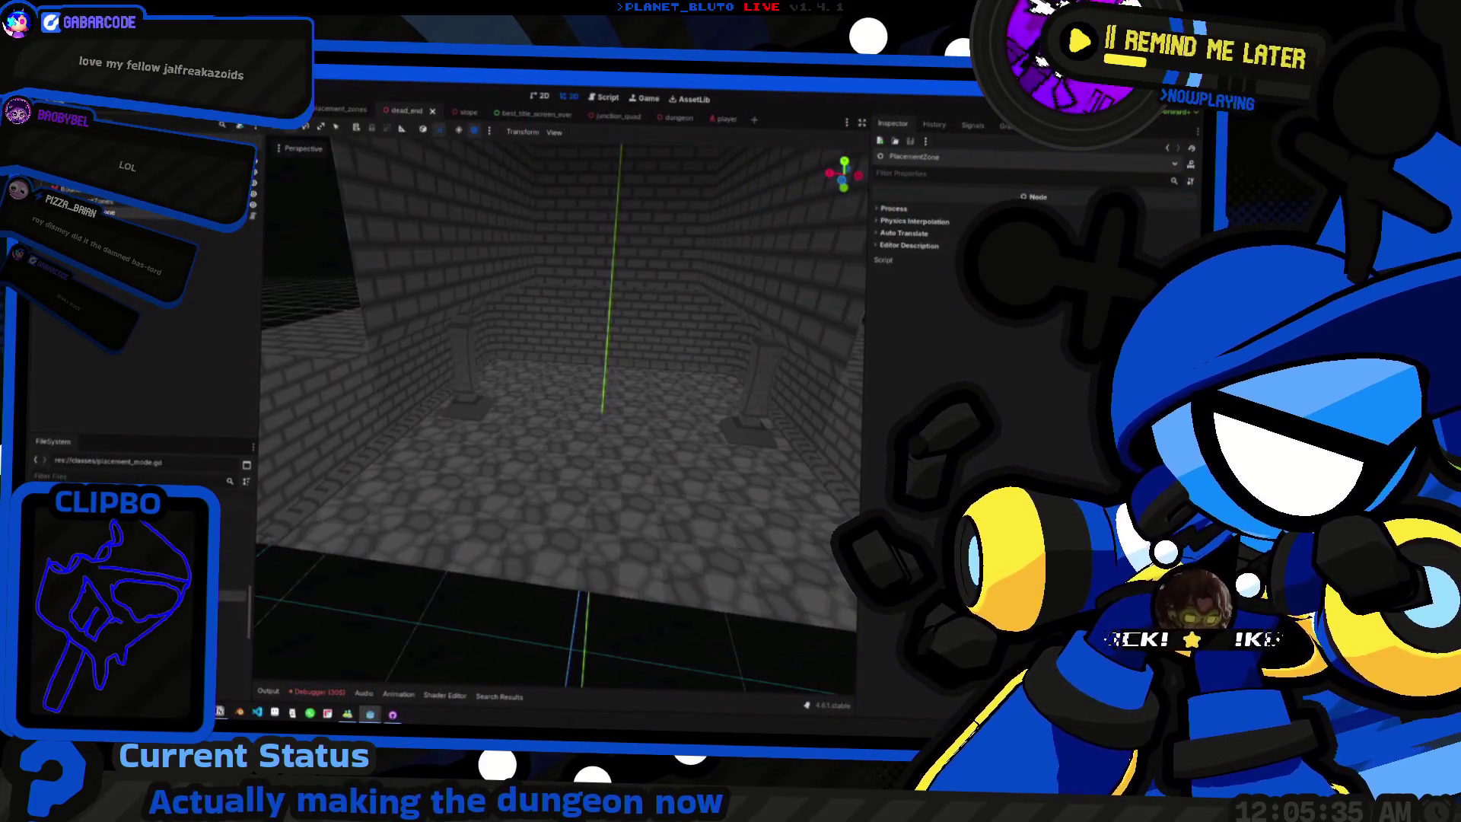
{"action": "key", "text": "alt+Tab"}
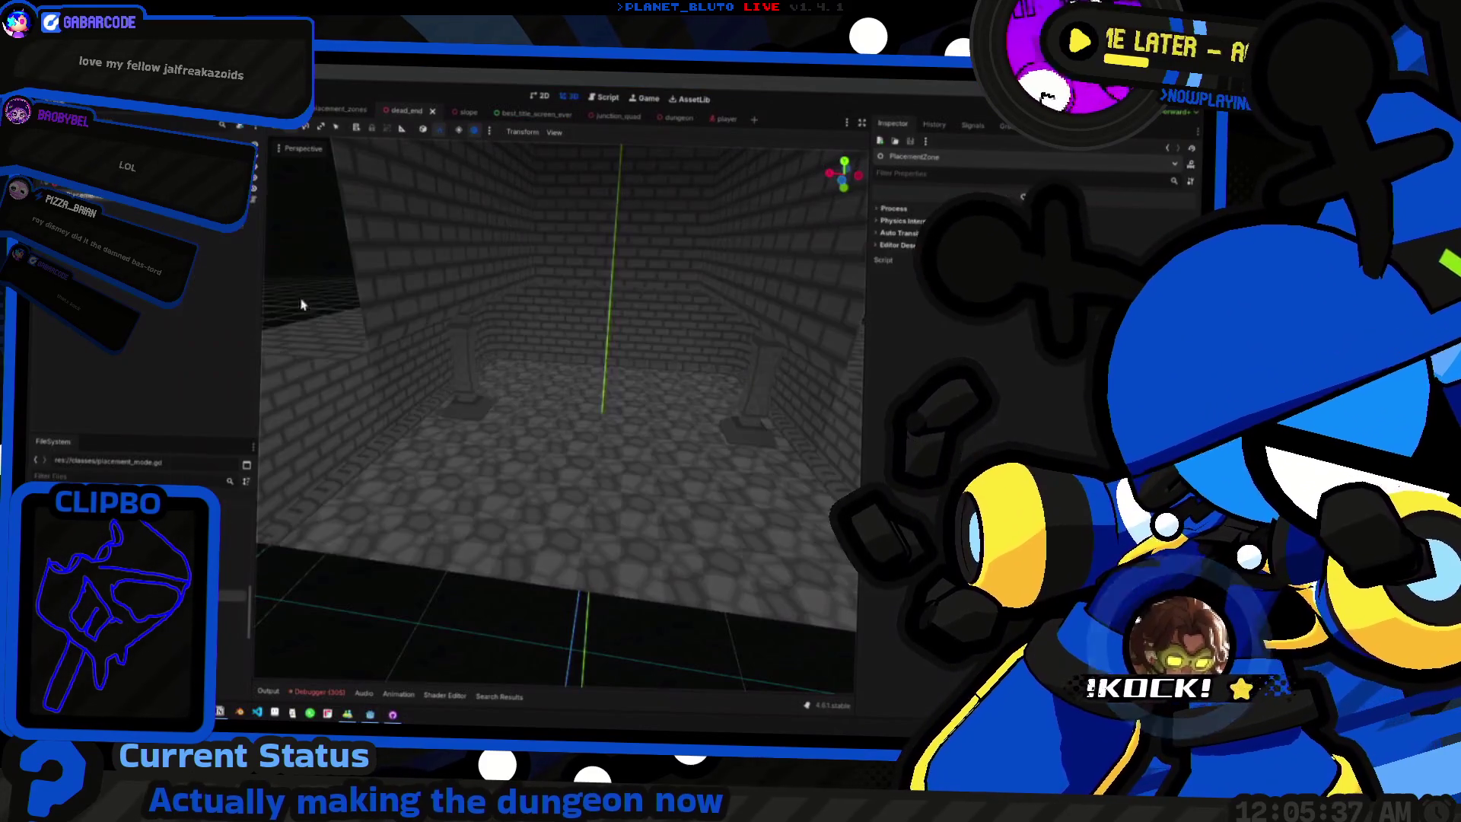
{"action": "key", "text": "alt+Tab"}
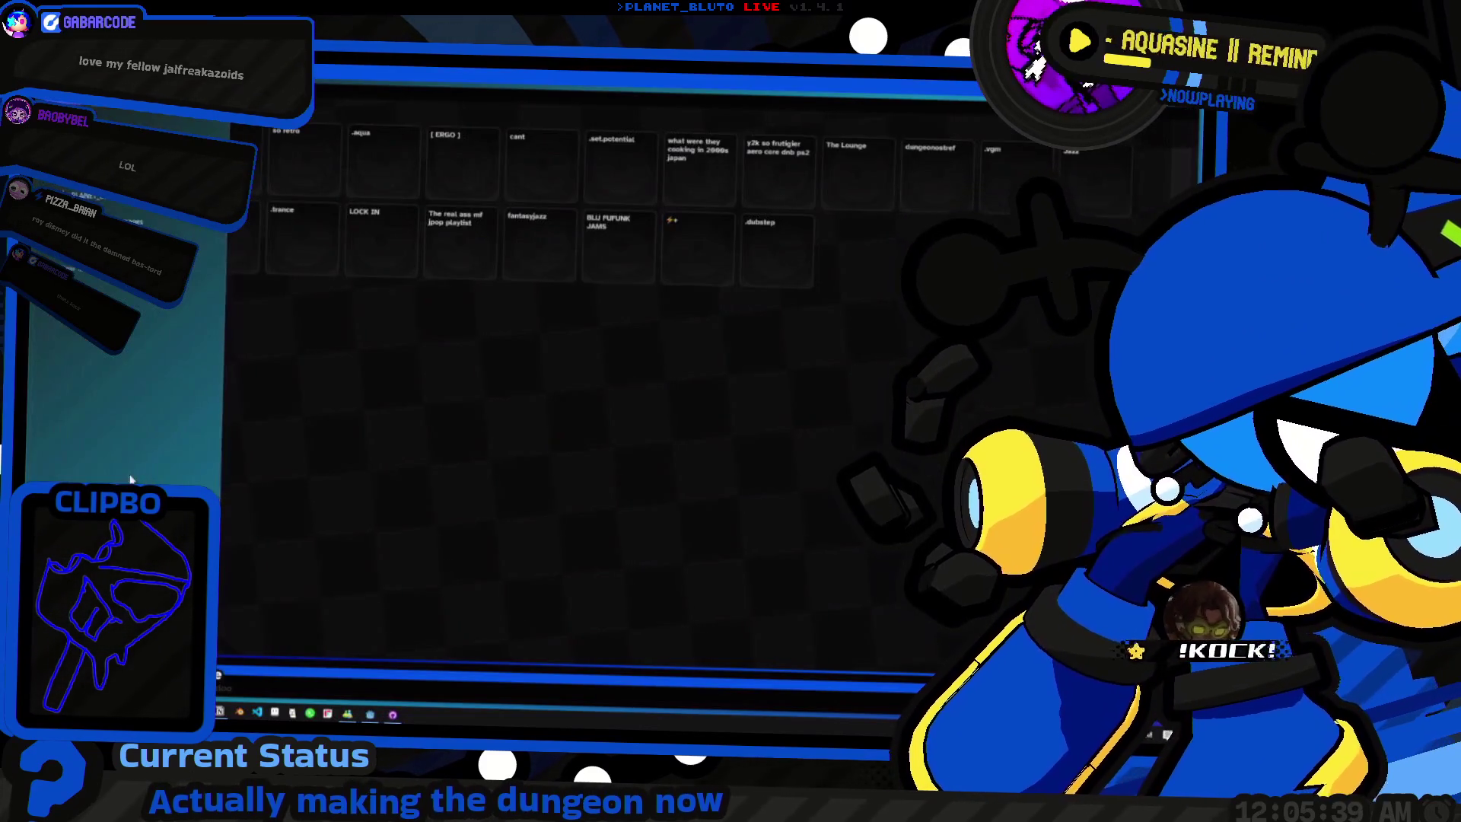
- Scroll the 3D gizmo plugins docs page to the basic EditorNode3DGizmoPlugin setup code
{"action": "key", "text": "alt+Tab"}
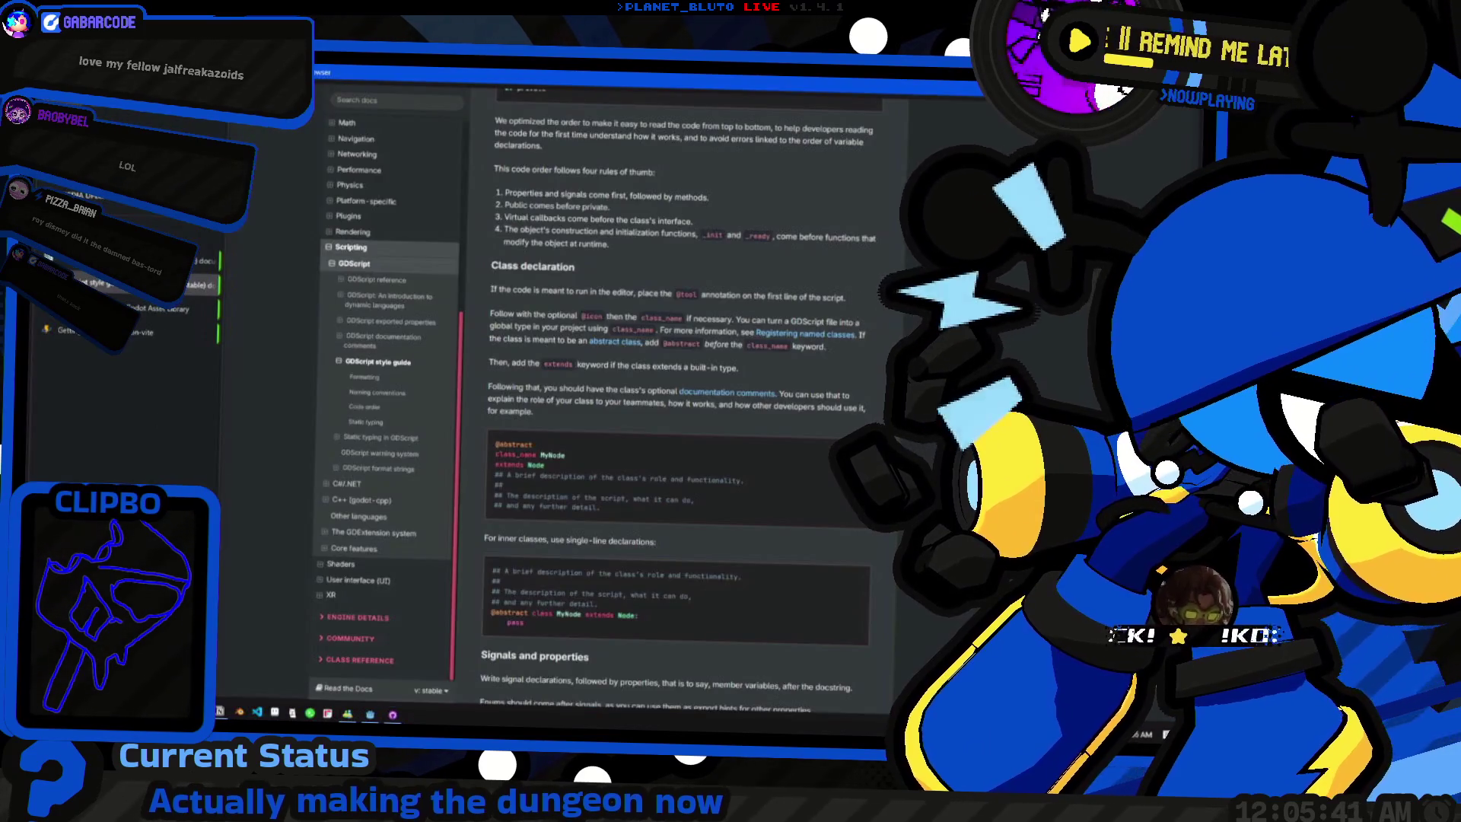
{"action": "key", "text": "alt+Tab"}
{"action": "key", "text": "alt+Tab"}
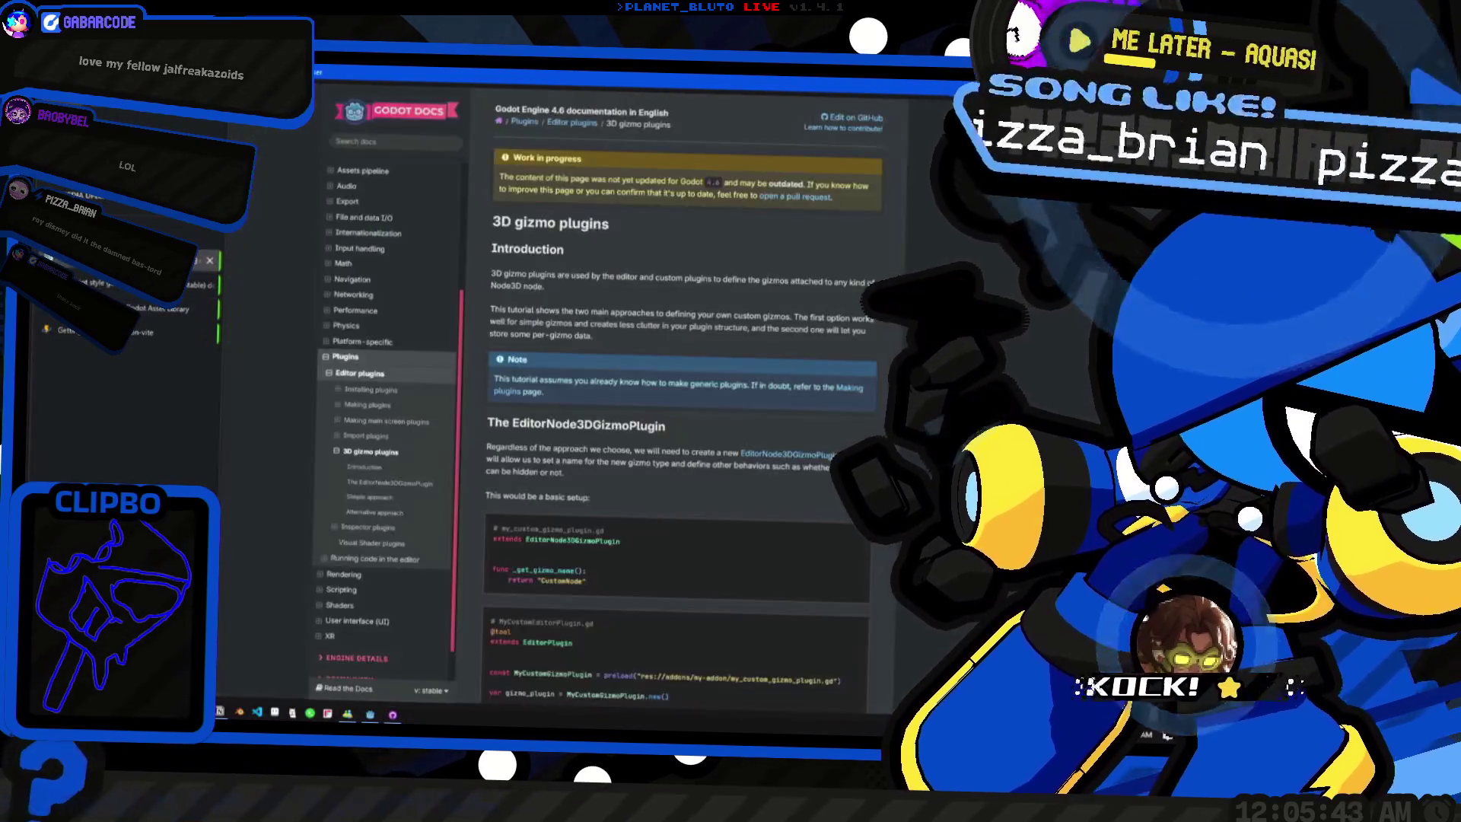
{"action": "scroll", "coordinate": [706, 300], "scroll_direction": "down", "scroll_amount": 8}
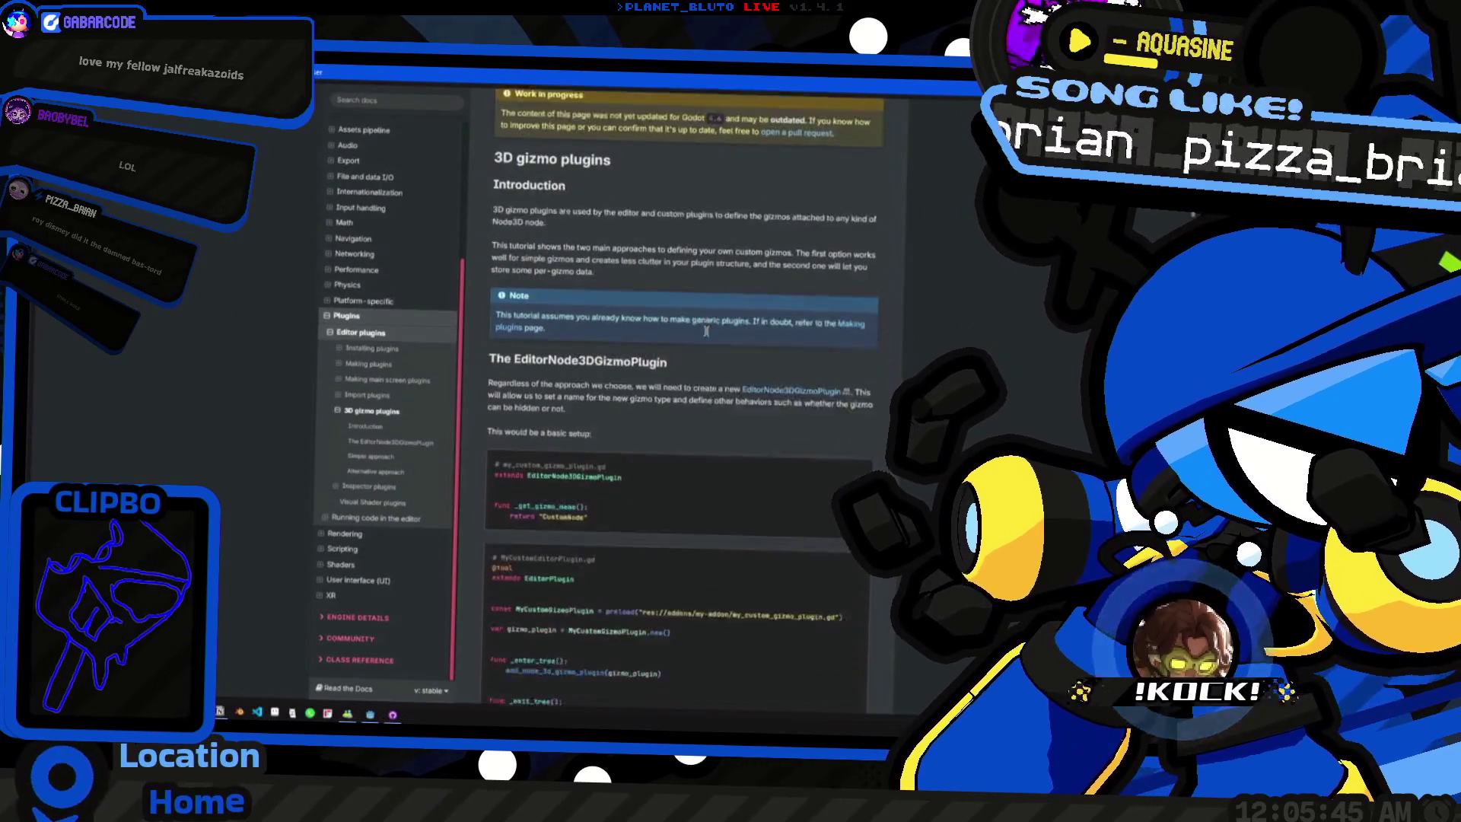
{"action": "scroll", "coordinate": [711, 358], "scroll_direction": "down", "scroll_amount": 5}
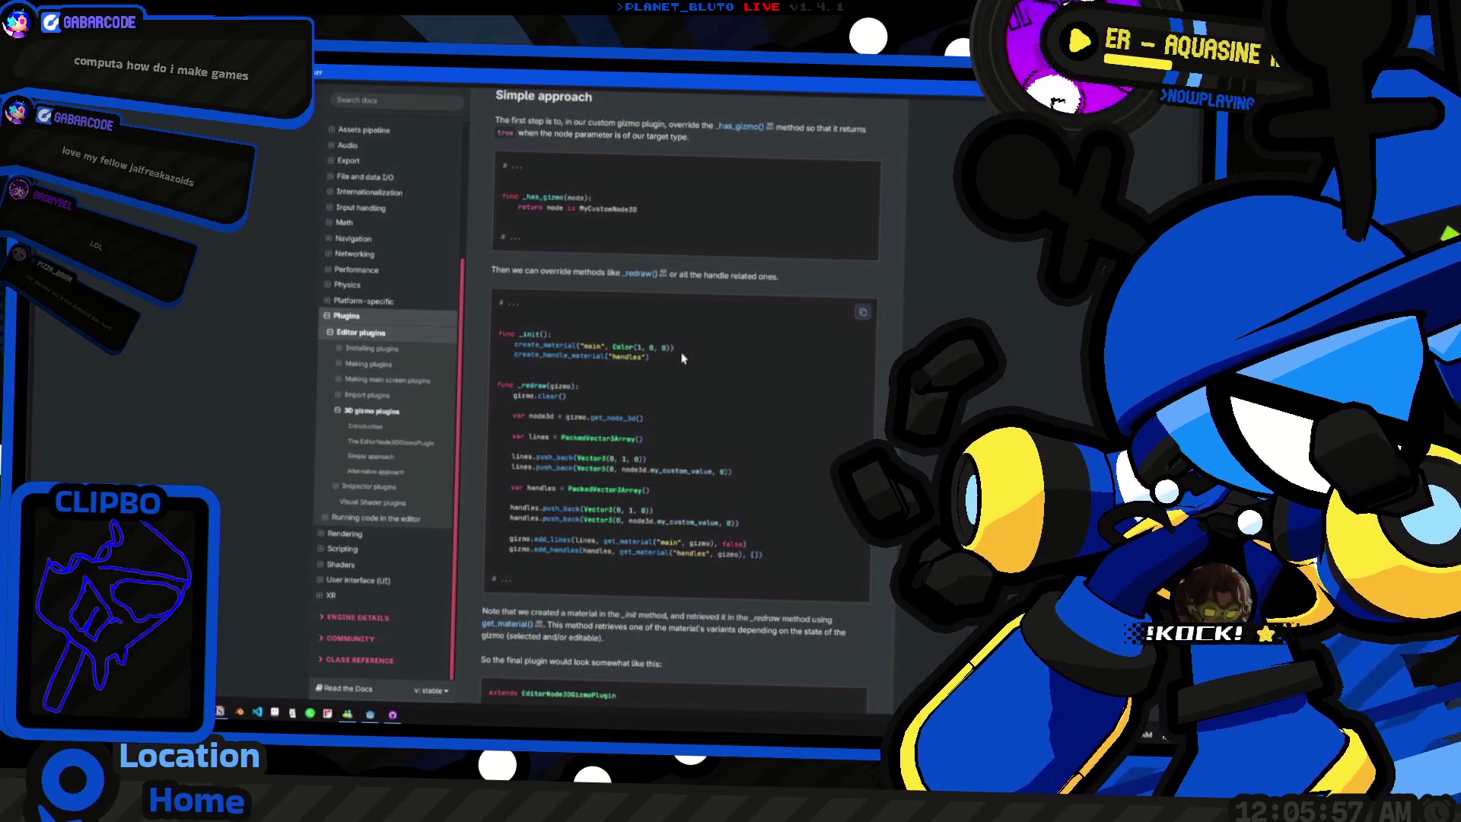
{"action": "scroll", "coordinate": [682, 357], "scroll_direction": "up", "scroll_amount": 5}
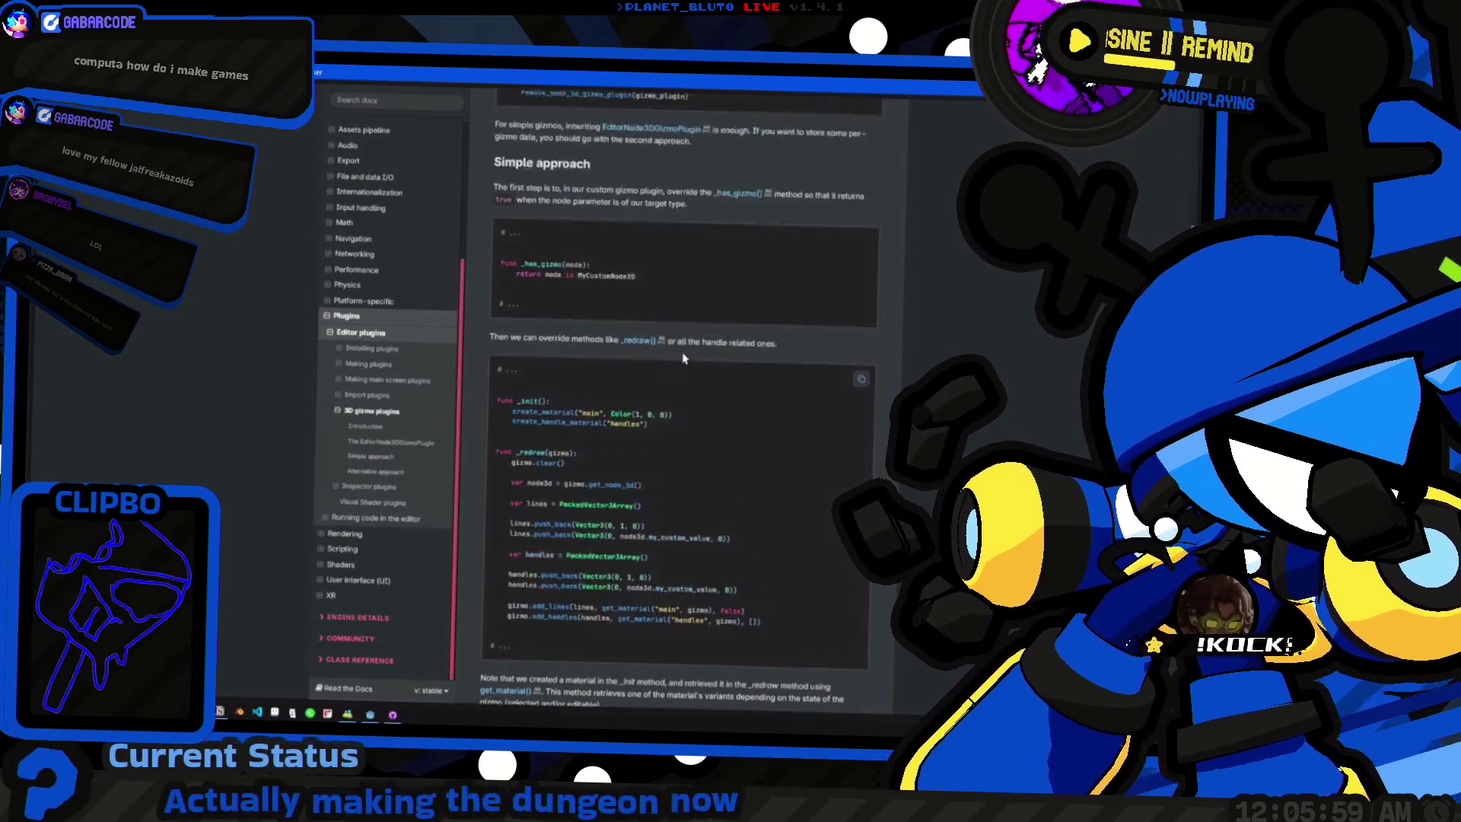
{"action": "scroll", "coordinate": [693, 359], "scroll_direction": "up", "scroll_amount": 1}
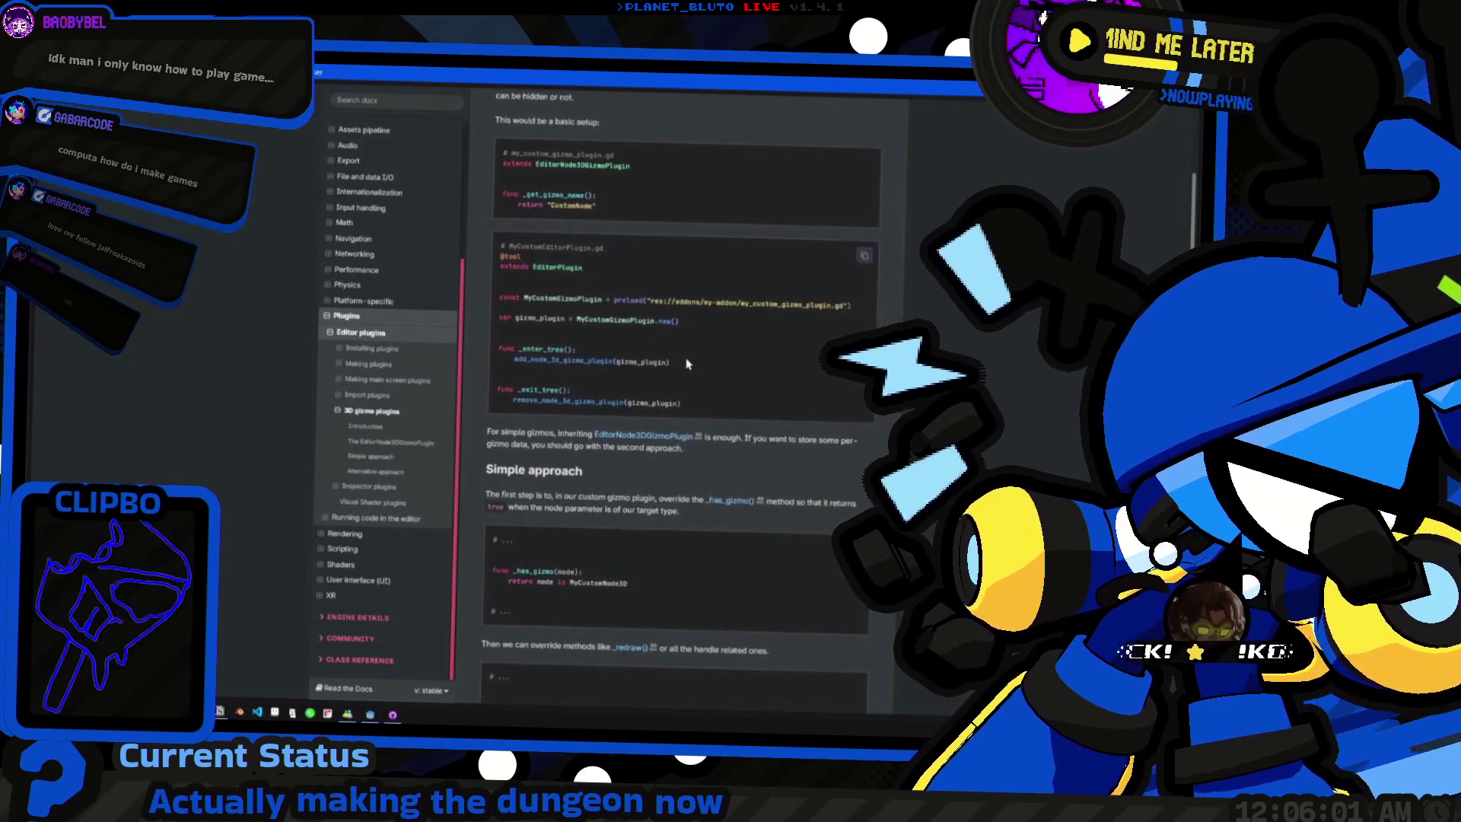
{"action": "scroll", "coordinate": [686, 366], "scroll_direction": "down", "scroll_amount": 2}
{"action": "scroll", "coordinate": [685, 366], "scroll_direction": "up", "scroll_amount": 1}
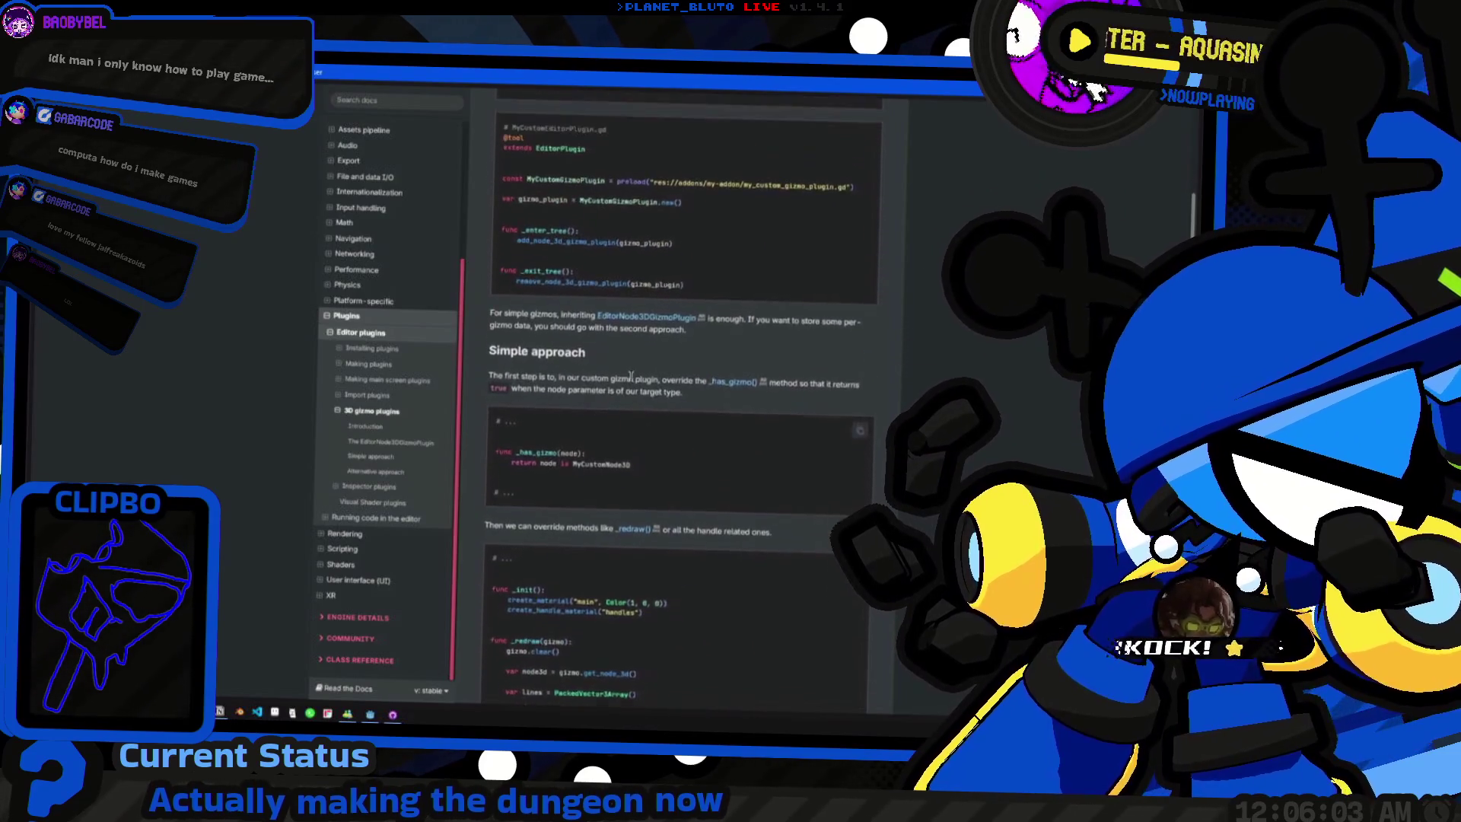
{"action": "scroll", "coordinate": [629, 383], "scroll_direction": "up", "scroll_amount": 3}
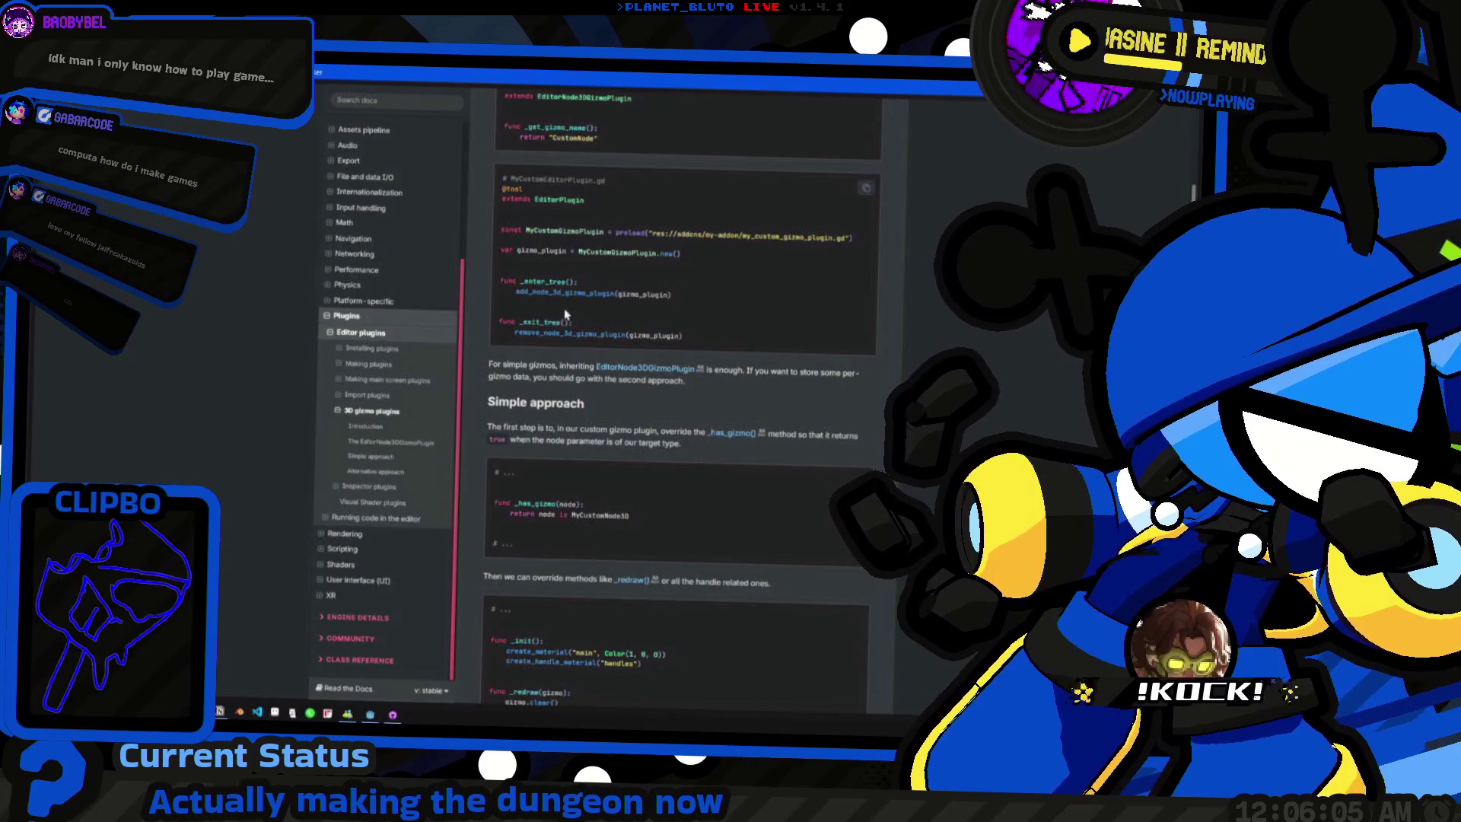
{"action": "scroll", "coordinate": [574, 313], "scroll_direction": "up", "scroll_amount": 3}
- Highlight add_node_3d_gizmo_plugin in the example, then return to the Godot script editor
{"action": "double_click", "coordinate": [527, 531]}
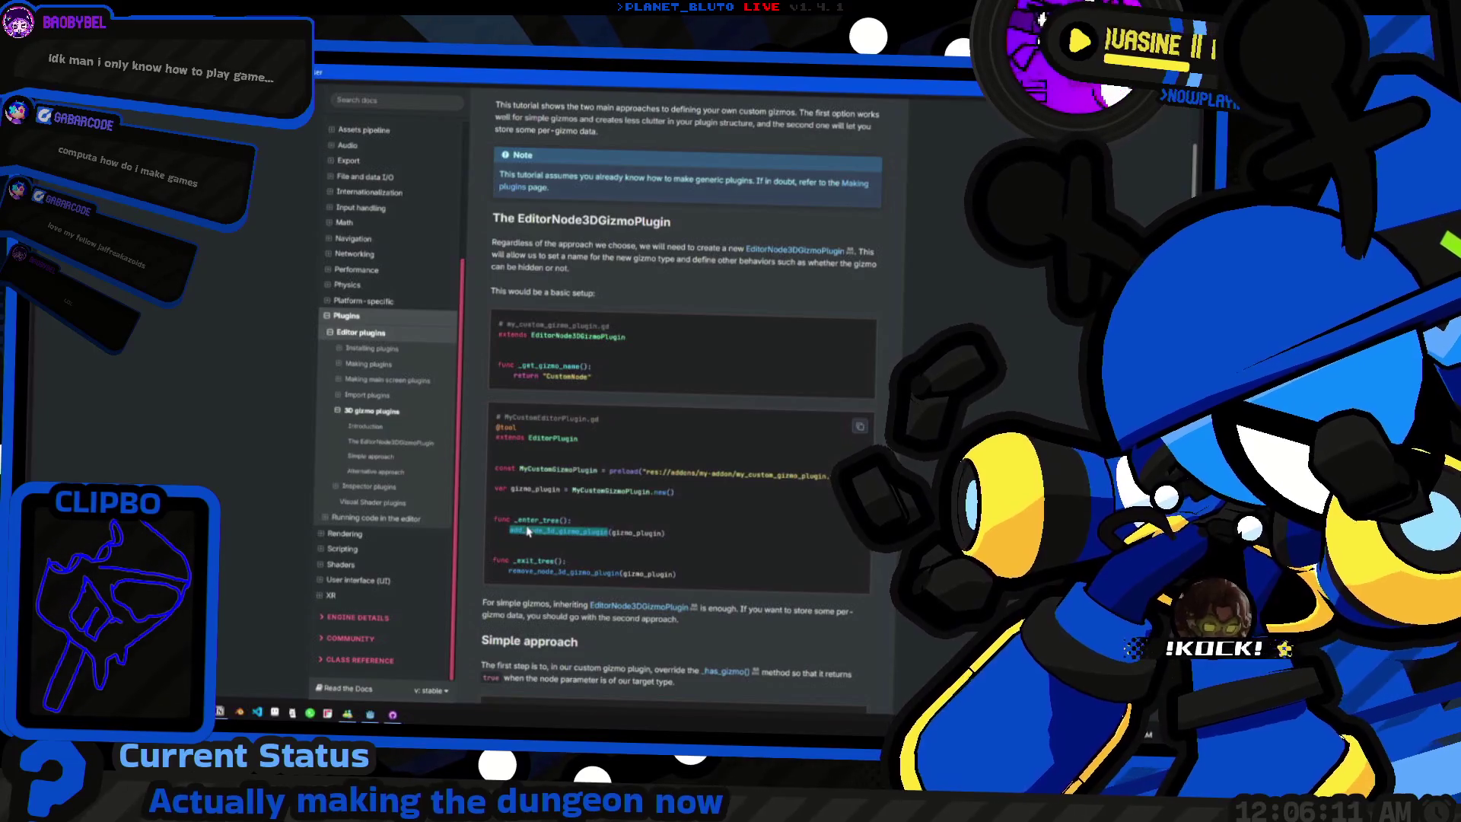
{"action": "left_click", "coordinate": [651, 547]}
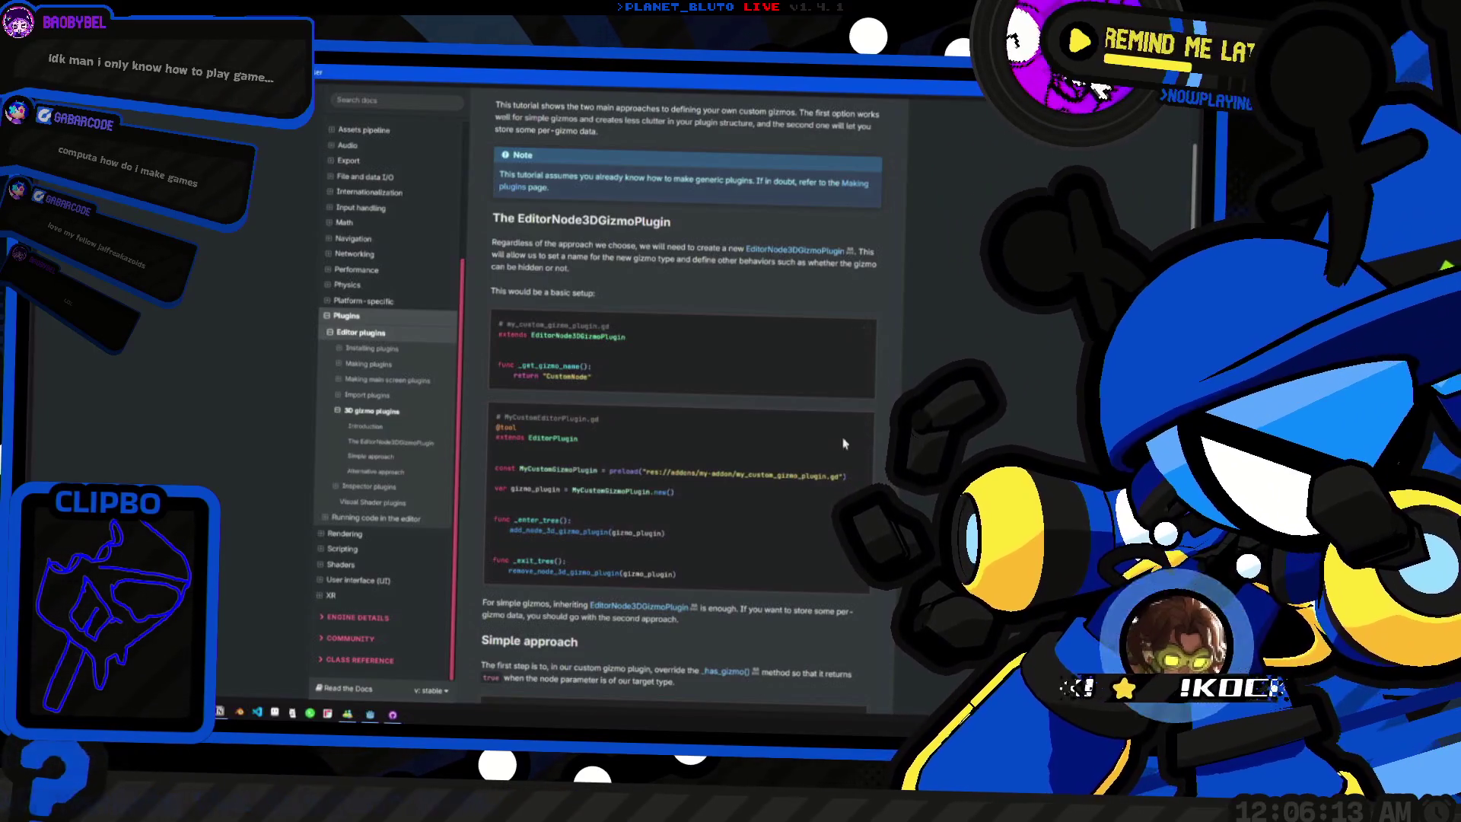
{"action": "key", "text": "alt+Tab"}
{"action": "key", "text": "Home"}
{"action": "key", "text": "Return"}
{"action": "key", "text": "Up"}
{"action": "type", "text": "@tool"}
- Add func _enter_tree() -> void: at the end of the script and begin typing add_node
{"action": "key", "text": "Down"}
{"action": "key", "text": "Down"}
{"action": "key", "text": "Down"}
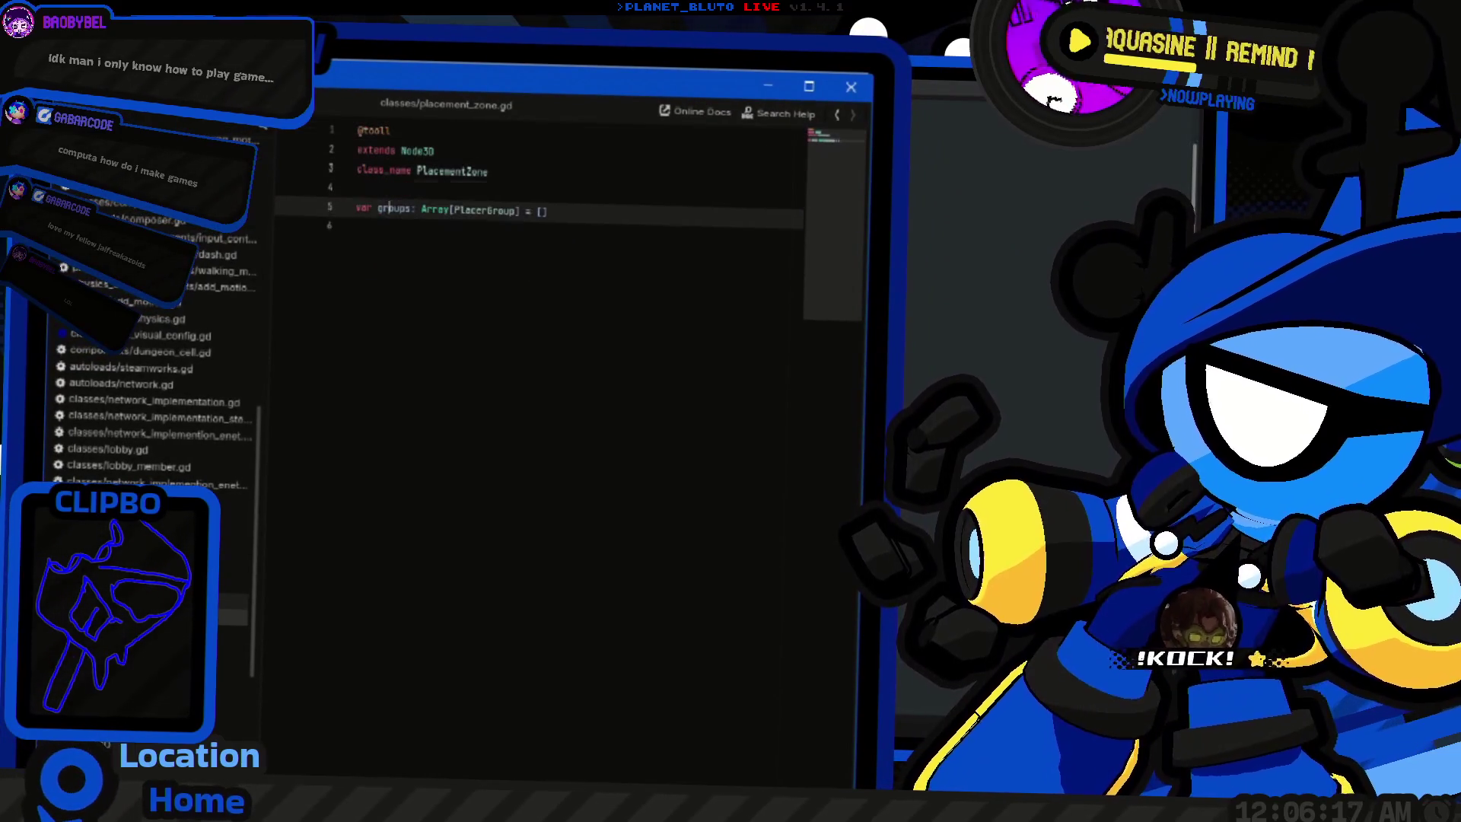
{"action": "key", "text": "Down"}
{"action": "key", "text": "Down"}
{"action": "key", "text": "Return"}
{"action": "type", "text": "func _en"}
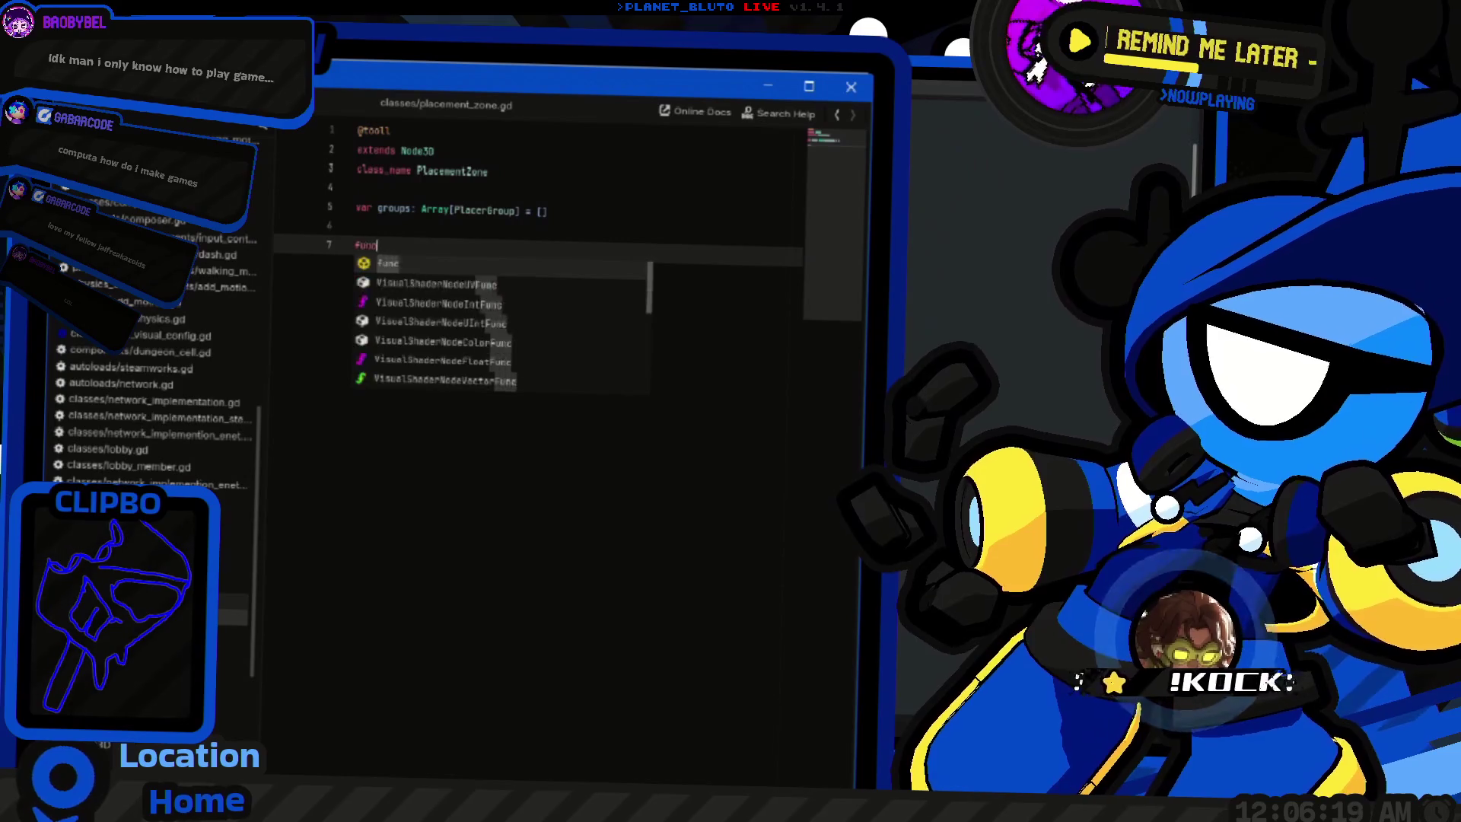
{"action": "key", "text": "Return"}
{"action": "key", "text": "Return"}
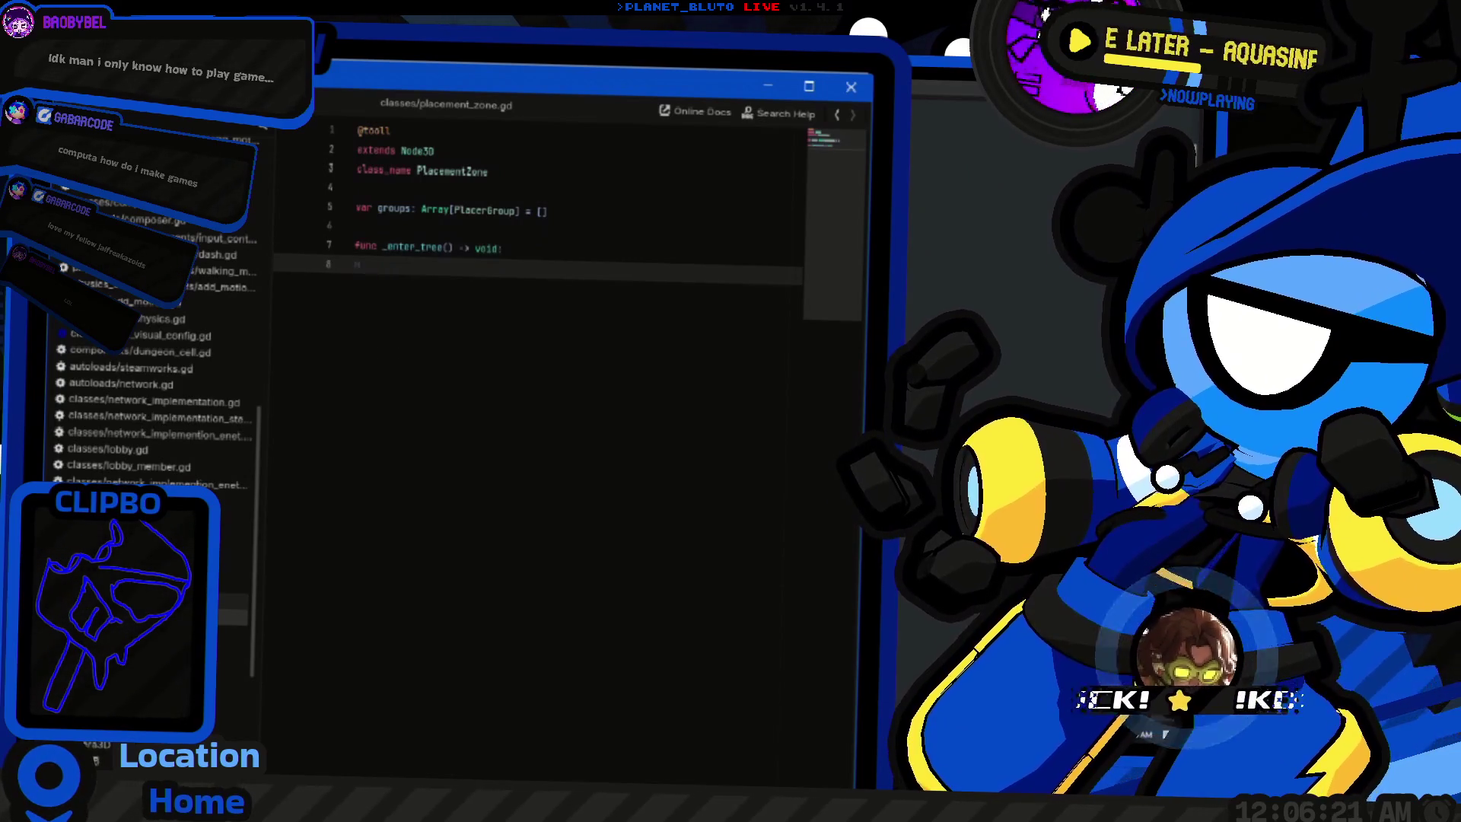
{"action": "type", "text": "add_node"}
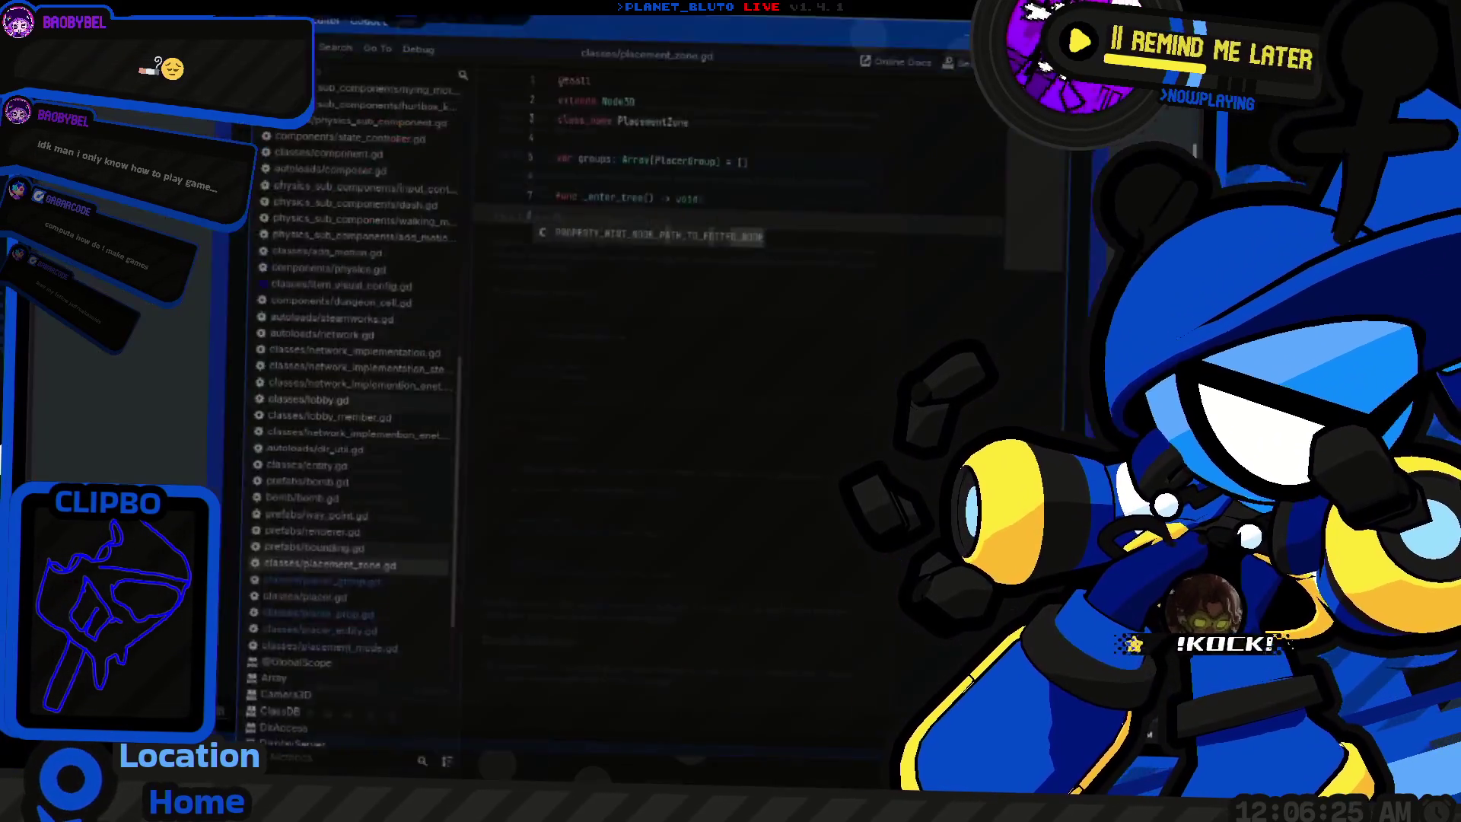
{"action": "key", "text": "alt+Tab"}
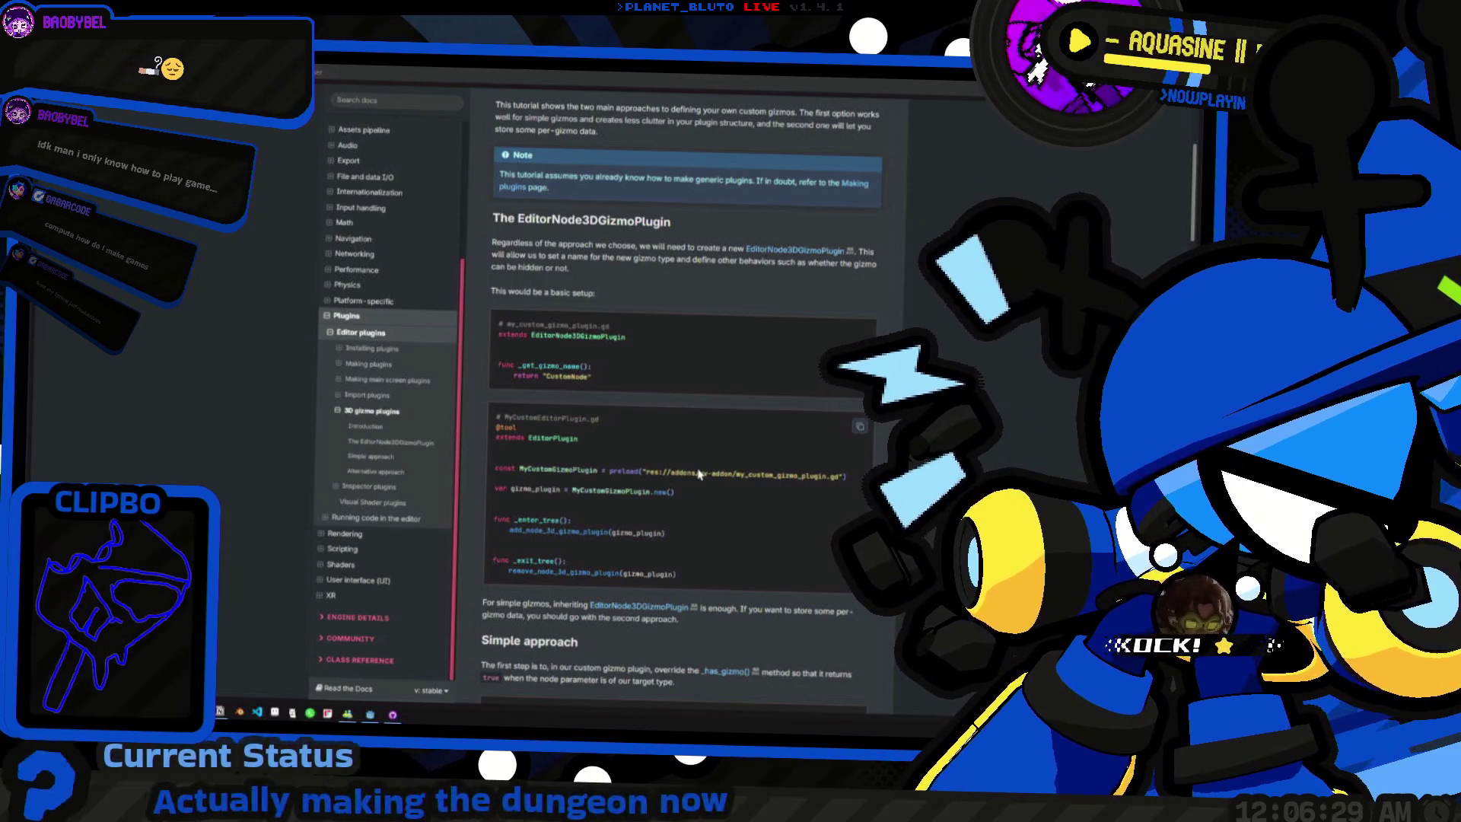
{"action": "scroll", "coordinate": [672, 485], "scroll_direction": "down", "scroll_amount": 3}
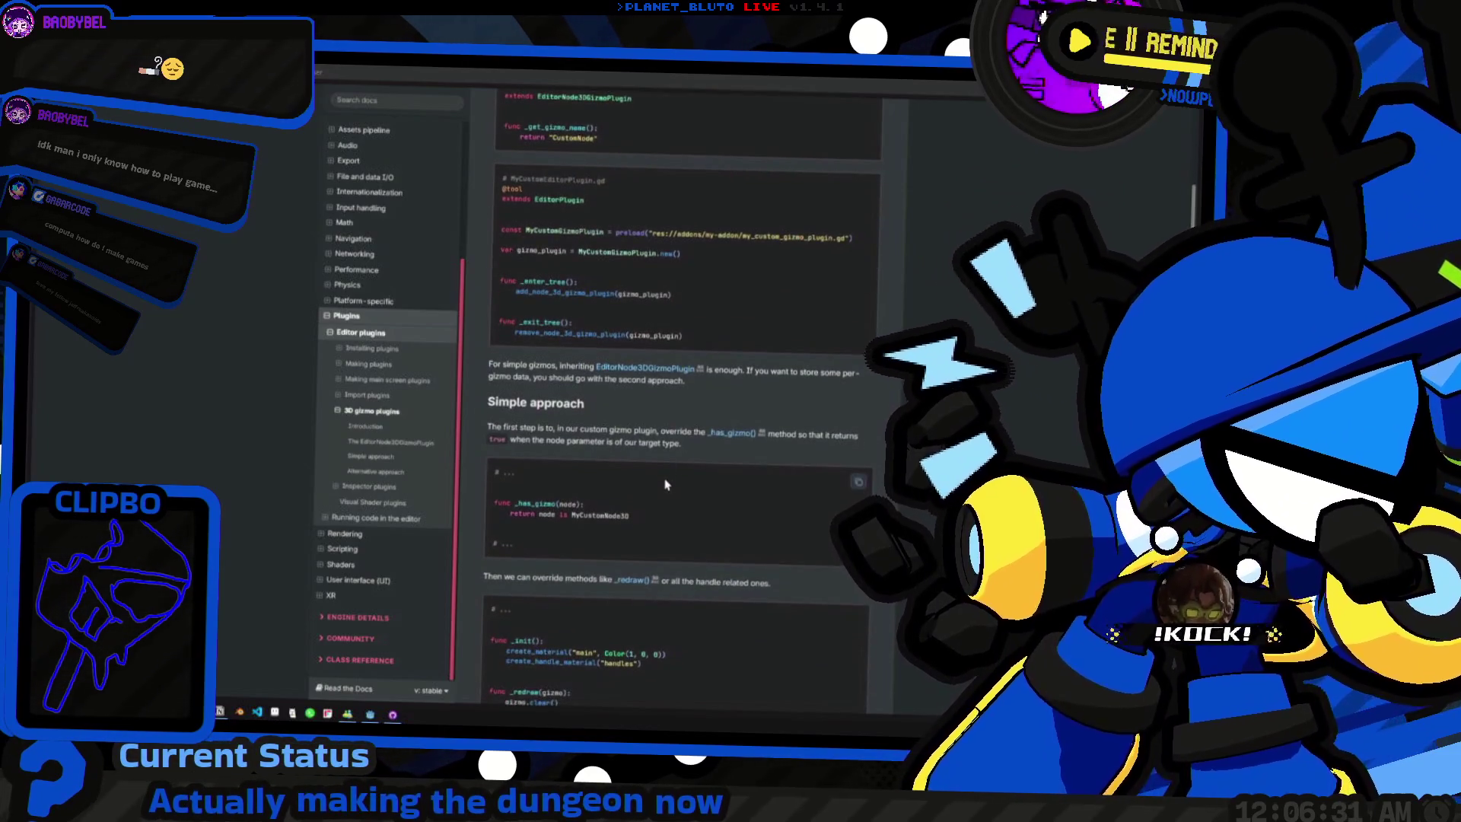
{"action": "scroll", "coordinate": [671, 466], "scroll_direction": "down", "scroll_amount": 2}
{"action": "scroll", "coordinate": [663, 458], "scroll_direction": "up", "scroll_amount": 2}
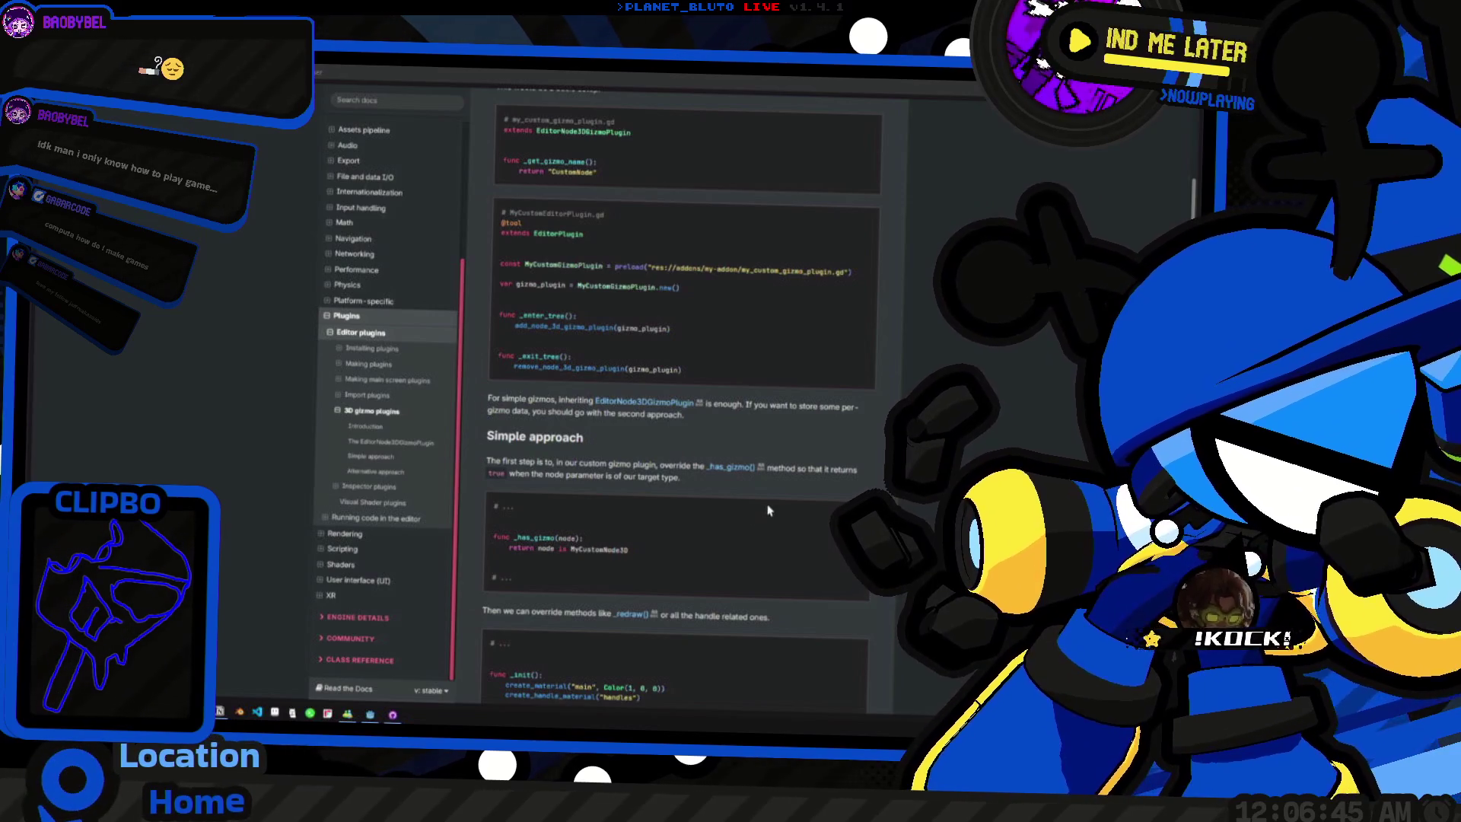
{"action": "scroll", "coordinate": [747, 499], "scroll_direction": "down", "scroll_amount": 4}
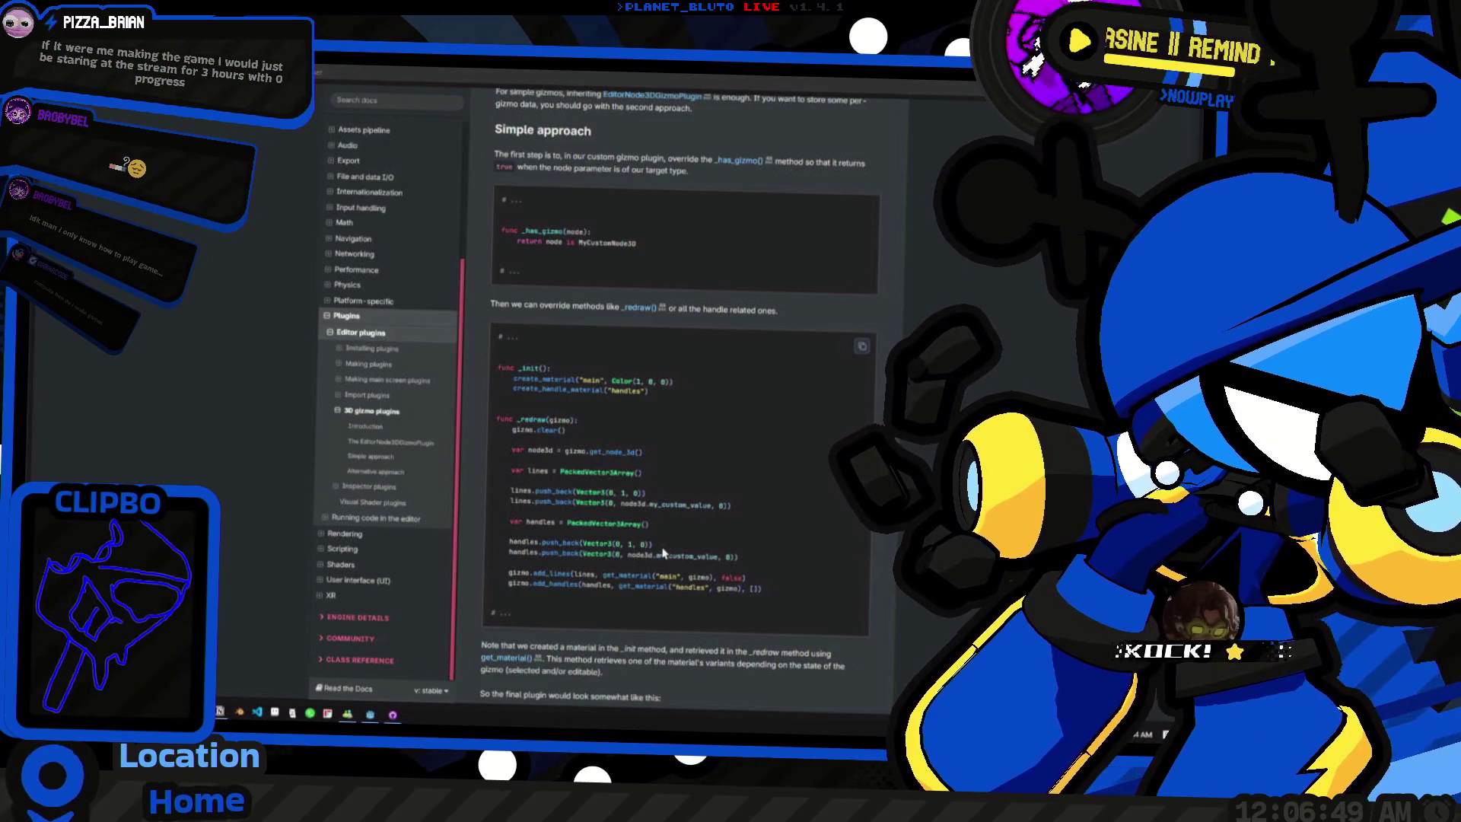
{"action": "scroll", "coordinate": [688, 496], "scroll_direction": "down", "scroll_amount": 2}
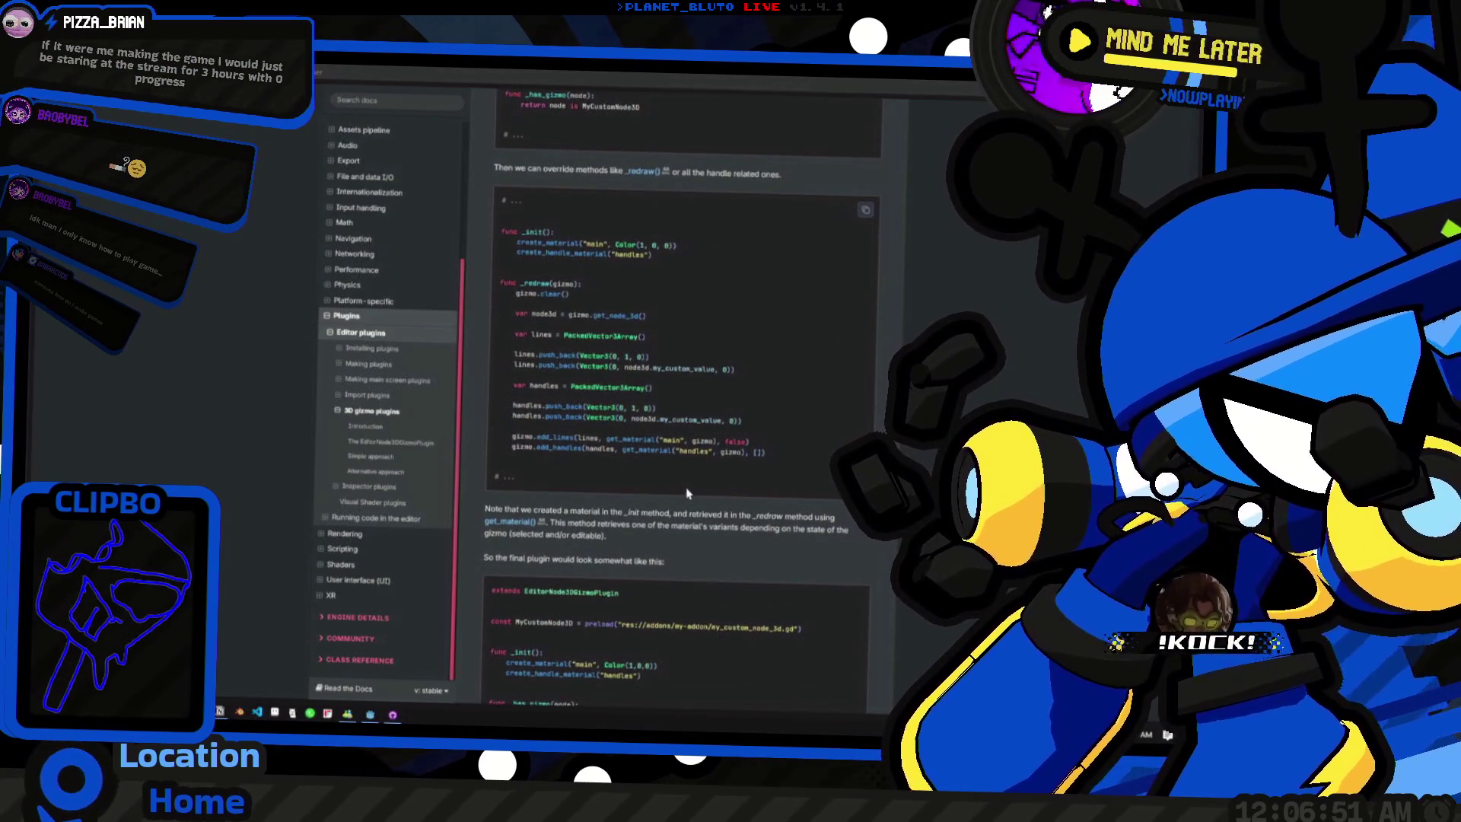
{"action": "scroll", "coordinate": [687, 493], "scroll_direction": "down", "scroll_amount": 2}
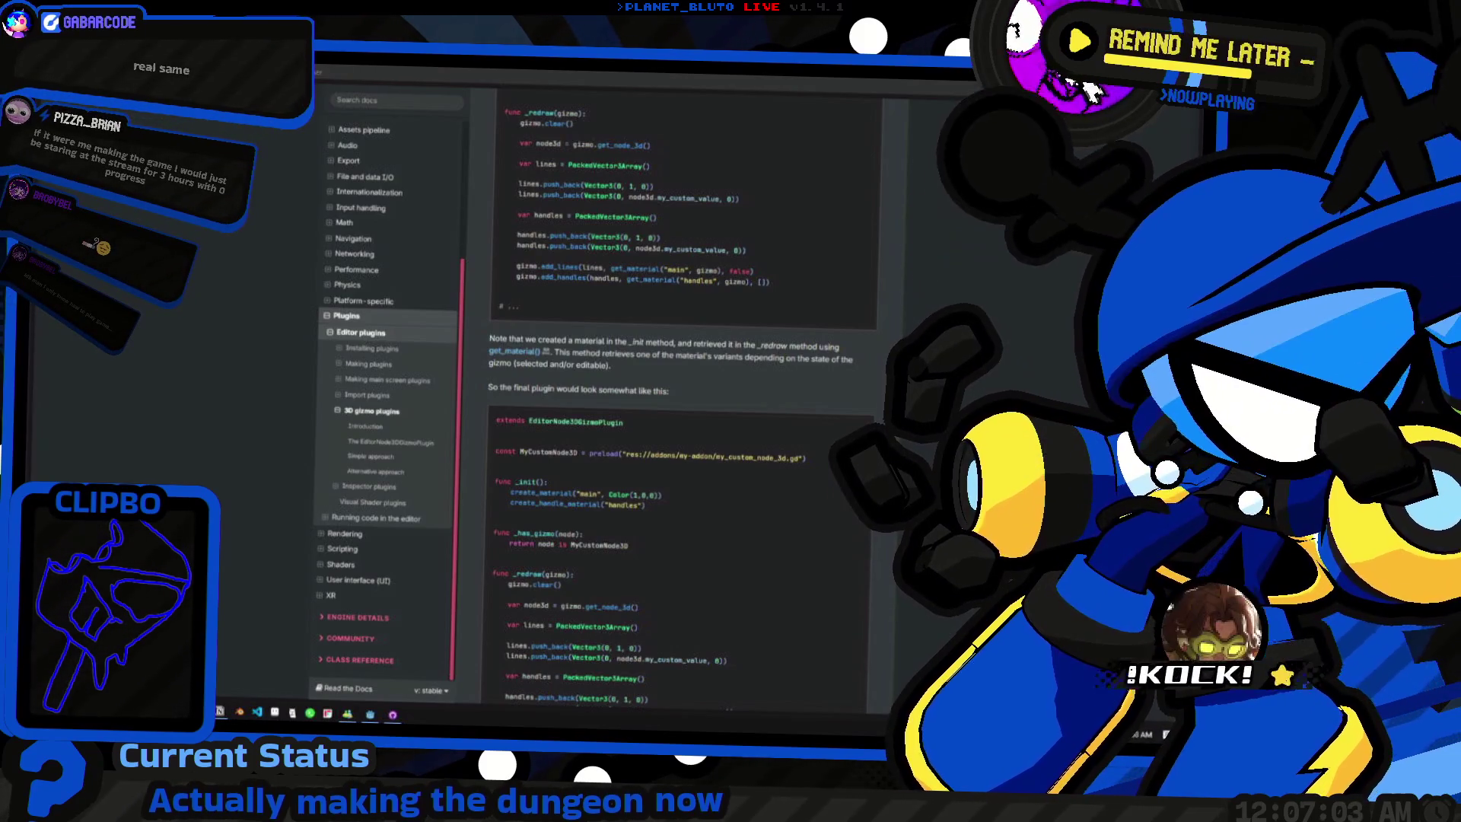
{"action": "scroll", "coordinate": [822, 382], "scroll_direction": "down", "scroll_amount": 3}
{"action": "scroll", "coordinate": [799, 411], "scroll_direction": "down", "scroll_amount": 4}
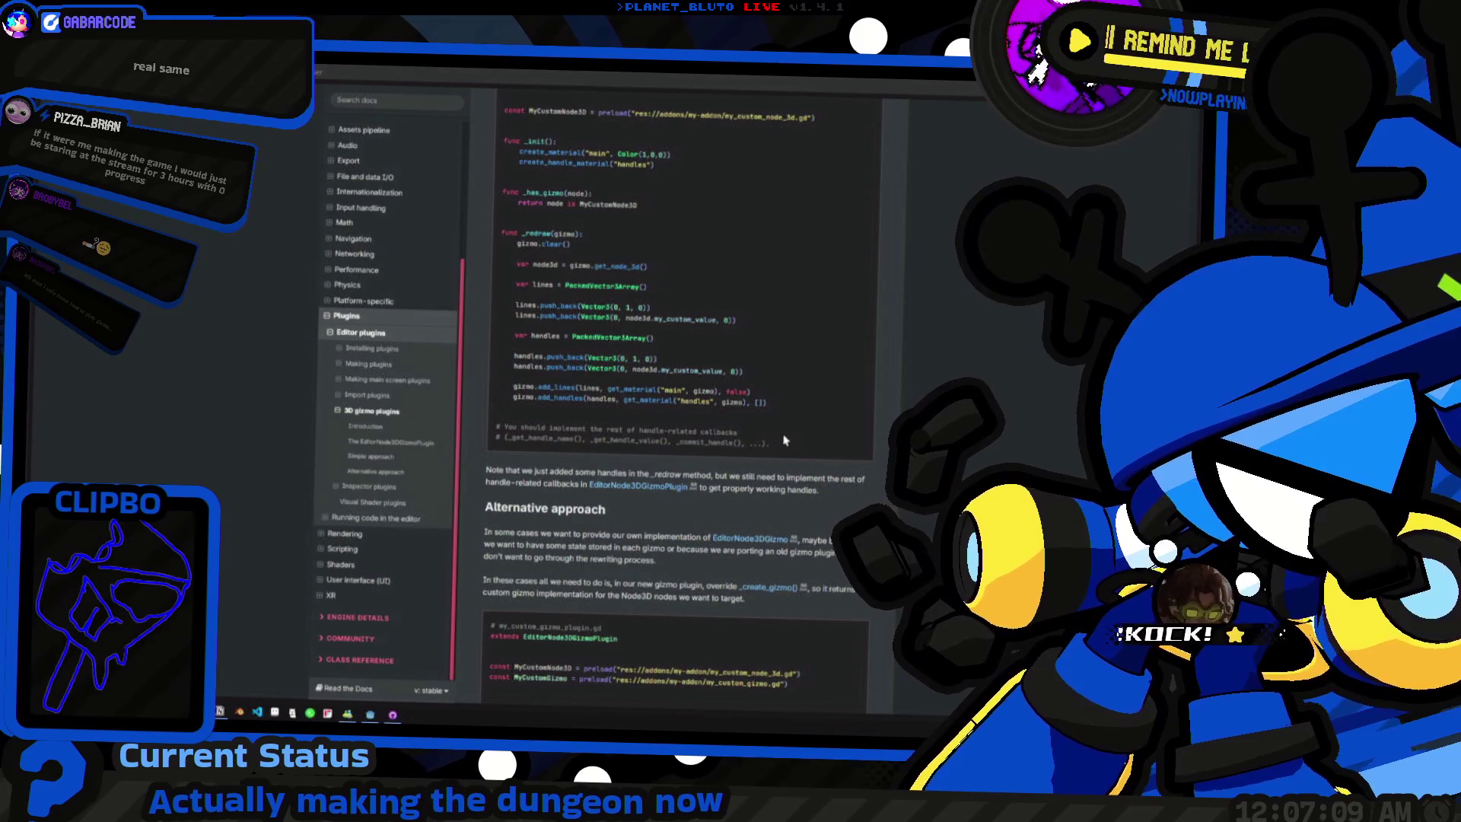
{"action": "scroll", "coordinate": [785, 440], "scroll_direction": "down", "scroll_amount": 2}
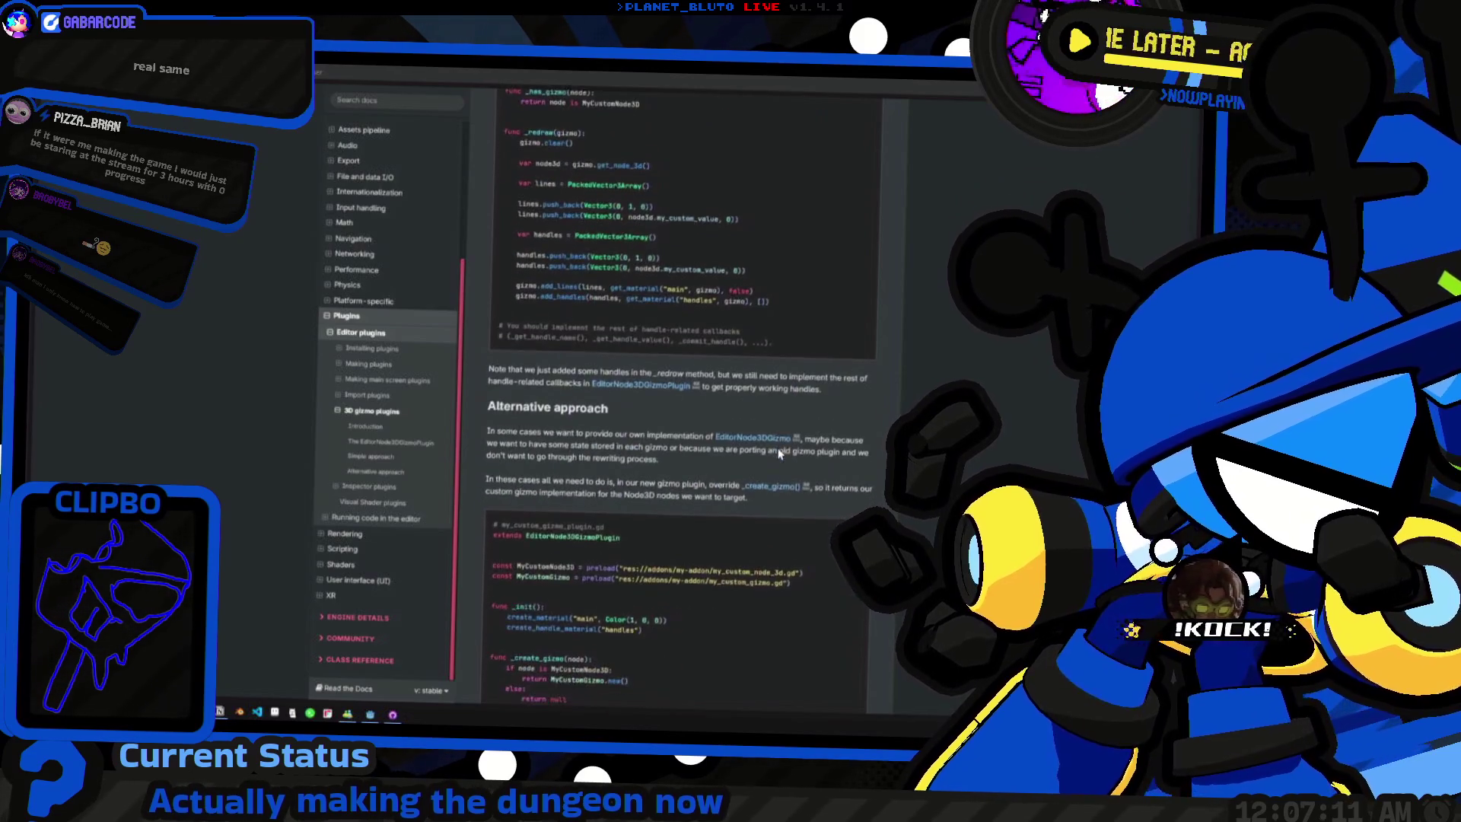
{"action": "scroll", "coordinate": [777, 453], "scroll_direction": "down", "scroll_amount": 10}
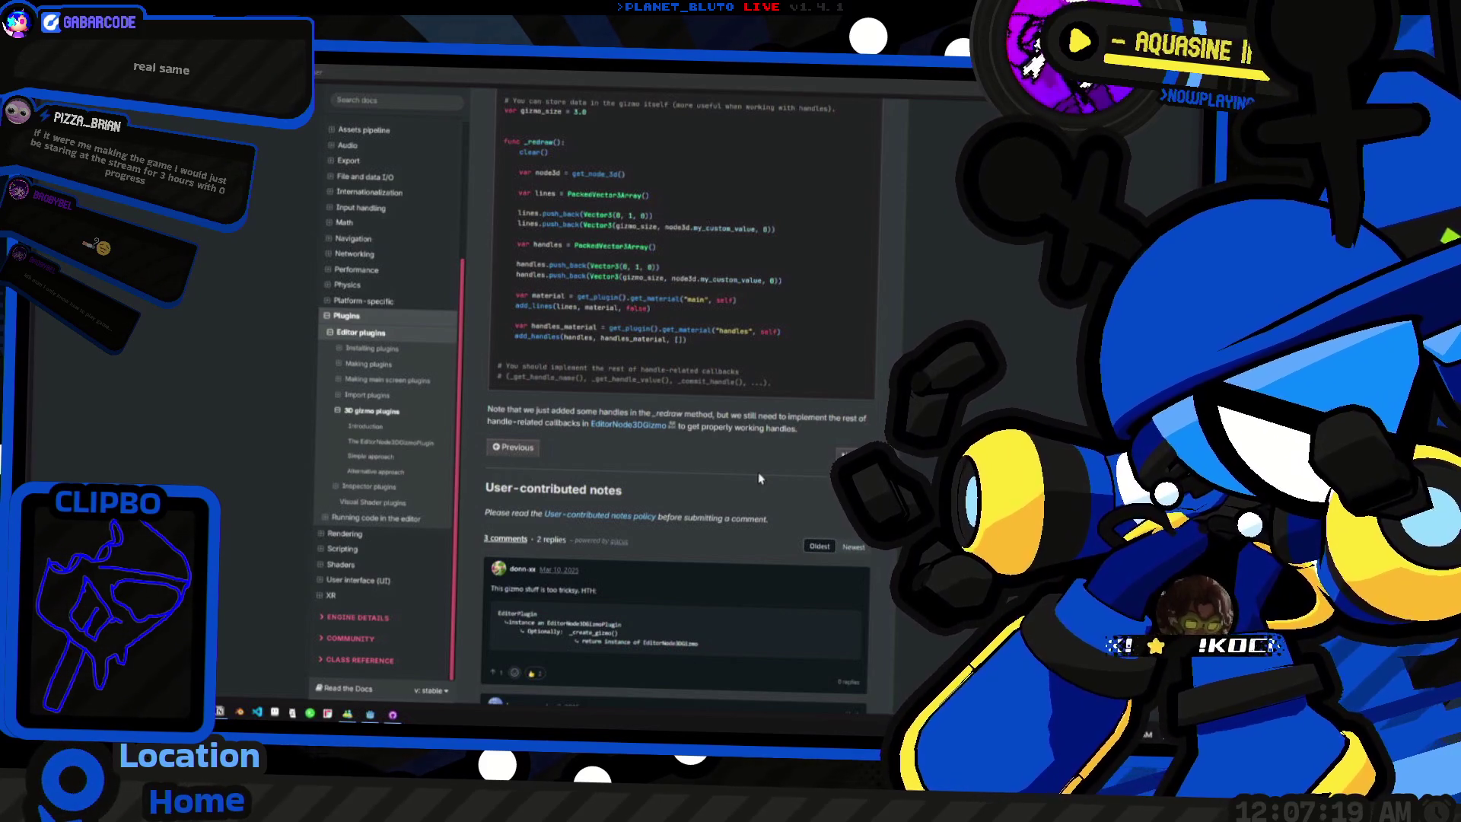
{"action": "scroll", "coordinate": [758, 478], "scroll_direction": "down", "scroll_amount": 3}
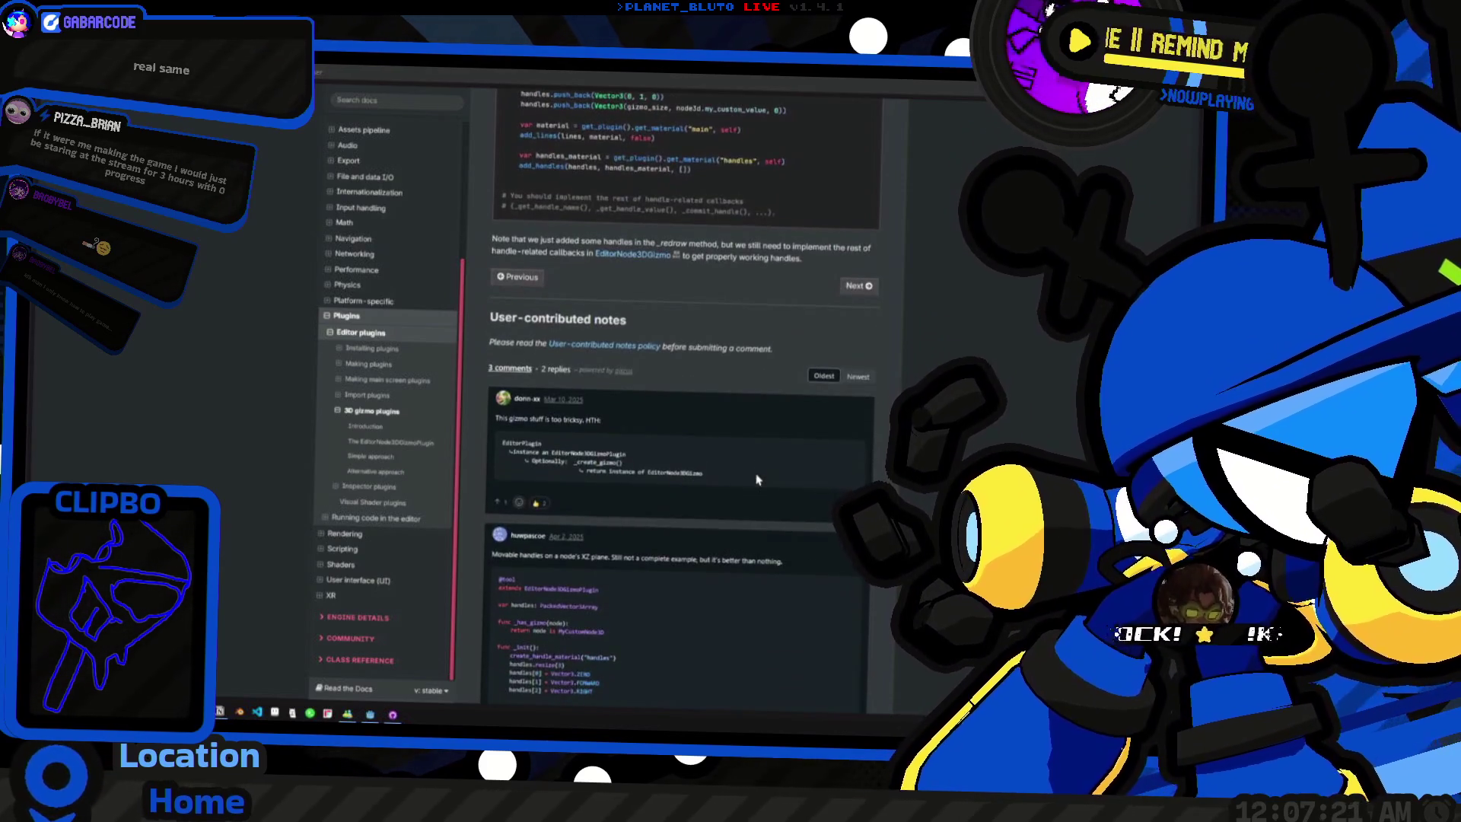
{"action": "scroll", "coordinate": [757, 479], "scroll_direction": "down", "scroll_amount": 2}
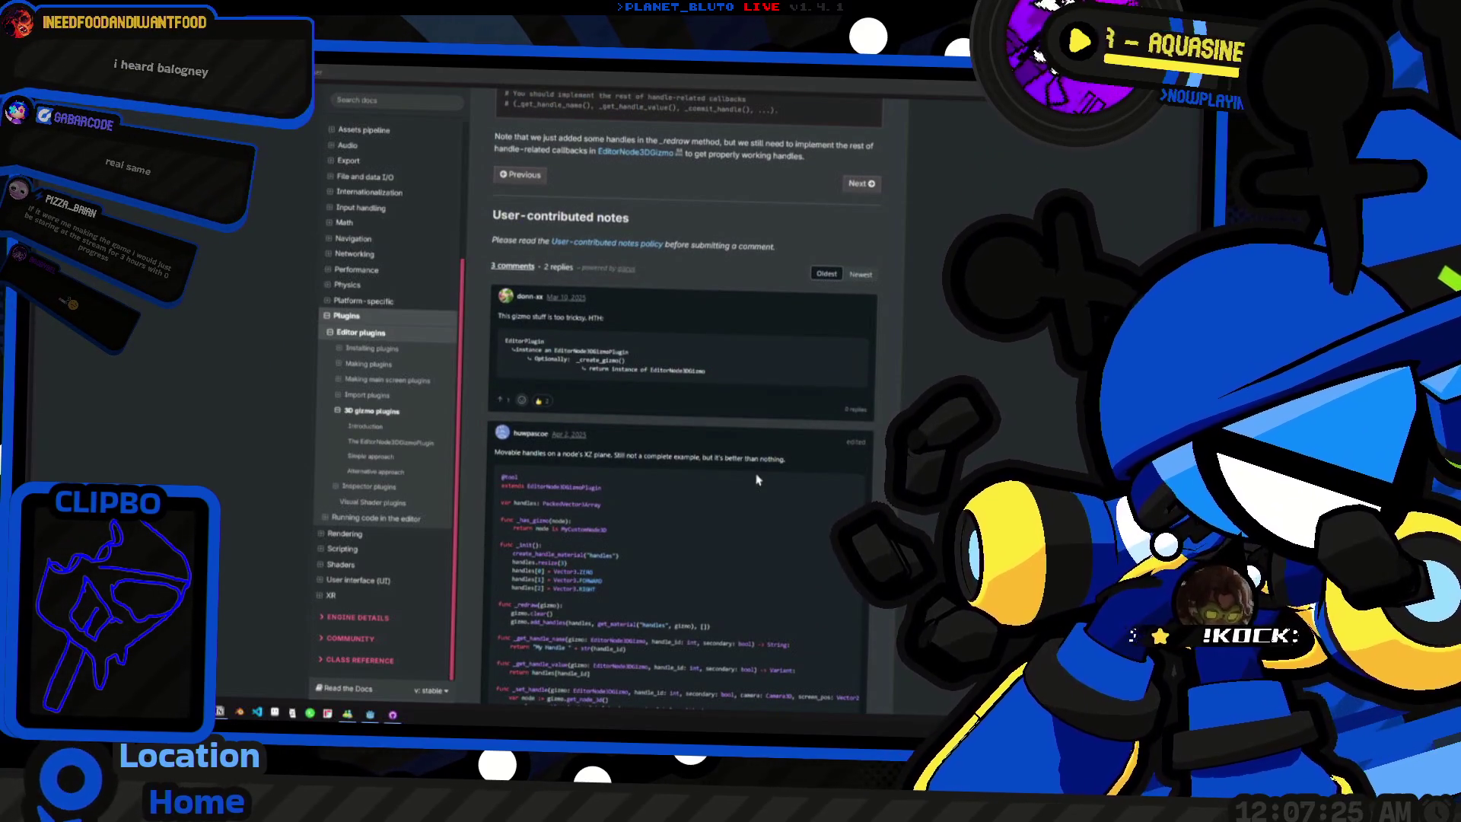
{"action": "scroll", "coordinate": [757, 479], "scroll_direction": "down", "scroll_amount": 3}
{"action": "scroll", "coordinate": [757, 479], "scroll_direction": "down", "scroll_amount": 5}
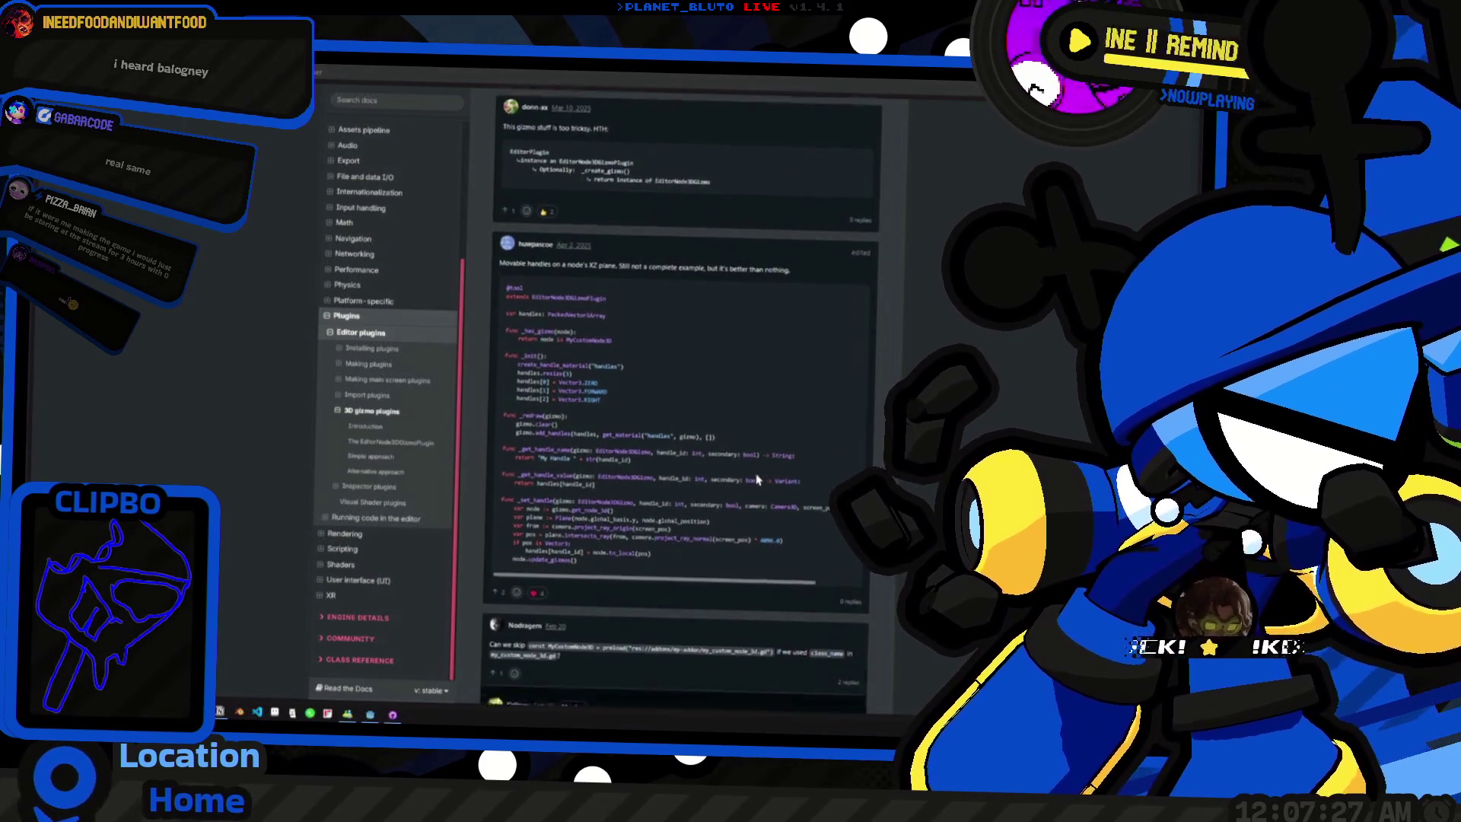
{"action": "scroll", "coordinate": [757, 479], "scroll_direction": "up", "scroll_amount": 3}
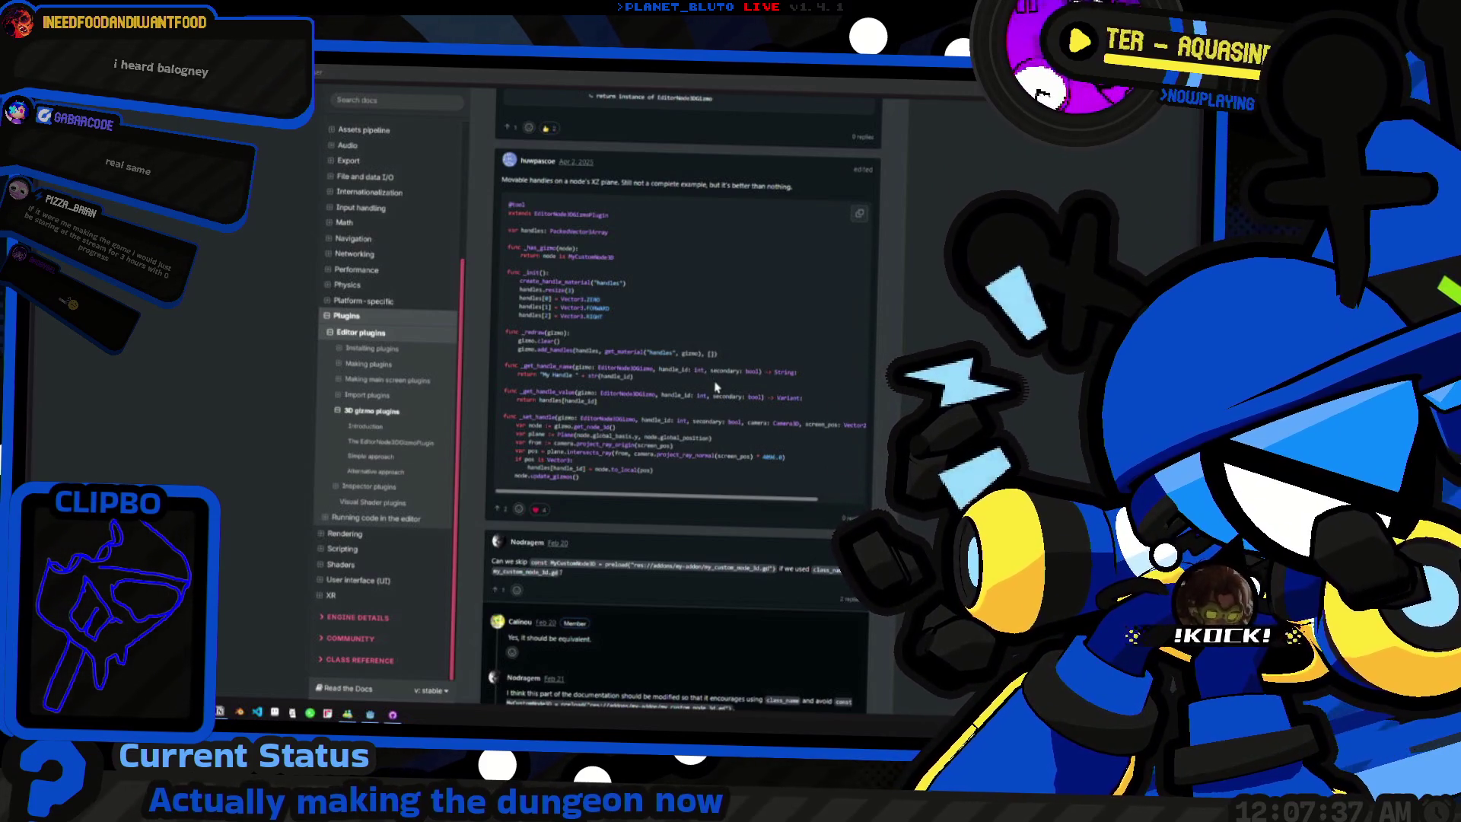
{"action": "scroll", "coordinate": [717, 392], "scroll_direction": "up", "scroll_amount": 5}
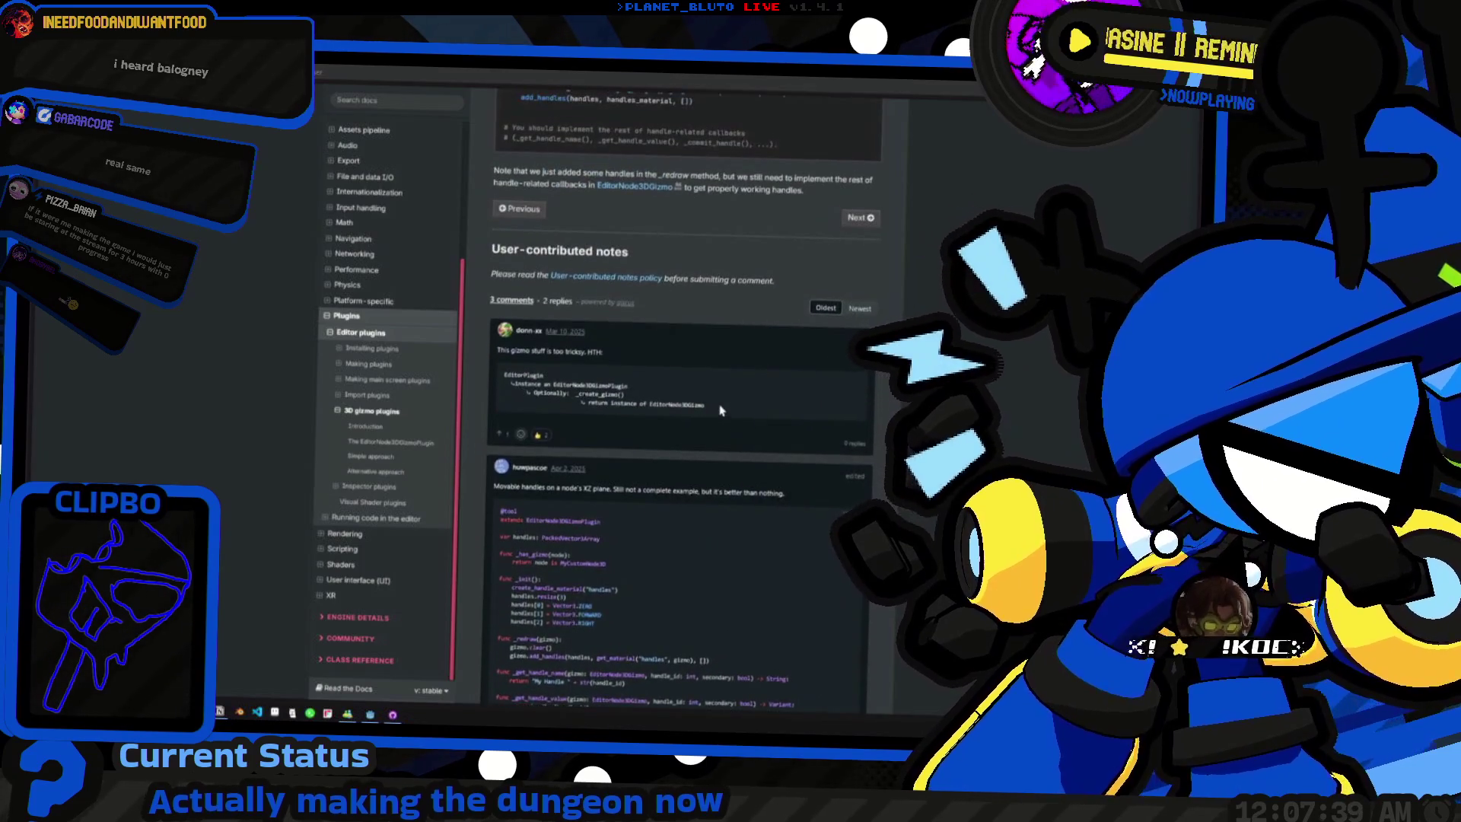
{"action": "scroll", "coordinate": [719, 418], "scroll_direction": "up", "scroll_amount": 5}
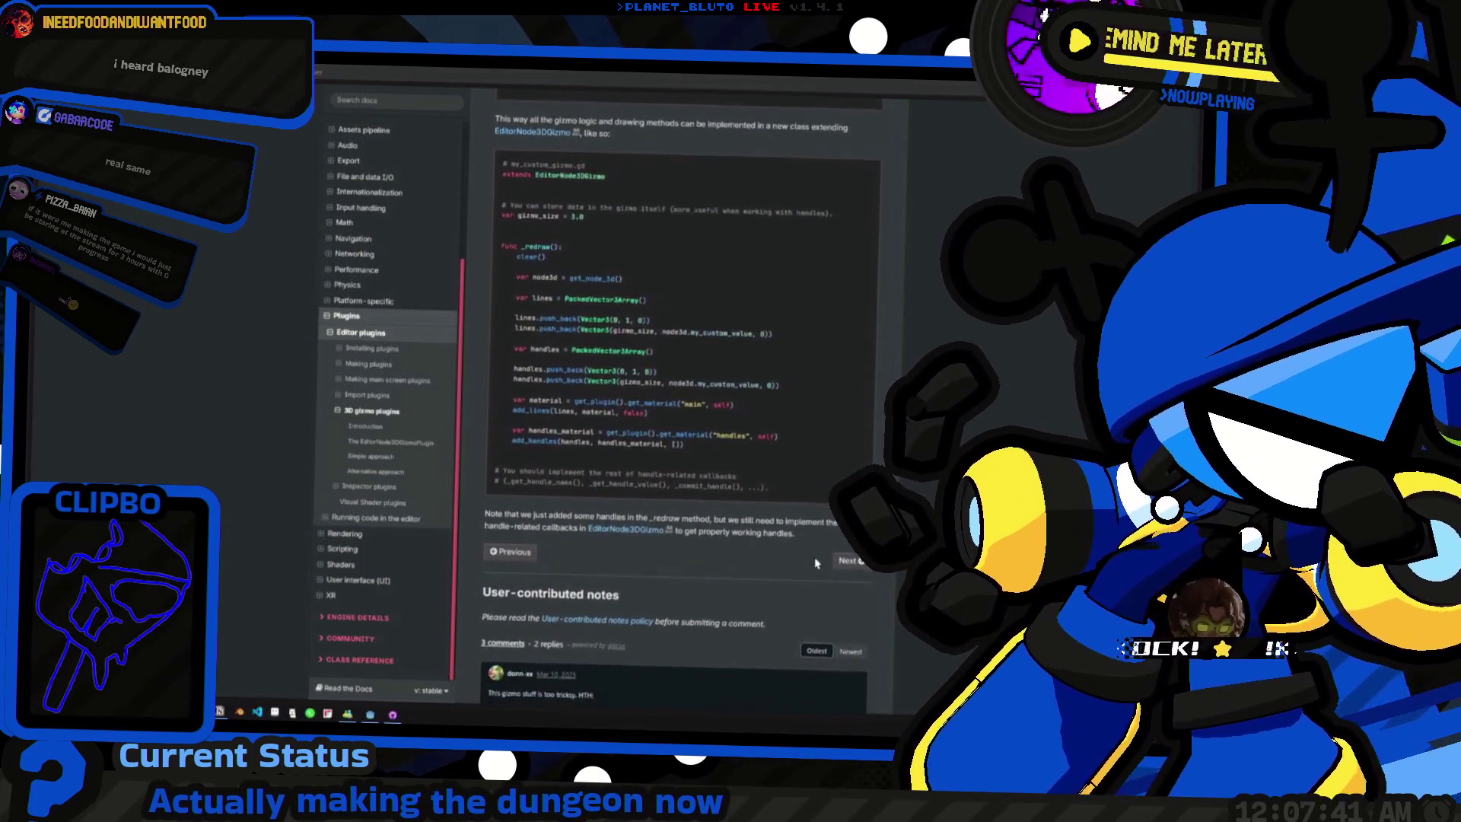
{"action": "mouse_move", "coordinate": [46, 304]}
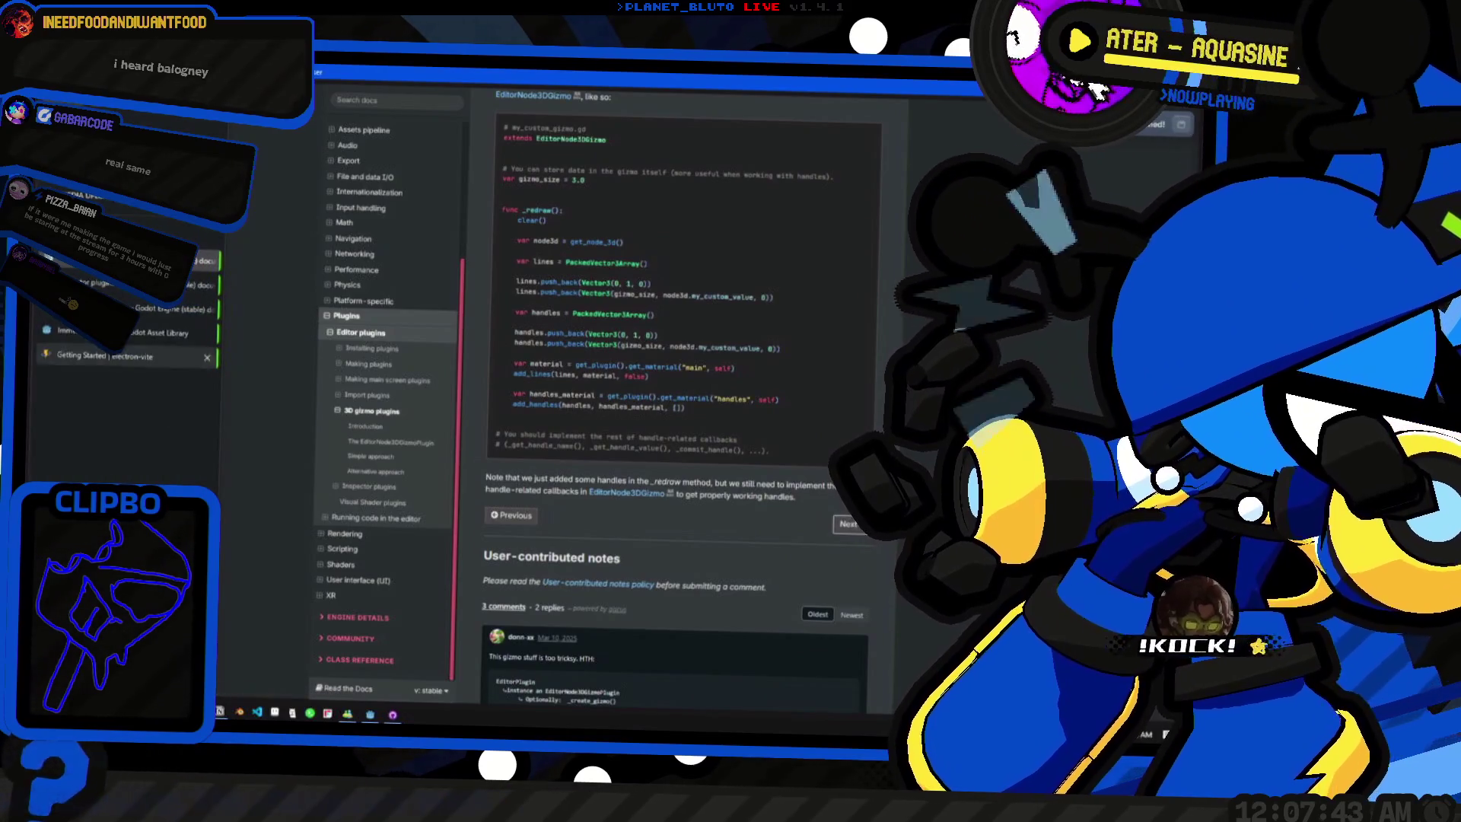
- Open the Inspector plugins tutorial and scroll through it
{"action": "left_click", "coordinate": [119, 291]}
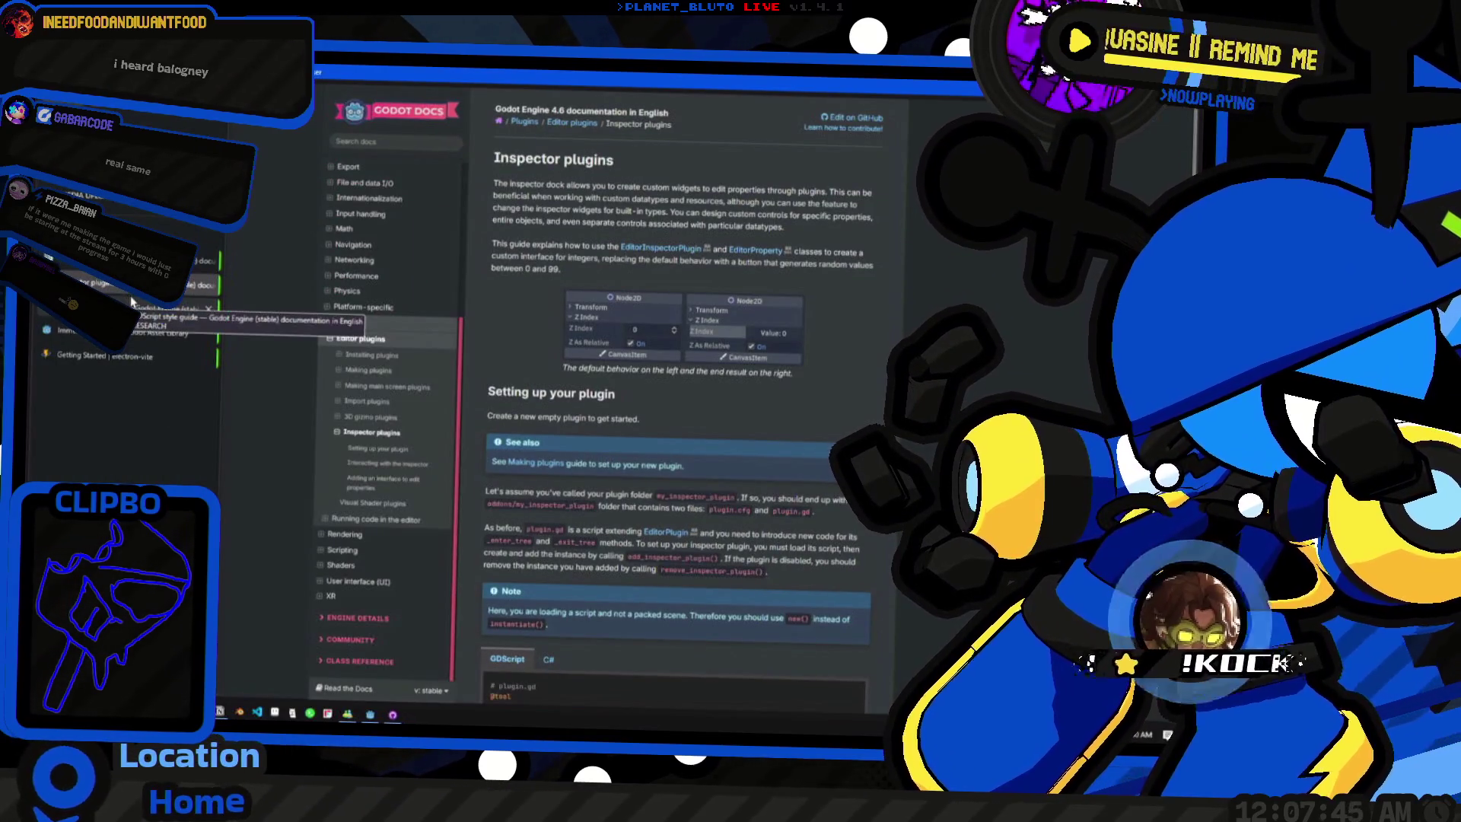
{"action": "scroll", "coordinate": [629, 401], "scroll_direction": "down", "scroll_amount": 3}
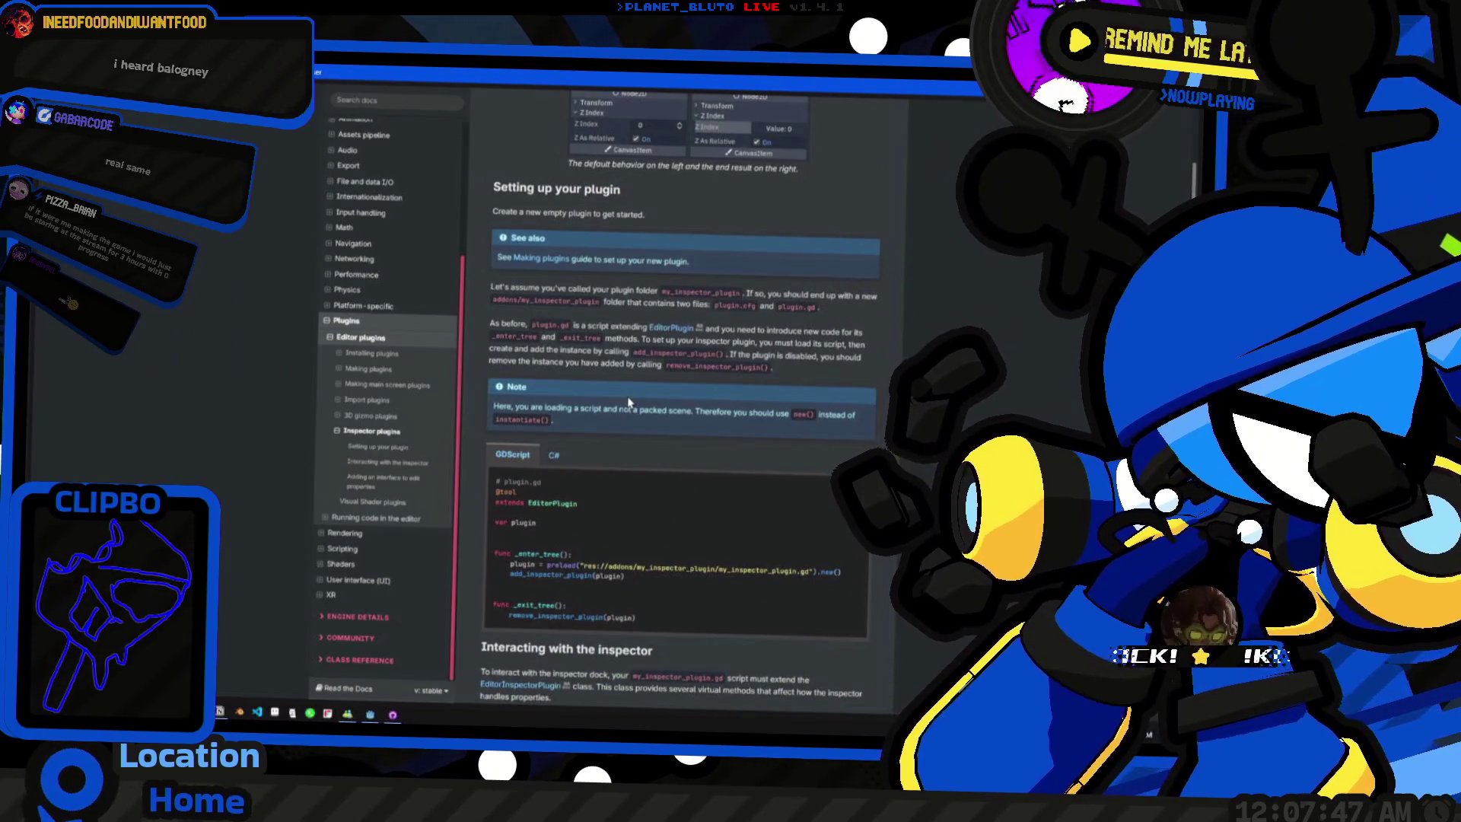
{"action": "scroll", "coordinate": [629, 402], "scroll_direction": "down", "scroll_amount": 4}
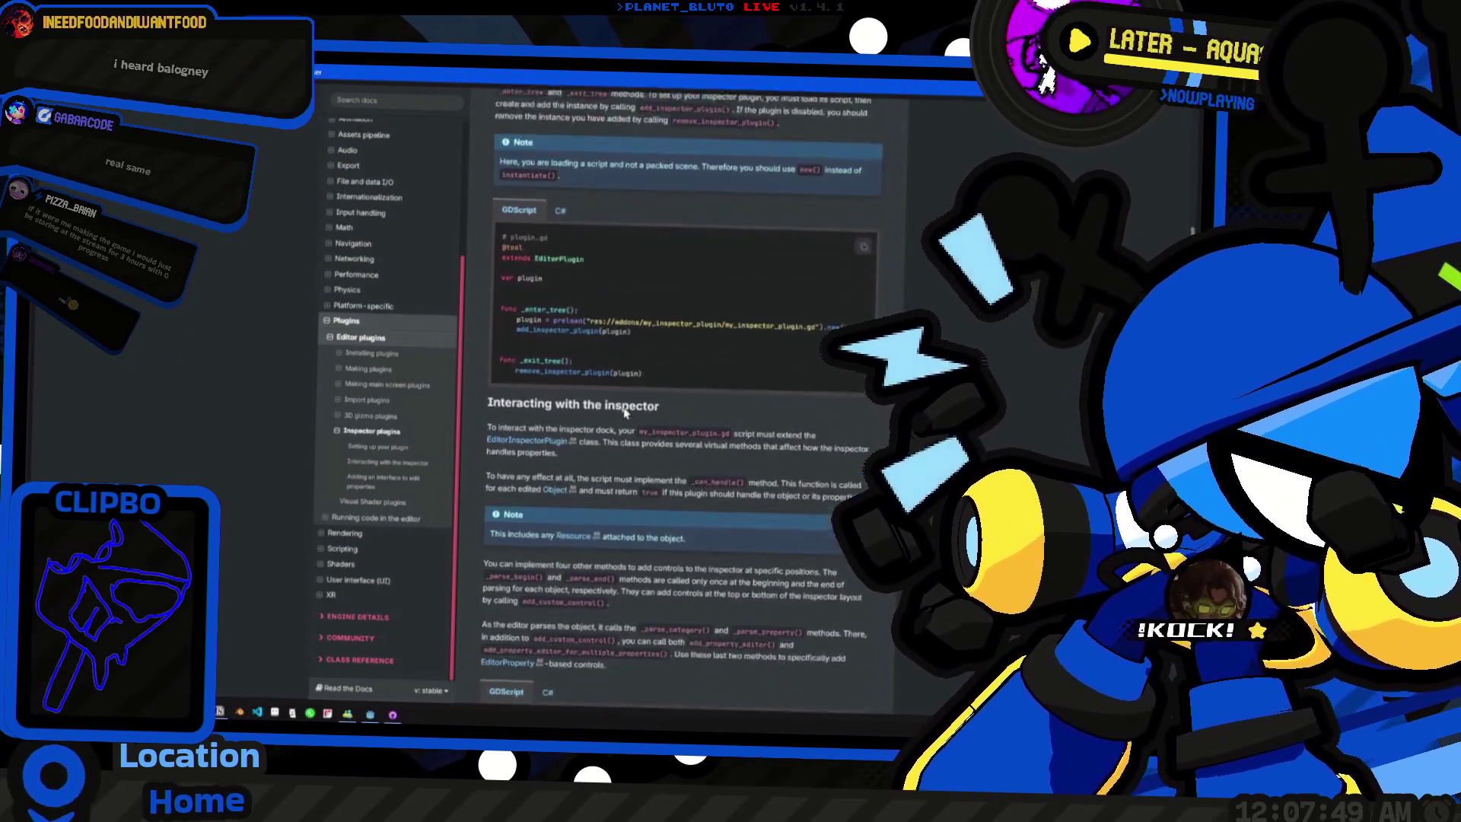
{"action": "scroll", "coordinate": [626, 413], "scroll_direction": "down", "scroll_amount": 8}
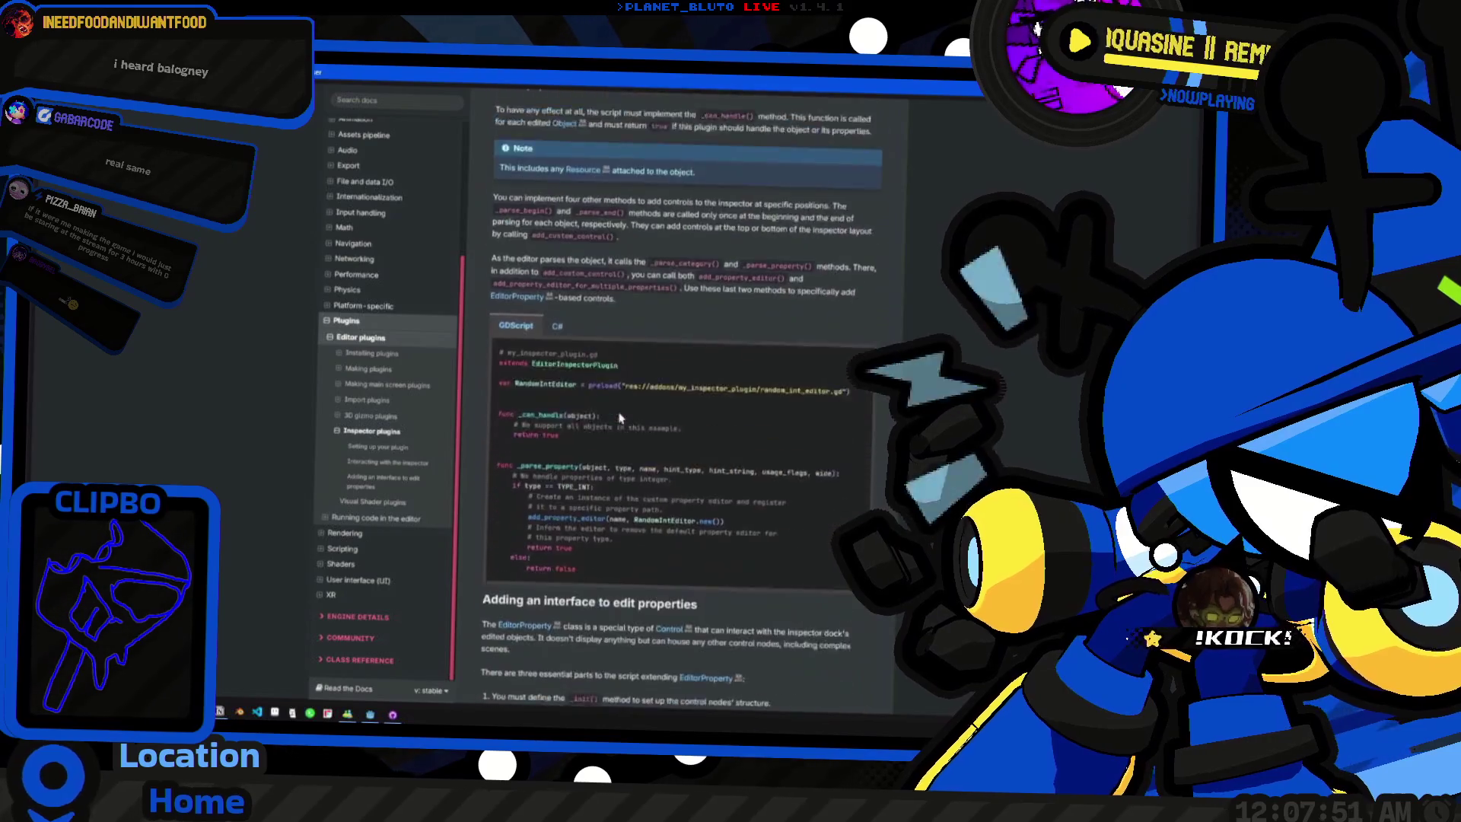
{"action": "scroll", "coordinate": [610, 416], "scroll_direction": "down", "scroll_amount": 6}
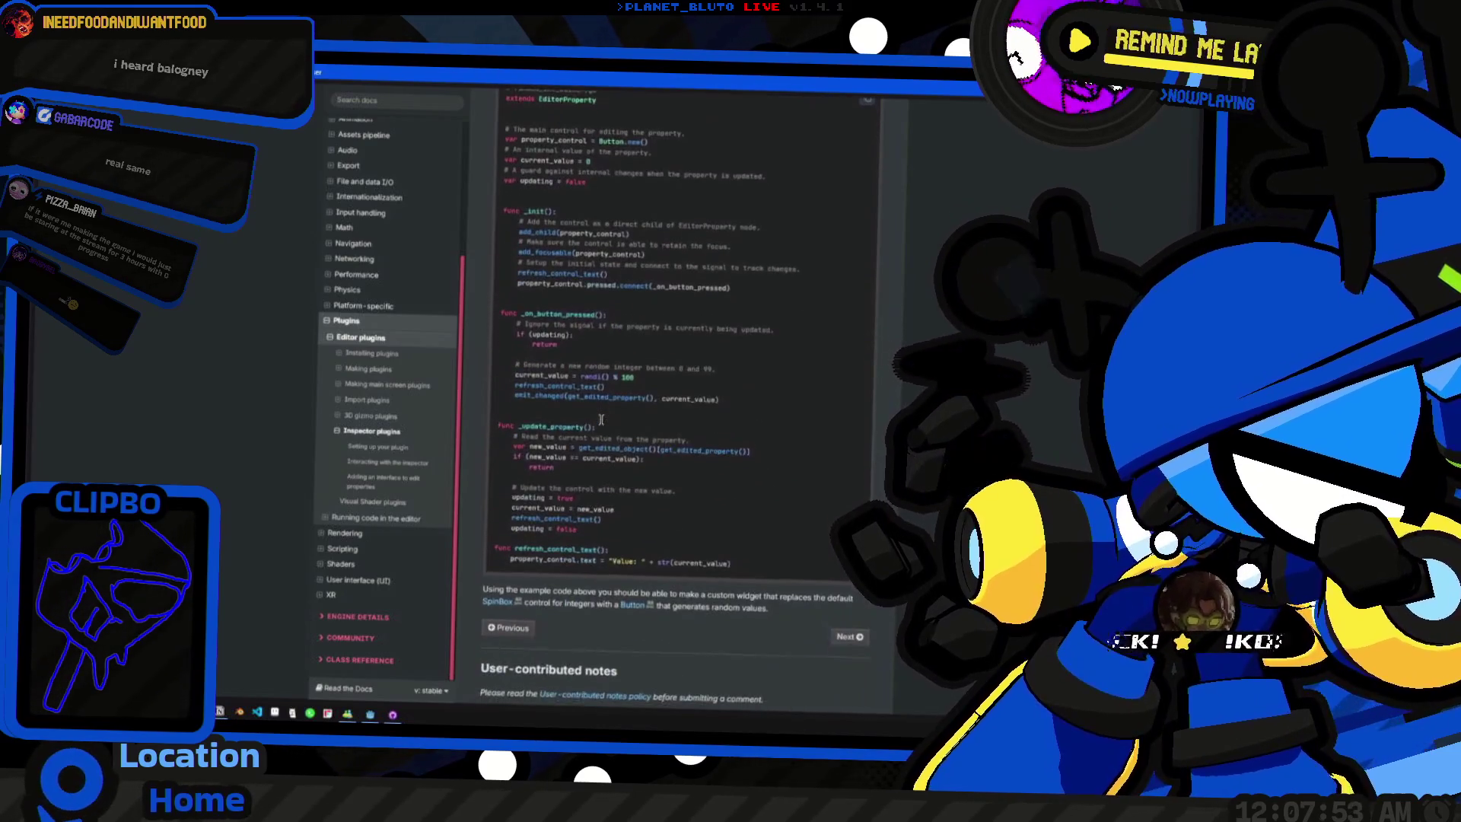
{"action": "scroll", "coordinate": [601, 425], "scroll_direction": "up", "scroll_amount": 4}
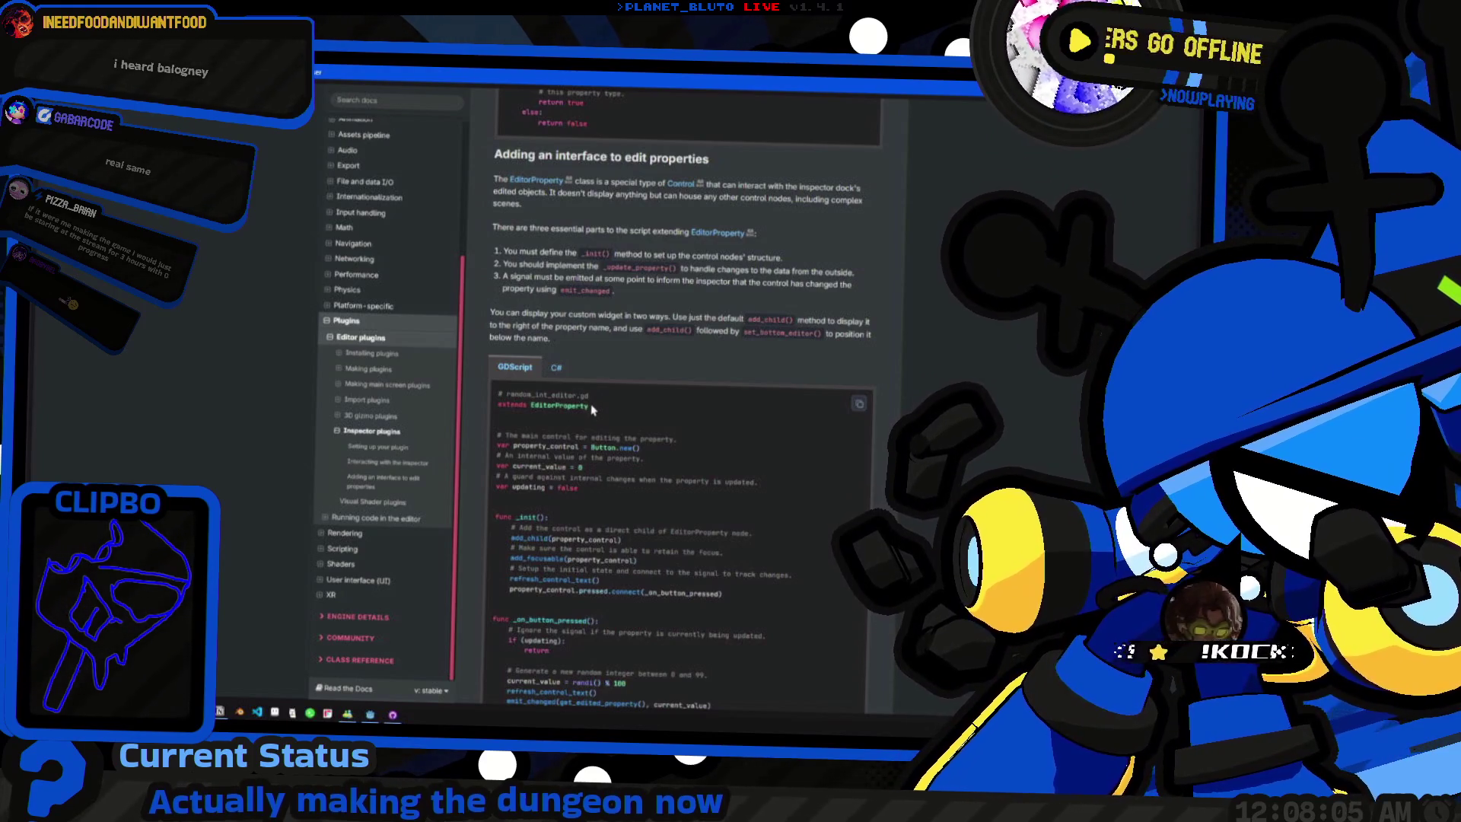
- Go to the 3D gizmo plugins tutorial from the Editor plugins sidebar
{"action": "scroll", "coordinate": [641, 407], "scroll_direction": "down", "scroll_amount": 5}
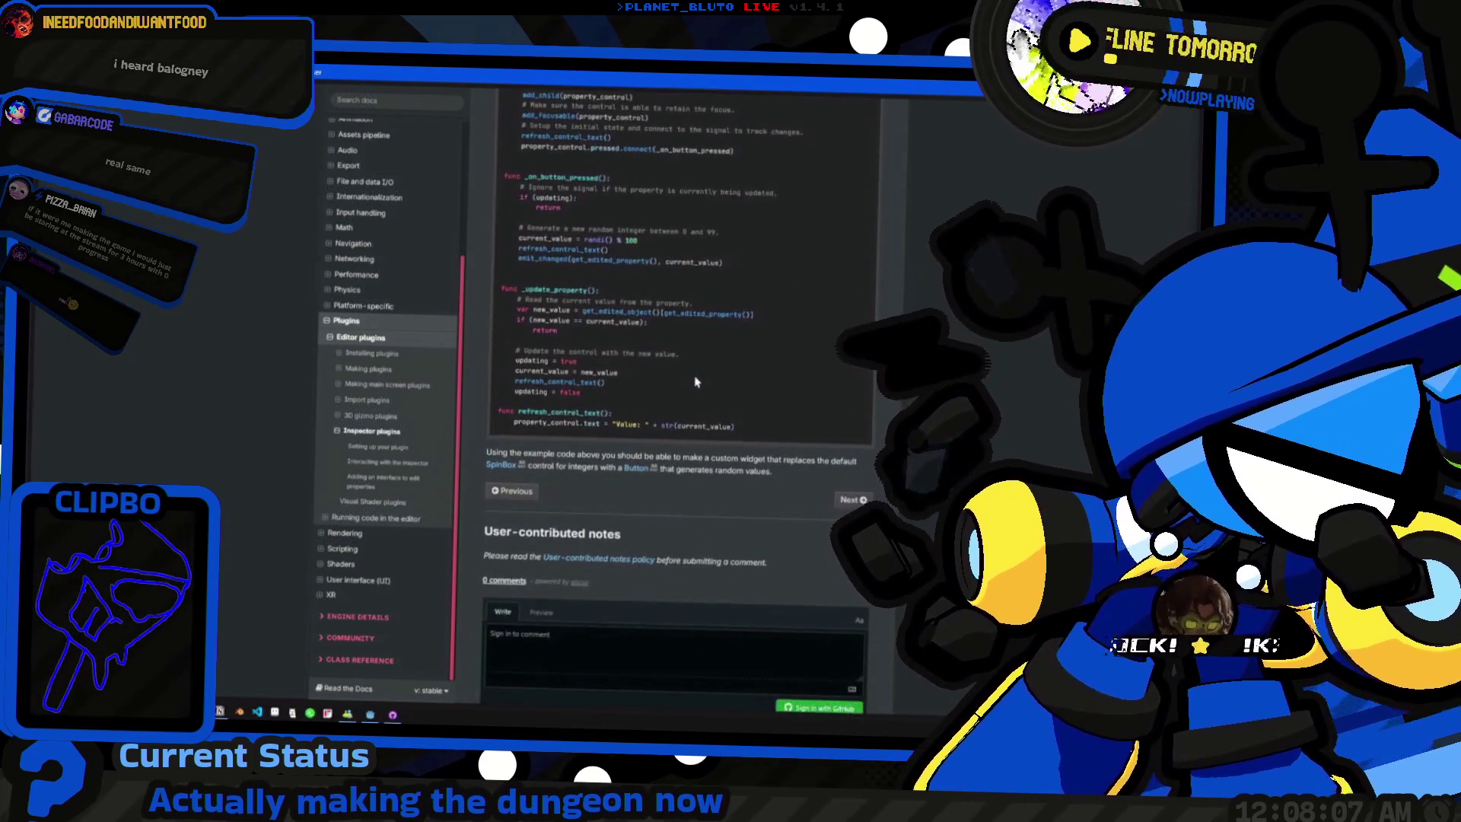
{"action": "scroll", "coordinate": [695, 382], "scroll_direction": "up", "scroll_amount": 6}
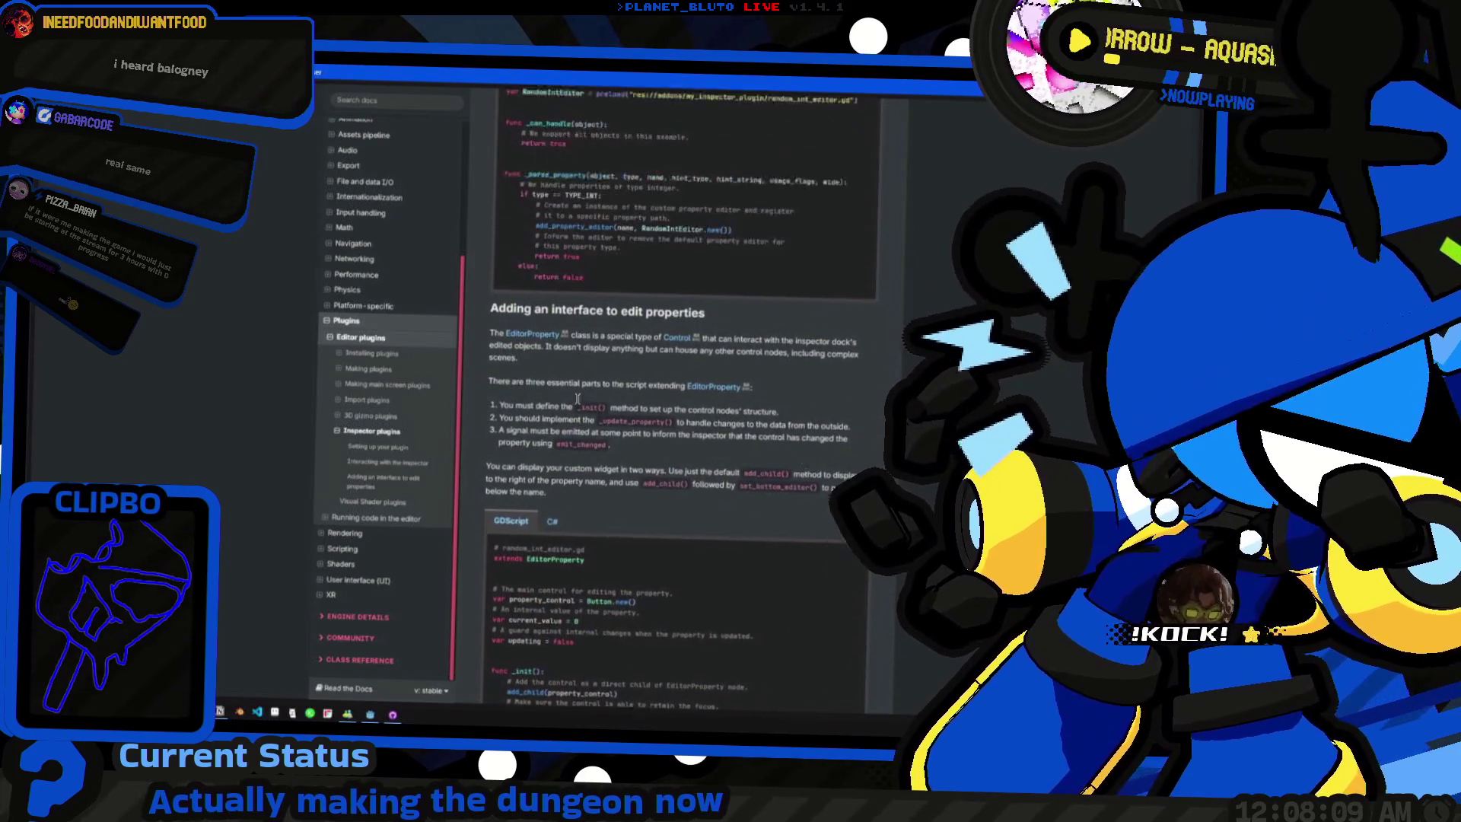
{"action": "left_click", "coordinate": [373, 415]}
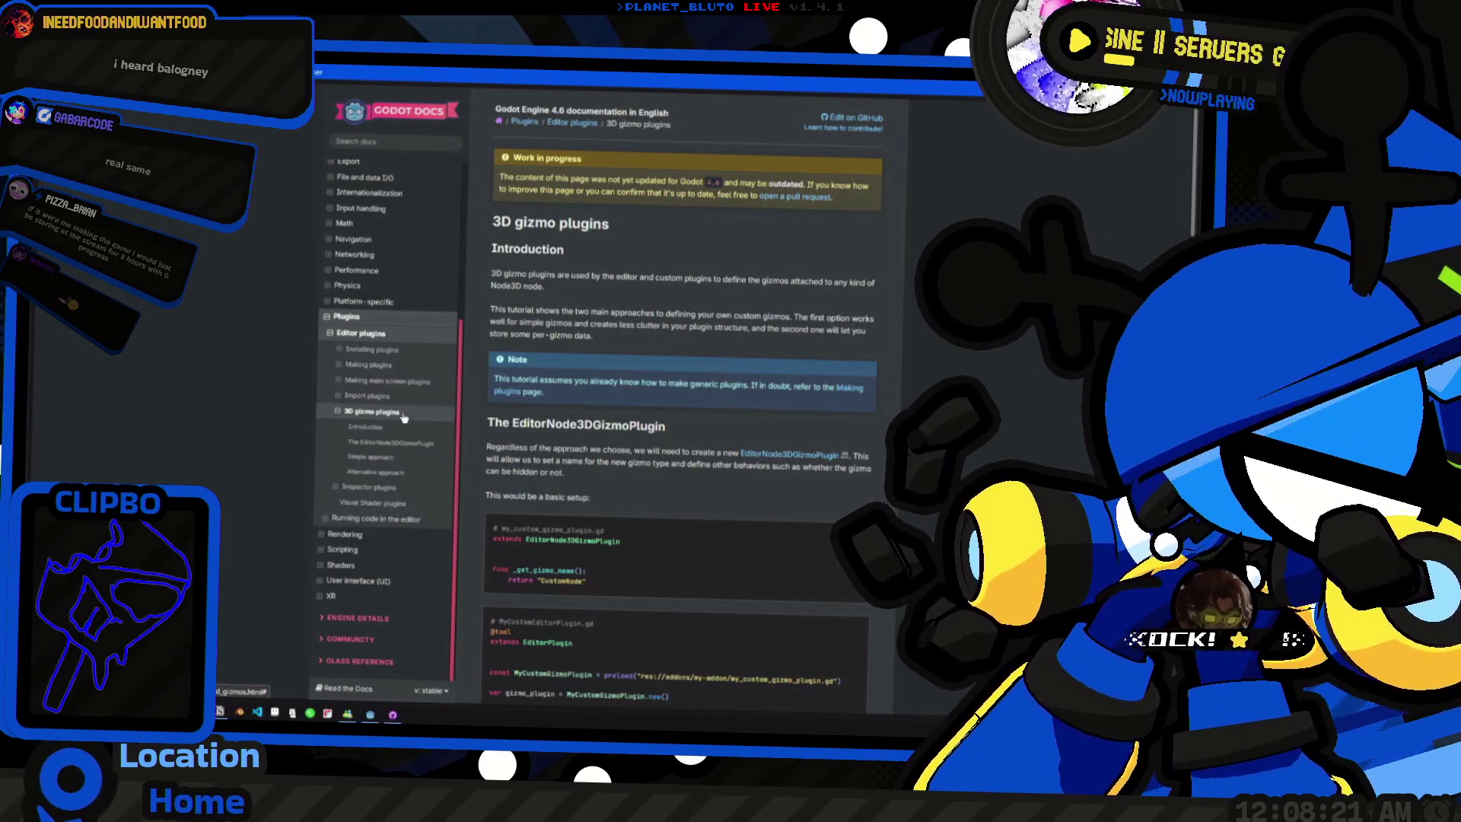
- Open the EditorNode3DGizmoPlugin class reference, scan its Methods table, then switch back toward Godot
{"action": "scroll", "coordinate": [690, 410], "scroll_direction": "down", "scroll_amount": 5}
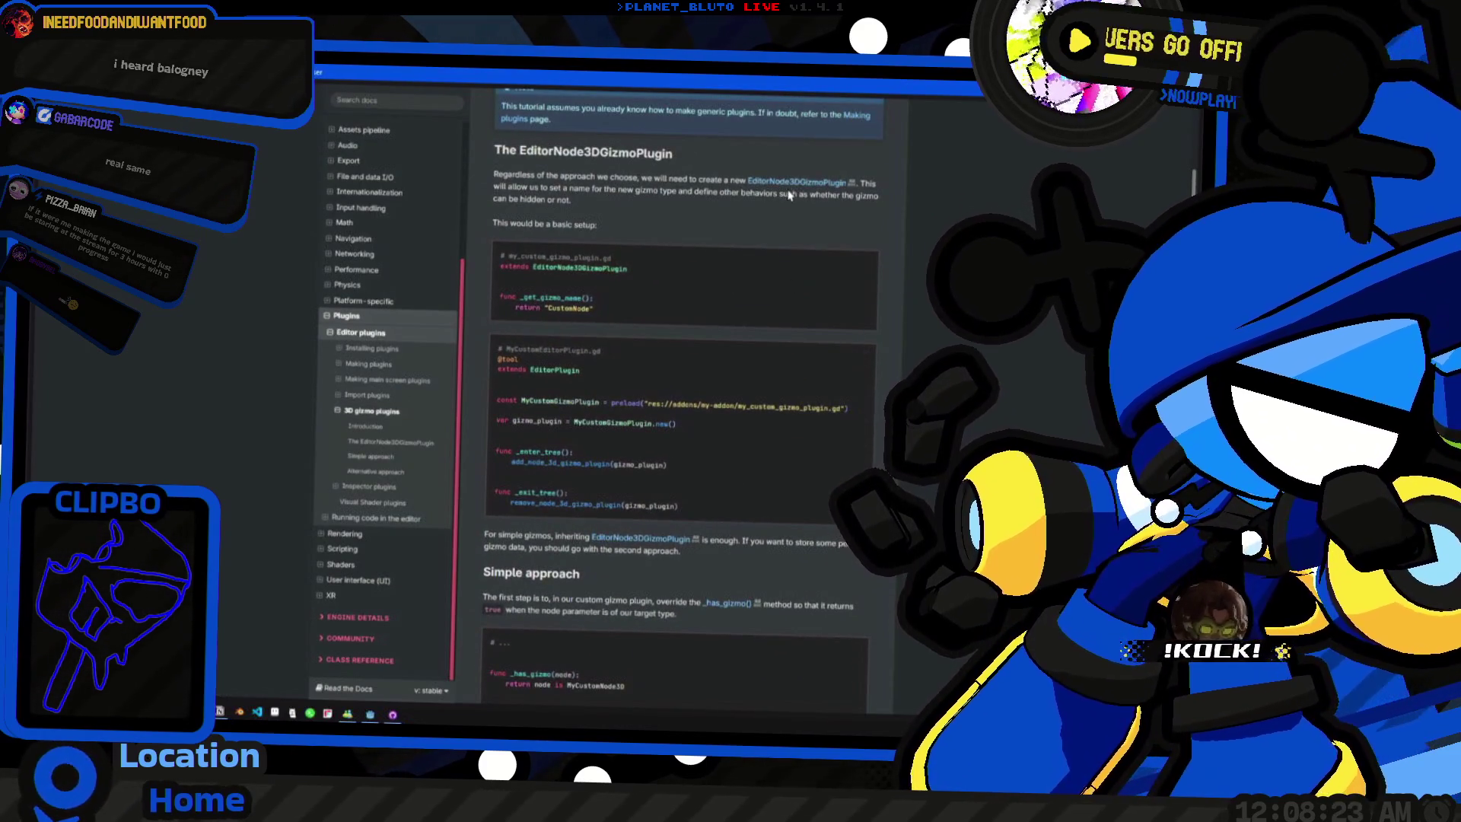
{"action": "left_click", "coordinate": [160, 311]}
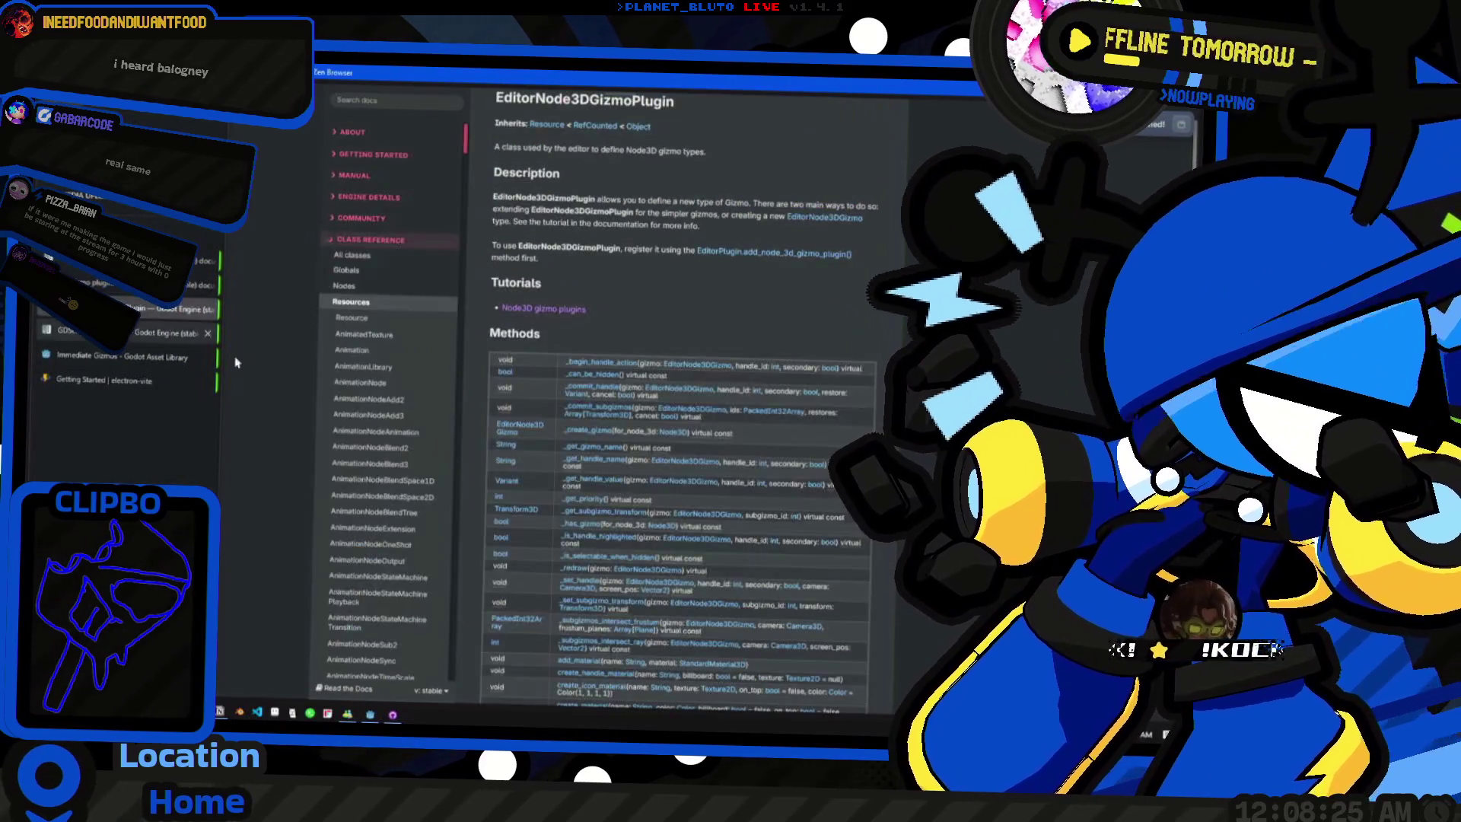
{"action": "scroll", "coordinate": [963, 403], "scroll_direction": "down", "scroll_amount": 1}
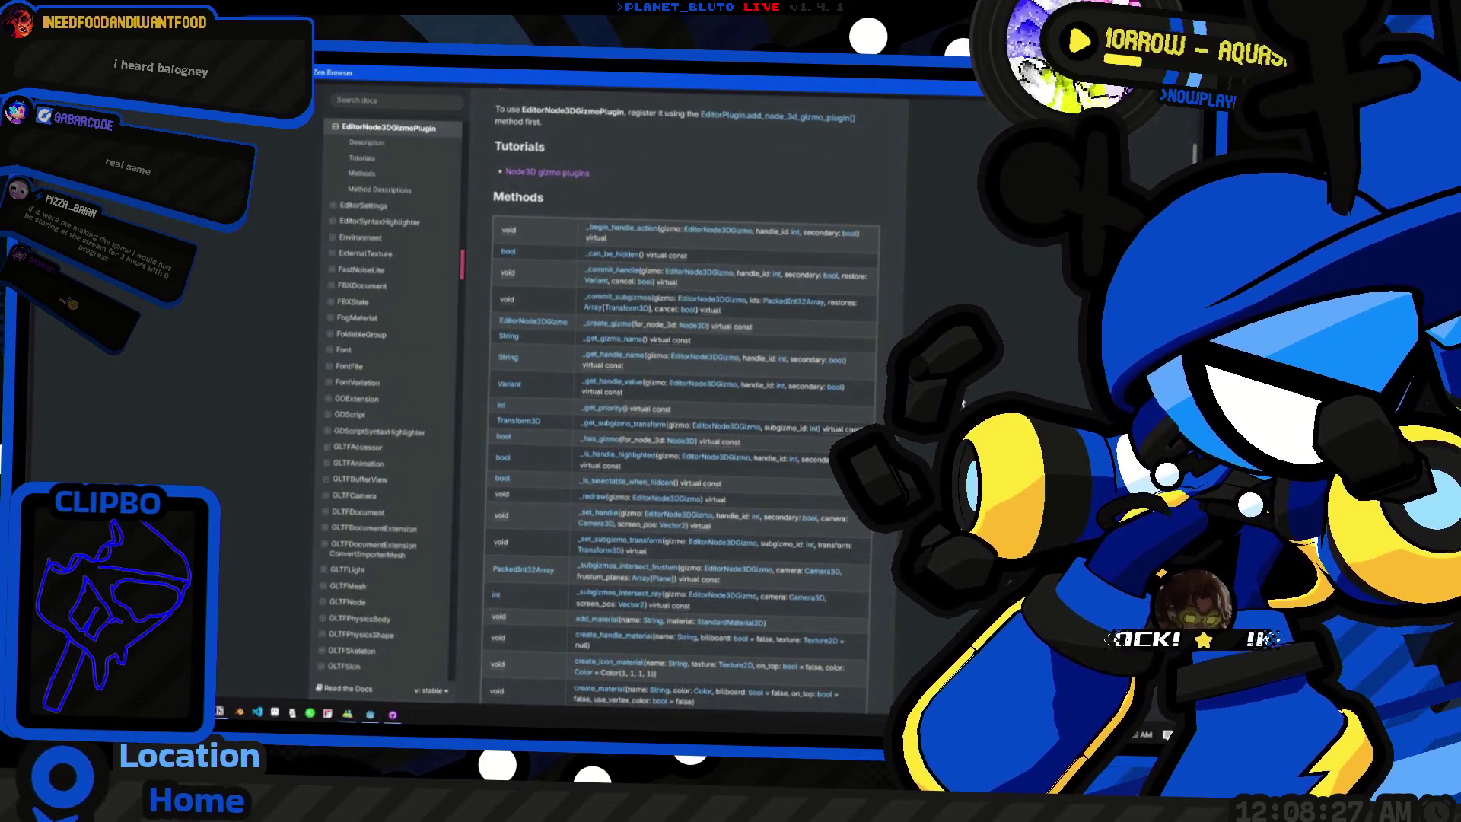
{"action": "scroll", "coordinate": [676, 598], "scroll_direction": "down", "scroll_amount": 3}
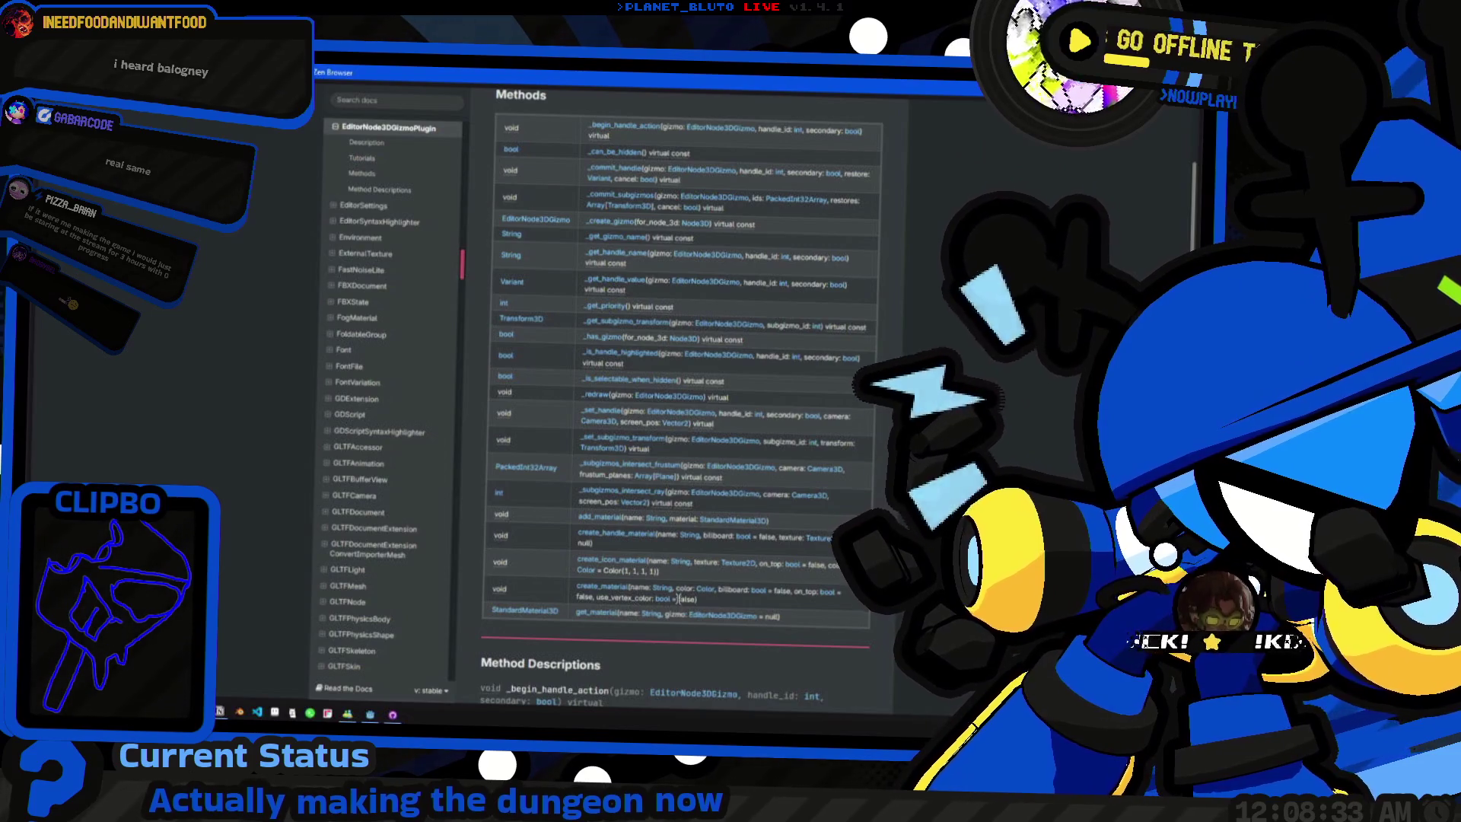
{"action": "scroll", "coordinate": [751, 567], "scroll_direction": "up", "scroll_amount": 5}
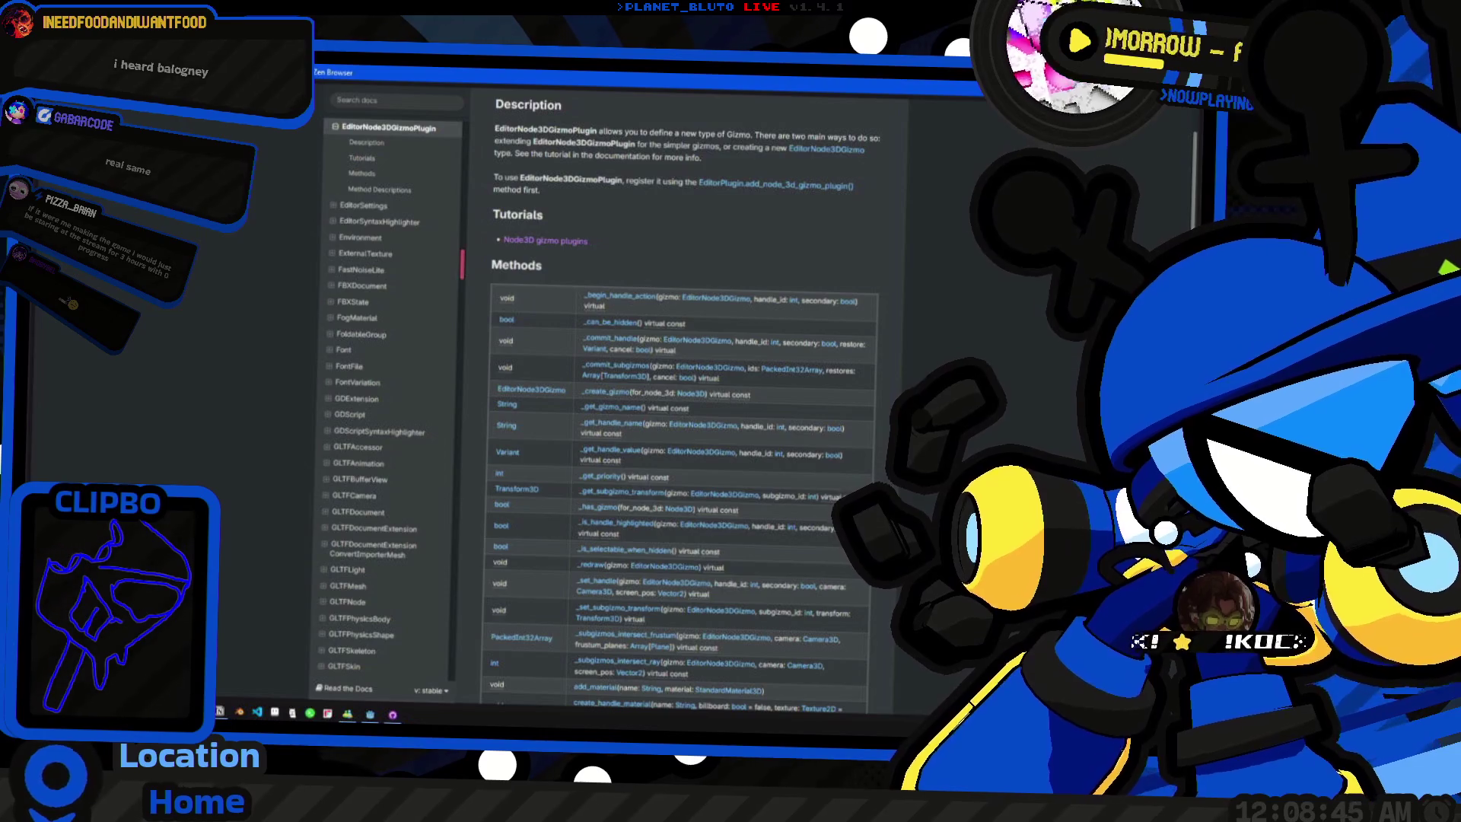
{"action": "key", "text": "alt+Tab"}
{"action": "key", "text": "alt+Tab"}
{"action": "key", "text": "alt+Tab"}
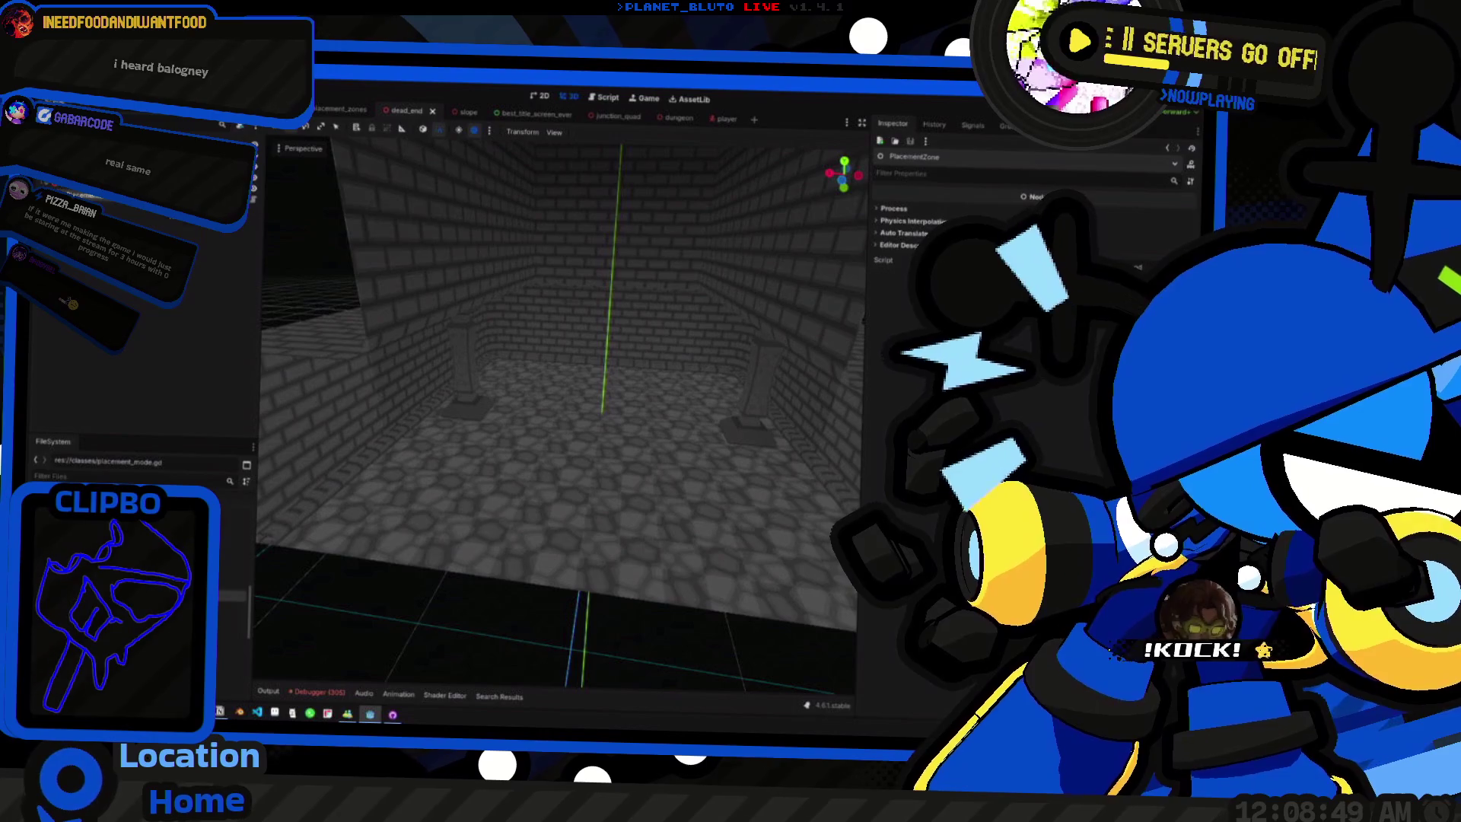
{"action": "key", "text": "alt+Tab"}
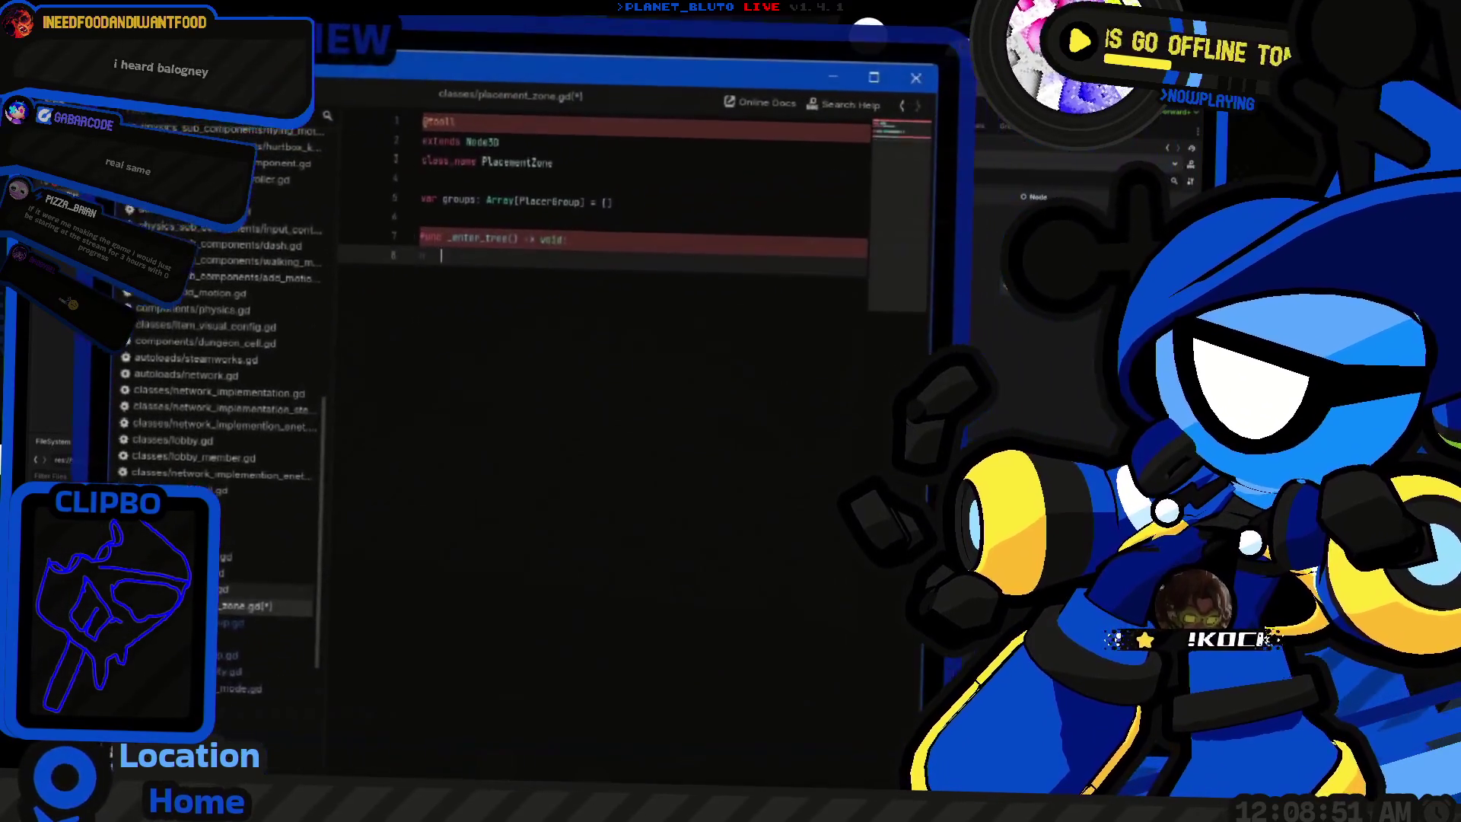
{"action": "key", "text": "ctrl+z"}
{"action": "key", "text": "ctrl+z"}
{"action": "key", "text": "ctrl+z"}
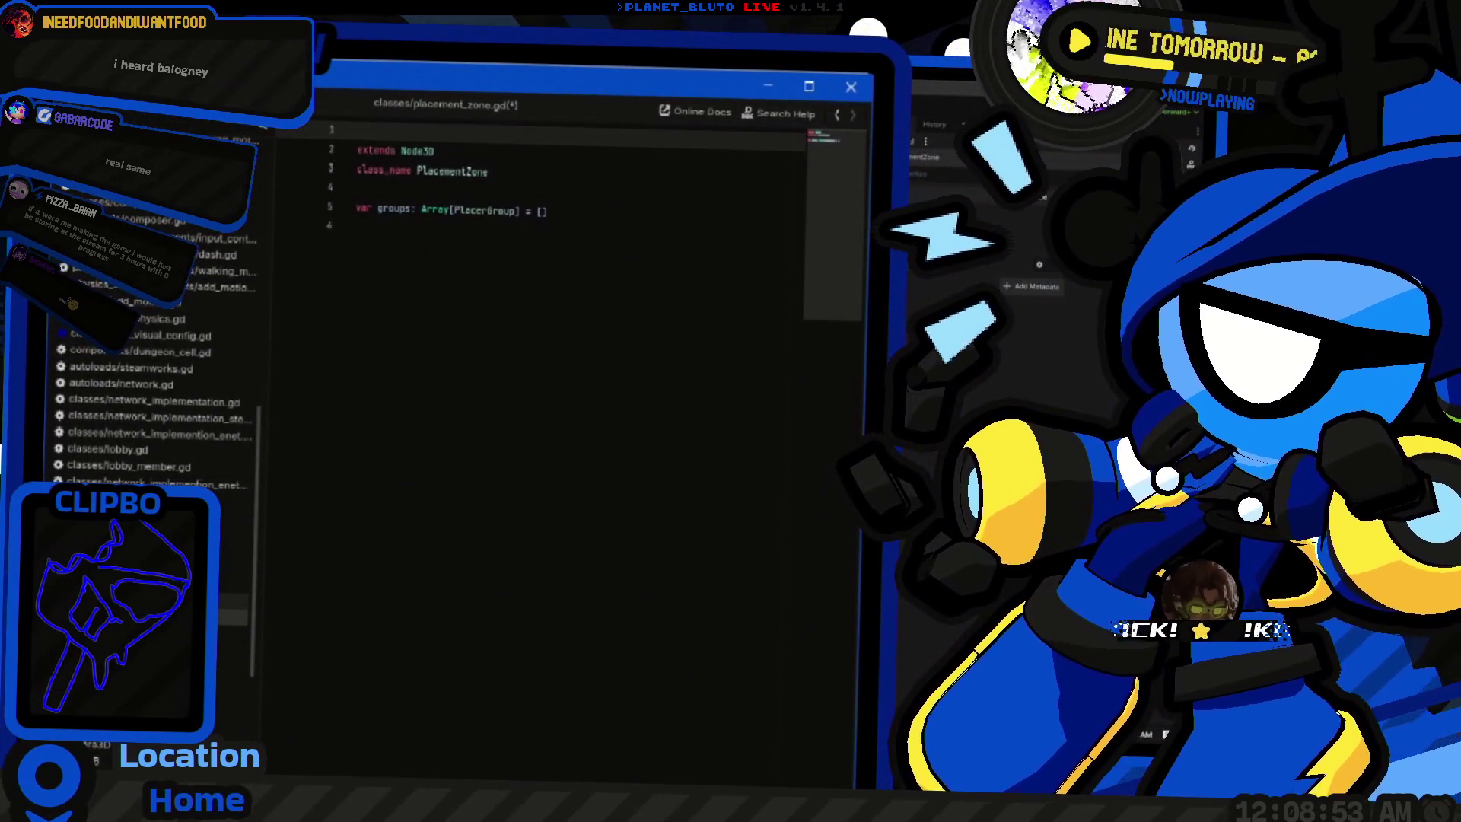
{"action": "type", "text": "@tool"}
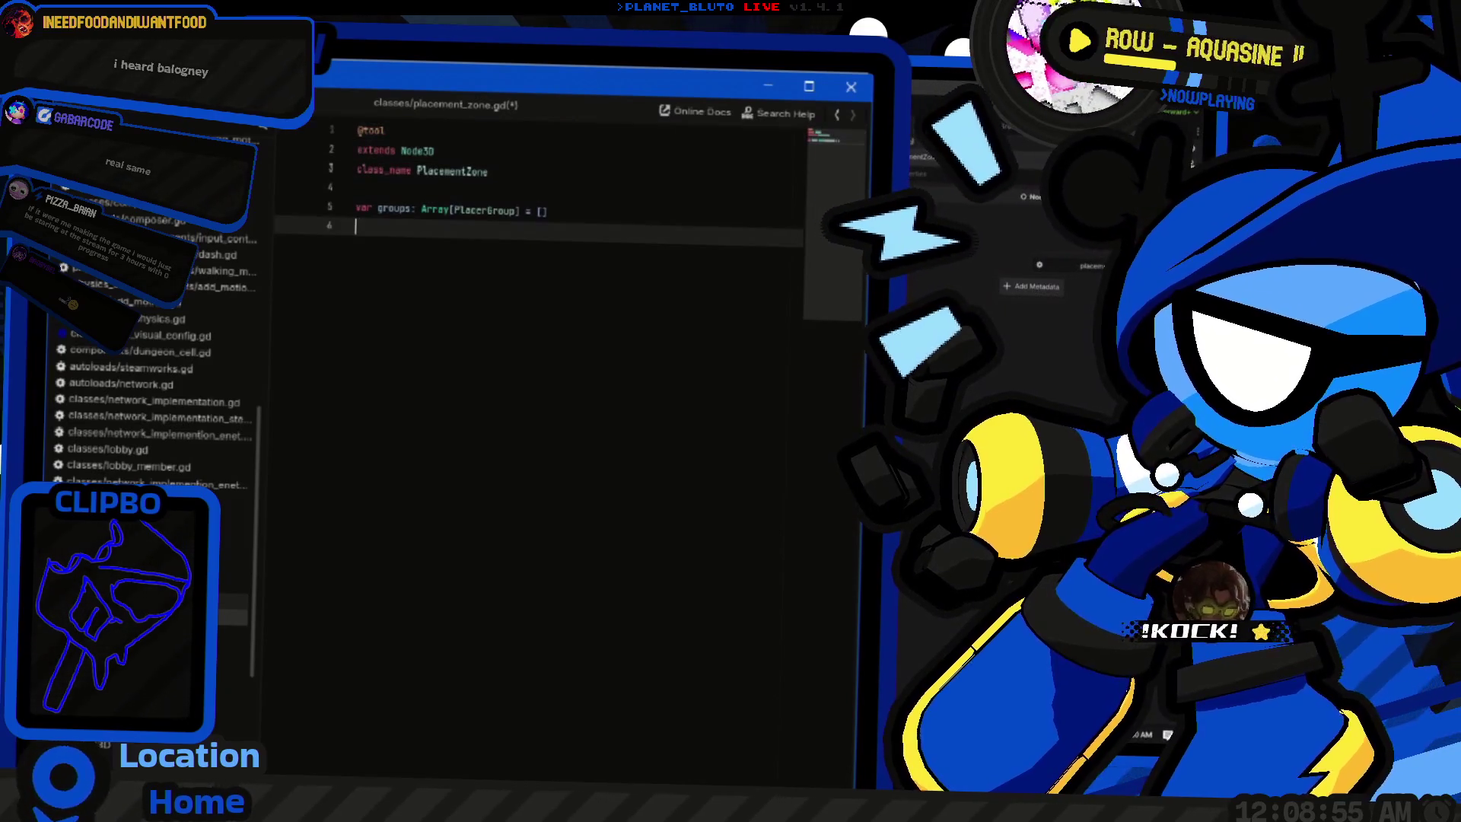
{"action": "key", "text": "alt+Tab"}
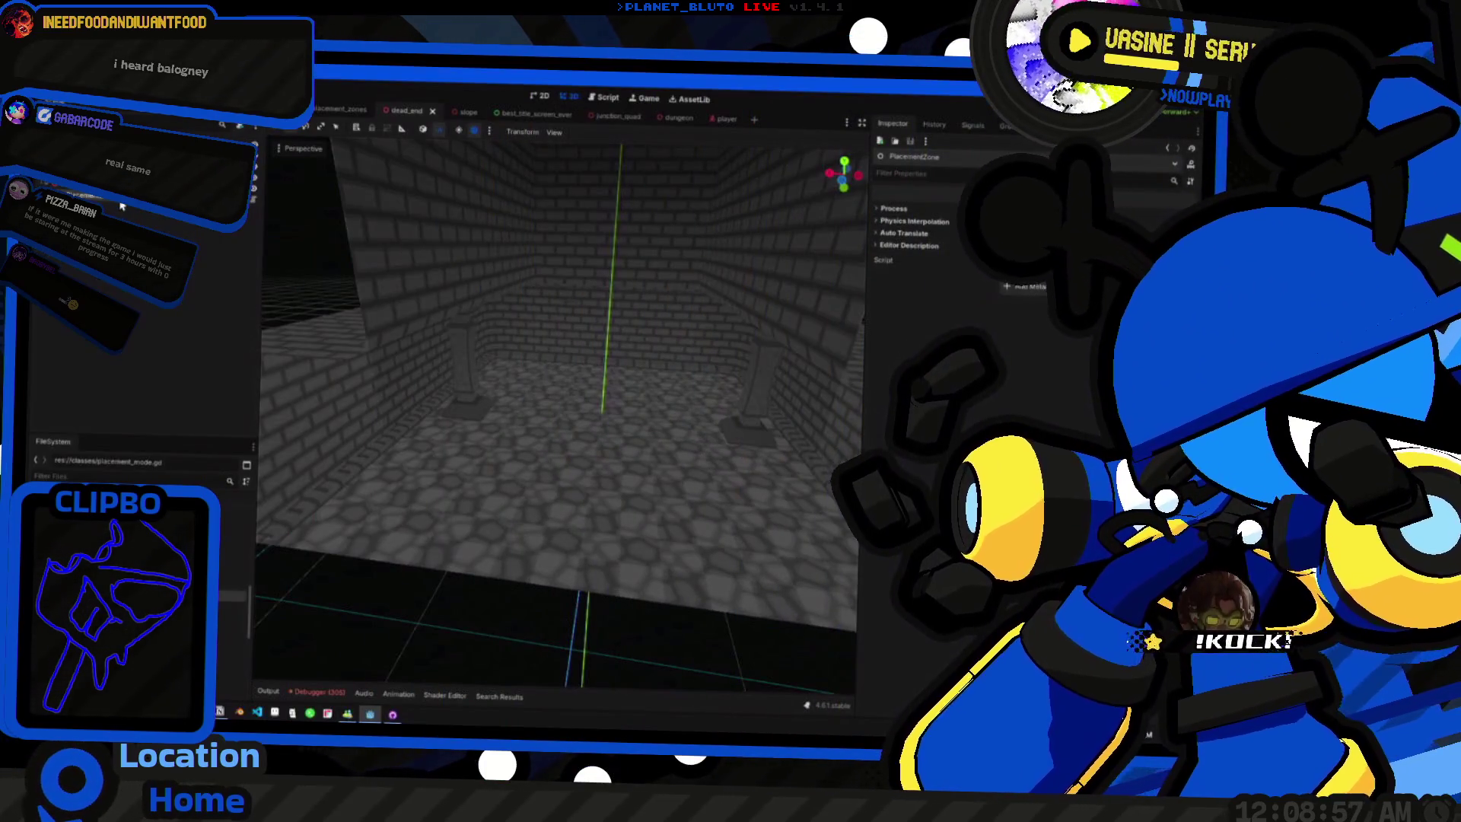
- Search the Add Node dialog for 'Pacem' and close it without adding a node
{"action": "key", "text": "ctrl+a"}
{"action": "type", "text": "Pacem"}
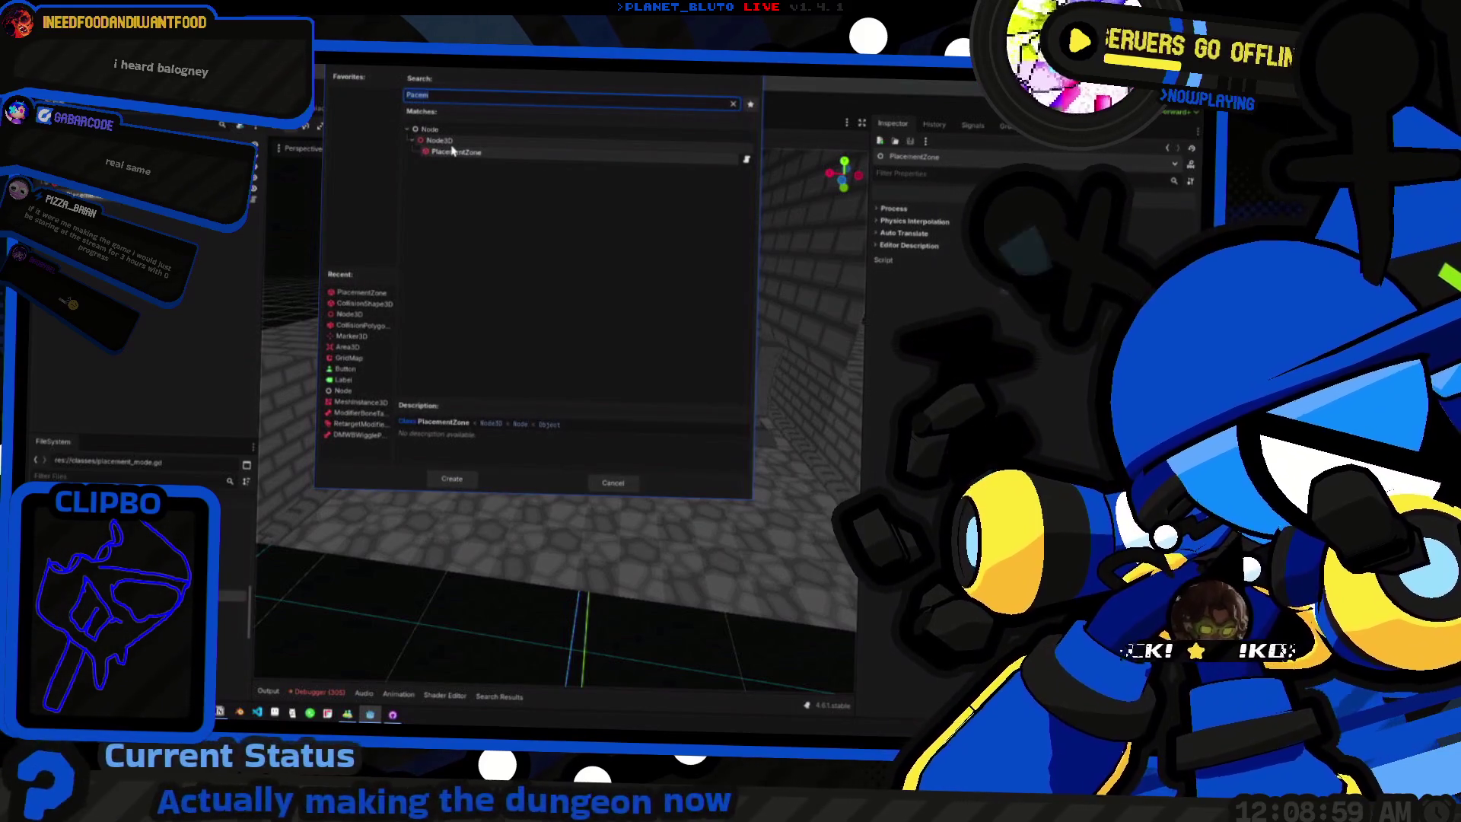
{"action": "left_click", "coordinate": [452, 141]}
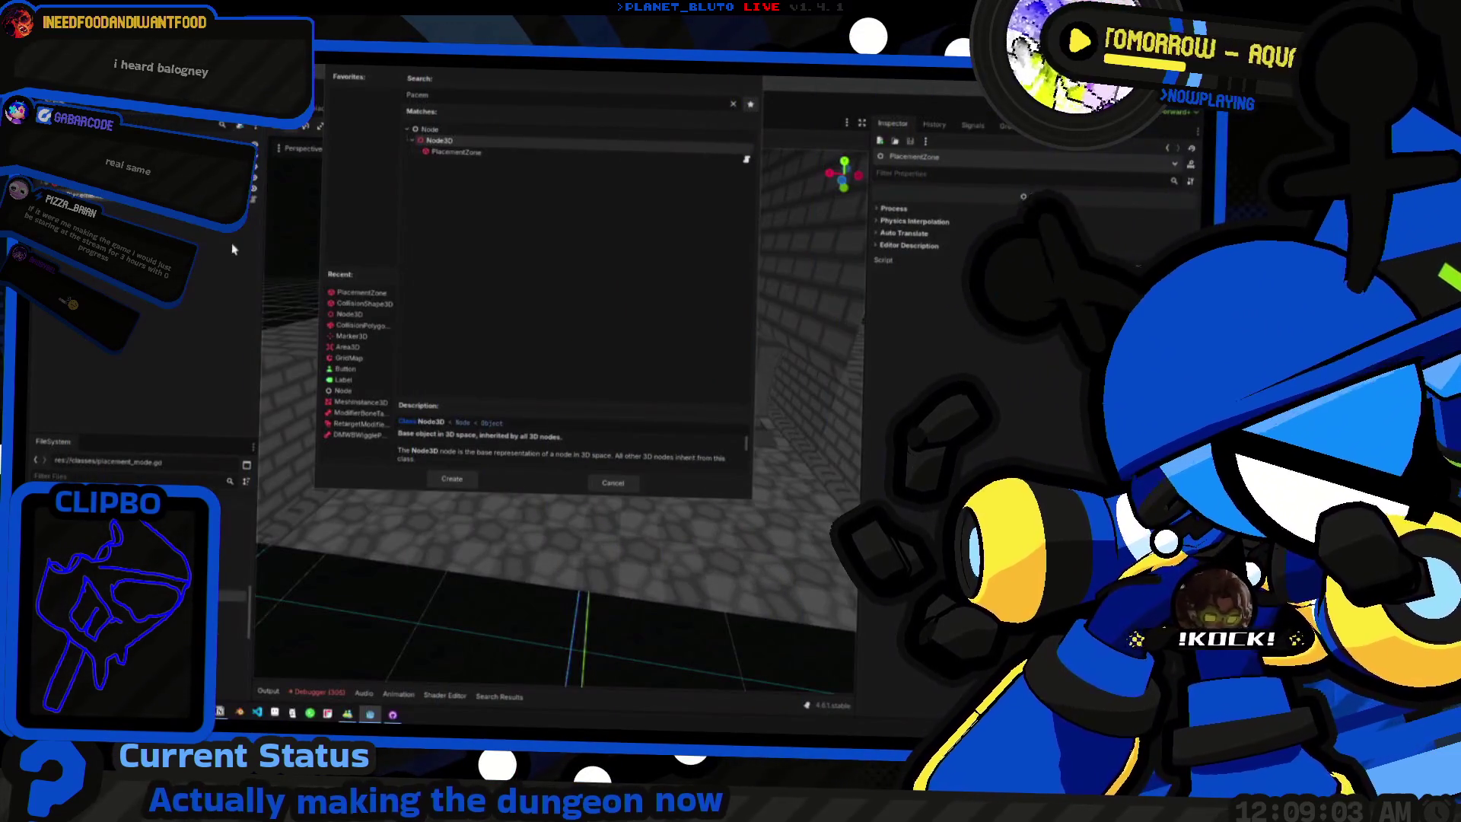
{"action": "left_click", "coordinate": [601, 482]}
- Change the PlacementZone node's type to Node3D
{"action": "right_click", "coordinate": [122, 207]}
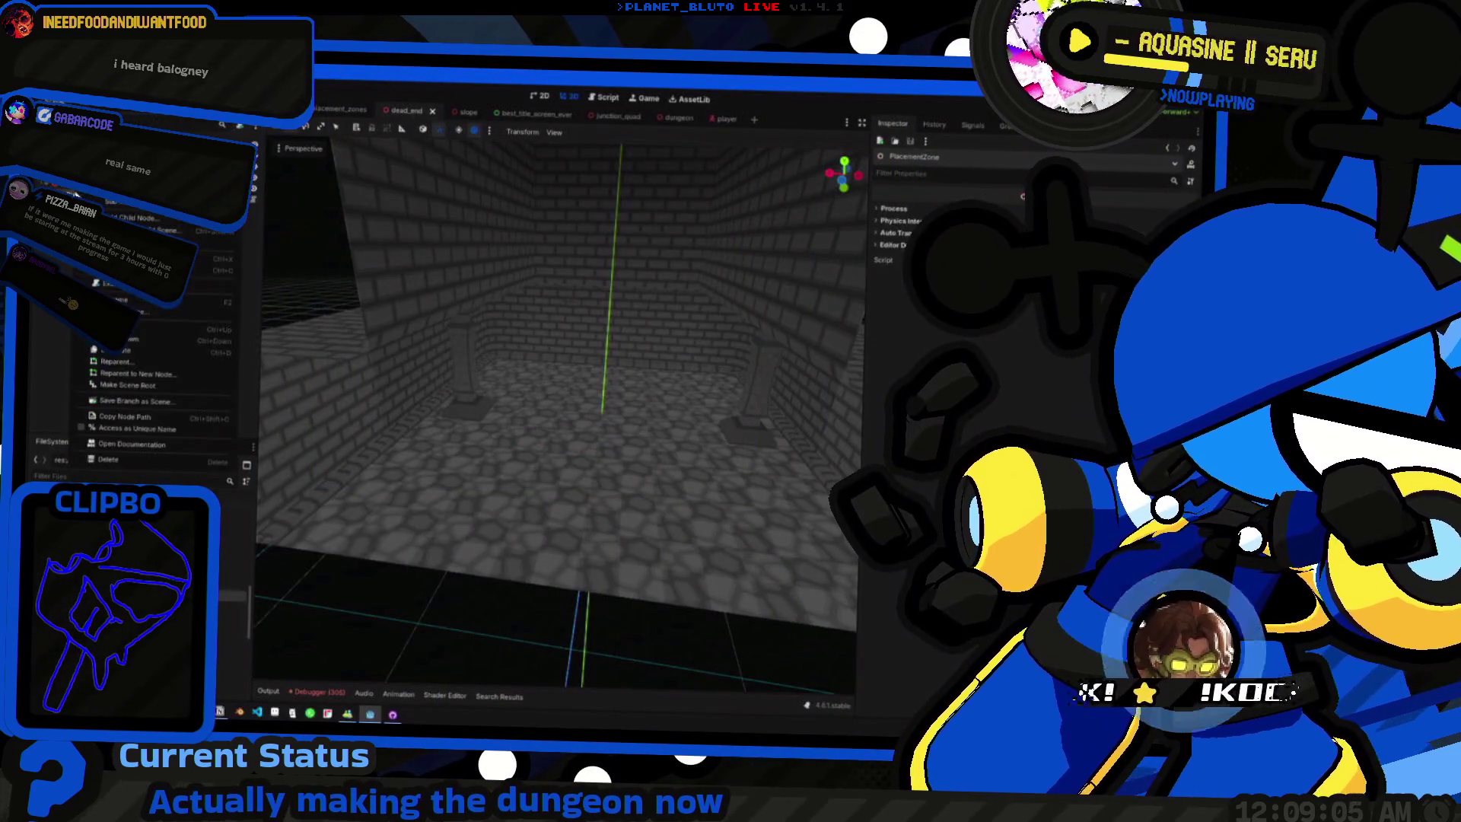
{"action": "left_click", "coordinate": [144, 316]}
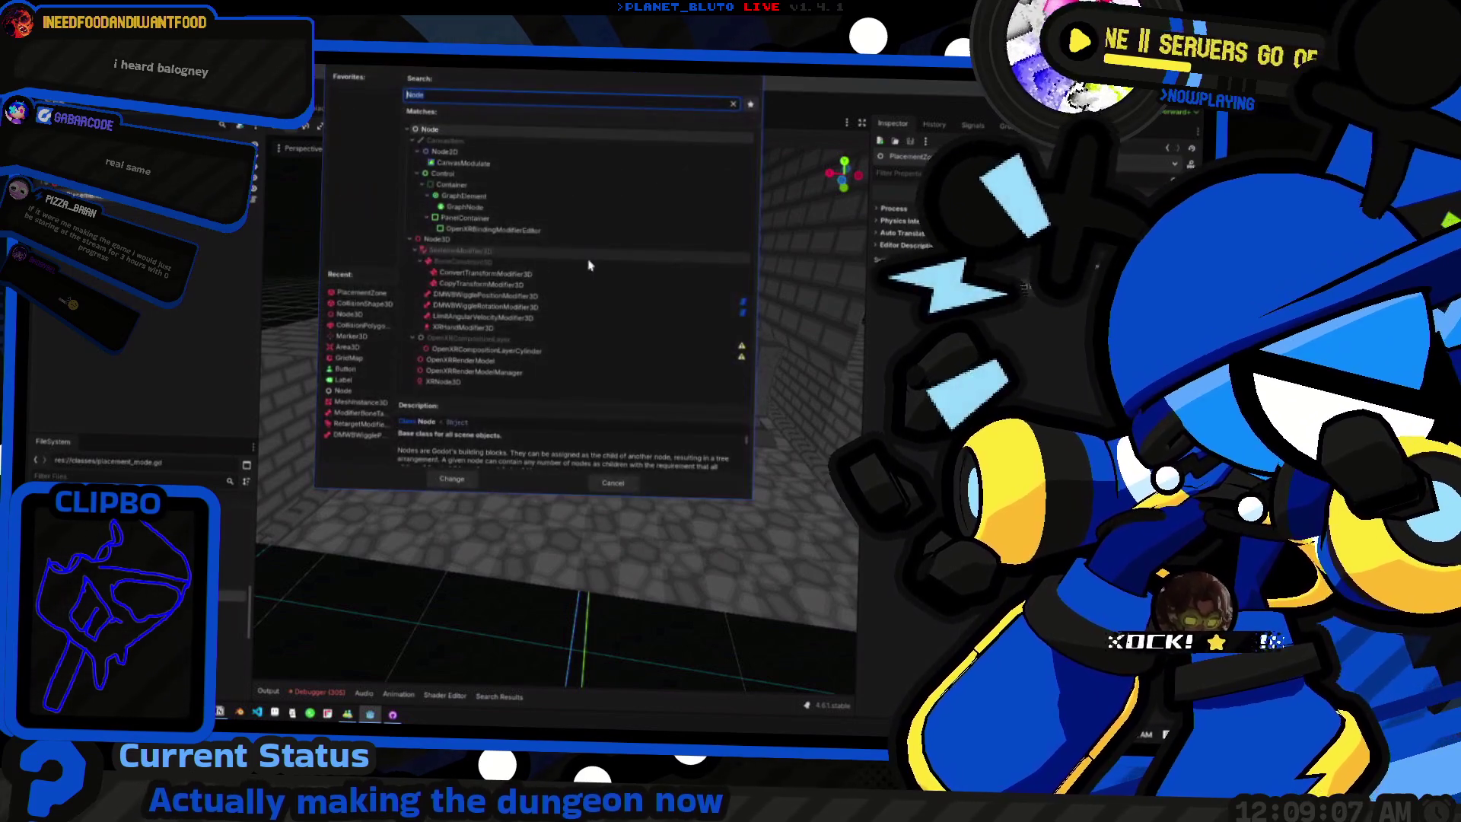
{"action": "type", "text": "3D"}
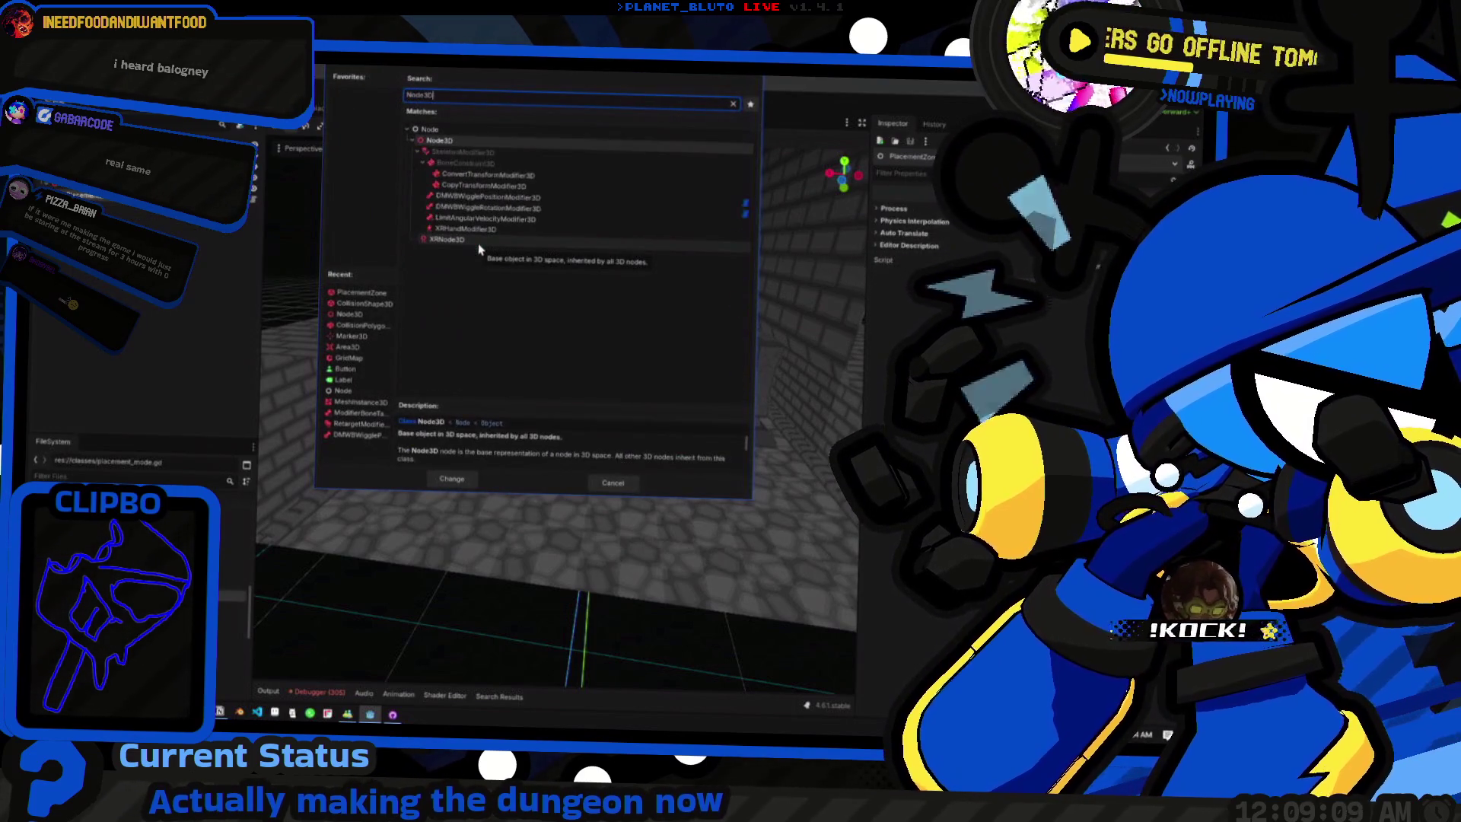
{"action": "key", "text": "Return"}
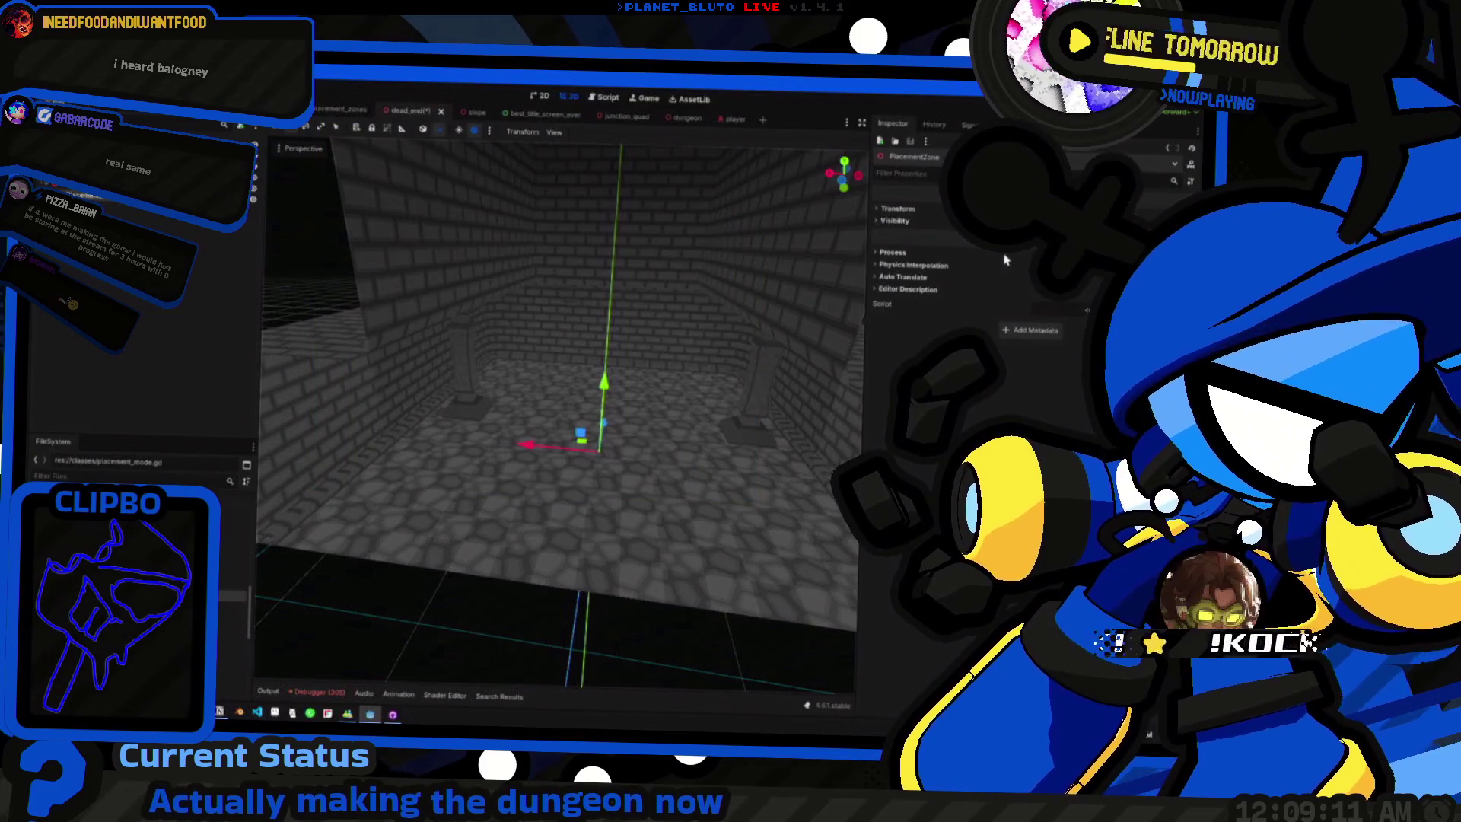
- Load placement_zone.gd from res://classes, sorted by modified time, as the node's script
{"action": "left_click", "coordinate": [837, 312]}
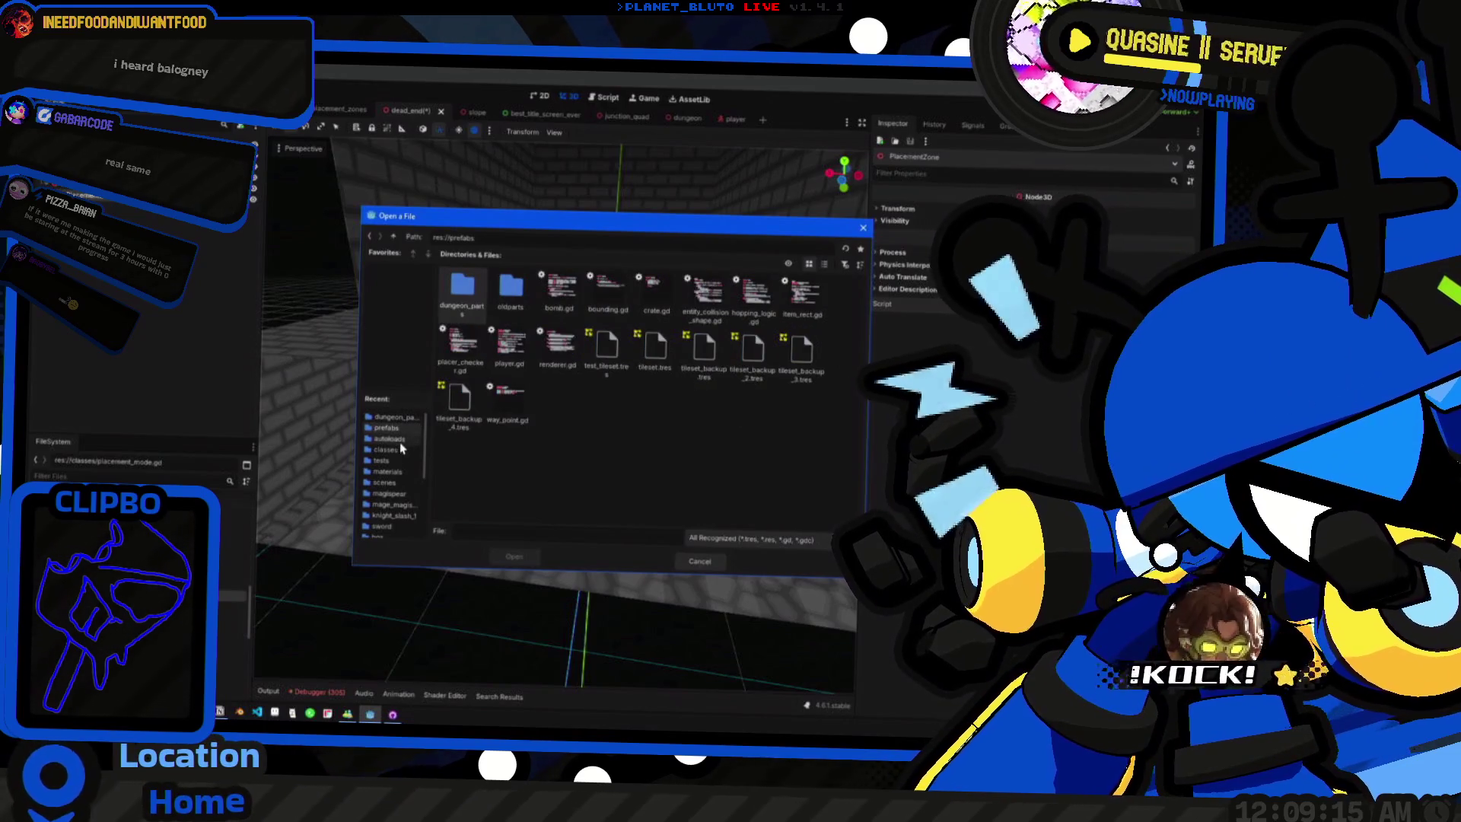
{"action": "left_click", "coordinate": [386, 450]}
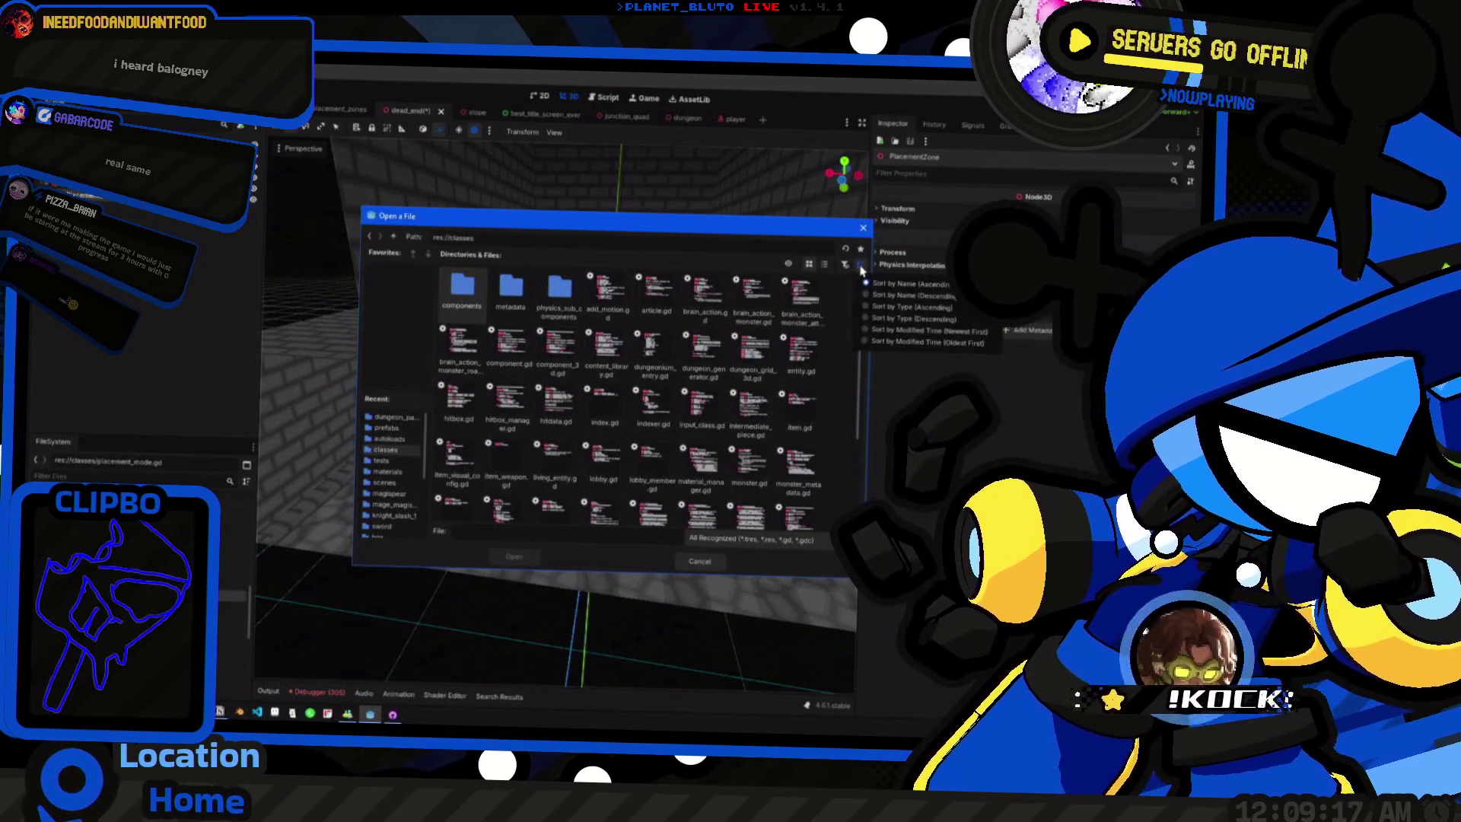
{"action": "left_click", "coordinate": [900, 332]}
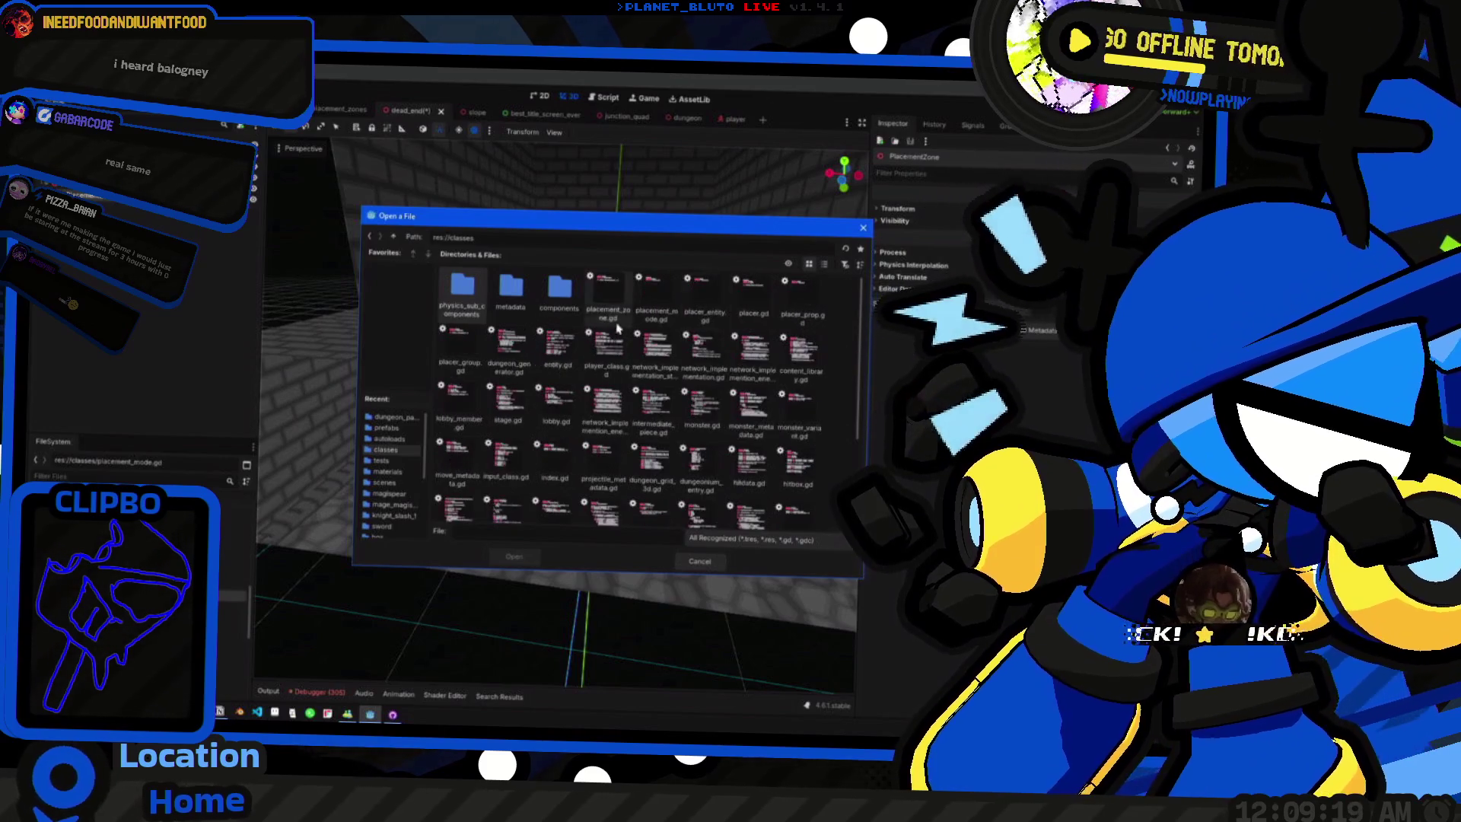
{"action": "left_click", "coordinate": [618, 310]}
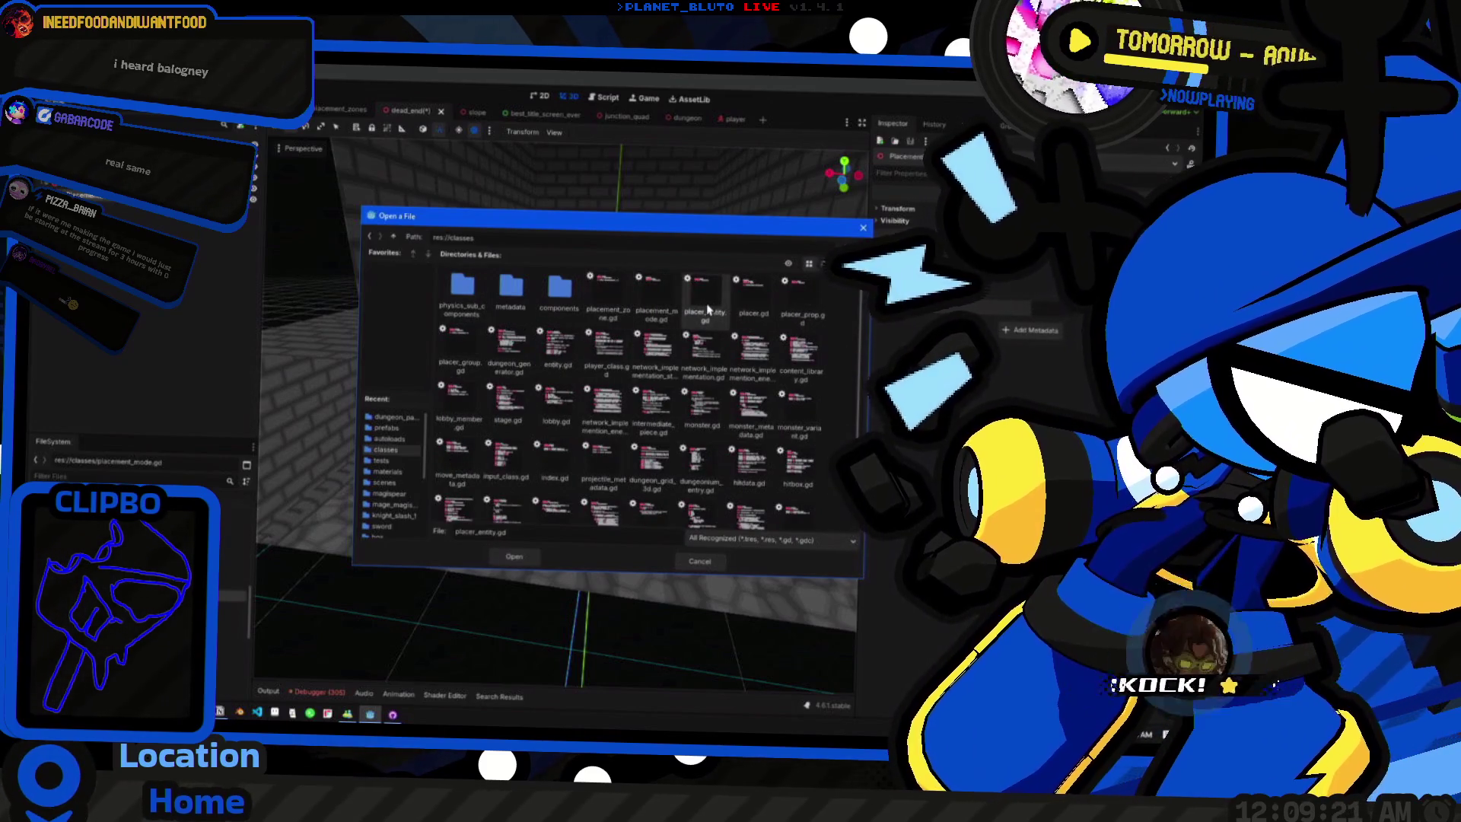
{"action": "double_click", "coordinate": [617, 297]}
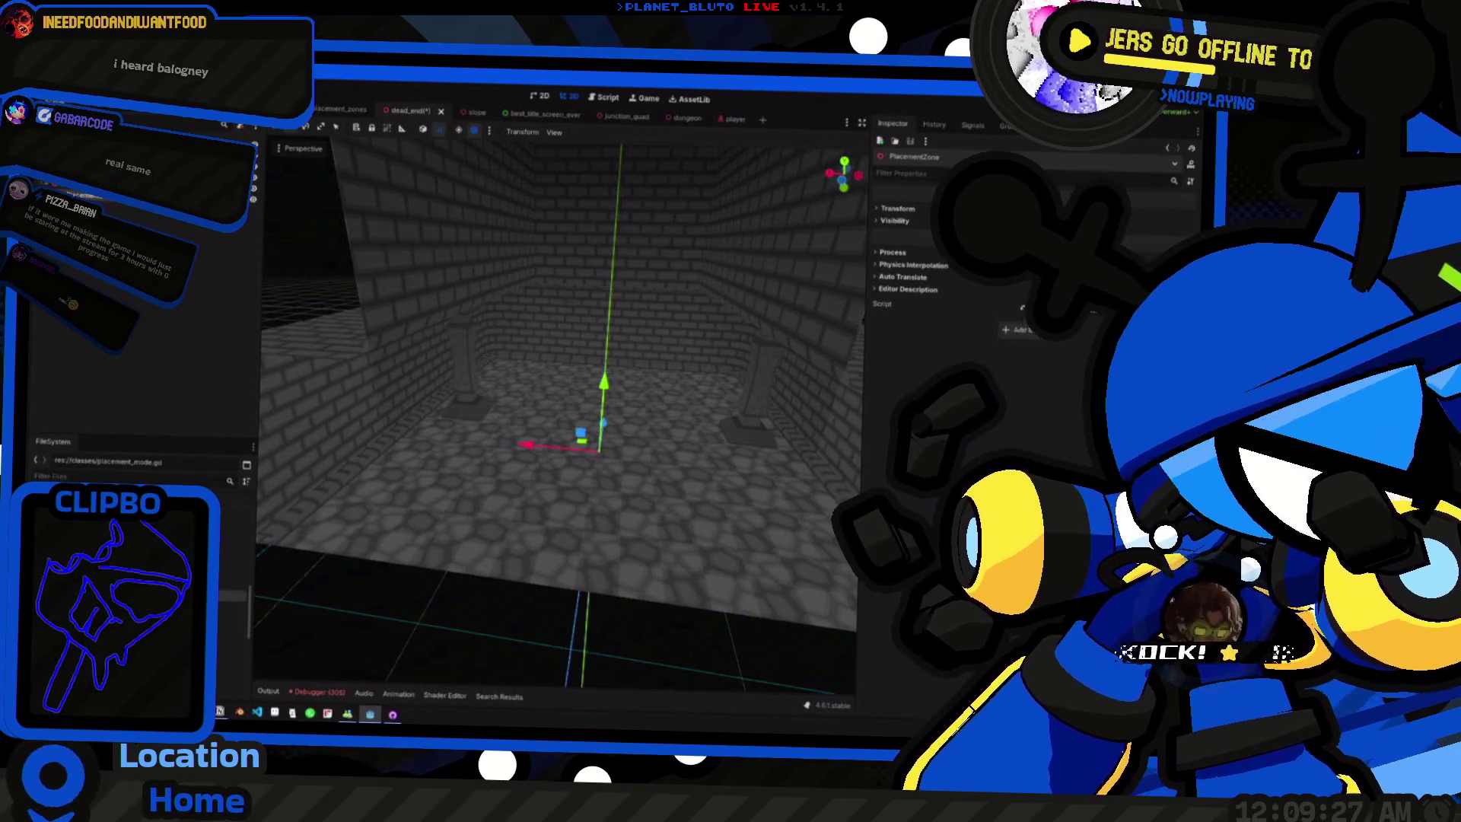
- Expand PlacementZone's Transform properties and look over the scene tree
{"action": "left_click", "coordinate": [936, 210]}
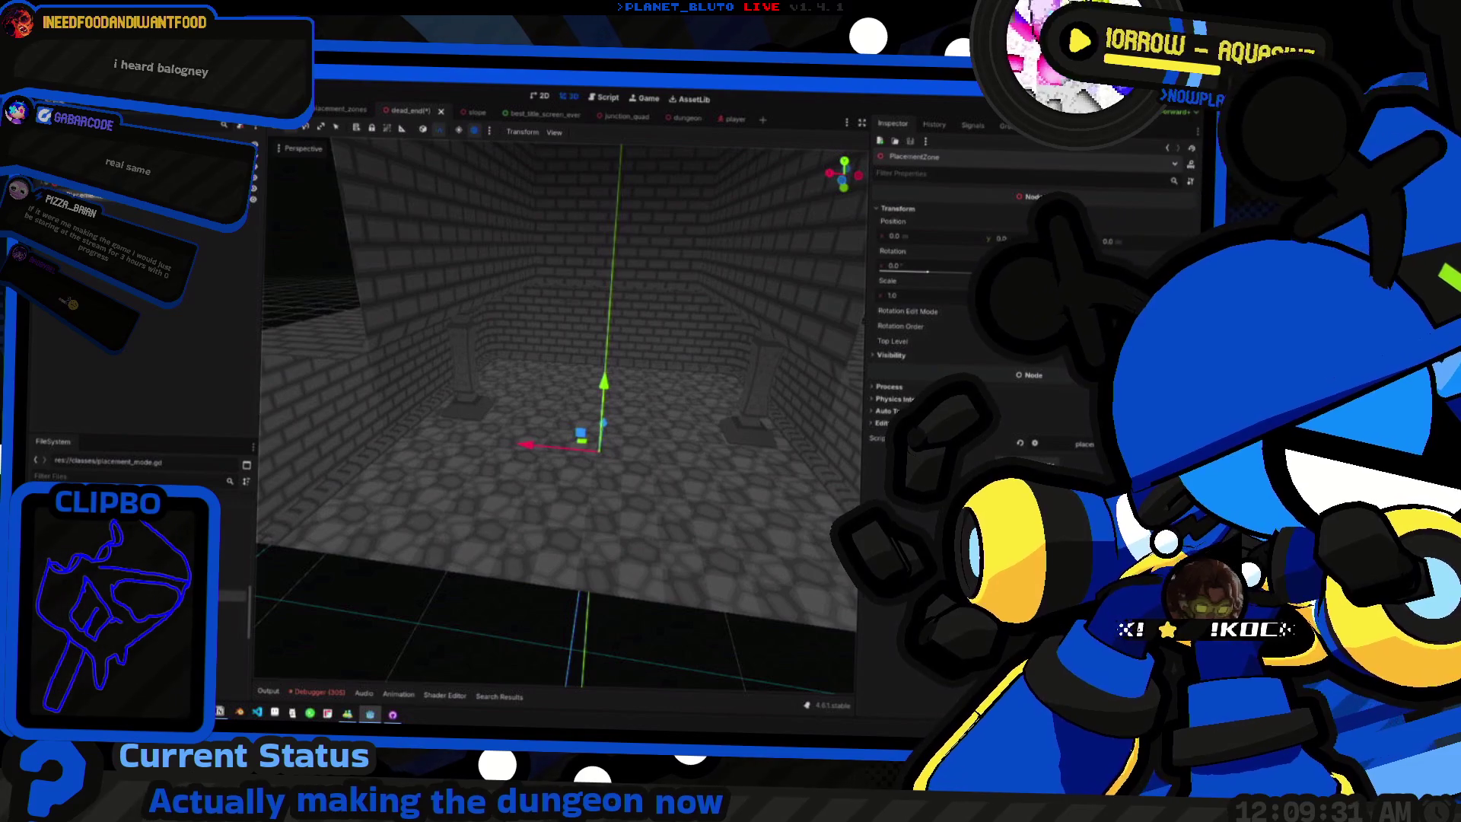
{"action": "left_click", "coordinate": [72, 156]}
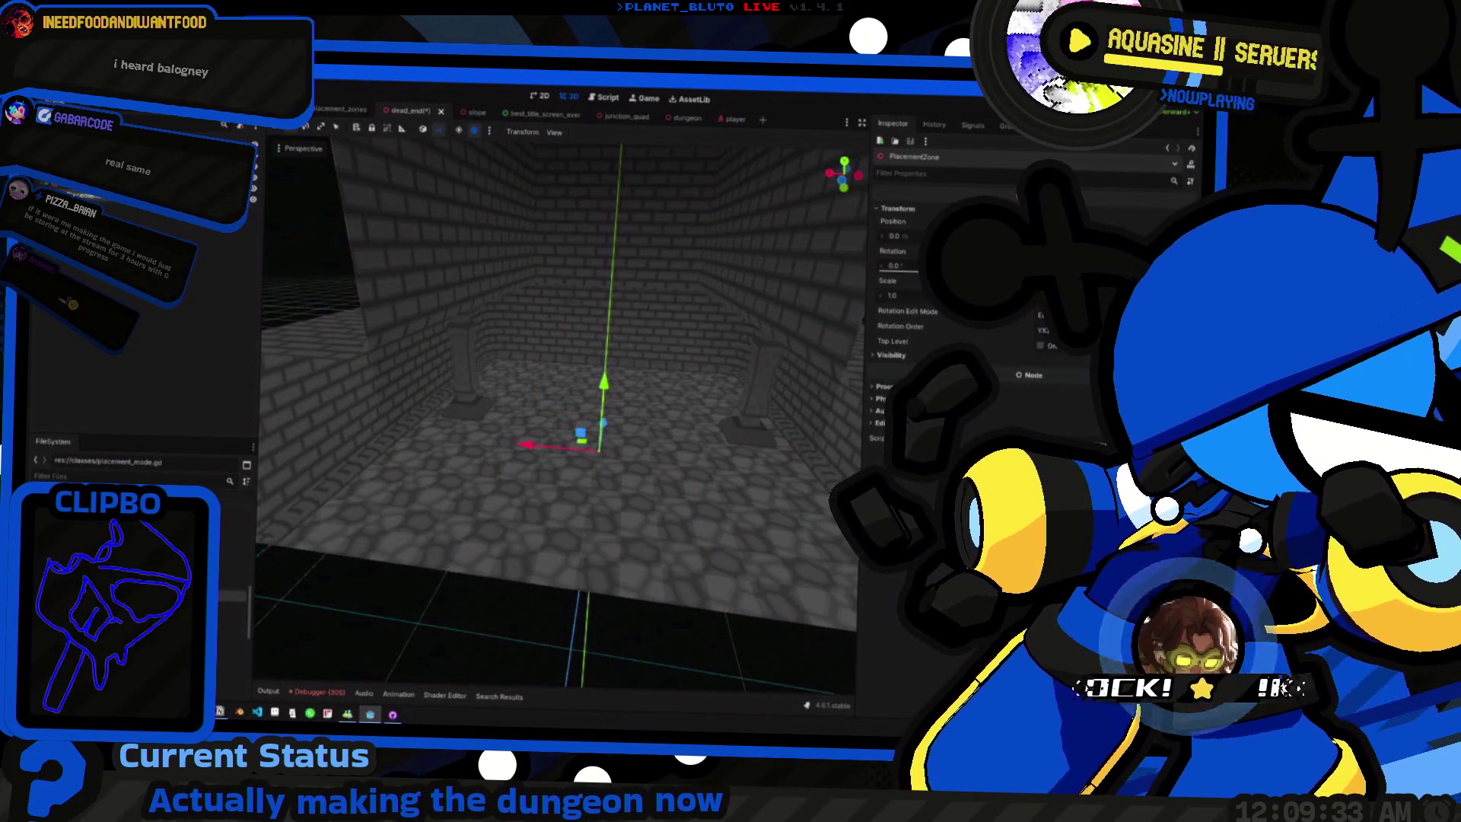
{"action": "left_click", "coordinate": [72, 175]}
{"action": "scroll", "coordinate": [556, 411], "scroll_direction": "up", "scroll_amount": 5}
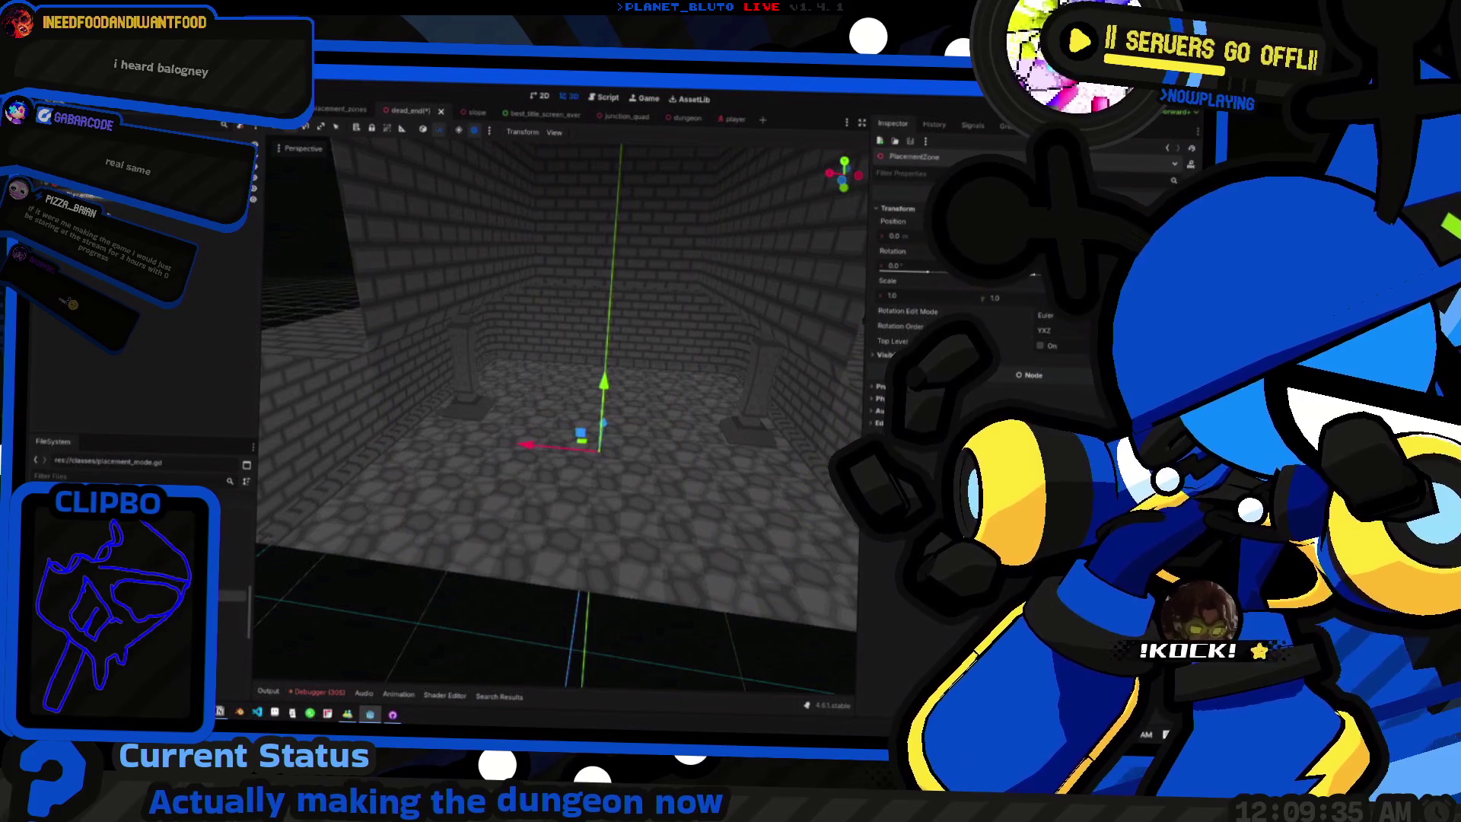
{"action": "scroll", "coordinate": [555, 411], "scroll_direction": "down", "scroll_amount": 5}
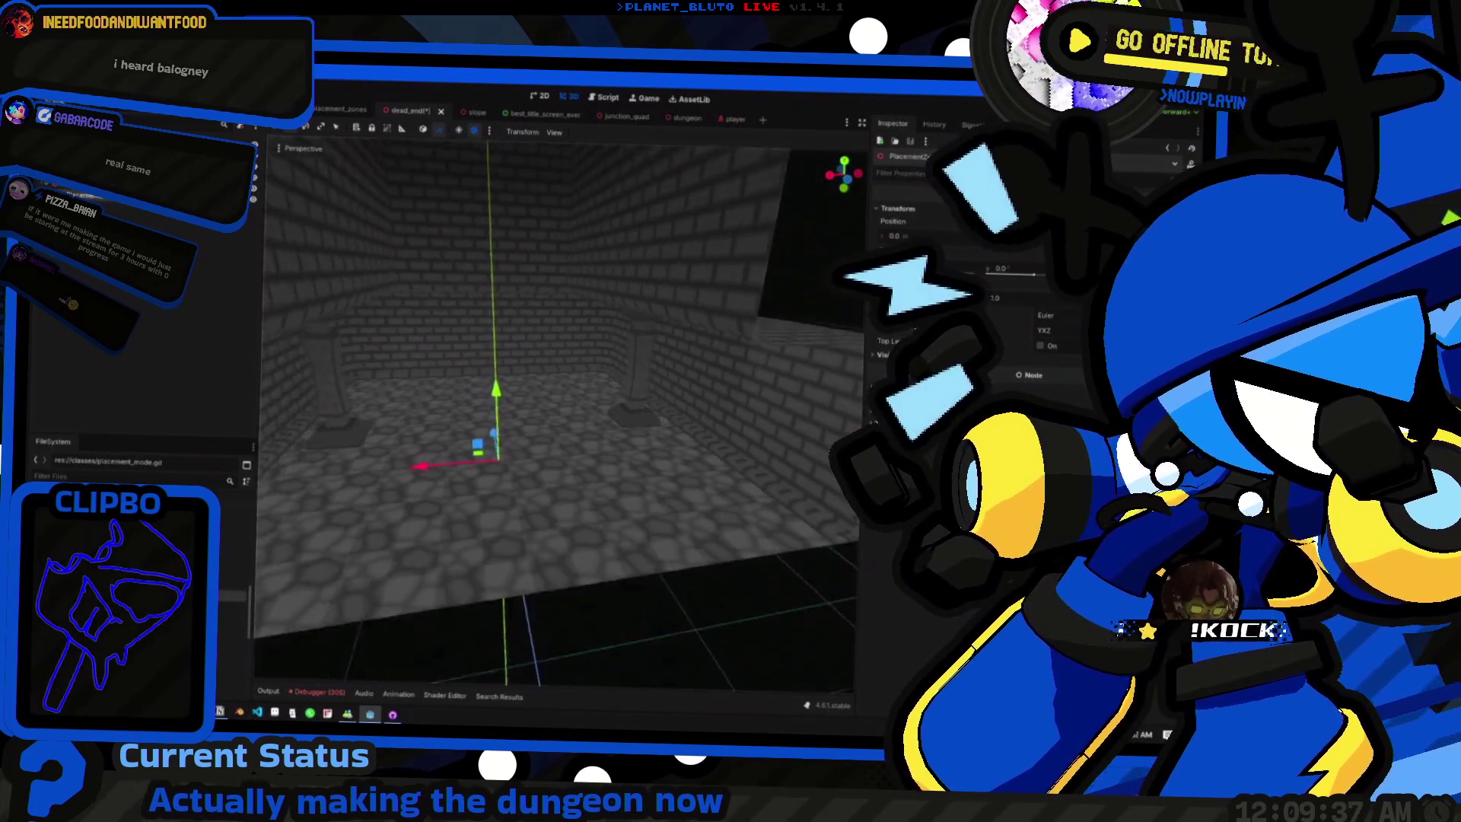
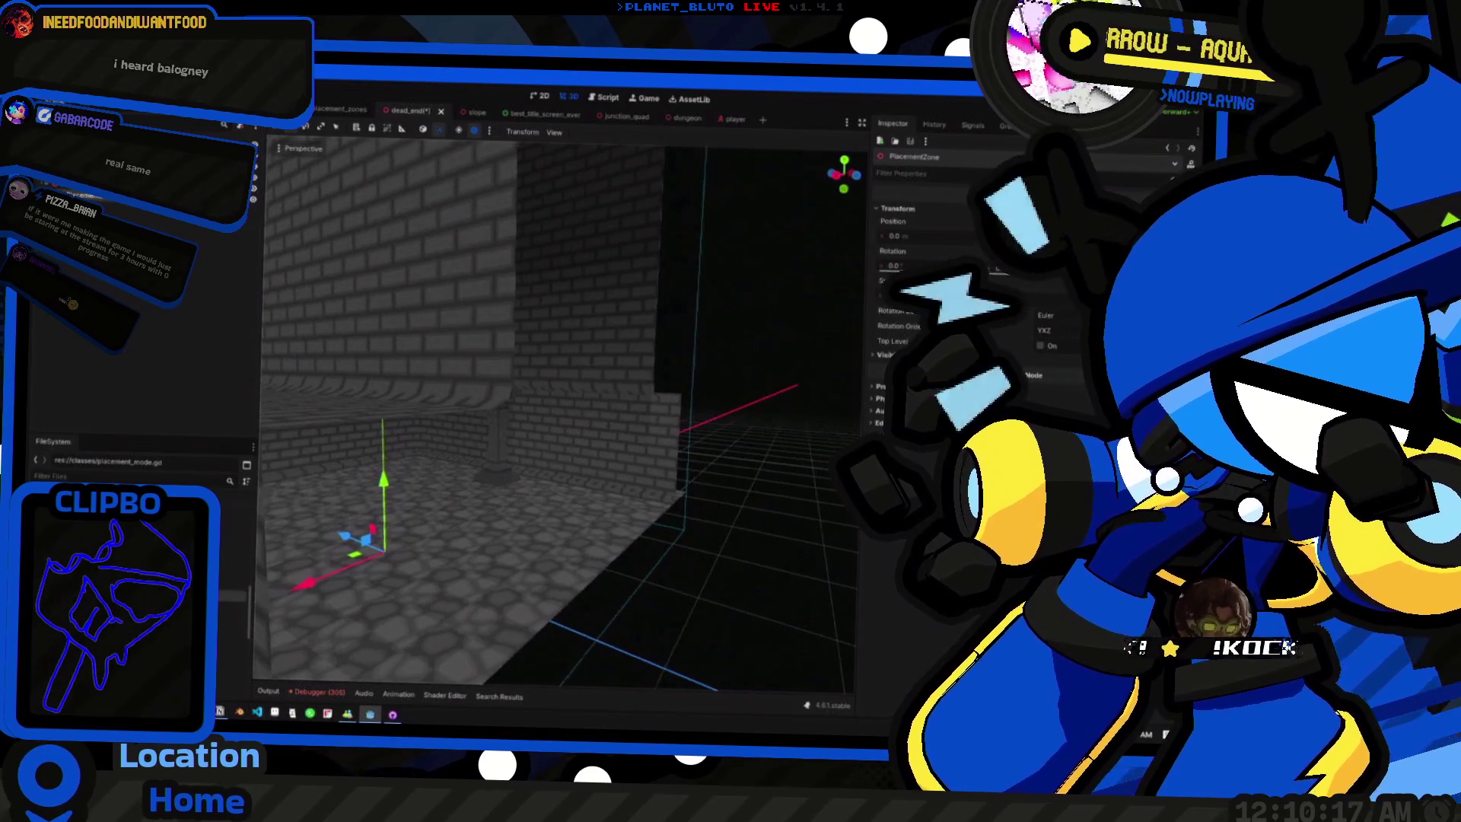
- Move the view toward the brick wall and select the PlacementZone node
{"action": "key", "text": "w"}
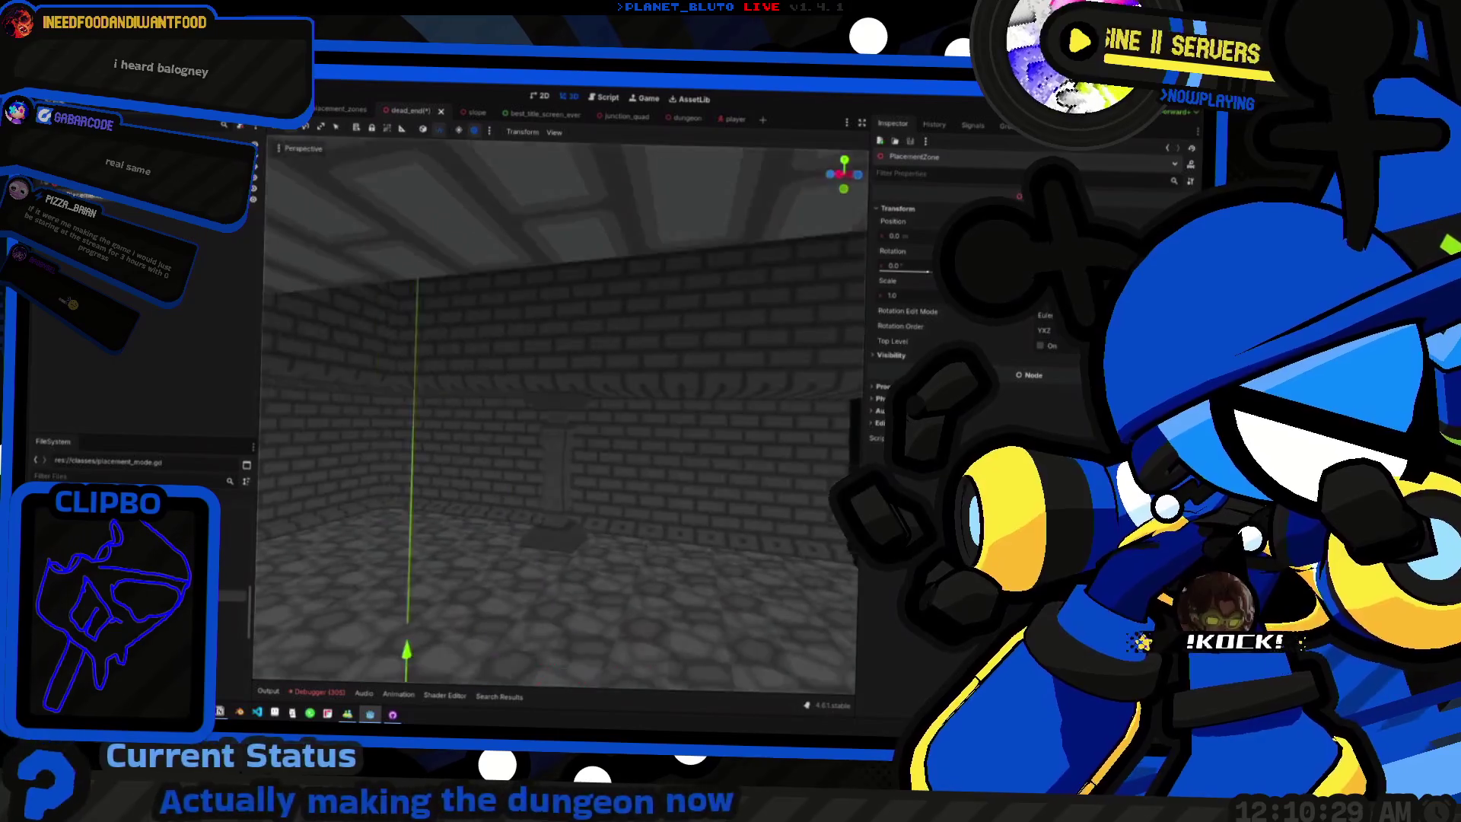
{"action": "key", "text": "w"}
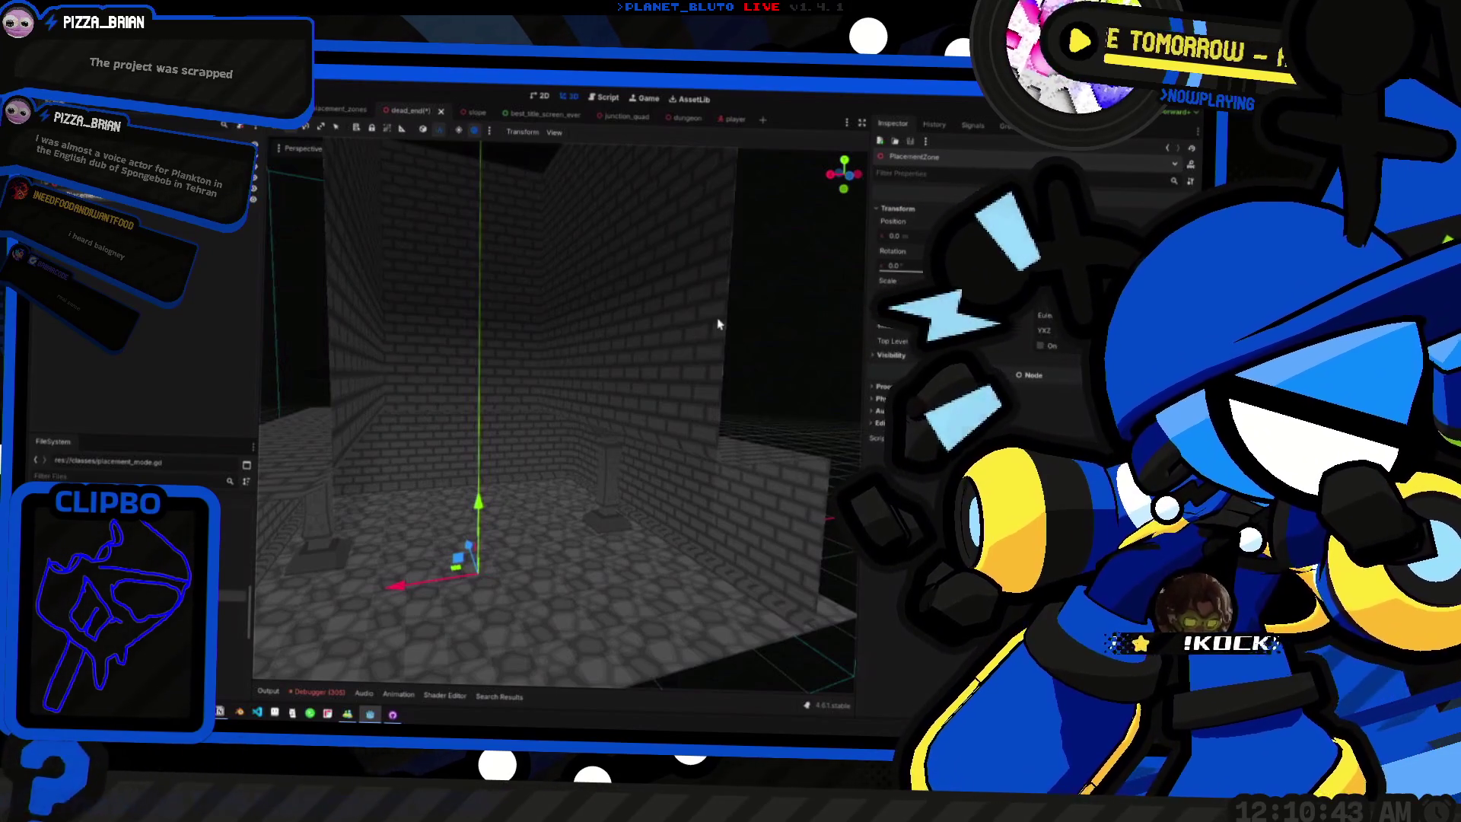
{"action": "mouse_move", "coordinate": [586, 356]}
{"action": "left_mouse_down"}
{"action": "mouse_move", "coordinate": [521, 358]}
{"action": "mouse_move", "coordinate": [661, 350]}
{"action": "left_mouse_up"}
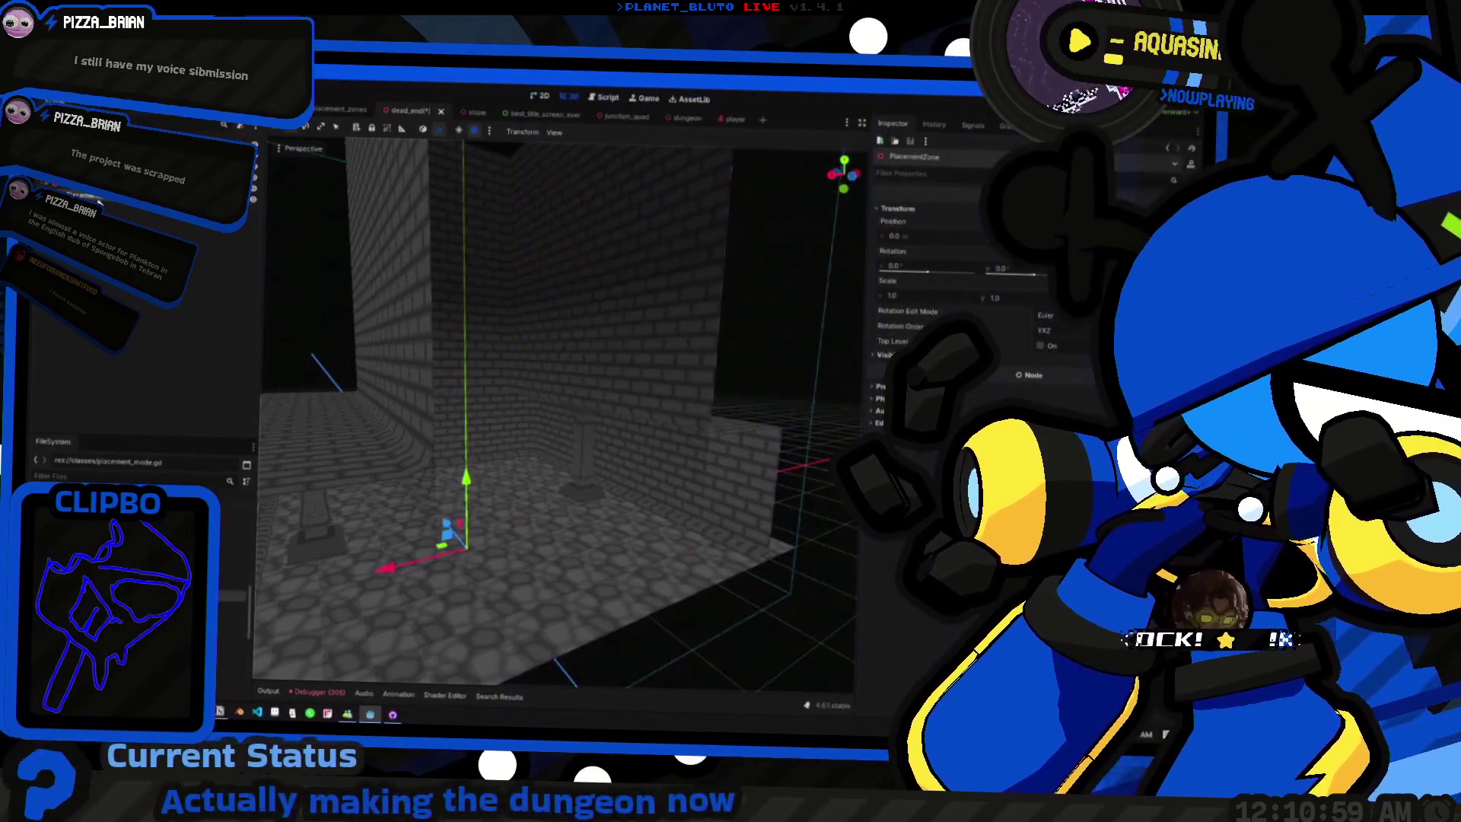
{"action": "left_click", "coordinate": [104, 207]}
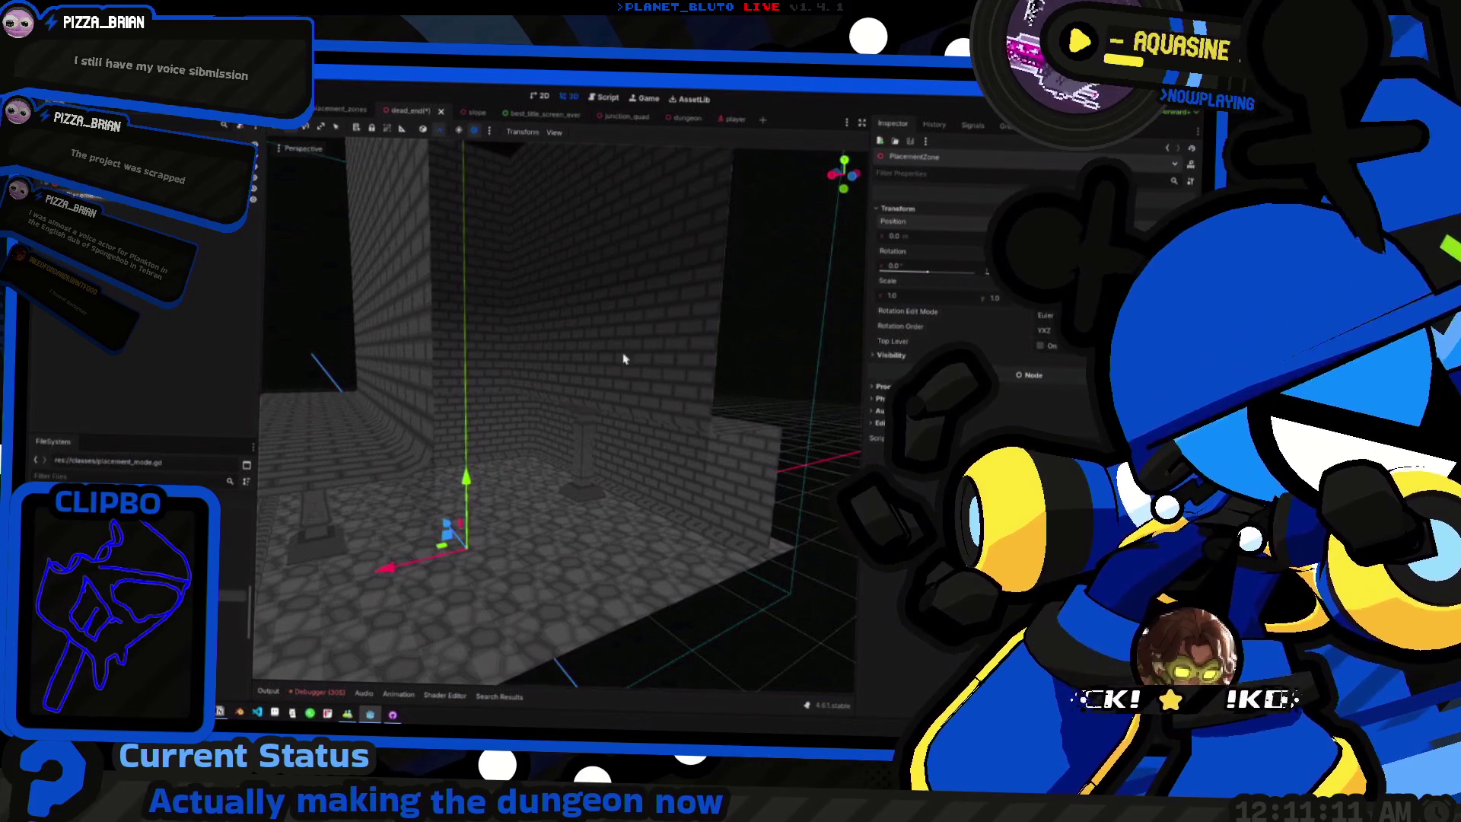
- In Create New Node, try searching 'Visual', then clear it and browse the Node3D type tree
{"action": "key", "text": "ctrl+a"}
{"action": "type", "text": "Visu"}
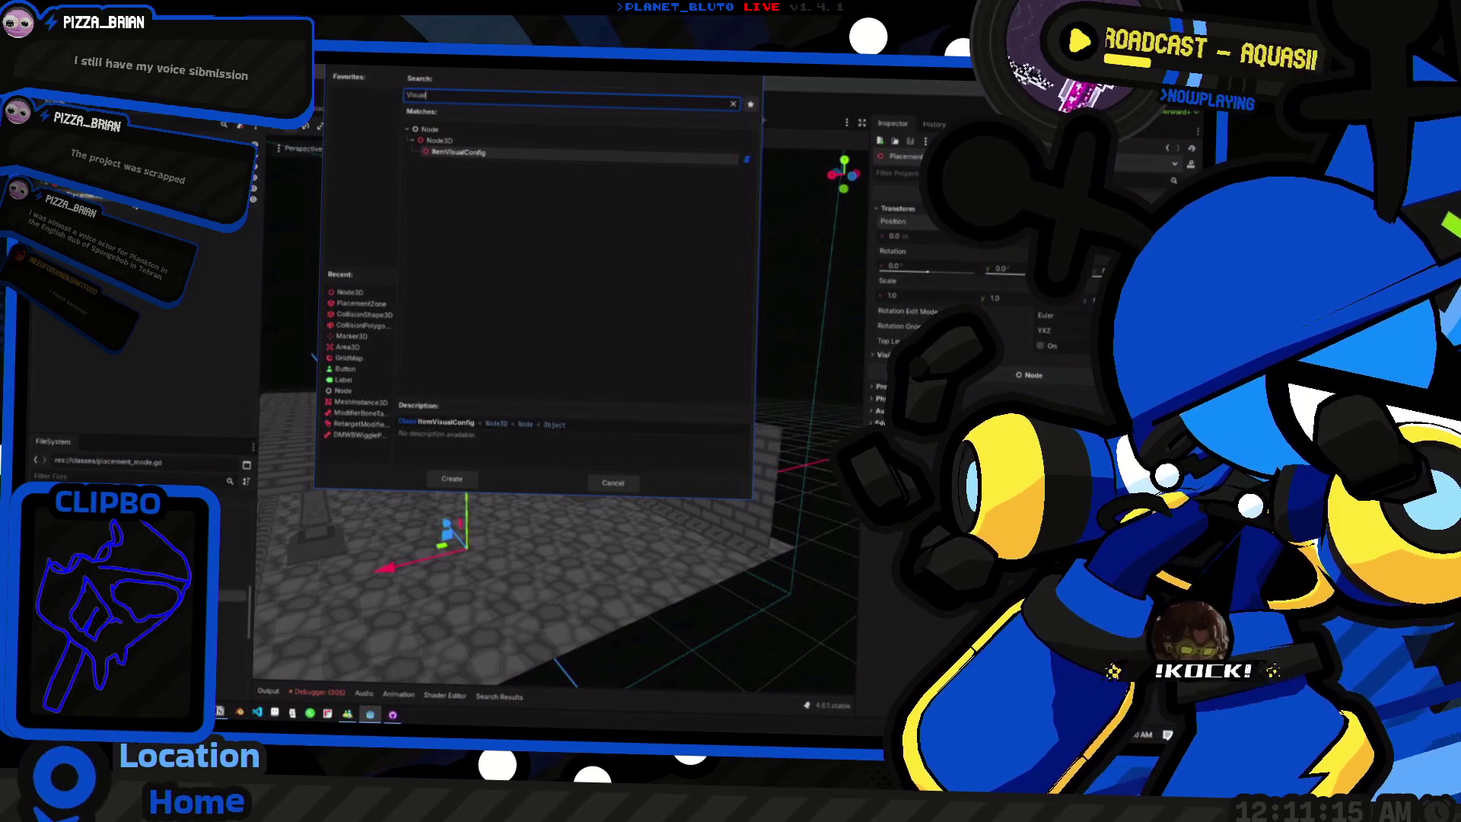
{"action": "key", "text": "ctrl+a"}
{"action": "key", "text": "BackSpace"}
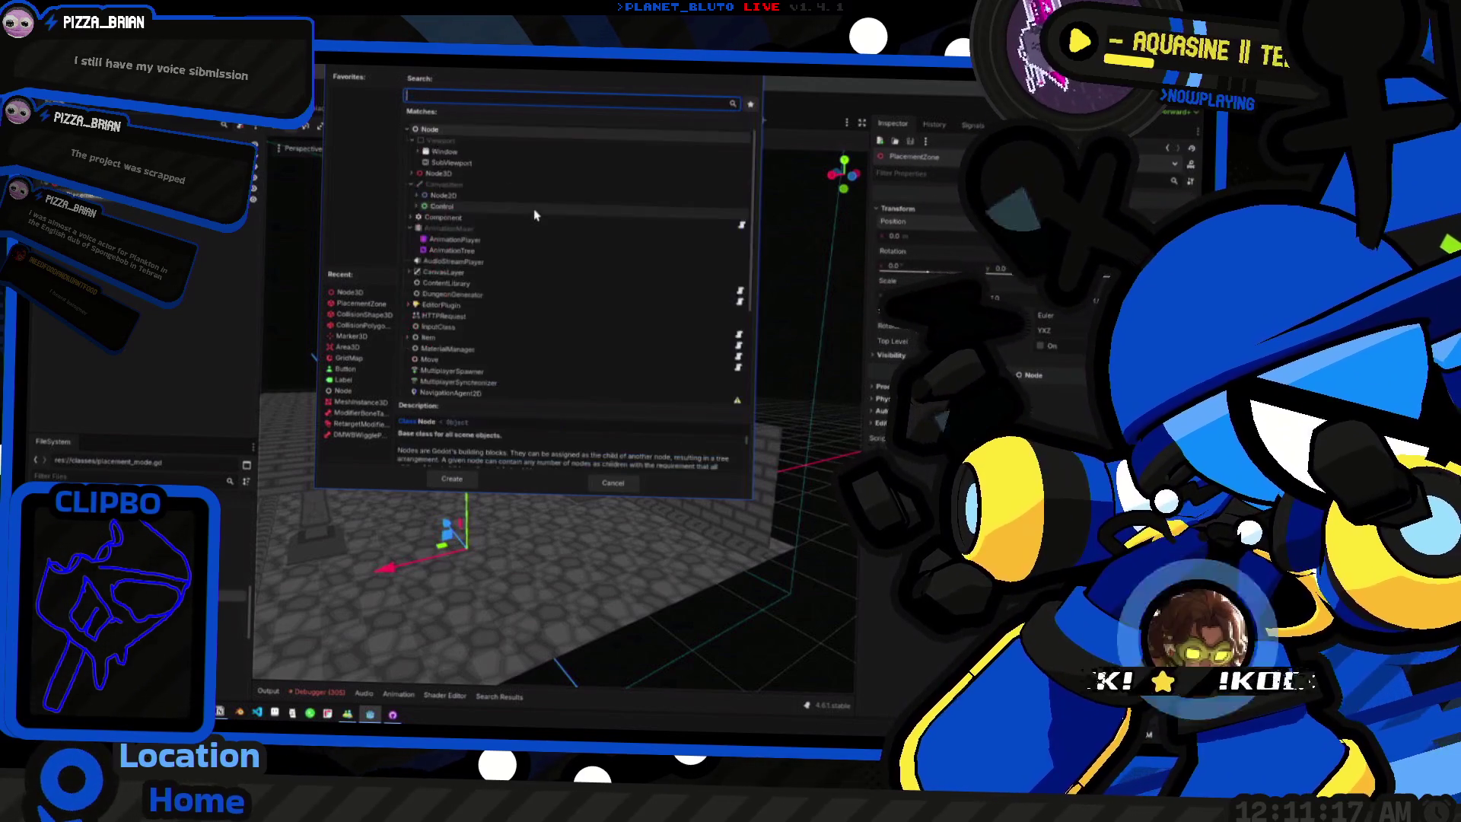
{"action": "type", "text": "Visual"}
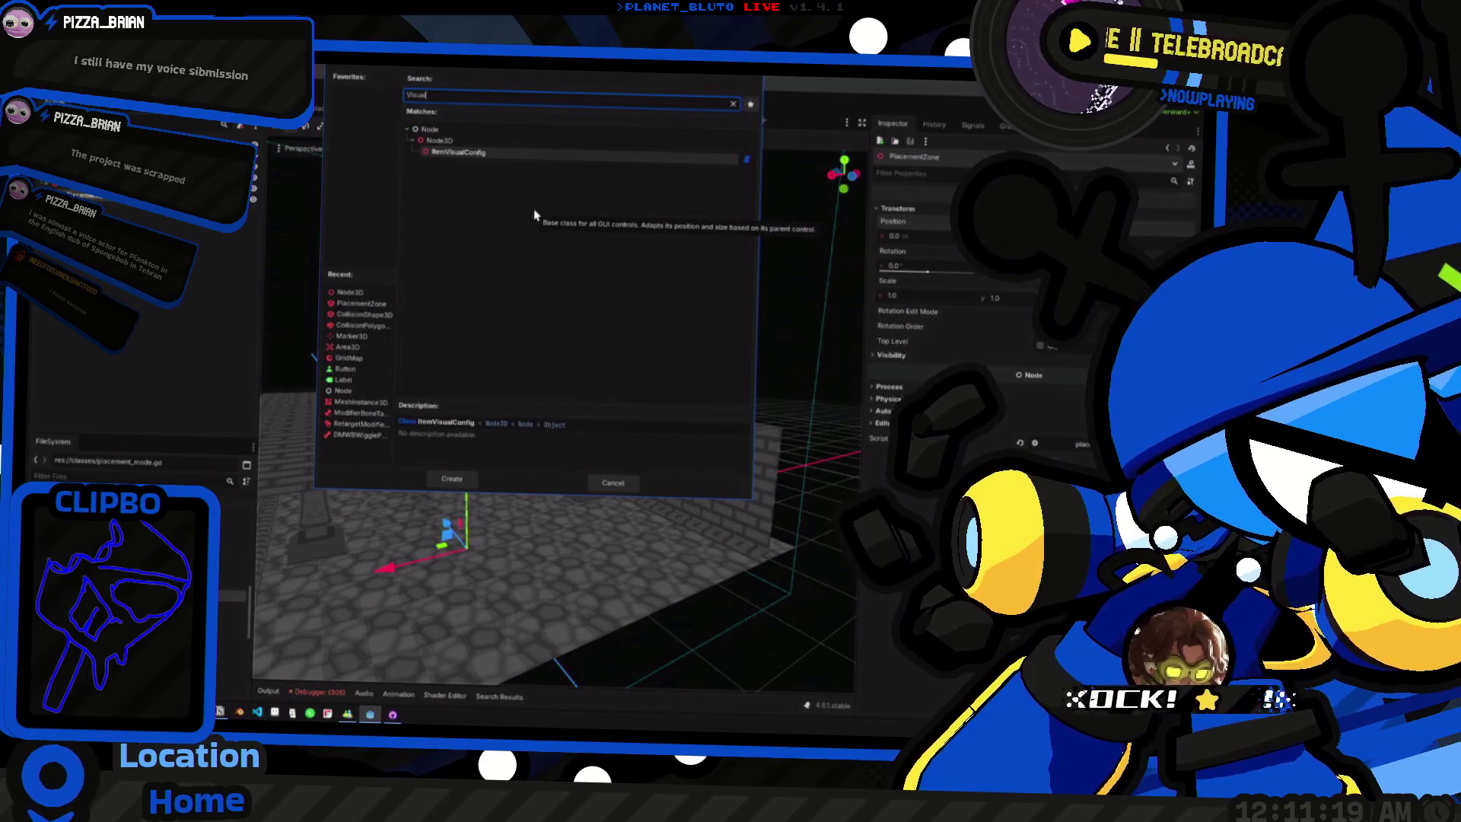
{"action": "key", "text": "ctrl+a"}
{"action": "key", "text": "BackSpace"}
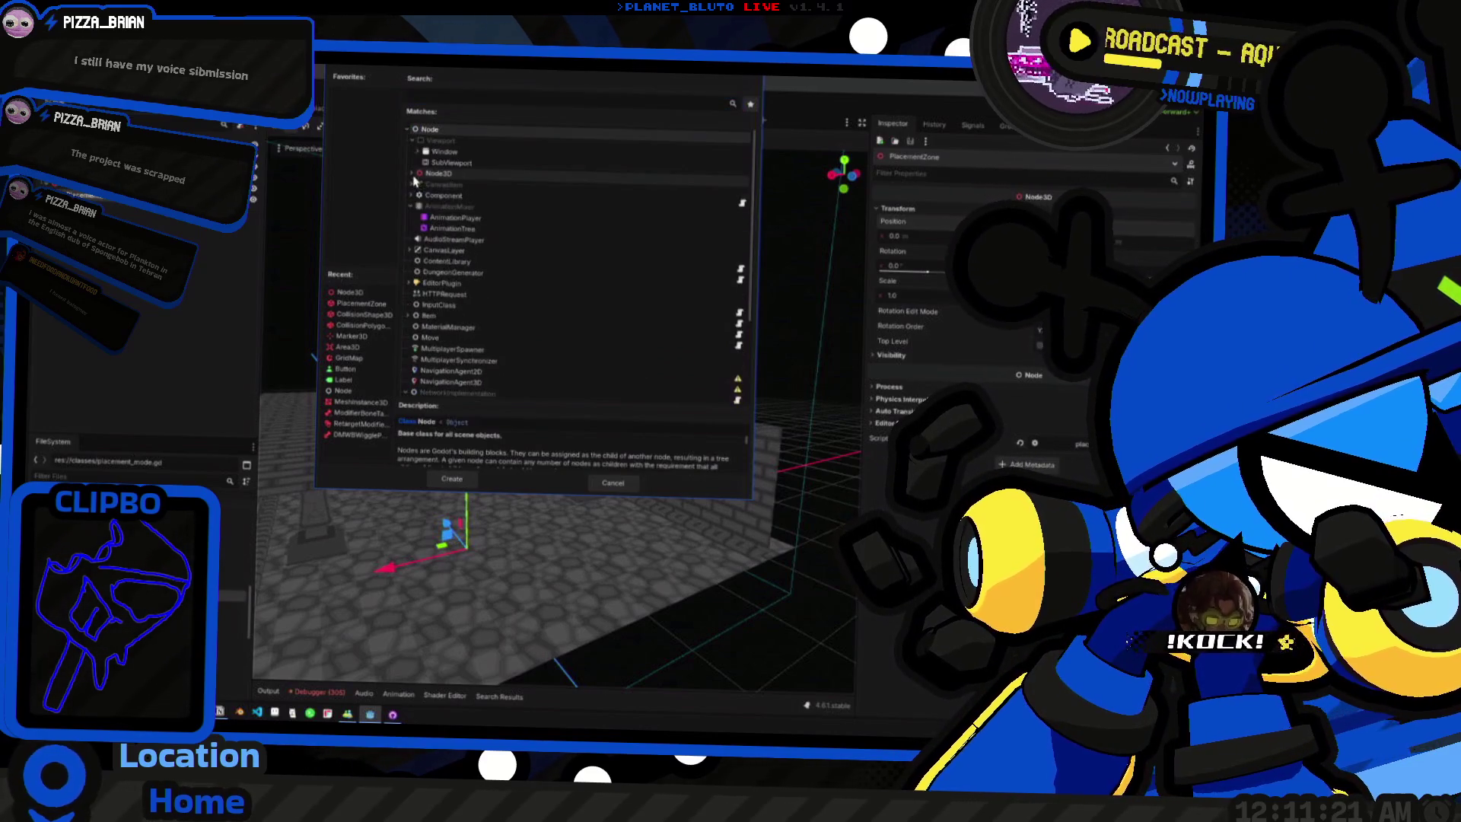
{"action": "left_click", "coordinate": [411, 174]}
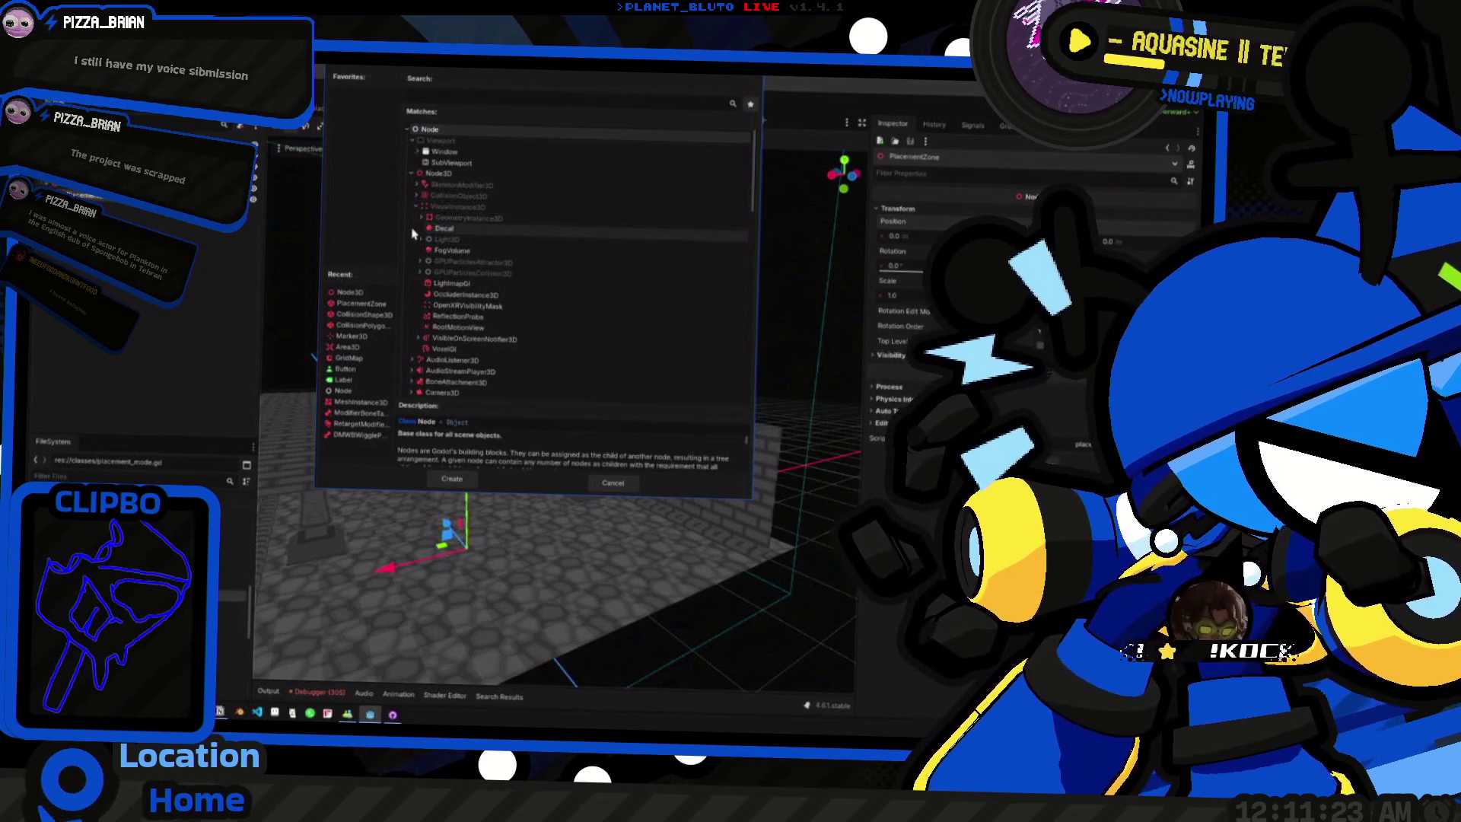
{"action": "left_click", "coordinate": [420, 219]}
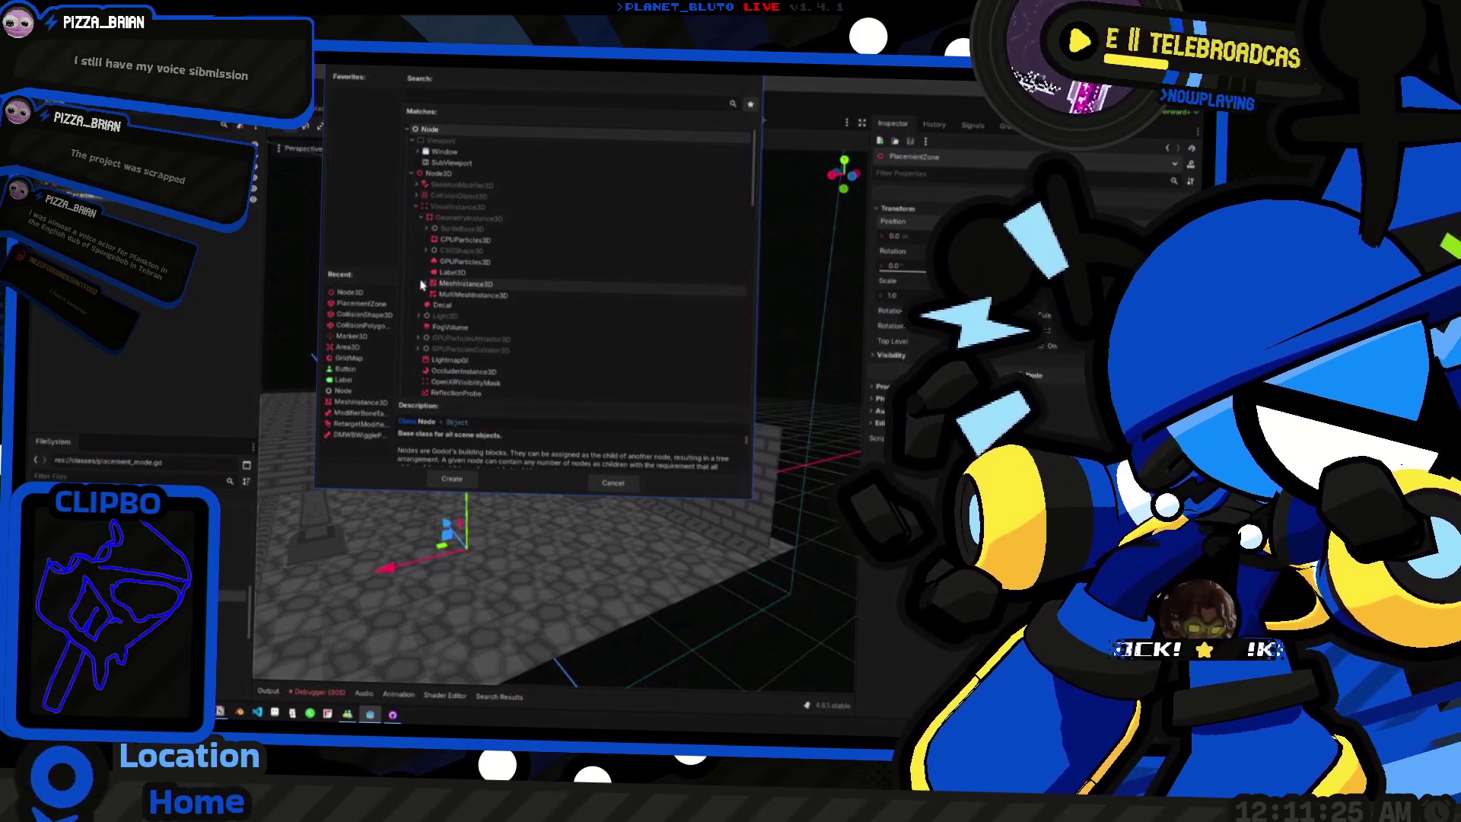
{"action": "left_click", "coordinate": [421, 218]}
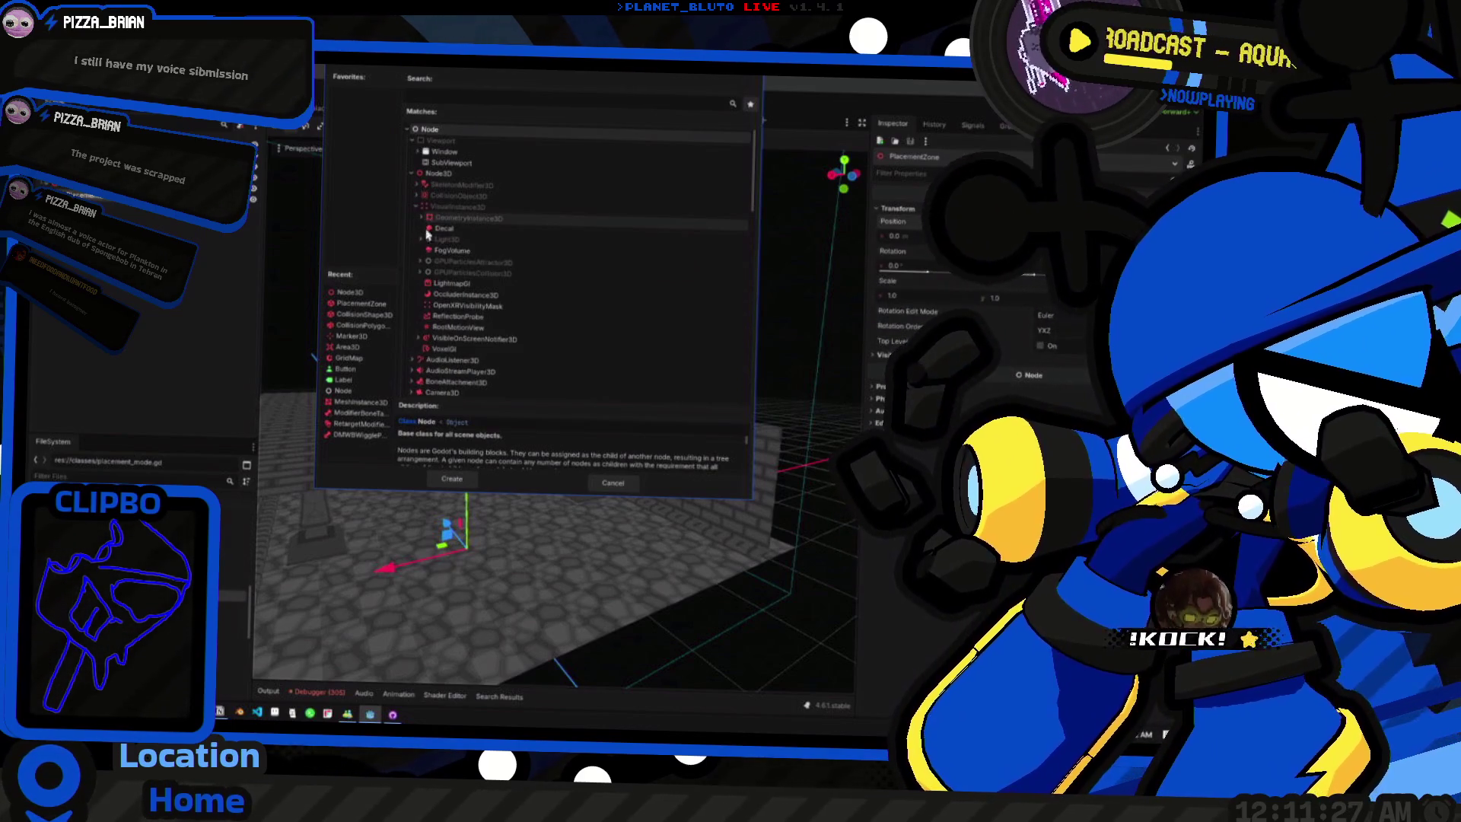
- Add a MeshInstance3D node from the GeometryInstance3D branch
{"action": "scroll", "coordinate": [480, 340], "scroll_direction": "down", "scroll_amount": 1}
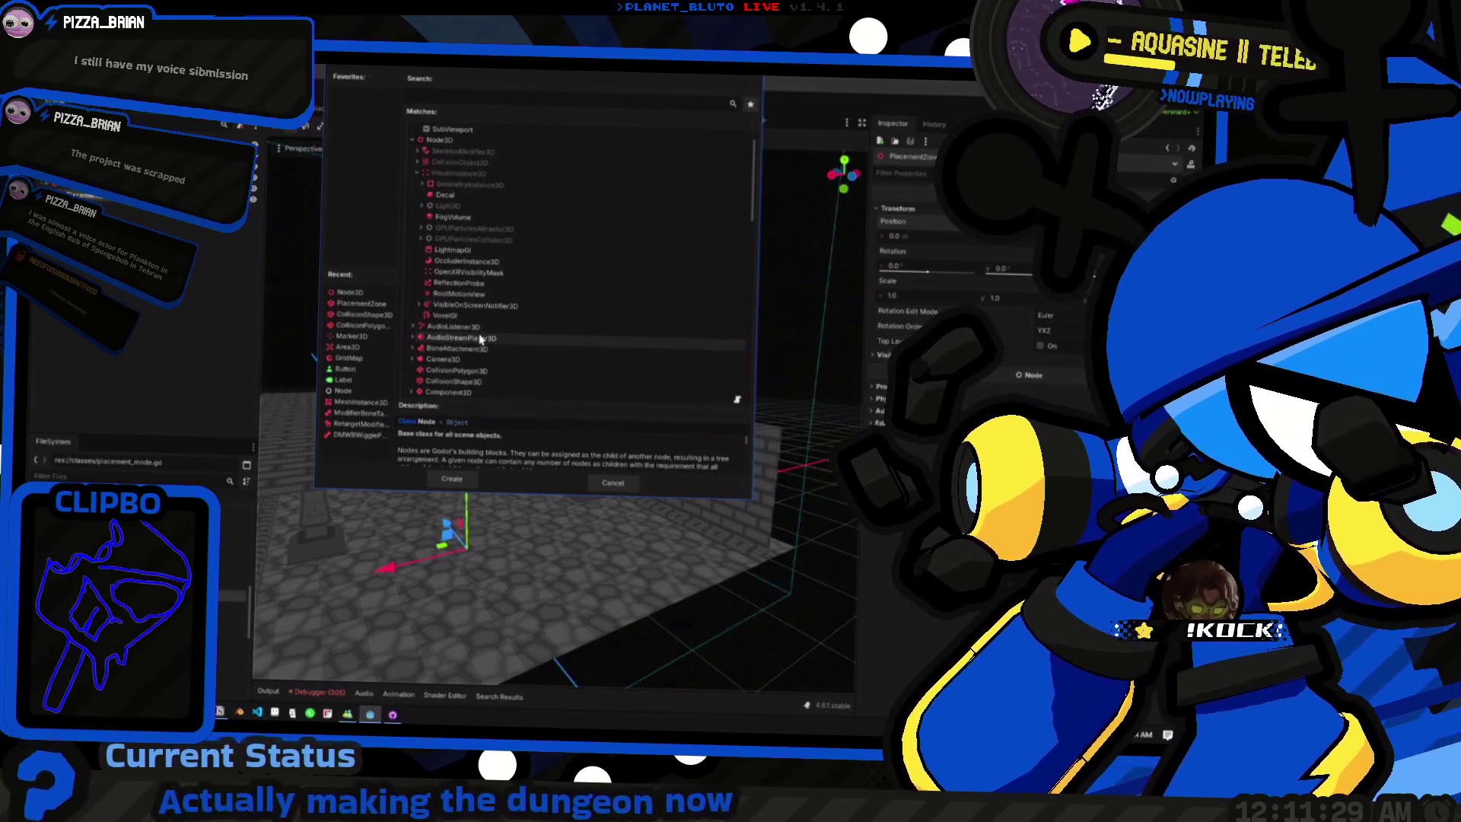
{"action": "scroll", "coordinate": [480, 339], "scroll_direction": "up", "scroll_amount": 1}
{"action": "left_click", "coordinate": [420, 219]}
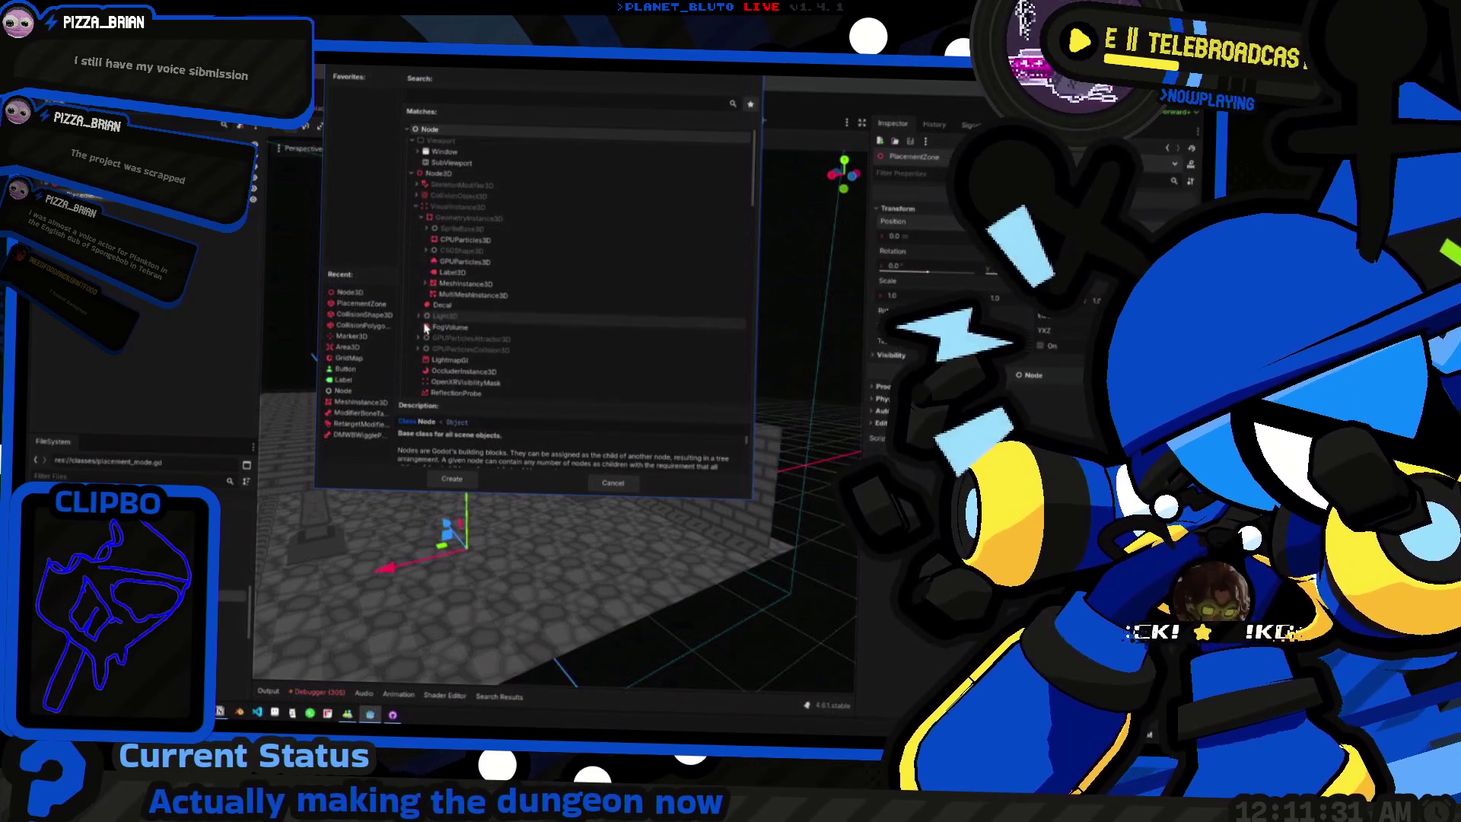
{"action": "left_click", "coordinate": [425, 283]}
{"action": "left_click", "coordinate": [455, 294]}
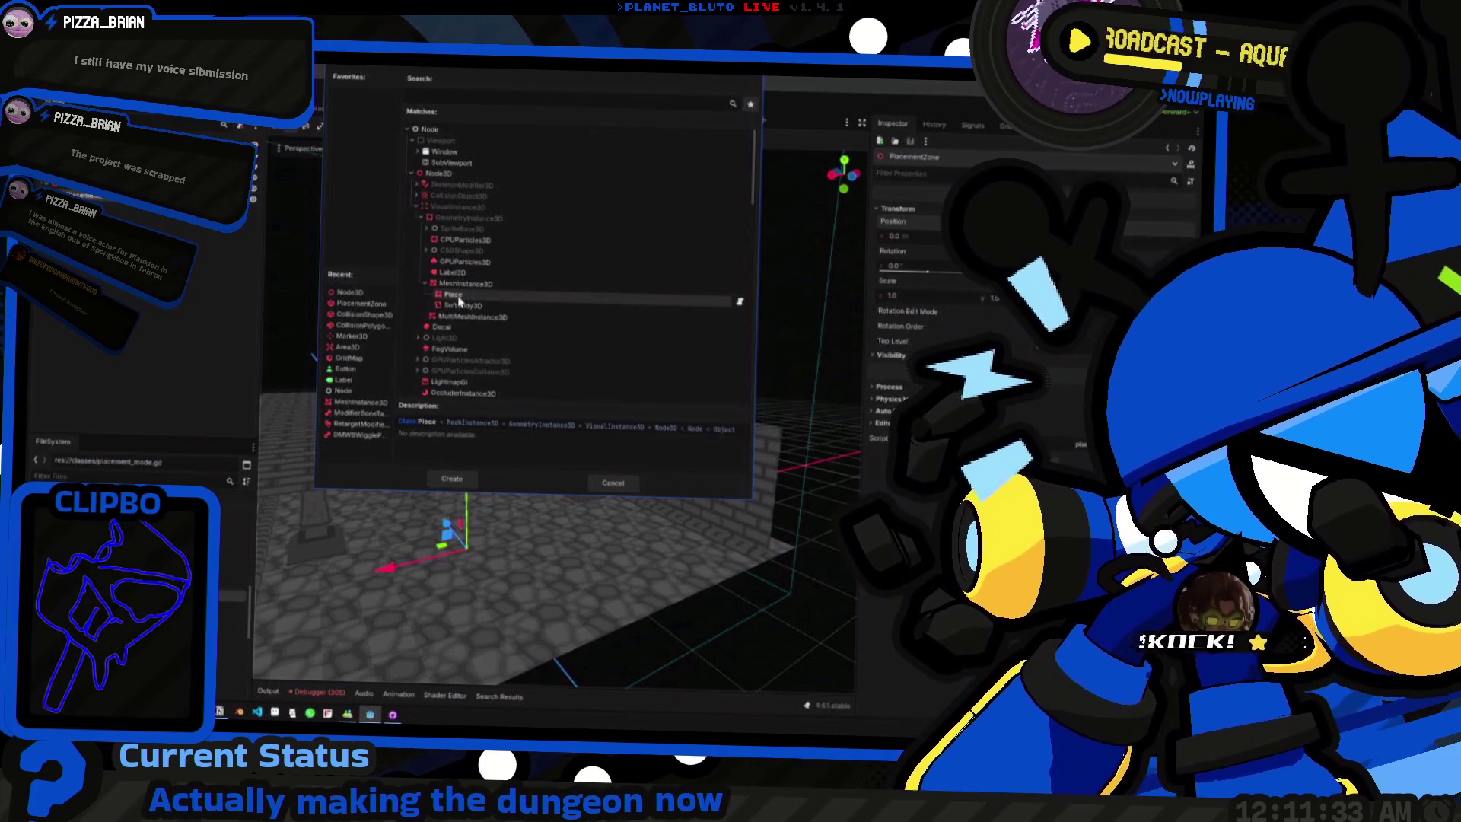
{"action": "left_click", "coordinate": [461, 285]}
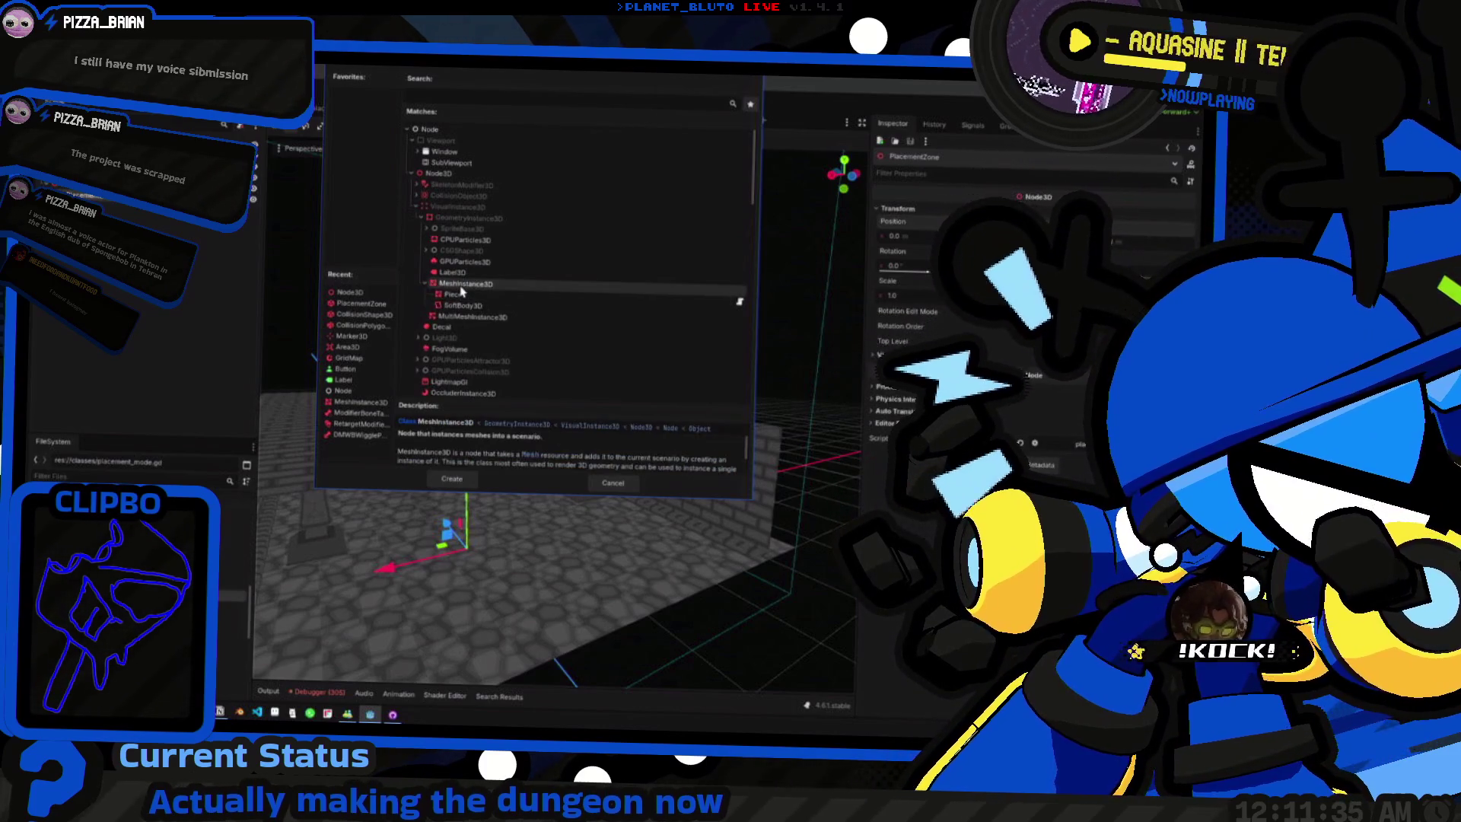
{"action": "left_click", "coordinate": [465, 295]}
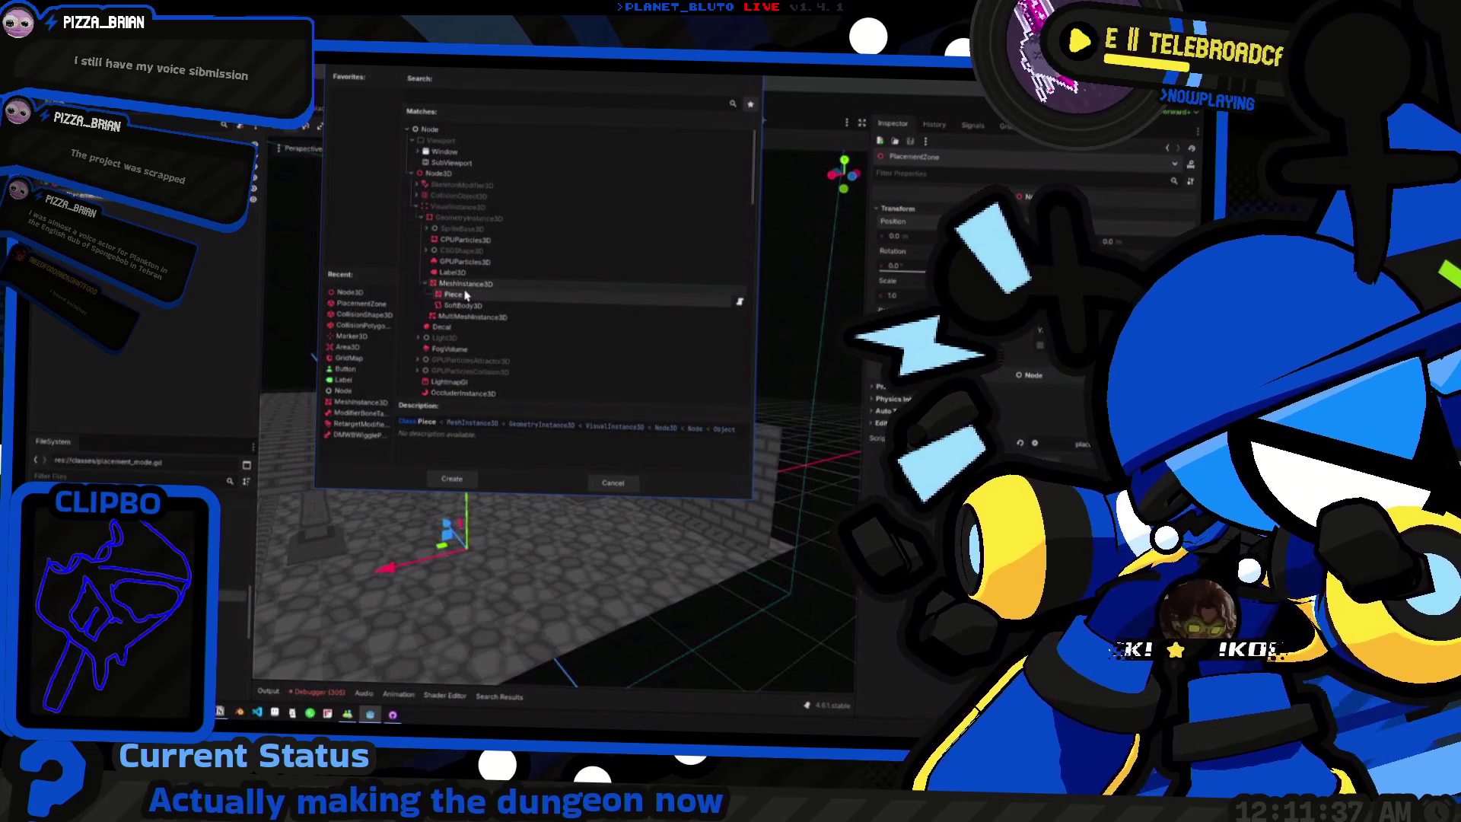
{"action": "left_click", "coordinate": [466, 285]}
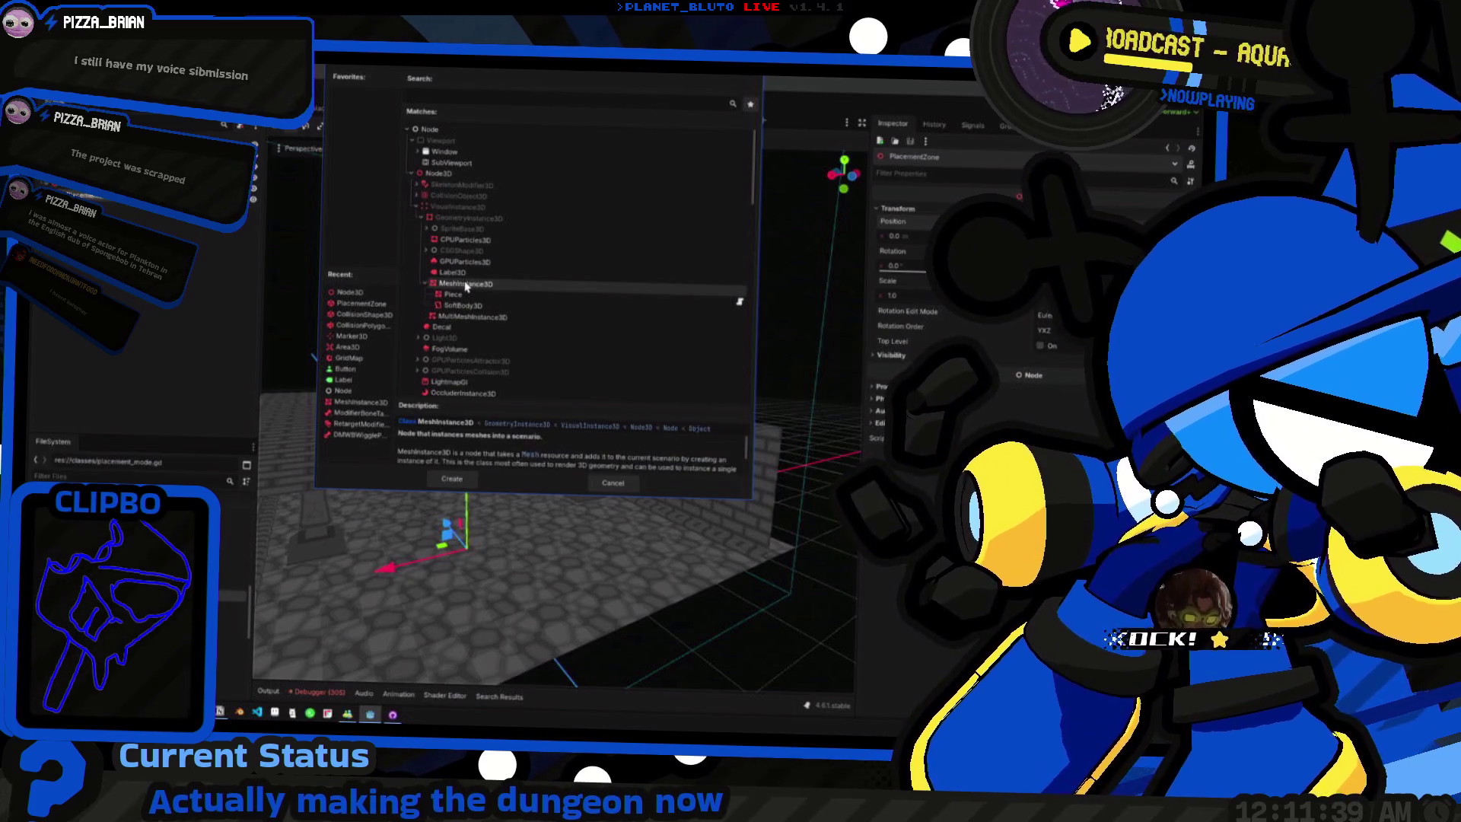
{"action": "double_click", "coordinate": [466, 285]}
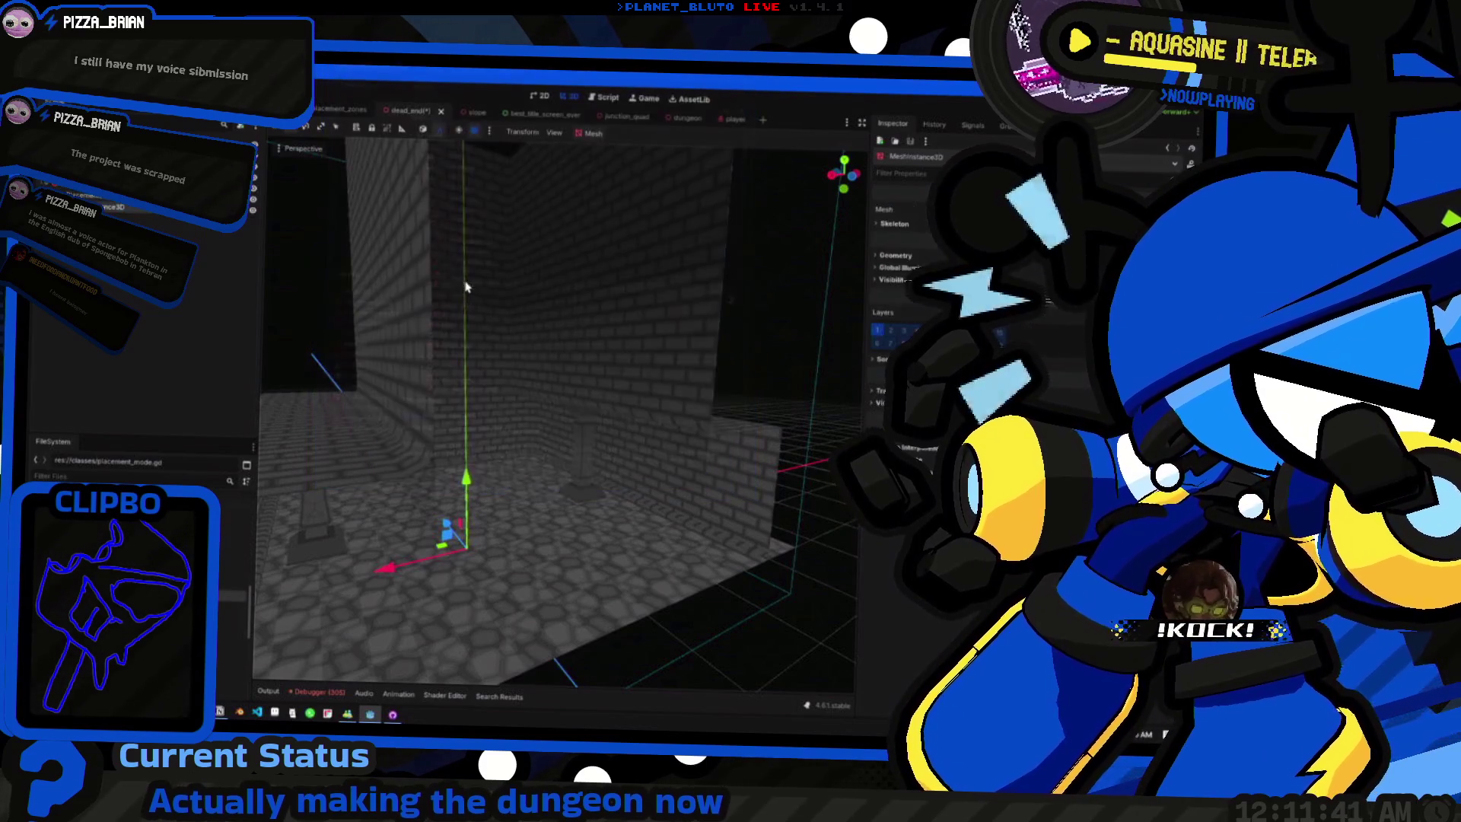
- Add a CollisionShape3D node (search 'collisionsh') and drag its size down to 2.435
{"action": "scroll", "coordinate": [555, 419], "scroll_direction": "up", "scroll_amount": 3}
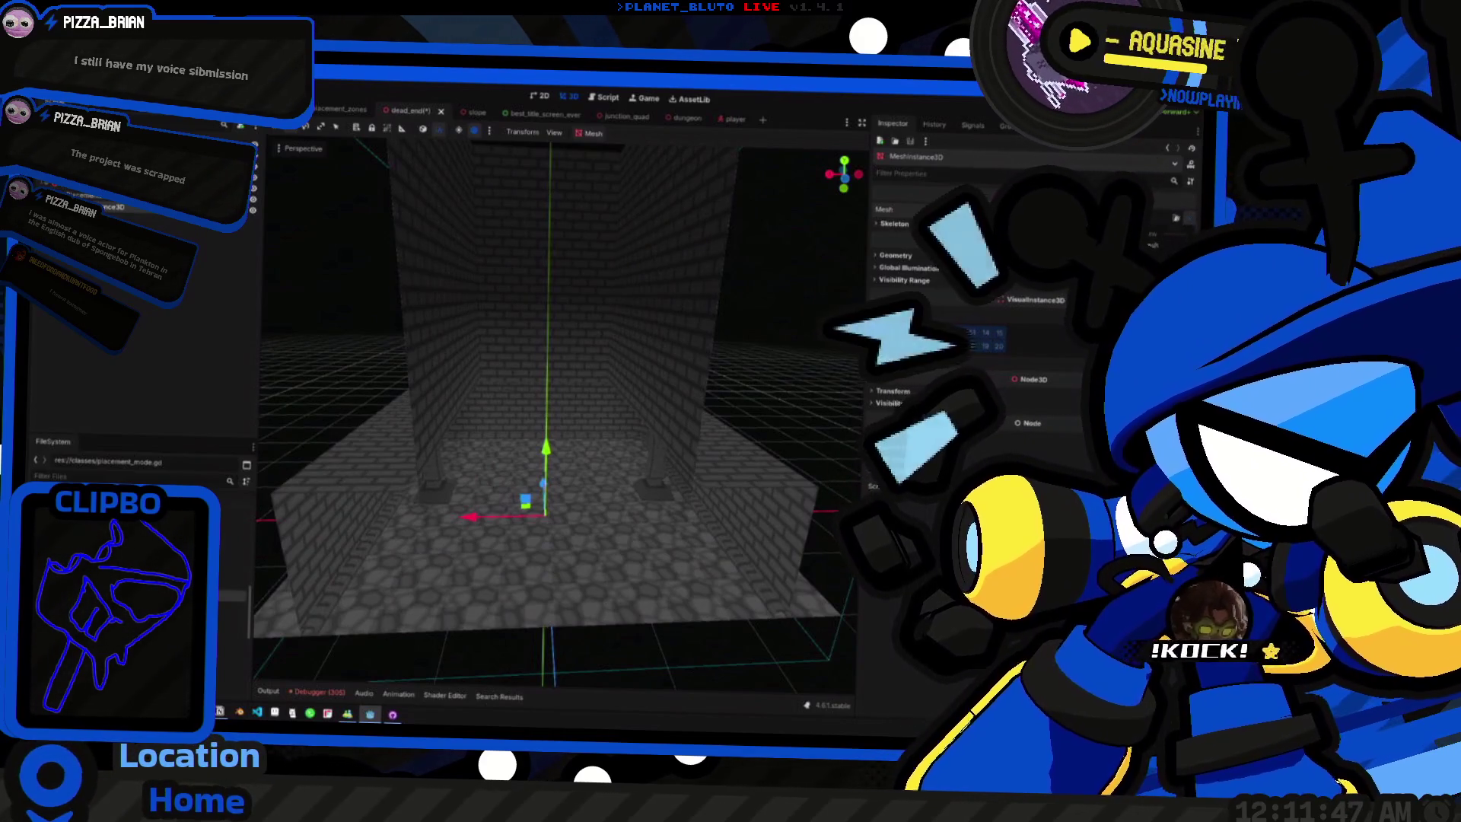
{"action": "scroll", "coordinate": [555, 418], "scroll_direction": "up", "scroll_amount": 6}
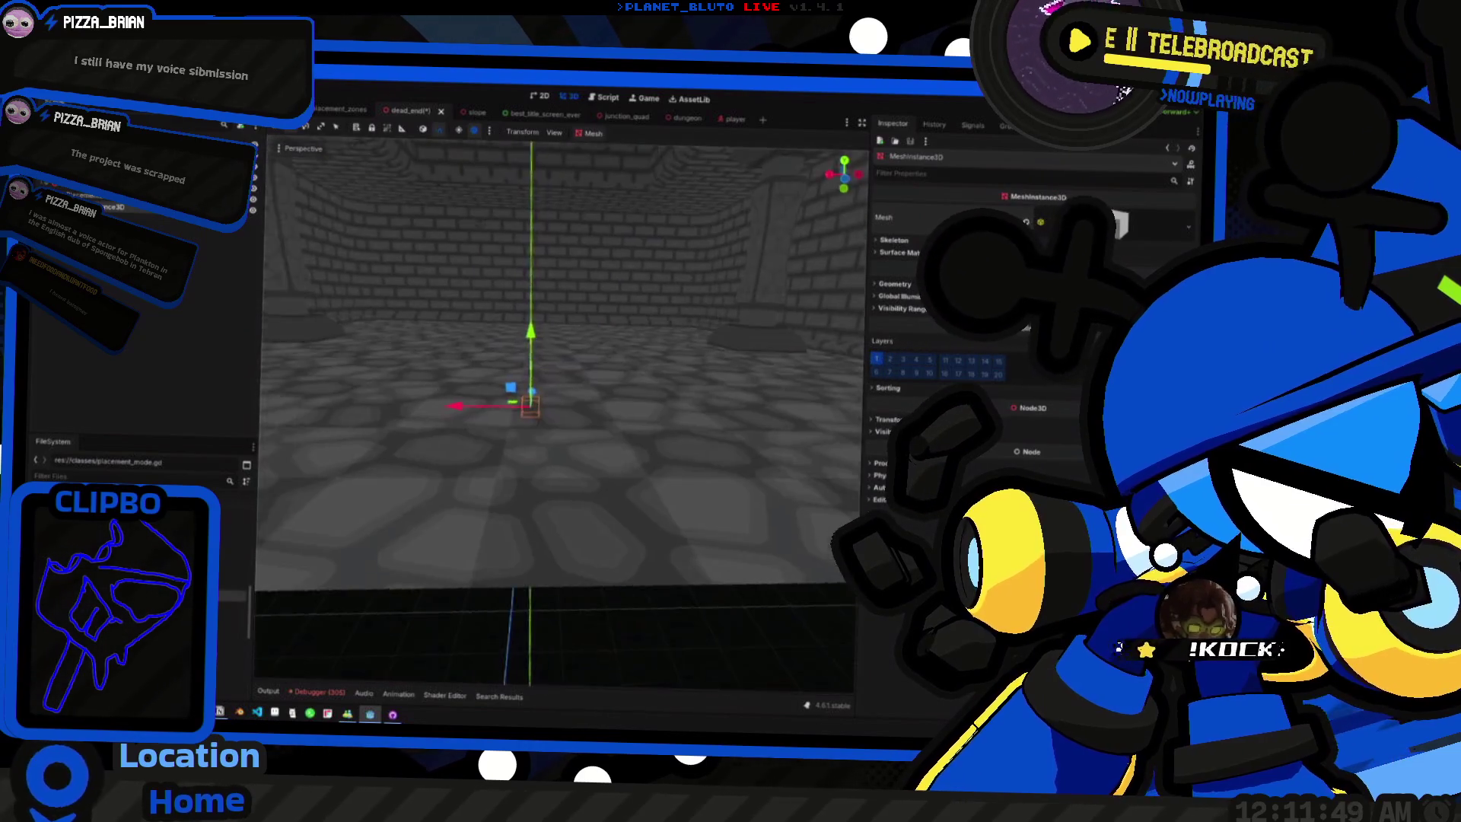
{"action": "scroll", "coordinate": [563, 418], "scroll_direction": "down", "scroll_amount": 6}
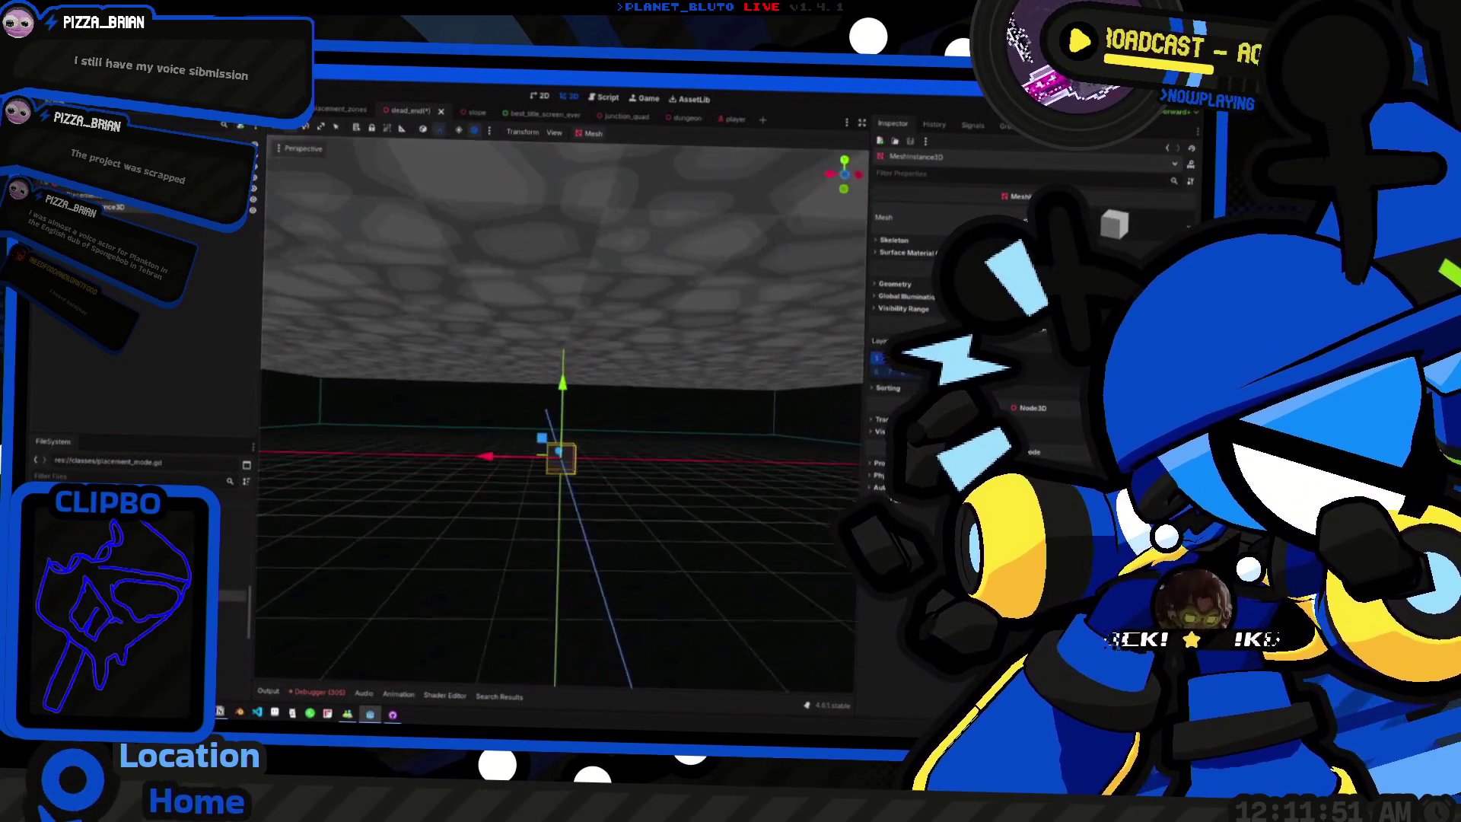
{"action": "scroll", "coordinate": [563, 419], "scroll_direction": "up", "scroll_amount": 3}
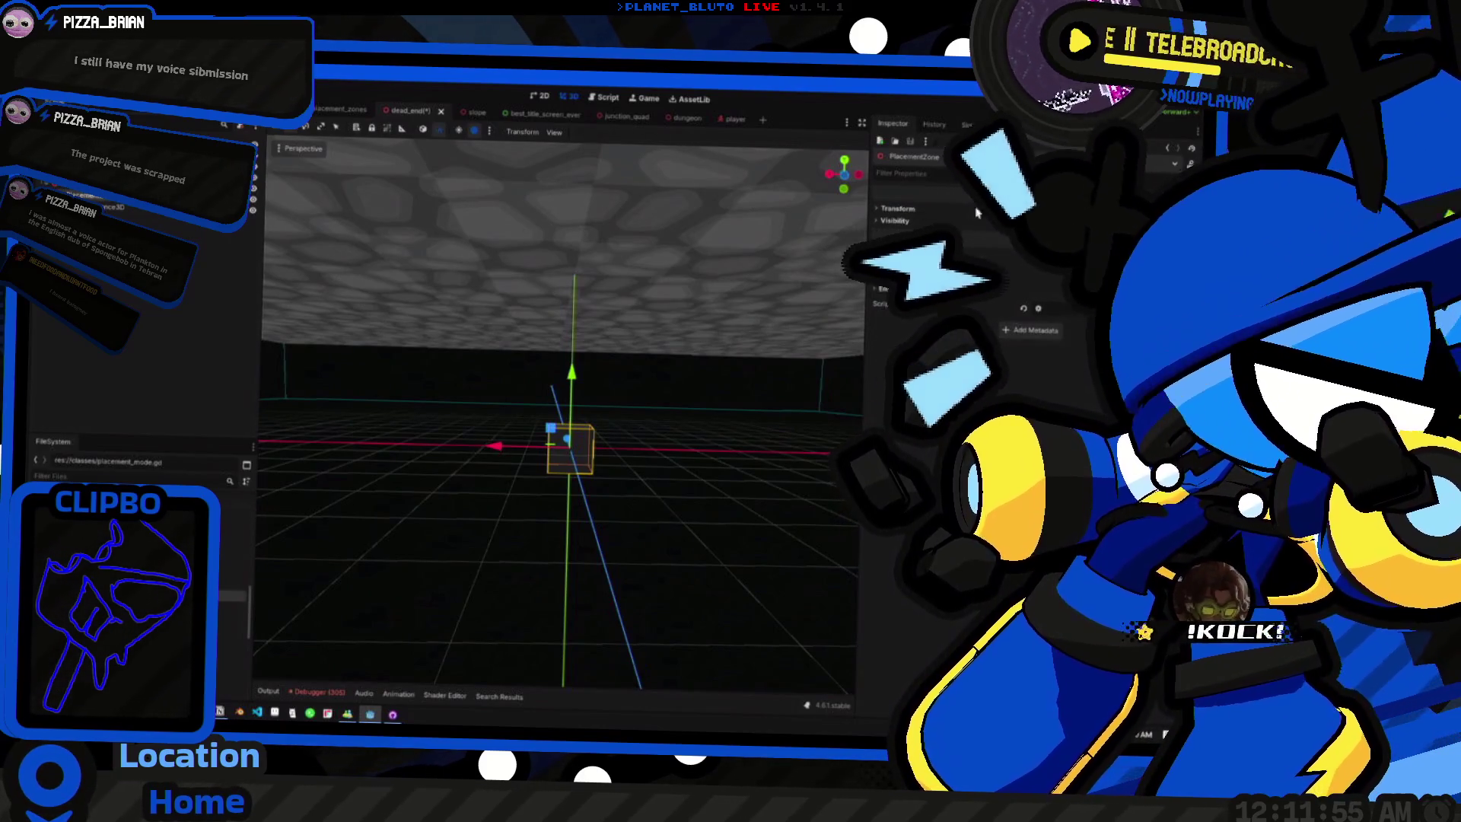
{"action": "key", "text": "ctrl+a"}
{"action": "type", "text": "collisionsh"}
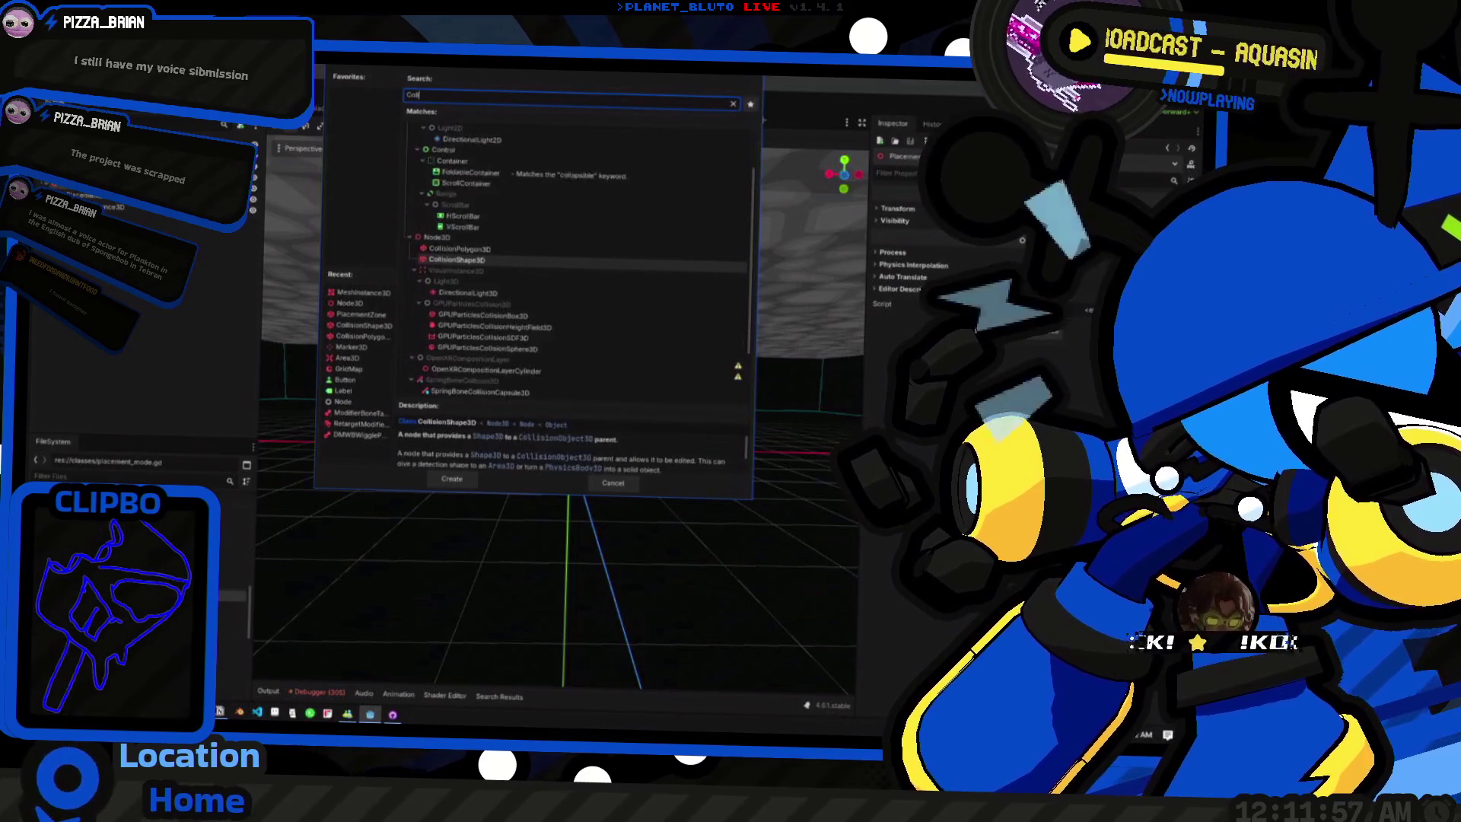
{"action": "key", "text": "Return"}
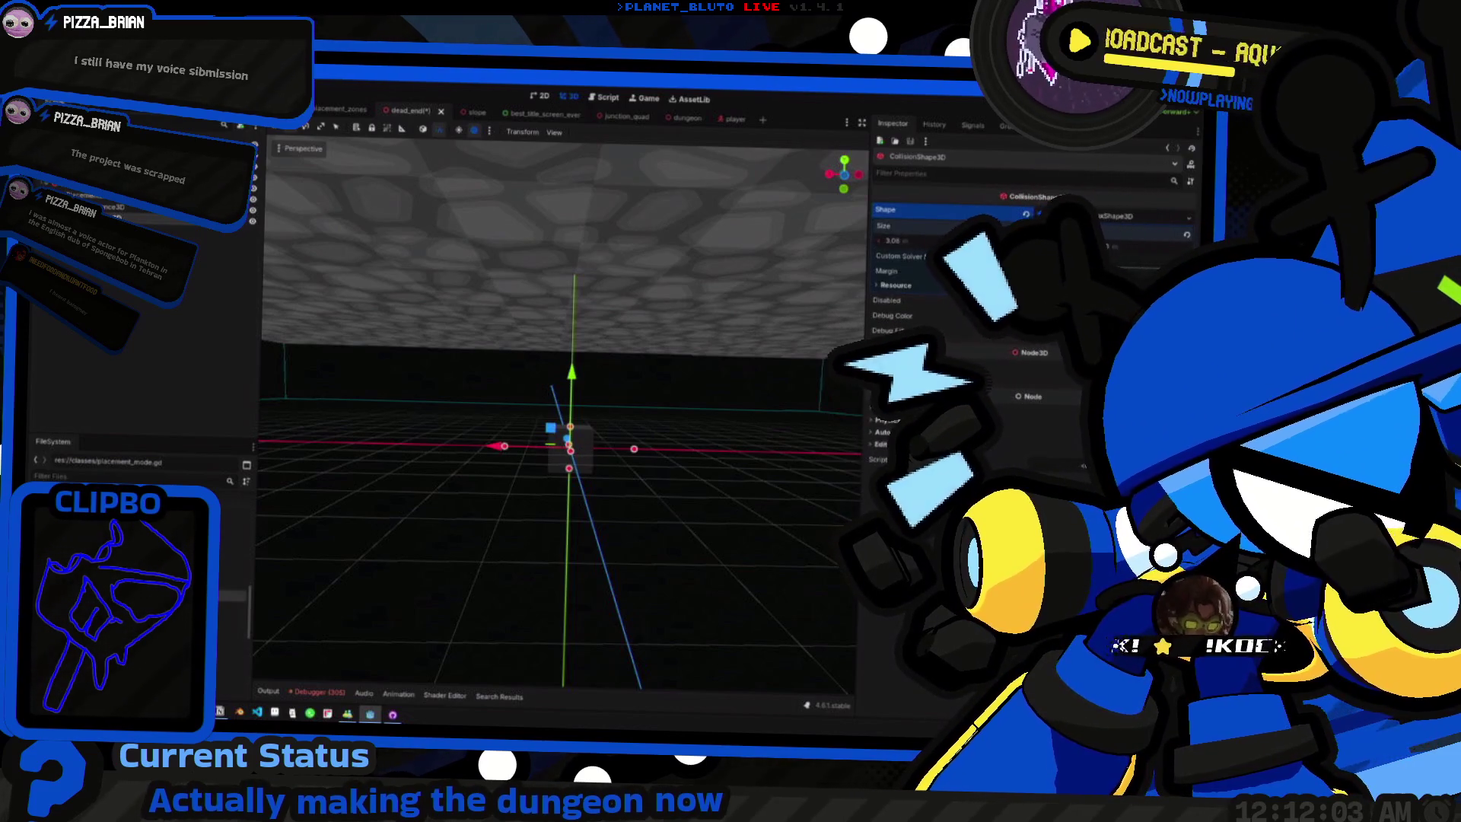
{"action": "left_click_drag", "start_coordinate": [894, 240], "coordinate": [882, 241]}
- Reset the MeshInstance3D's box mesh size, then set its width and height to 2 m
{"action": "left_click", "coordinate": [114, 208]}
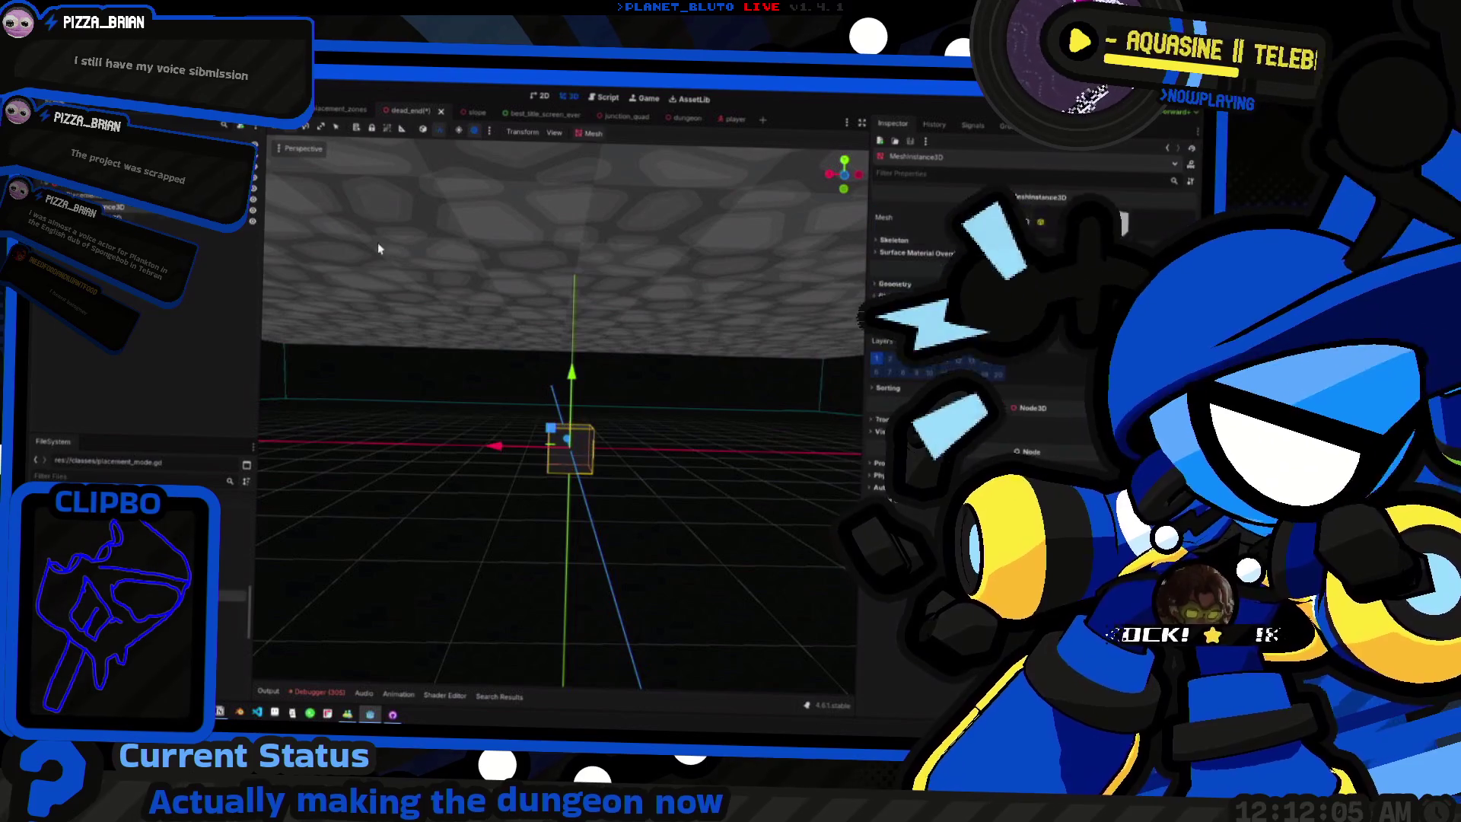
{"action": "mouse_move", "coordinate": [886, 333]}
{"action": "left_mouse_down"}
{"action": "mouse_move", "coordinate": [913, 332]}
{"action": "mouse_move", "coordinate": [590, 401]}
{"action": "left_mouse_up"}
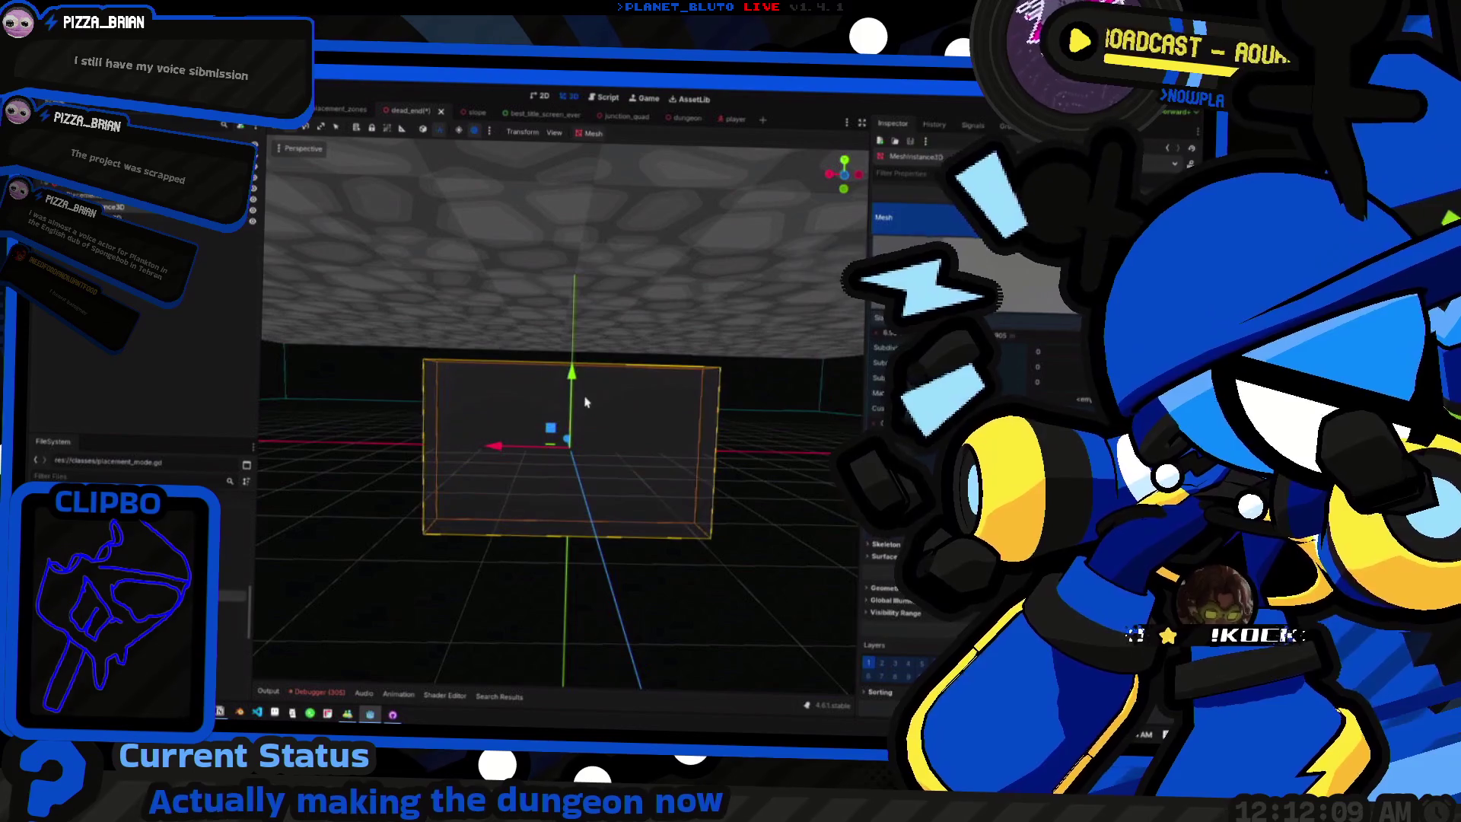
{"action": "left_click", "coordinate": [1044, 344]}
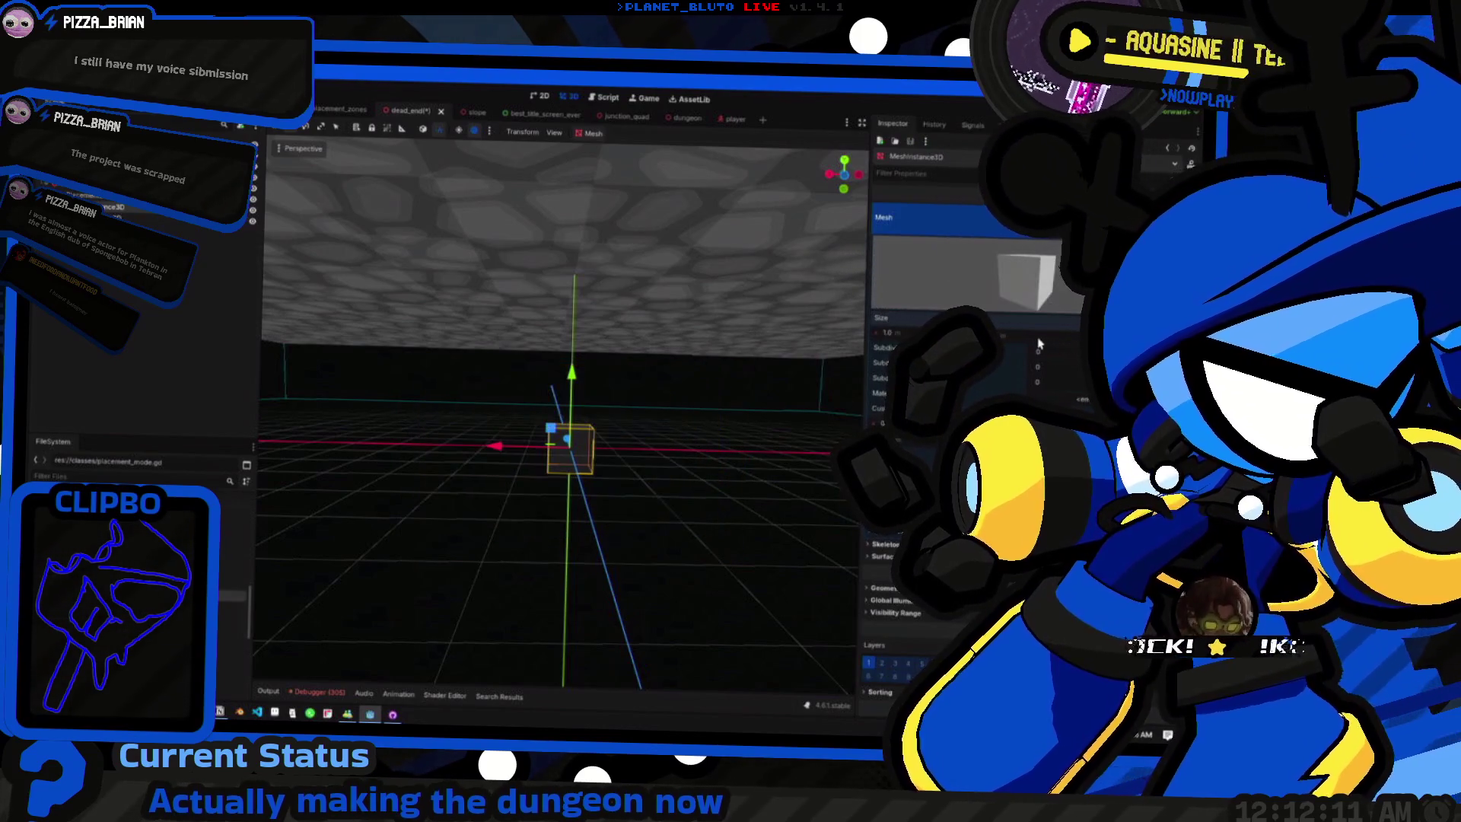
{"action": "type", "text": "2"}
{"action": "key", "text": "Return"}
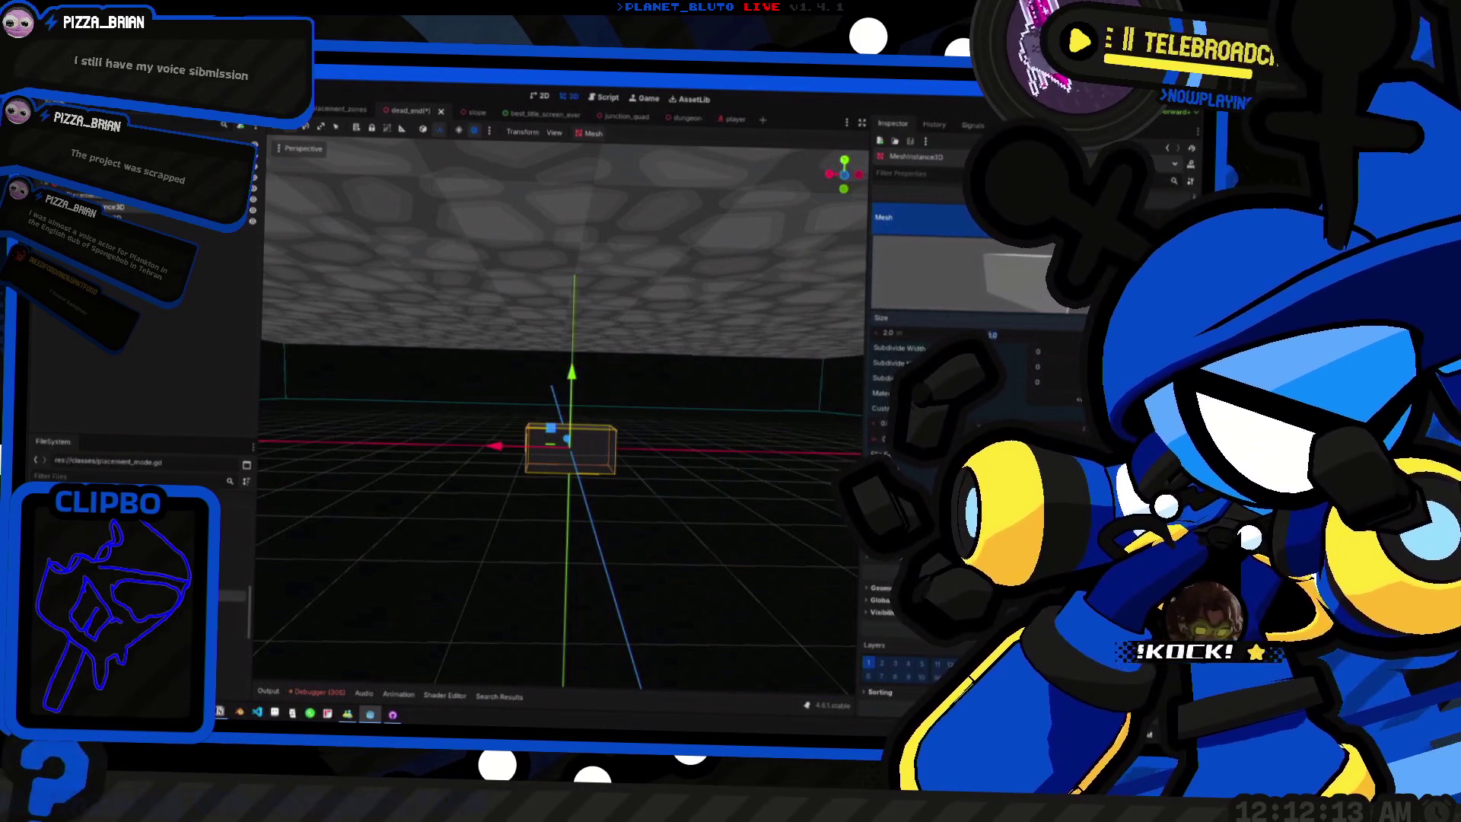
{"action": "type", "text": "2"}
{"action": "key", "text": "Return"}
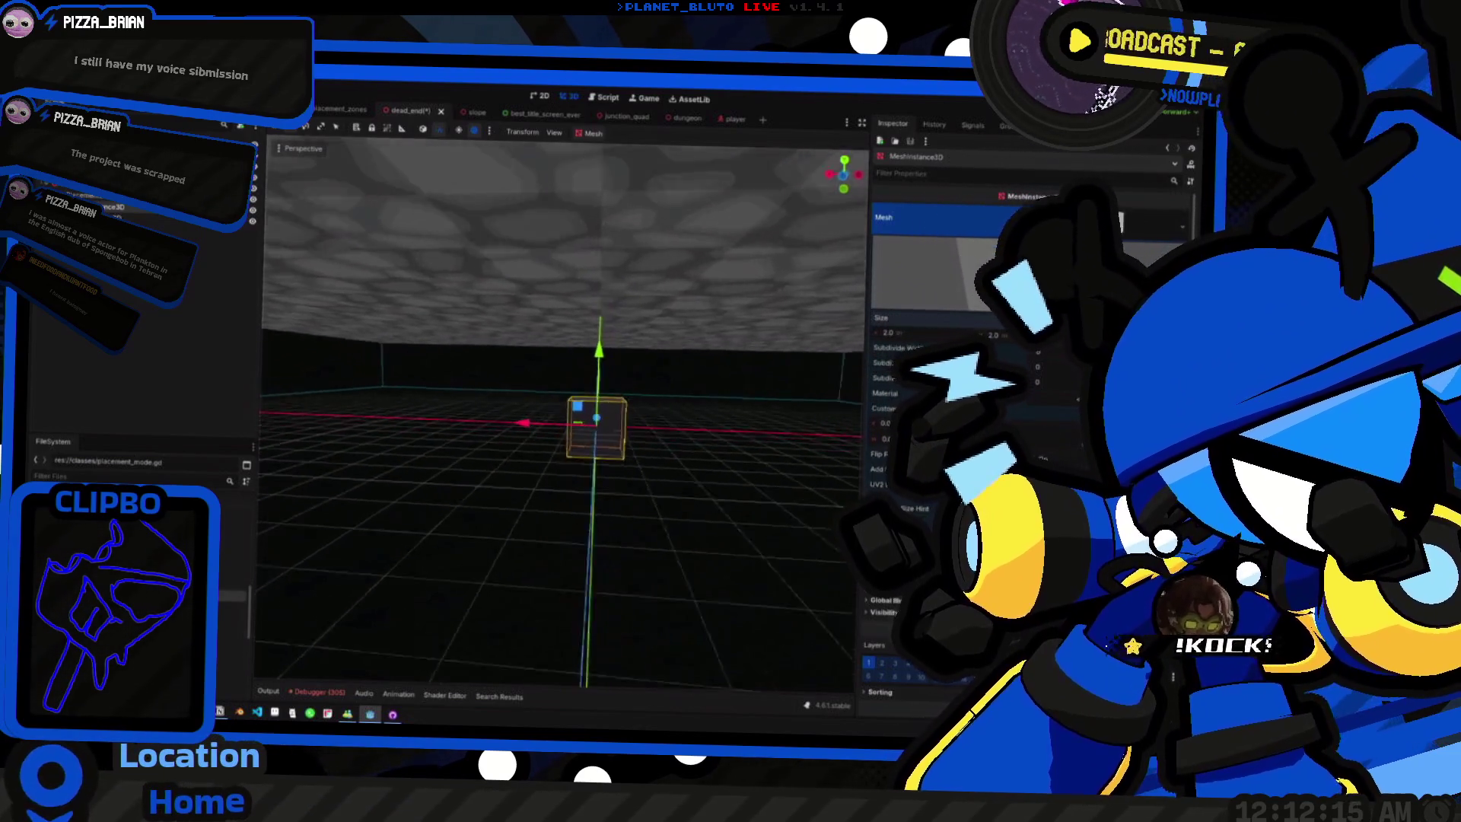
- Confirm the viewport's snap settings from the Transform menu
{"action": "left_click", "coordinate": [553, 133]}
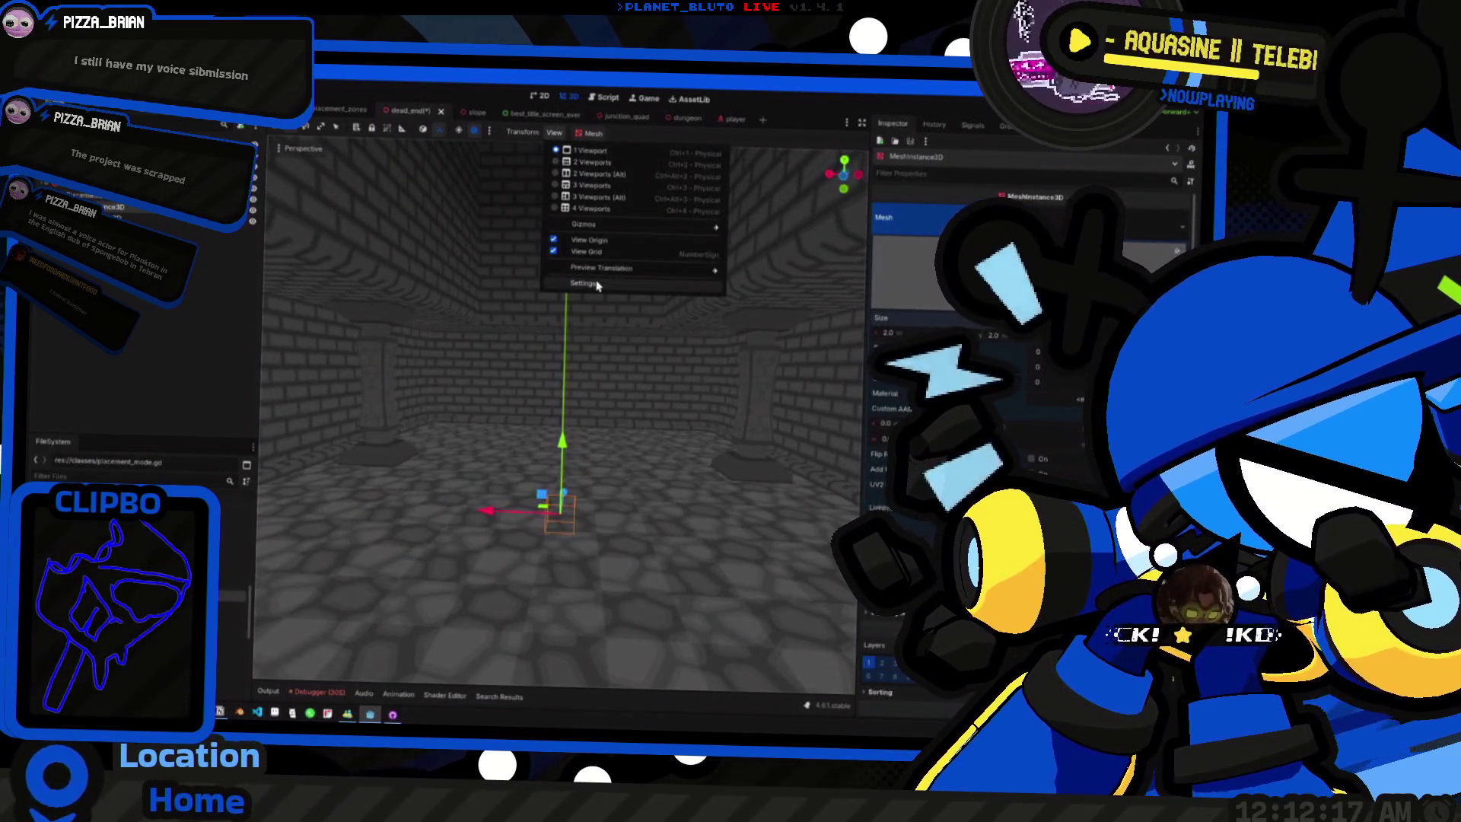
{"action": "left_click", "coordinate": [522, 132]}
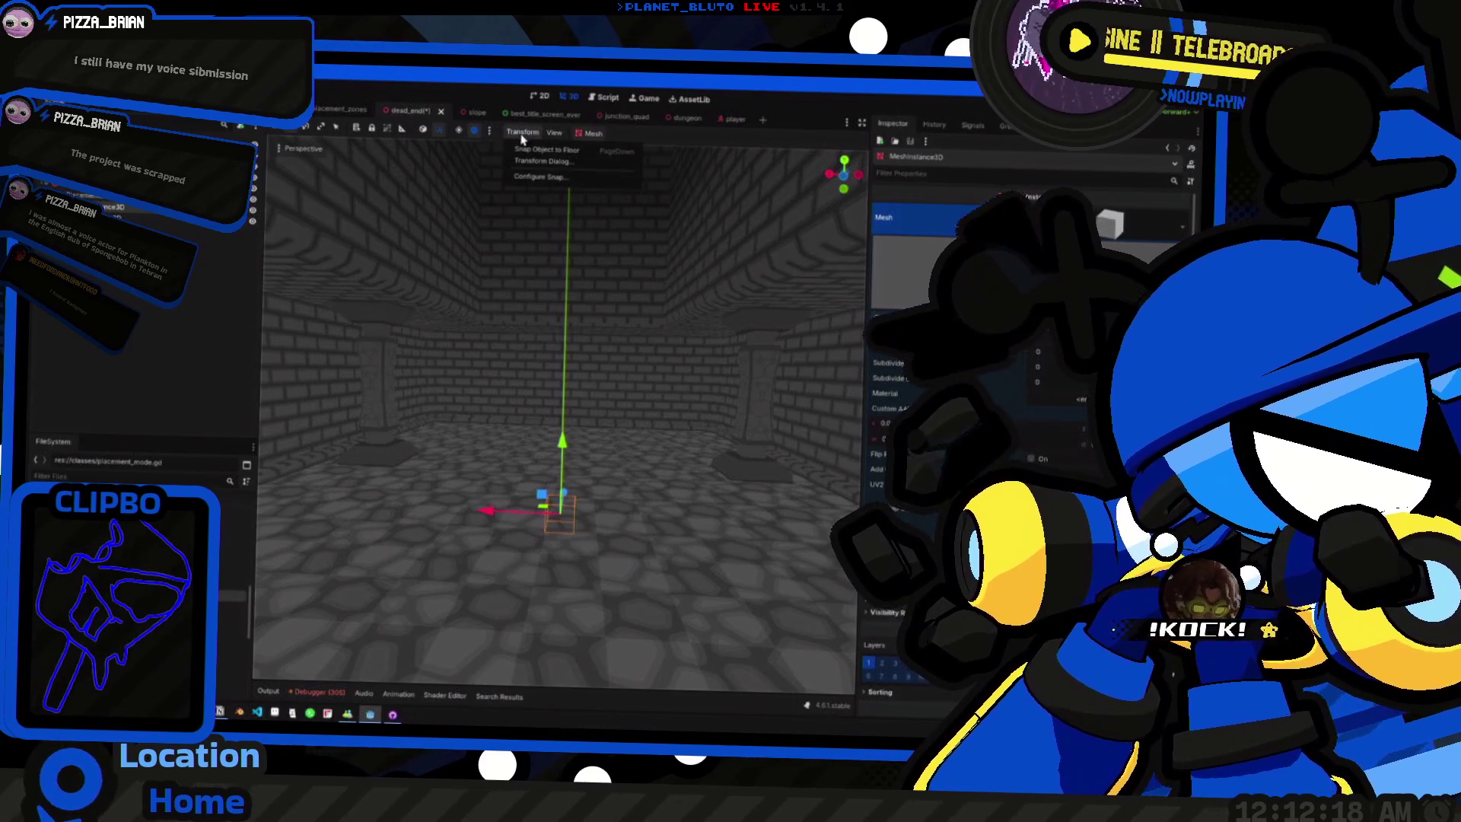
{"action": "left_click", "coordinate": [545, 177]}
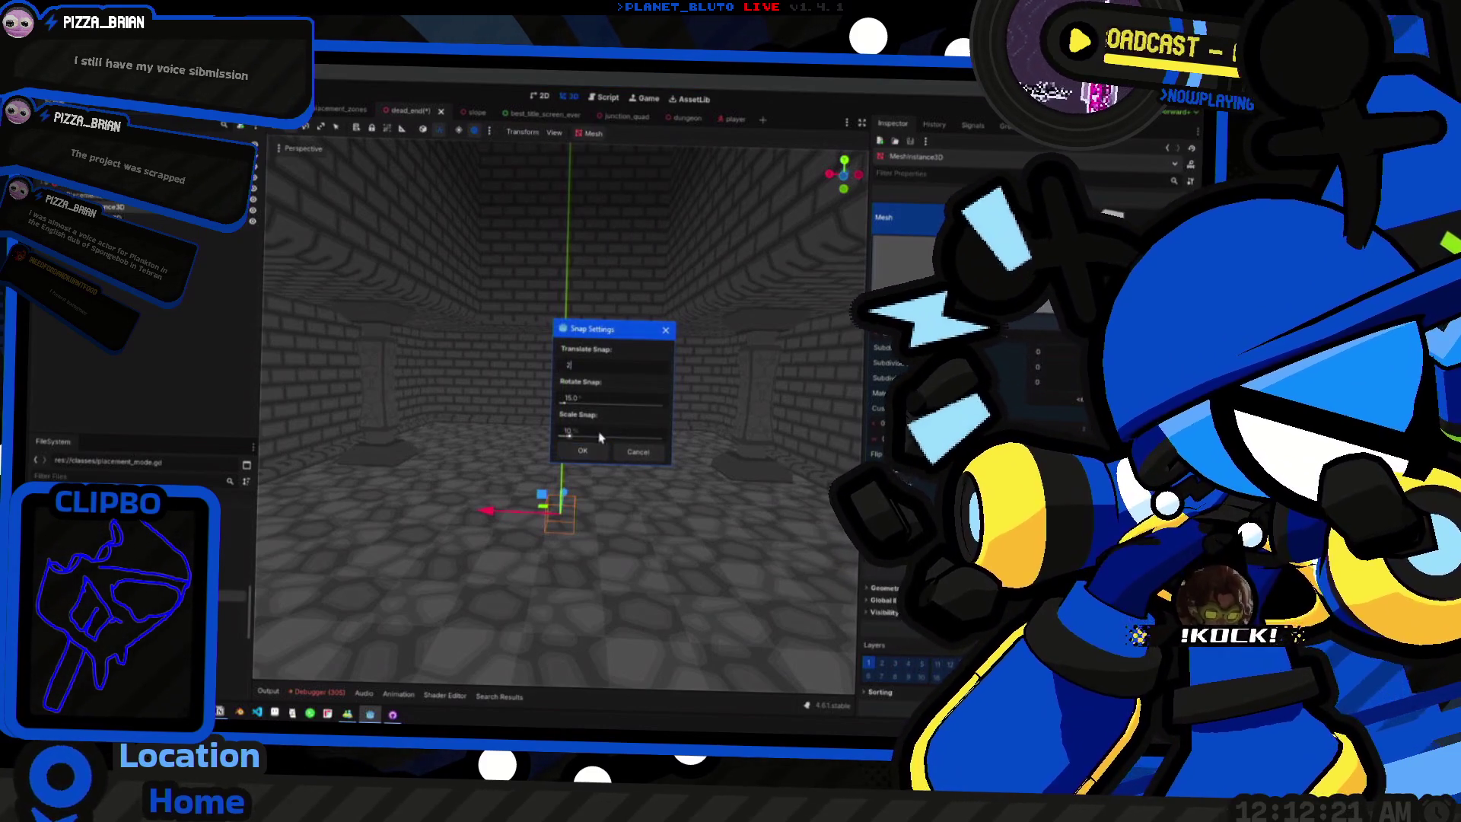
{"action": "left_click", "coordinate": [583, 451]}
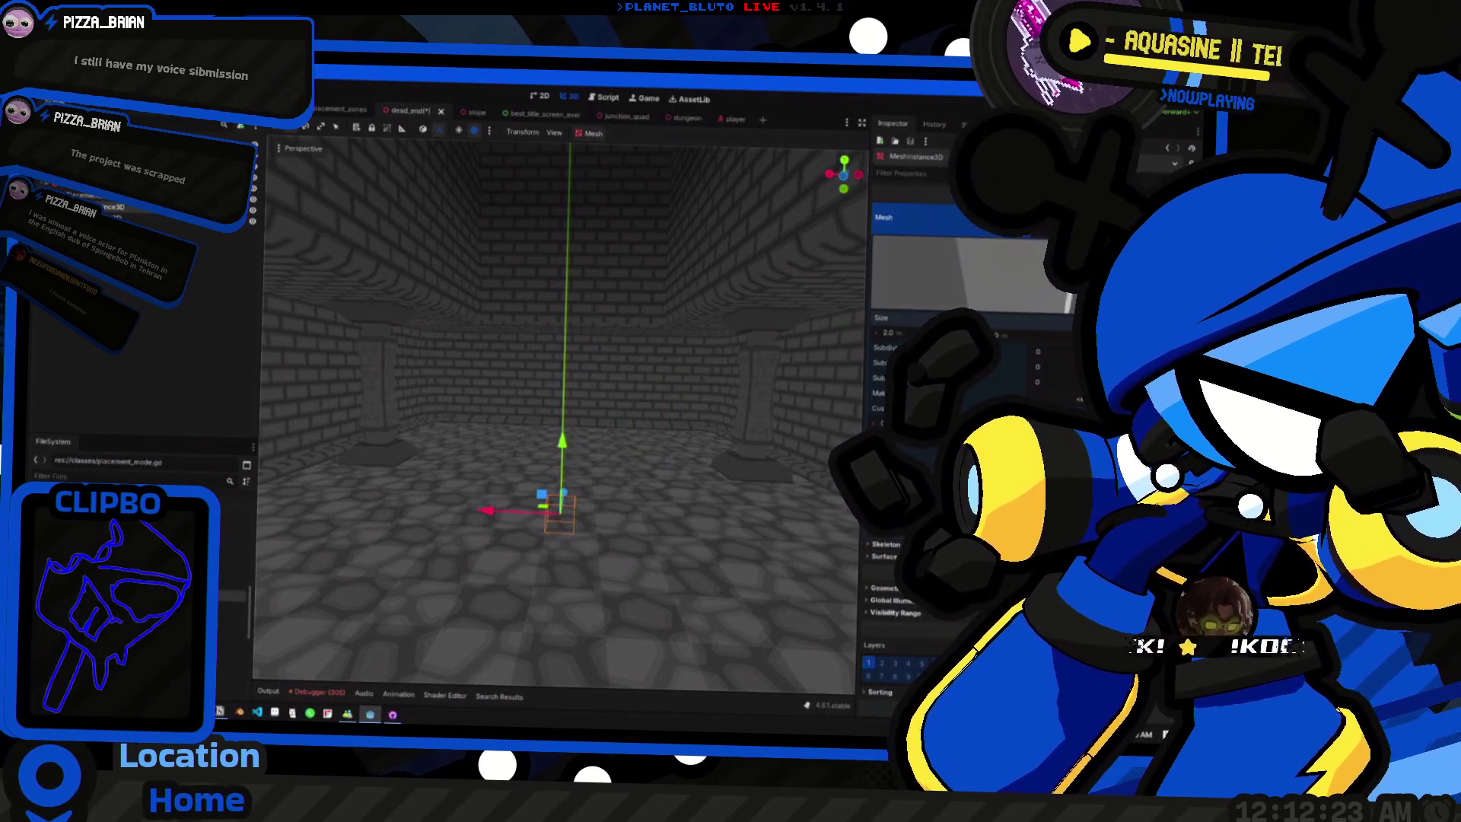
- Raise the cube 2 units, then shift it -2 along X and Z
{"action": "scroll", "coordinate": [936, 304], "scroll_direction": "down", "scroll_amount": 5}
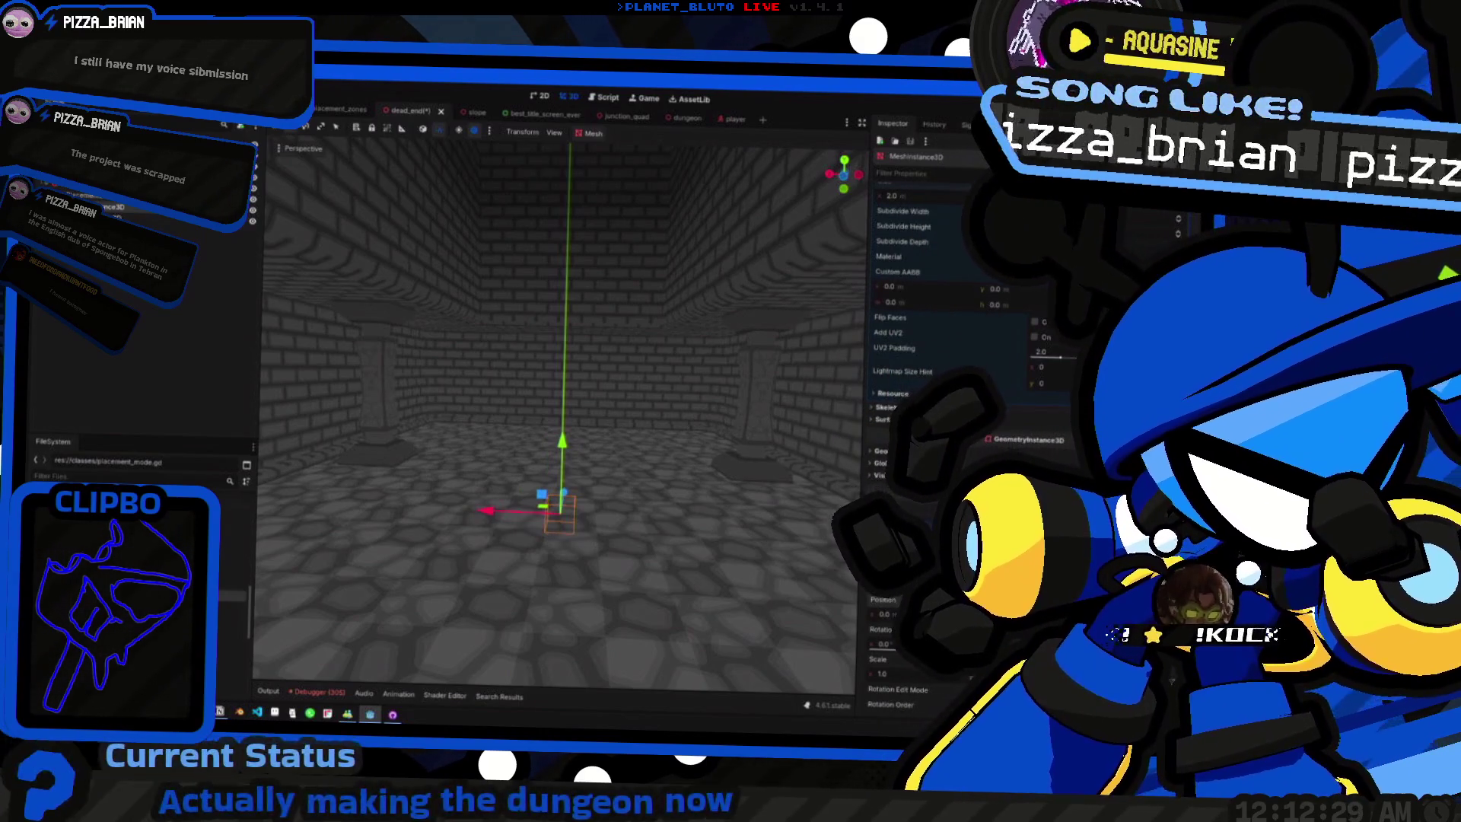
{"action": "mouse_move", "coordinate": [565, 432]}
{"action": "left_mouse_down"}
{"action": "mouse_move", "coordinate": [554, 359]}
{"action": "mouse_move", "coordinate": [559, 401]}
{"action": "left_mouse_up"}
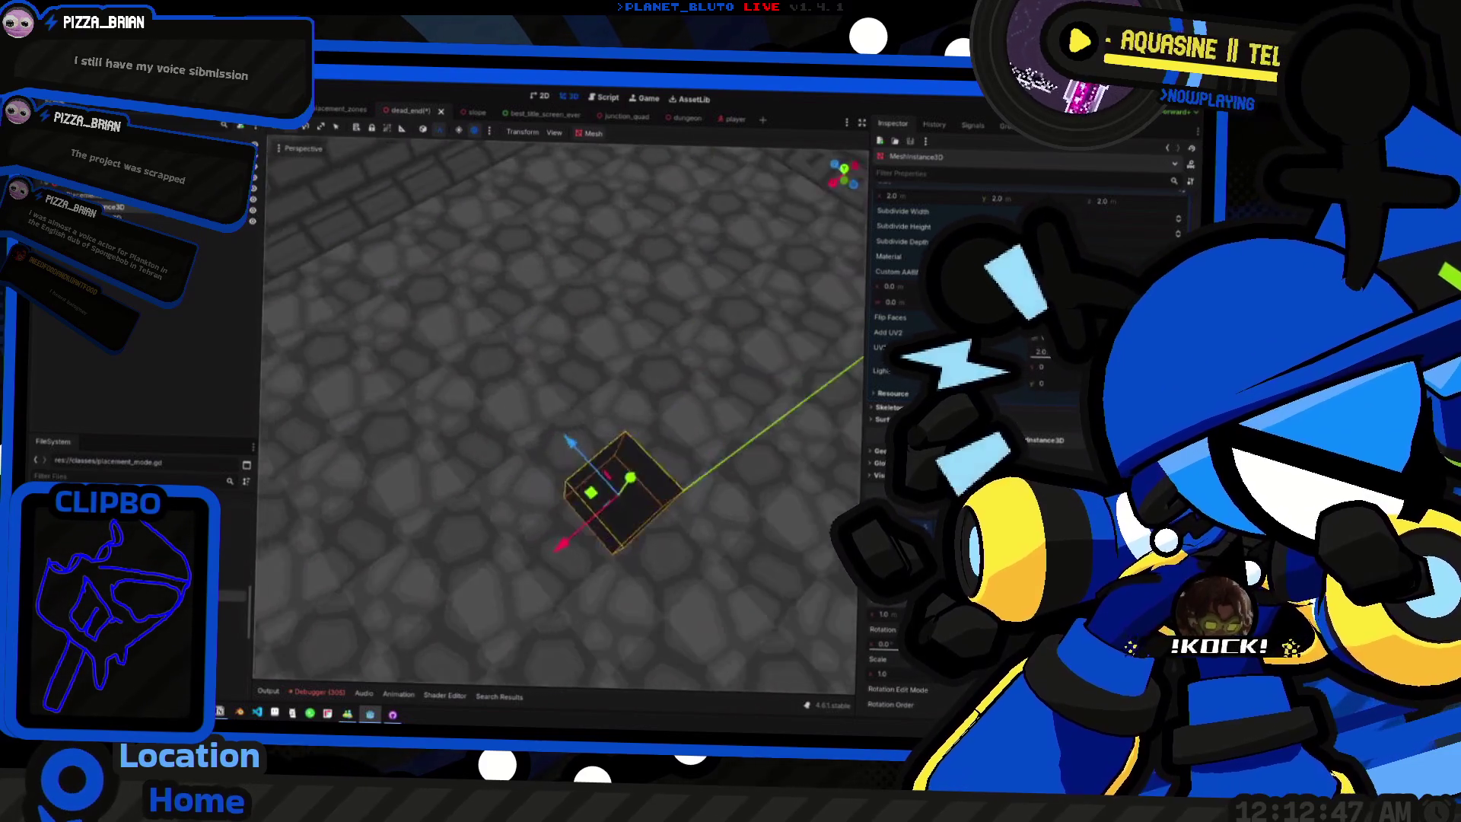
{"action": "mouse_move", "coordinate": [545, 493]}
{"action": "left_mouse_down"}
{"action": "mouse_move", "coordinate": [480, 487]}
{"action": "mouse_move", "coordinate": [639, 457]}
{"action": "mouse_move", "coordinate": [414, 407]}
{"action": "mouse_move", "coordinate": [571, 430]}
{"action": "mouse_move", "coordinate": [433, 357]}
{"action": "mouse_move", "coordinate": [380, 350]}
{"action": "mouse_move", "coordinate": [643, 417]}
{"action": "mouse_move", "coordinate": [544, 449]}
{"action": "left_mouse_up"}
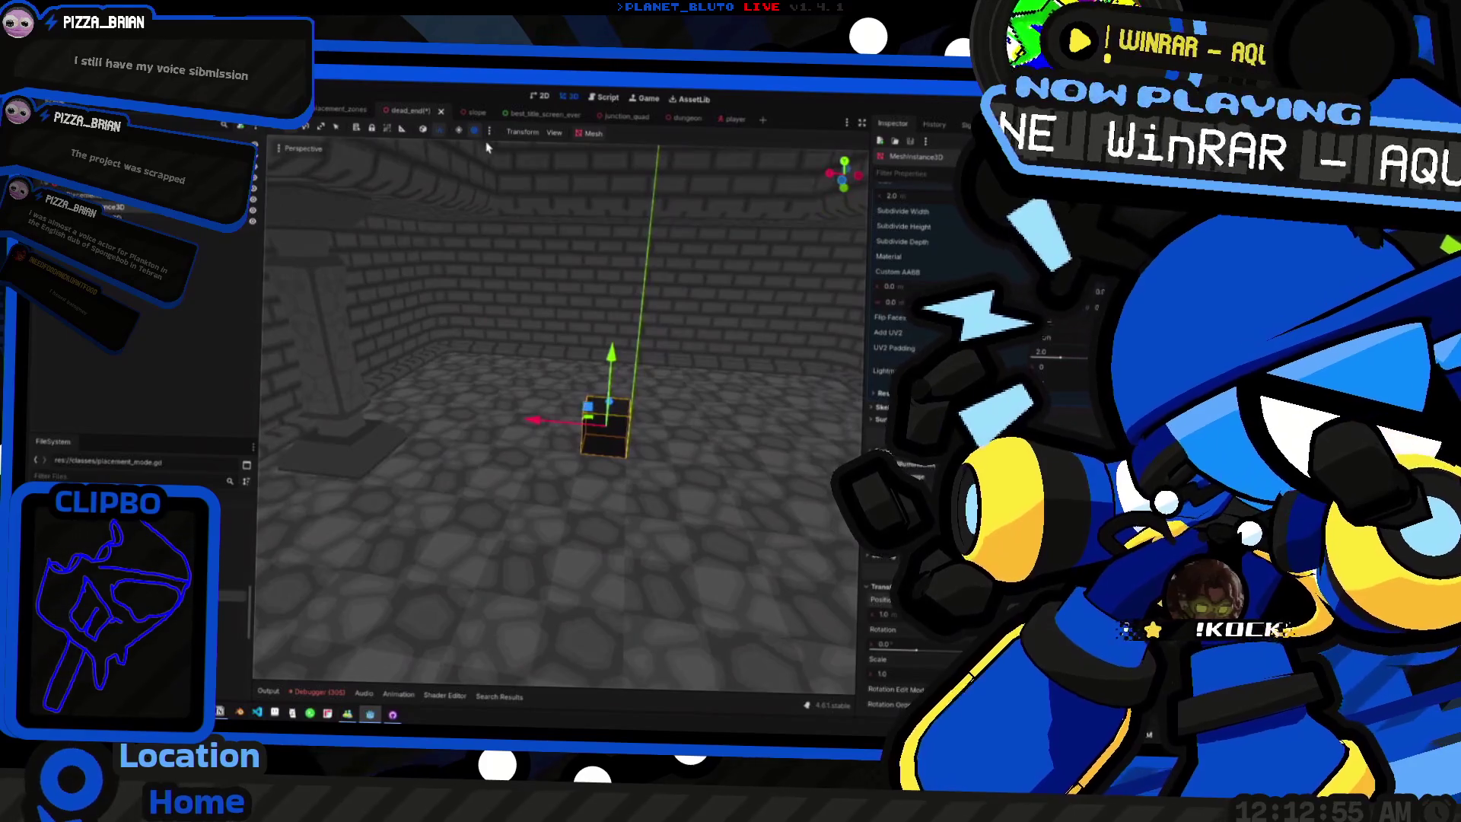
{"action": "left_click", "coordinate": [339, 109]}
{"action": "left_click_drag", "start_coordinate": [640, 408], "coordinate": [489, 375]}
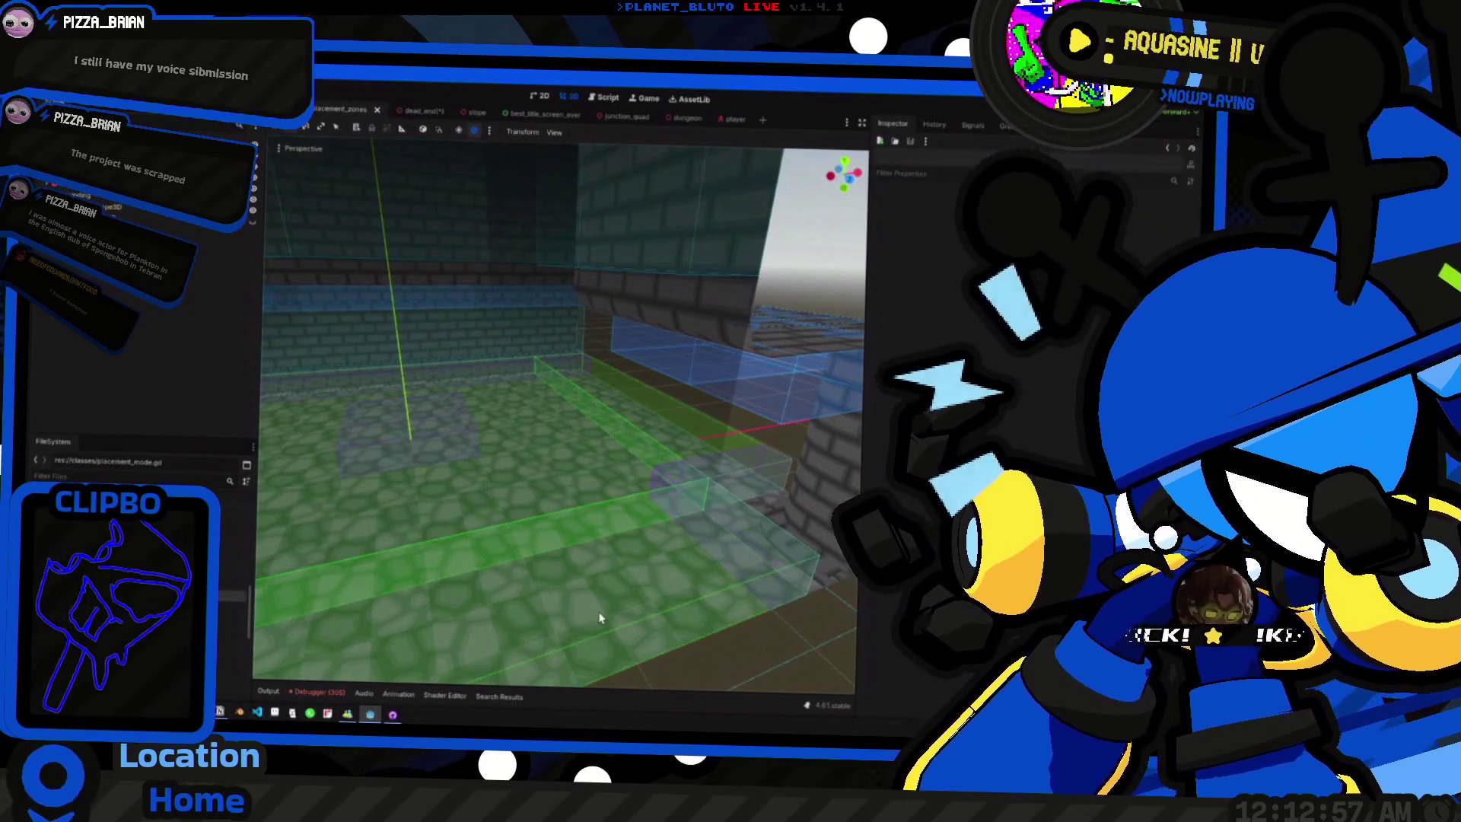
{"action": "left_click", "coordinate": [723, 565]}
{"action": "left_click_drag", "start_coordinate": [728, 591], "coordinate": [684, 563]}
{"action": "left_click_drag", "start_coordinate": [578, 395], "coordinate": [560, 386]}
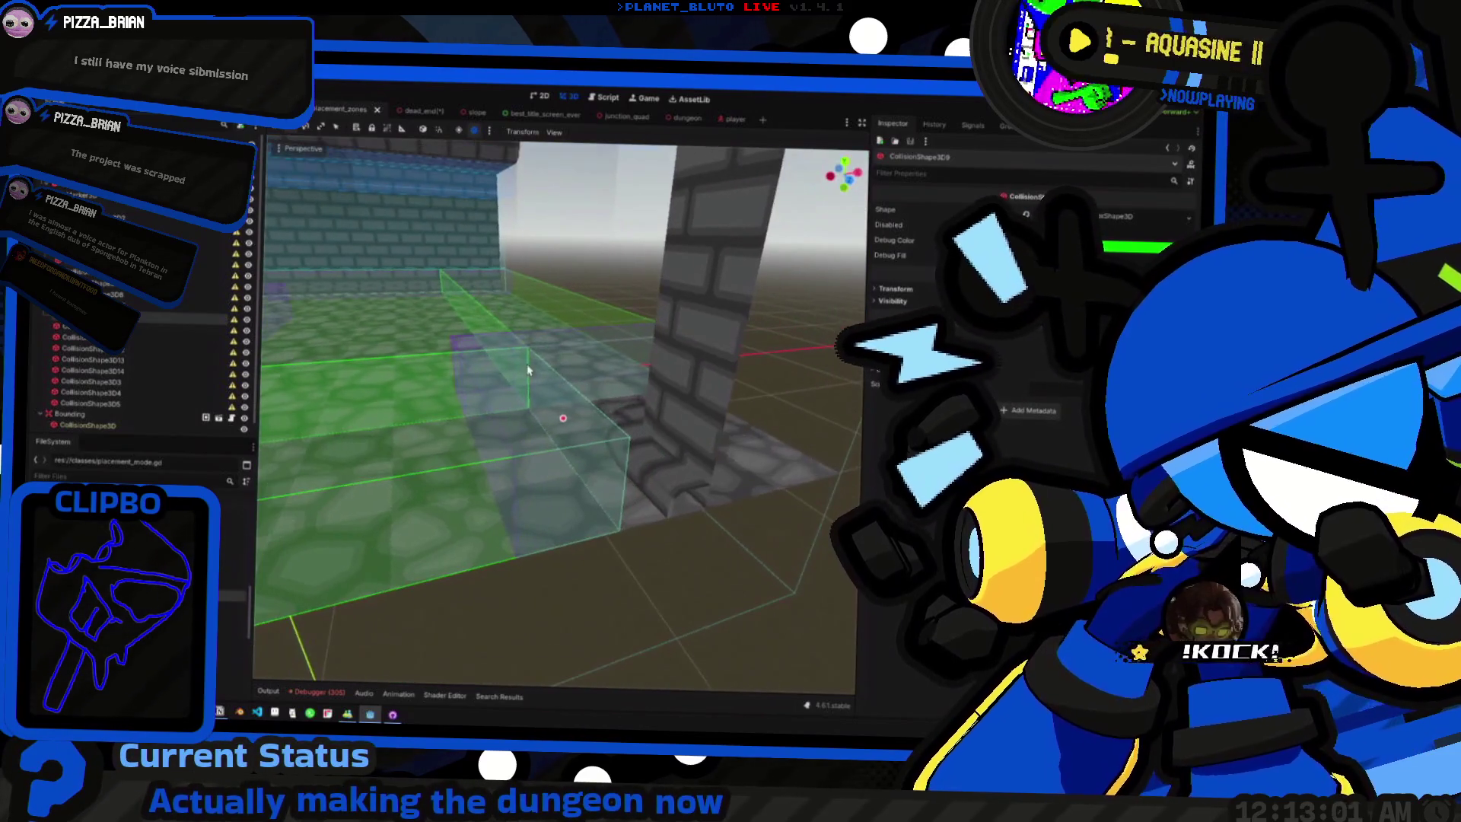
{"action": "left_click", "coordinate": [561, 422]}
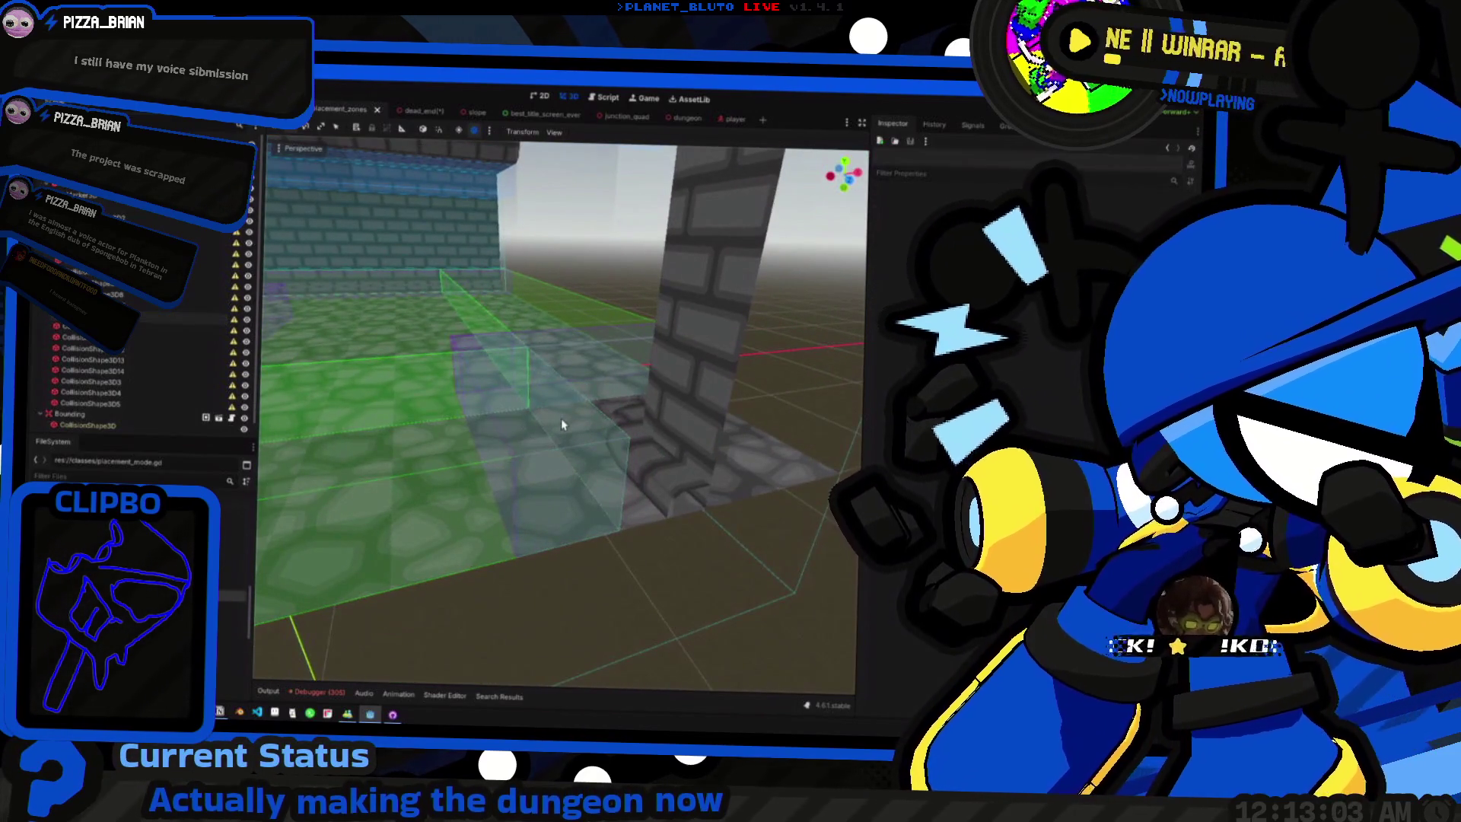
{"action": "left_click", "coordinate": [559, 430]}
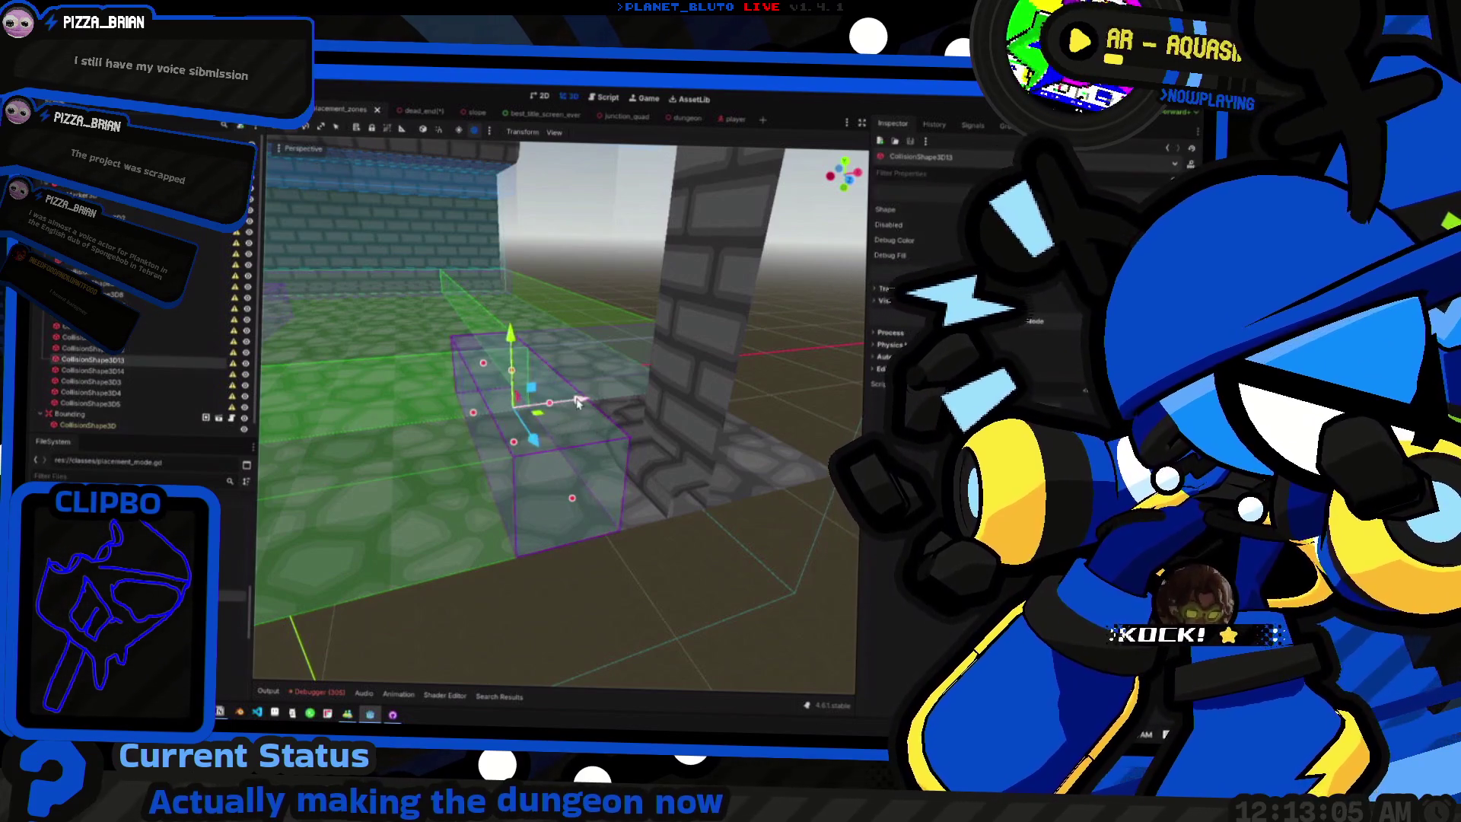
{"action": "mouse_move", "coordinate": [548, 404]}
{"action": "left_mouse_down"}
{"action": "mouse_move", "coordinate": [639, 420]}
{"action": "mouse_move", "coordinate": [579, 423]}
{"action": "mouse_move", "coordinate": [604, 428]}
{"action": "left_mouse_up"}
{"action": "left_click", "coordinate": [417, 111]}
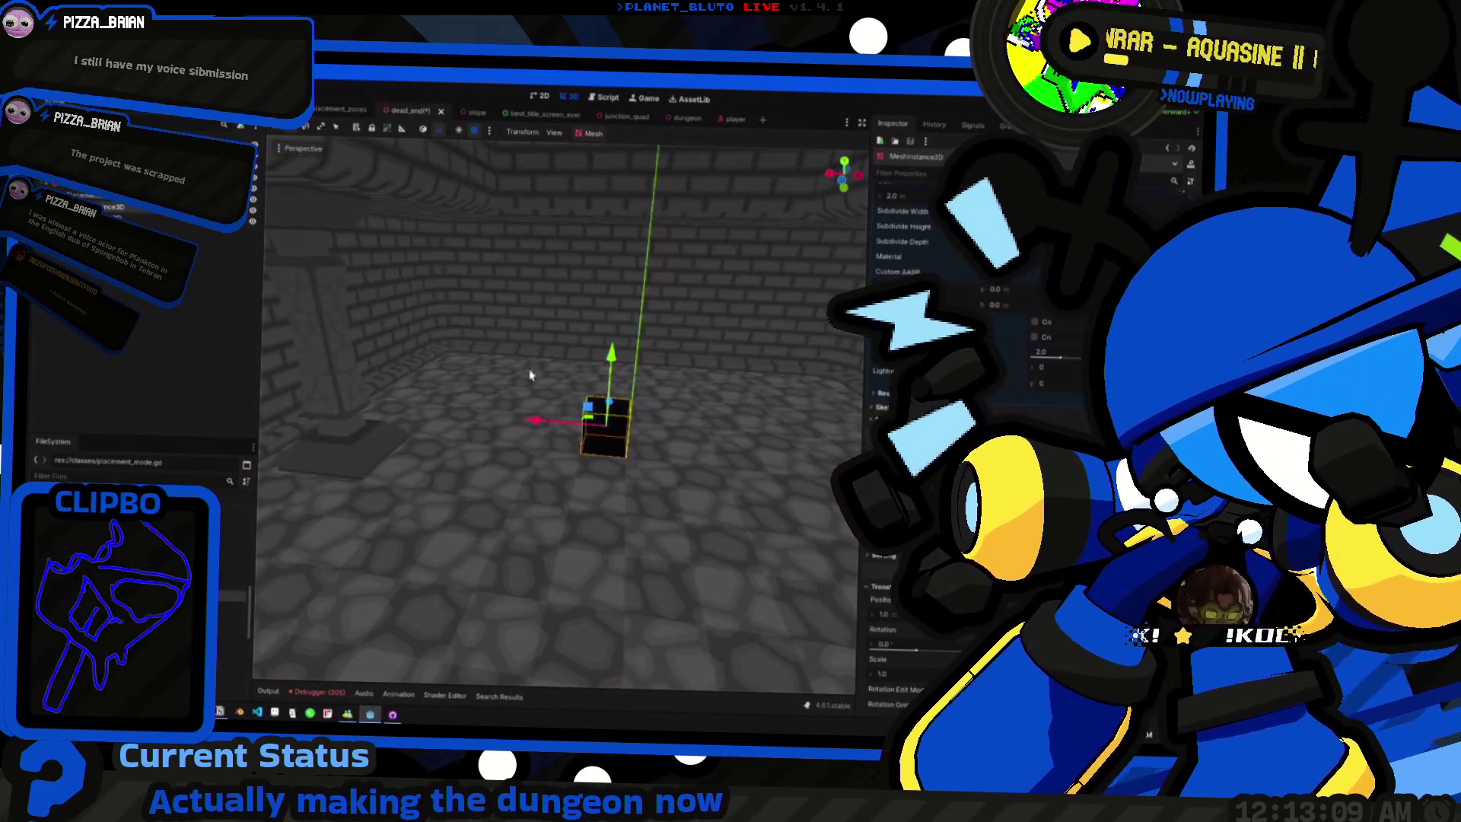
{"action": "key", "text": "f"}
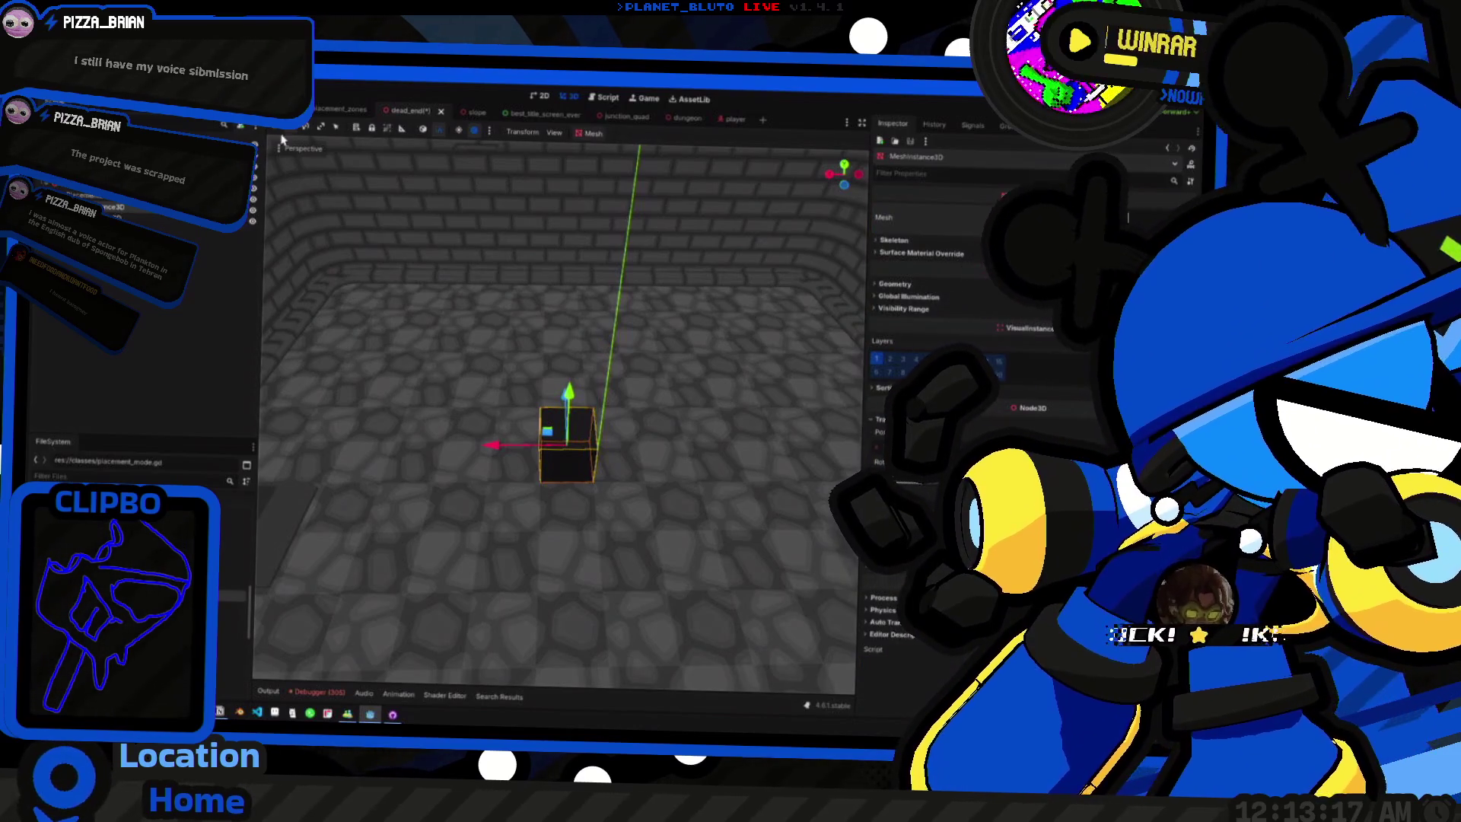
{"action": "key", "text": "ctrl+shift+Tab"}
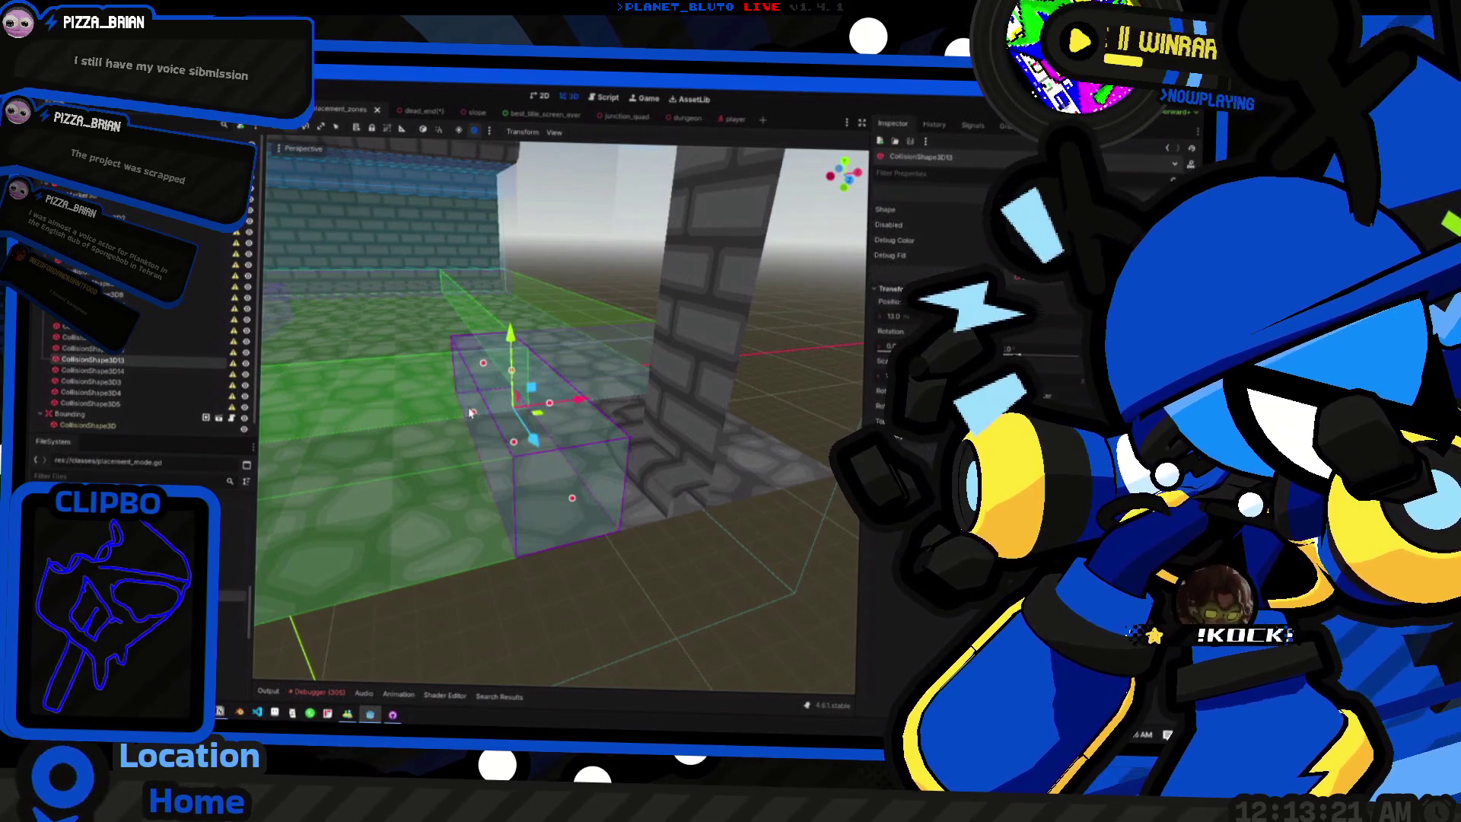
{"action": "left_click", "coordinate": [478, 416]}
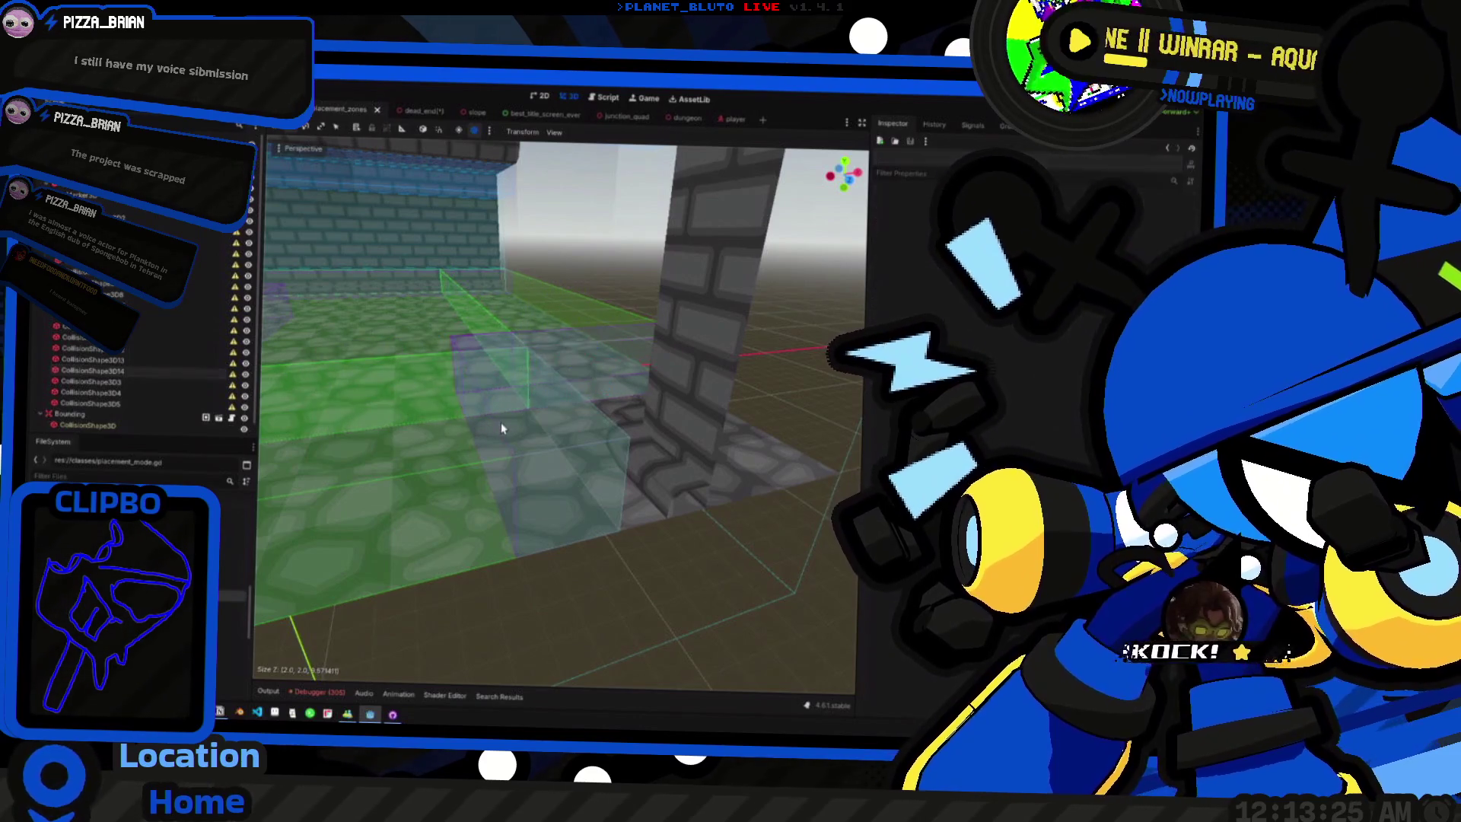
{"action": "left_click", "coordinate": [495, 438]}
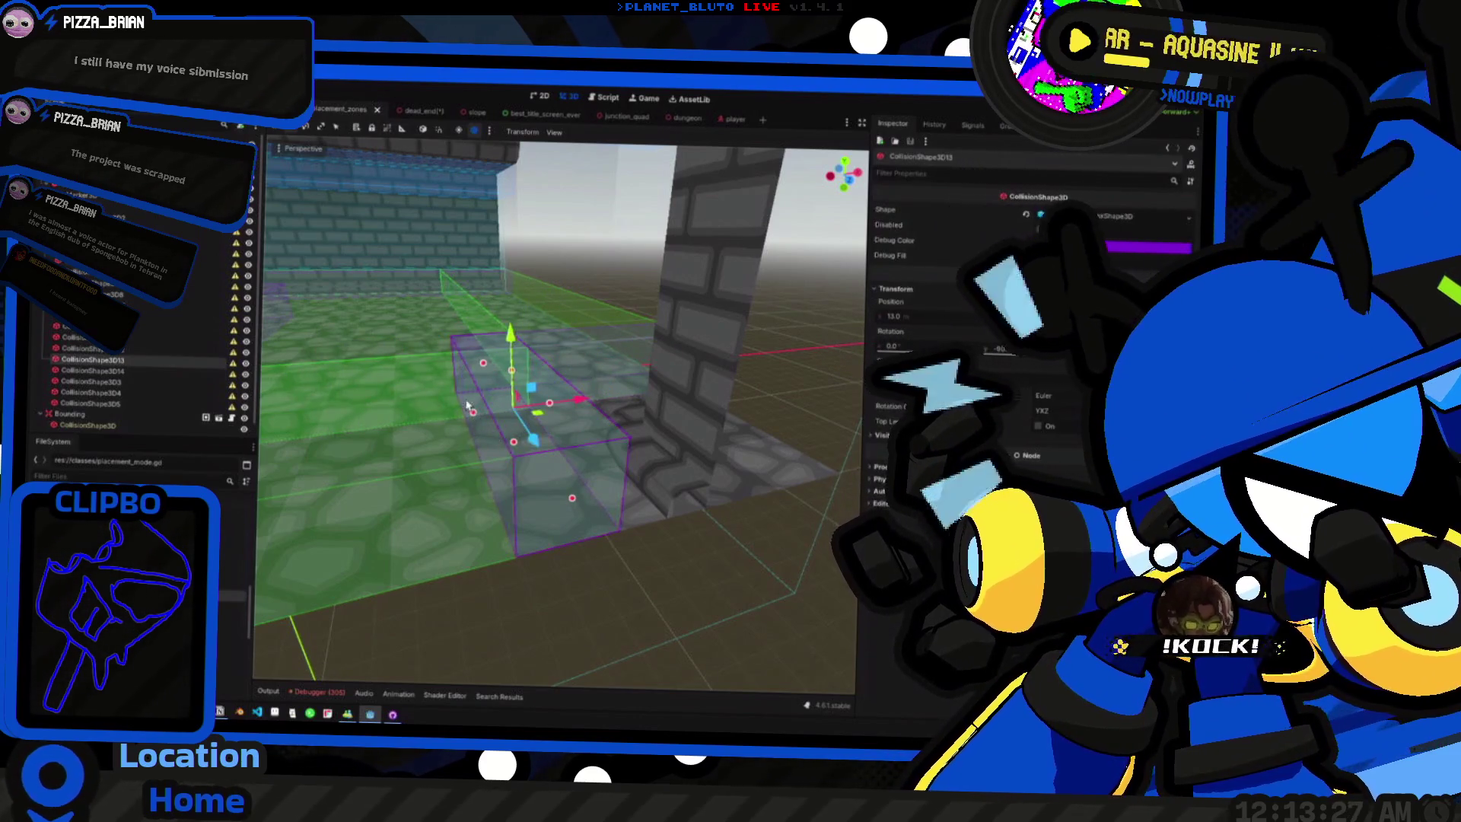
{"action": "left_click_drag", "start_coordinate": [472, 418], "coordinate": [360, 463]}
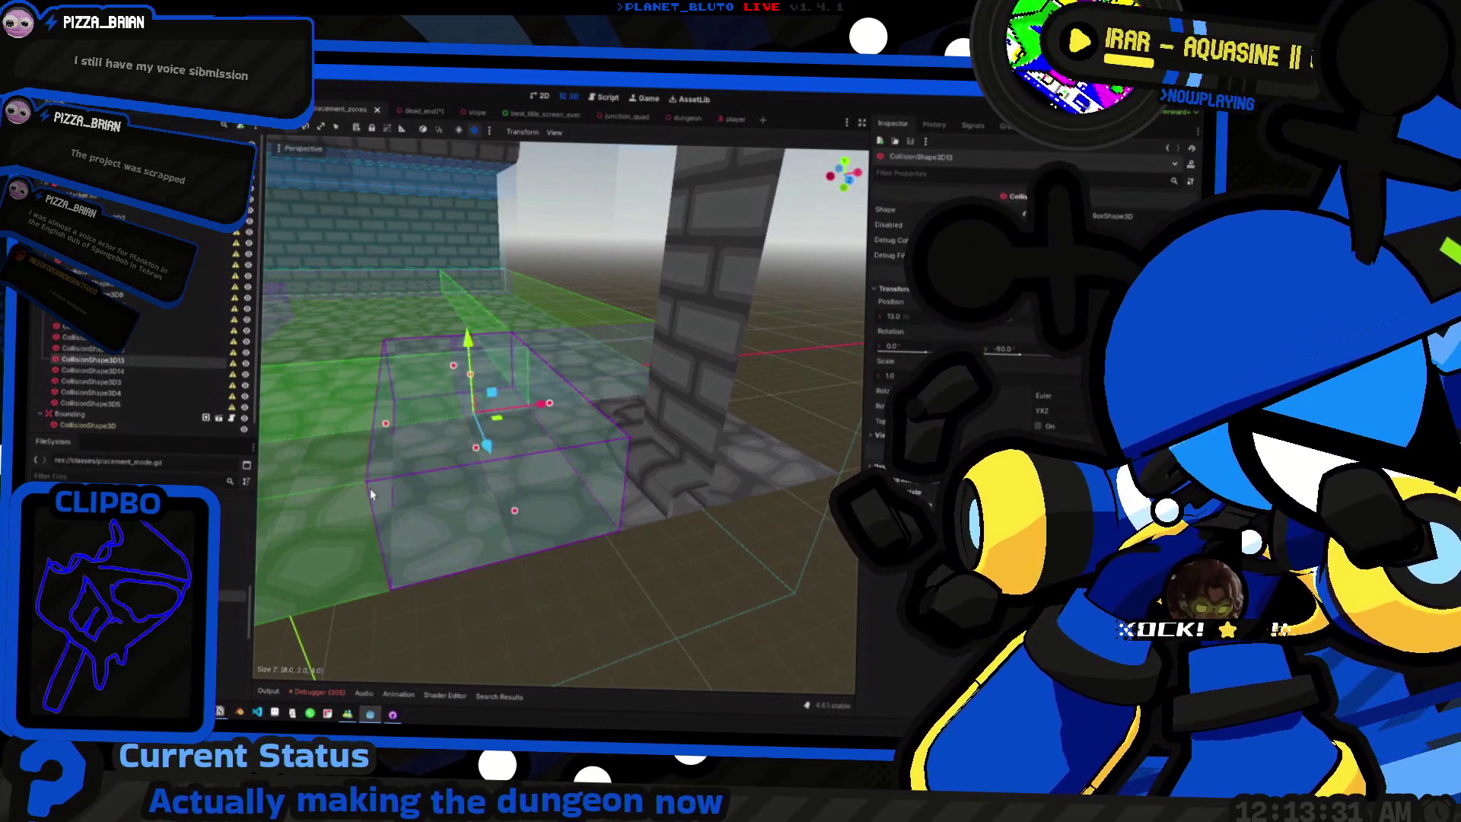
{"action": "key", "text": "ctrl+shift+z"}
{"action": "key", "text": "ctrl+z"}
{"action": "key", "text": "ctrl+shift+z"}
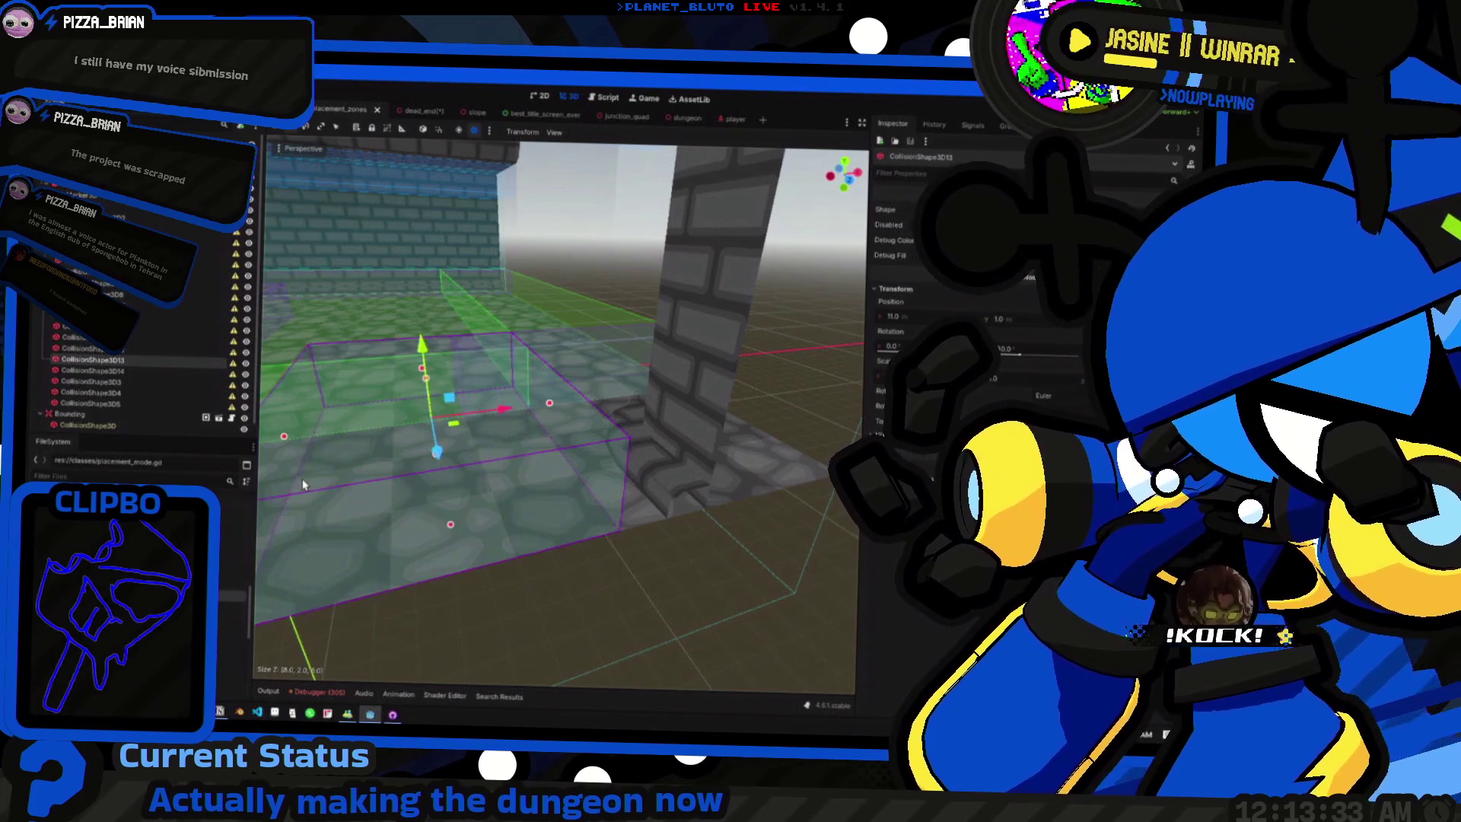
{"action": "key", "text": "ctrl+z"}
{"action": "key", "text": "ctrl+z"}
{"action": "key", "text": "ctrl+shift+z"}
{"action": "key", "text": "ctrl+shift+z"}
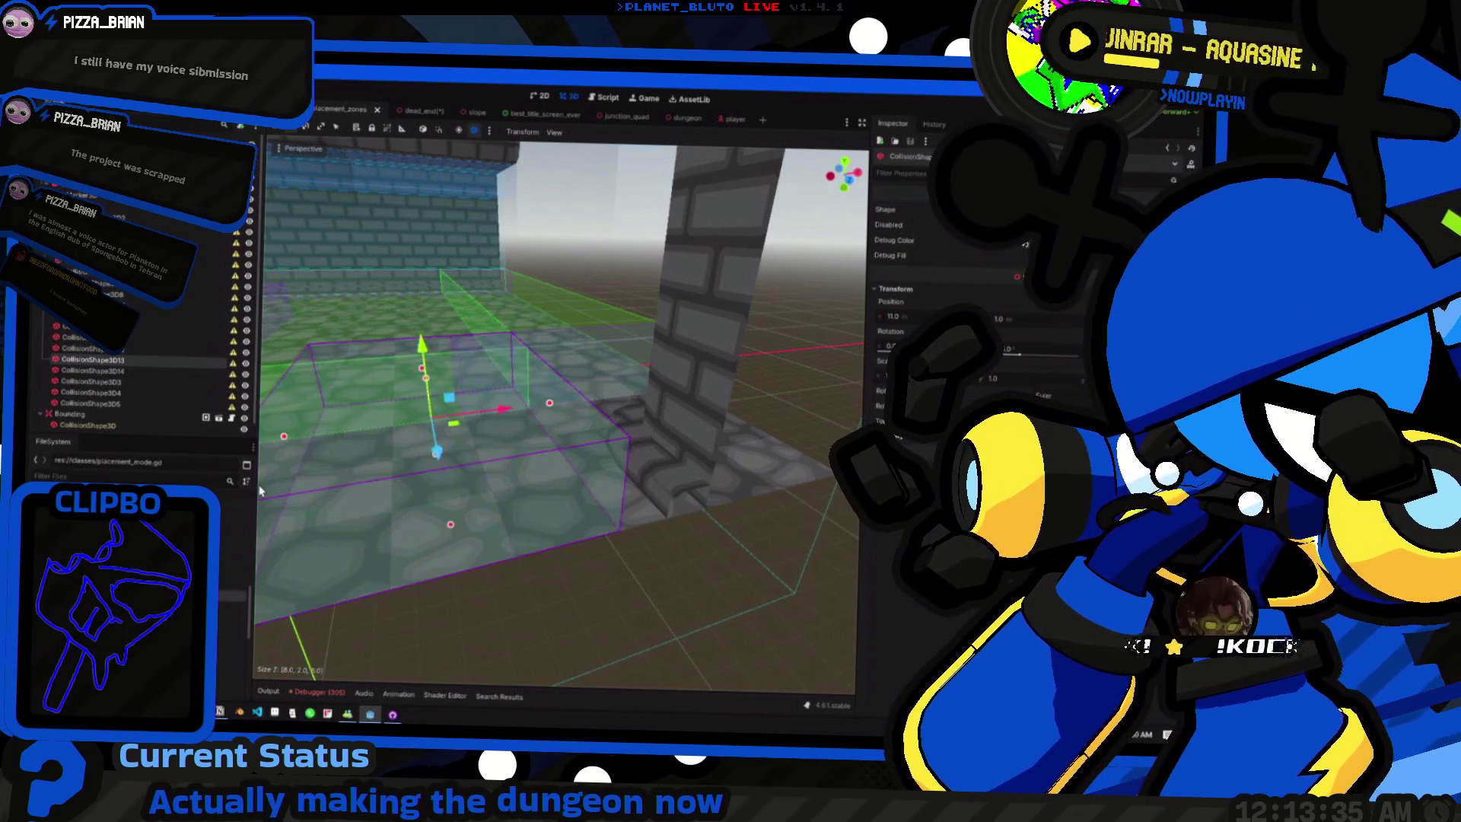
{"action": "key", "text": "ctrl+z"}
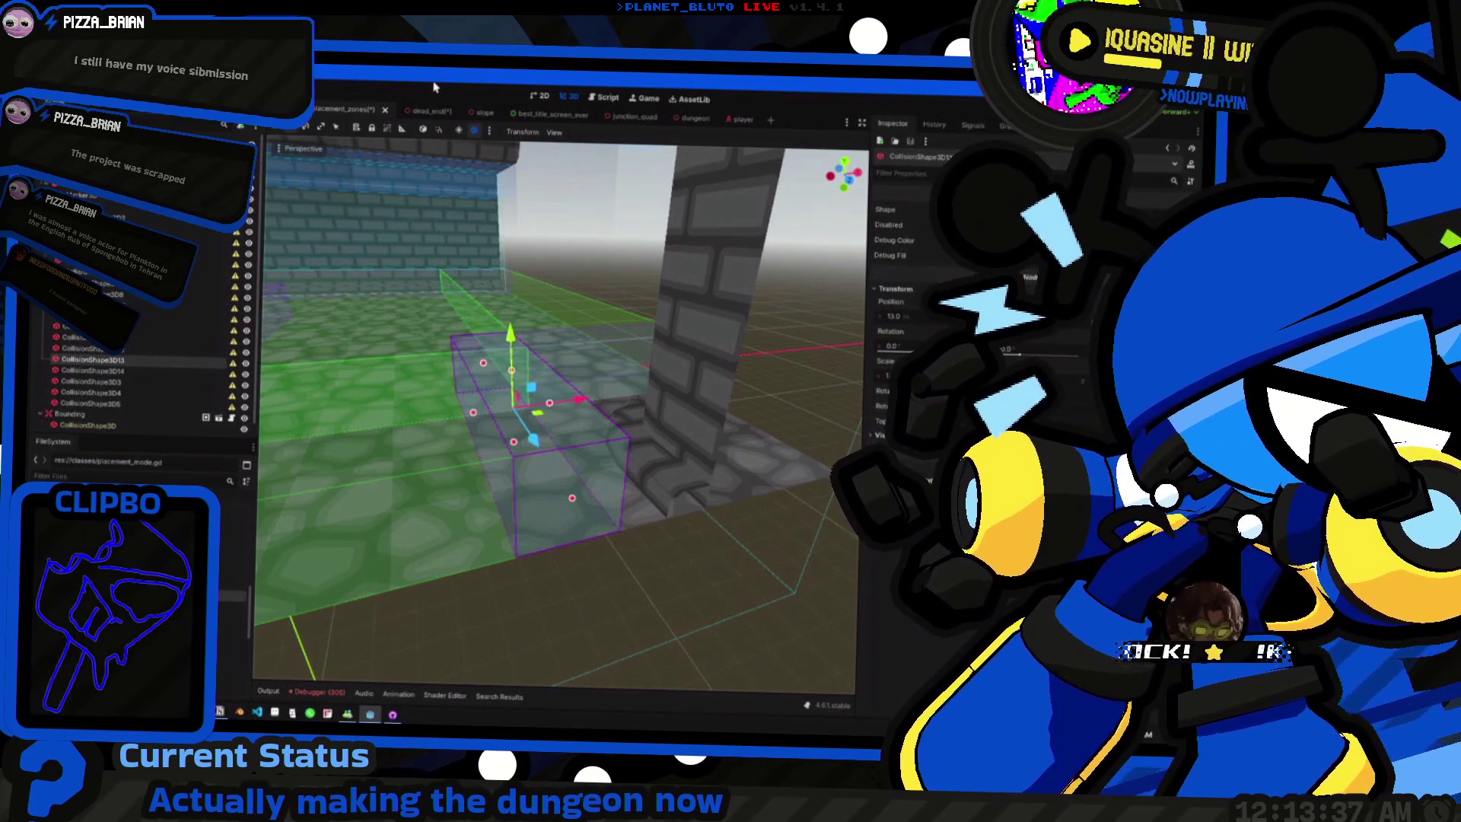
{"action": "left_click", "coordinate": [432, 111]}
{"action": "mouse_move", "coordinate": [573, 472]}
{"action": "left_mouse_down"}
{"action": "mouse_move", "coordinate": [592, 525]}
{"action": "mouse_move", "coordinate": [567, 454]}
{"action": "left_mouse_up"}
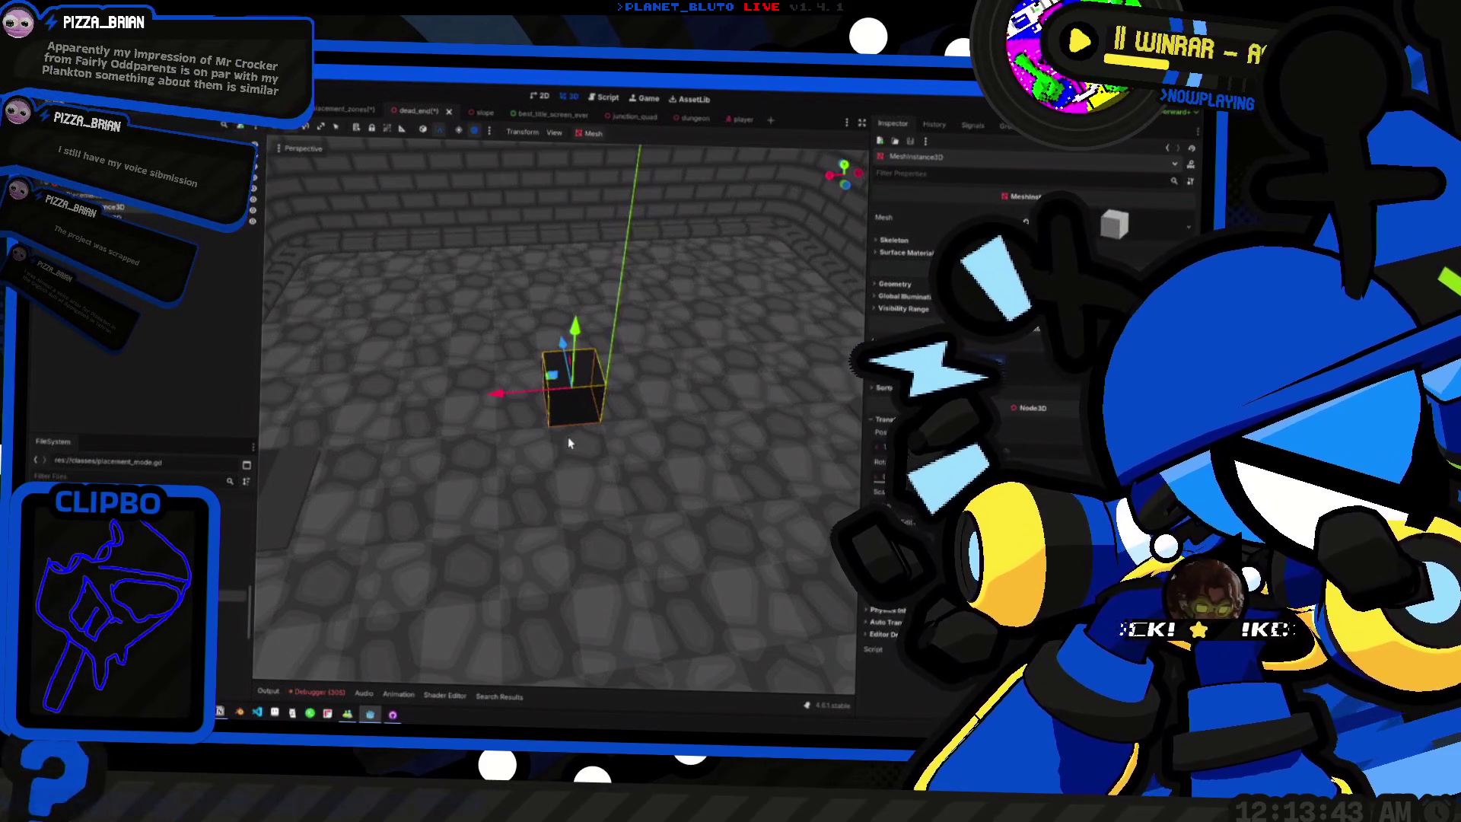
- Stretch the cube slightly along X and expand its box mesh showing the 2.0 m size
{"action": "mouse_move", "coordinate": [615, 321]}
{"action": "left_mouse_down"}
{"action": "mouse_move", "coordinate": [620, 369]}
{"action": "mouse_move", "coordinate": [582, 354]}
{"action": "left_mouse_up"}
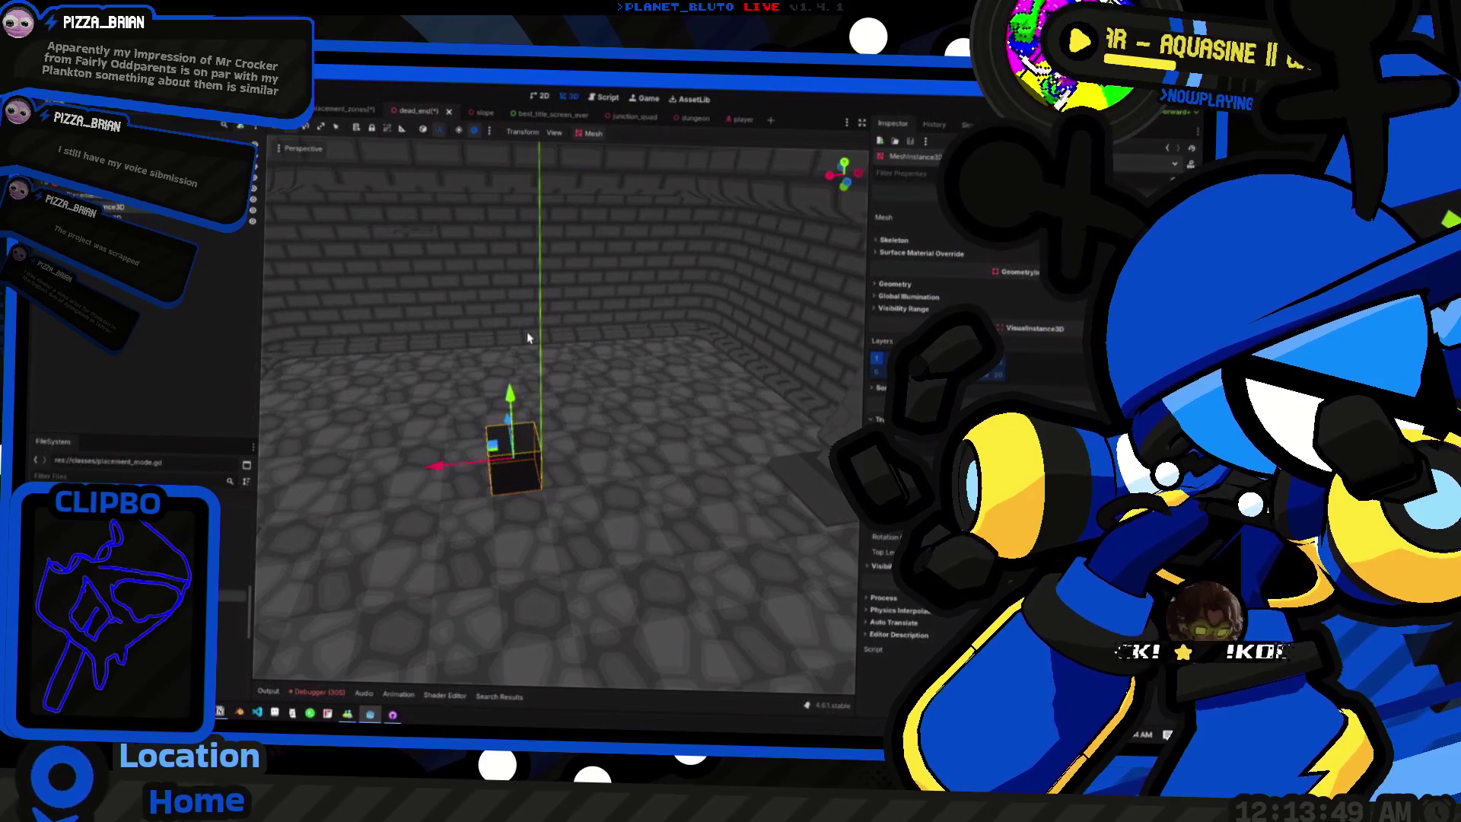
{"action": "mouse_move", "coordinate": [526, 331]}
{"action": "left_mouse_down"}
{"action": "mouse_move", "coordinate": [447, 320]}
{"action": "mouse_move", "coordinate": [502, 335]}
{"action": "mouse_move", "coordinate": [441, 350]}
{"action": "mouse_move", "coordinate": [532, 328]}
{"action": "mouse_move", "coordinate": [487, 338]}
{"action": "mouse_move", "coordinate": [600, 402]}
{"action": "mouse_move", "coordinate": [521, 388]}
{"action": "mouse_move", "coordinate": [468, 445]}
{"action": "mouse_move", "coordinate": [525, 385]}
{"action": "mouse_move", "coordinate": [578, 392]}
{"action": "mouse_move", "coordinate": [572, 373]}
{"action": "mouse_move", "coordinate": [572, 390]}
{"action": "mouse_move", "coordinate": [533, 400]}
{"action": "mouse_move", "coordinate": [533, 430]}
{"action": "mouse_move", "coordinate": [540, 390]}
{"action": "left_mouse_up"}
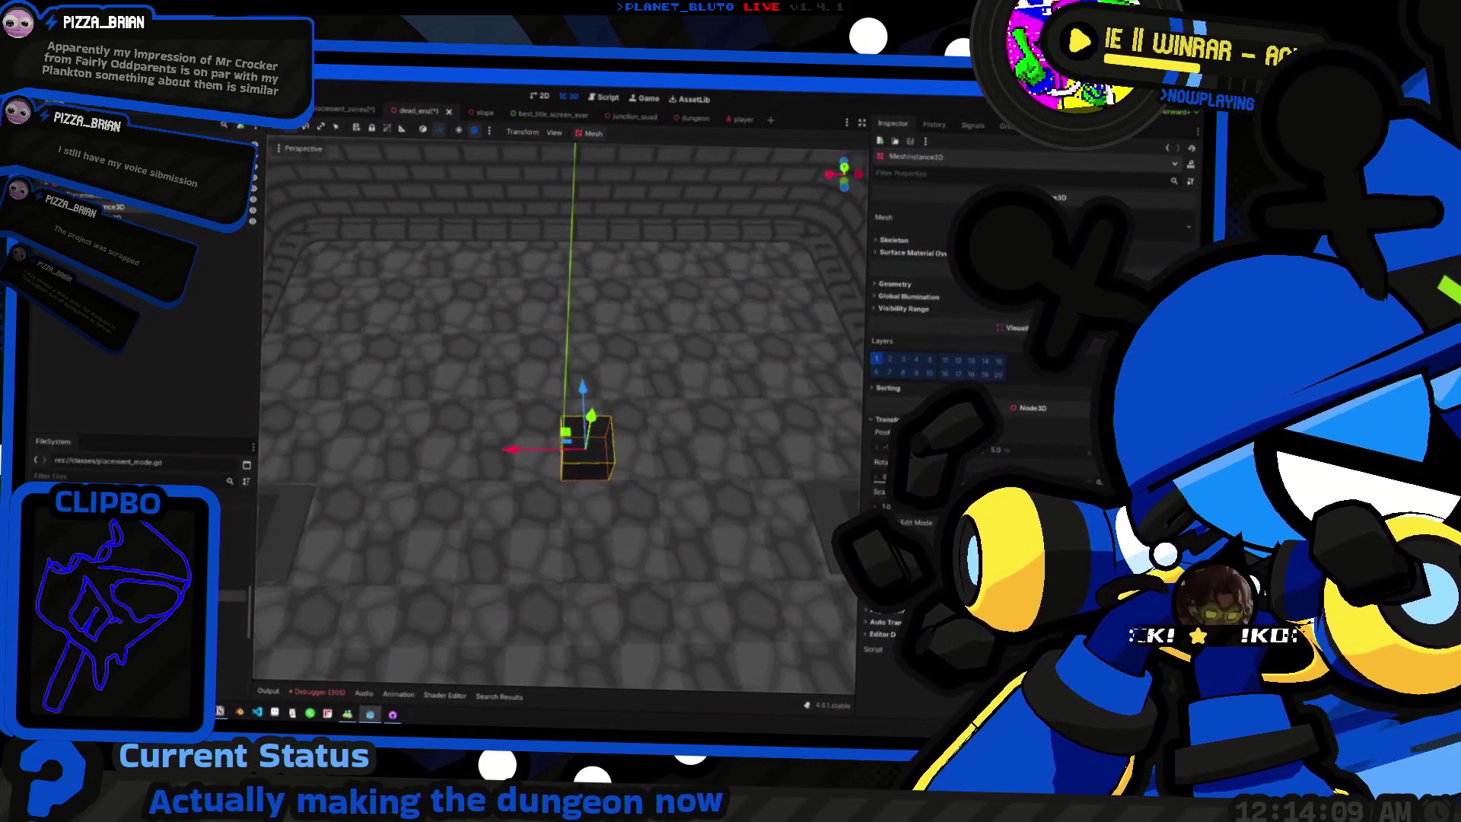
{"action": "mouse_move", "coordinate": [509, 458]}
{"action": "left_mouse_down"}
{"action": "mouse_move", "coordinate": [433, 454]}
{"action": "mouse_move", "coordinate": [476, 461]}
{"action": "left_mouse_up"}
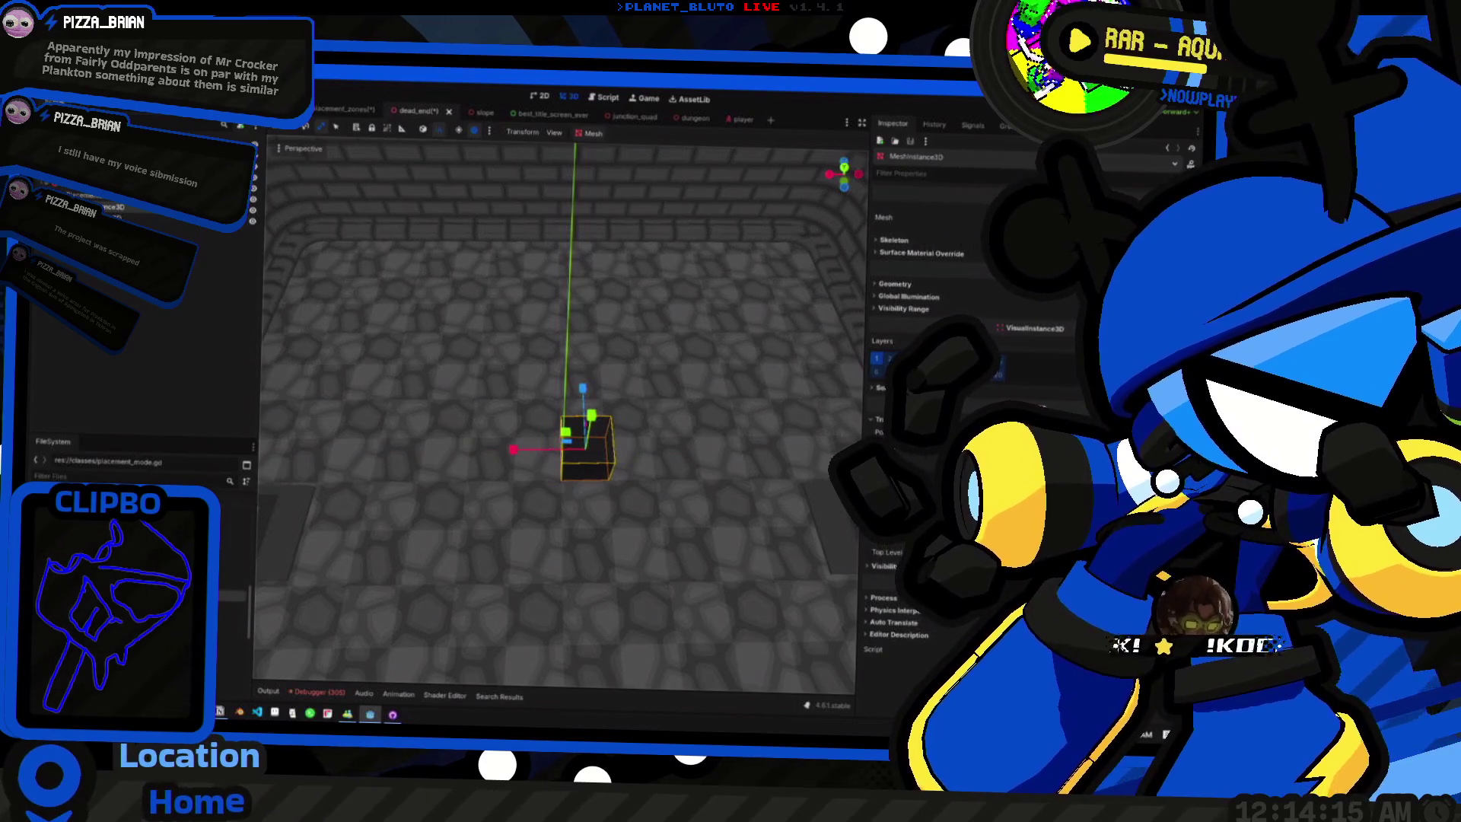
{"action": "left_click", "coordinate": [913, 216]}
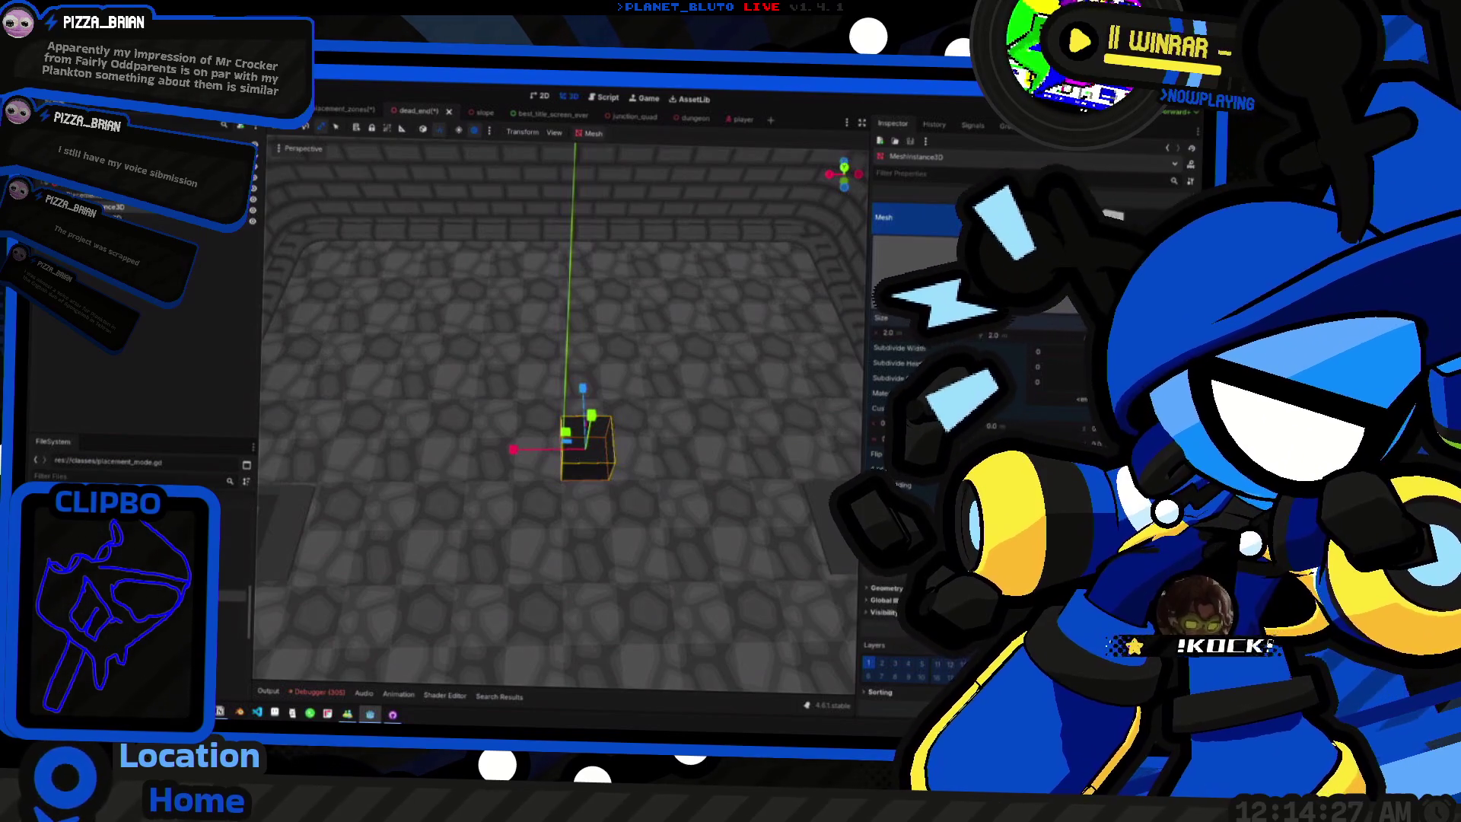
{"action": "key", "text": "alt+Tab"}
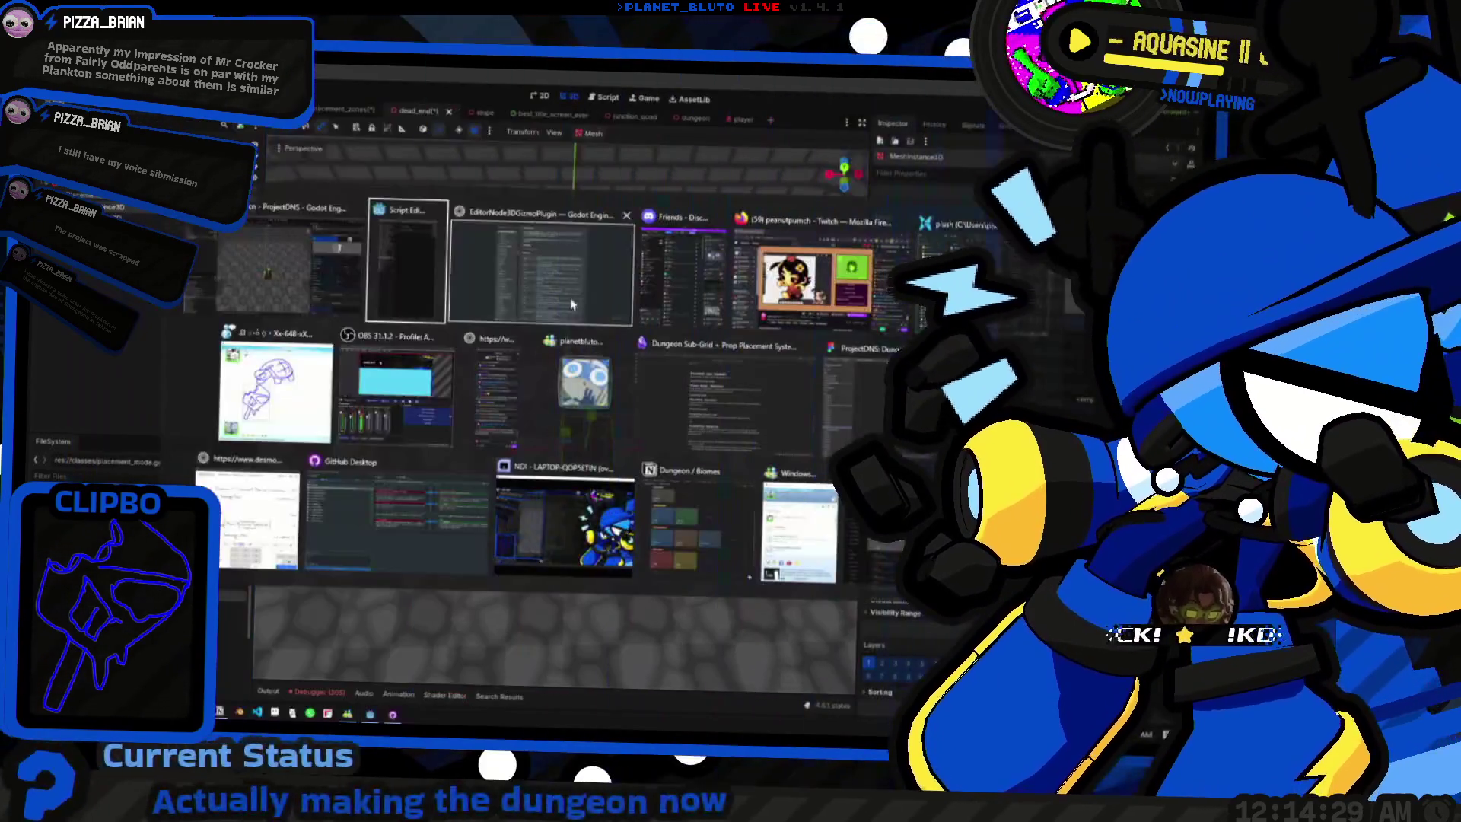
- Scan the EditorNode3DGizmoPlugin methods, then back in Godot orbit down and select PlacementZone
{"action": "scroll", "coordinate": [667, 444], "scroll_direction": "down", "scroll_amount": 3}
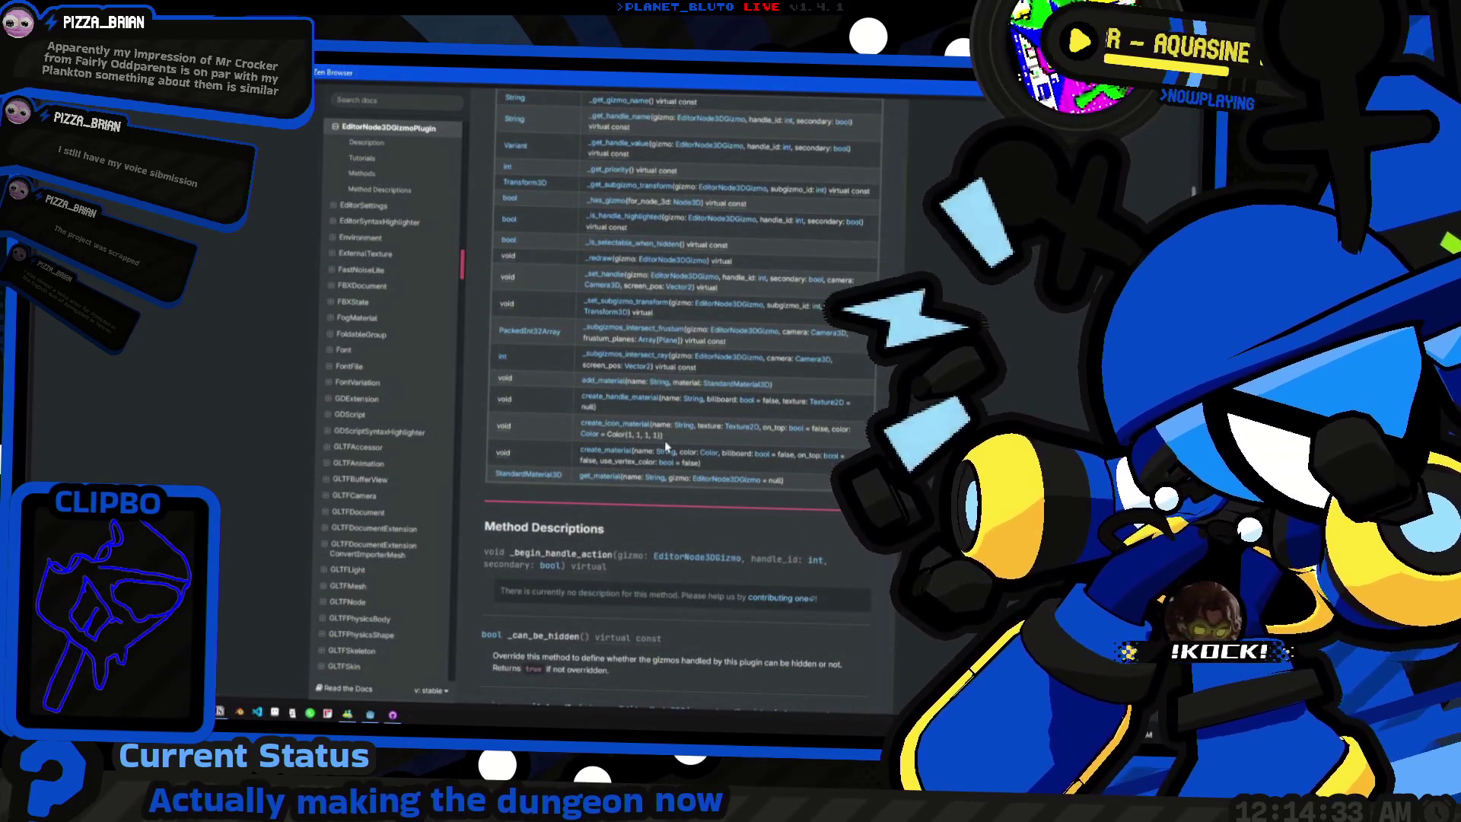
{"action": "scroll", "coordinate": [664, 443], "scroll_direction": "up", "scroll_amount": 2}
{"action": "scroll", "coordinate": [663, 453], "scroll_direction": "up", "scroll_amount": 3}
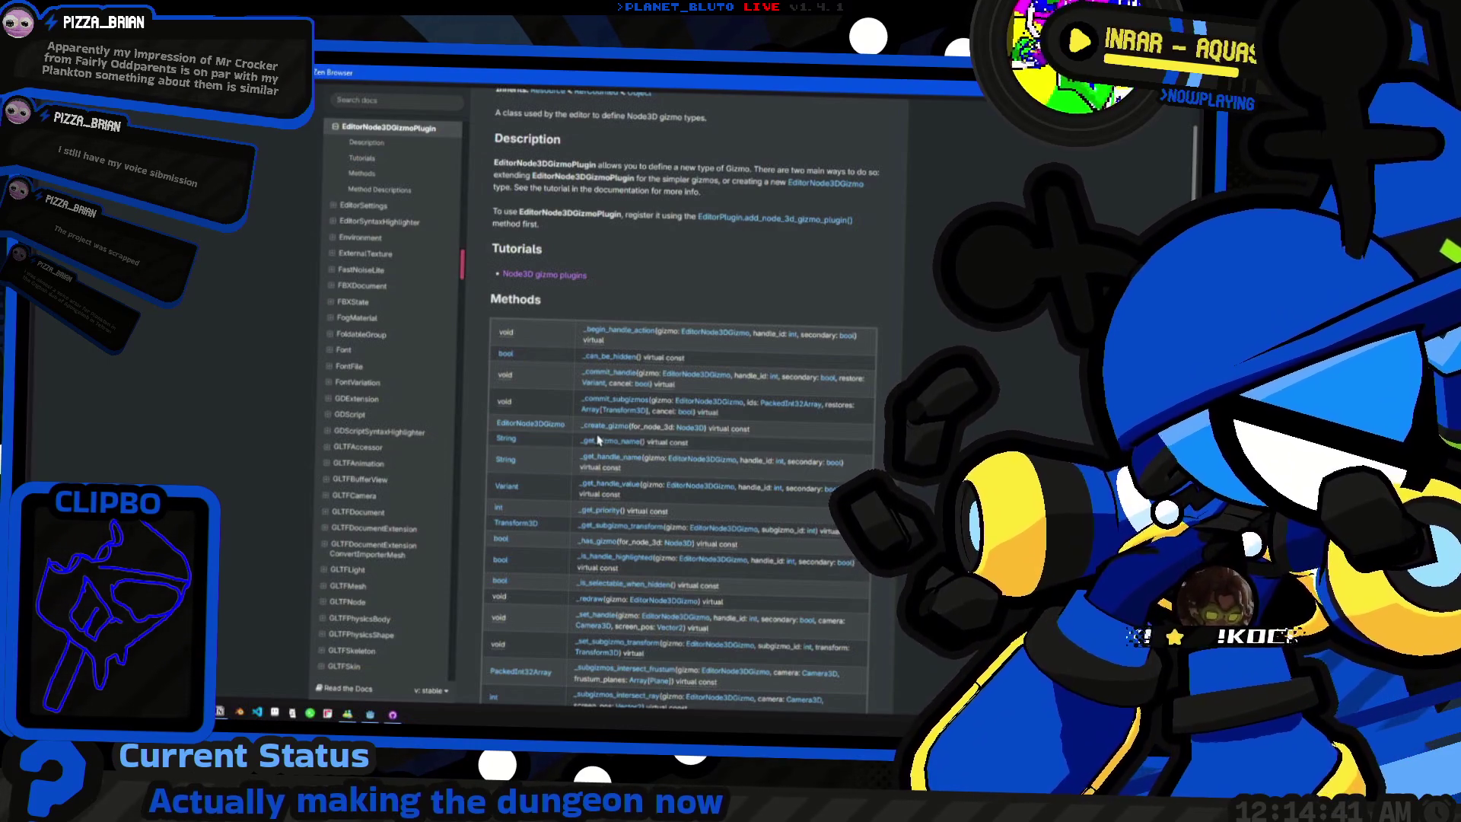
{"action": "key", "text": "alt+Tab"}
{"action": "mouse_move", "coordinate": [612, 485]}
{"action": "left_mouse_down"}
{"action": "mouse_move", "coordinate": [563, 396]}
{"action": "mouse_move", "coordinate": [467, 316]}
{"action": "mouse_move", "coordinate": [456, 334]}
{"action": "left_mouse_up"}
{"action": "left_click", "coordinate": [431, 489]}
- Expand PlacementZone's Transform and move its cube down onto the floor with the Move tool
{"action": "mouse_move", "coordinate": [430, 489]}
{"action": "left_mouse_down"}
{"action": "mouse_move", "coordinate": [487, 494]}
{"action": "mouse_move", "coordinate": [561, 352]}
{"action": "left_mouse_up"}
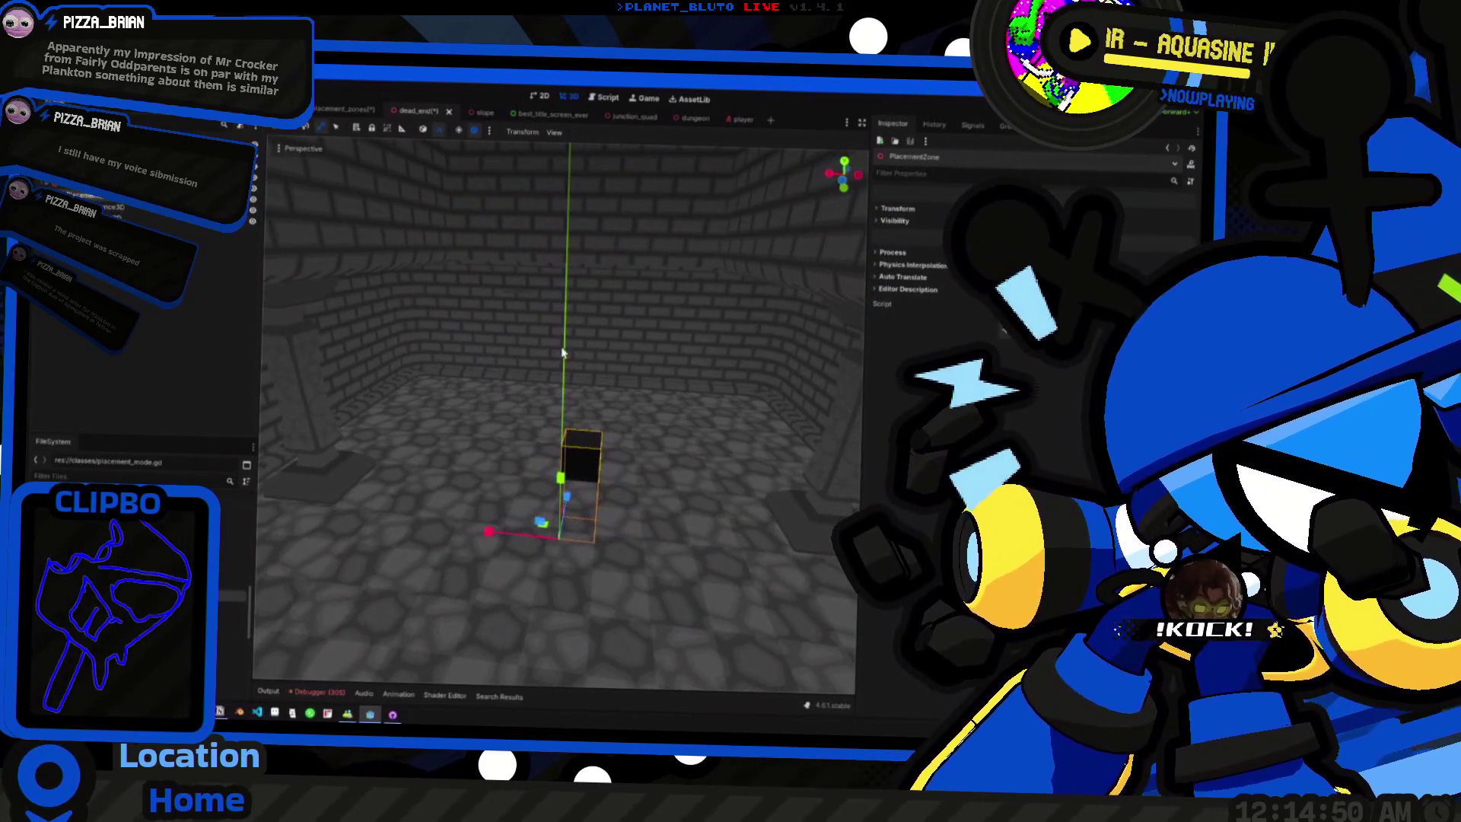
{"action": "left_click", "coordinate": [917, 210]}
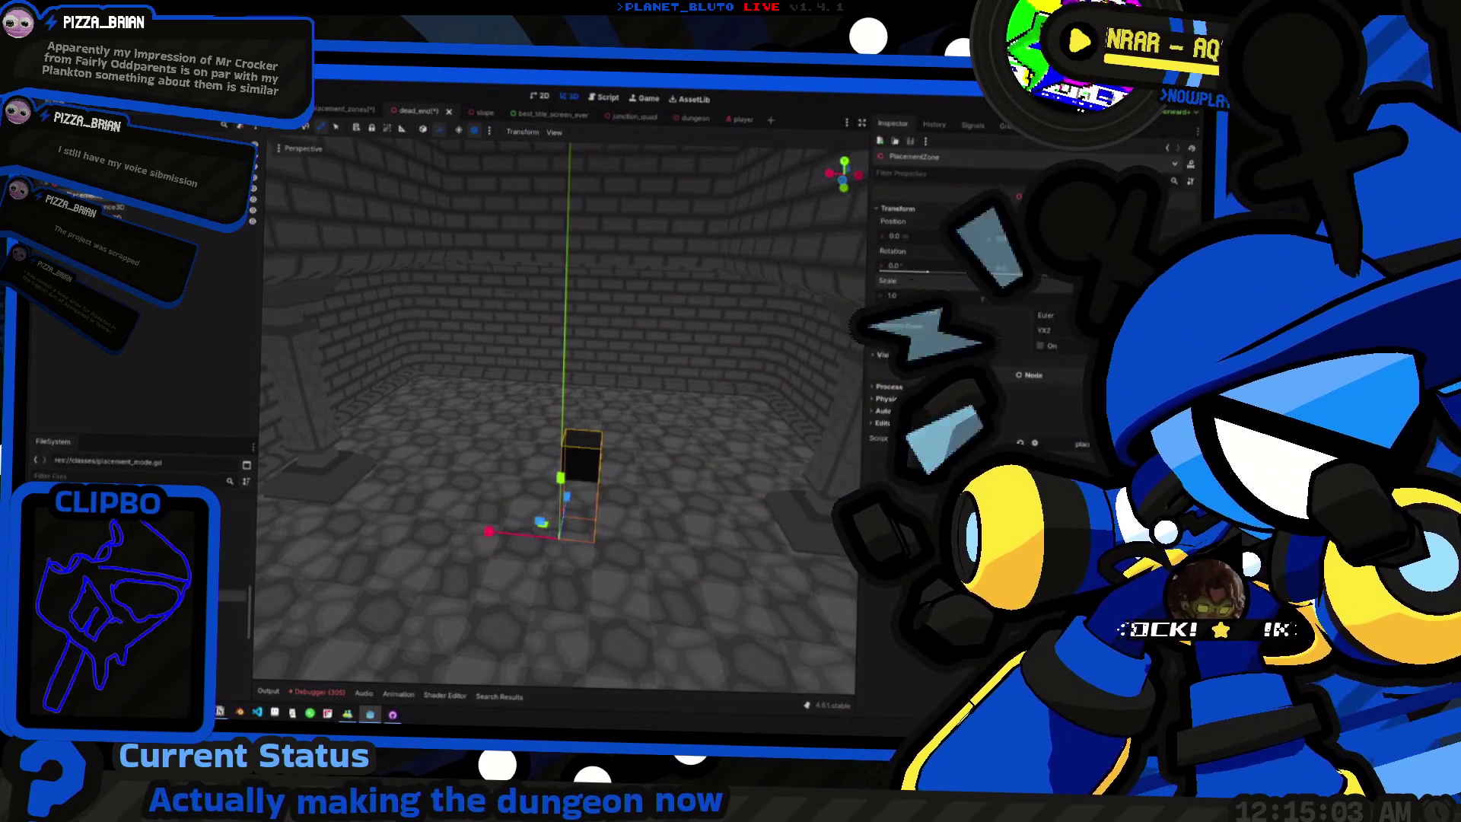
{"action": "mouse_move", "coordinate": [576, 434]}
{"action": "left_mouse_down"}
{"action": "mouse_move", "coordinate": [544, 461]}
{"action": "mouse_move", "coordinate": [574, 376]}
{"action": "left_mouse_up"}
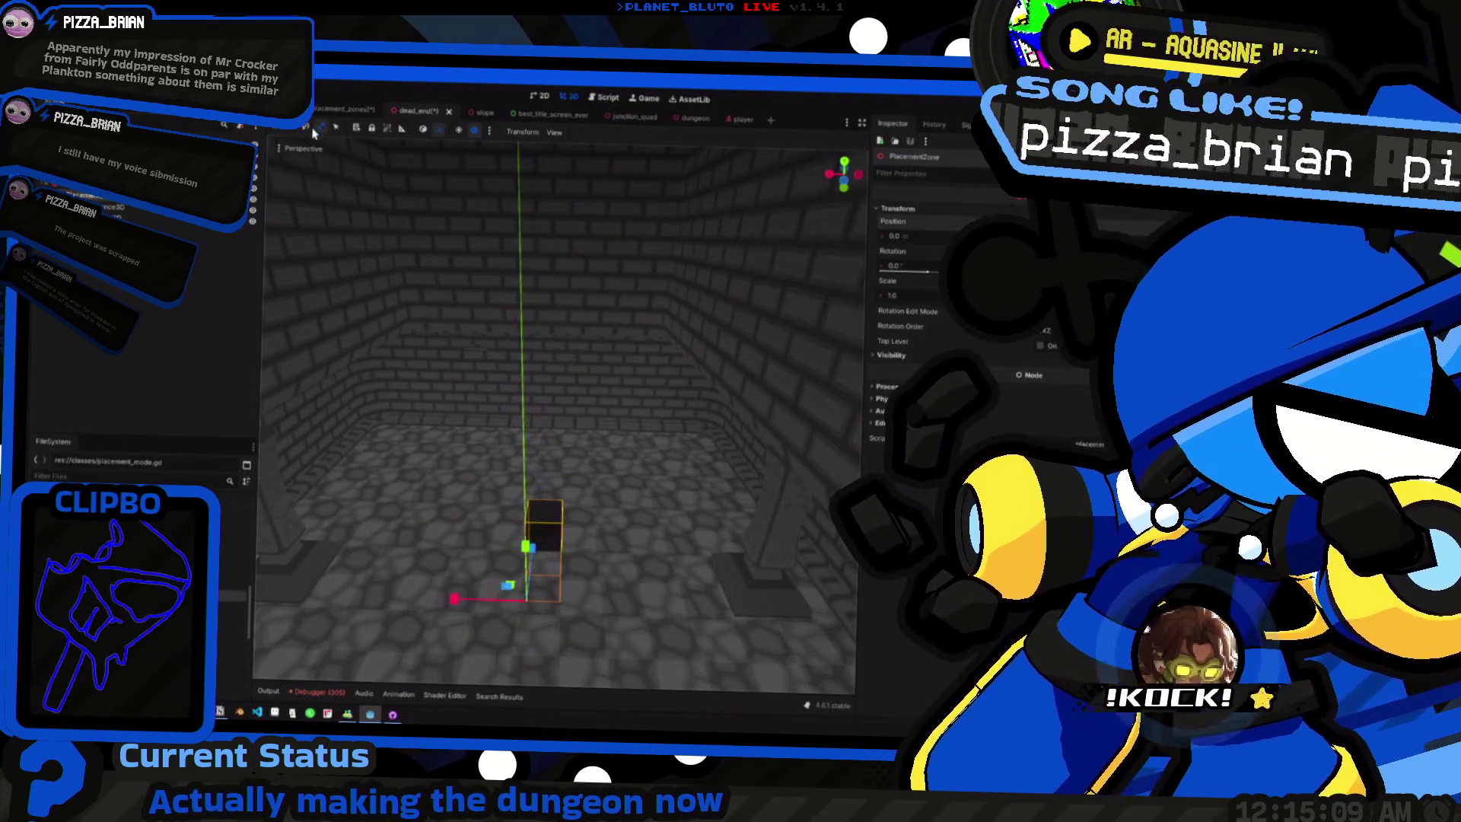
{"action": "left_click", "coordinate": [314, 130]}
{"action": "mouse_move", "coordinate": [542, 556]}
{"action": "left_mouse_down"}
{"action": "mouse_move", "coordinate": [540, 464]}
{"action": "mouse_move", "coordinate": [564, 403]}
{"action": "mouse_move", "coordinate": [541, 407]}
{"action": "mouse_move", "coordinate": [541, 428]}
{"action": "left_mouse_up"}
{"action": "key", "text": "f"}
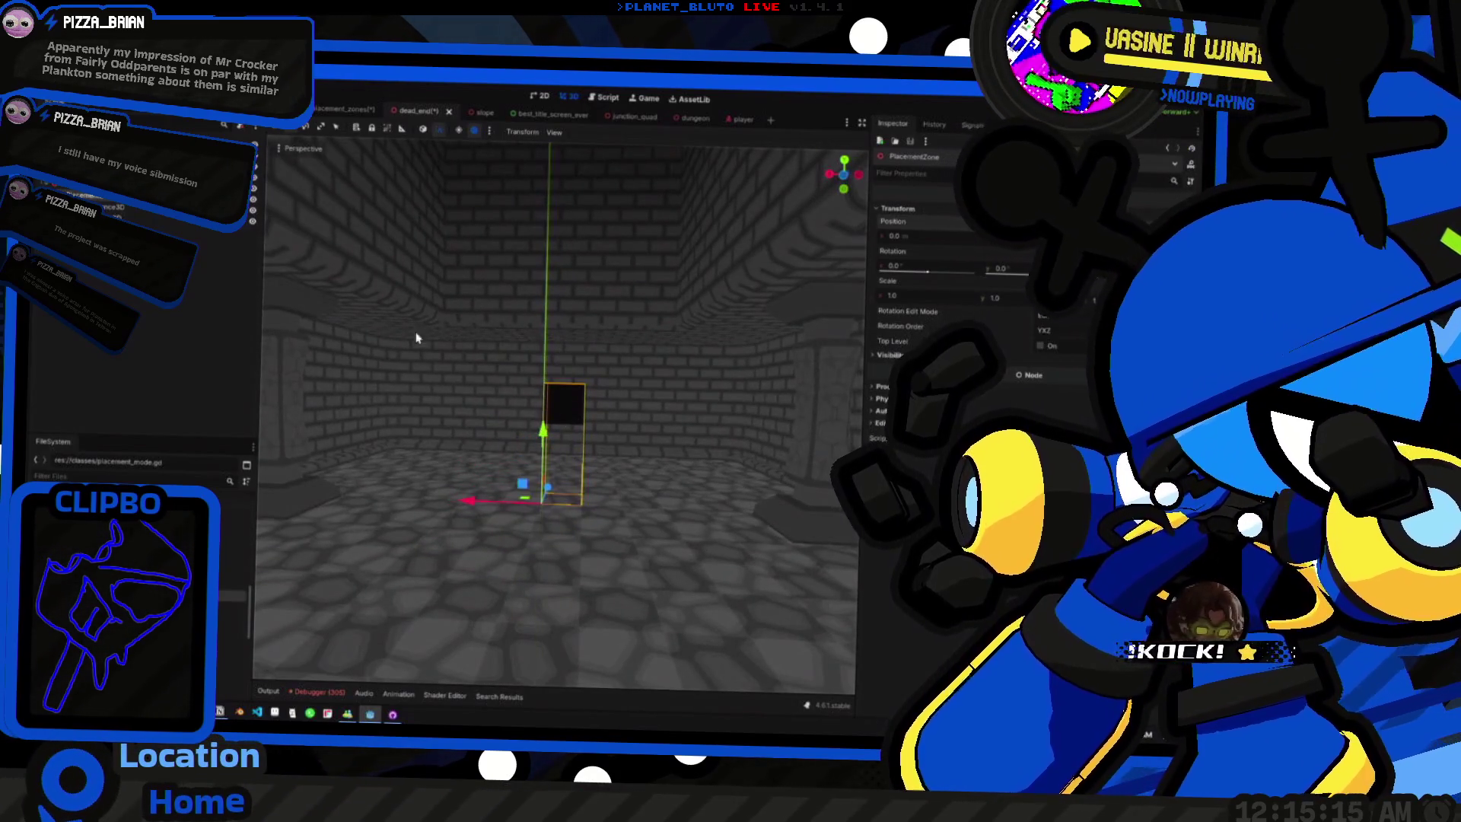
{"action": "left_click", "coordinate": [143, 218]}
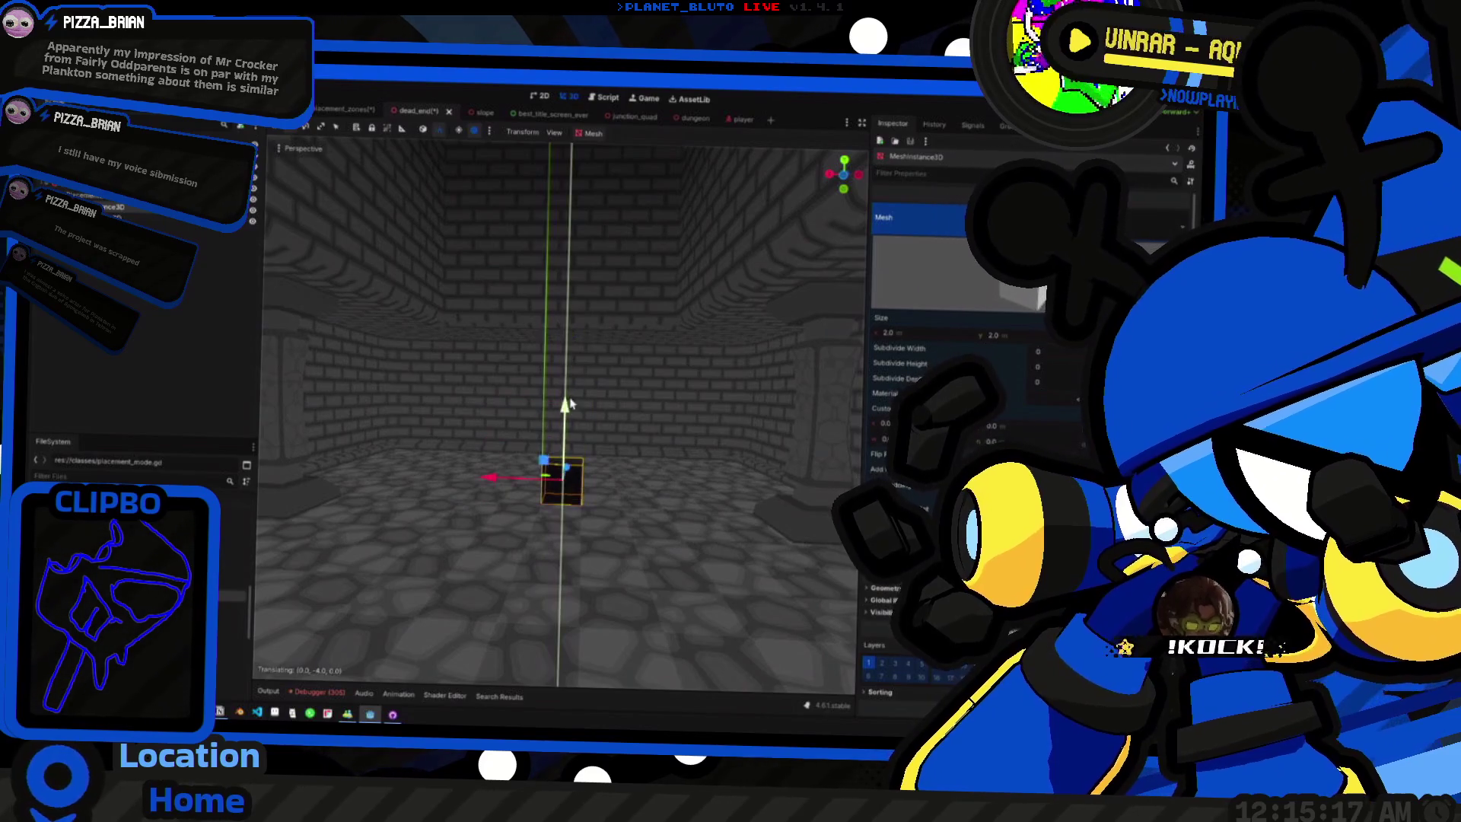
{"action": "left_click_drag", "start_coordinate": [563, 411], "coordinate": [624, 380]}
{"action": "left_click", "coordinate": [576, 537]}
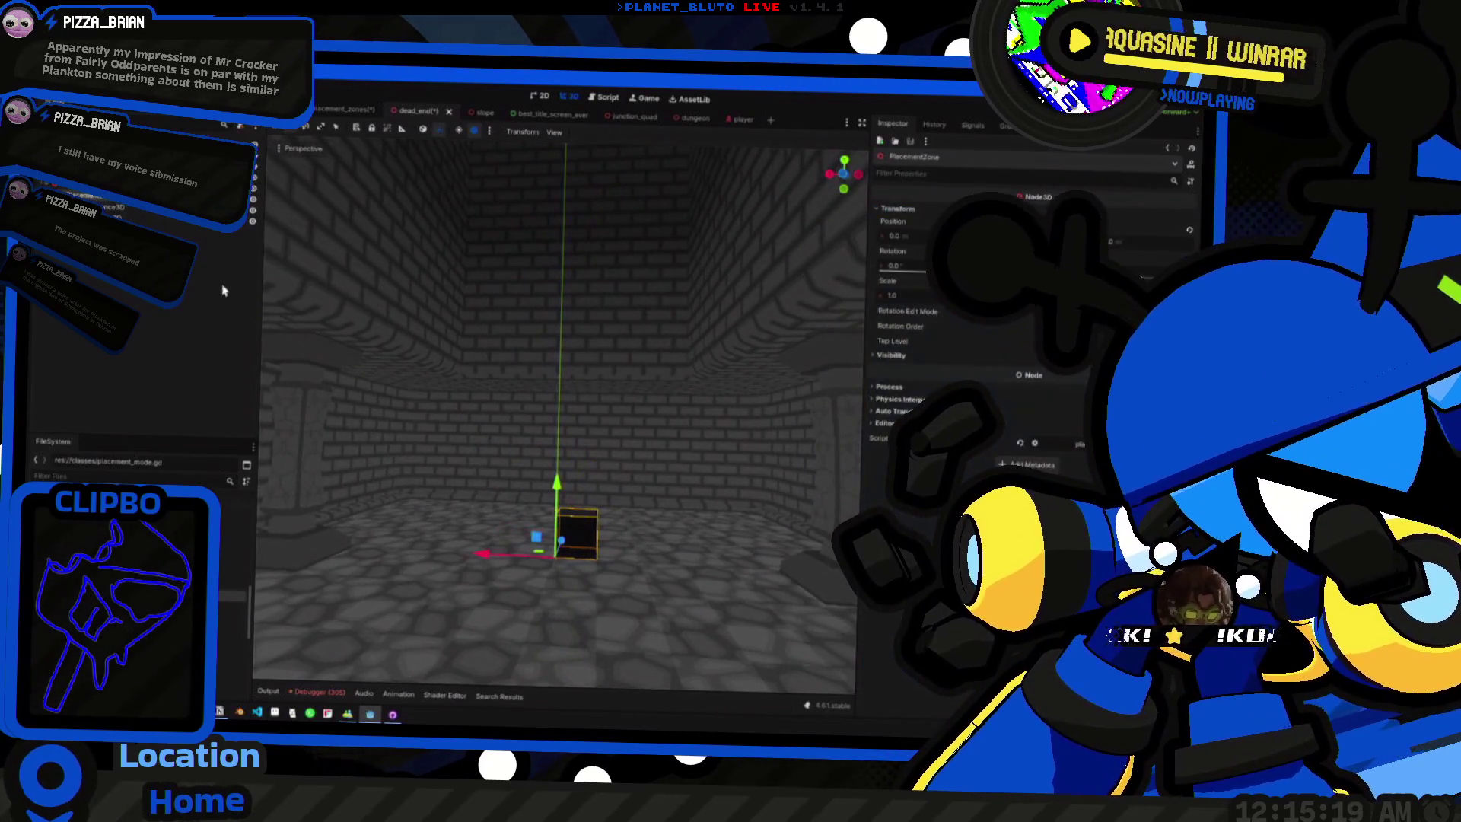
{"action": "mouse_move", "coordinate": [563, 411]}
{"action": "left_mouse_down"}
{"action": "mouse_move", "coordinate": [578, 494]}
{"action": "mouse_move", "coordinate": [578, 426]}
{"action": "left_mouse_up"}
- Add a blank line to placement_zone.gd, close the script window, and return to placement_zones
{"action": "key", "text": "ctrl+F3"}
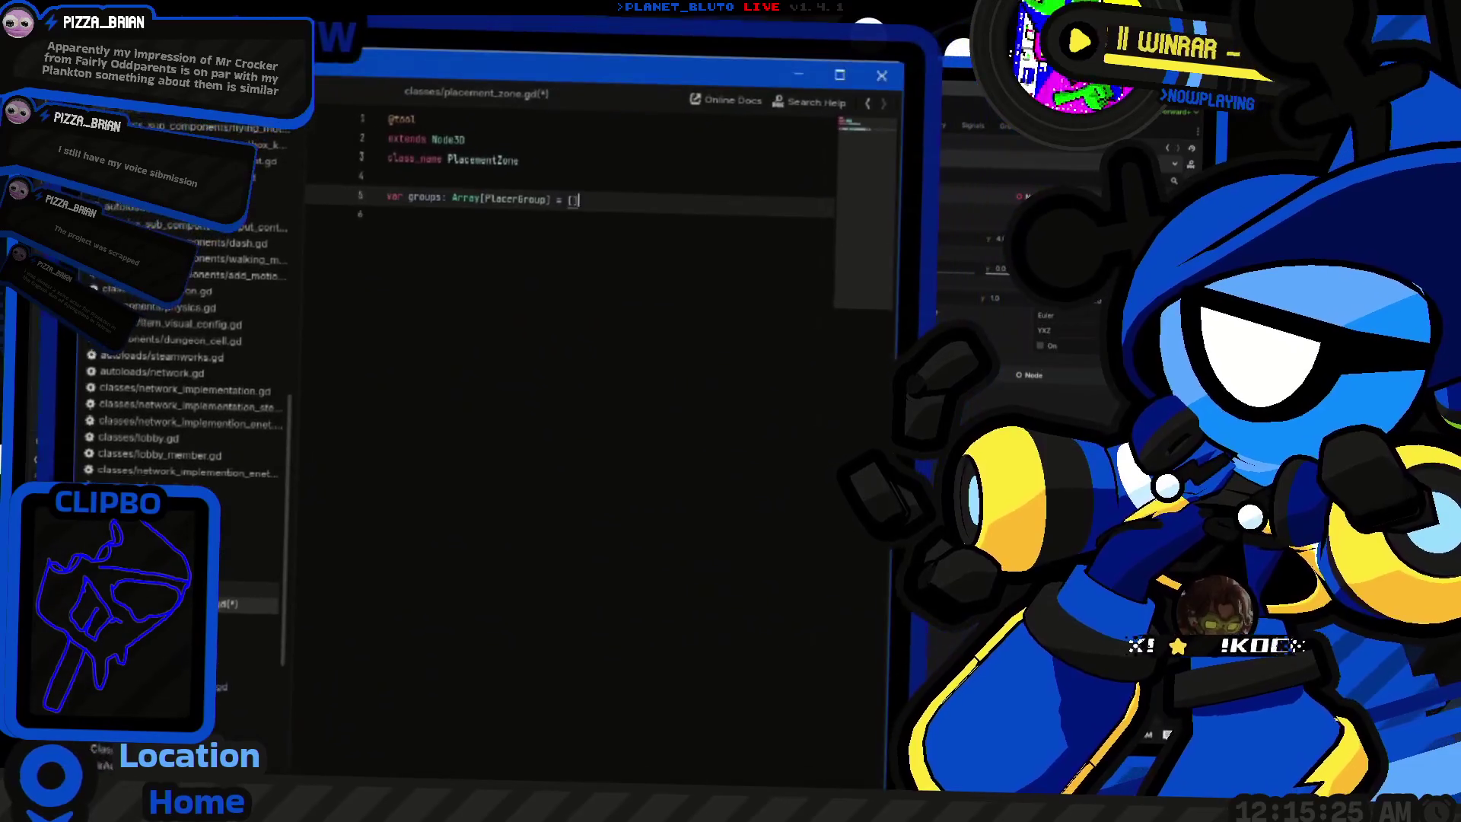
{"action": "key", "text": "Return"}
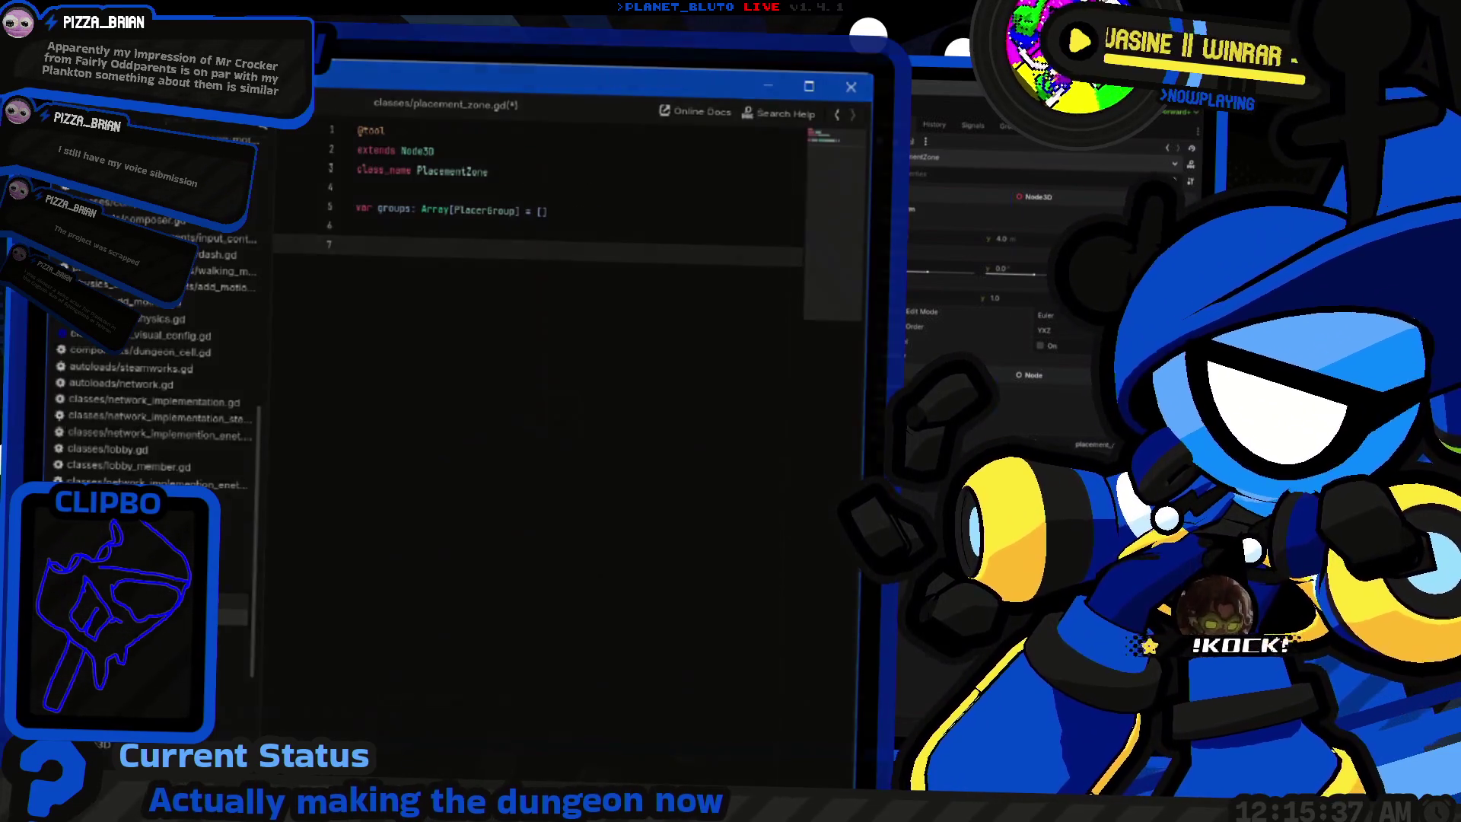
{"action": "left_click", "coordinate": [850, 87]}
{"action": "left_click", "coordinate": [321, 111]}
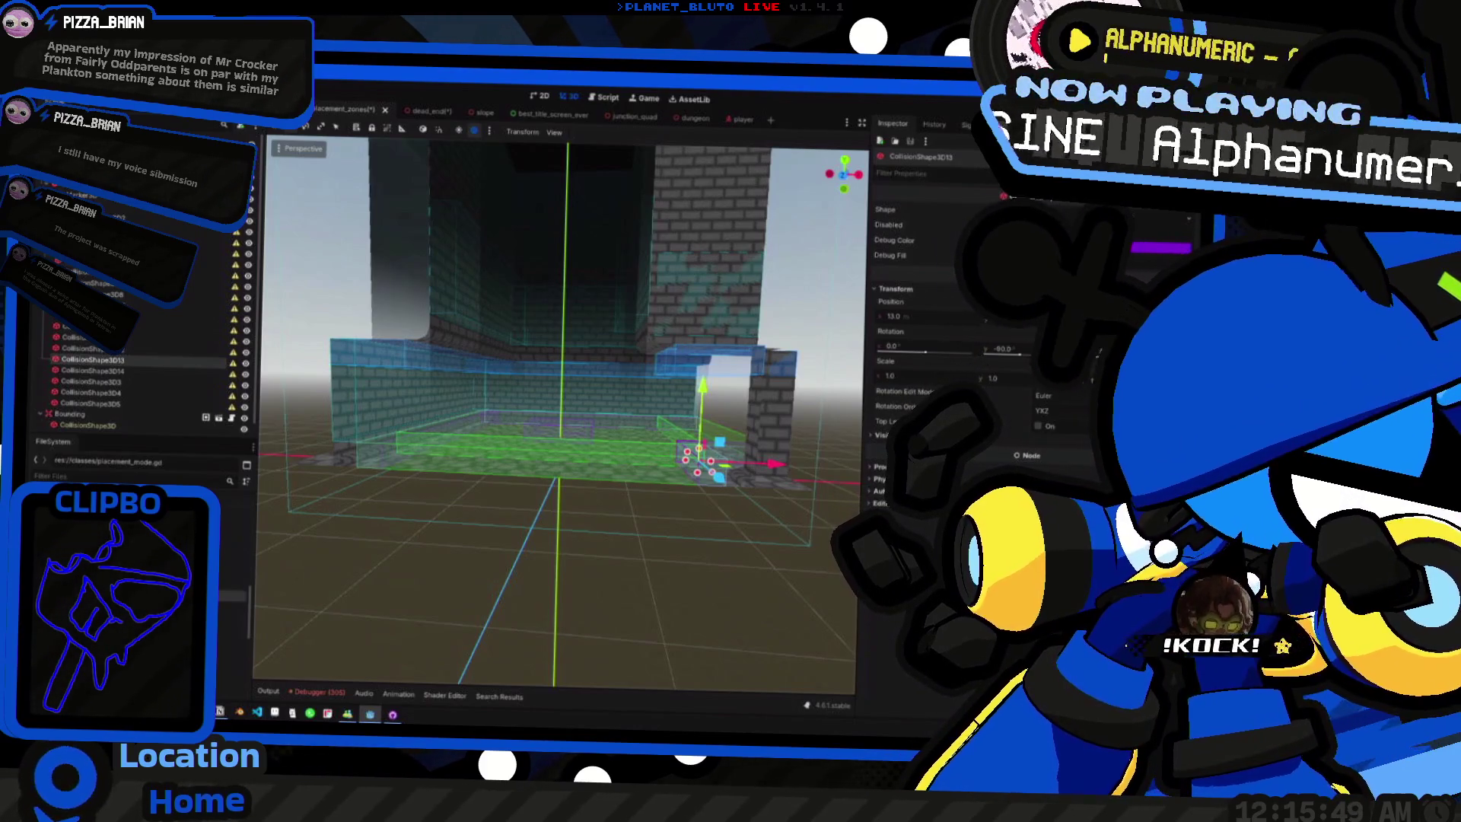
{"action": "left_click", "coordinate": [492, 289]}
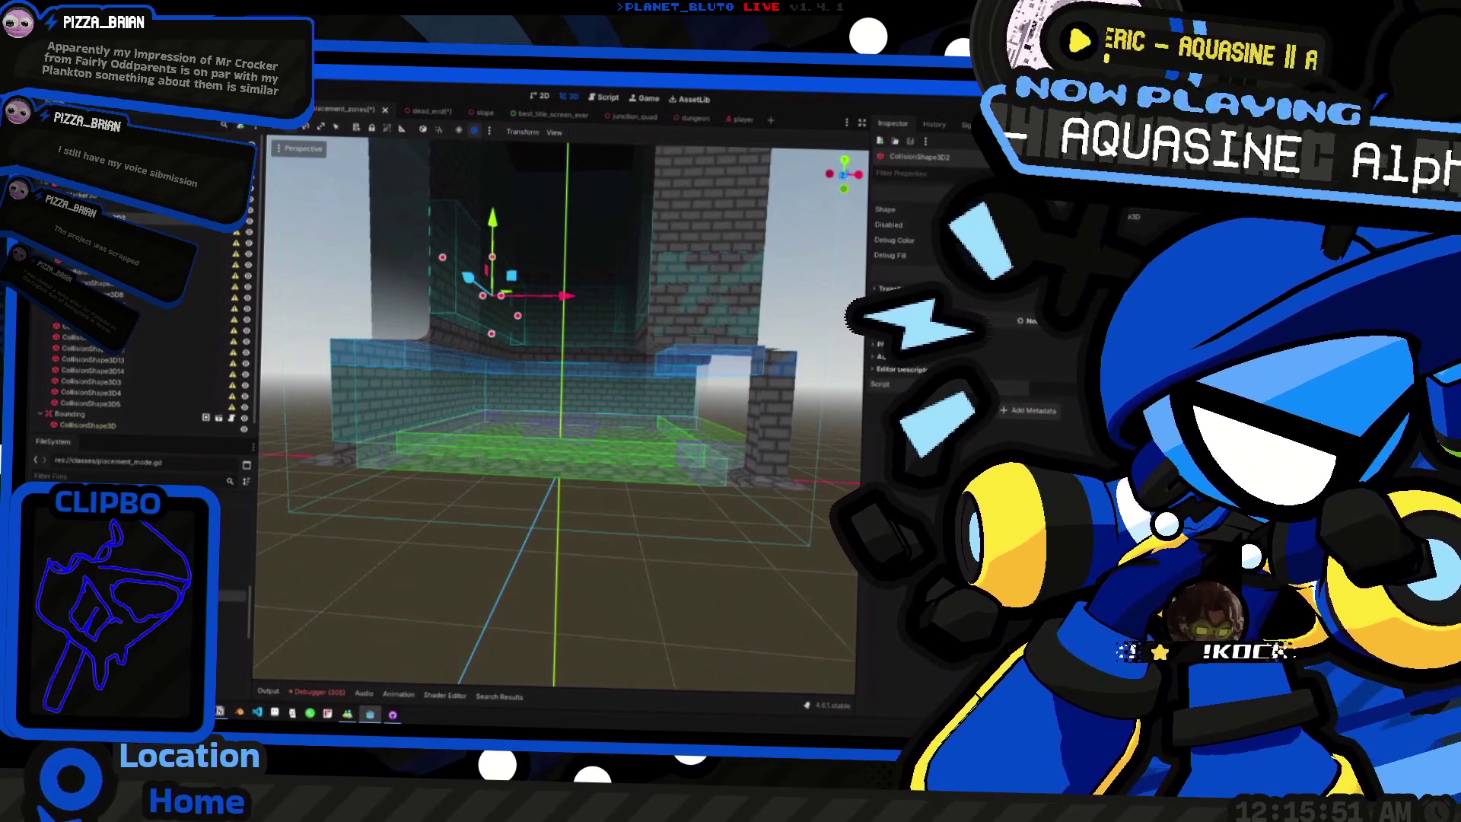
{"action": "key", "text": "ctrl+F3"}
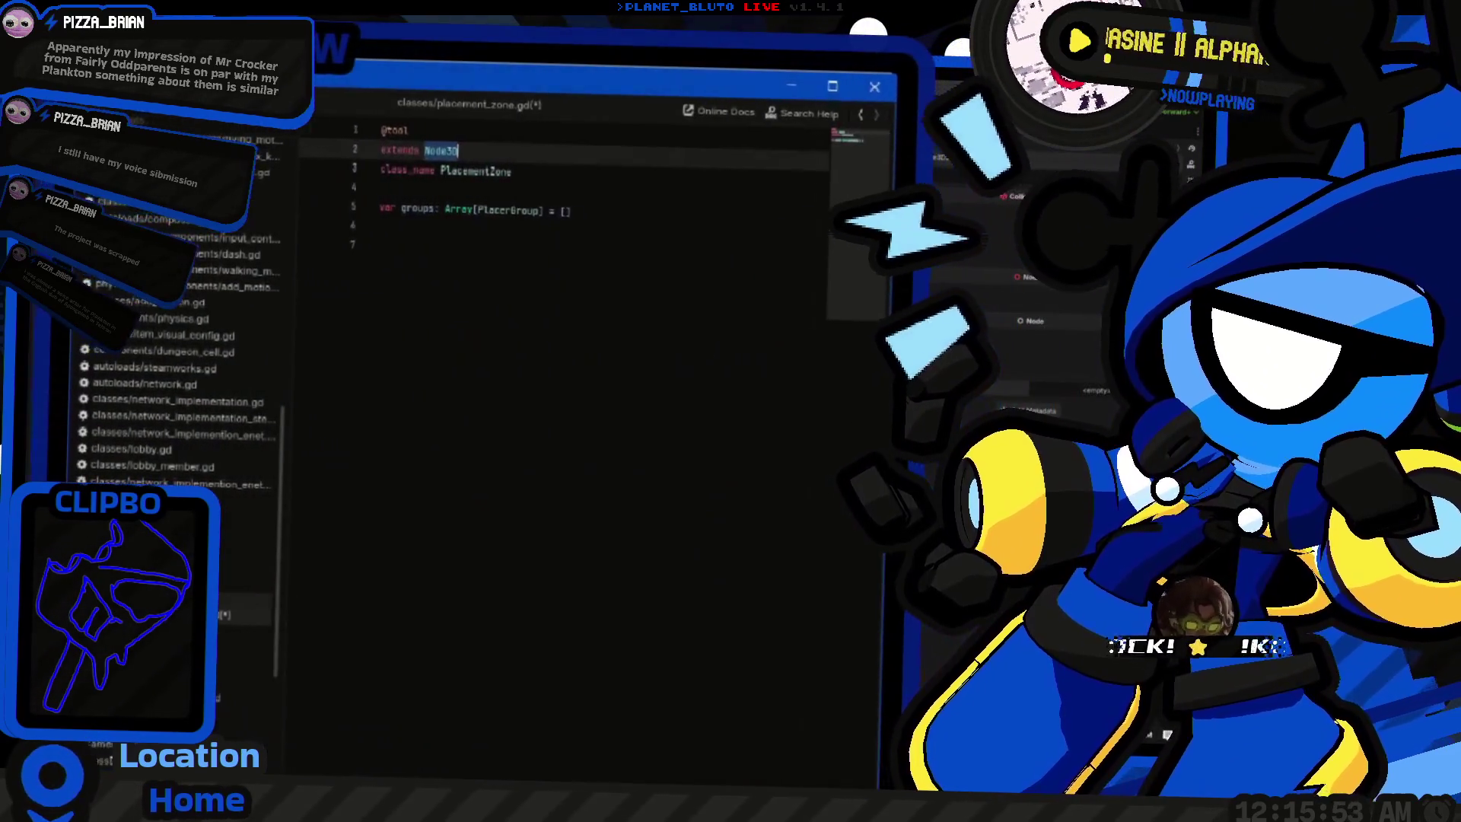
{"action": "key", "text": "BackSpace"}
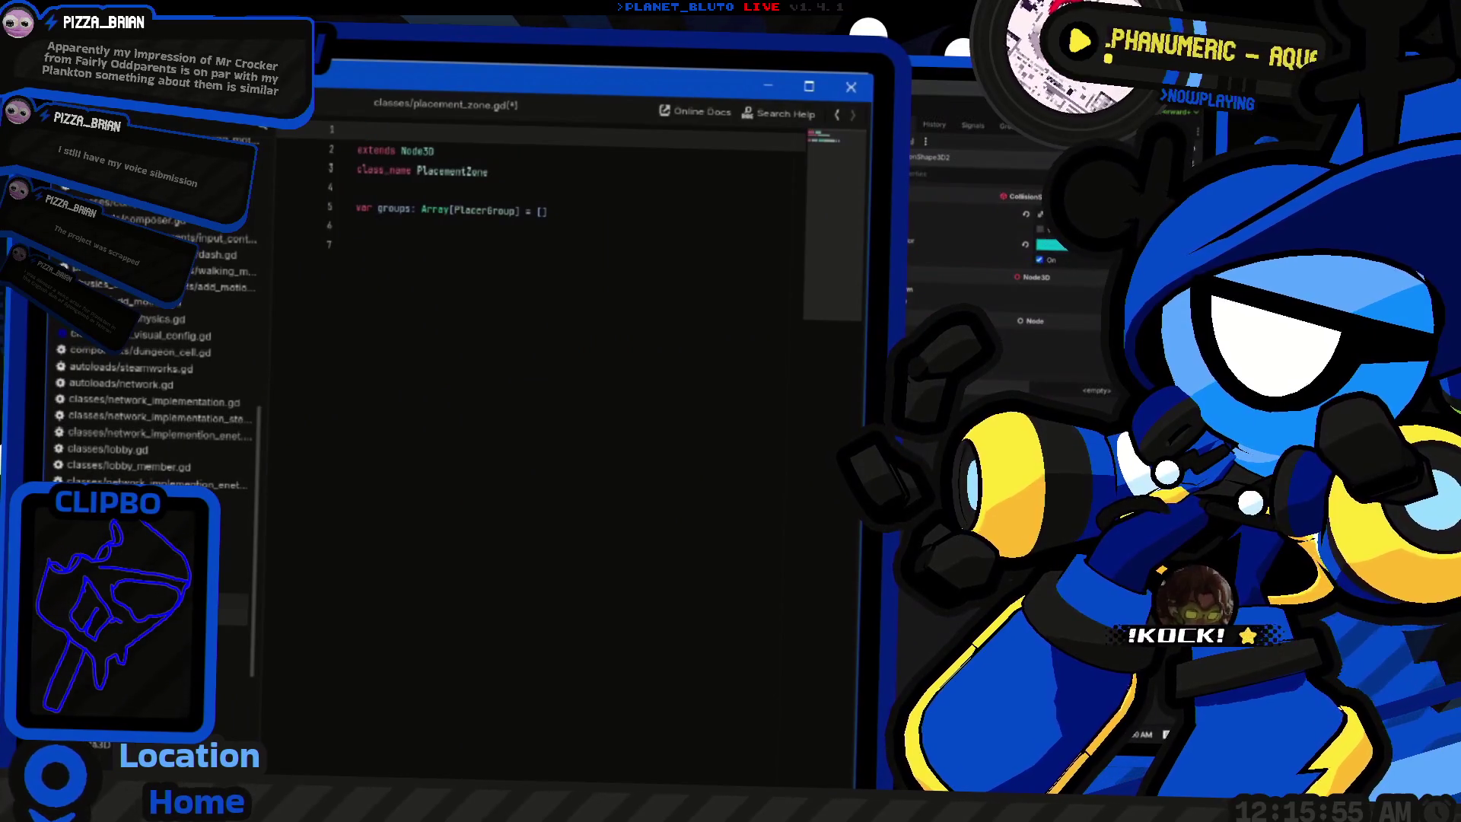
{"action": "key", "text": "Delete"}
{"action": "key", "text": "End"}
{"action": "key", "text": "ctrl+shift+Left"}
{"action": "type", "text": "Co"}
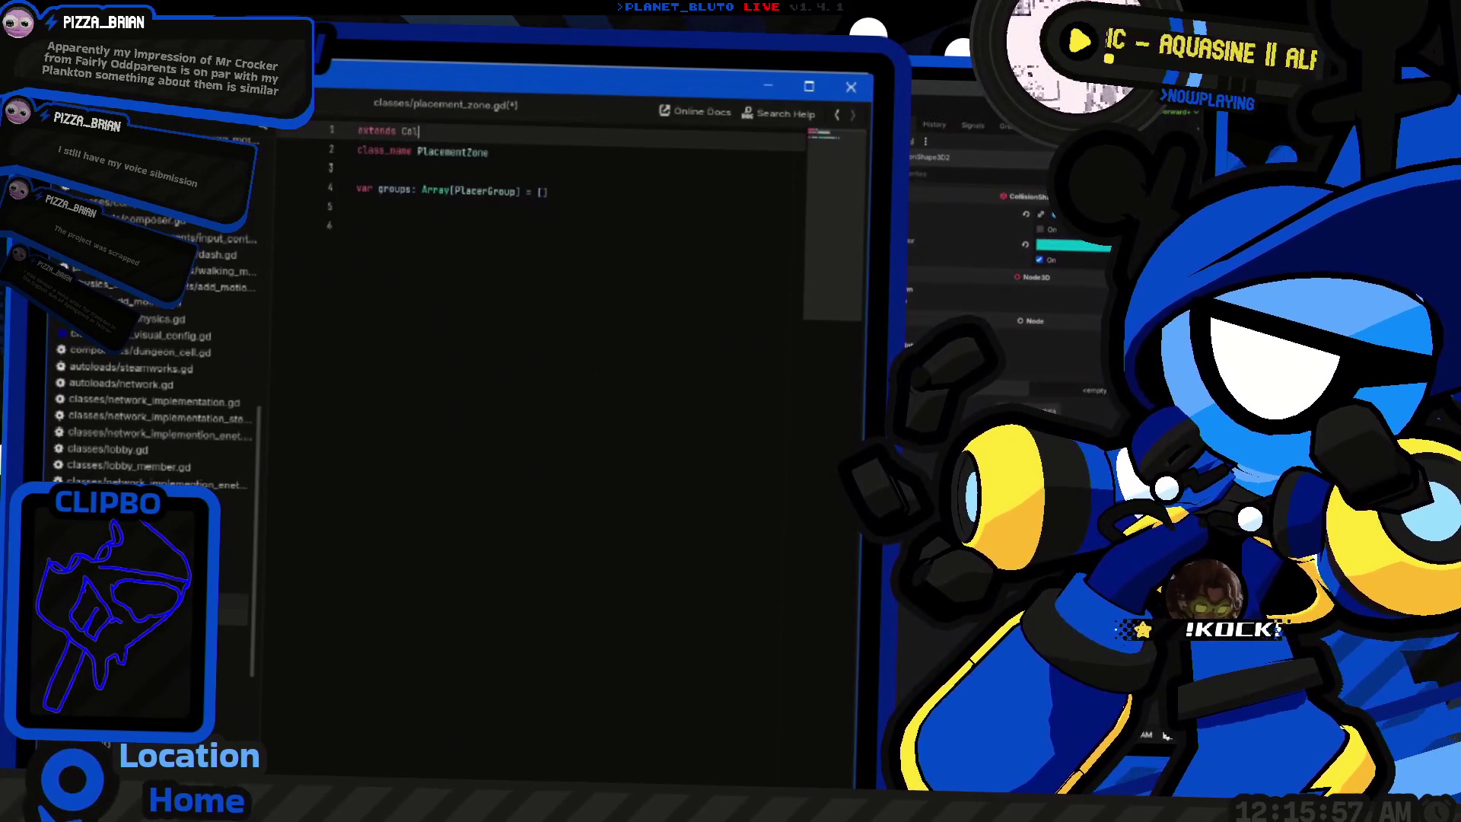
{"action": "type", "text": "3D"}
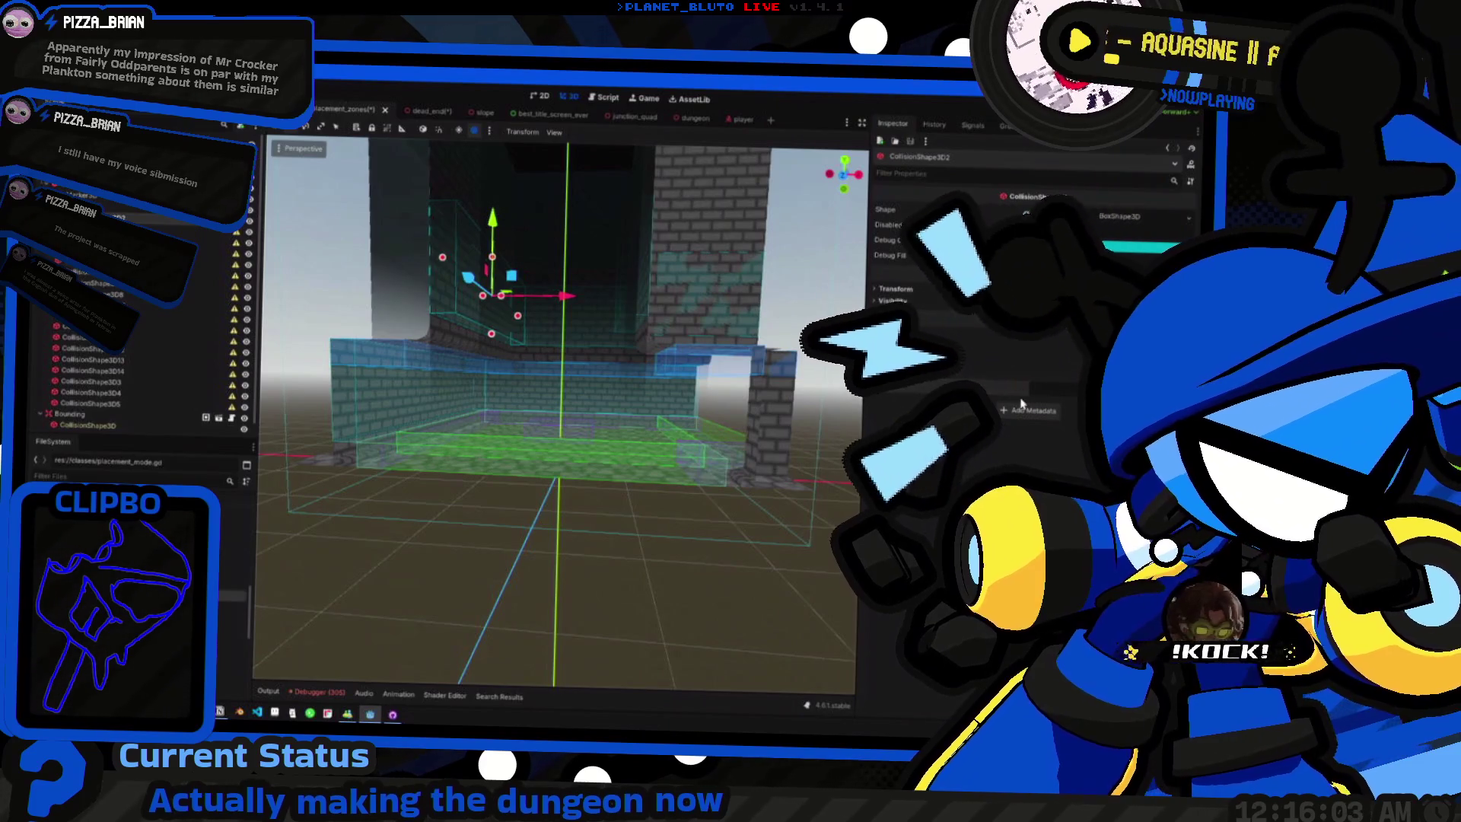
- Load placement_zone.gd from res://classes as the box's script and focus on it
{"action": "key", "text": "ctrl+o"}
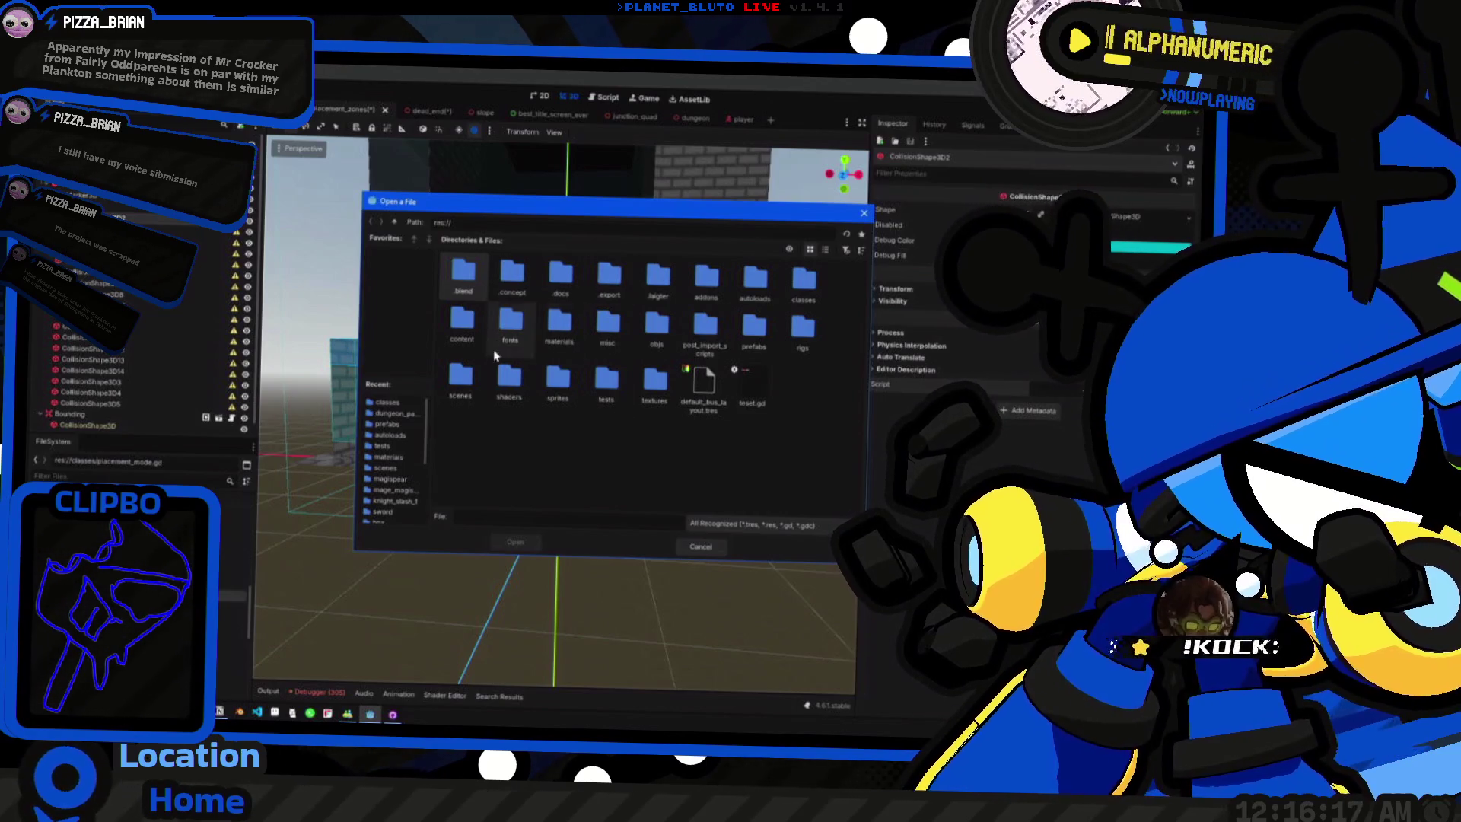
{"action": "double_click", "coordinate": [817, 293]}
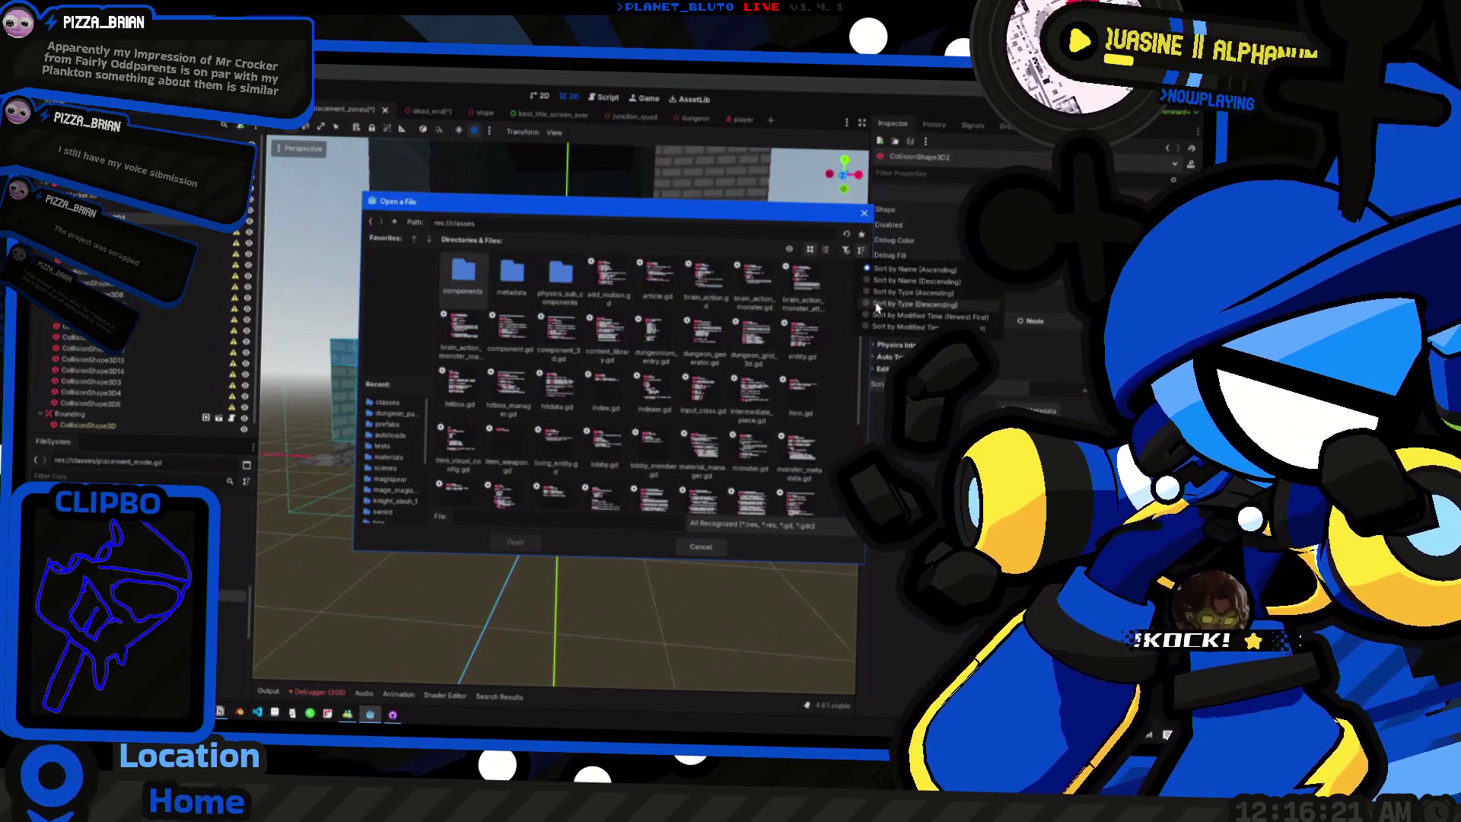
{"action": "double_click", "coordinate": [598, 352]}
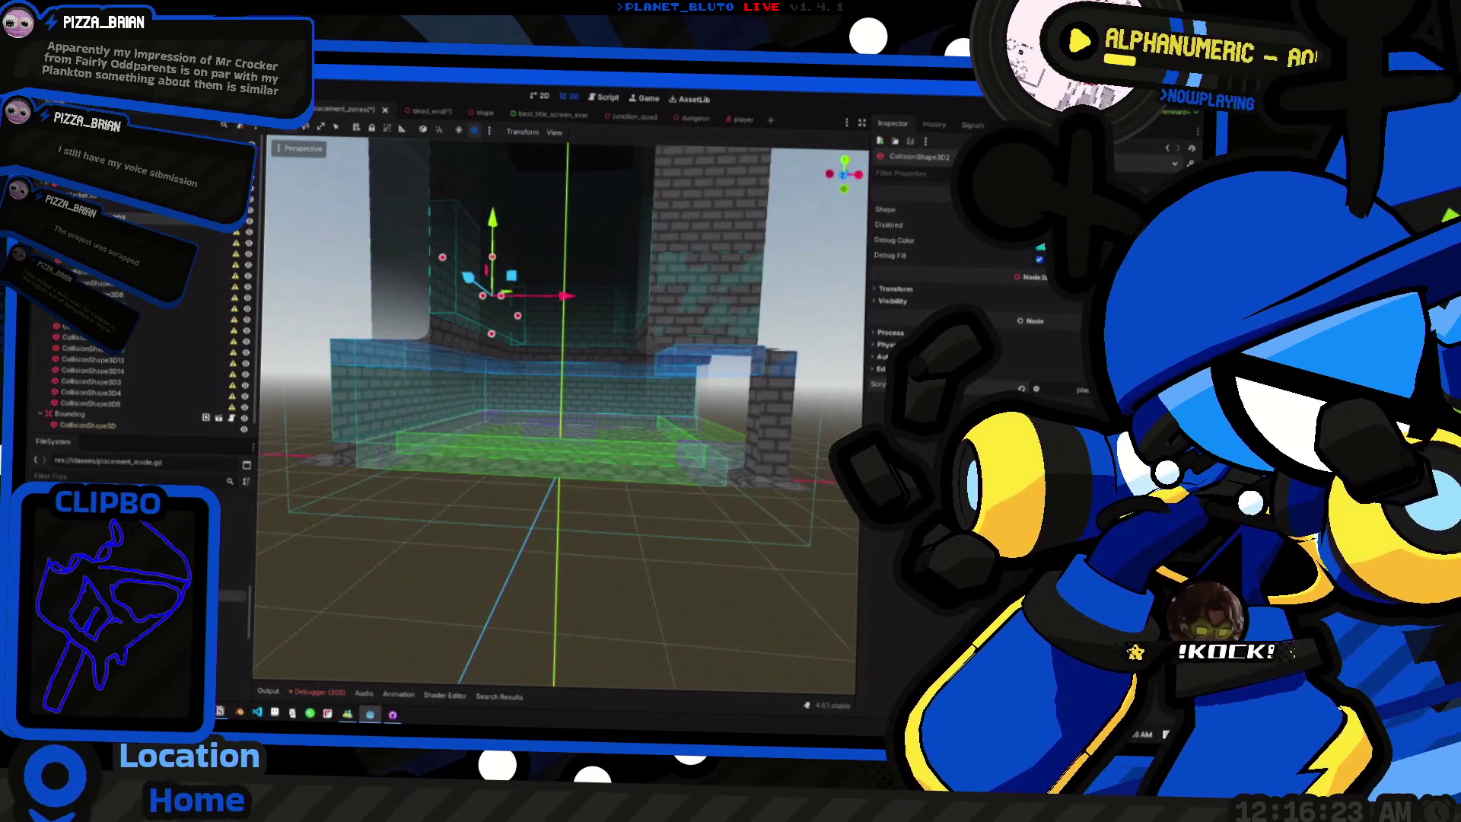
{"action": "key", "text": "f"}
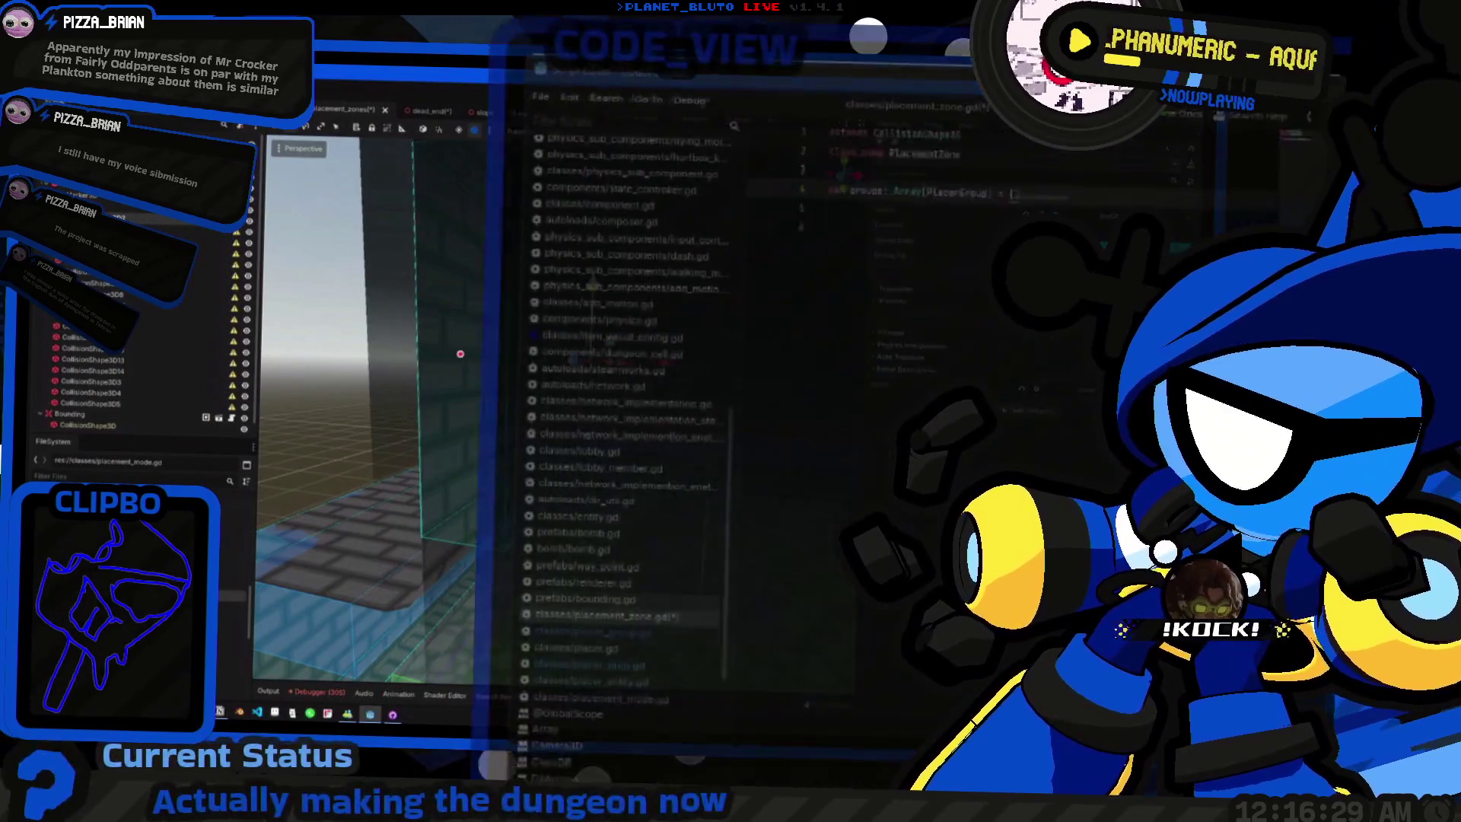
{"action": "left_click", "coordinate": [461, 191]}
{"action": "type", "text": "@export"}
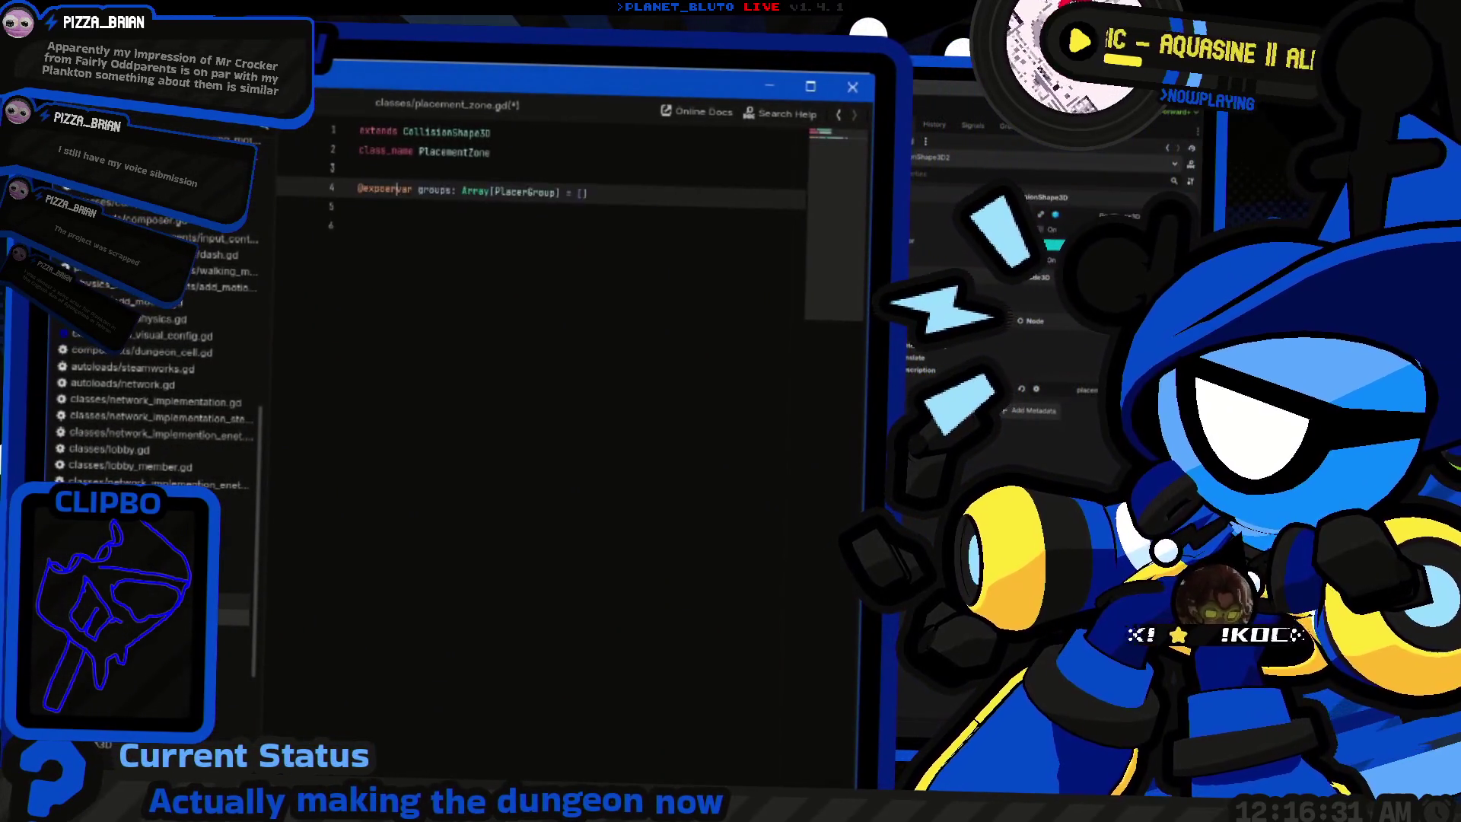
{"action": "key", "text": "BackSpace"}
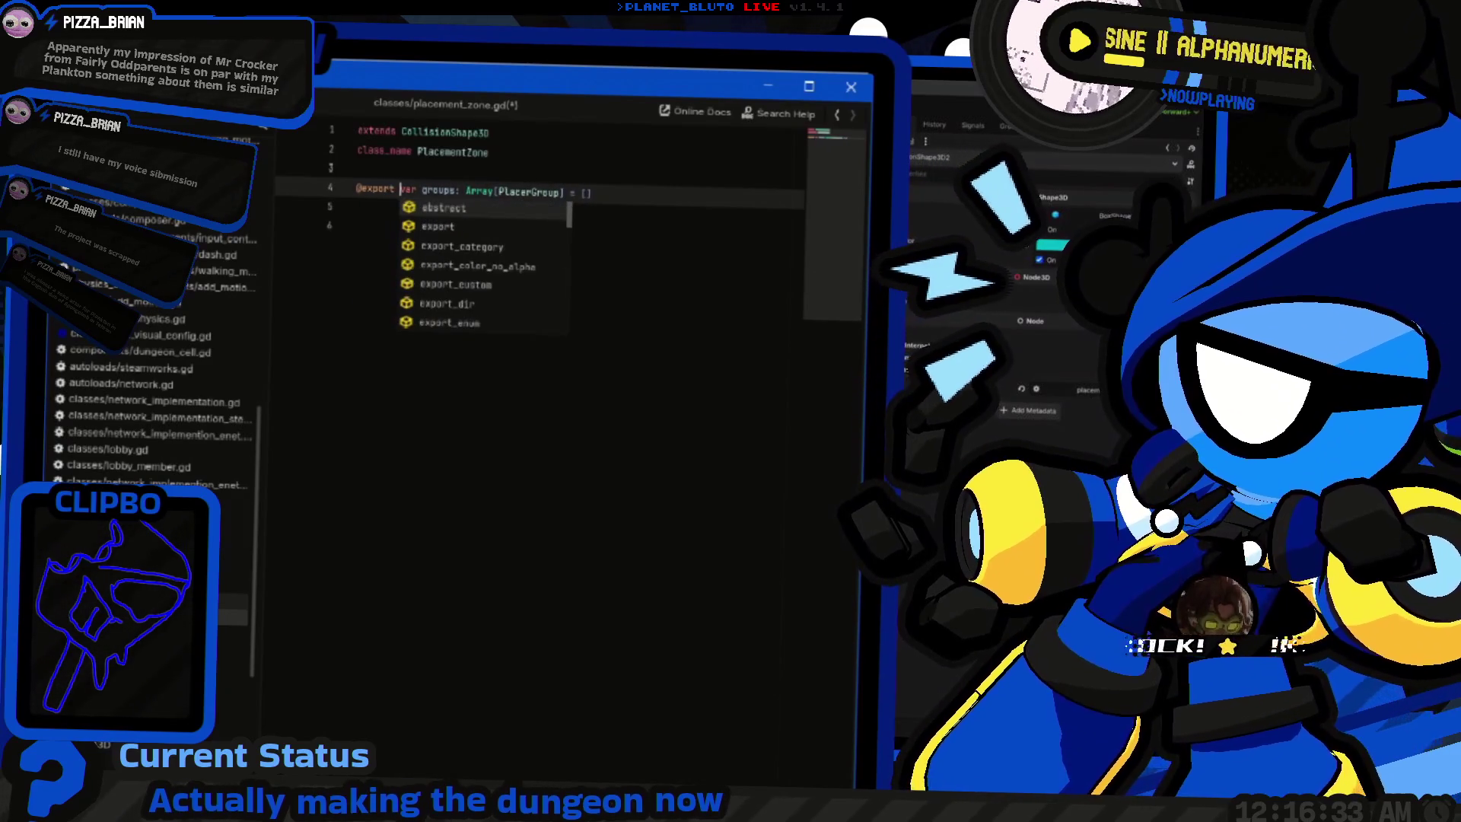
{"action": "key", "text": "Escape"}
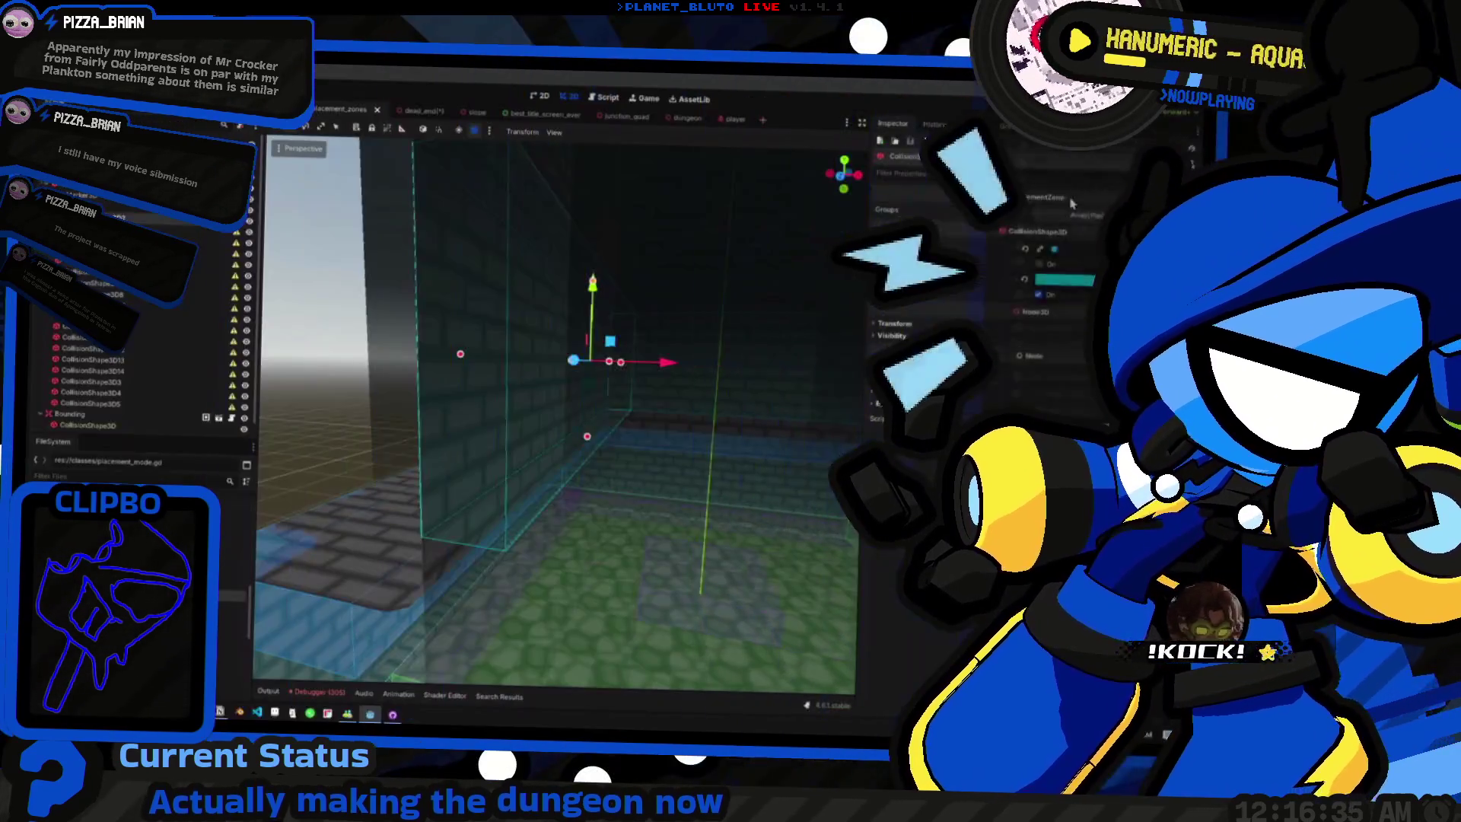
- Expand the zone's empty Groups array and dismiss the PlacerGroup picker
{"action": "left_click", "coordinate": [999, 276]}
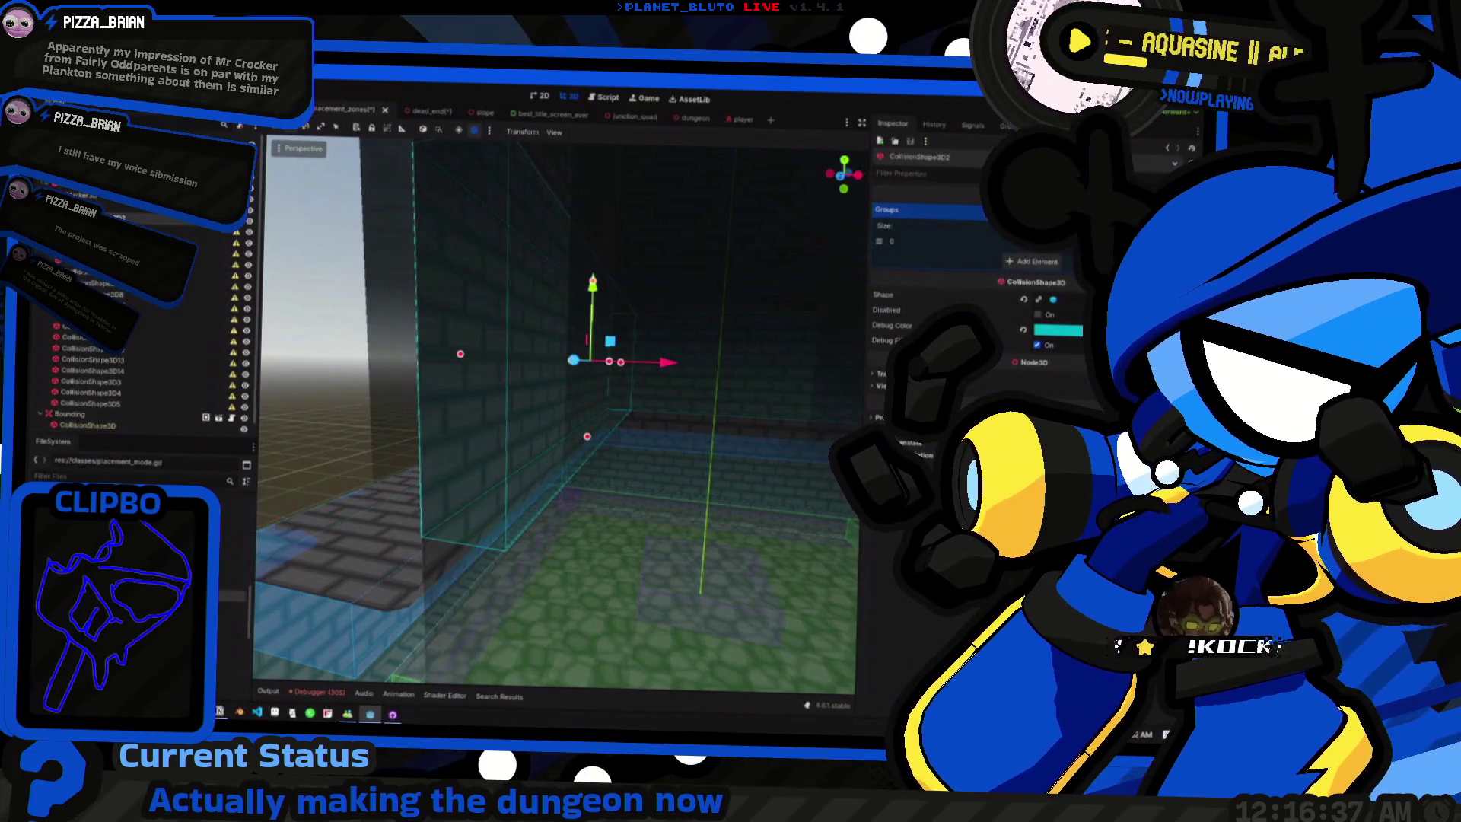
{"action": "left_click", "coordinate": [1031, 261]}
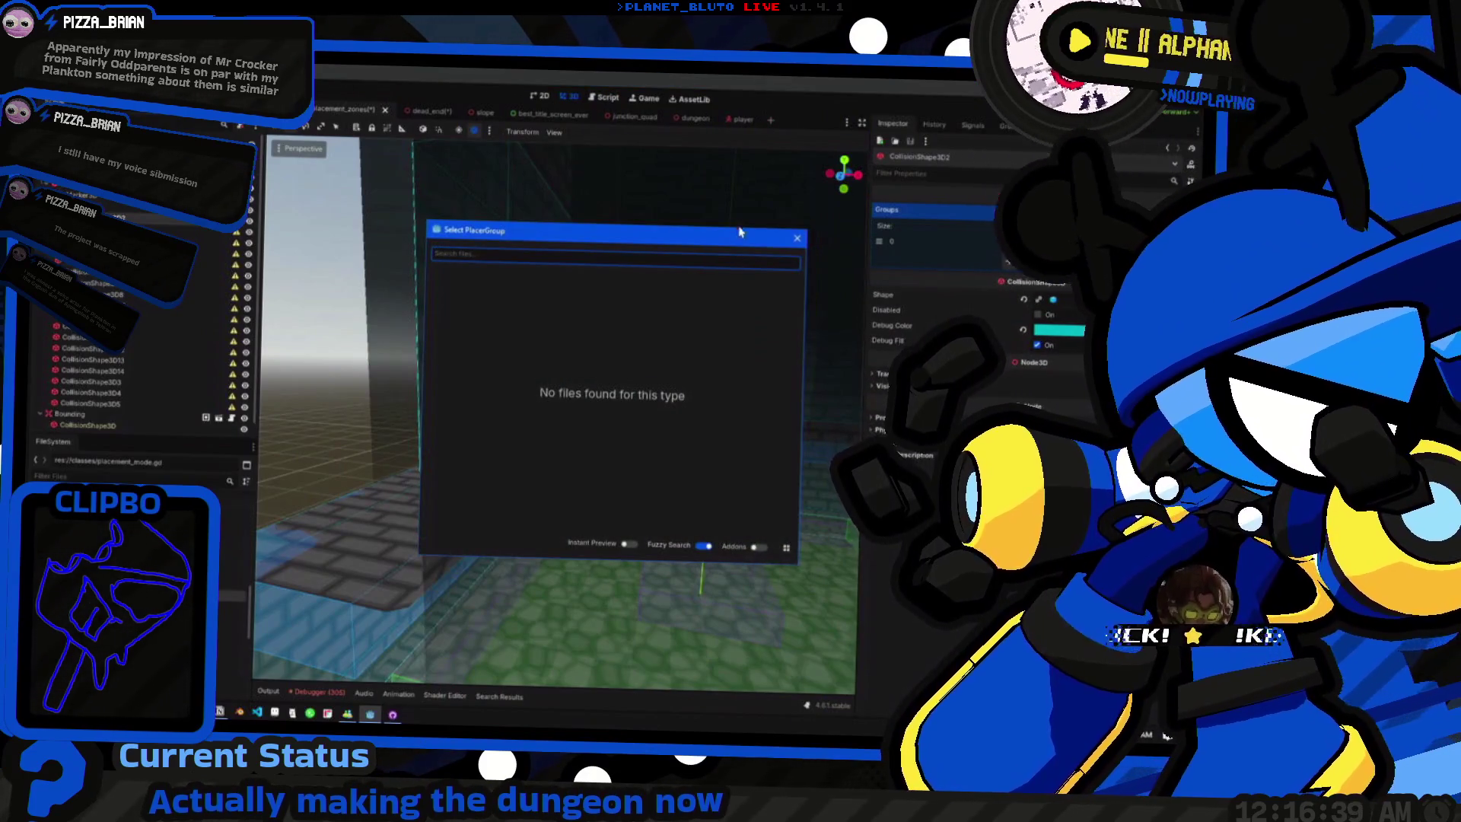
{"action": "left_click", "coordinate": [796, 238]}
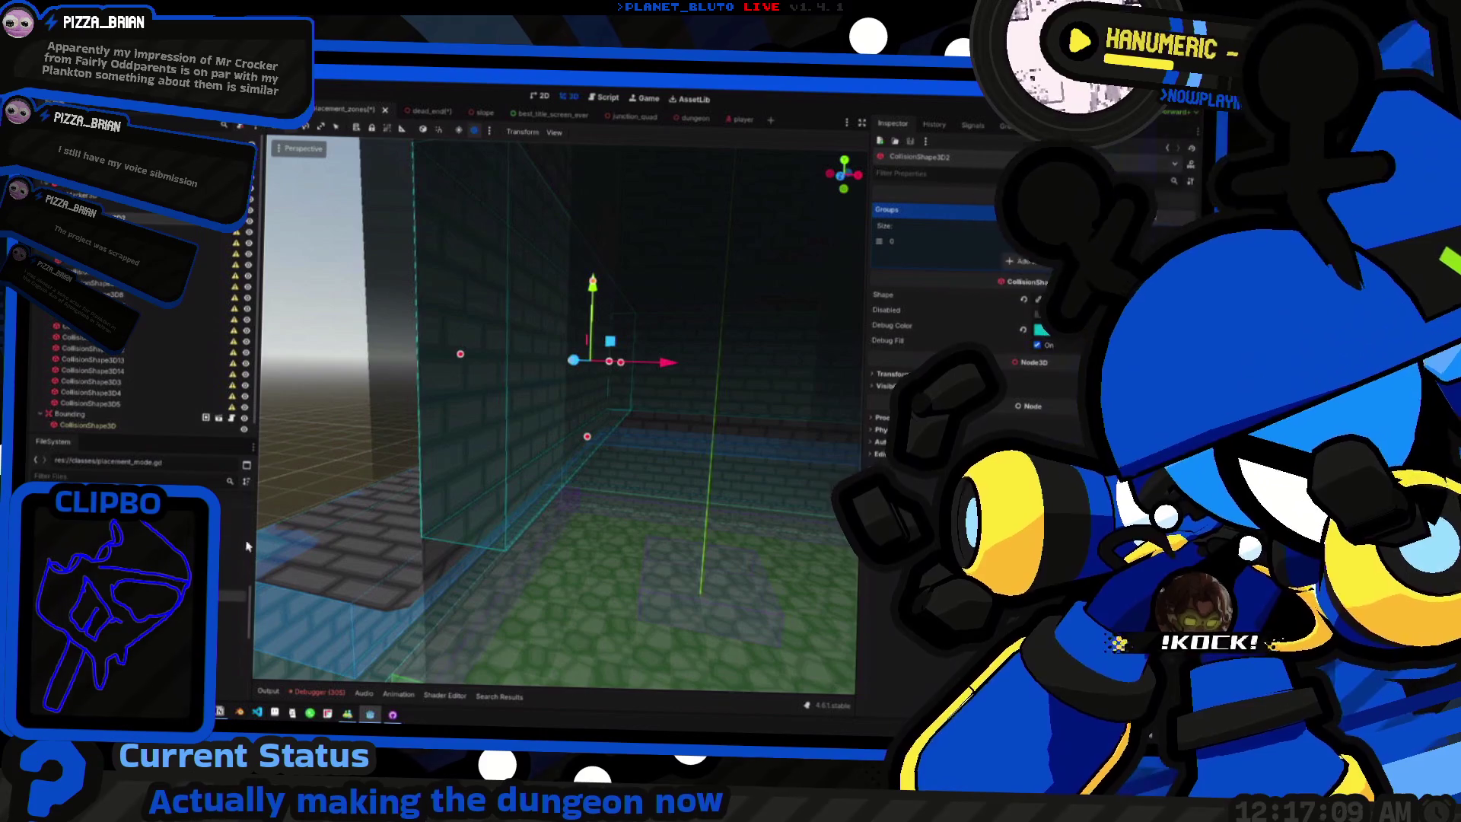
{"action": "mouse_move", "coordinate": [541, 442]}
{"action": "left_mouse_down"}
{"action": "mouse_move", "coordinate": [525, 449]}
{"action": "mouse_move", "coordinate": [618, 439]}
{"action": "left_mouse_up"}
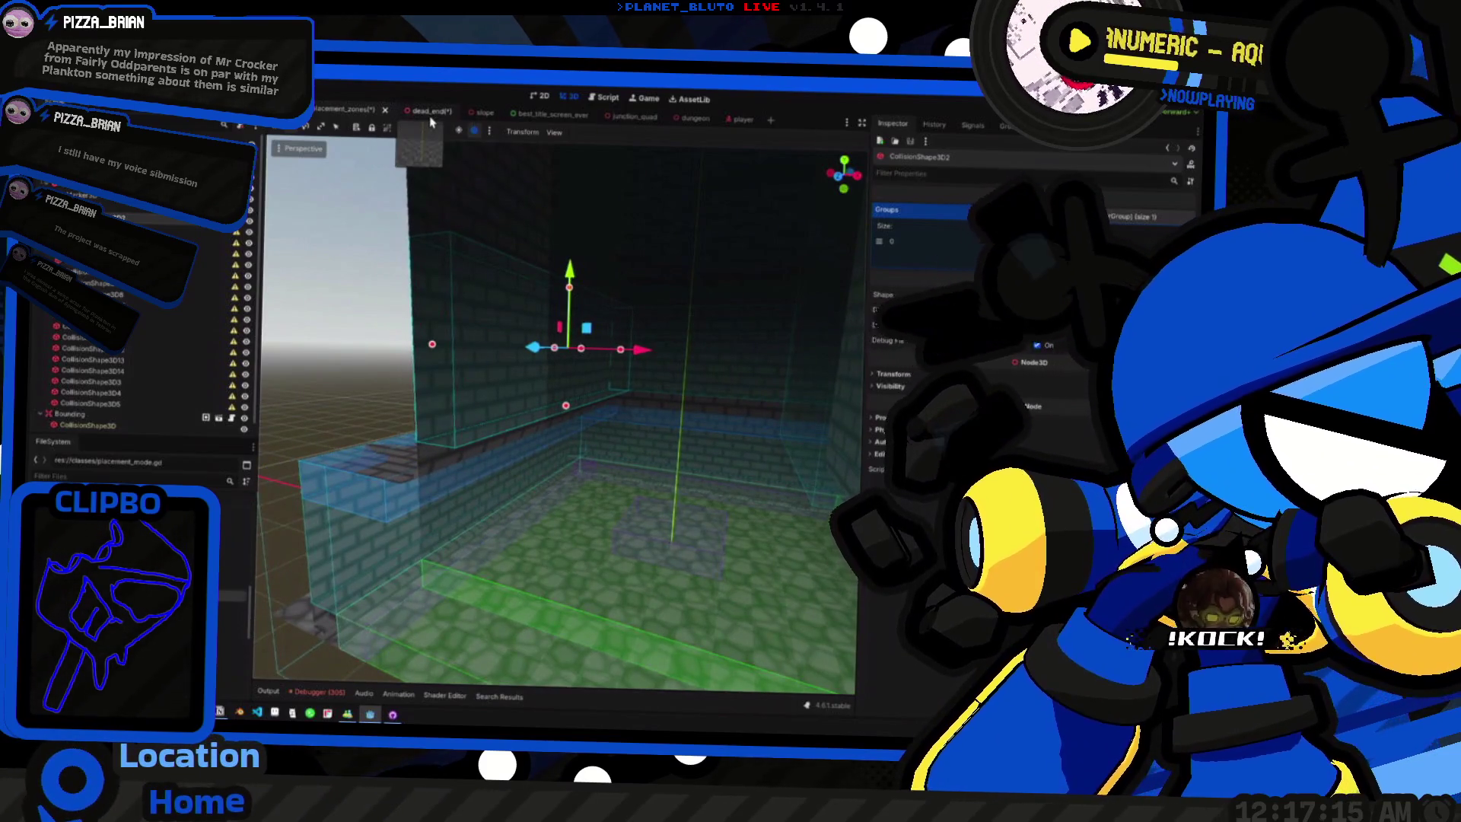
- In the dead_end scene, select the CollisionShape3D and widen its box along X
{"action": "left_click", "coordinate": [428, 113]}
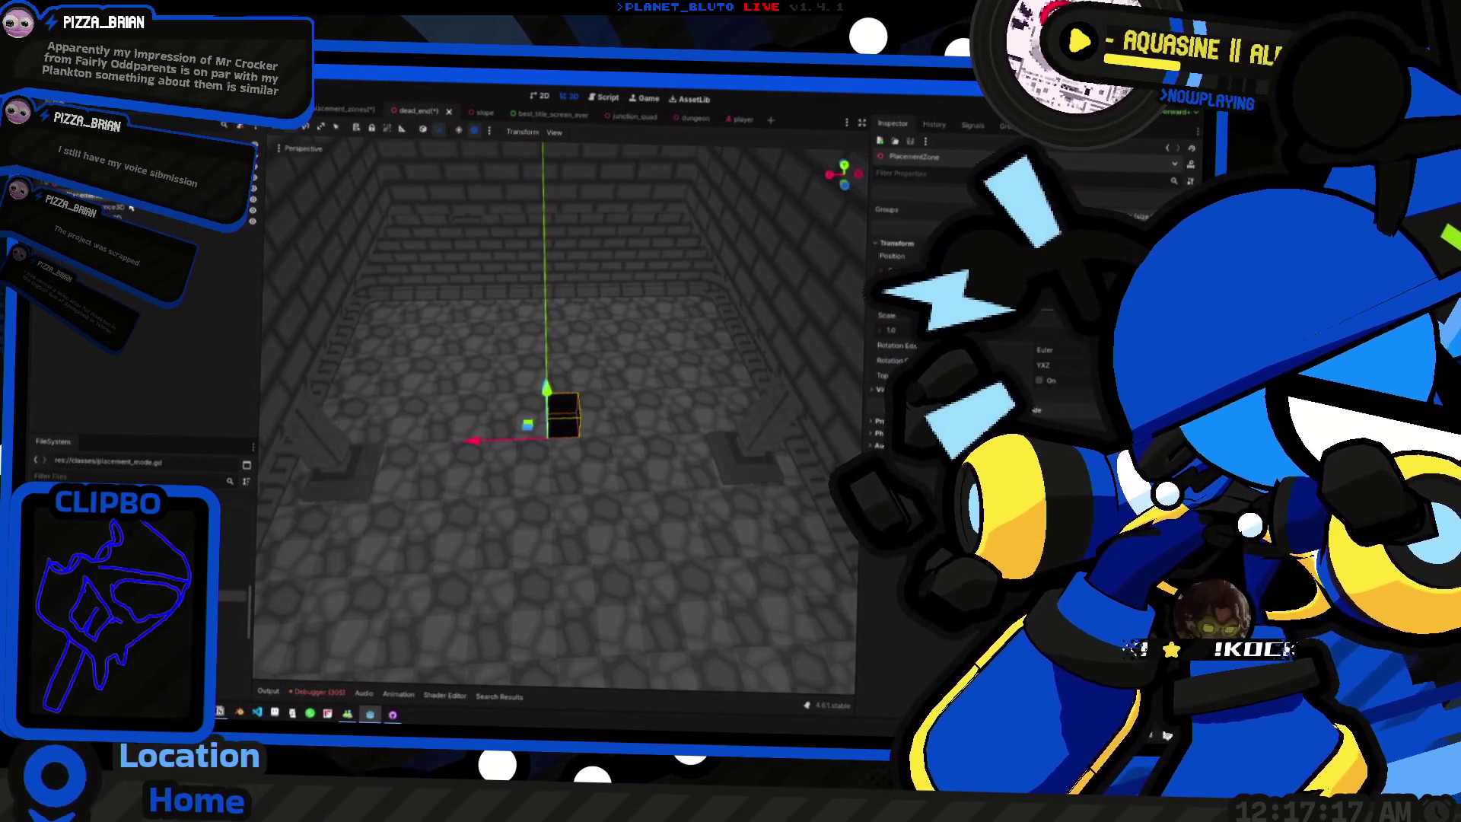
{"action": "left_click", "coordinate": [141, 213]}
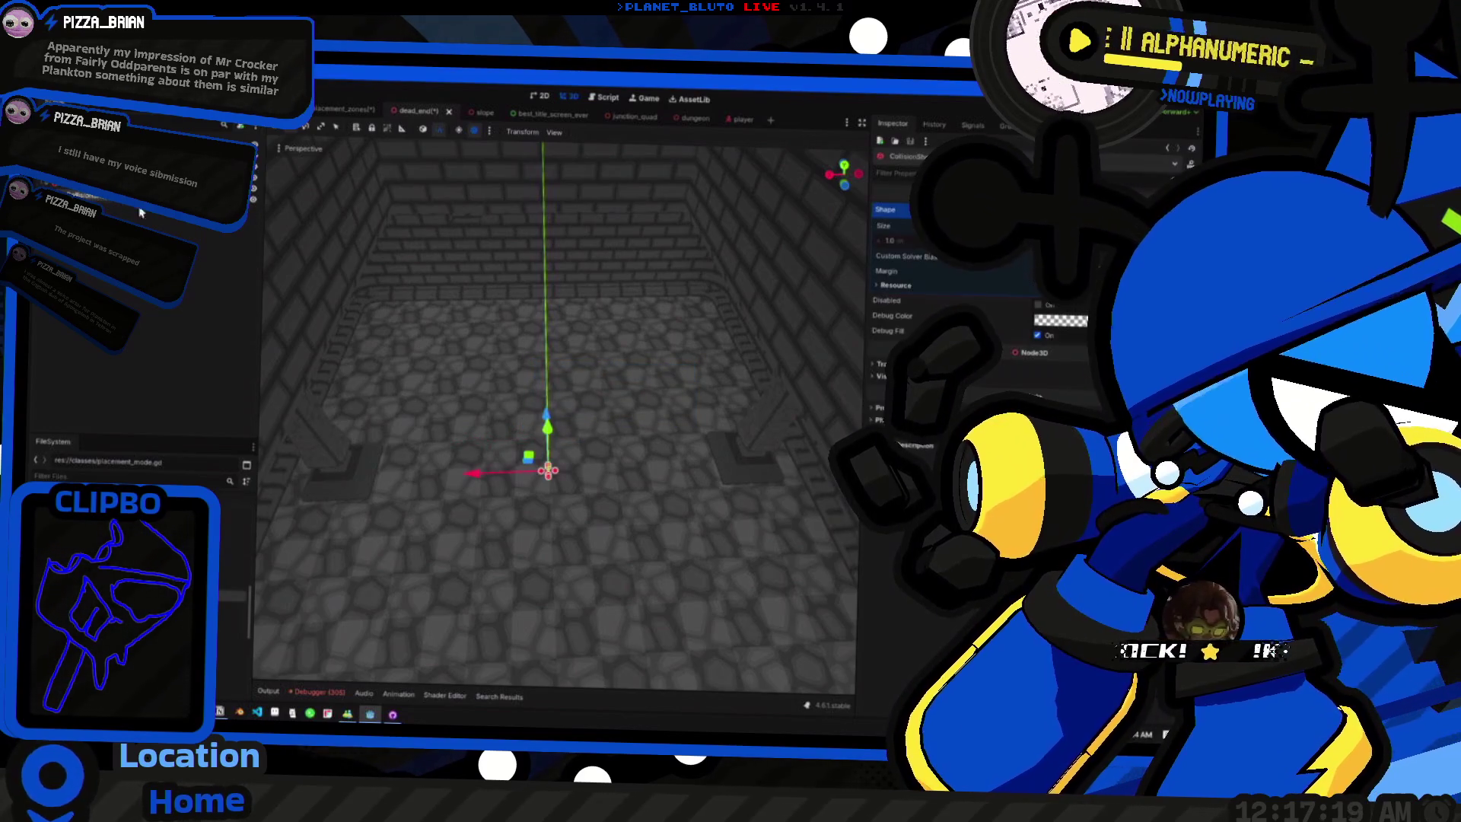
{"action": "mouse_move", "coordinate": [548, 457]}
{"action": "left_mouse_down"}
{"action": "mouse_move", "coordinate": [578, 445]}
{"action": "mouse_move", "coordinate": [554, 322]}
{"action": "mouse_move", "coordinate": [558, 411]}
{"action": "mouse_move", "coordinate": [570, 413]}
{"action": "left_mouse_up"}
{"action": "scroll", "coordinate": [533, 362], "scroll_direction": "down", "scroll_amount": 5}
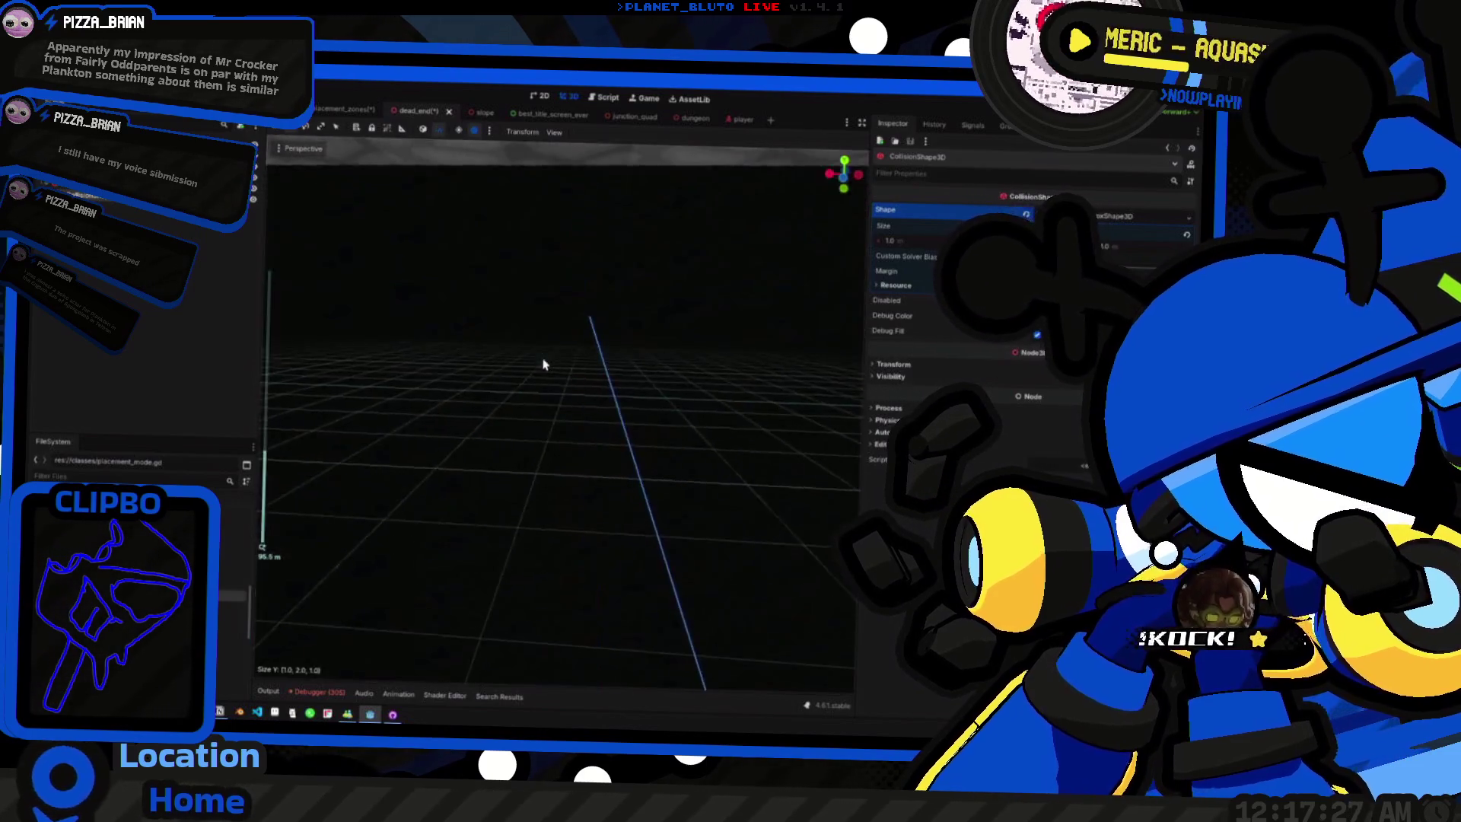
{"action": "scroll", "coordinate": [534, 362], "scroll_direction": "up", "scroll_amount": 5}
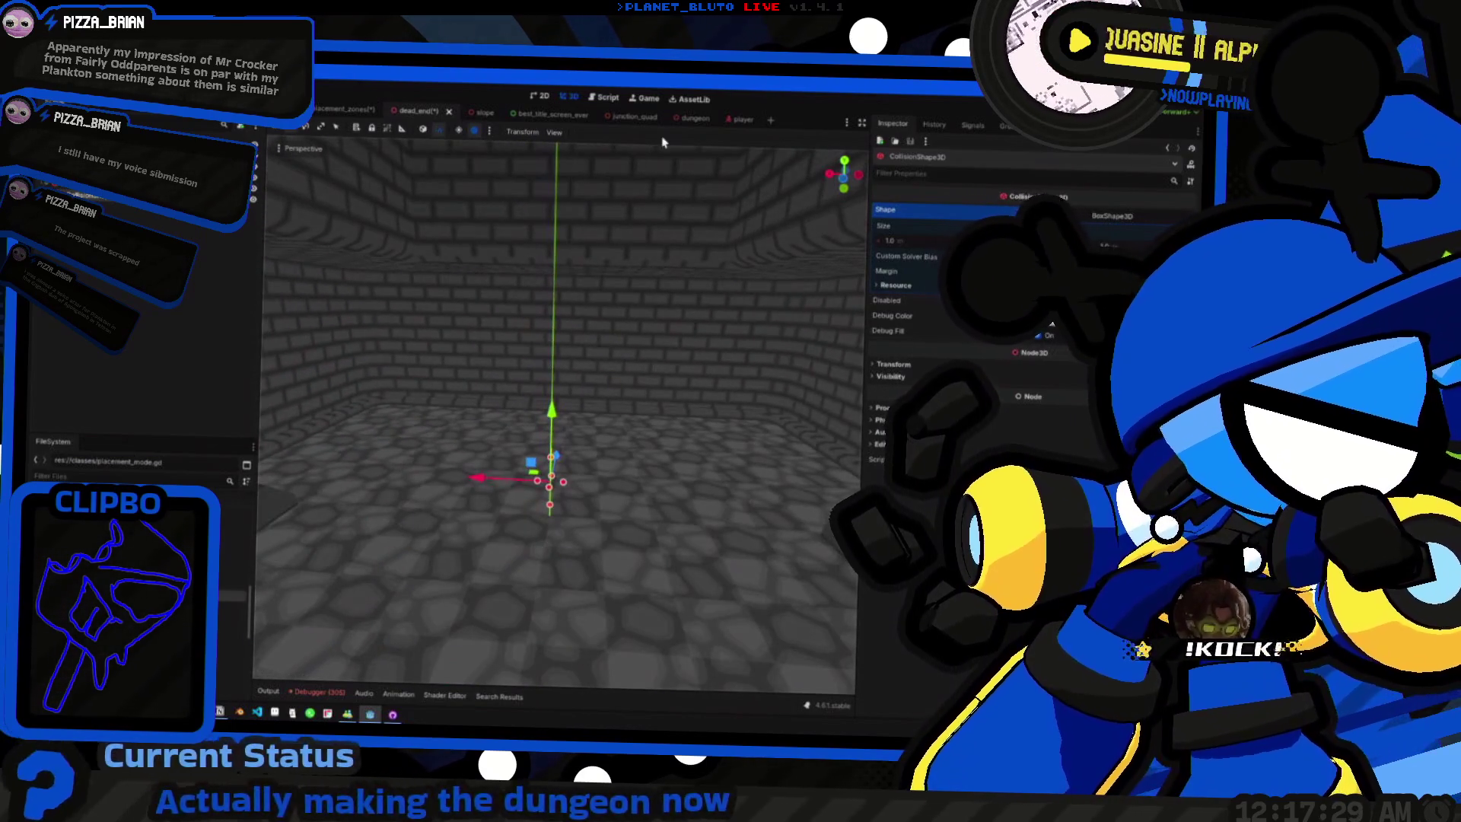
{"action": "left_click_drag", "start_coordinate": [563, 481], "coordinate": [642, 485]}
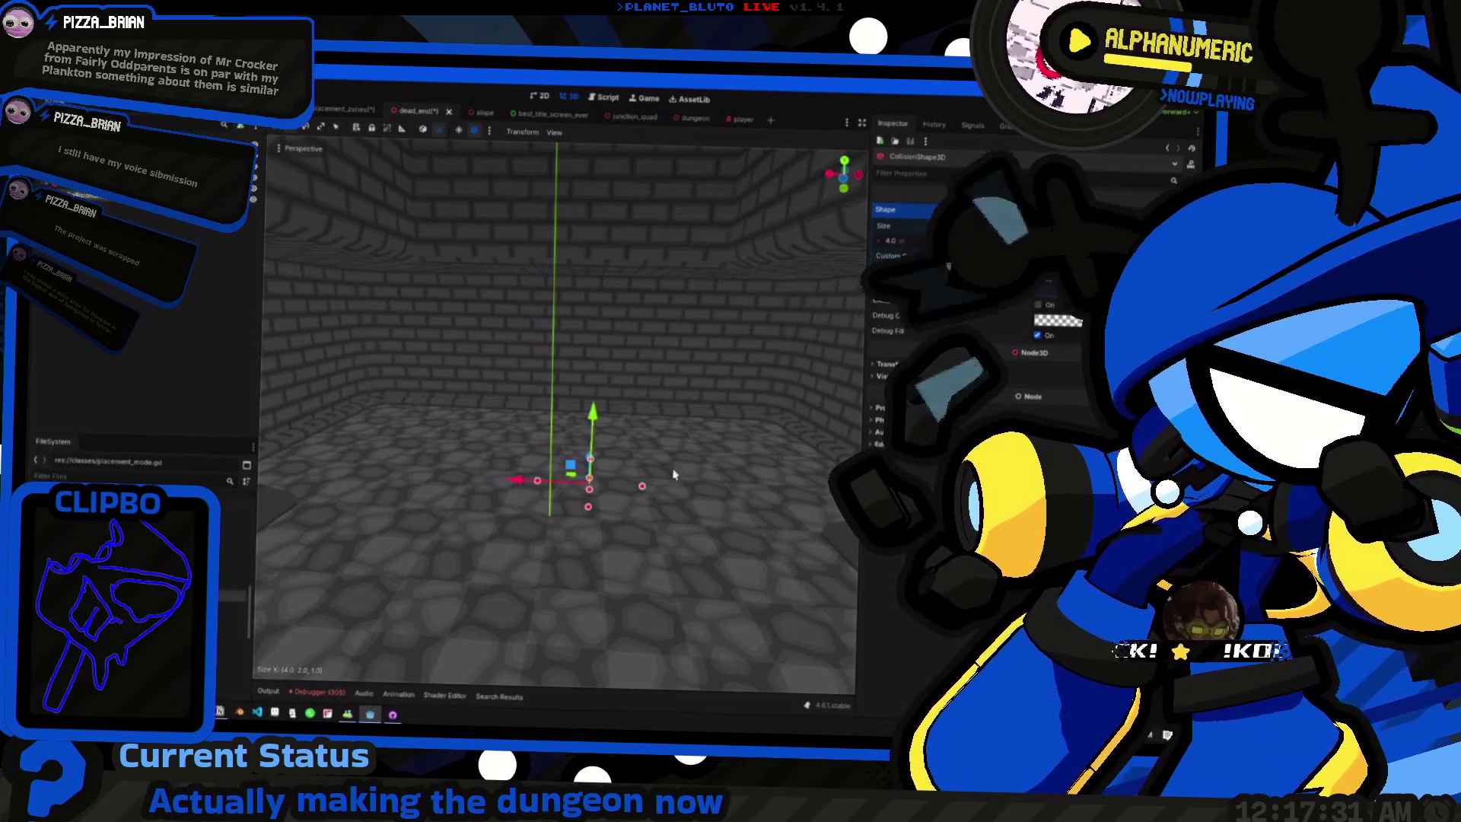
- Set the zone's debug colour to cyan, box size 2 m, and Position X 2.5
{"action": "left_click", "coordinate": [1069, 321]}
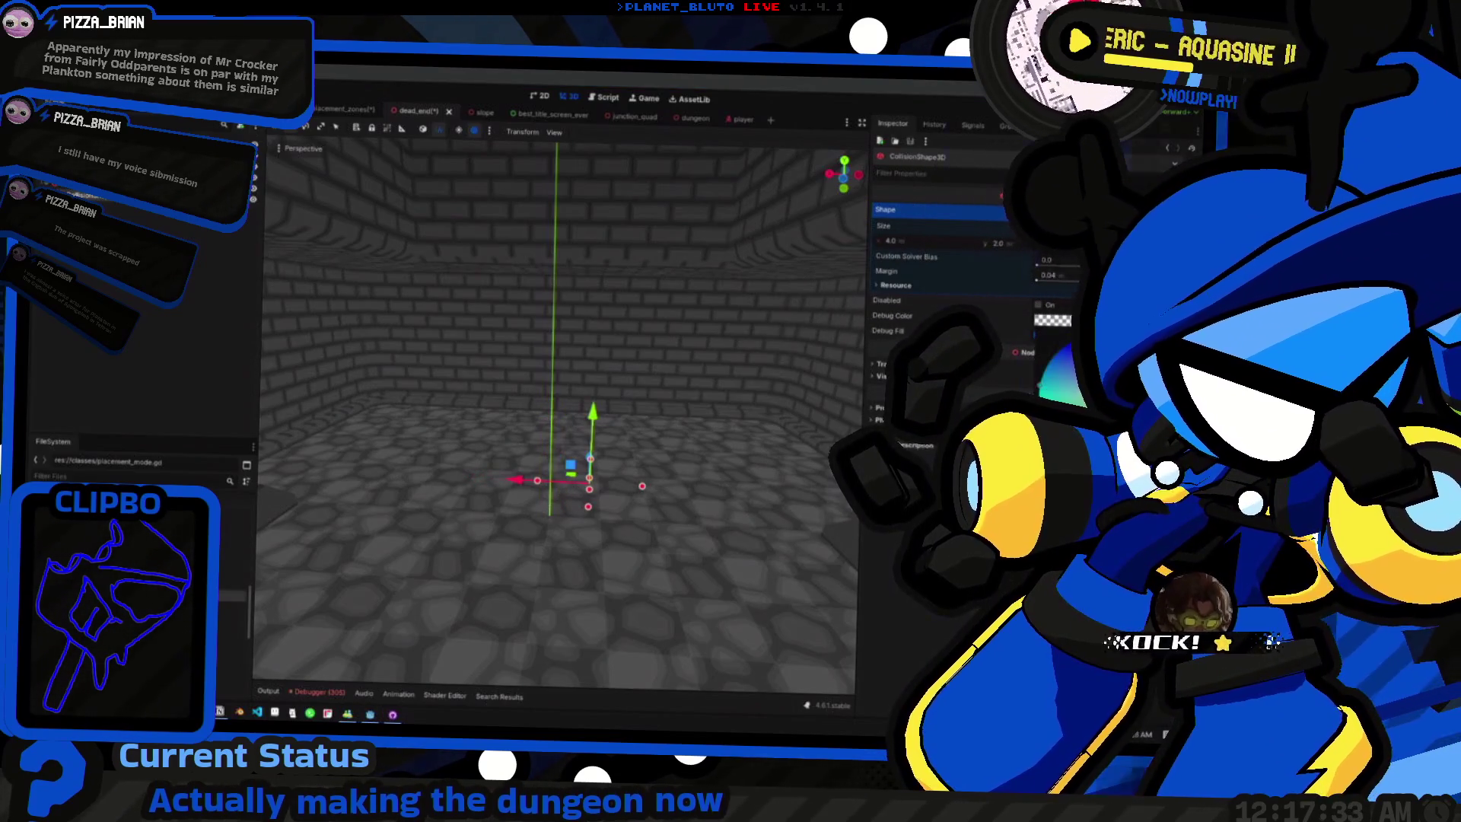
{"action": "left_click", "coordinate": [1037, 335]}
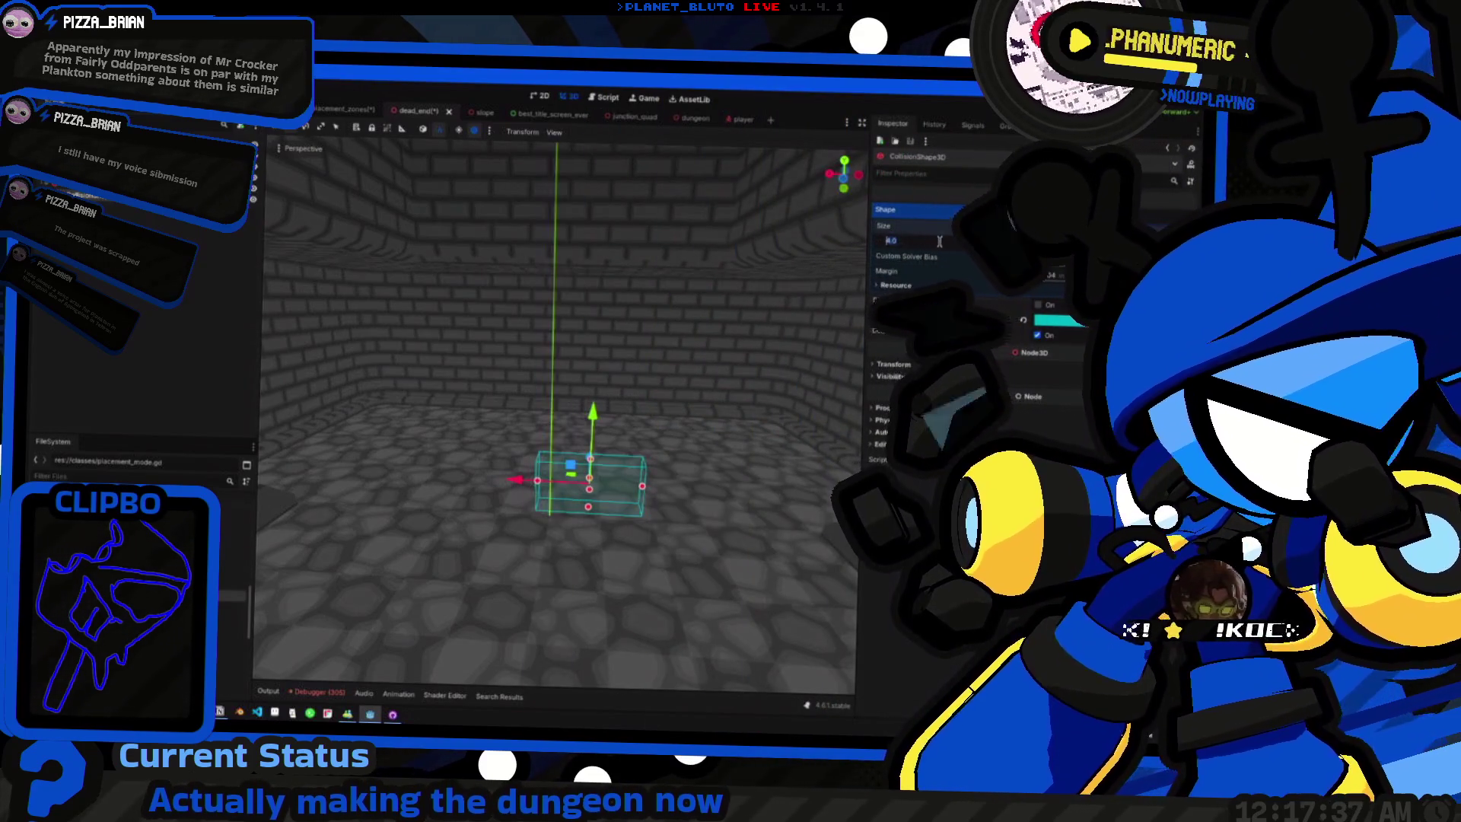
{"action": "type", "text": "2"}
{"action": "key", "text": "Return"}
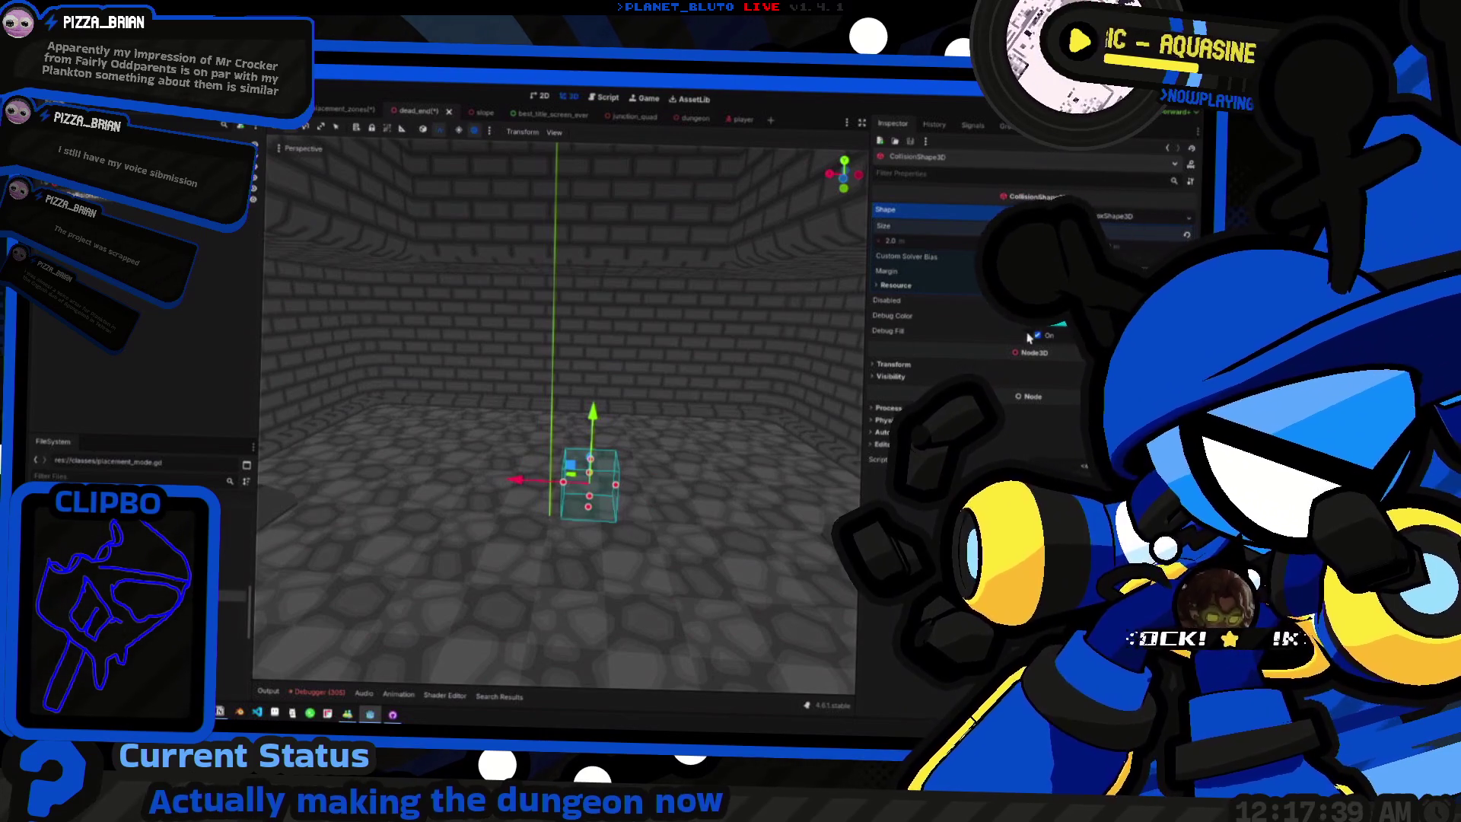
{"action": "type", "text": "2.5"}
{"action": "key", "text": "Return"}
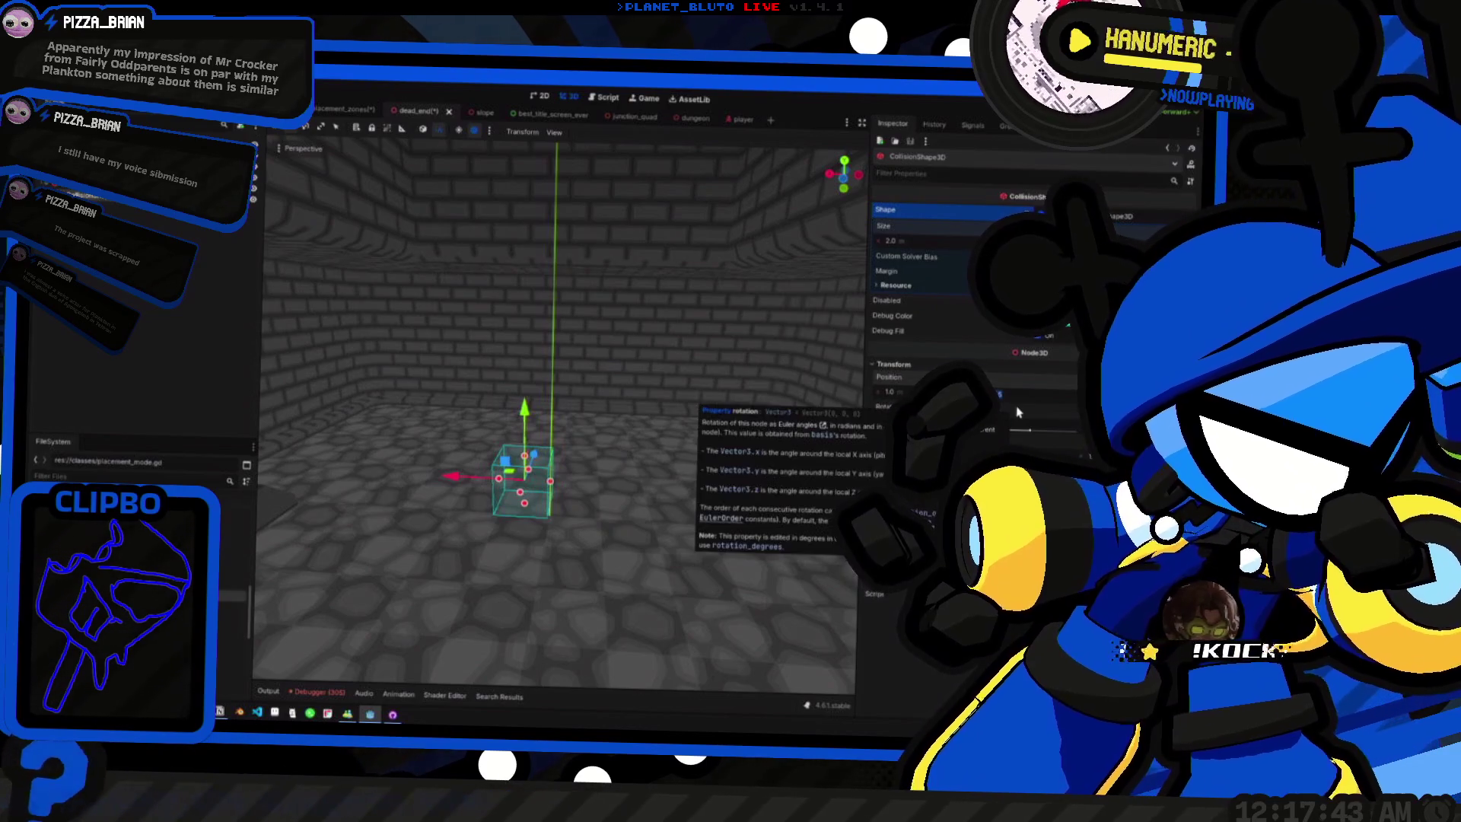
{"action": "left_click", "coordinate": [847, 184]}
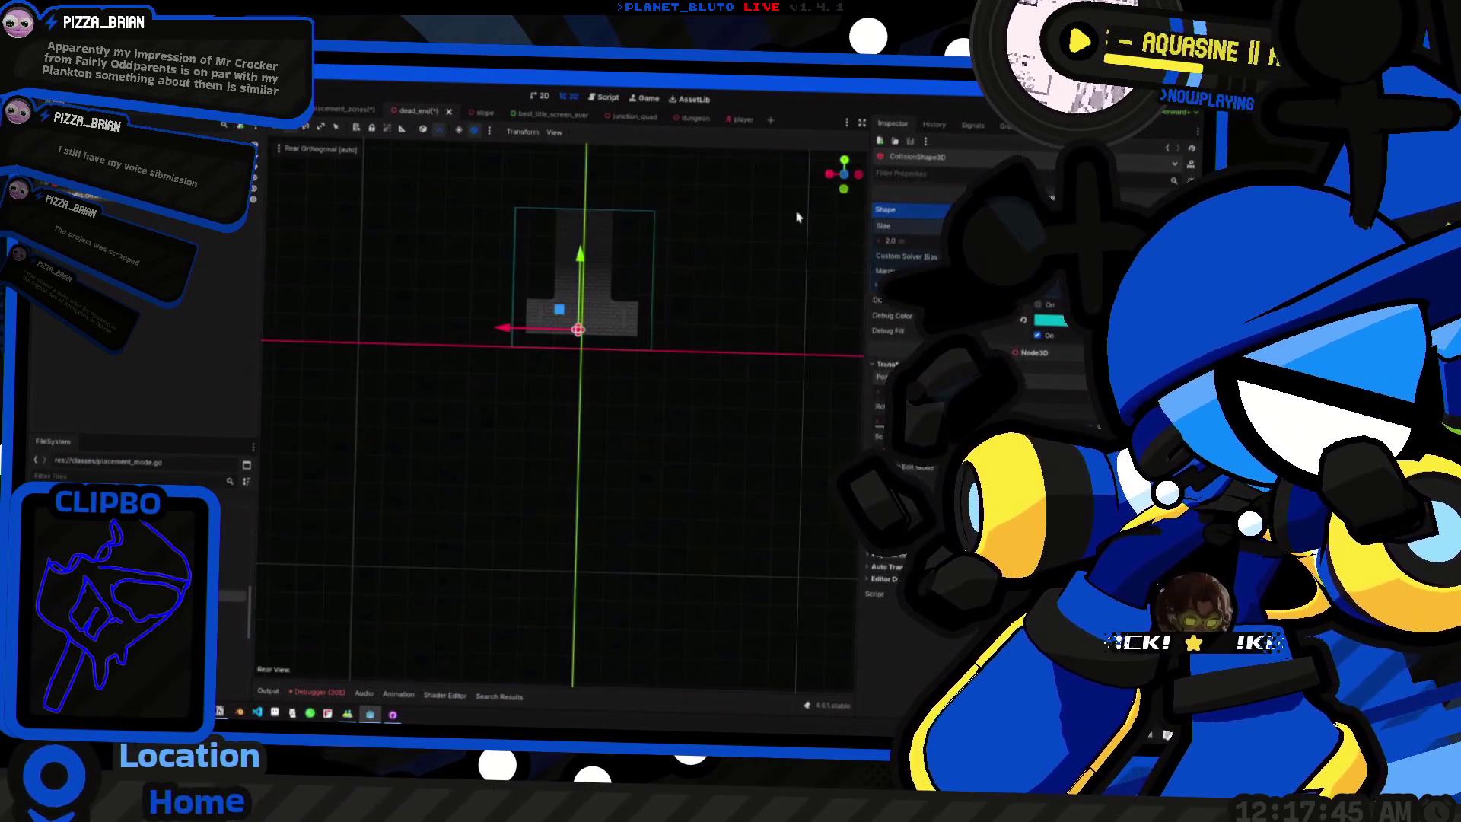
- Orbit to an overhead perspective of dead_end, select the GridMap, then the corridor's placement box
{"action": "scroll", "coordinate": [609, 312], "scroll_direction": "up", "scroll_amount": 5}
{"action": "mouse_move", "coordinate": [609, 312]}
{"action": "left_mouse_down"}
{"action": "mouse_move", "coordinate": [590, 316]}
{"action": "mouse_move", "coordinate": [600, 368]}
{"action": "mouse_move", "coordinate": [567, 427]}
{"action": "mouse_move", "coordinate": [567, 365]}
{"action": "mouse_move", "coordinate": [567, 407]}
{"action": "left_mouse_up"}
{"action": "left_click", "coordinate": [778, 251]}
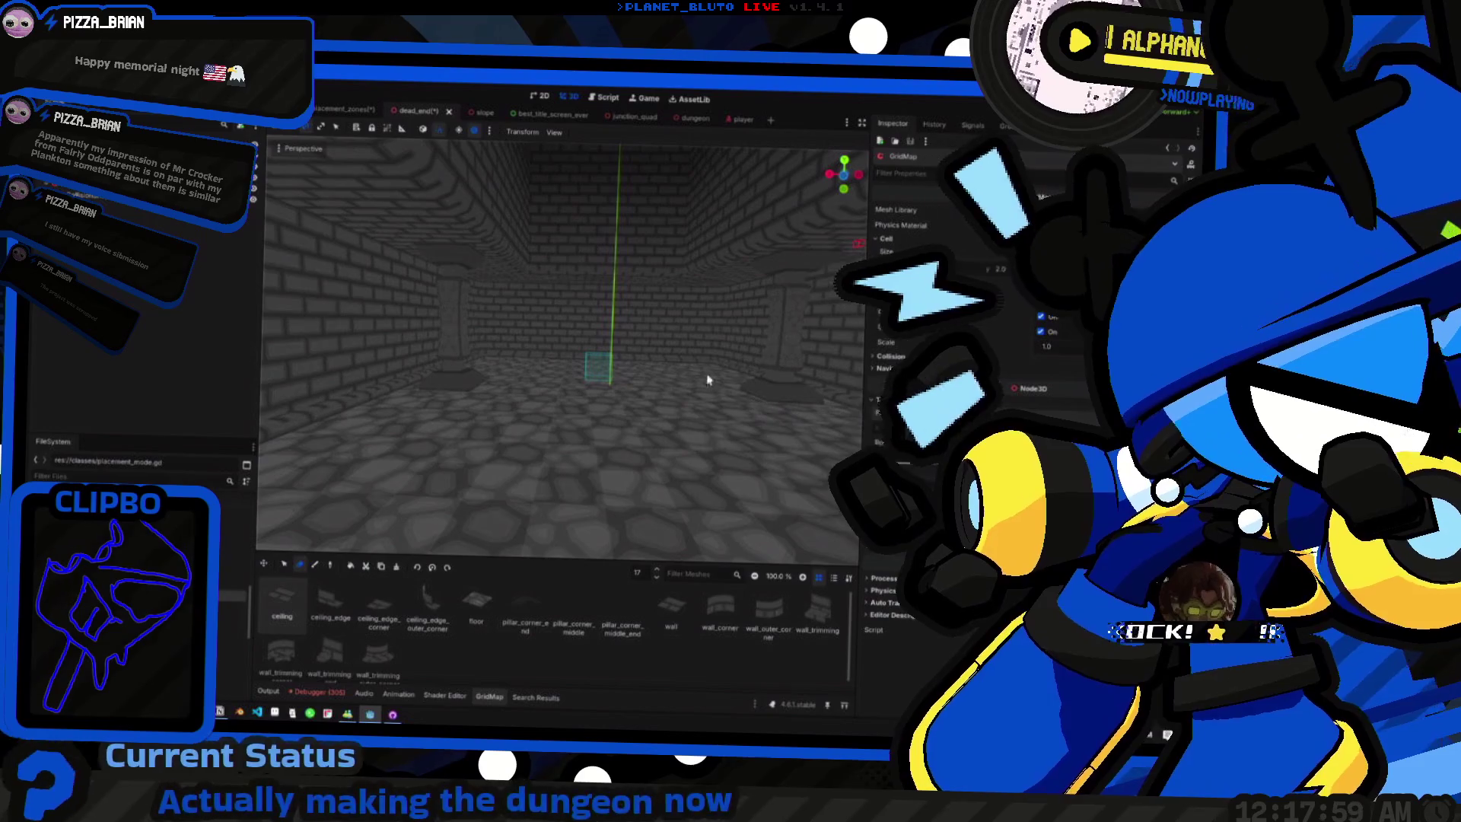
{"action": "left_click", "coordinate": [597, 367]}
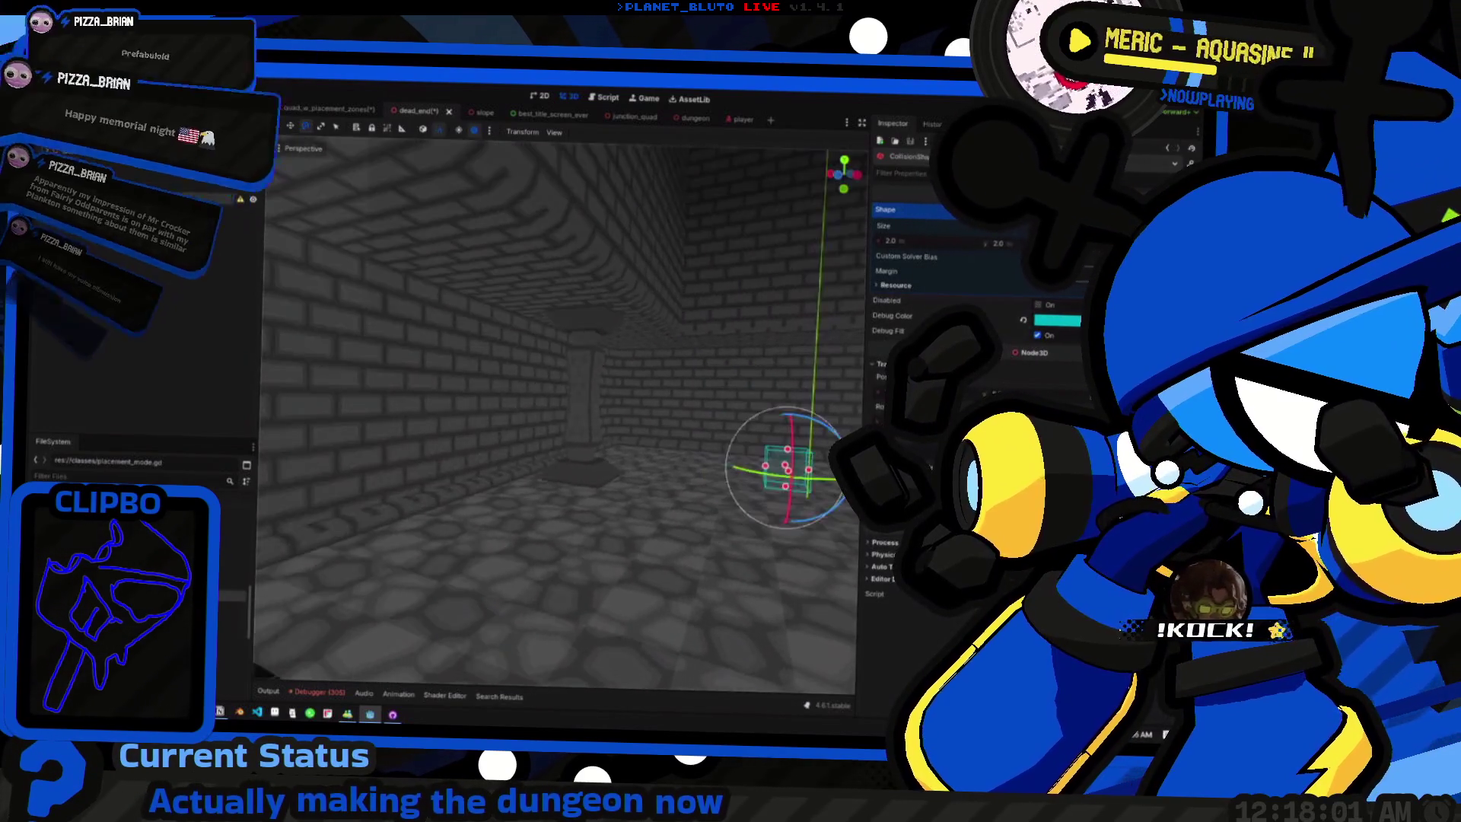
- Frame the selected collision box and orbit around the dead_end corridor
{"action": "key", "text": "f"}
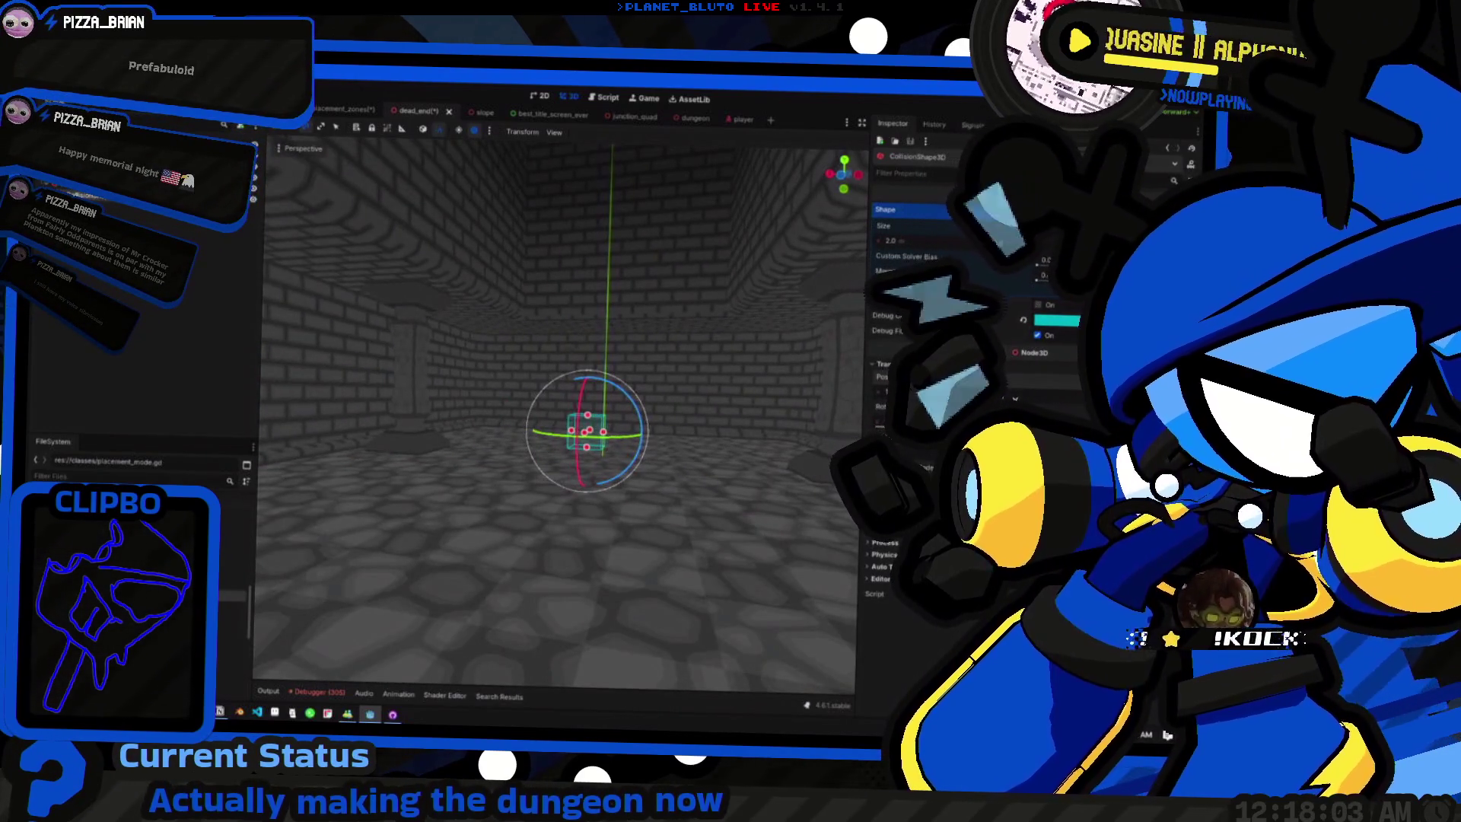
{"action": "left_click_drag", "start_coordinate": [1014, 397], "coordinate": [1015, 401]}
{"action": "left_click_drag", "start_coordinate": [620, 417], "coordinate": [854, 457]}
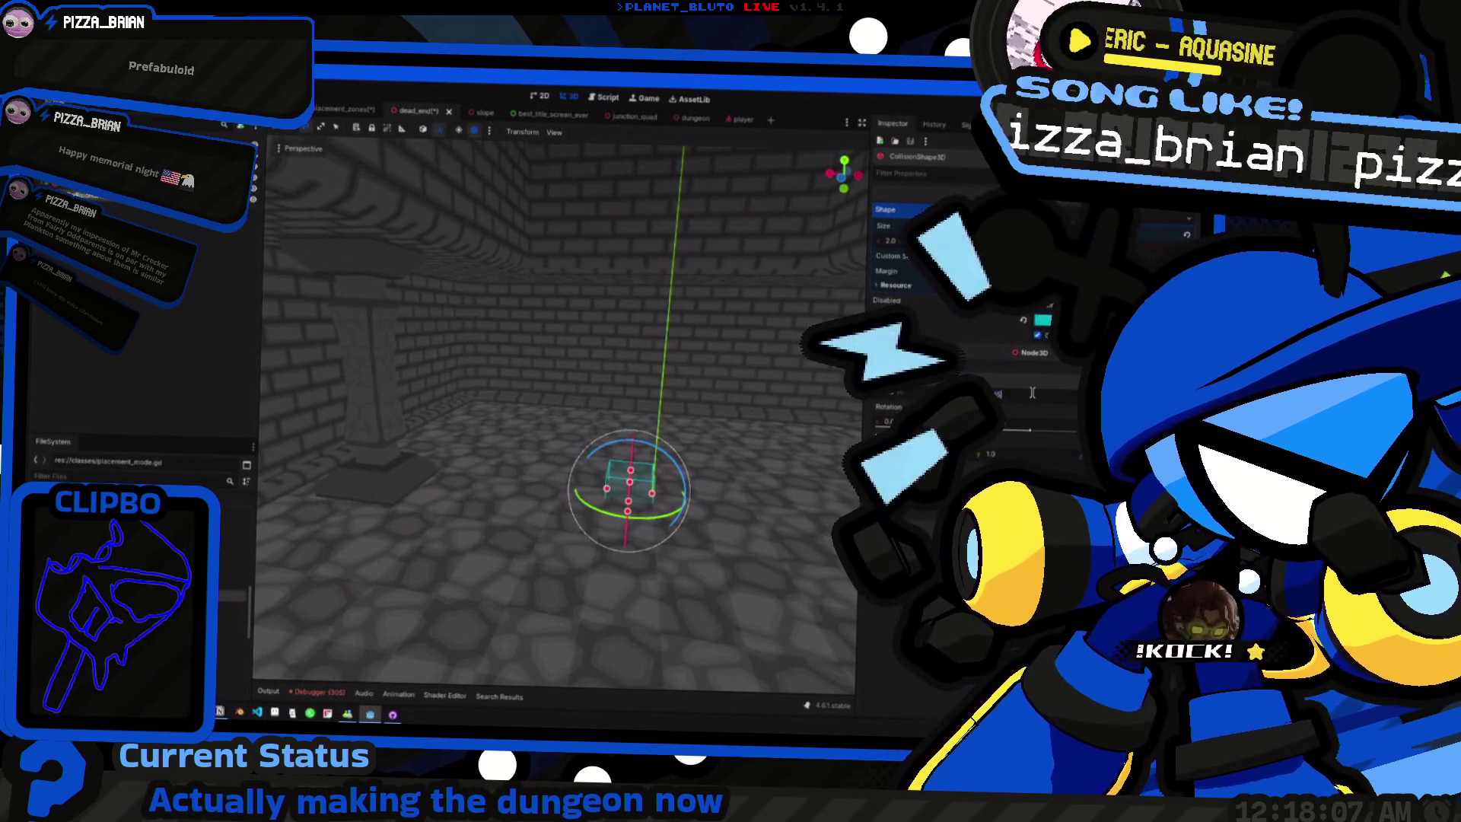
{"action": "left_click_drag", "start_coordinate": [631, 487], "coordinate": [830, 364]}
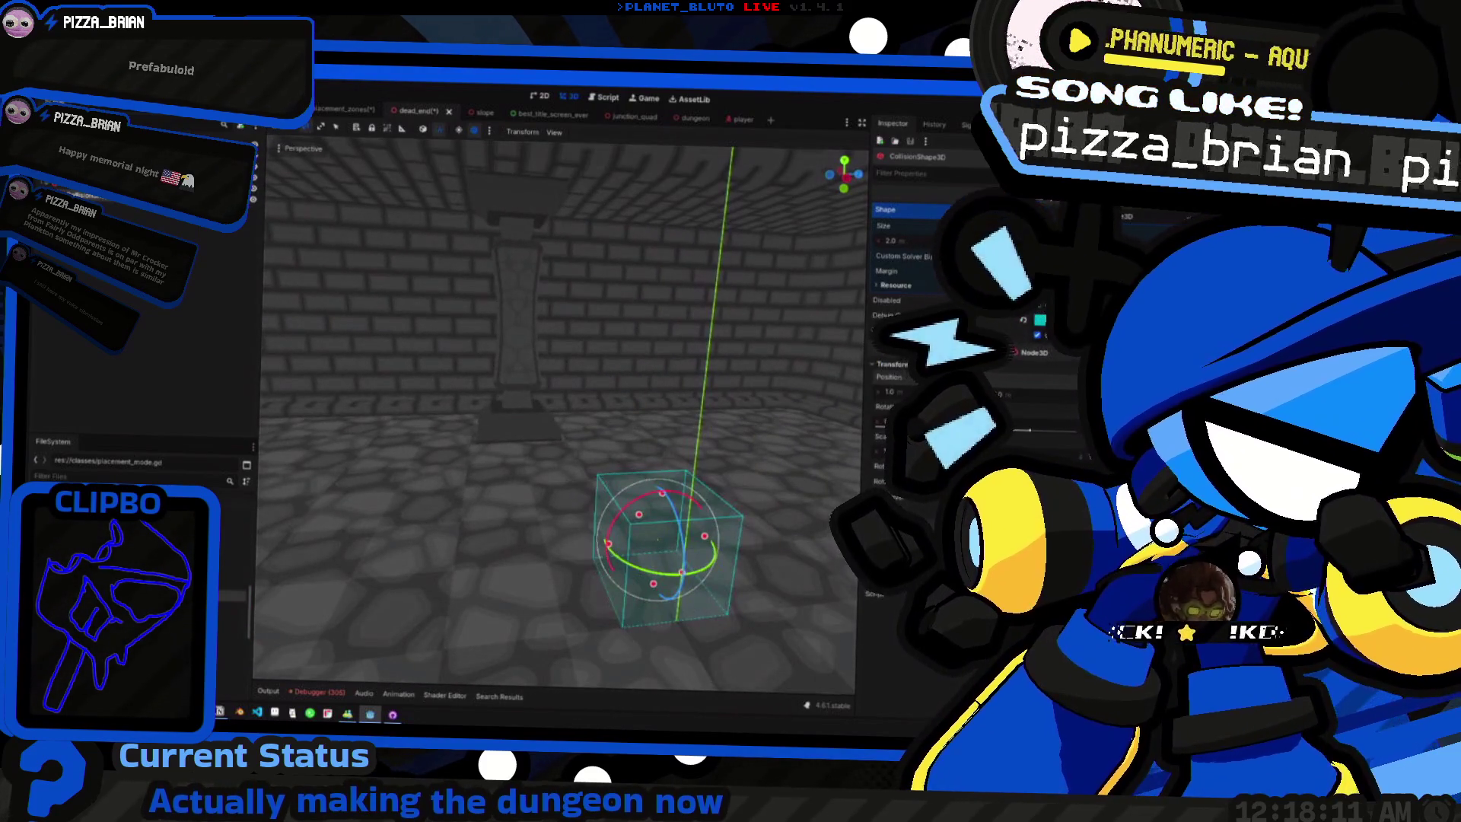
{"action": "mouse_move", "coordinate": [829, 364]}
{"action": "left_mouse_down"}
{"action": "mouse_move", "coordinate": [776, 380]}
{"action": "mouse_move", "coordinate": [822, 377]}
{"action": "left_mouse_up"}
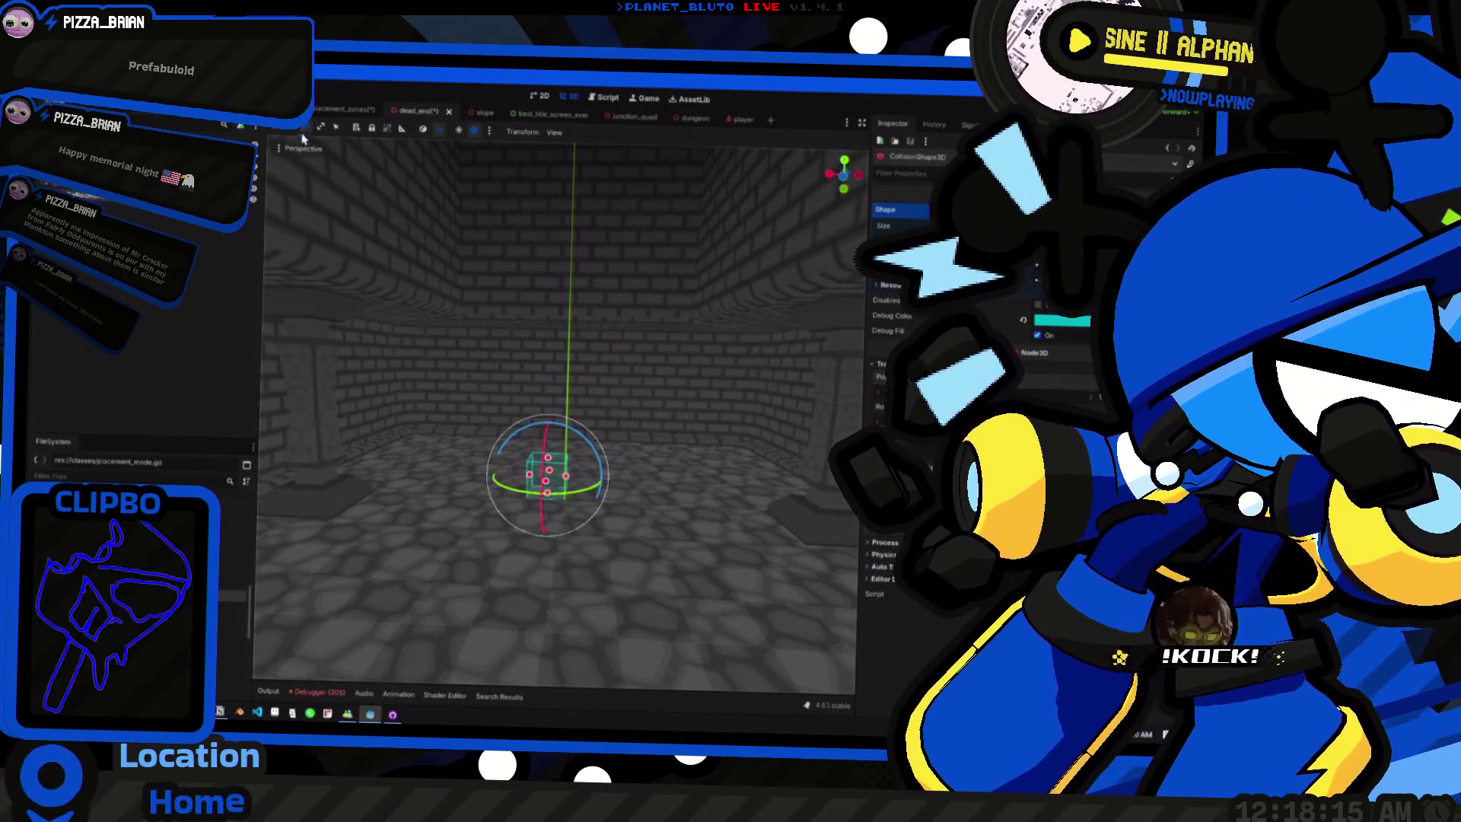
- In move mode, stretch the collision box to 4.0 along X and Z
{"action": "key", "text": "w"}
{"action": "mouse_move", "coordinate": [578, 446]}
{"action": "left_mouse_down"}
{"action": "mouse_move", "coordinate": [548, 422]}
{"action": "mouse_move", "coordinate": [570, 461]}
{"action": "left_mouse_up"}
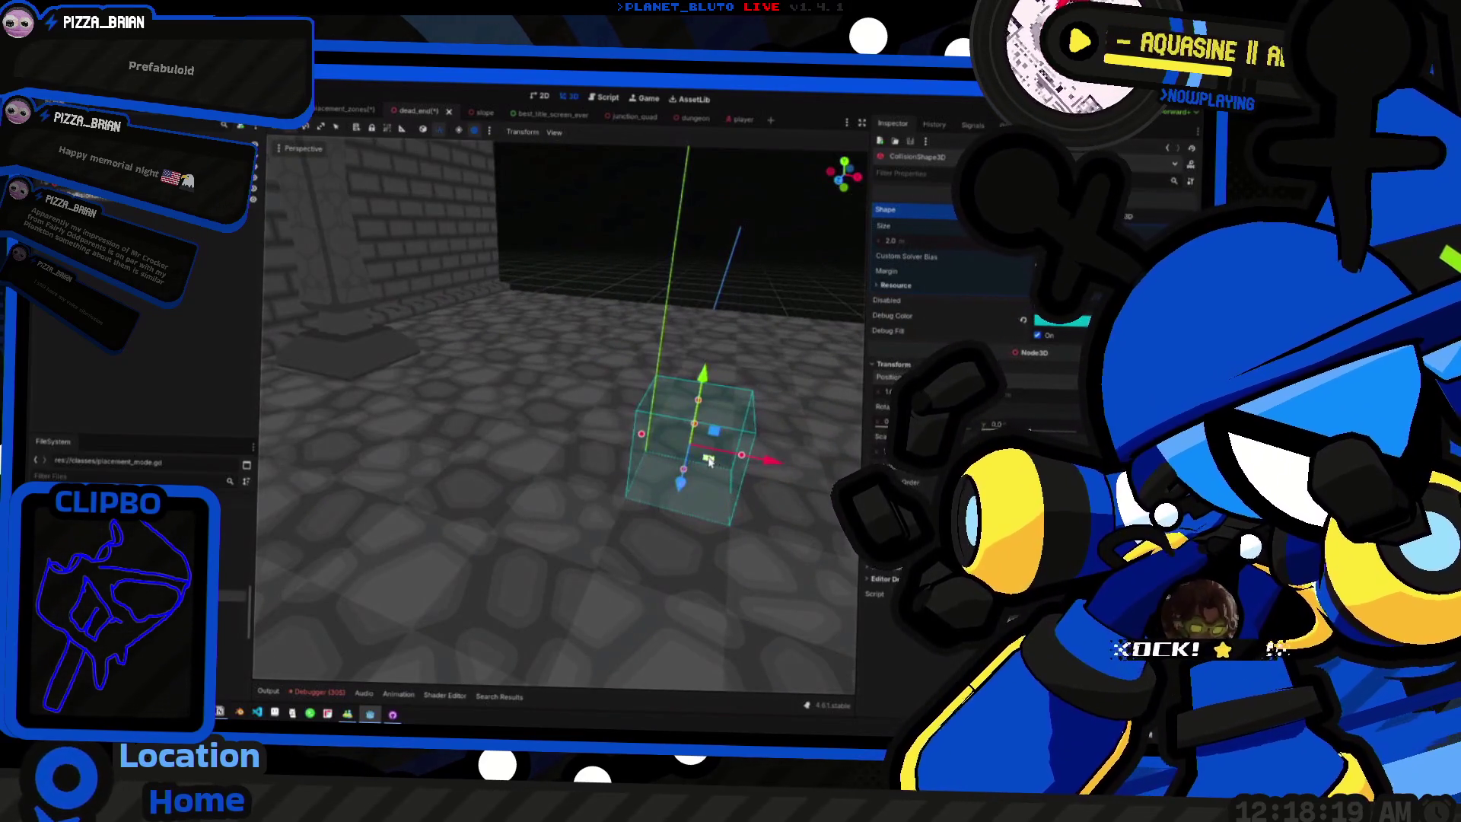
{"action": "mouse_move", "coordinate": [712, 462]}
{"action": "left_mouse_down"}
{"action": "mouse_move", "coordinate": [709, 480]}
{"action": "mouse_move", "coordinate": [688, 419]}
{"action": "mouse_move", "coordinate": [675, 442]}
{"action": "left_mouse_up"}
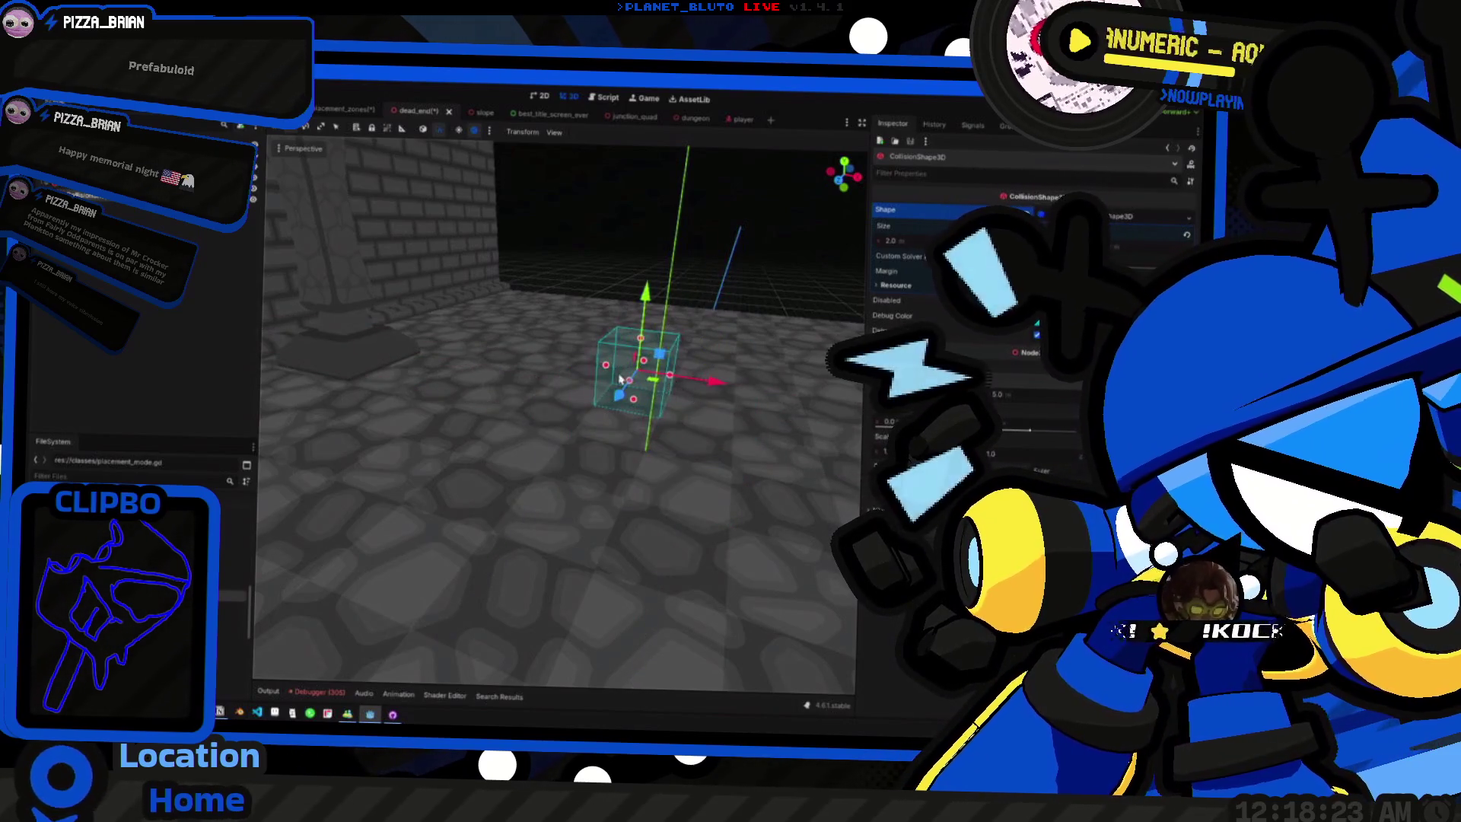
{"action": "mouse_move", "coordinate": [652, 388]}
{"action": "left_mouse_down"}
{"action": "mouse_move", "coordinate": [732, 422]}
{"action": "mouse_move", "coordinate": [663, 416]}
{"action": "left_mouse_up"}
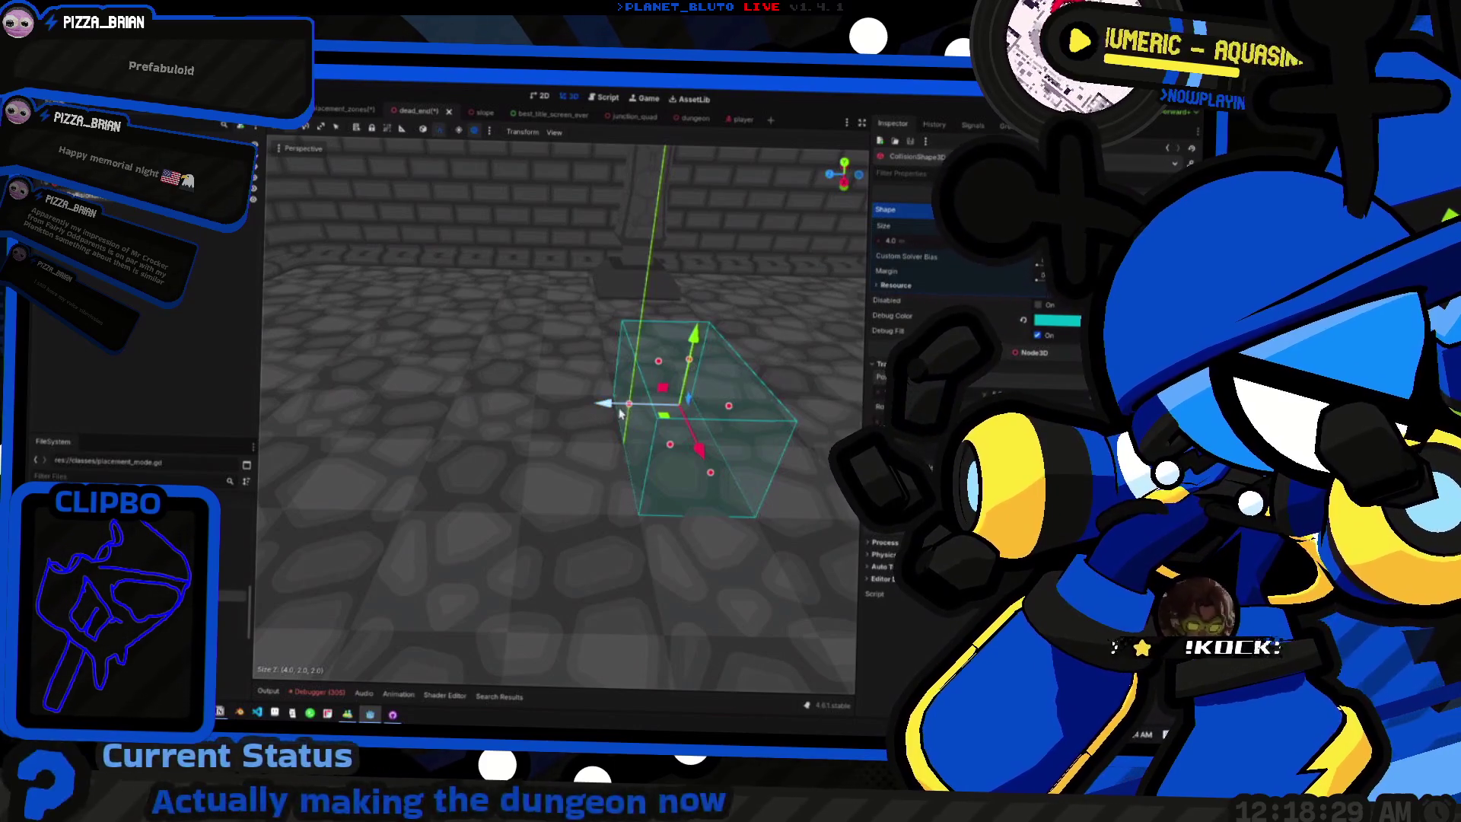
{"action": "mouse_move", "coordinate": [589, 411]}
{"action": "left_mouse_down"}
{"action": "mouse_move", "coordinate": [320, 417]}
{"action": "mouse_move", "coordinate": [532, 420]}
{"action": "mouse_move", "coordinate": [553, 441]}
{"action": "left_mouse_up"}
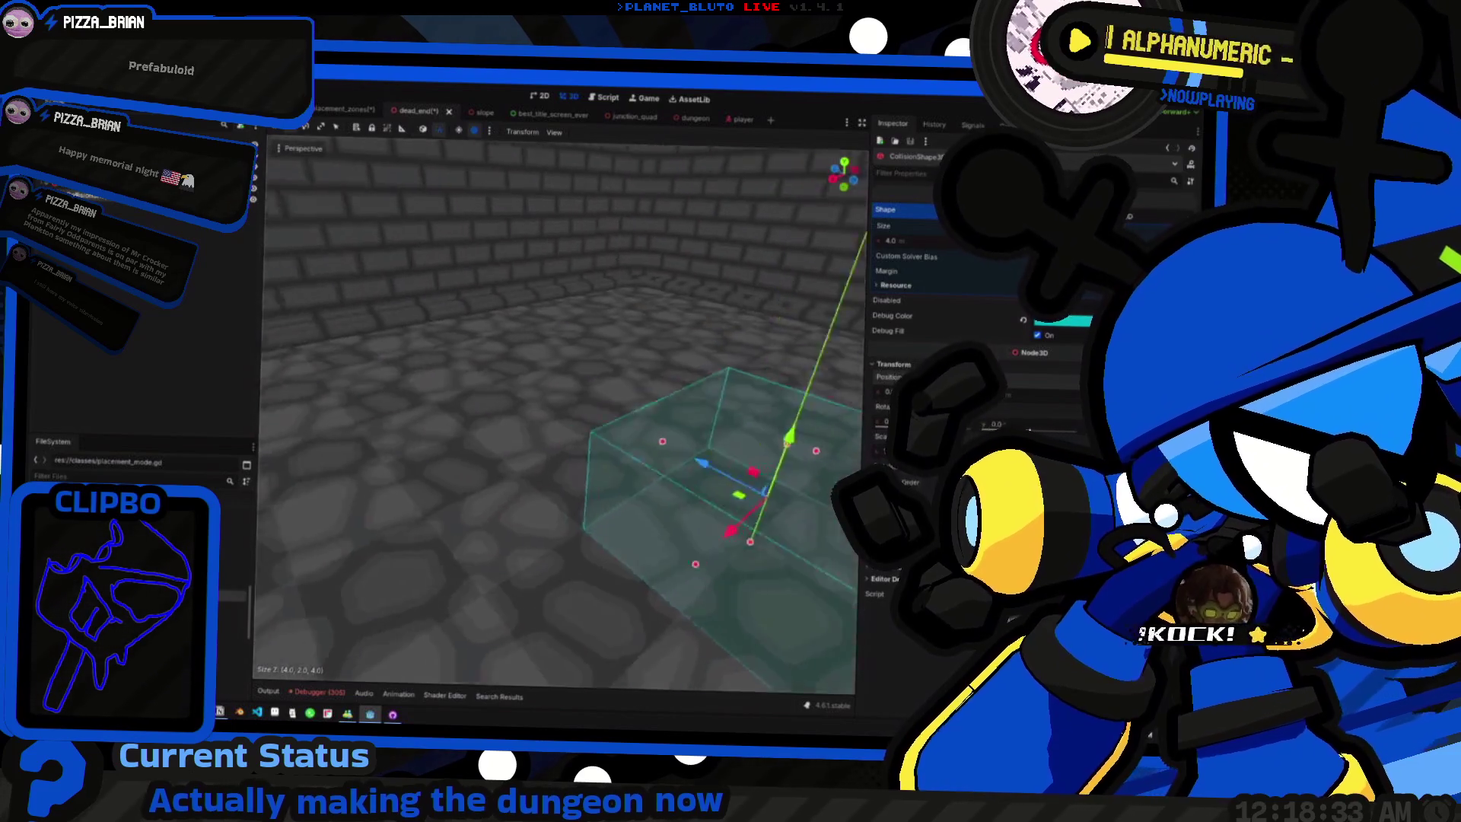
{"action": "scroll", "coordinate": [562, 417], "scroll_direction": "down", "scroll_amount": 5}
{"action": "scroll", "coordinate": [562, 417], "scroll_direction": "up", "scroll_amount": 4}
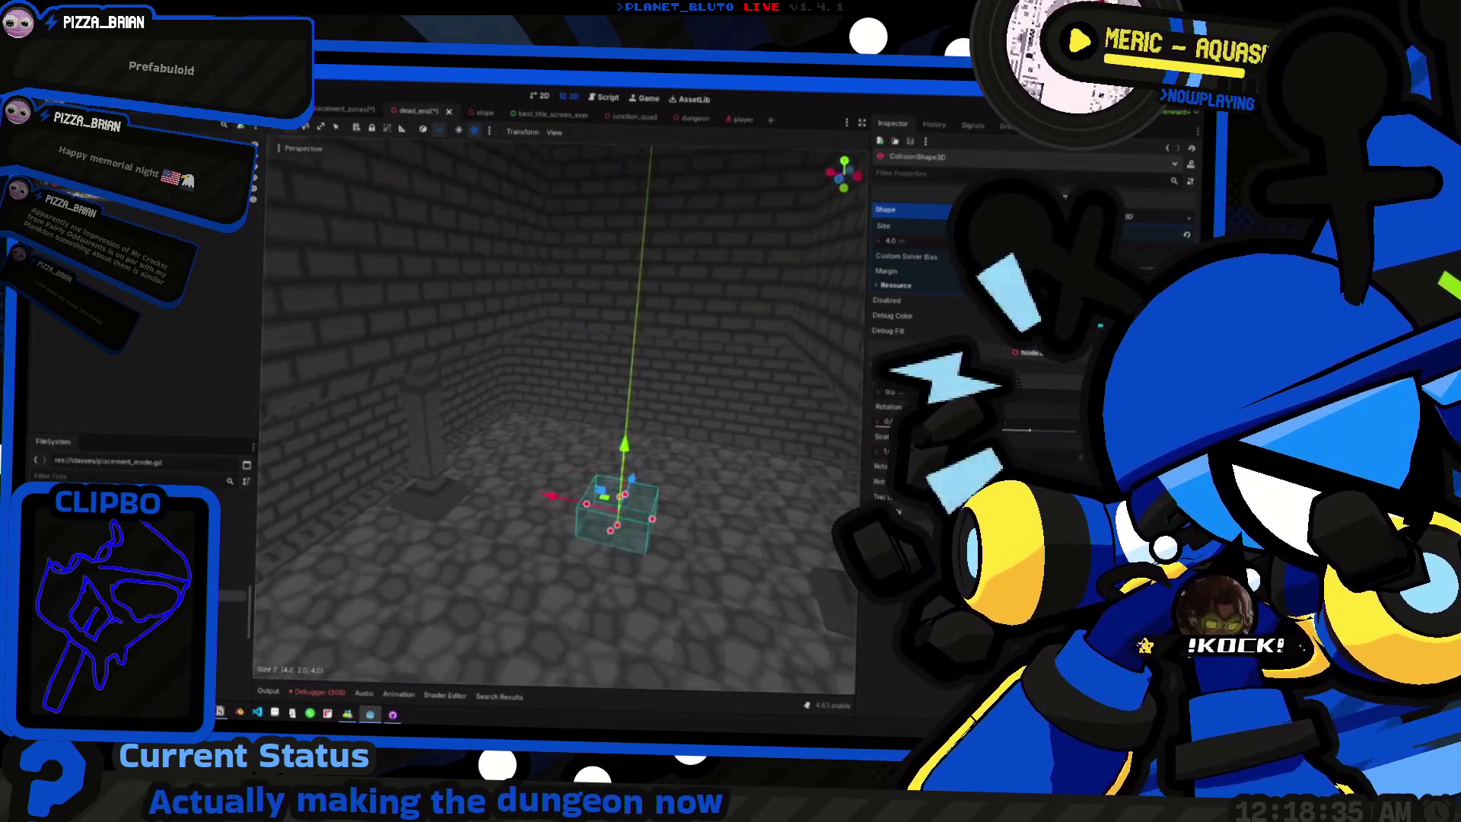
{"action": "scroll", "coordinate": [561, 417], "scroll_direction": "up", "scroll_amount": 3}
{"action": "scroll", "coordinate": [561, 417], "scroll_direction": "down", "scroll_amount": 3}
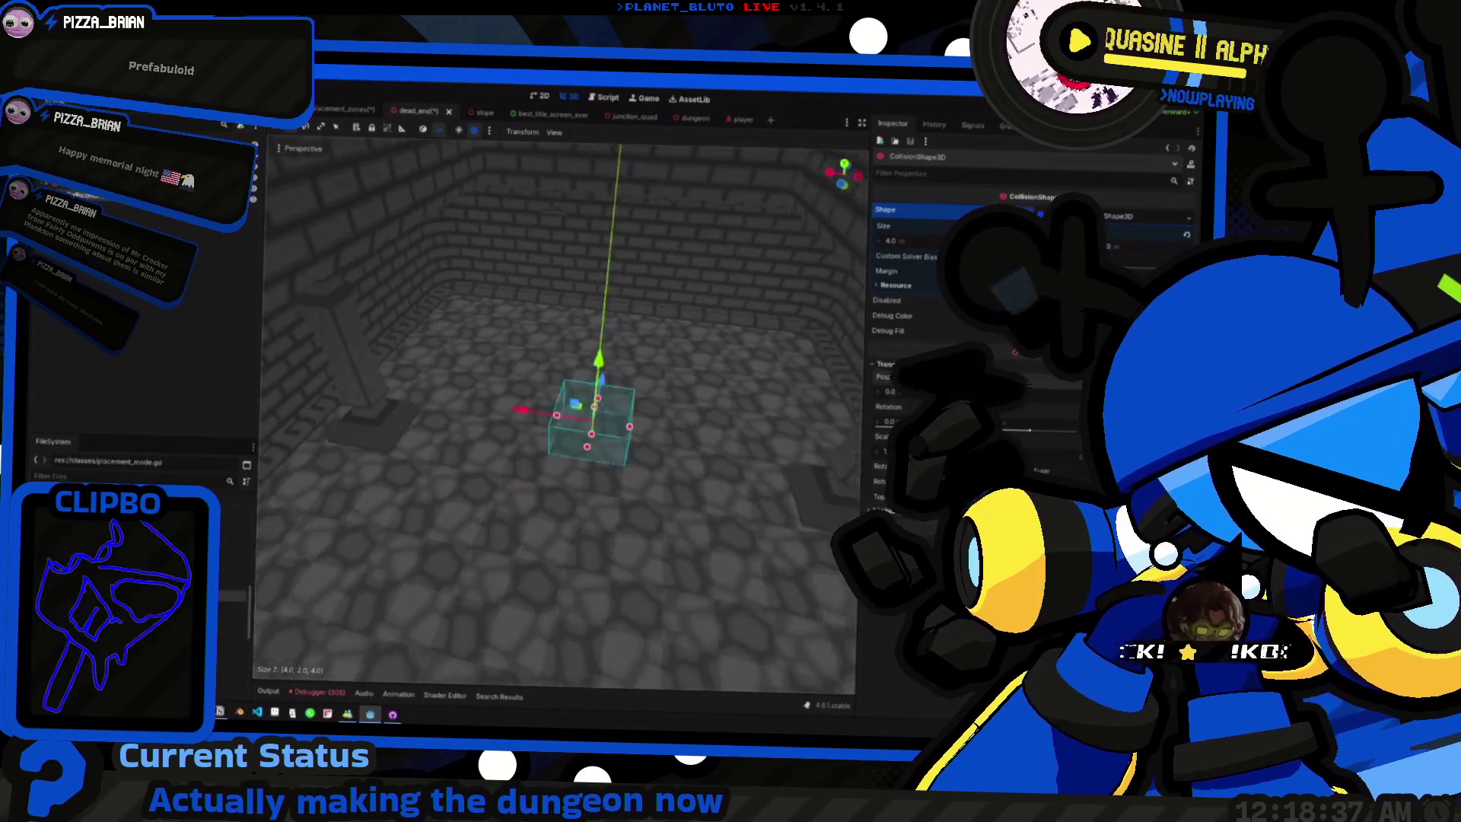
{"action": "scroll", "coordinate": [562, 417], "scroll_direction": "down", "scroll_amount": 2}
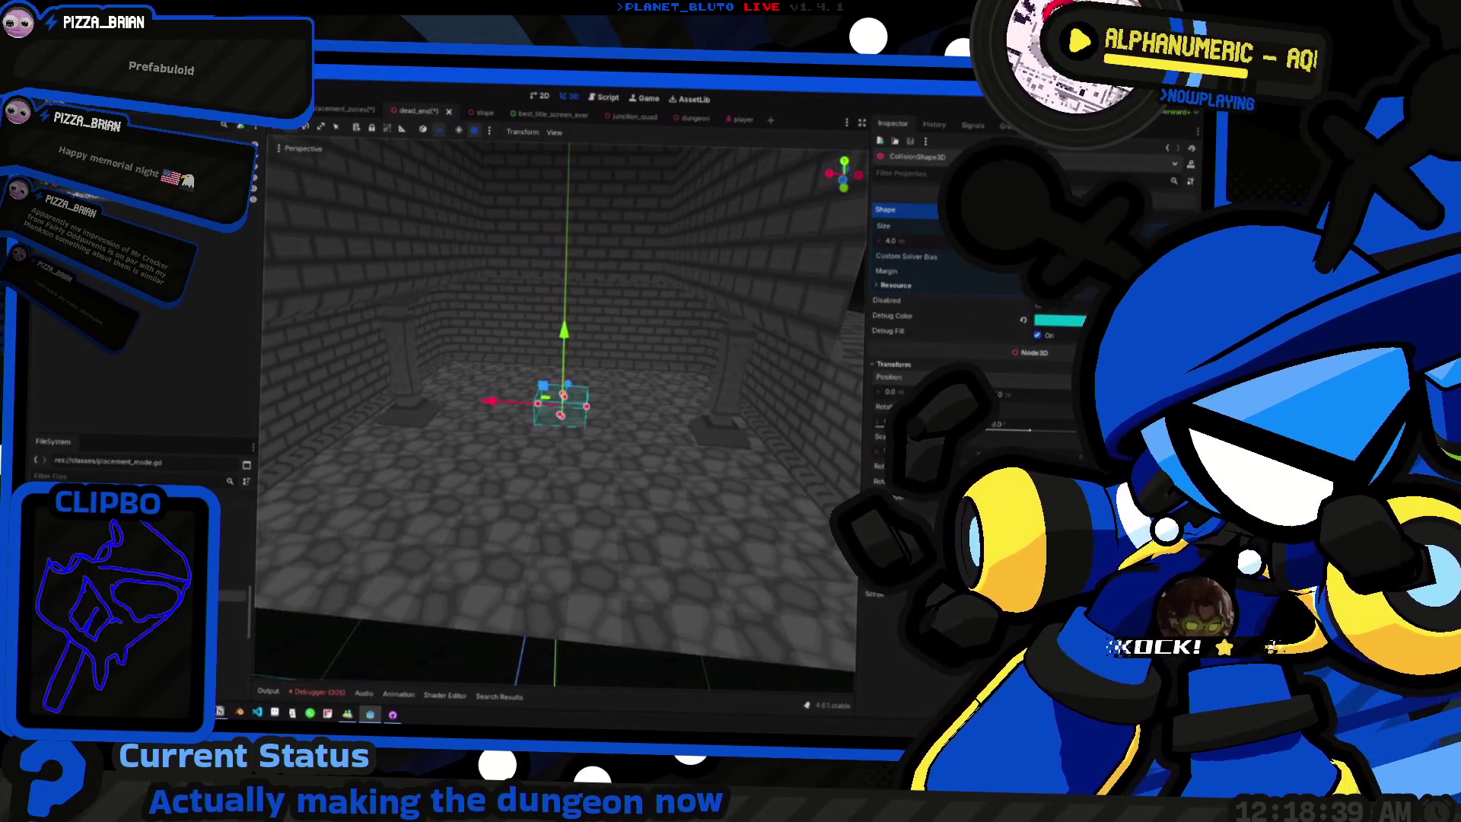
- Load res://classes/placement_zone.gd onto the CollisionShape3D and save the dead_end scene
{"action": "left_click", "coordinate": [1040, 195]}
{"action": "left_click", "coordinate": [837, 297]}
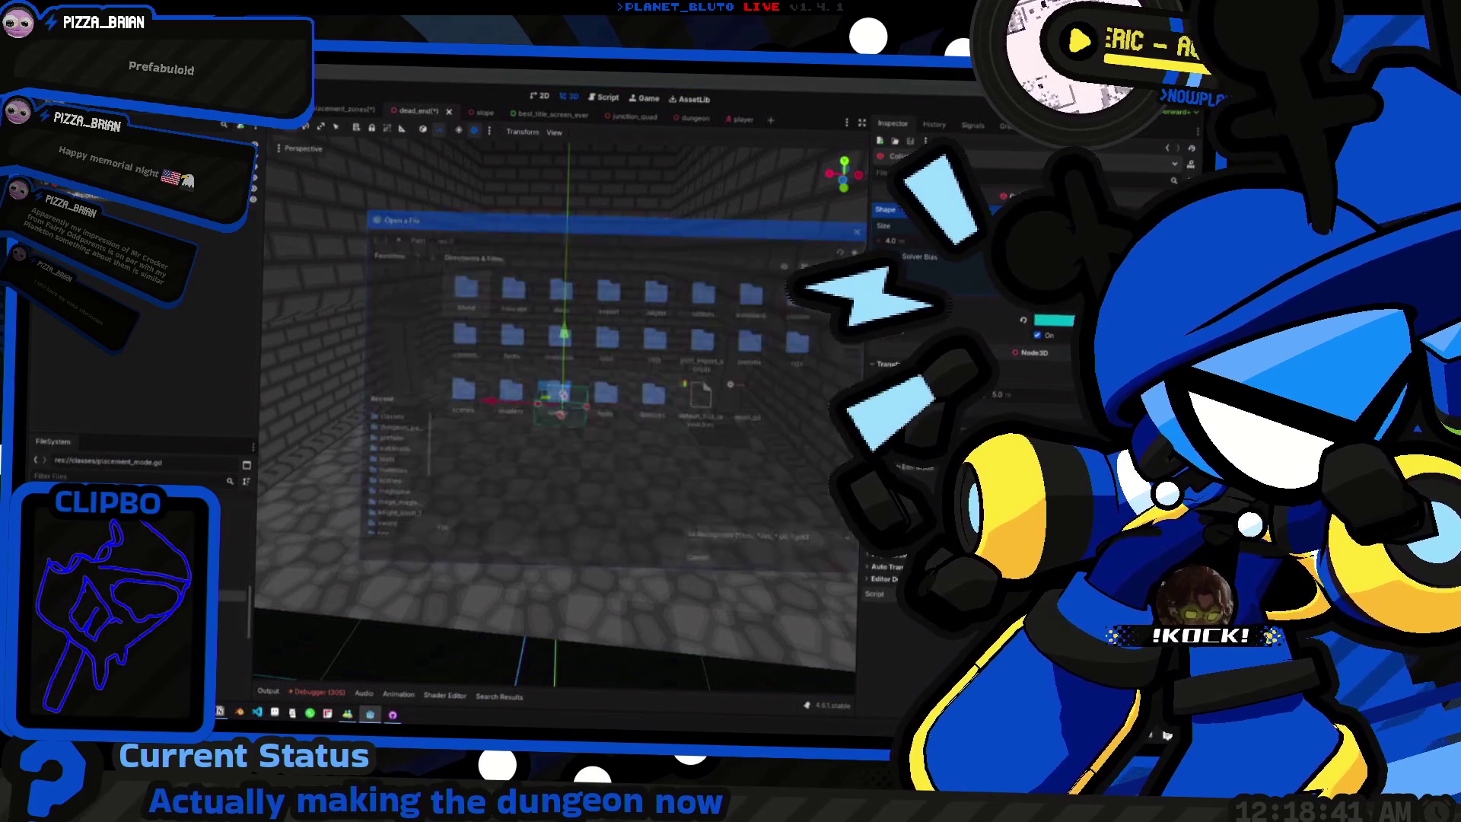
{"action": "left_click", "coordinate": [386, 416]}
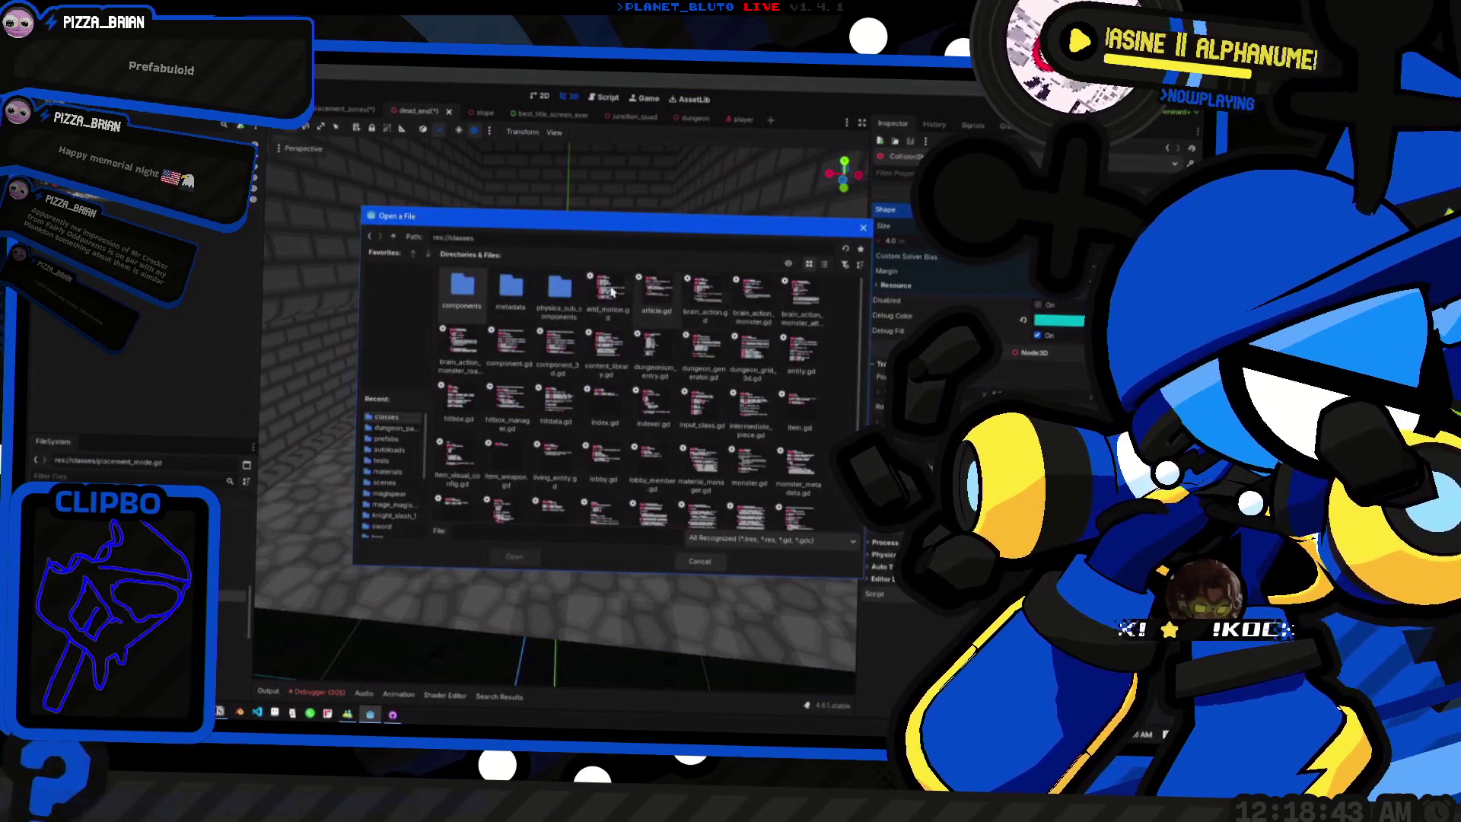
{"action": "left_click", "coordinate": [859, 264]}
{"action": "left_click", "coordinate": [896, 343]}
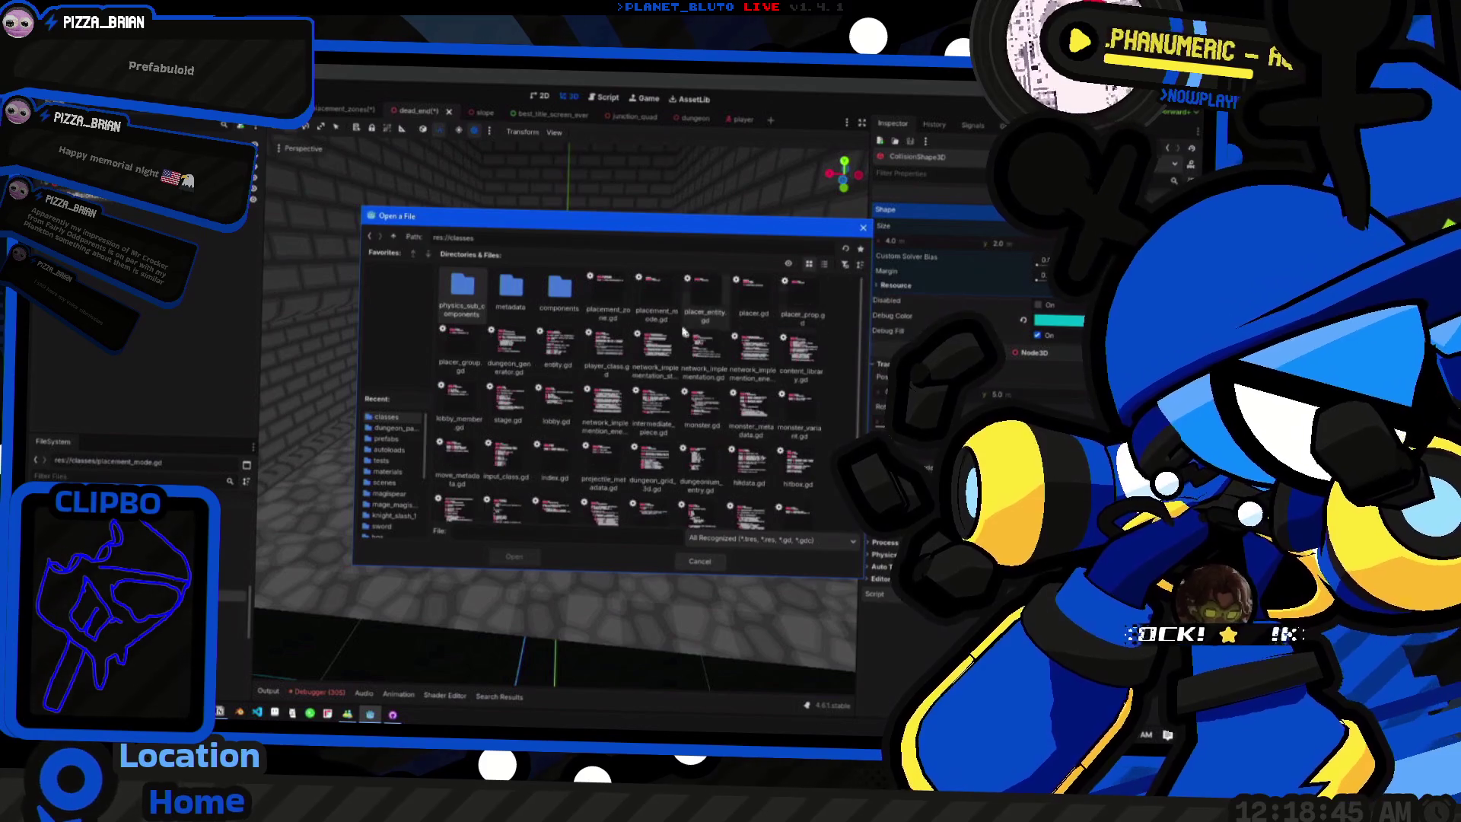
{"action": "double_click", "coordinate": [814, 343]}
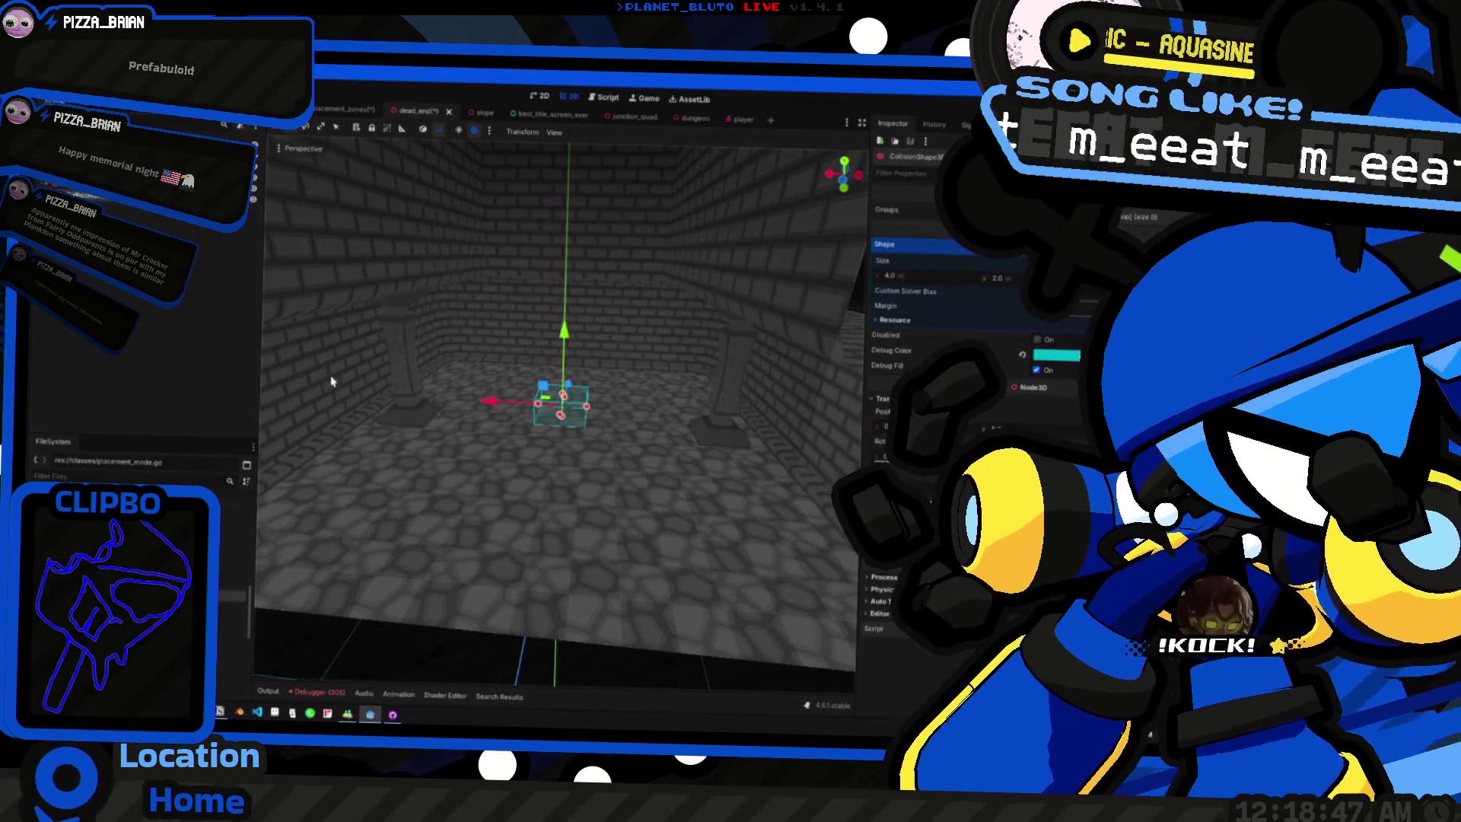
{"action": "key", "text": "ctrl+s"}
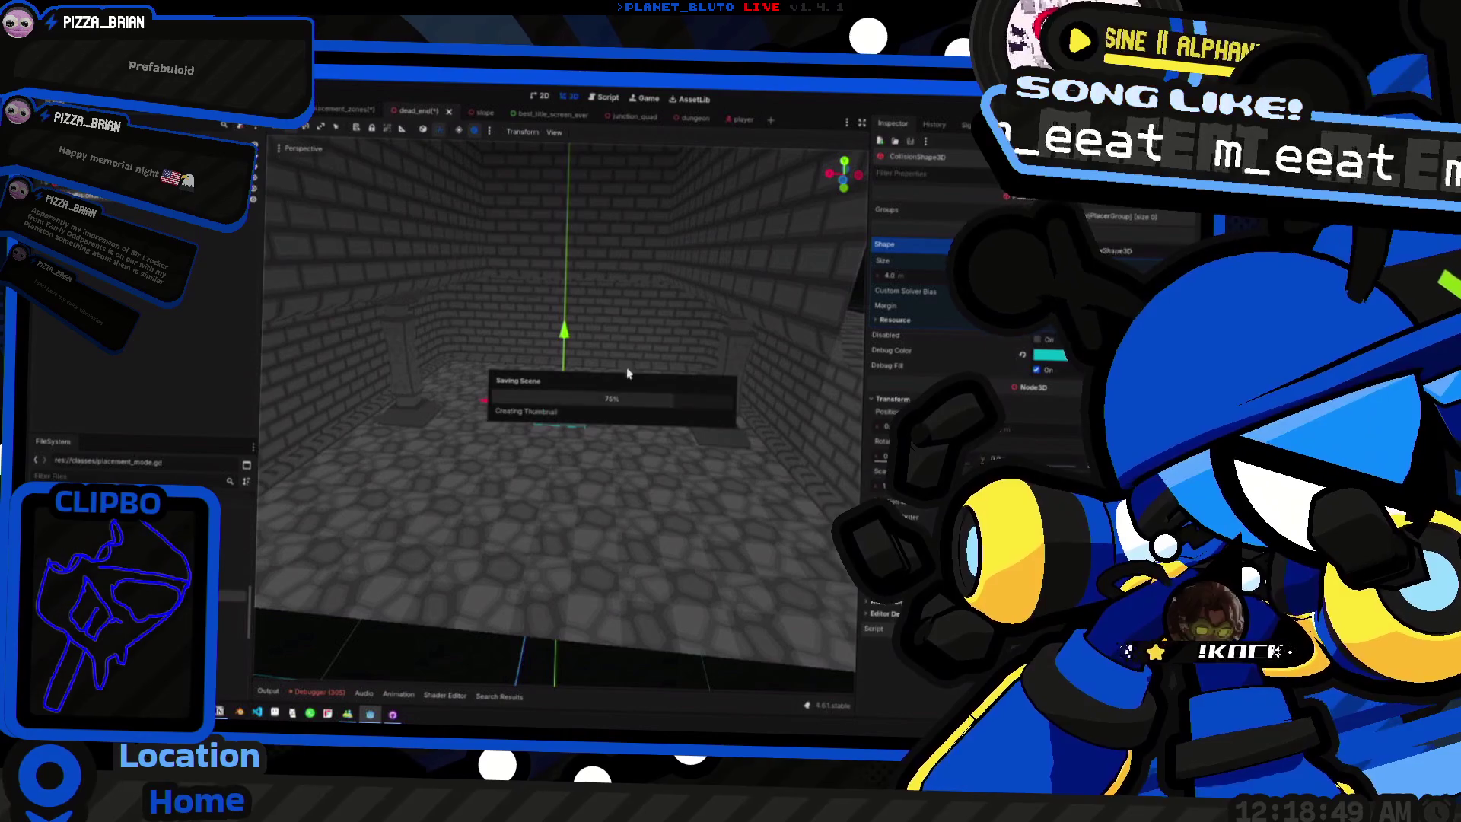
- Save the CollisionShape3D branch as placement_zone.tscn in res://prefabs
{"action": "right_click", "coordinate": [133, 213]}
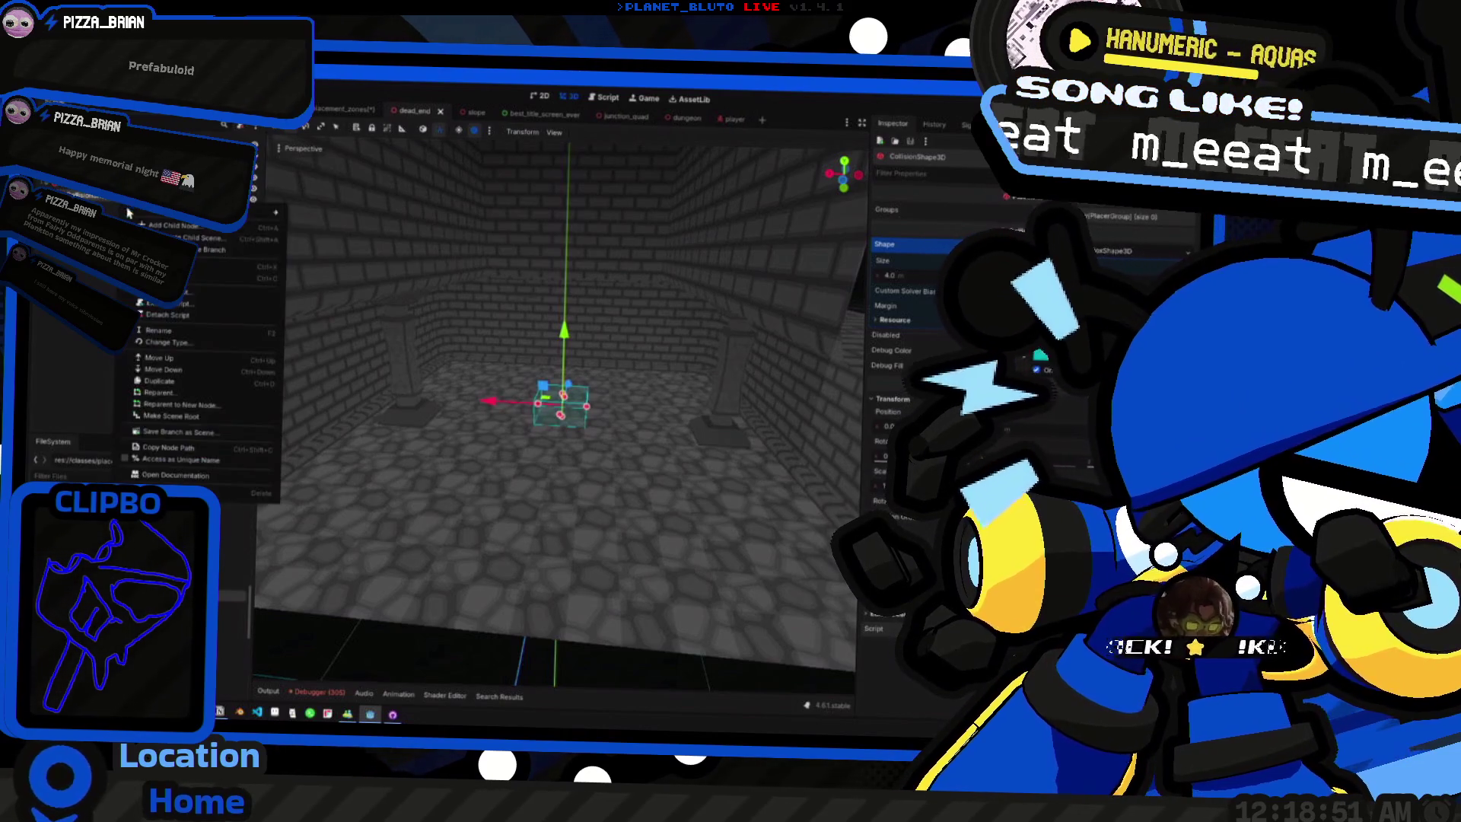
{"action": "left_click", "coordinate": [177, 432]}
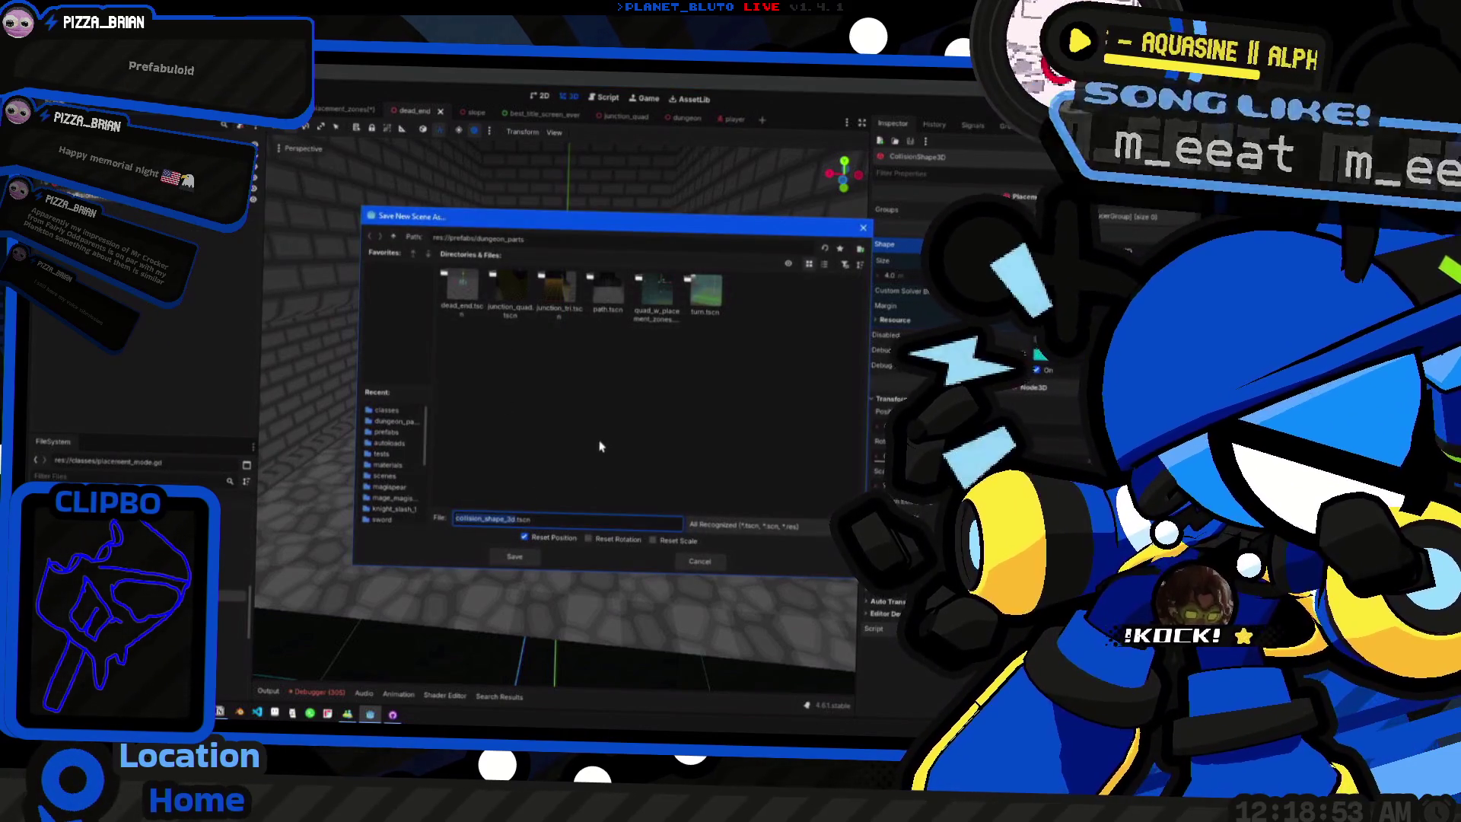
{"action": "type", "text": "placement_zone"}
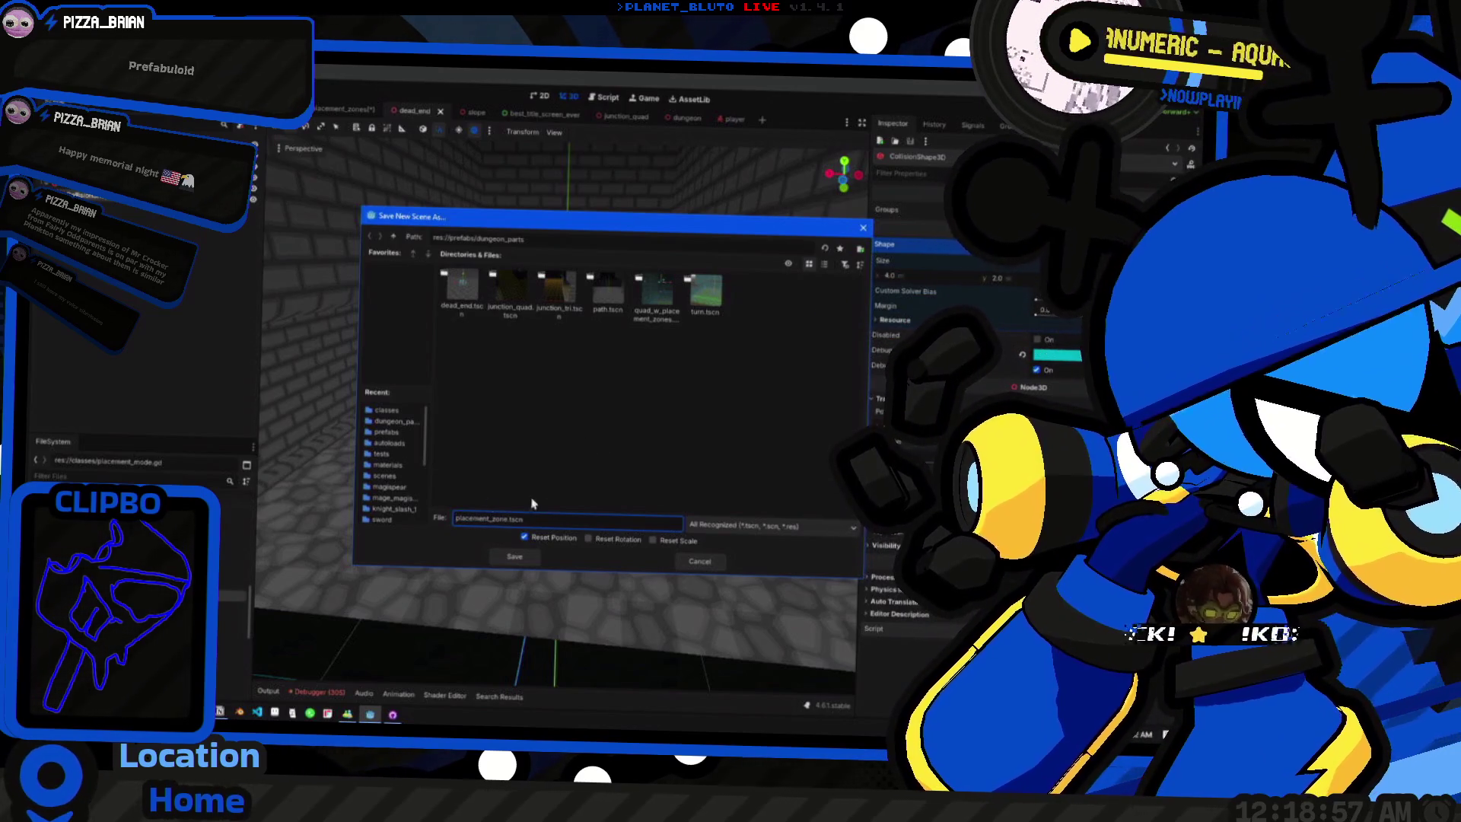
{"action": "left_click", "coordinate": [387, 432]}
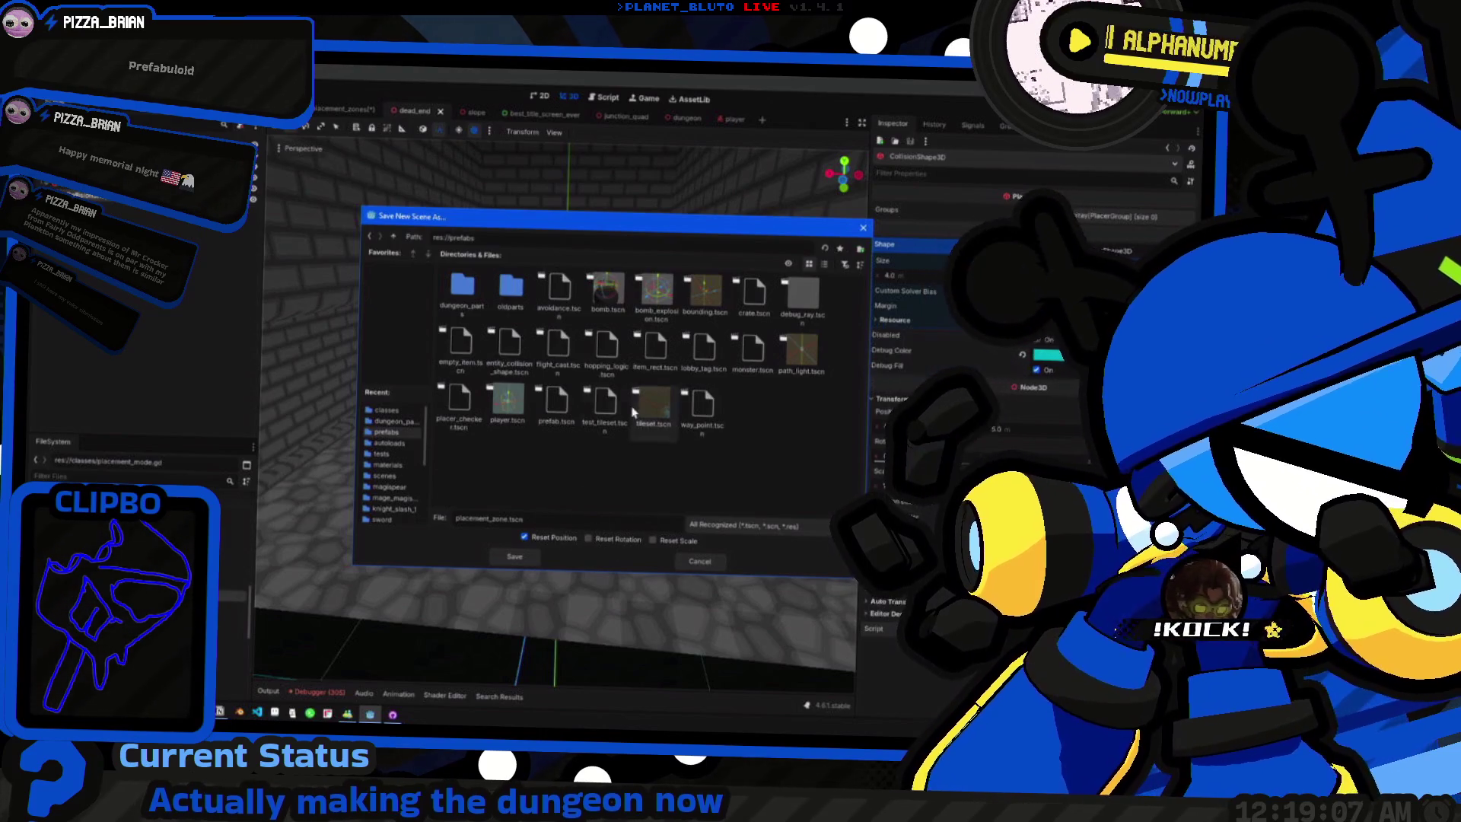
{"action": "left_click", "coordinate": [515, 560]}
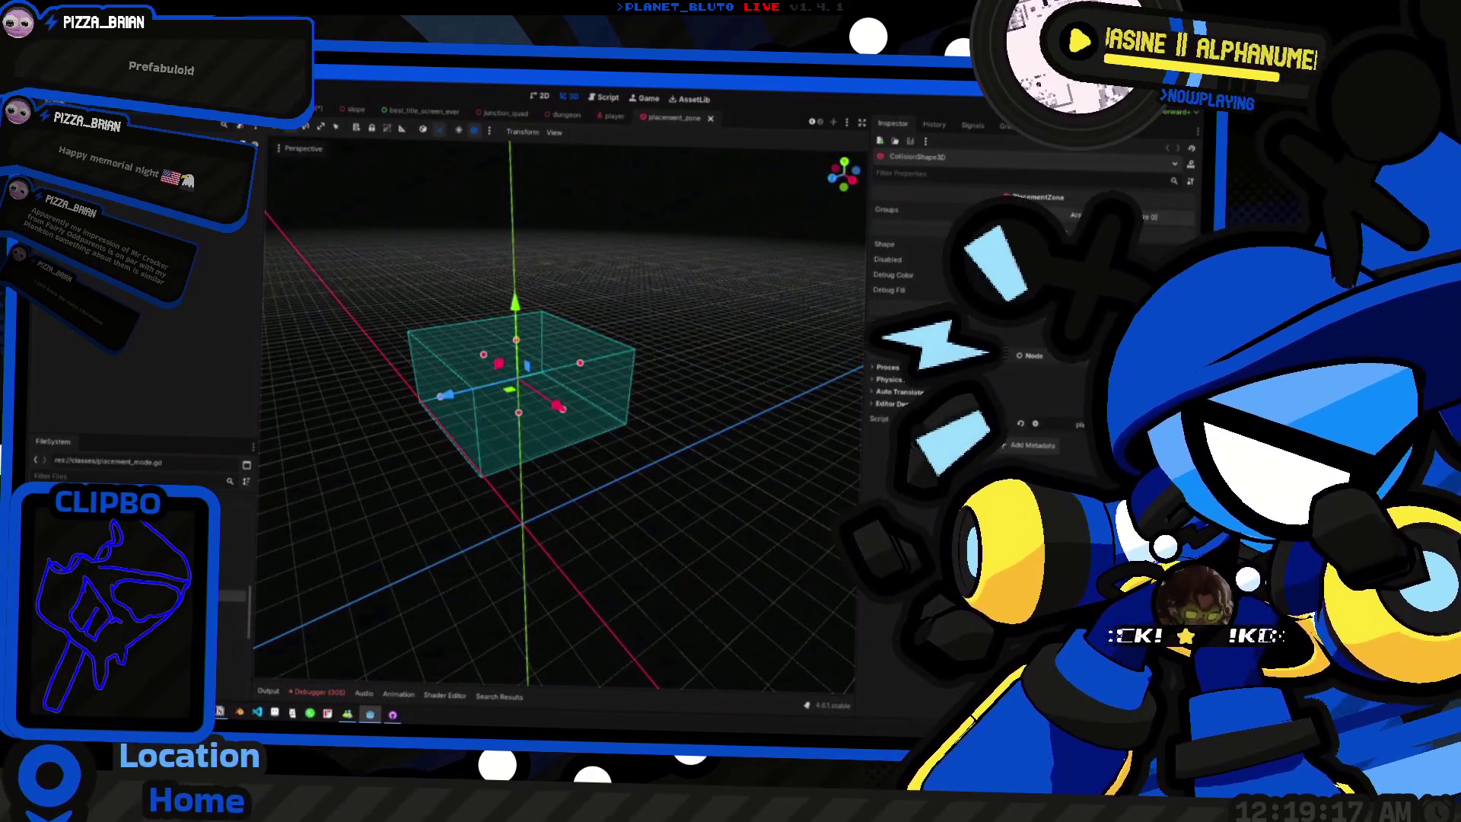
- Tick Local to Scene on the box Shape resource, then return to the dungeon room scene
{"action": "left_click", "coordinate": [912, 245]}
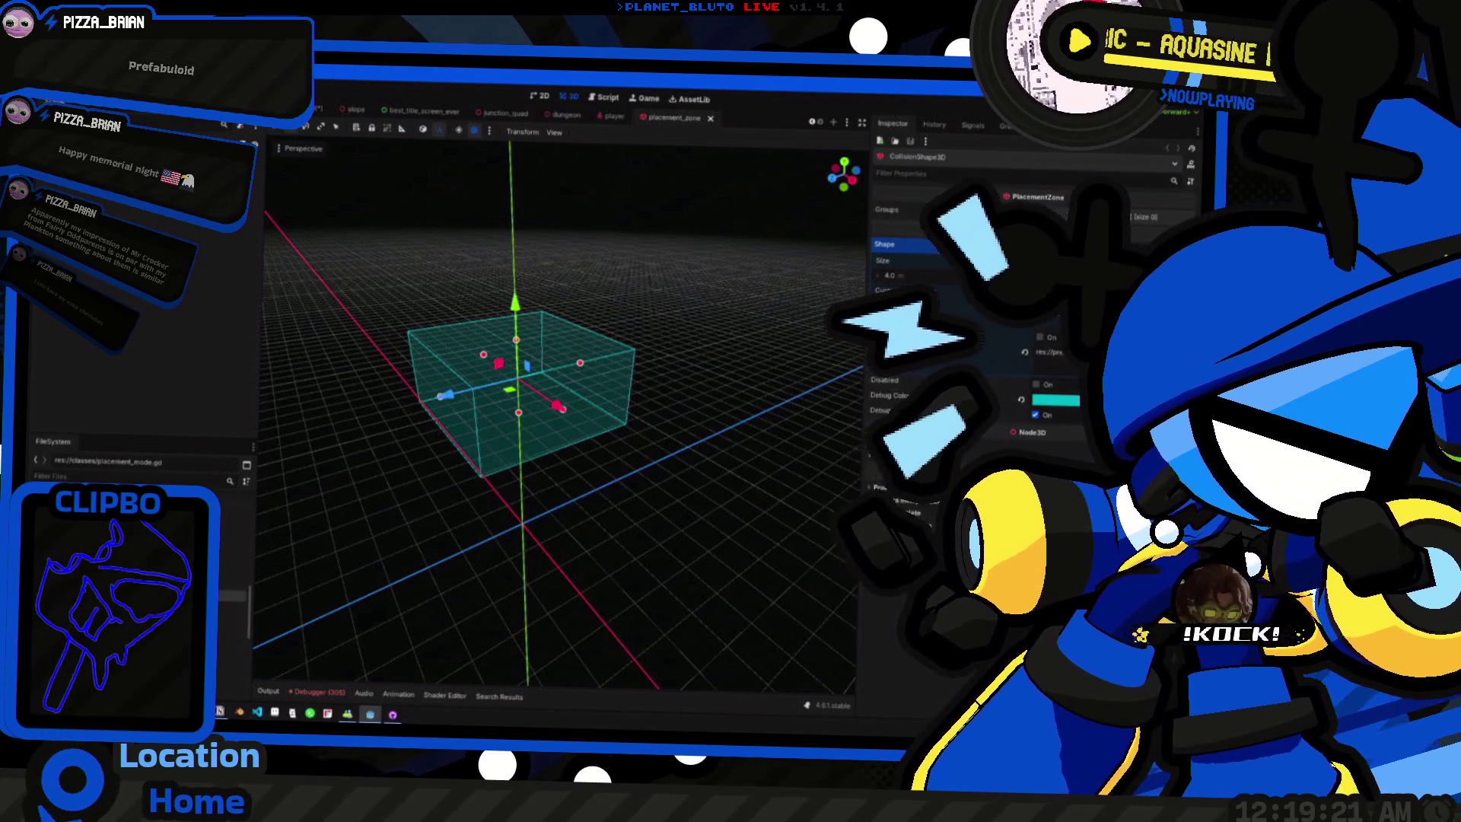
{"action": "left_click", "coordinate": [1039, 337]}
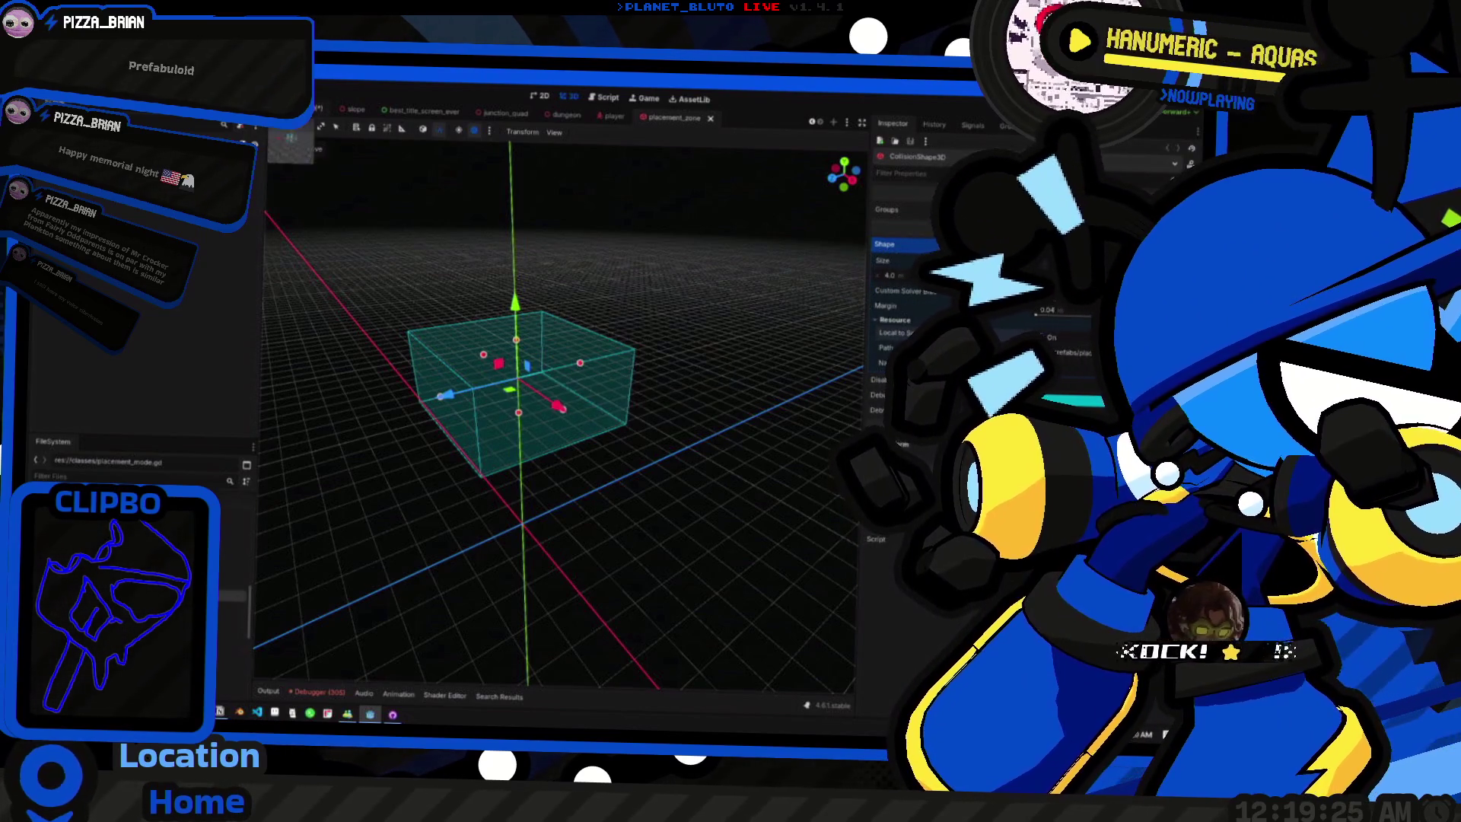
{"action": "left_click", "coordinate": [319, 110]}
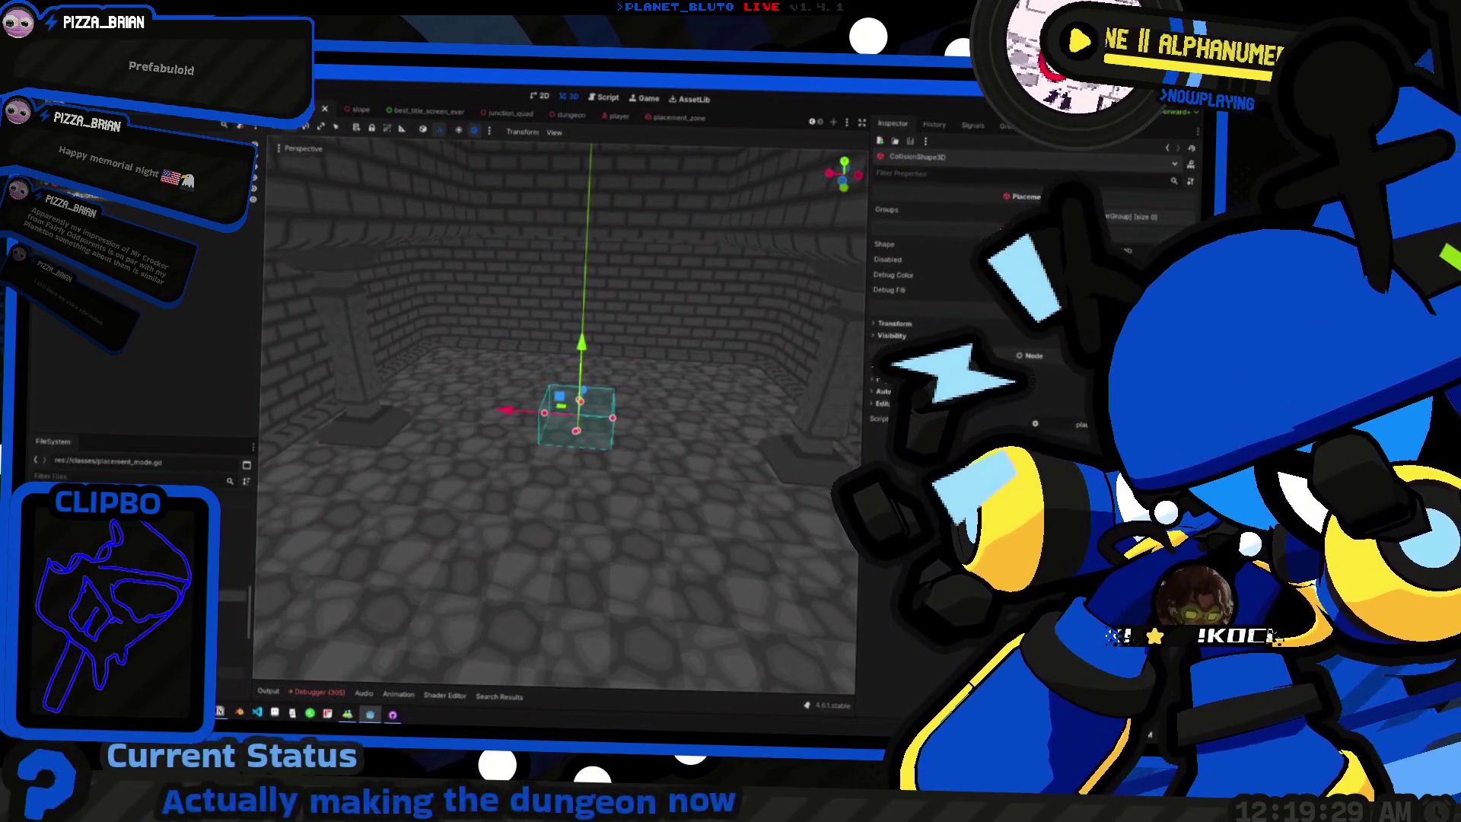
- Drag the box's side handles to Size X 20.0 and Size Z 32.0
{"action": "scroll", "coordinate": [152, 578], "scroll_direction": "up", "scroll_amount": 5}
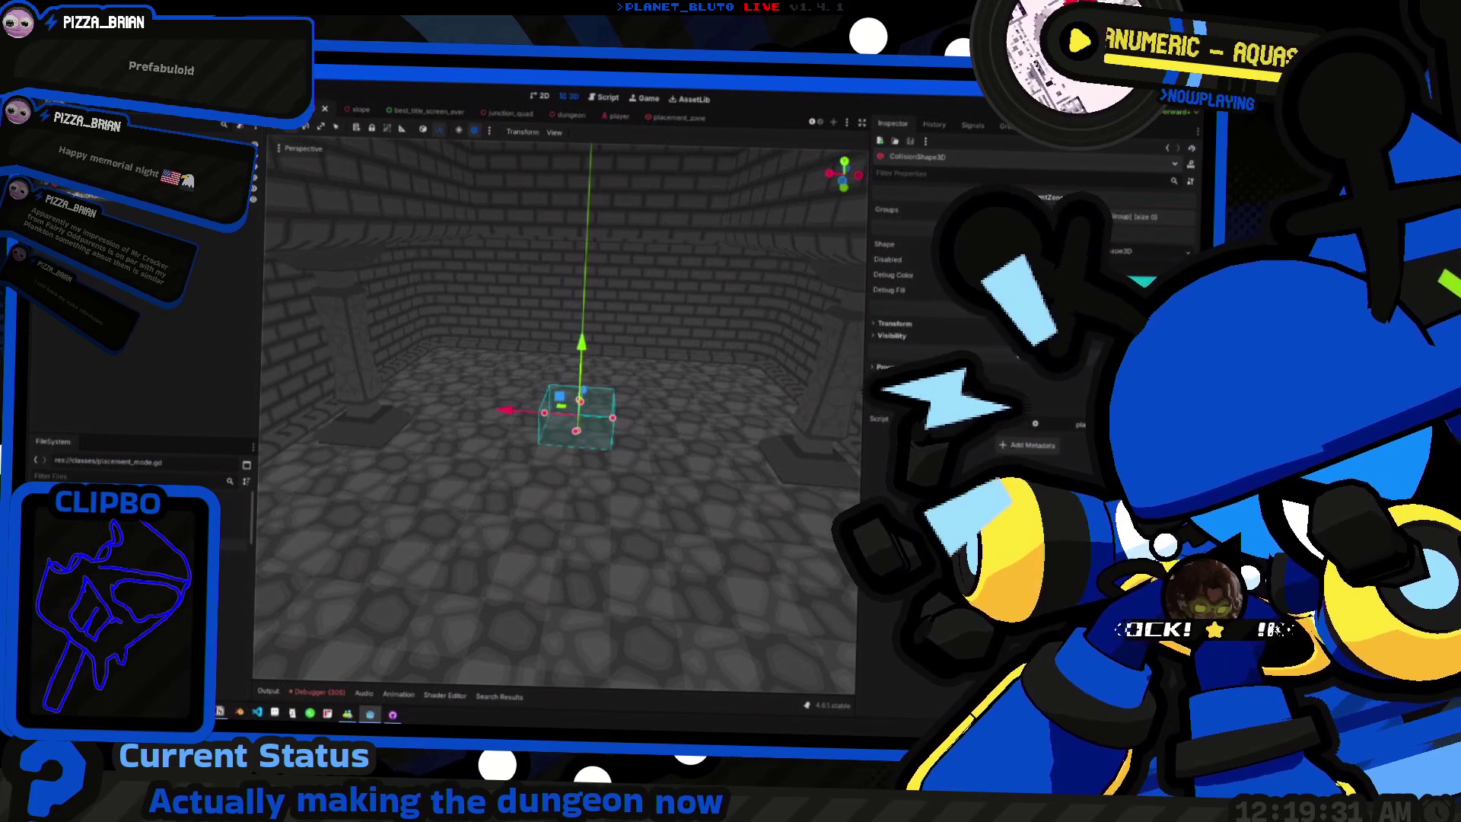
{"action": "scroll", "coordinate": [153, 579], "scroll_direction": "down", "scroll_amount": 5}
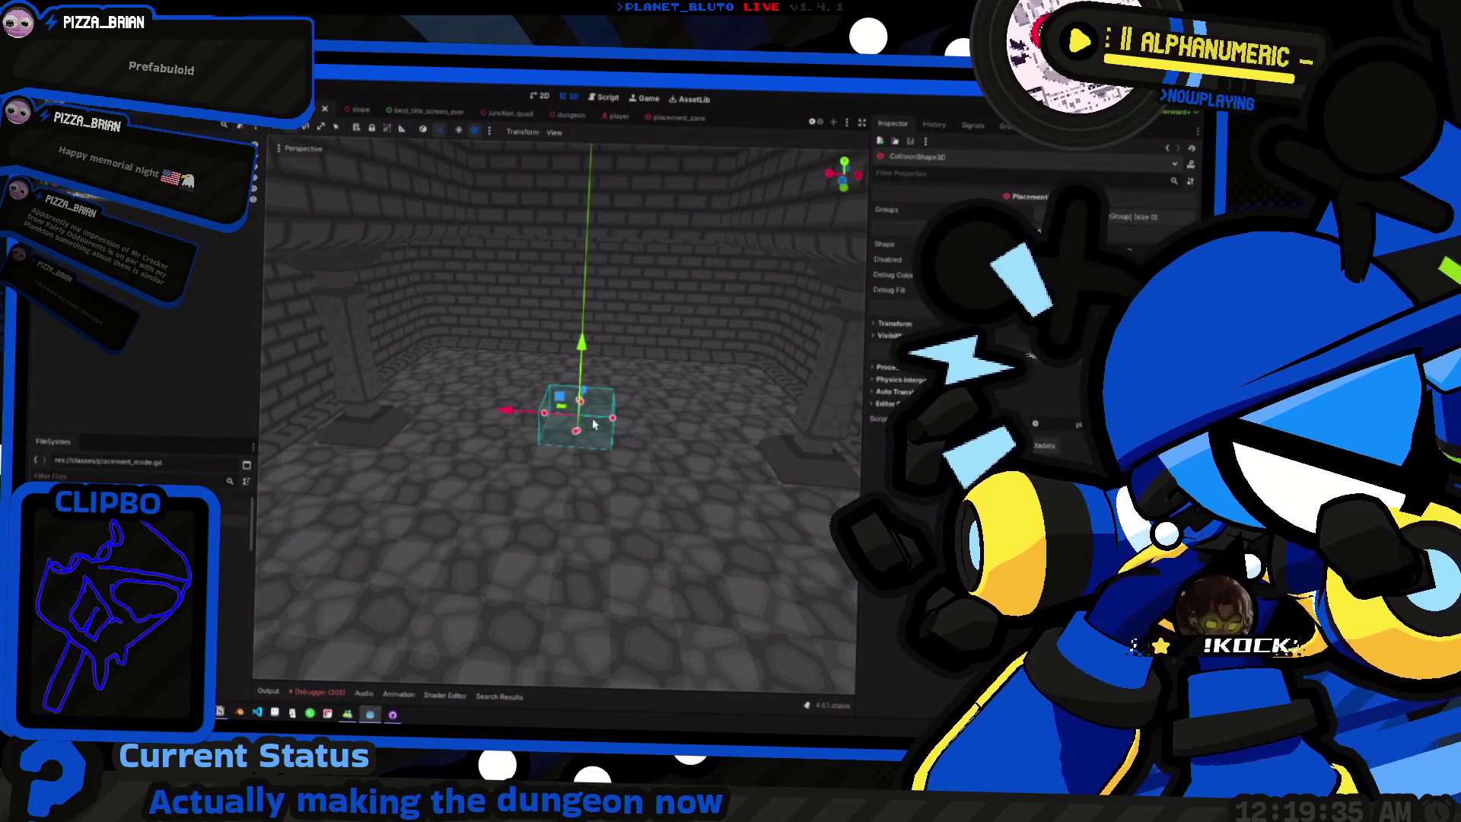
{"action": "left_click_drag", "start_coordinate": [613, 418], "coordinate": [760, 455]}
{"action": "left_click_drag", "start_coordinate": [545, 418], "coordinate": [417, 428]}
{"action": "mouse_move", "coordinate": [576, 442]}
{"action": "left_mouse_down"}
{"action": "mouse_move", "coordinate": [541, 512]}
{"action": "mouse_move", "coordinate": [488, 558]}
{"action": "left_mouse_up"}
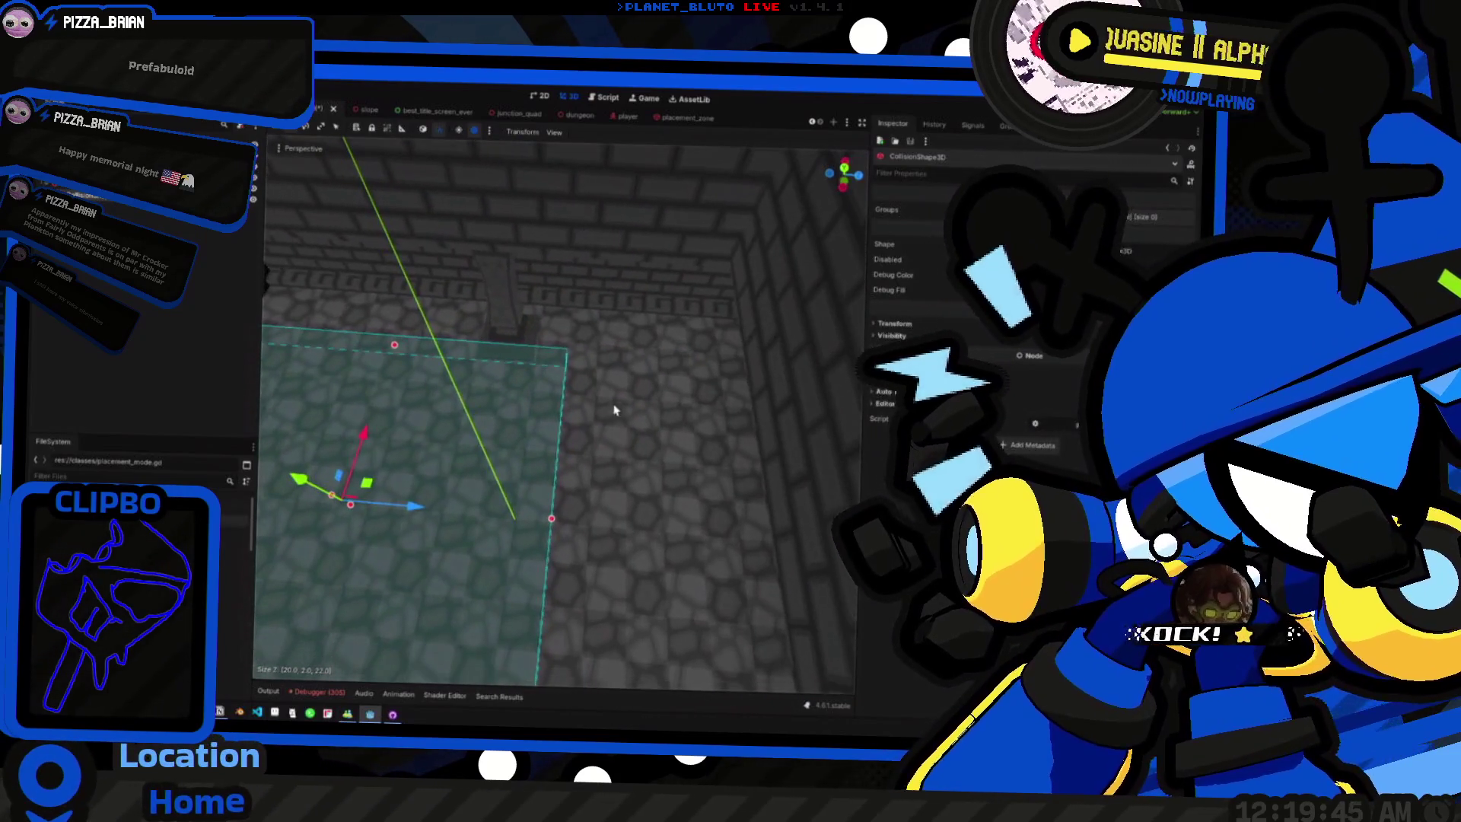
{"action": "left_click_drag", "start_coordinate": [555, 532], "coordinate": [744, 538]}
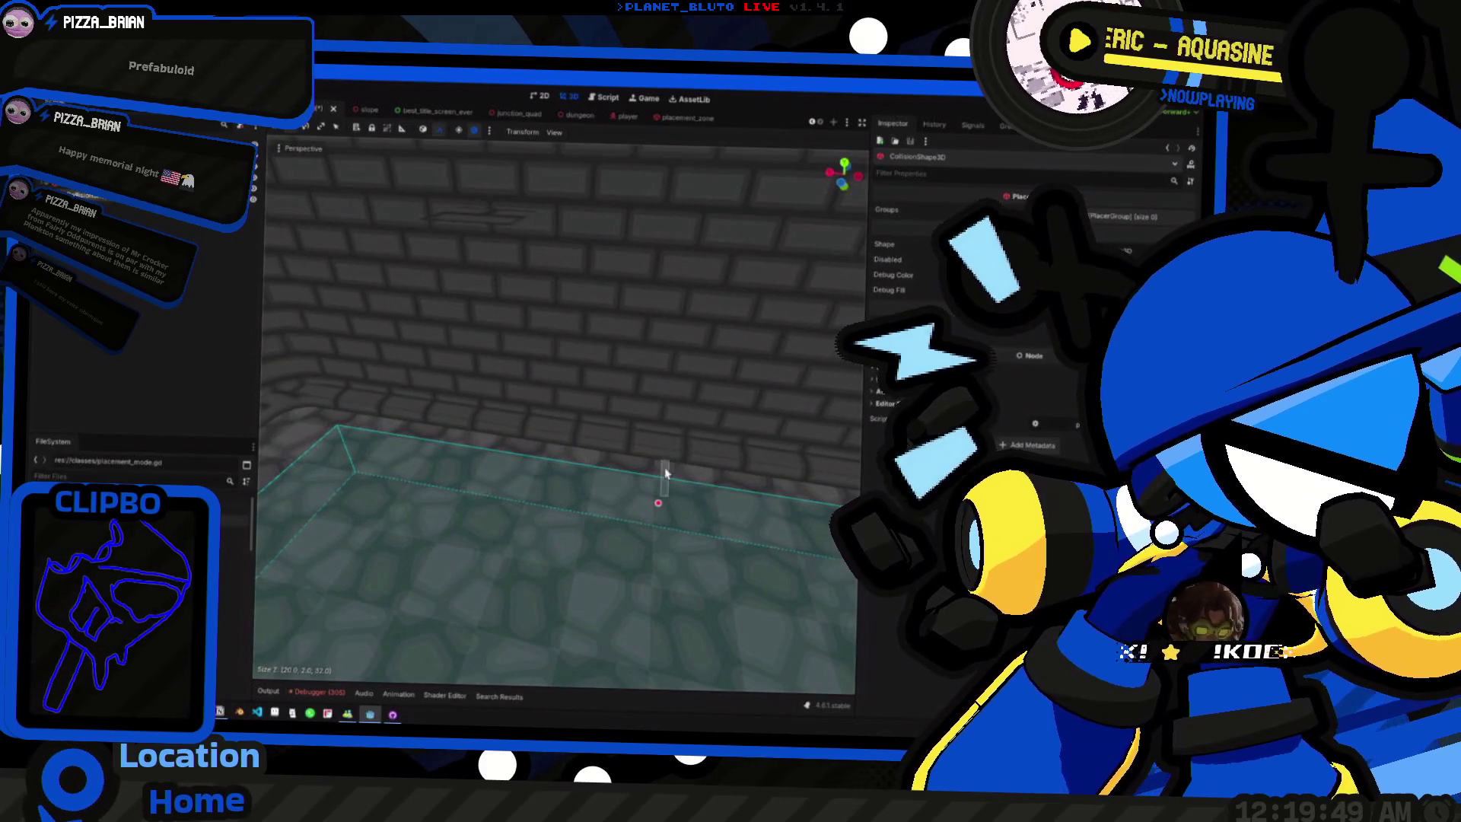
{"action": "left_click", "coordinate": [655, 503]}
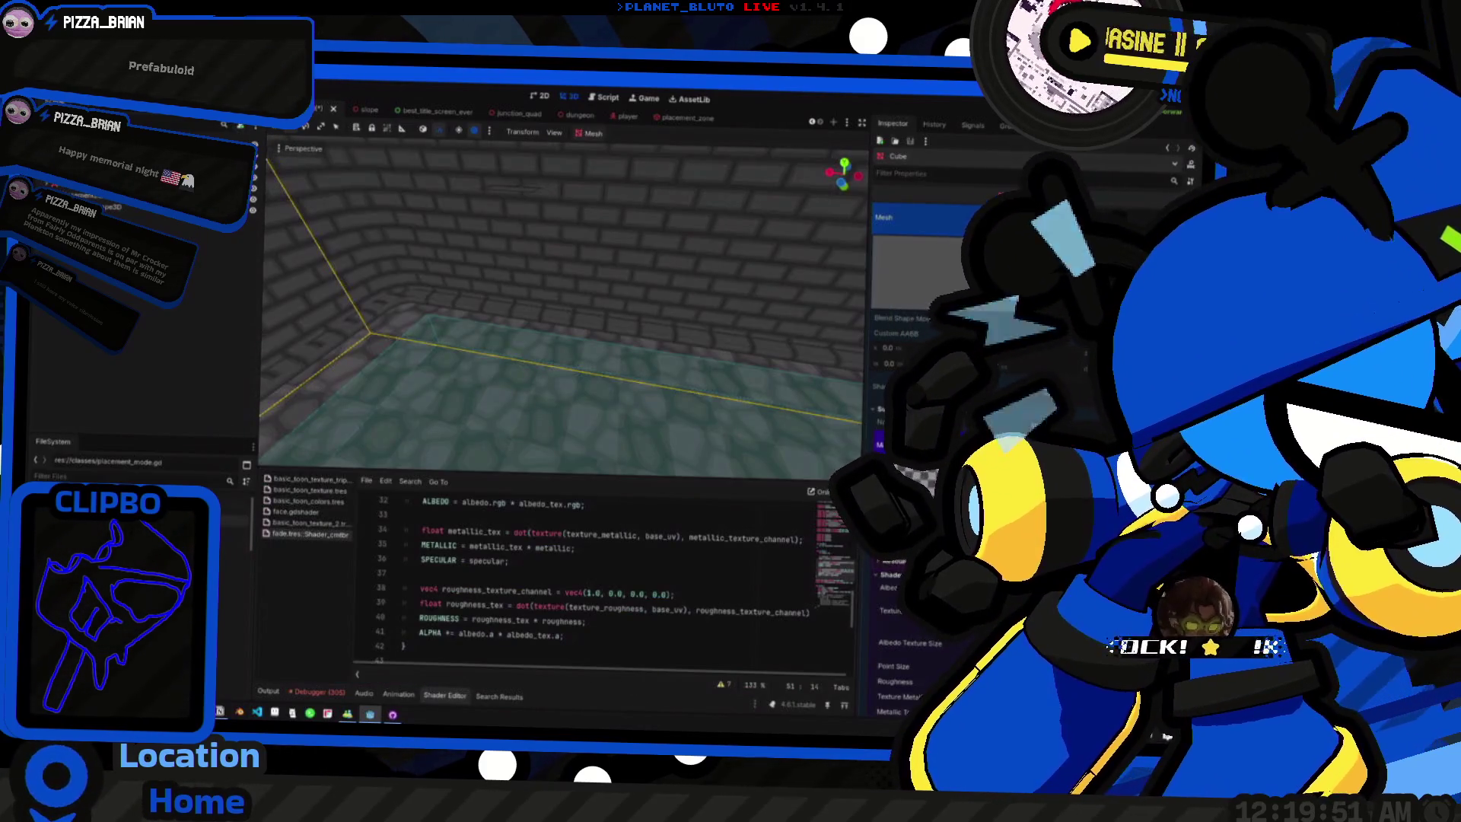
- Reselect and frame the CollisionShape3D, enlarge the 3D view, and orbit to check floor coverage
{"action": "left_click", "coordinate": [622, 369]}
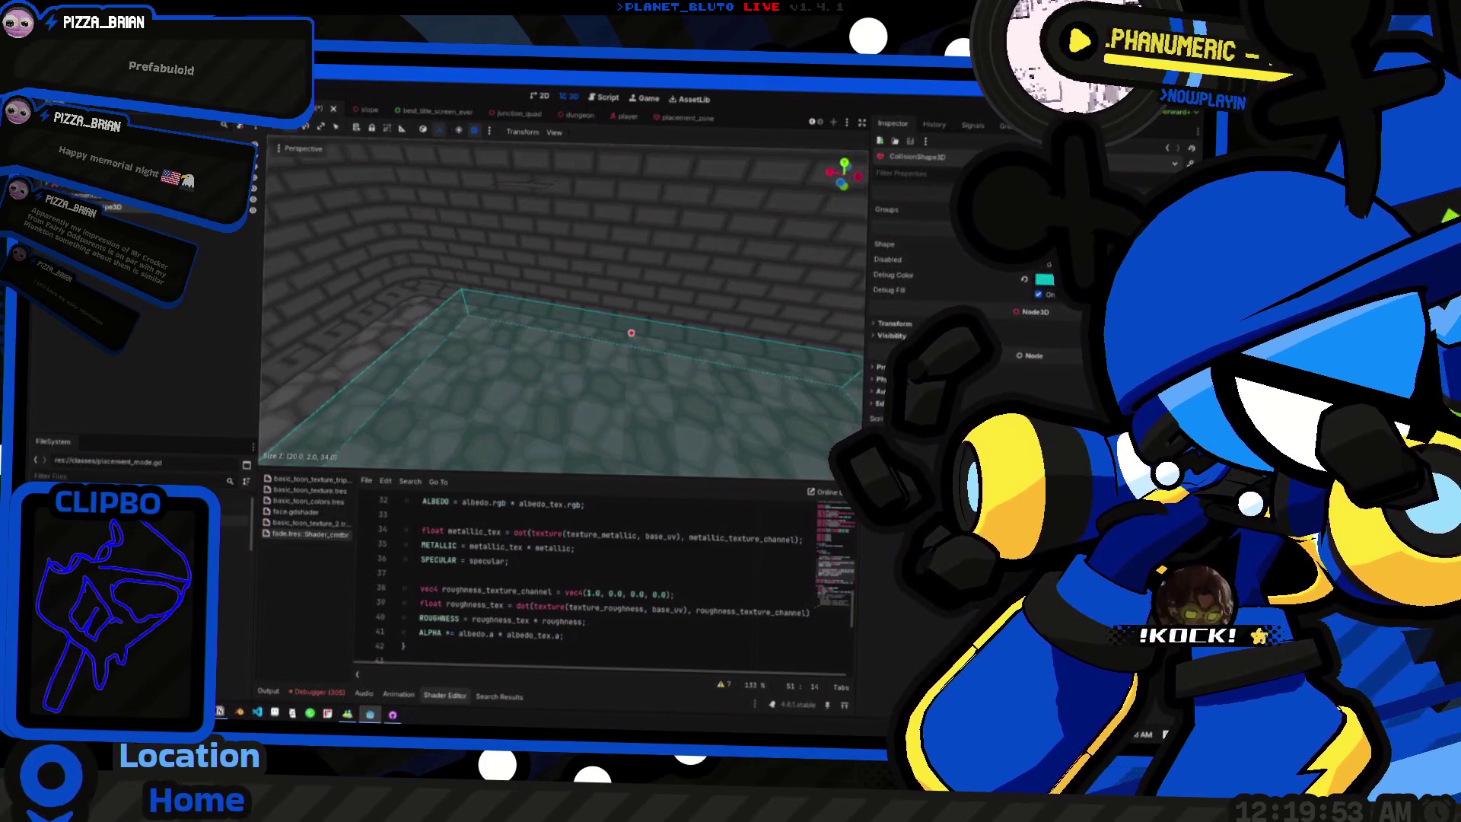
{"action": "key", "text": "f"}
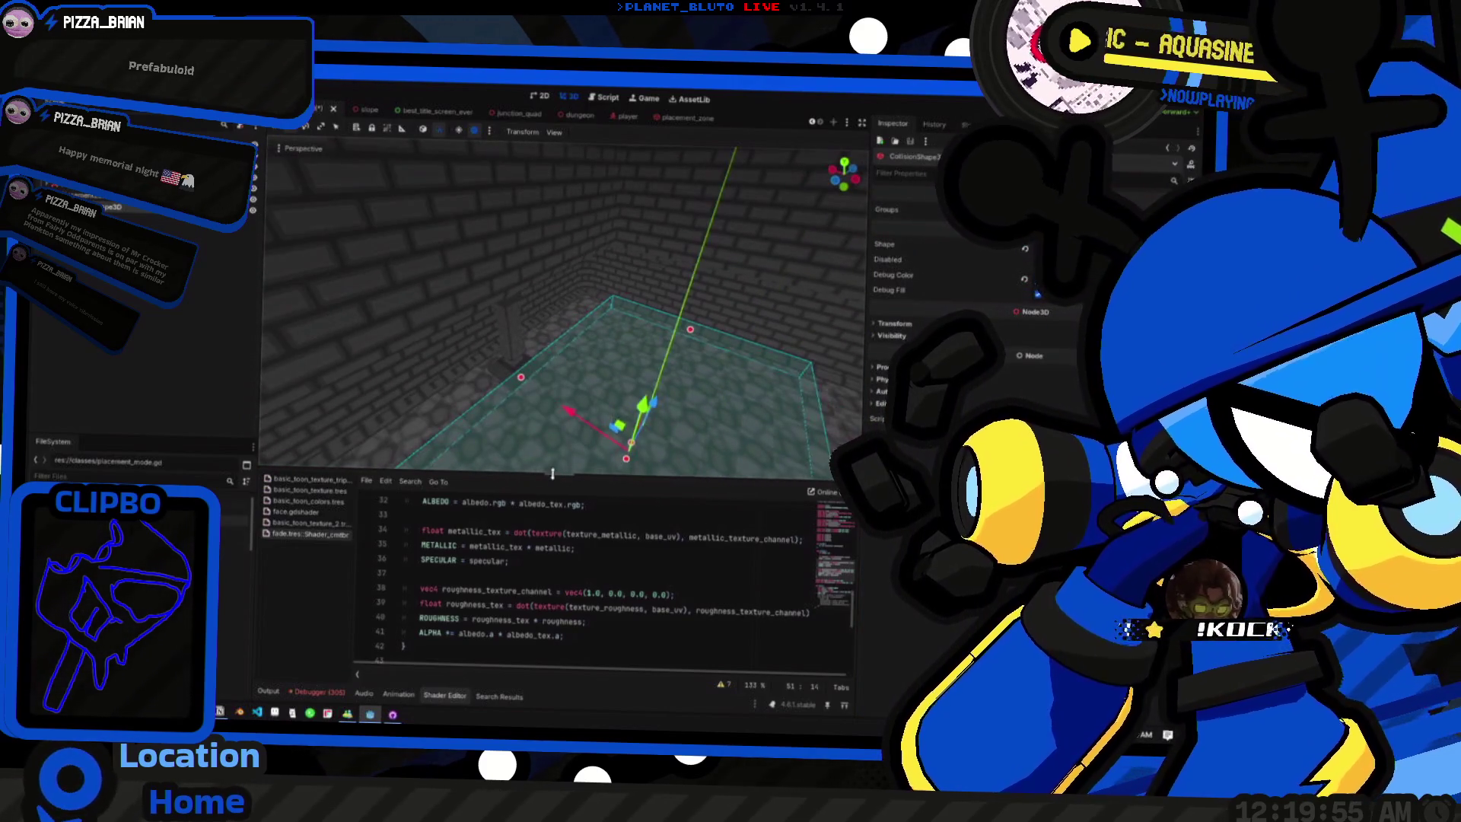
{"action": "left_click_drag", "start_coordinate": [552, 473], "coordinate": [552, 539]}
{"action": "mouse_move", "coordinate": [533, 395]}
{"action": "left_mouse_down"}
{"action": "mouse_move", "coordinate": [608, 380]}
{"action": "mouse_move", "coordinate": [419, 411]}
{"action": "left_mouse_up"}
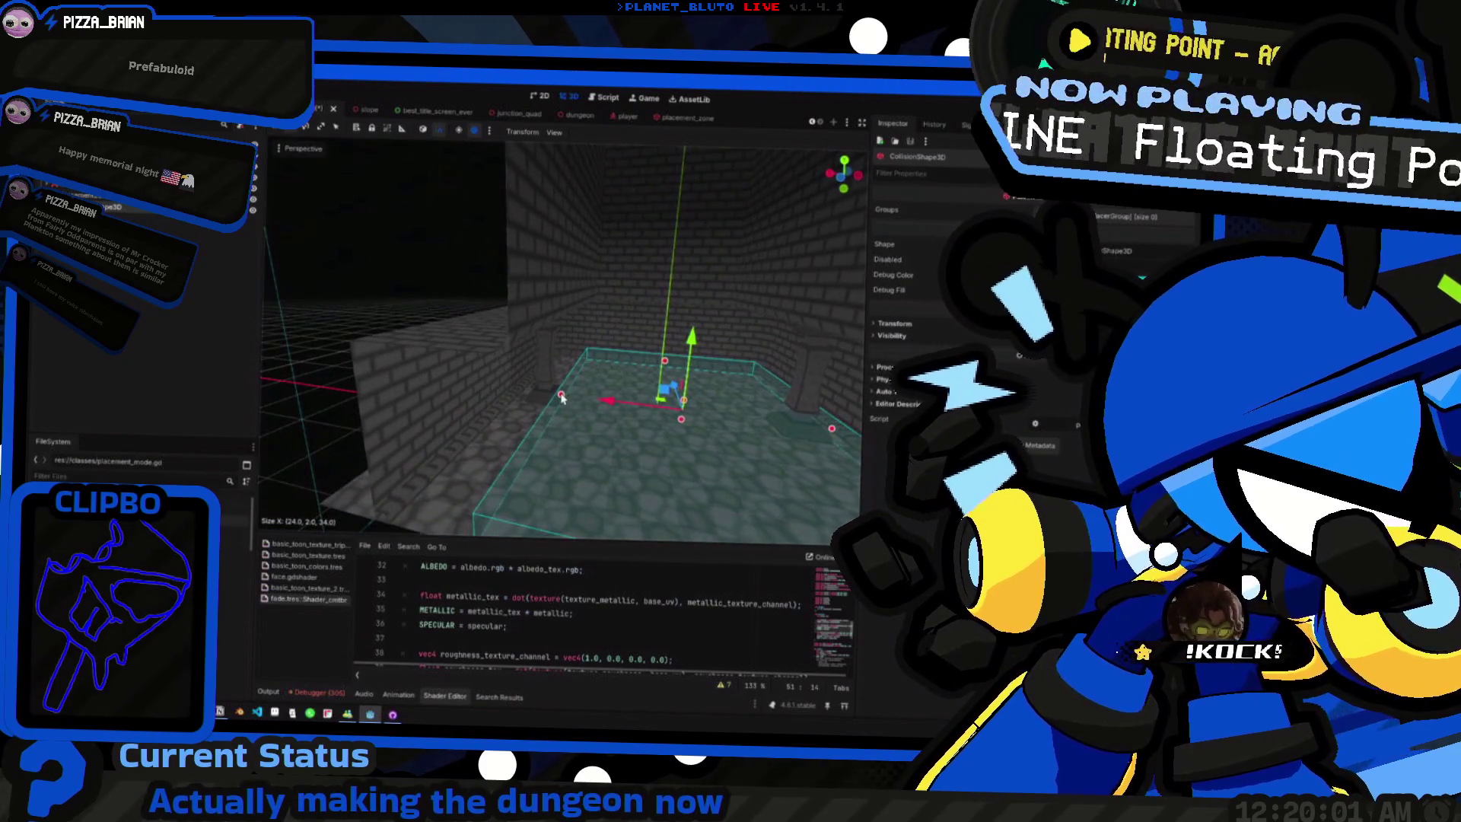
{"action": "mouse_move", "coordinate": [523, 390]}
{"action": "left_mouse_down"}
{"action": "mouse_move", "coordinate": [464, 397]}
{"action": "mouse_move", "coordinate": [533, 402]}
{"action": "left_mouse_up"}
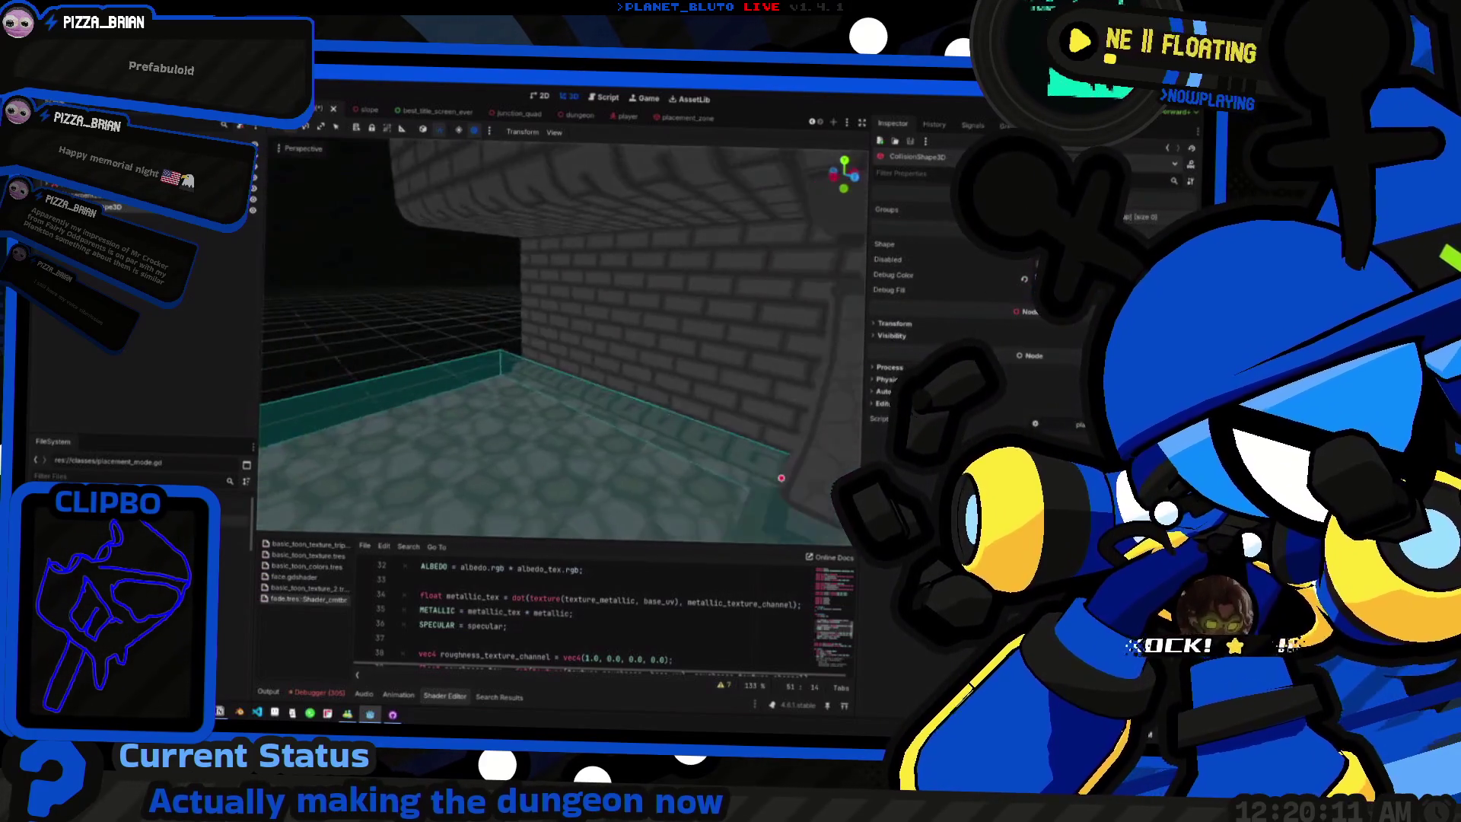
{"action": "left_click_drag", "start_coordinate": [533, 402], "coordinate": [502, 396]}
{"action": "key", "text": "f"}
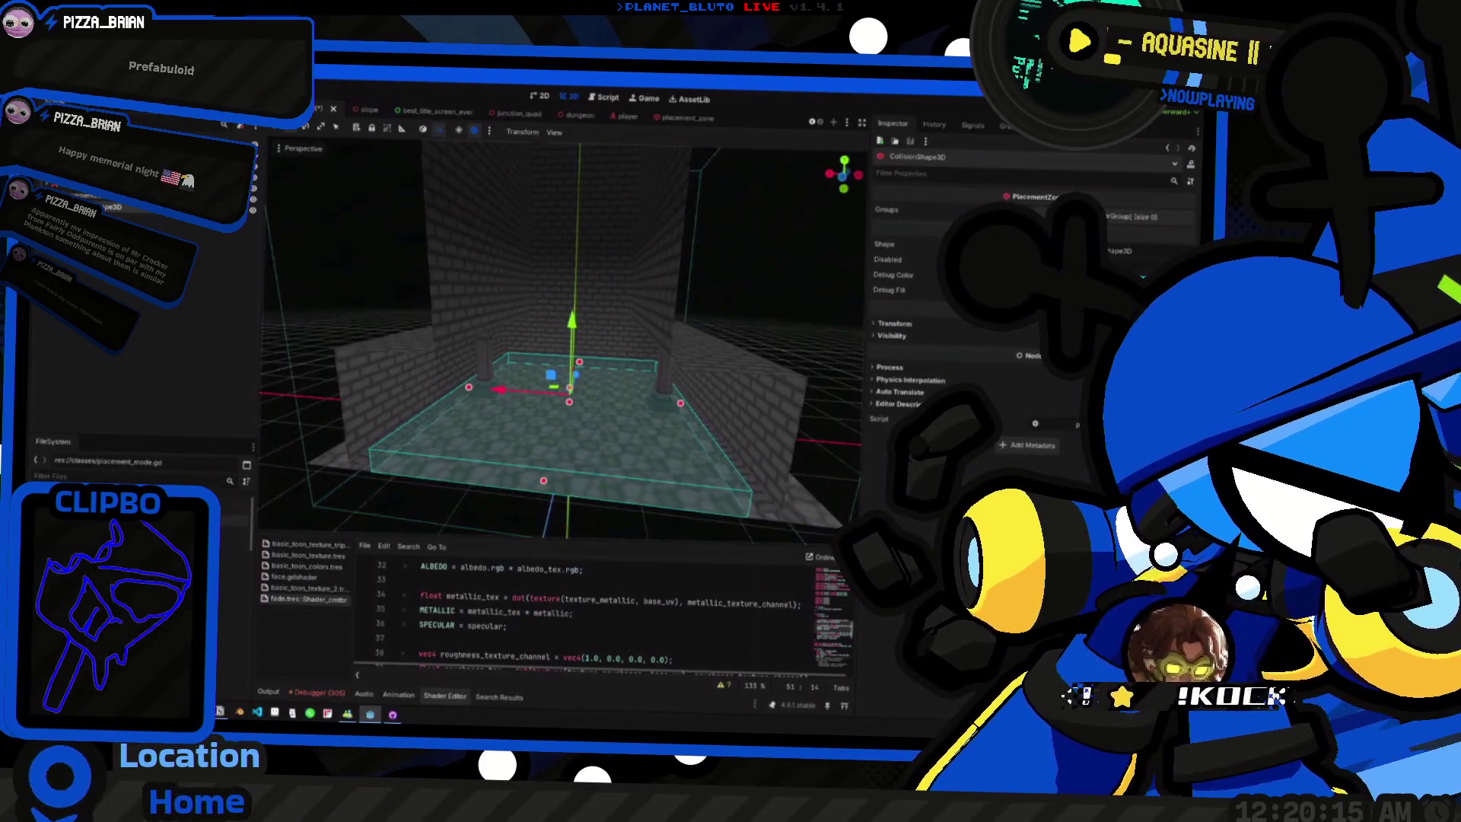